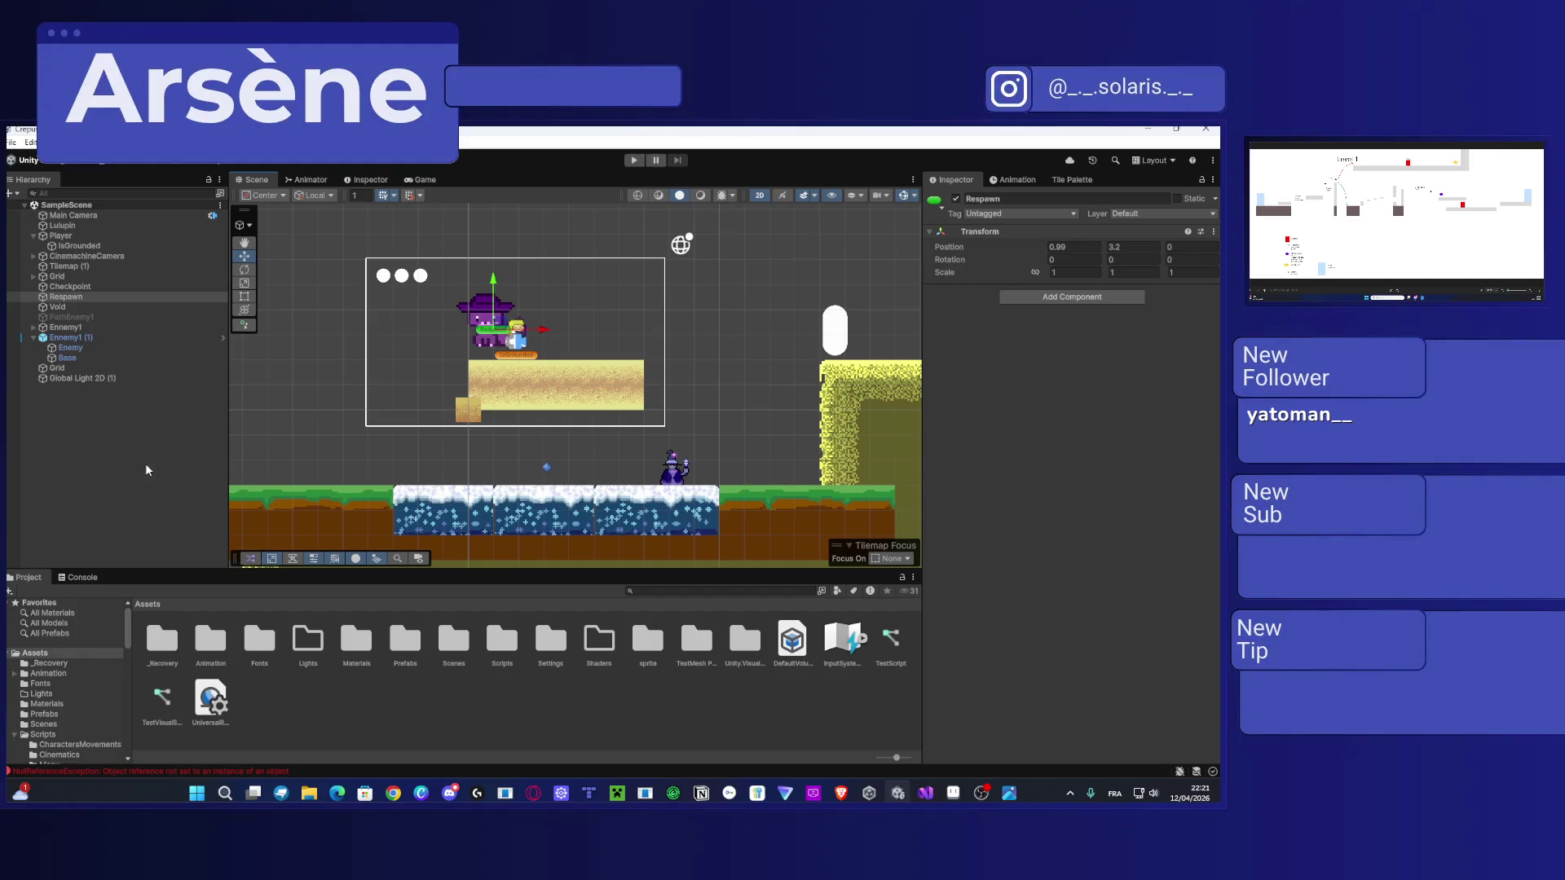
Step: Inspect the Void, Tilemap (1), CinemachineCamera and Player objects in the current scene
scroll(461, 440, "down", 3)
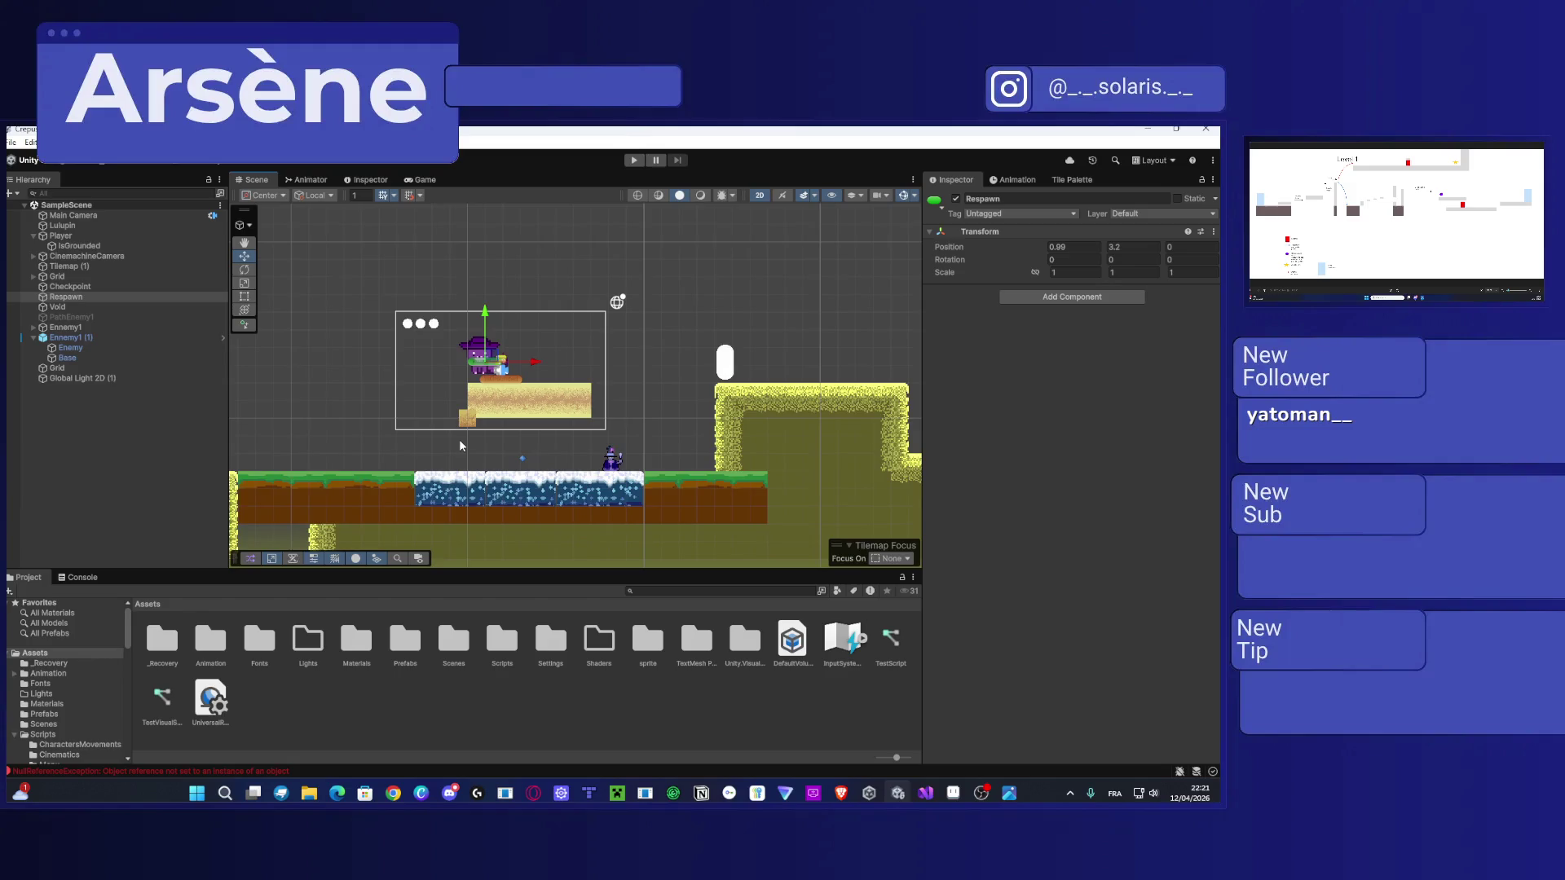
left_click(509, 495)
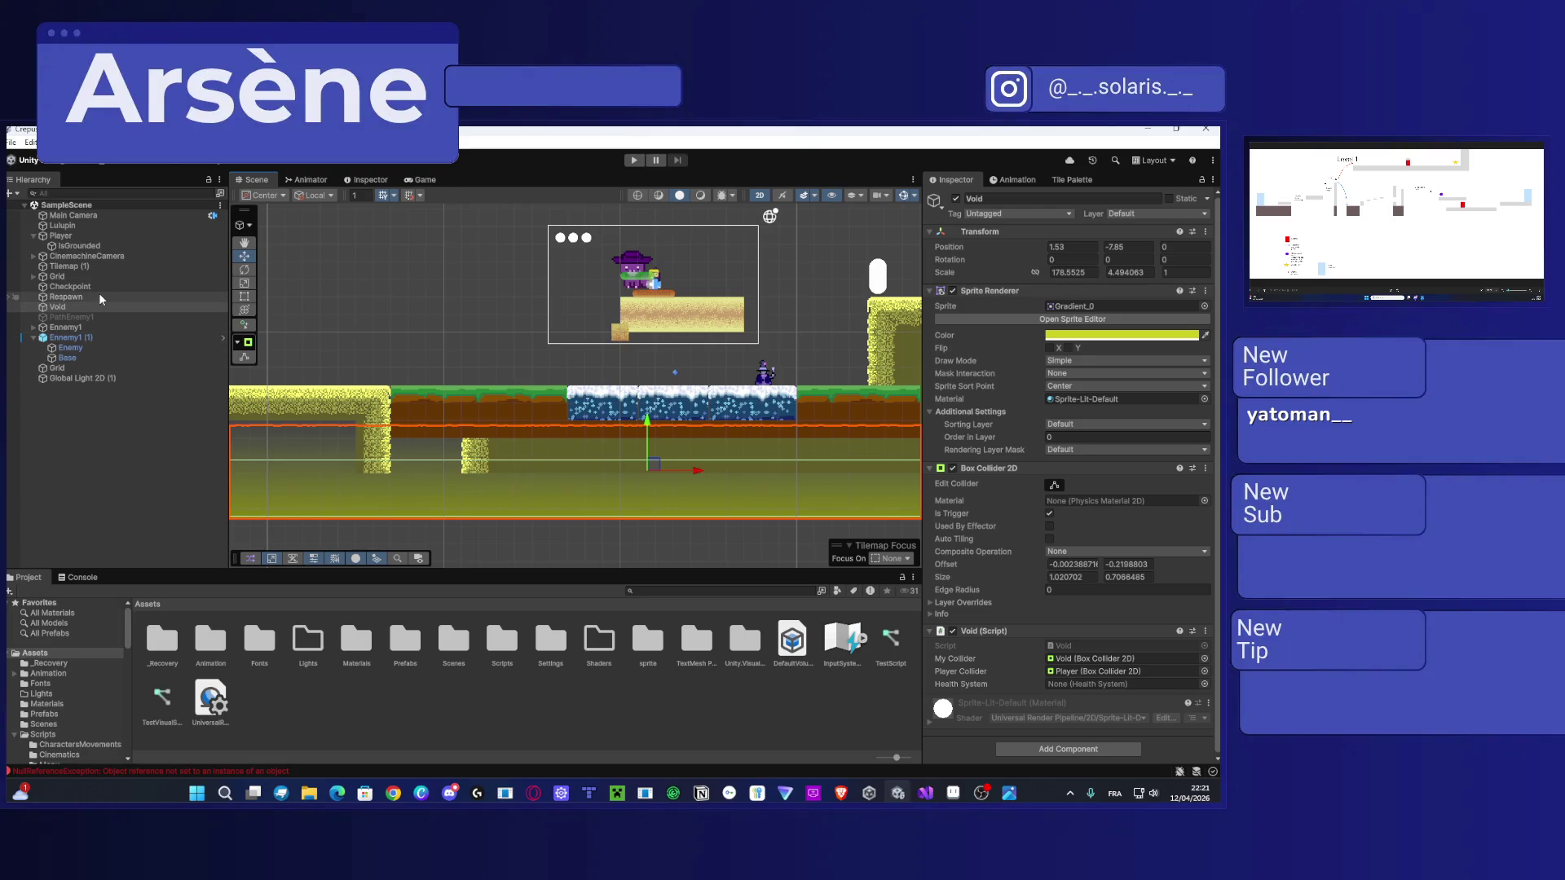
left_click(69, 266)
left_click(105, 257)
left_click(89, 236)
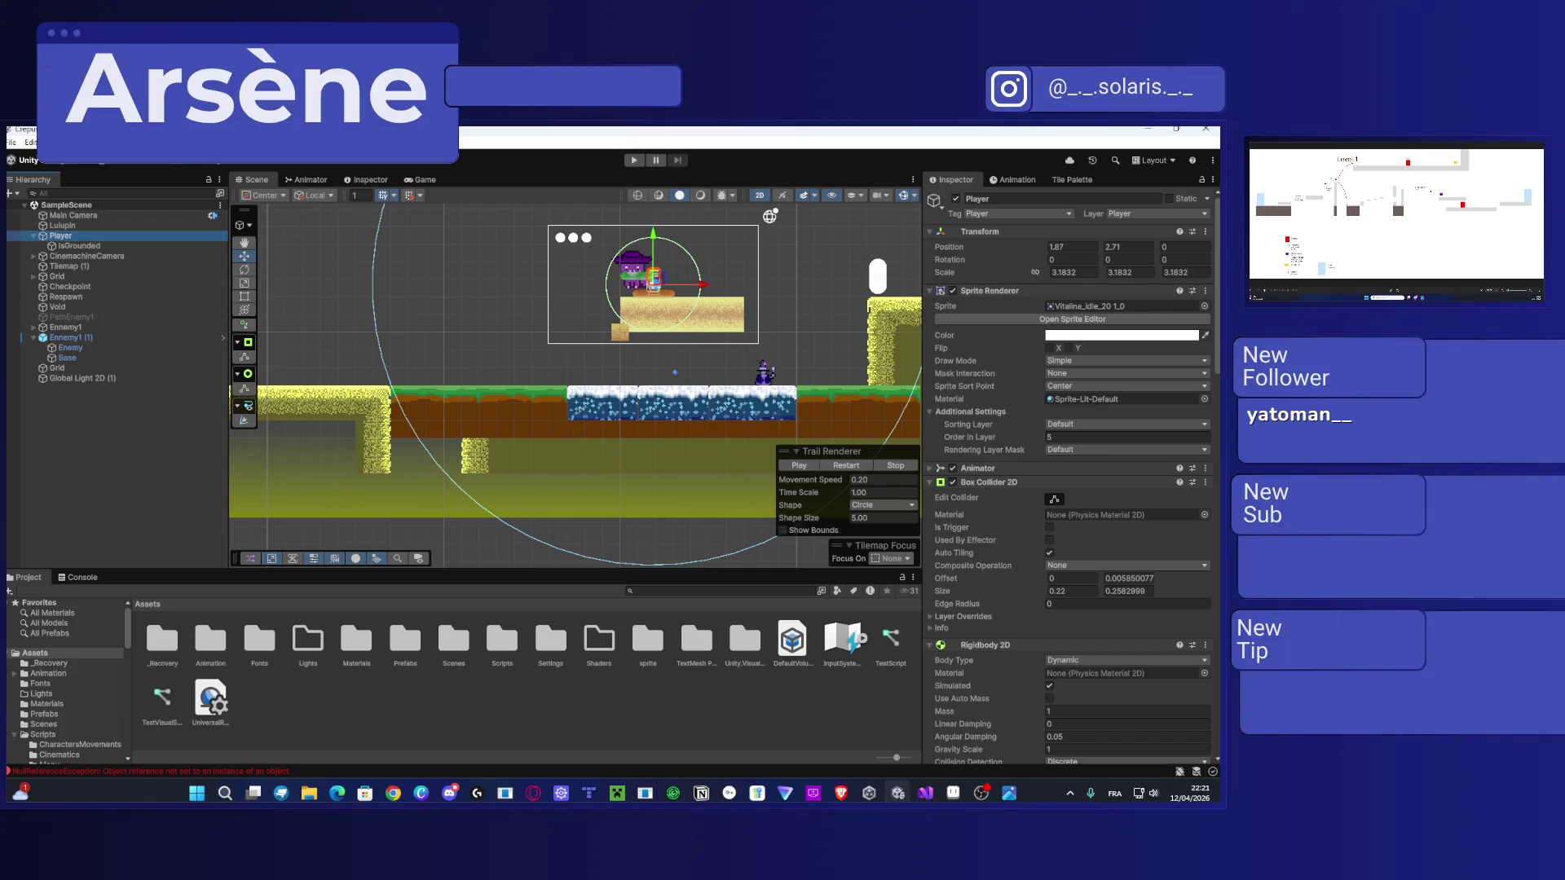
key("alt+Tab")
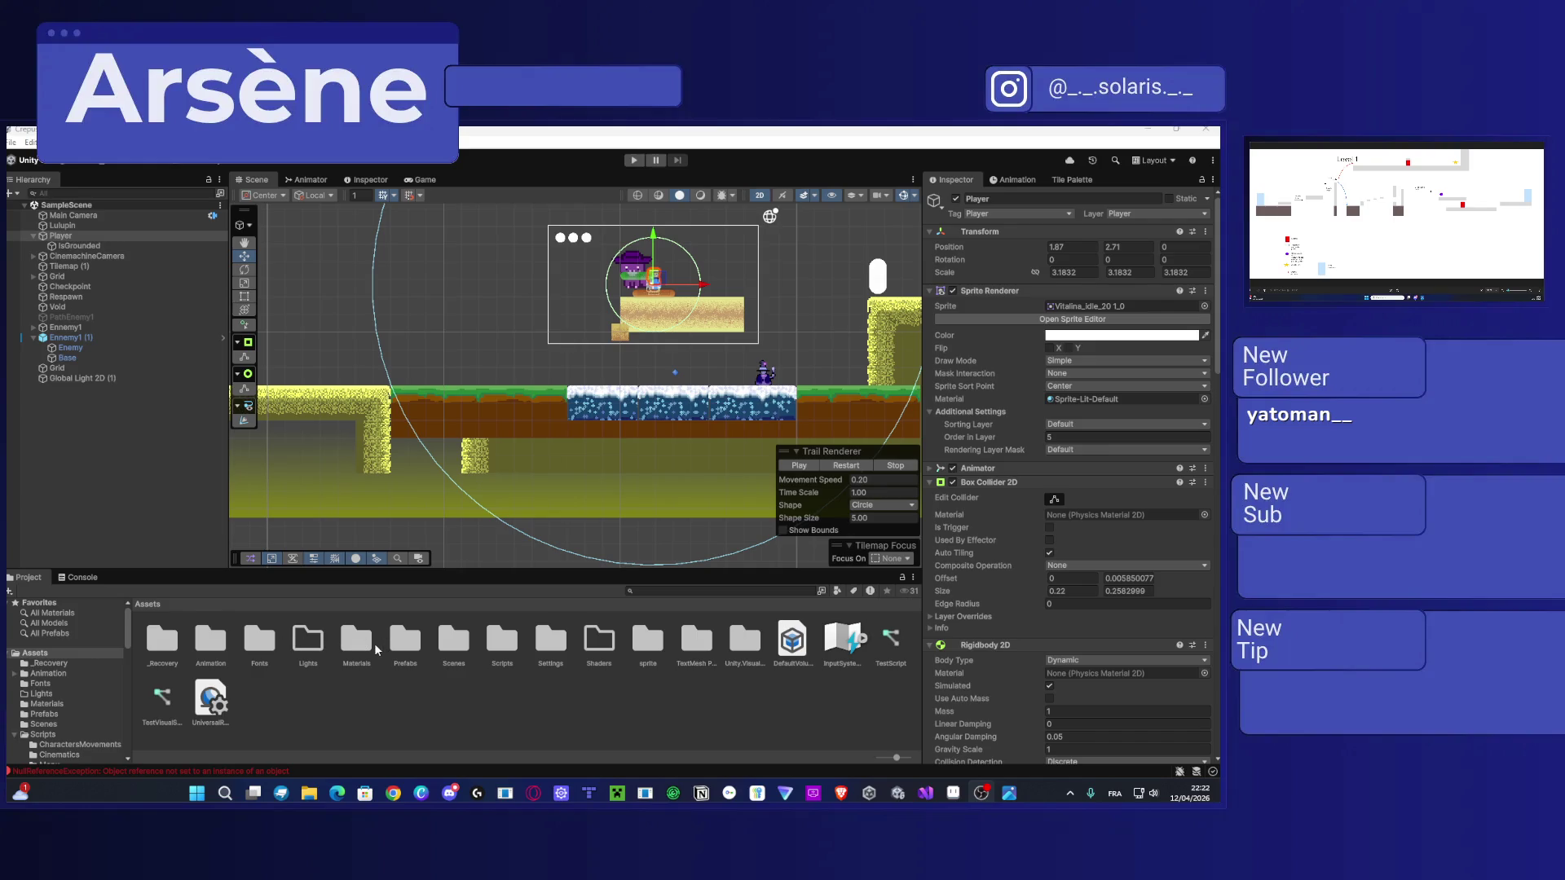
Step: Open the SnowScene scene from the Assets/Scenes folder
double_click(448, 647)
left_click(260, 642)
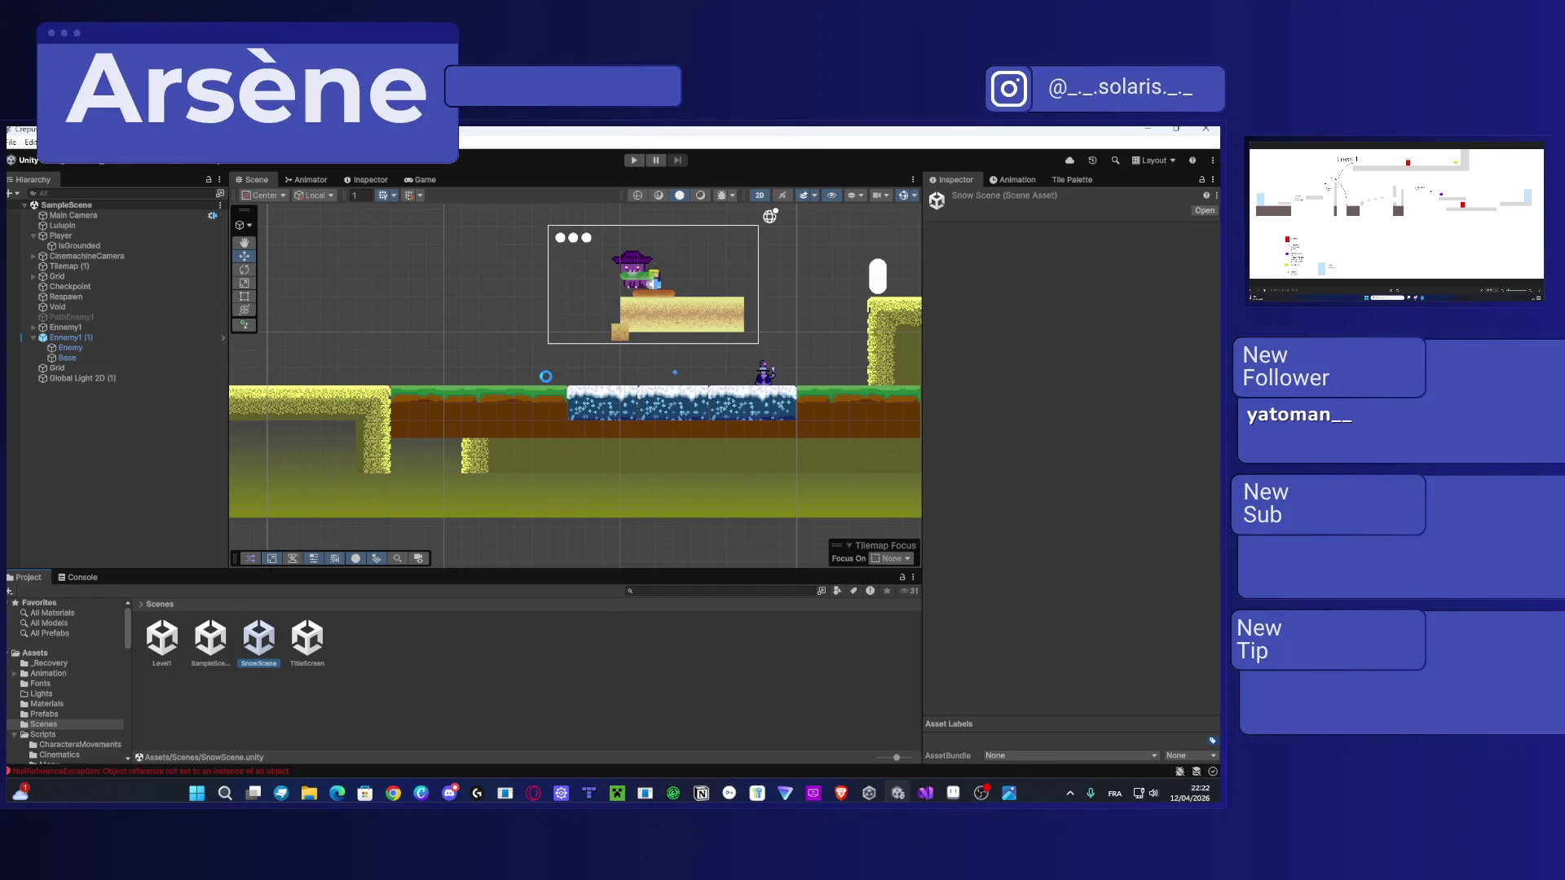
double_click(259, 643)
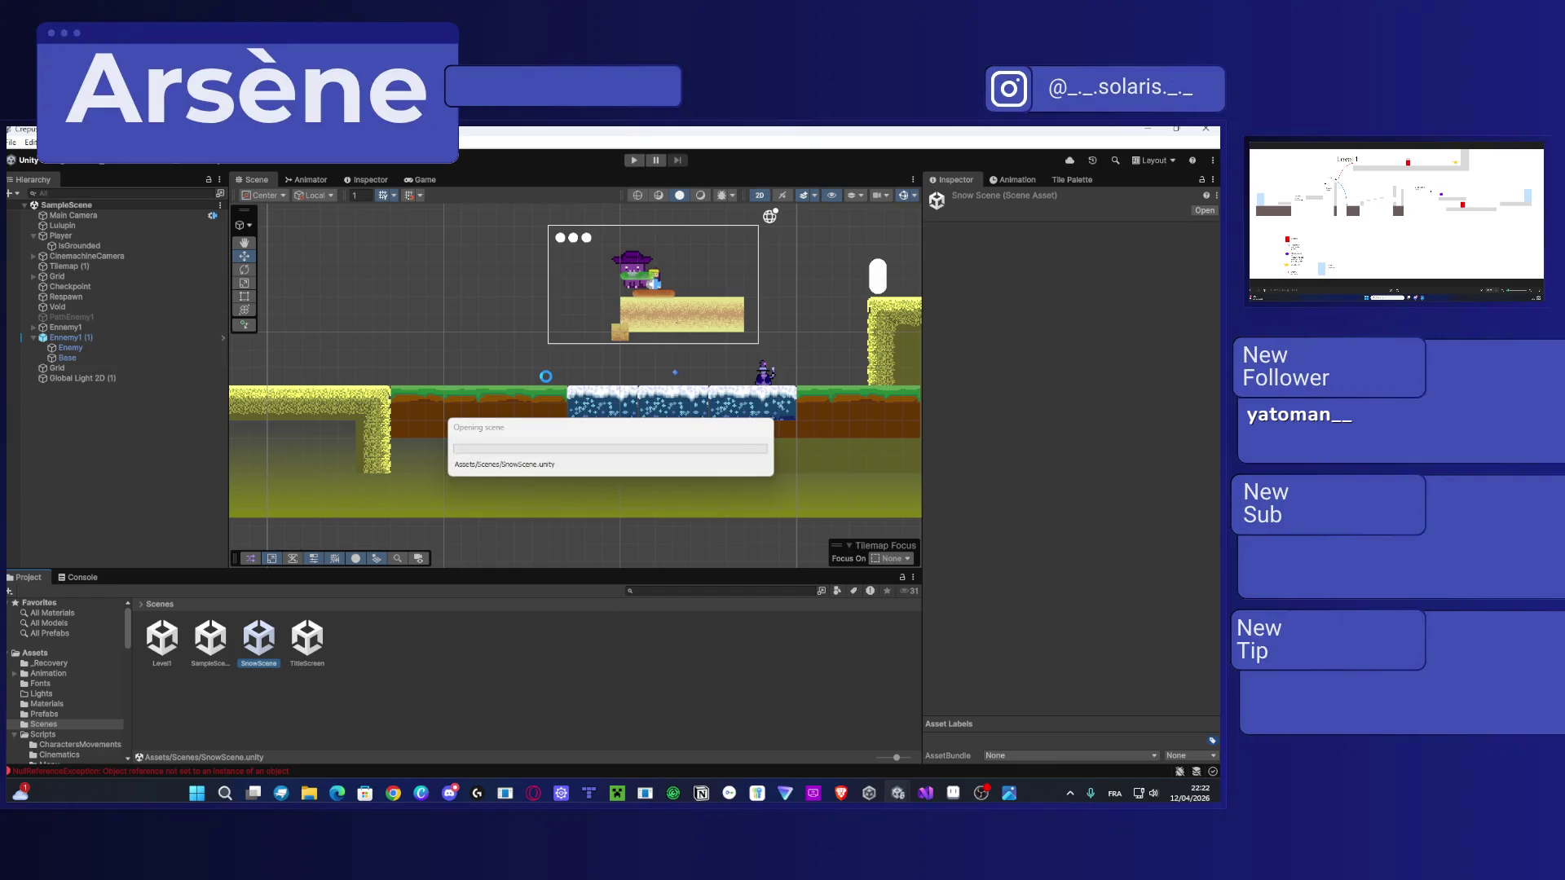
Step: Pan and zoom across the snowy level, then expand PNJ to reveal Grandma
mouse_move(560, 393)
left_mouse_down()
mouse_move(530, 371)
mouse_move(658, 363)
mouse_move(383, 427)
left_mouse_up()
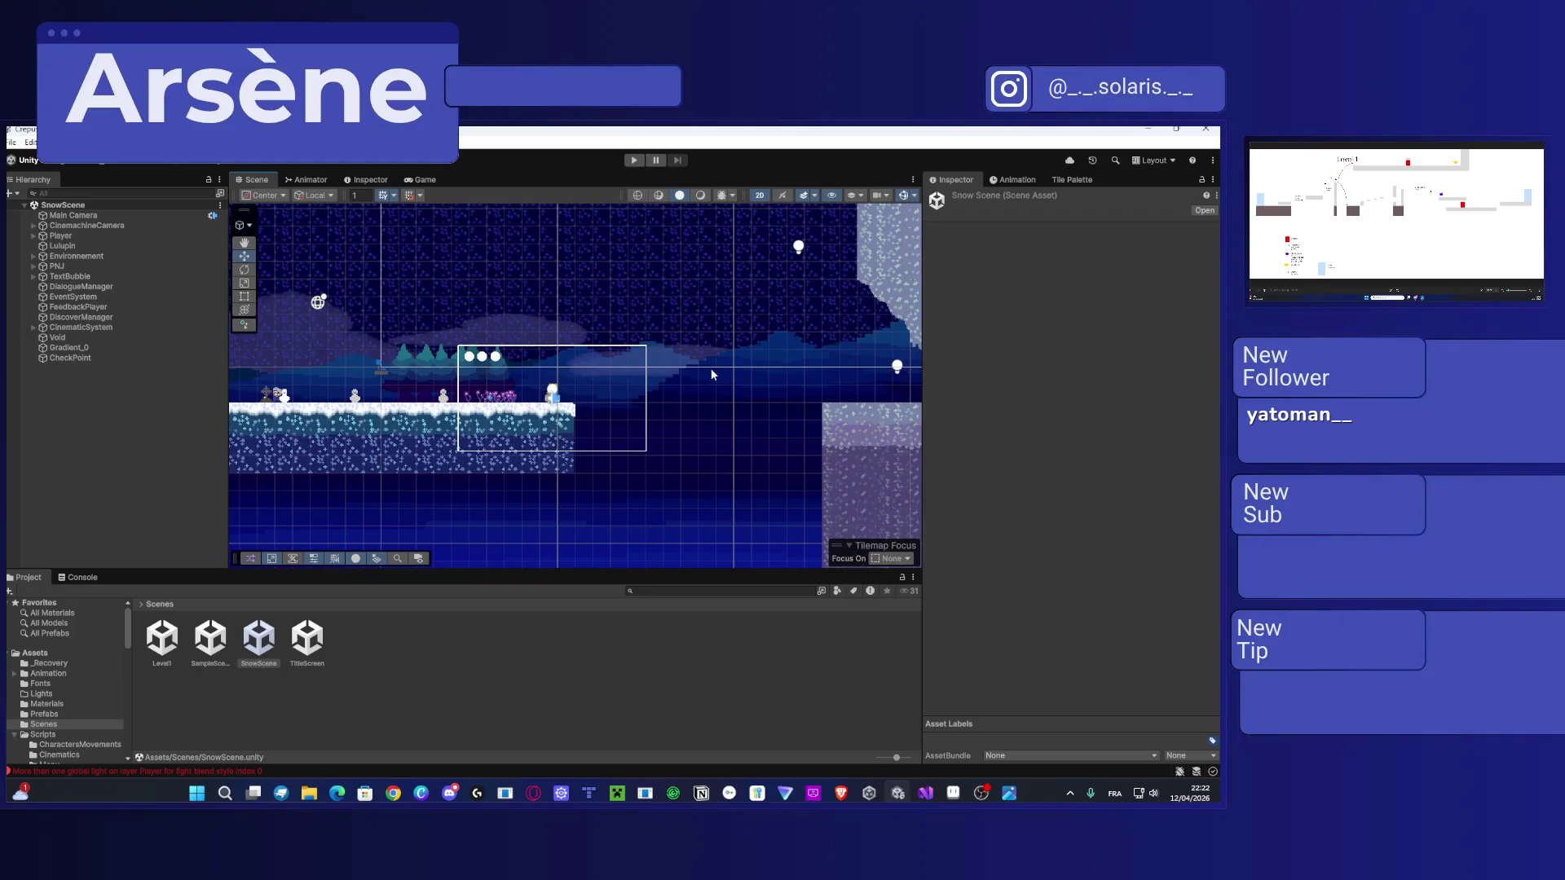
left_click_drag(711, 374, 509, 340)
mouse_move(628, 356)
left_mouse_down()
mouse_move(553, 427)
mouse_move(336, 407)
left_mouse_up()
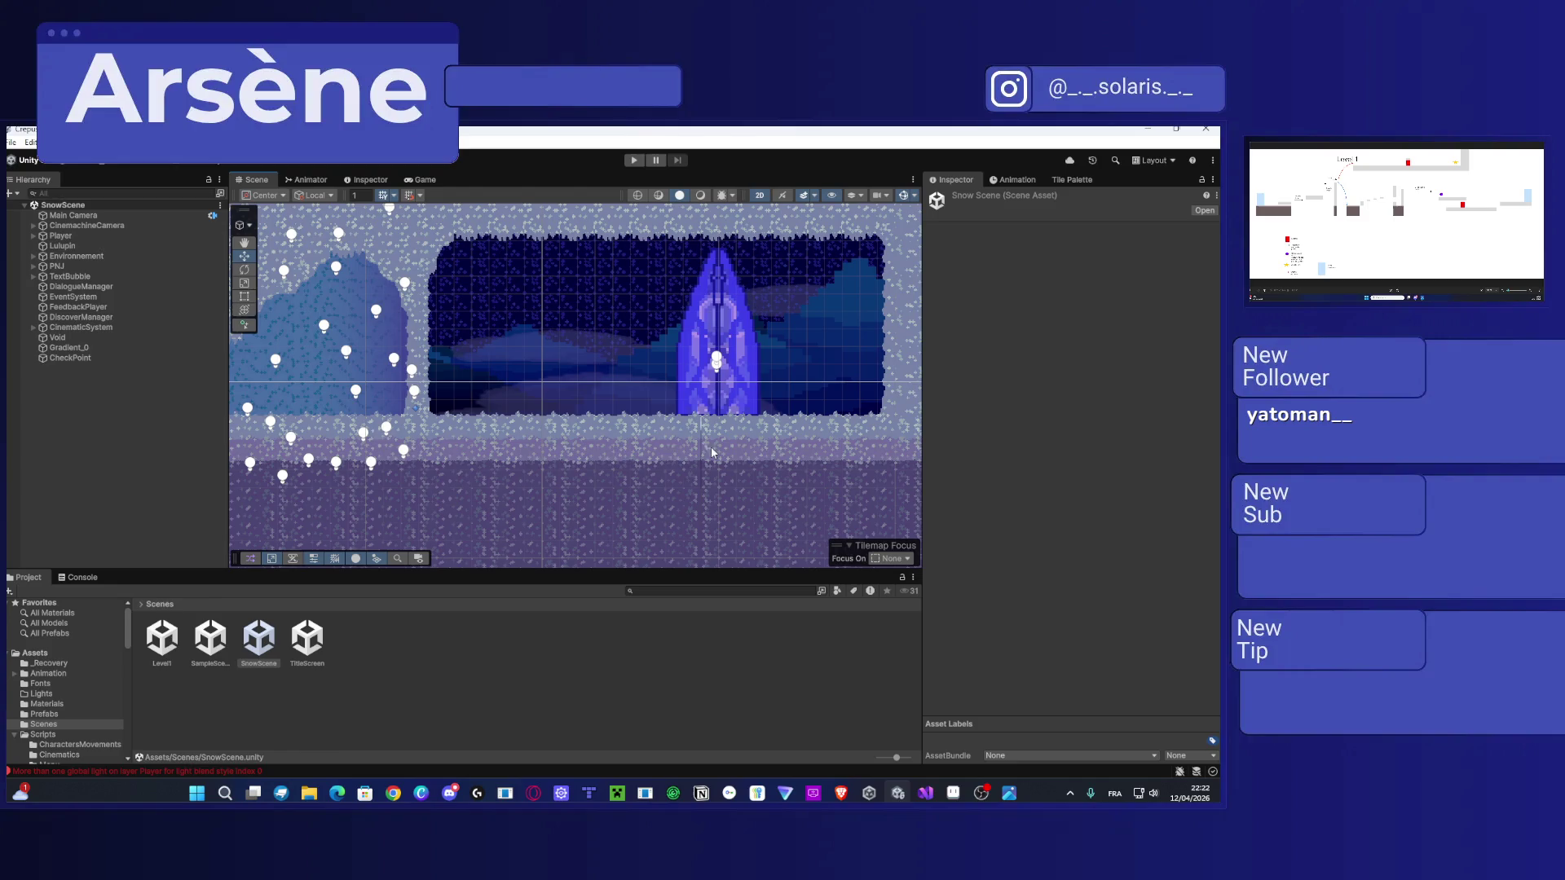
left_click_drag(718, 455, 838, 459)
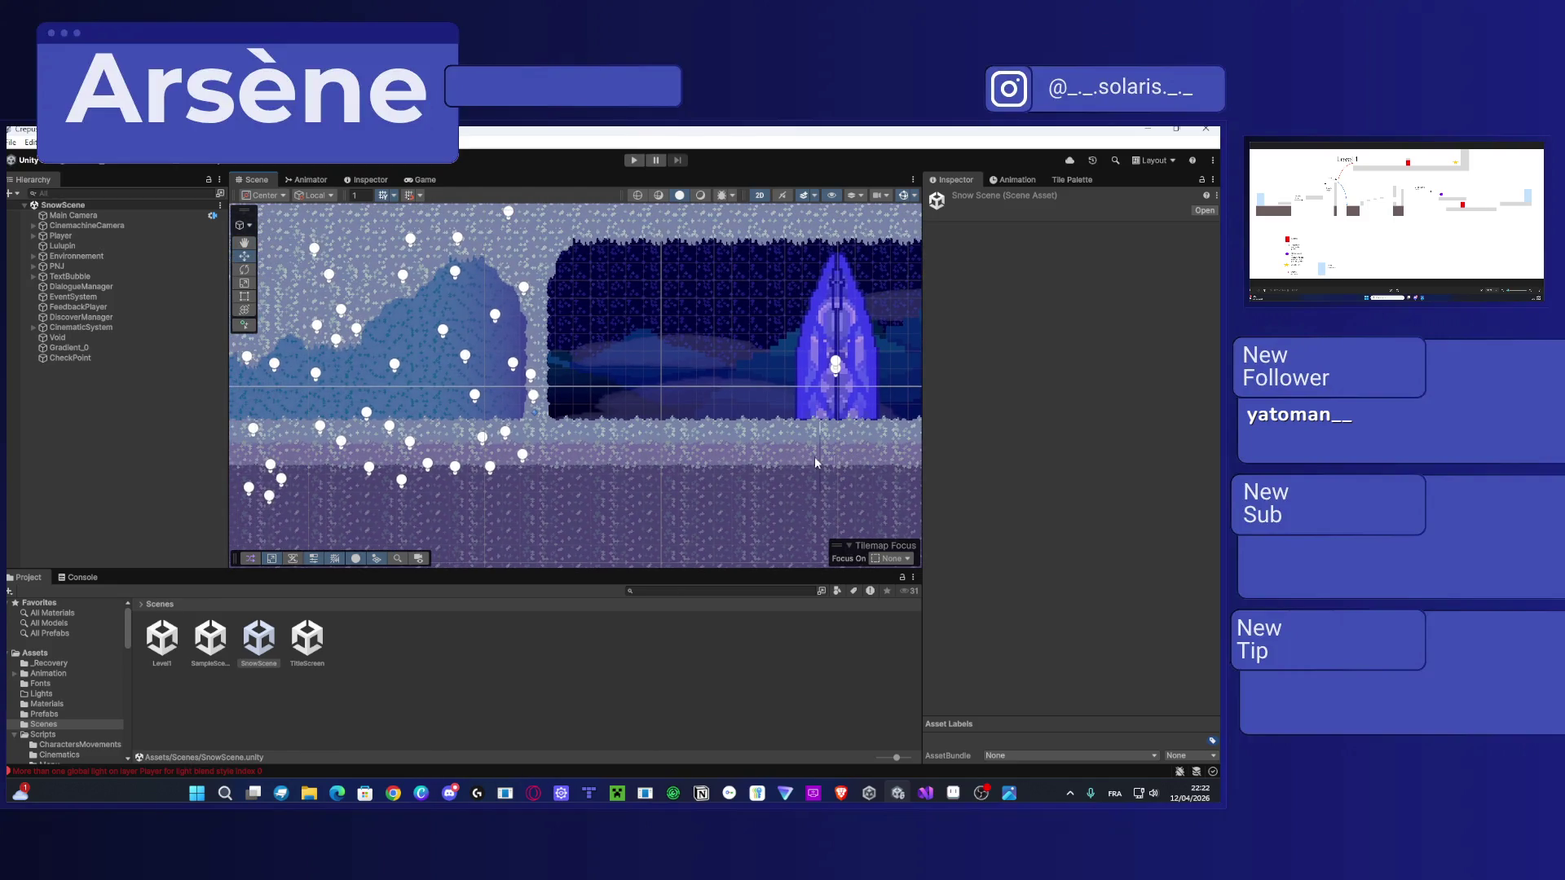
scroll(736, 331, "down", 5)
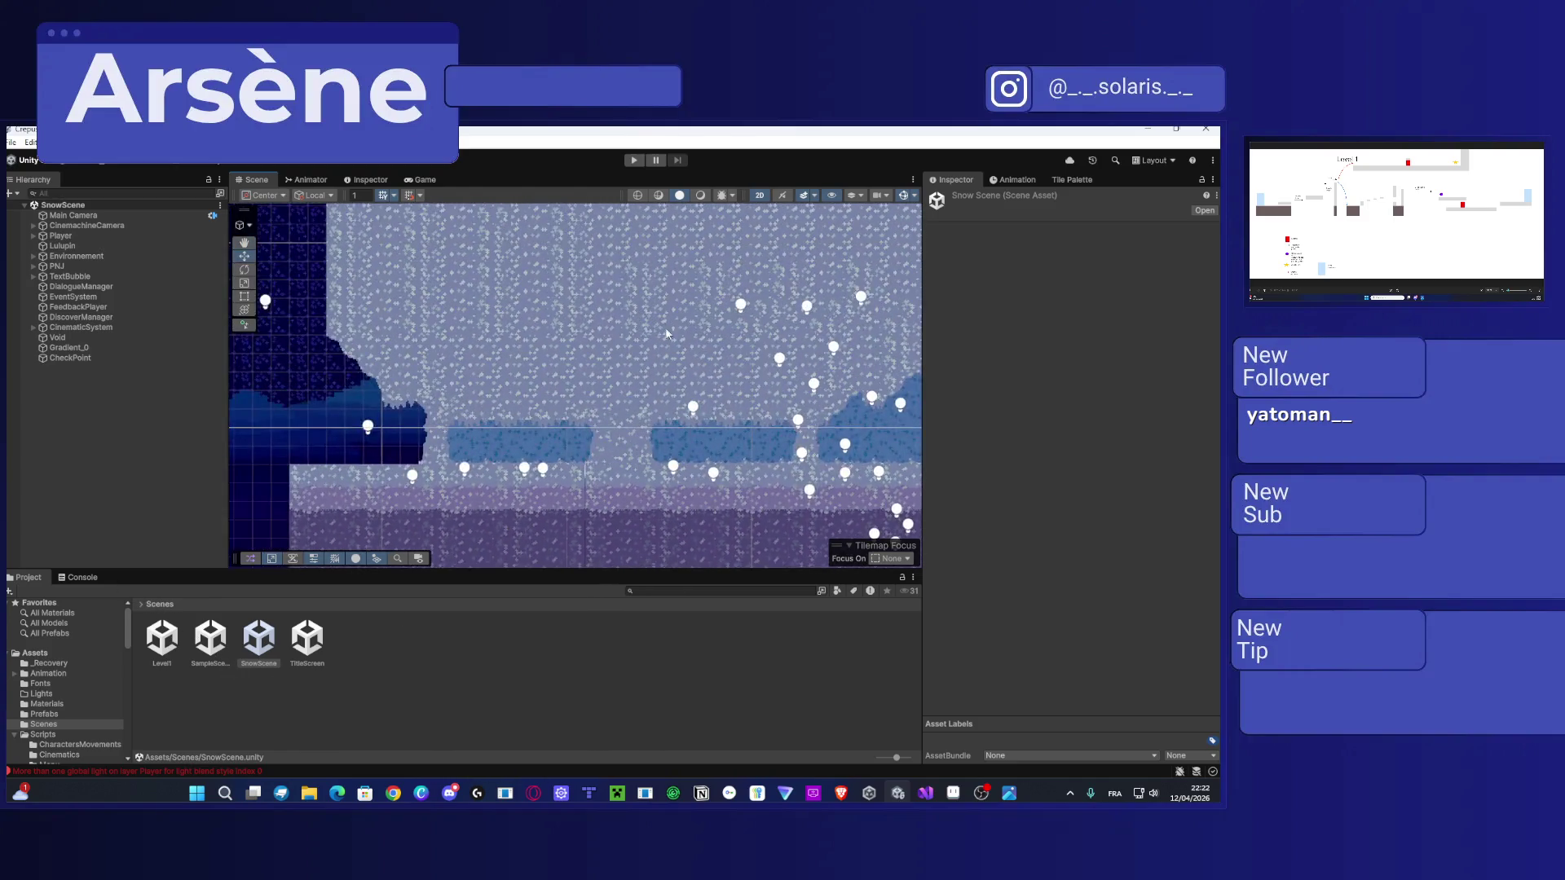
left_click_drag(320, 409, 507, 421)
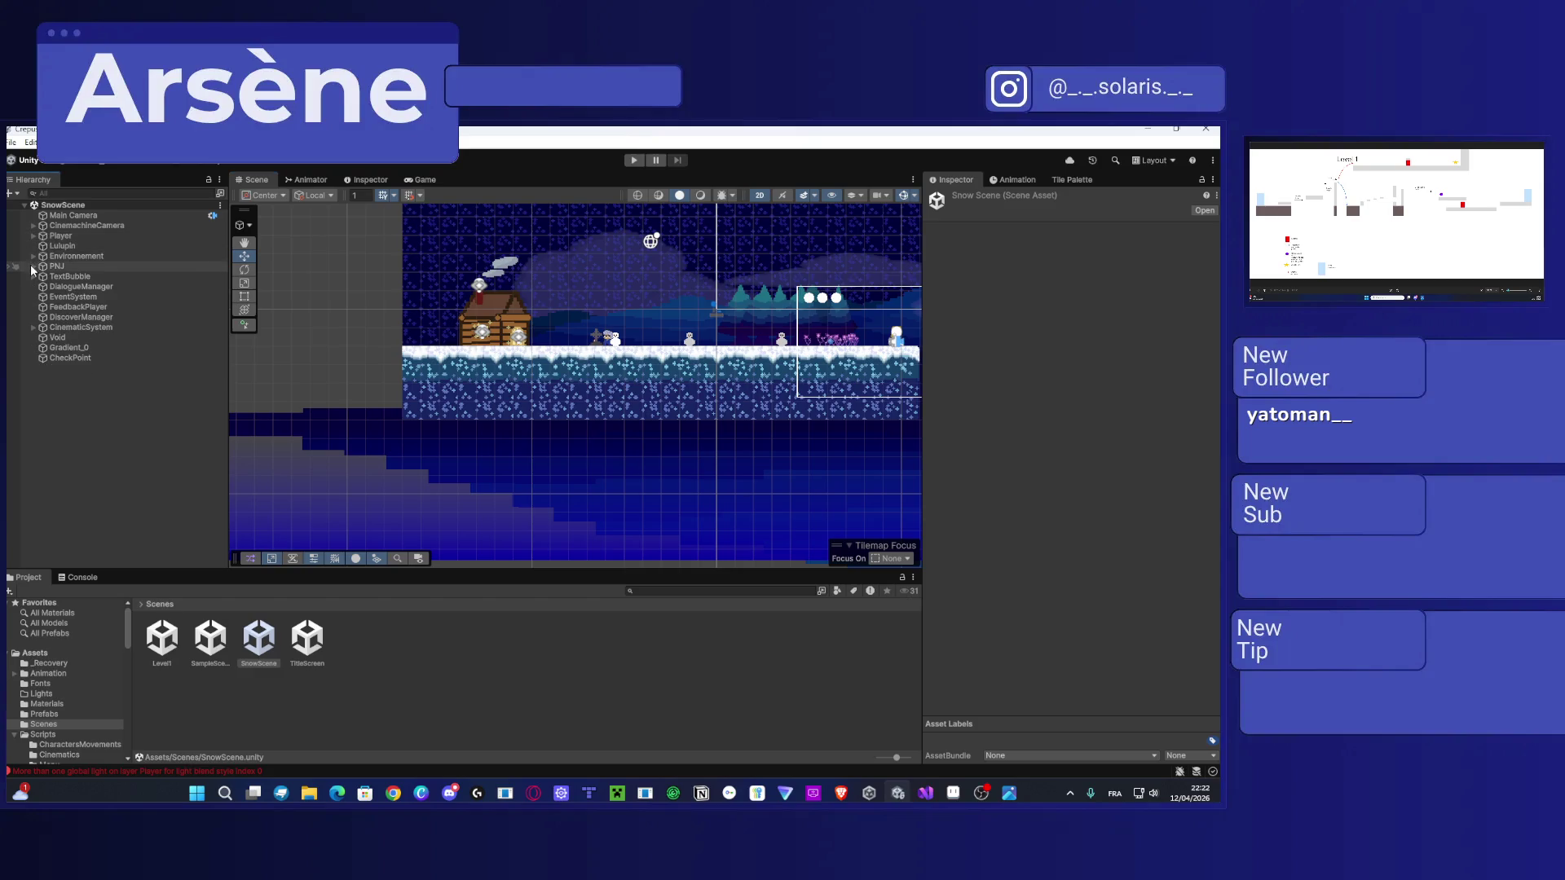
left_click(33, 267)
Step: Turn Grandma, Lulupin and Player into prefab assets in Assets/Prefabs
left_click(74, 276)
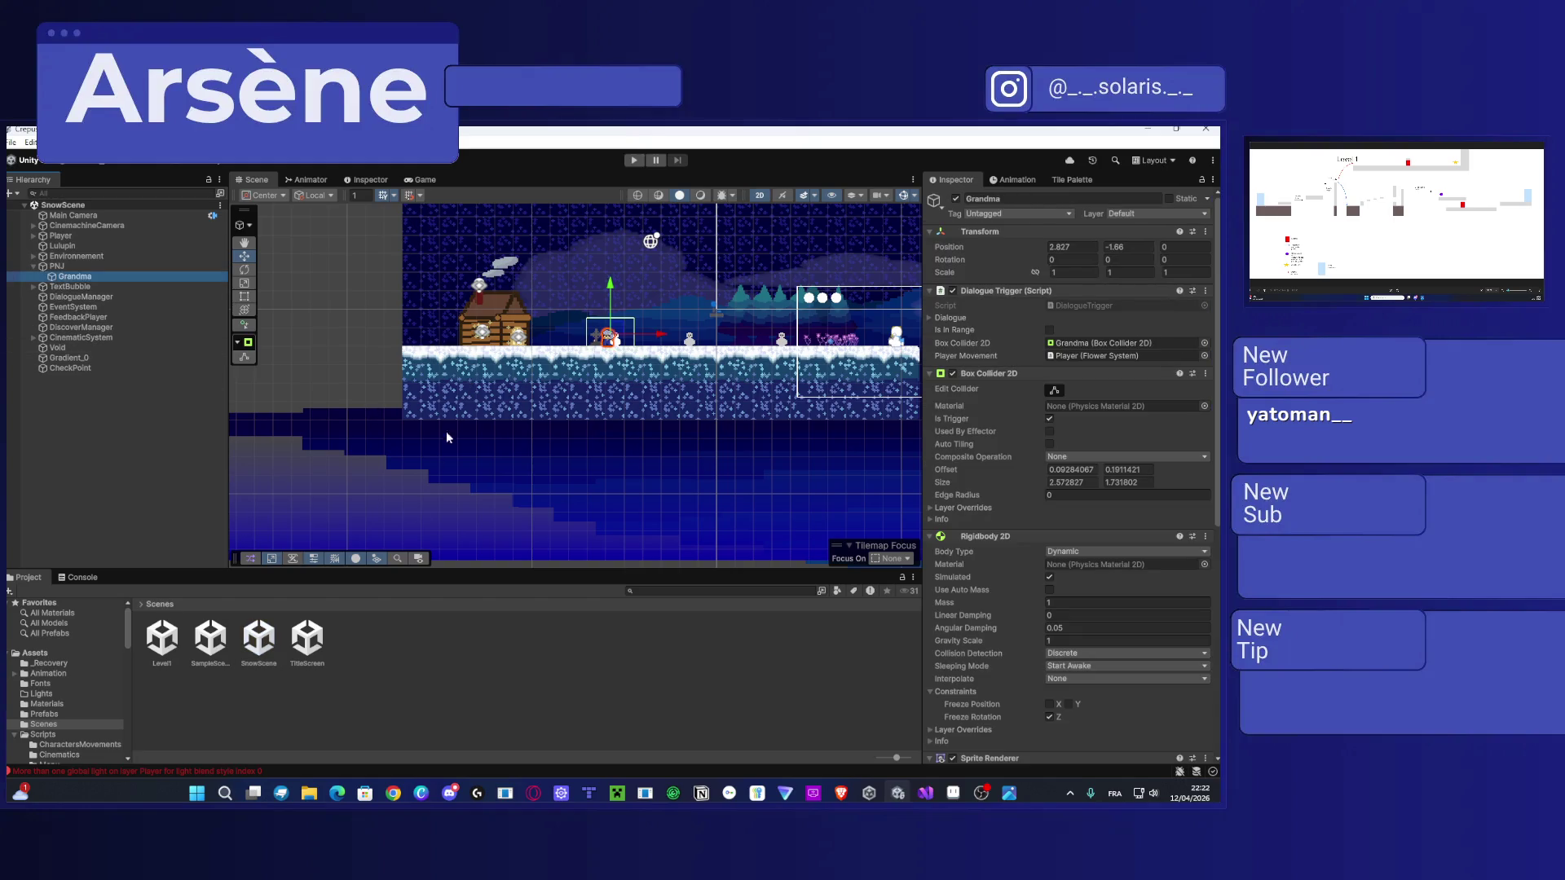
left_click(36, 653)
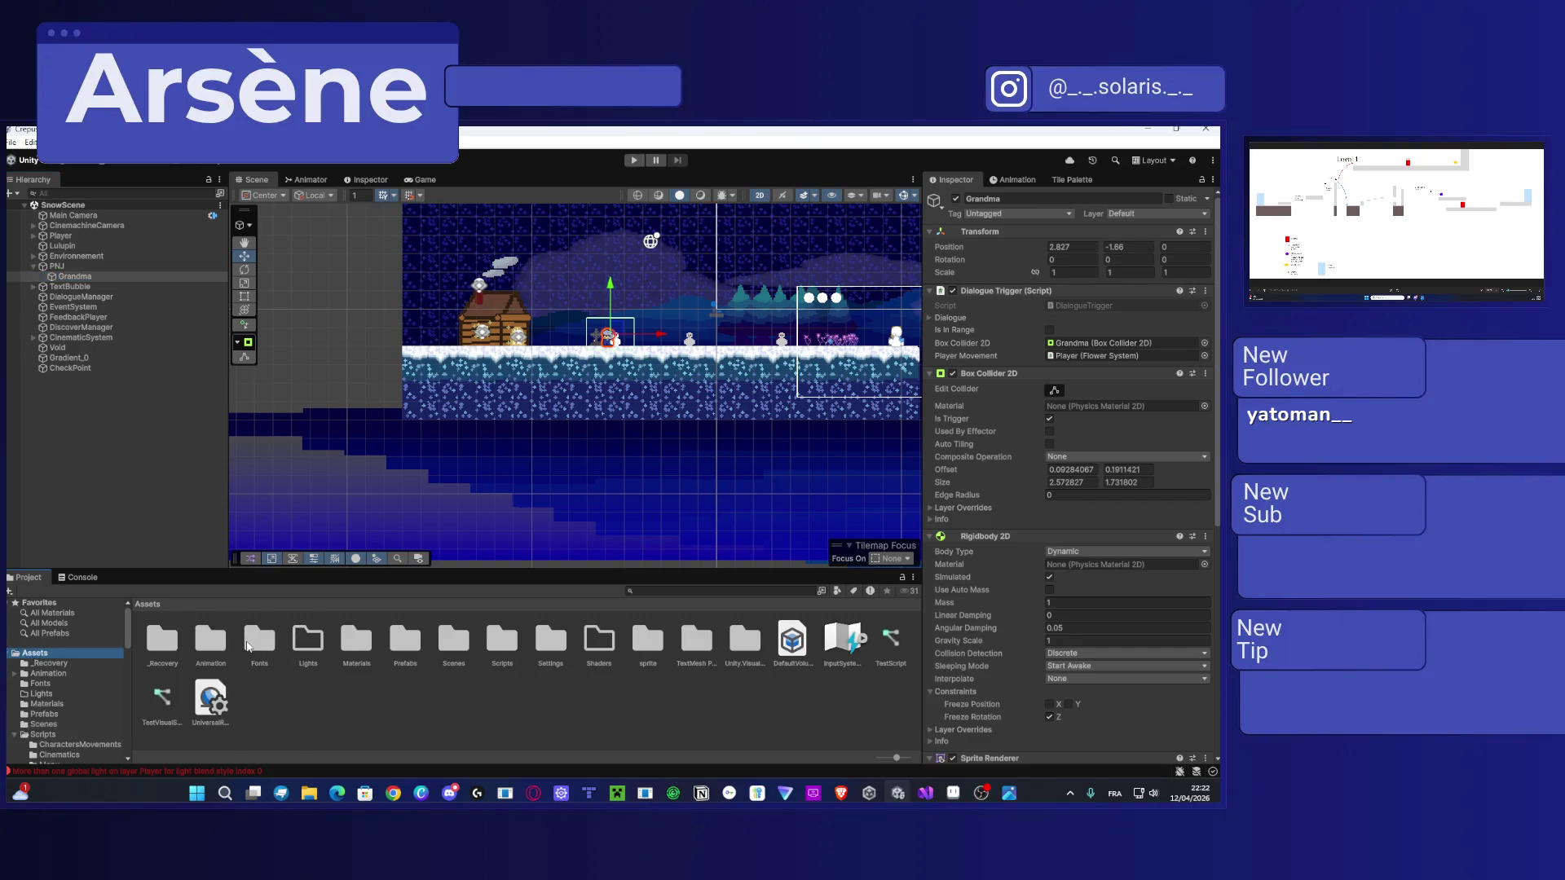
double_click(405, 644)
left_click_drag(510, 578, 611, 663)
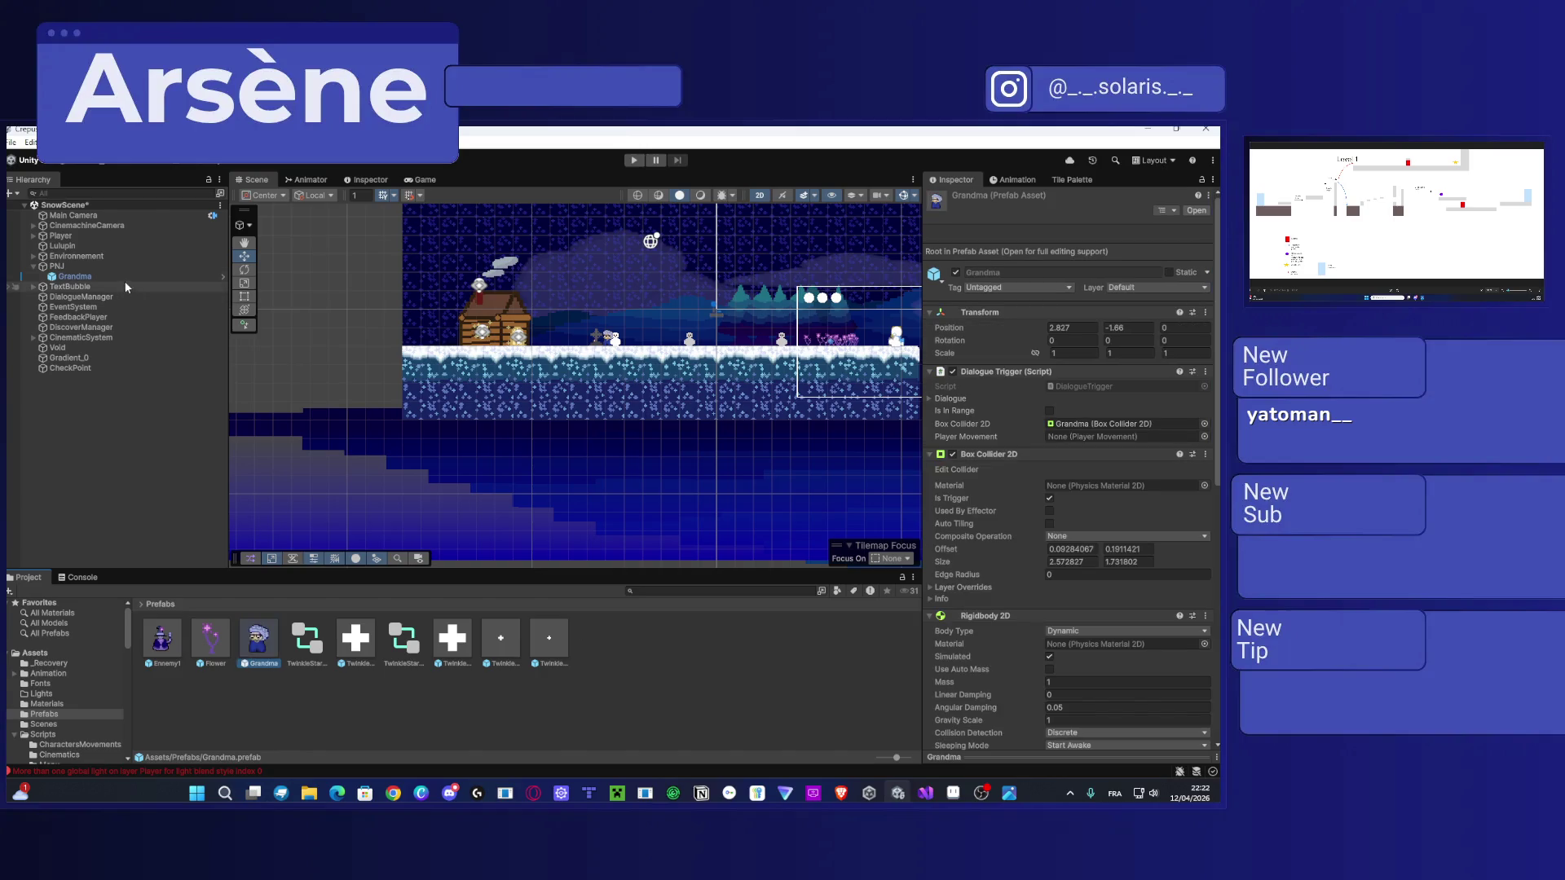
left_click(62, 245)
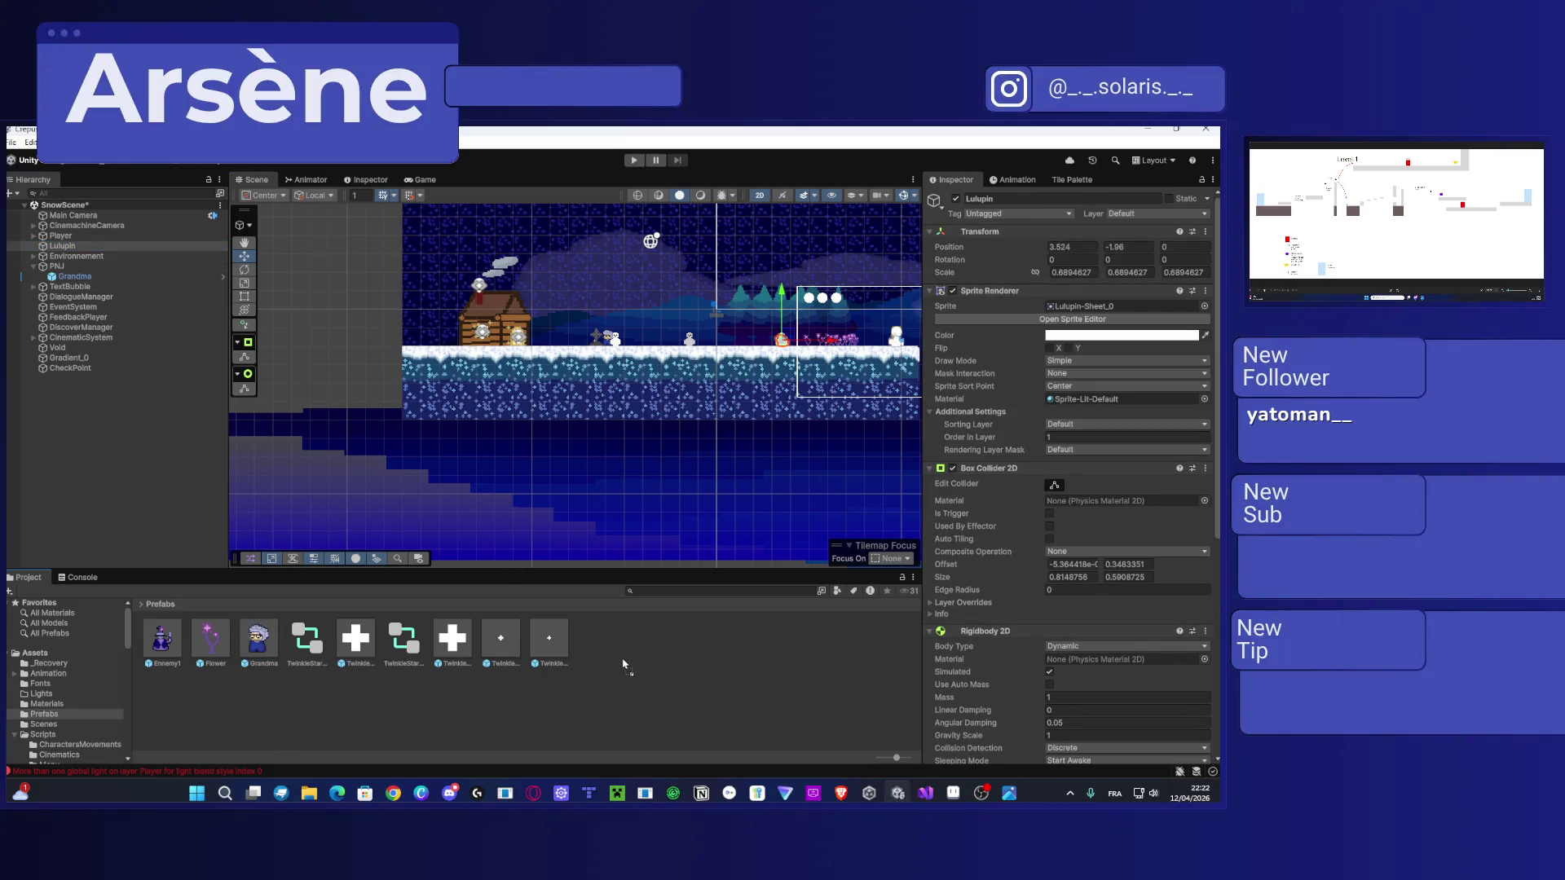
left_click_drag(624, 664, 624, 664)
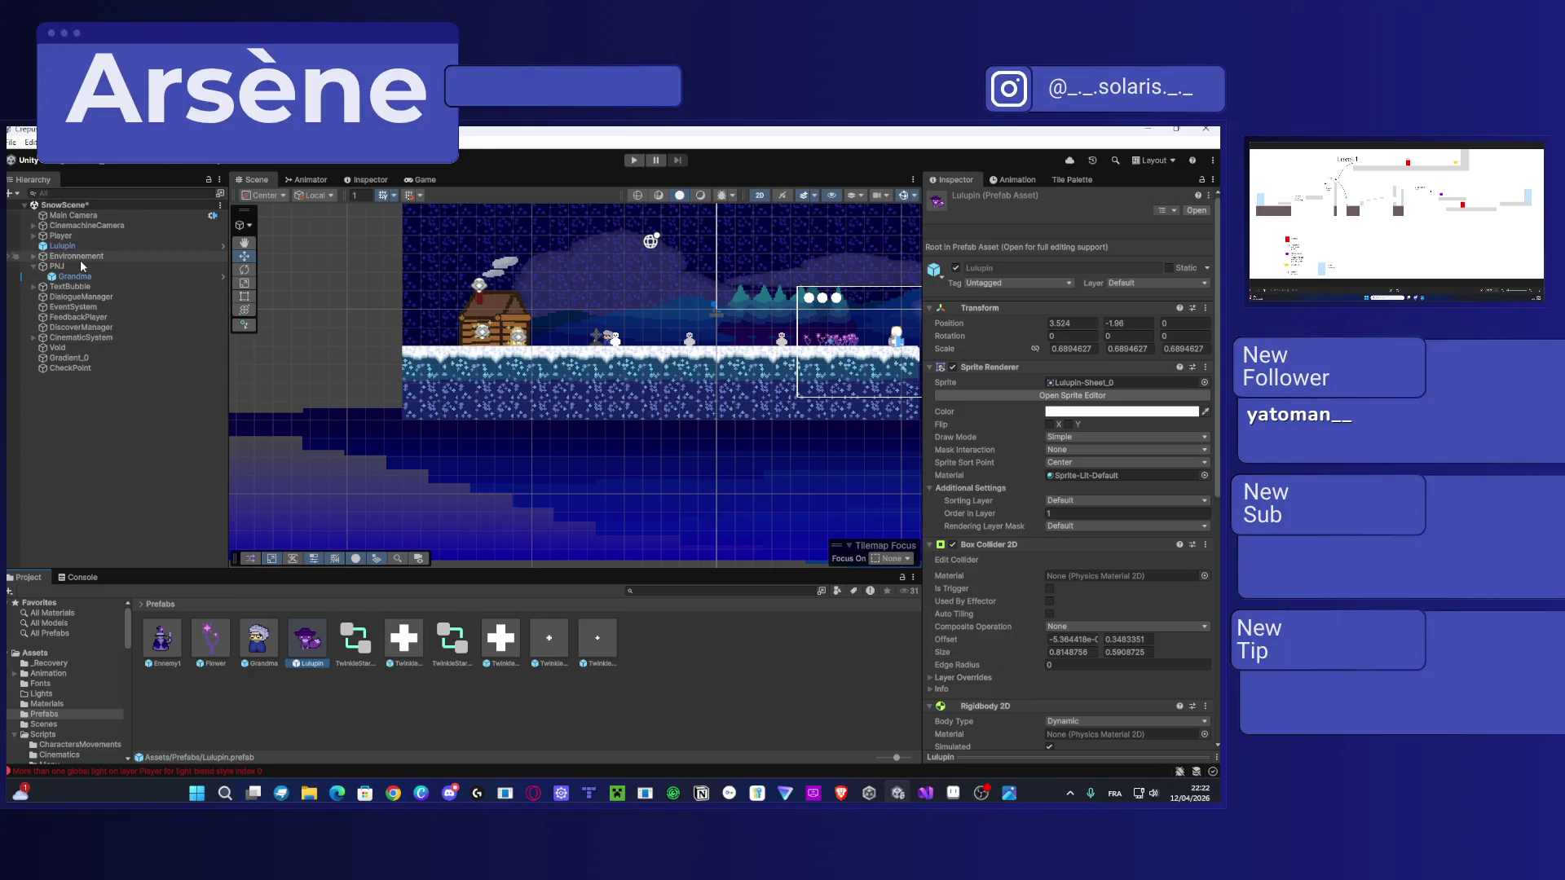
left_click(65, 236)
left_click_drag(196, 284, 689, 662)
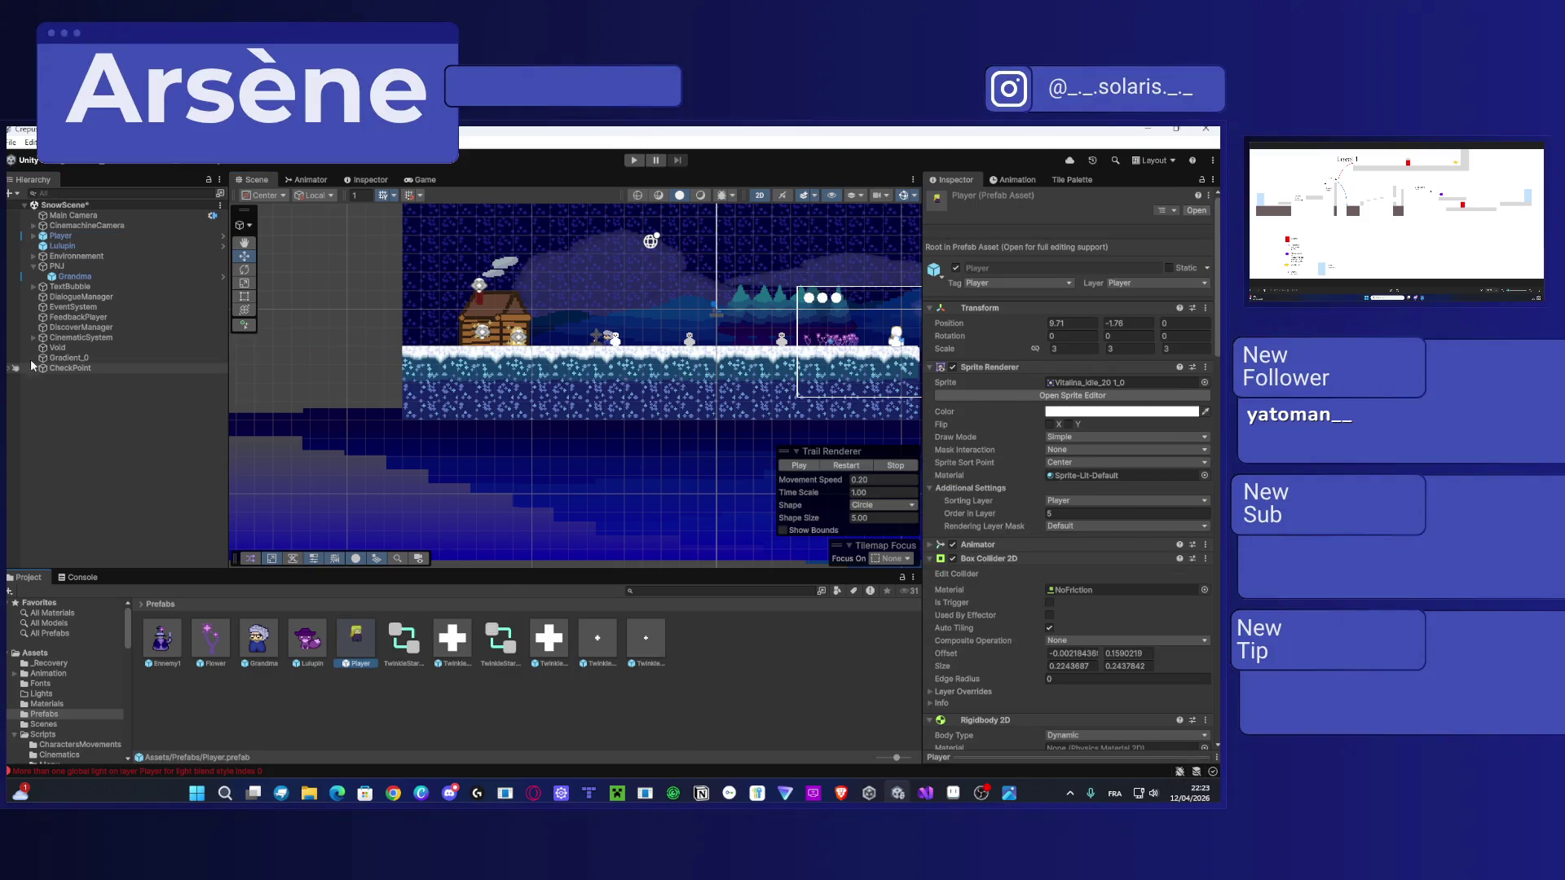
Step: Inspect the DiscoverManager, FeedbackPlayer and Gradient_0 objects, then select Void
left_click(68, 328)
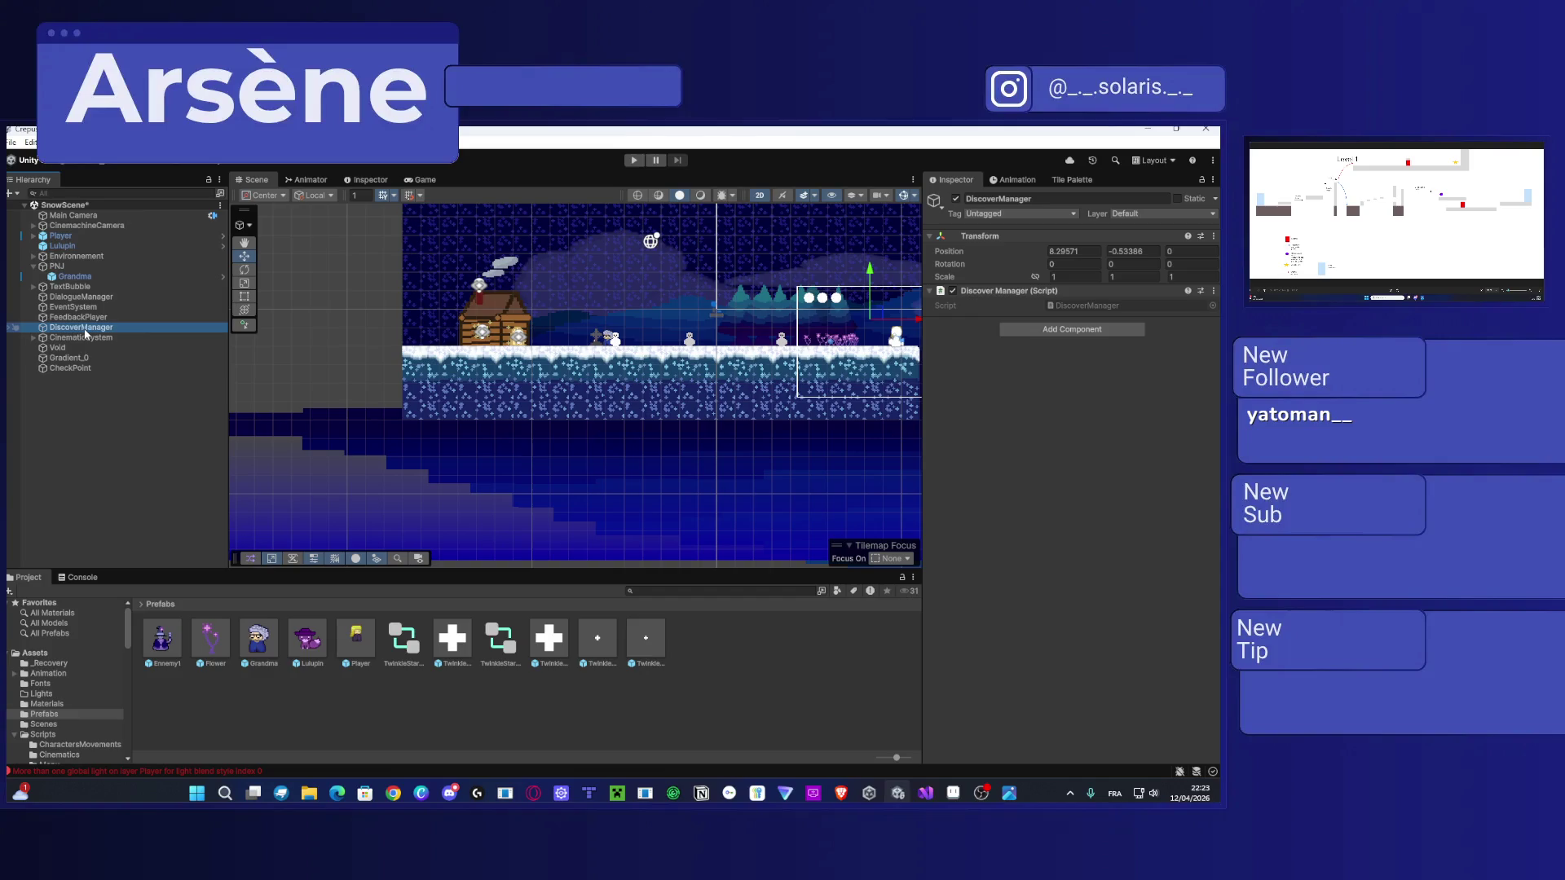
left_click(70, 317)
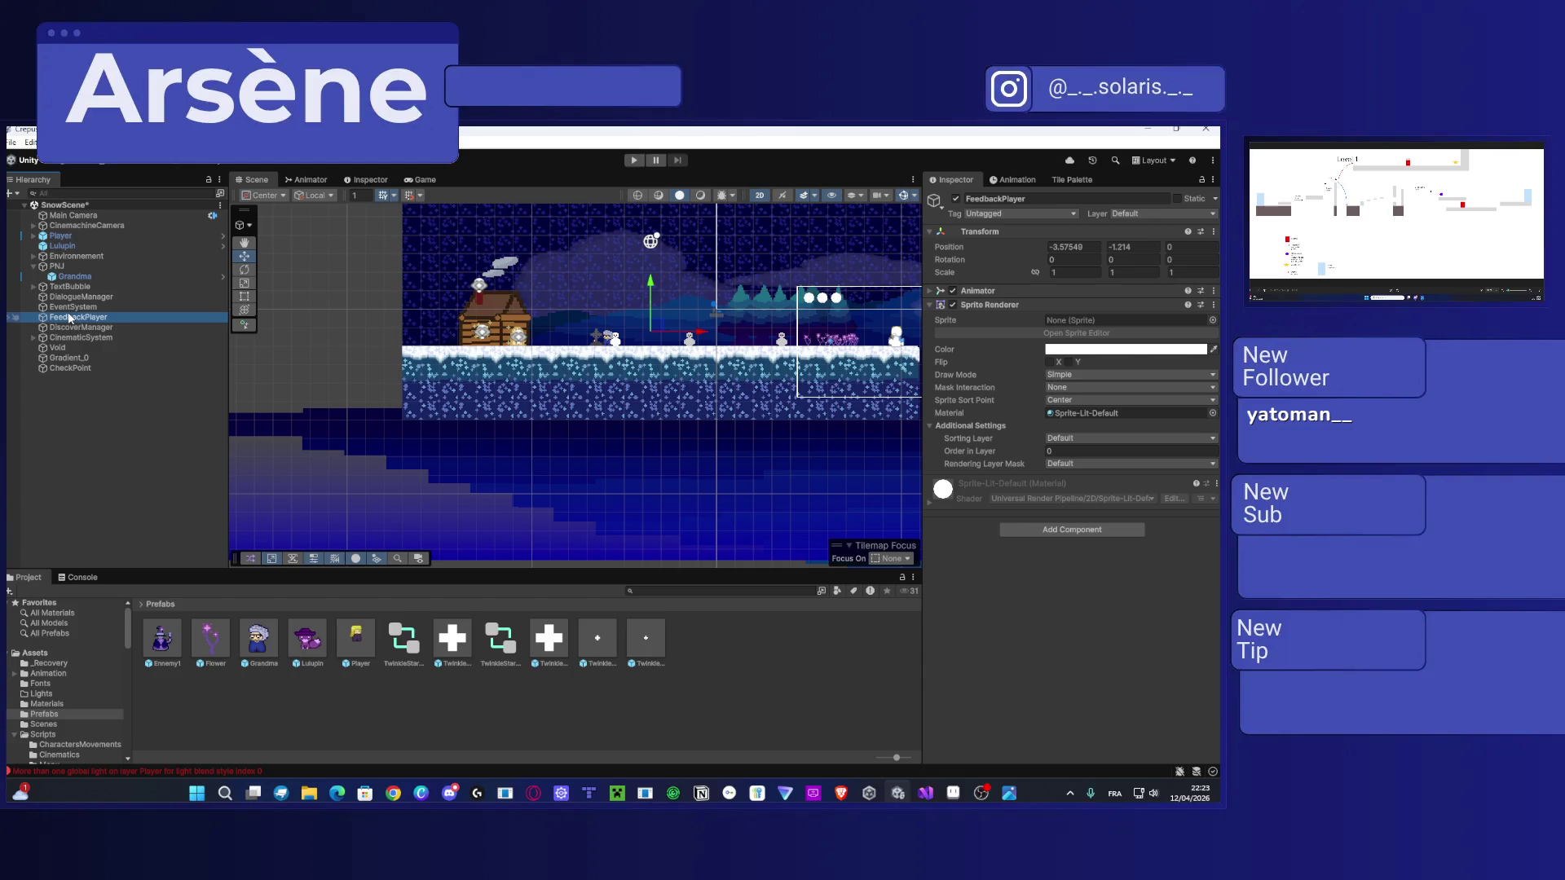
left_click(97, 357)
left_click(95, 351)
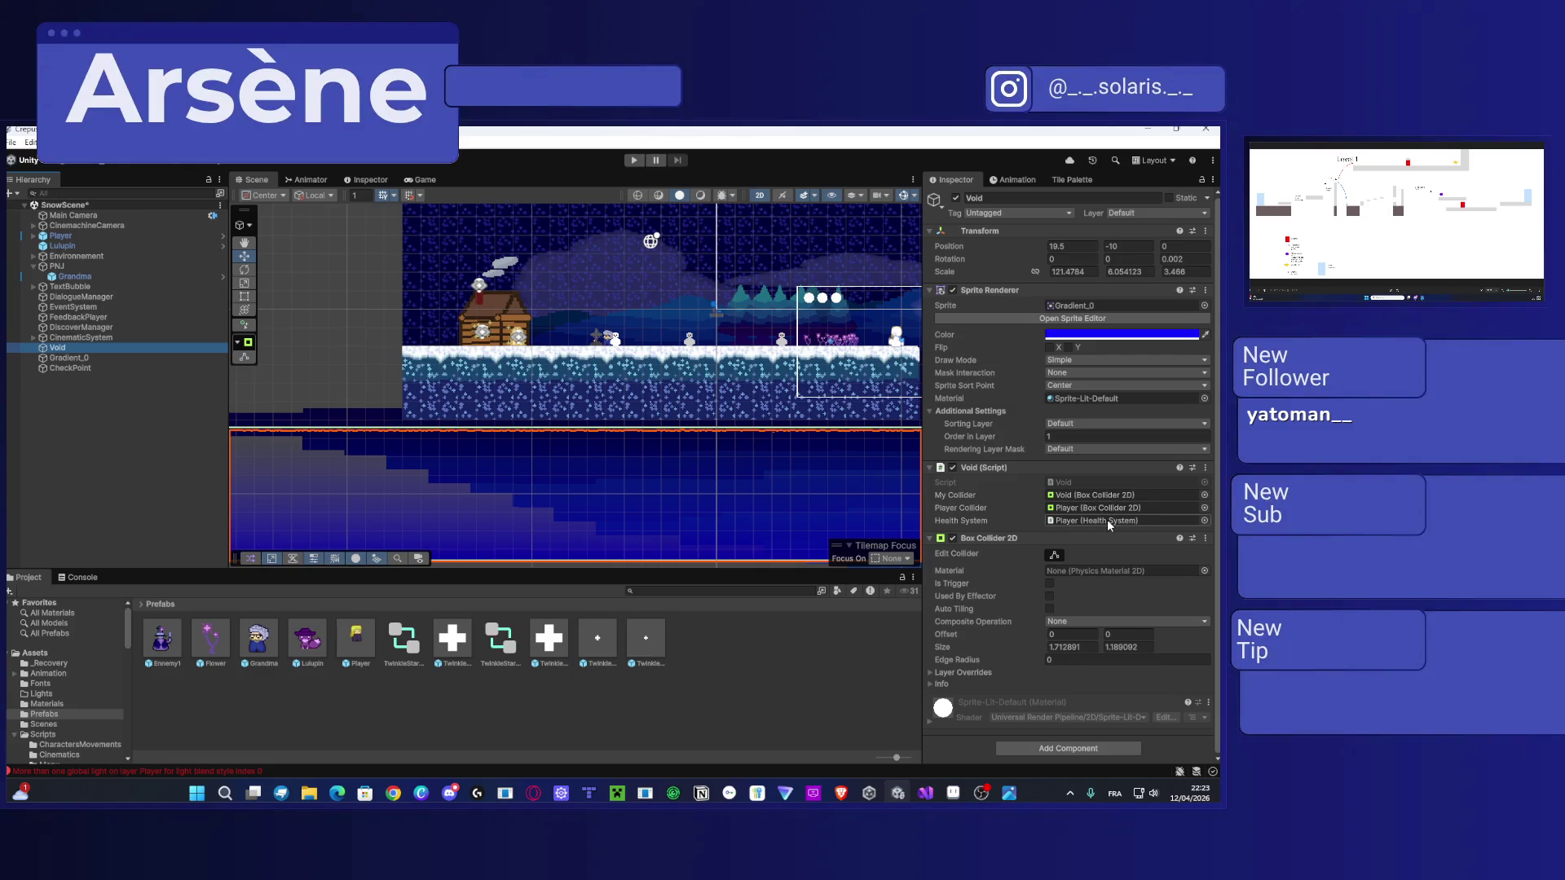
Step: Make Void a prefab in Prefabs and check its Player references in the Inspector
left_click_drag(75, 352, 727, 713)
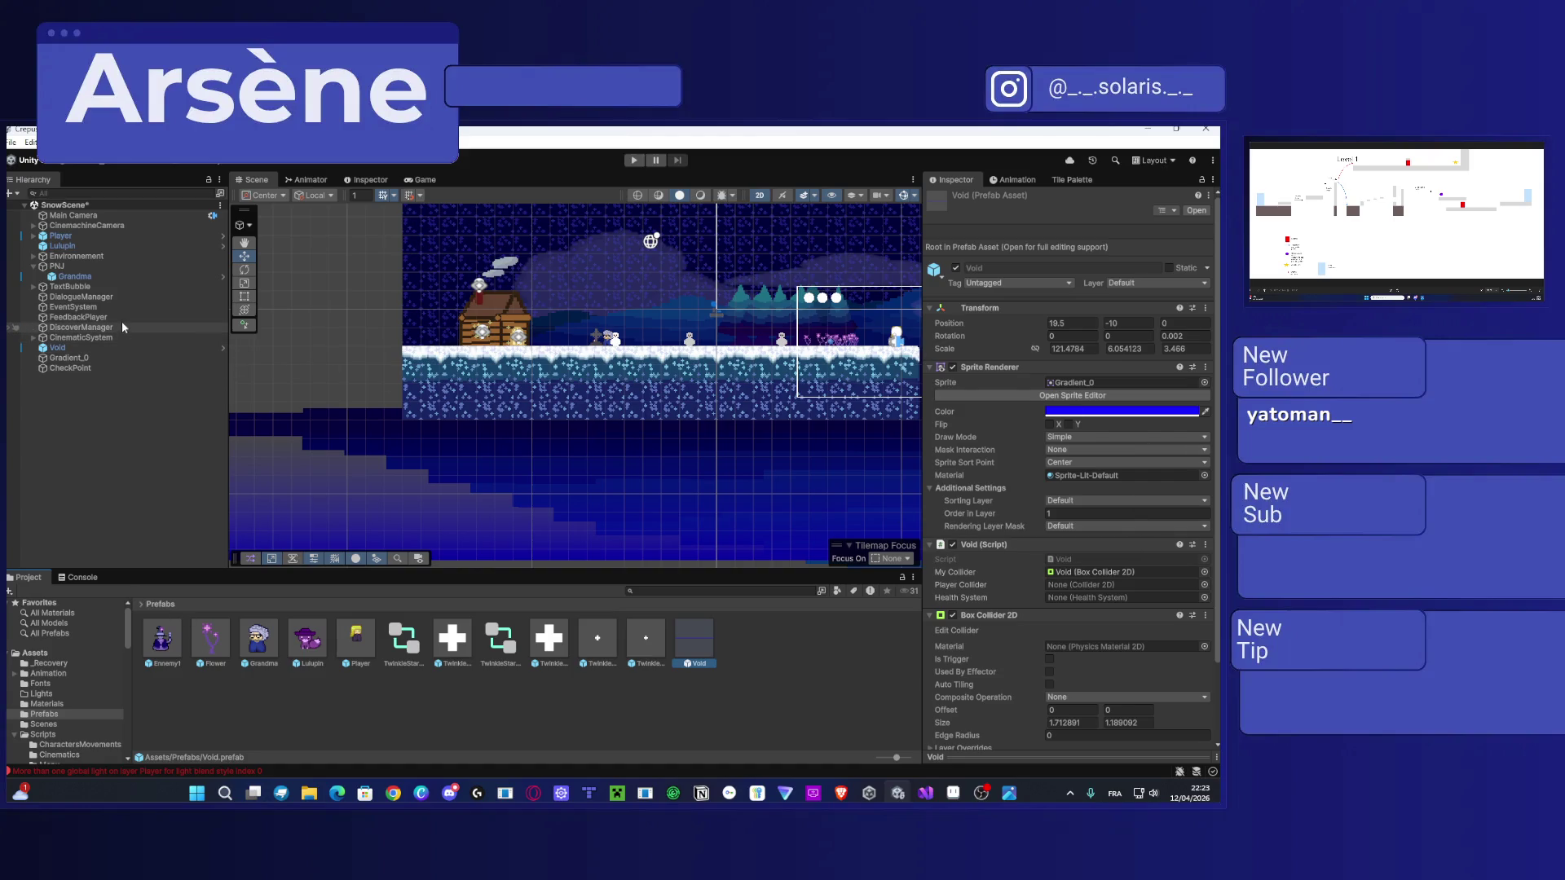
scroll(1092, 501, "down", 2)
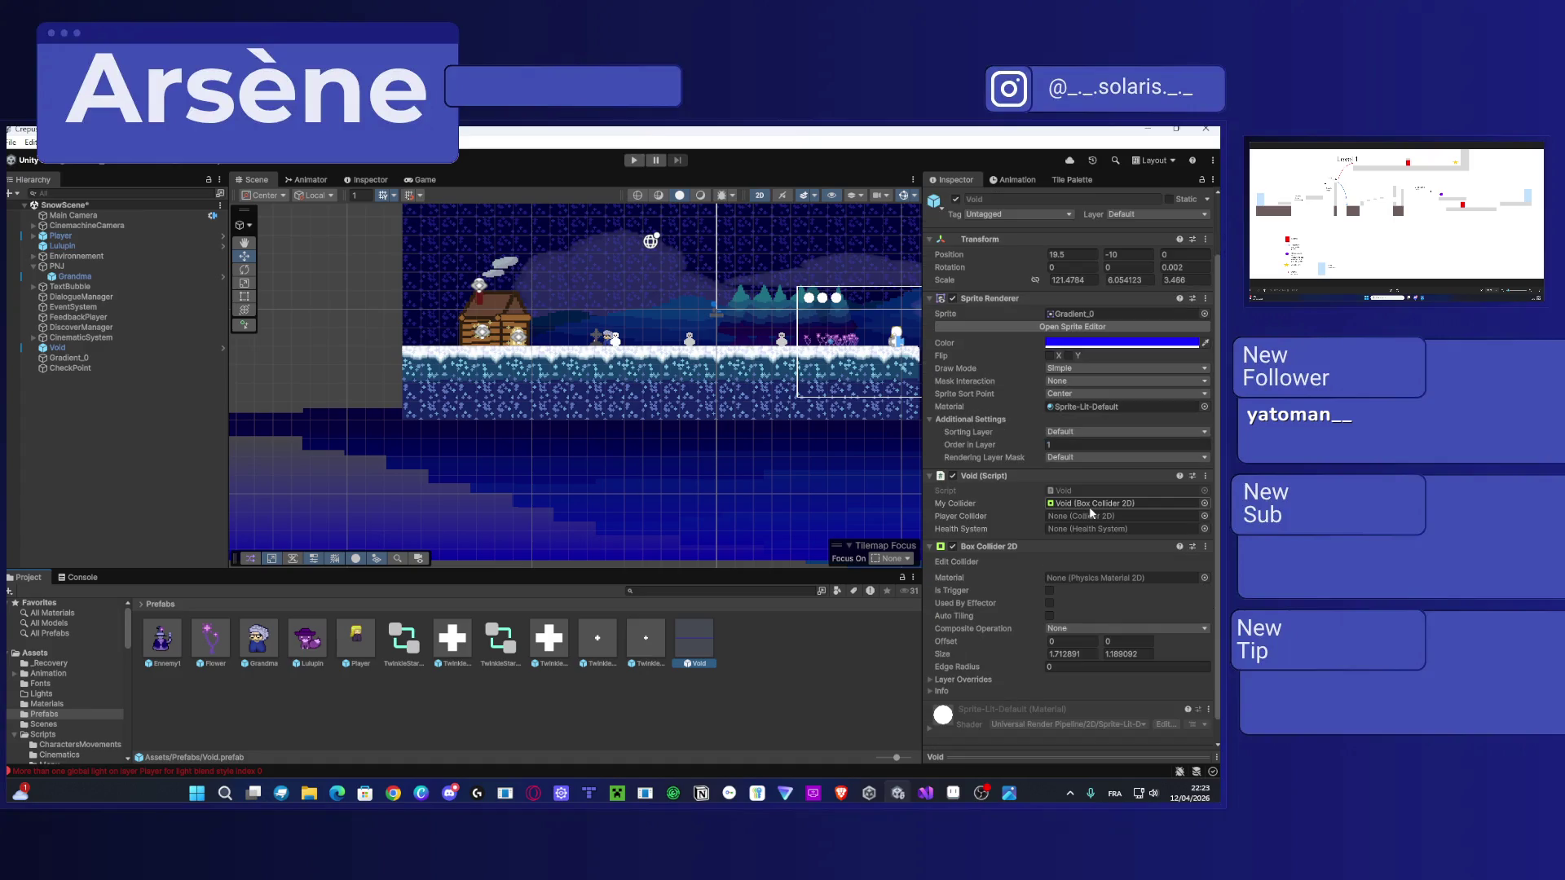
left_click(57, 348)
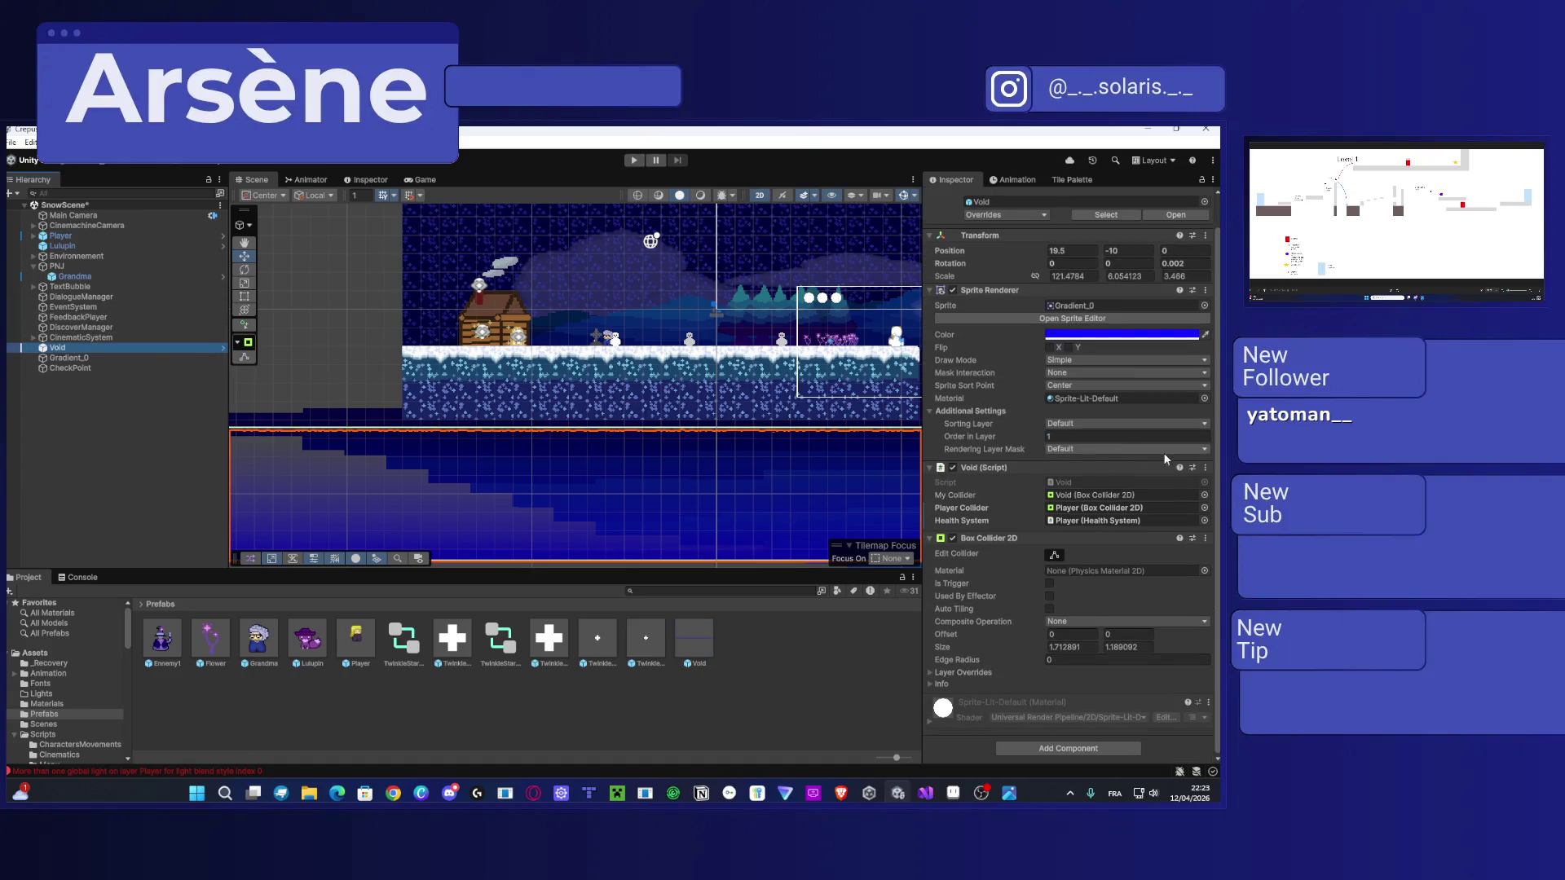
left_click(1085, 522)
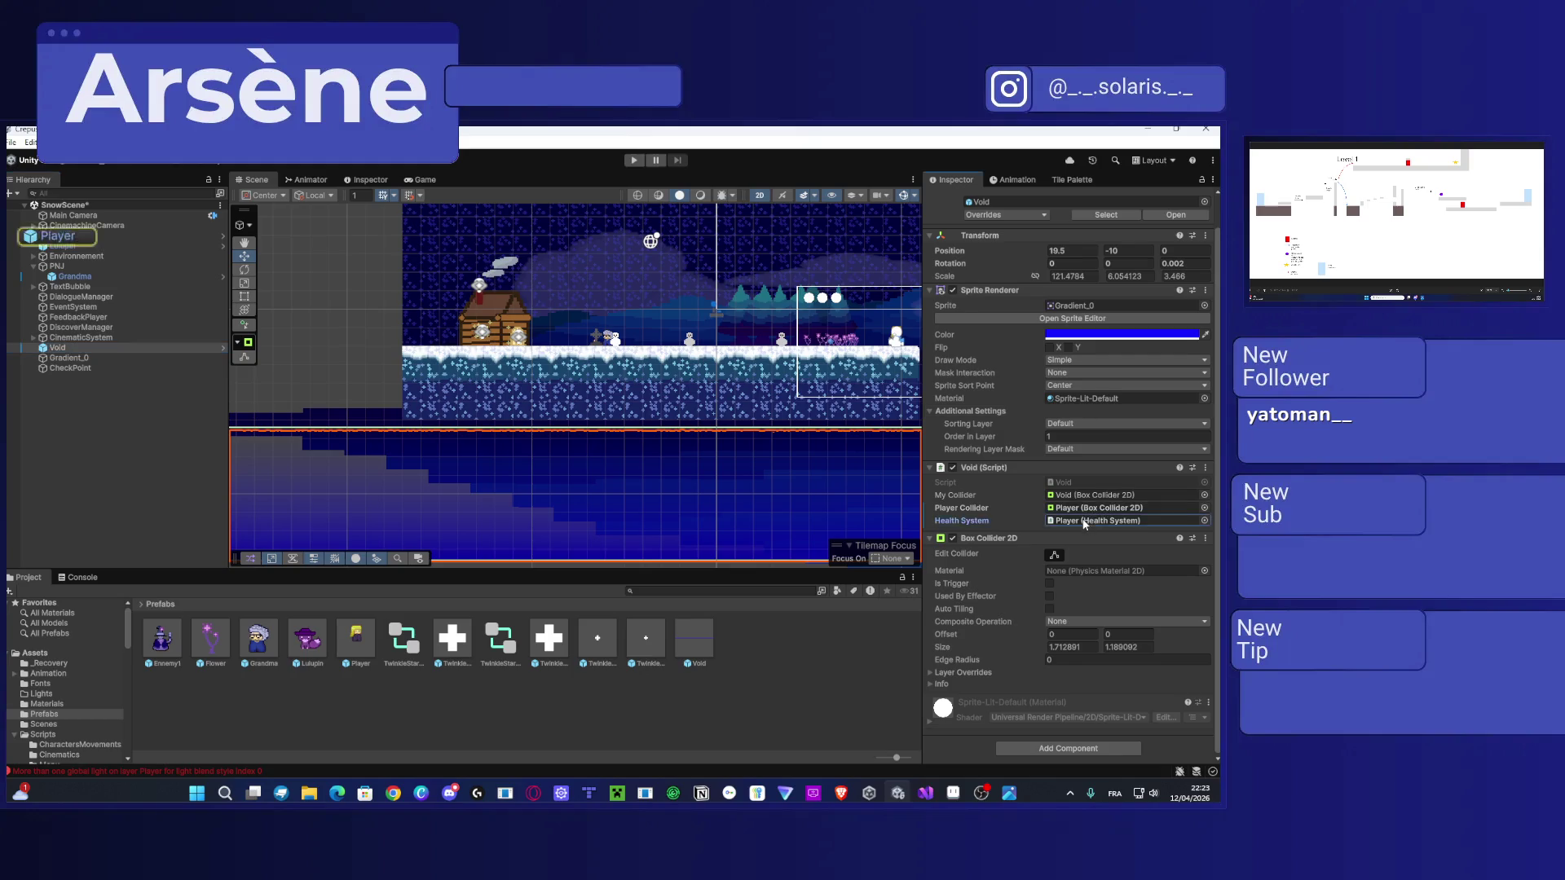
left_click(1086, 522)
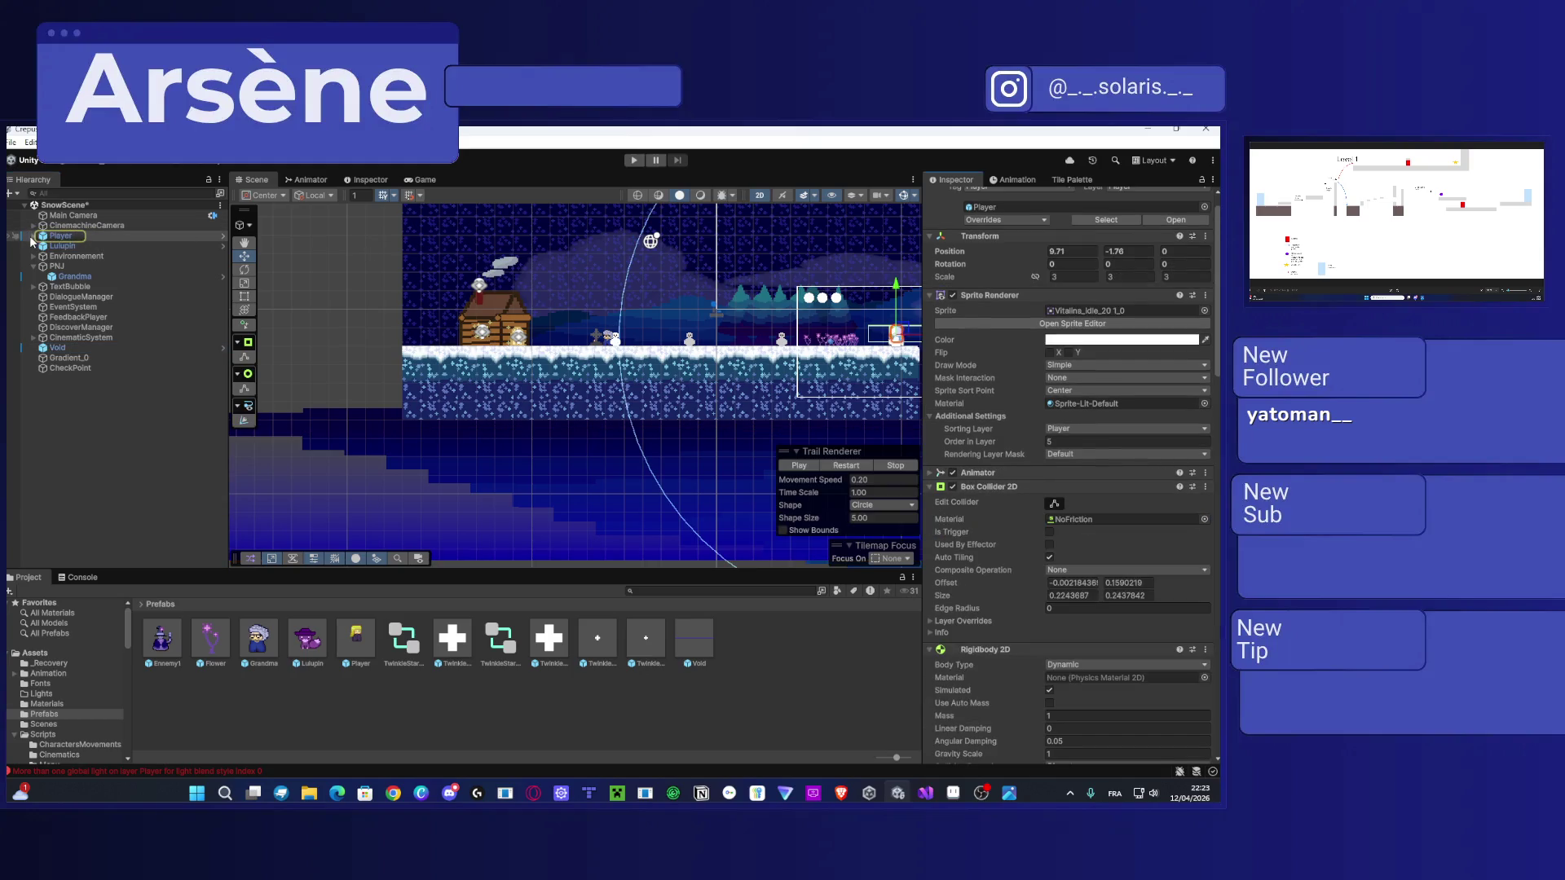
Step: Return to the top-level Assets folder and open the Scenes folder
scroll(1164, 423, "down", 10)
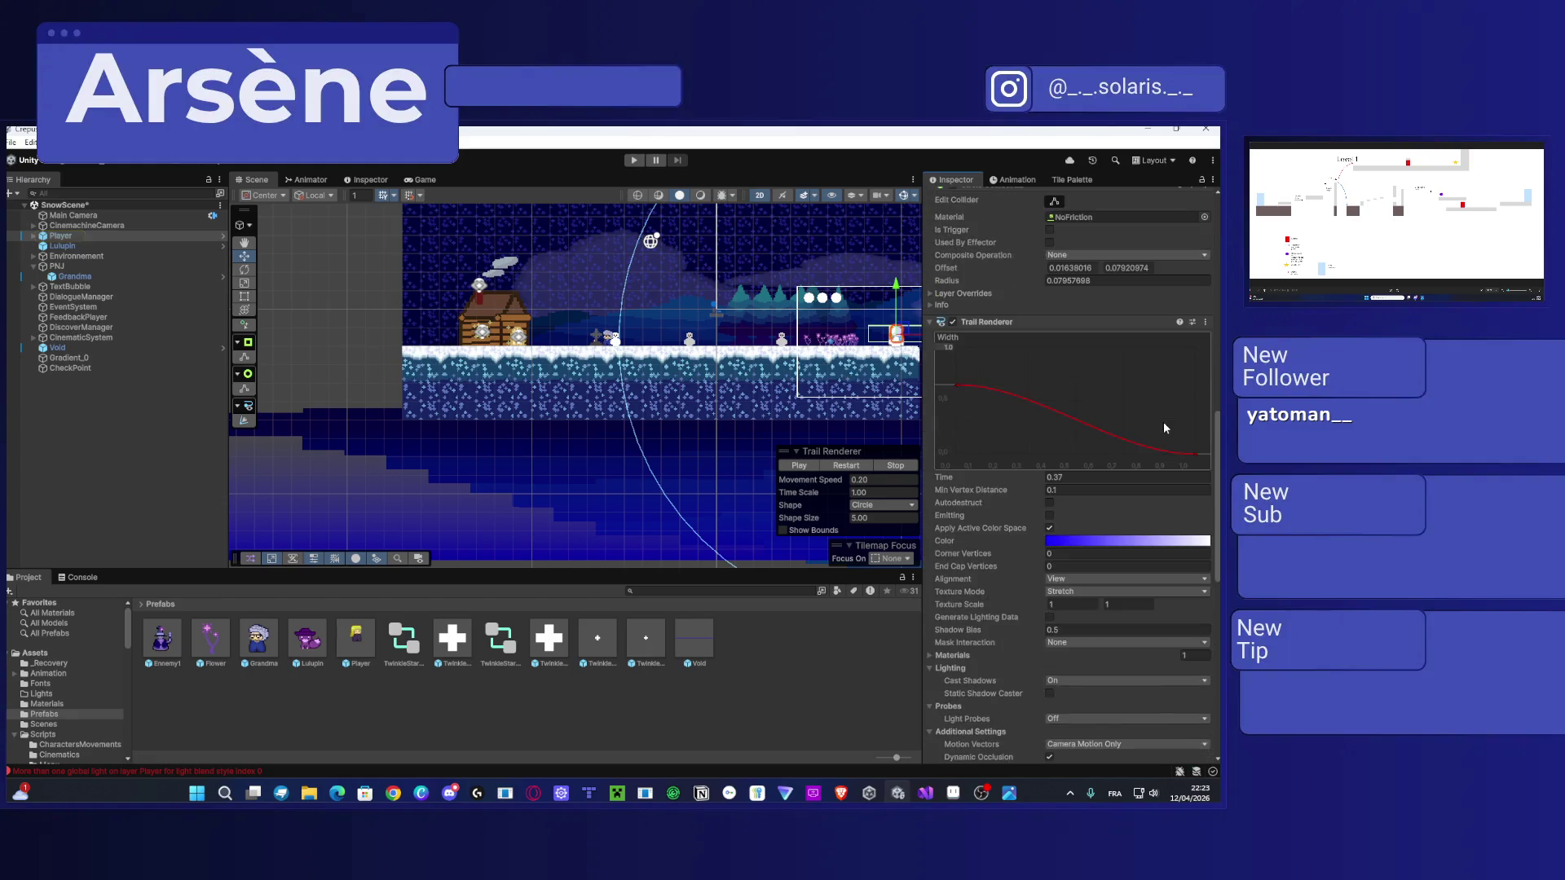
scroll(1163, 423, "down", 5)
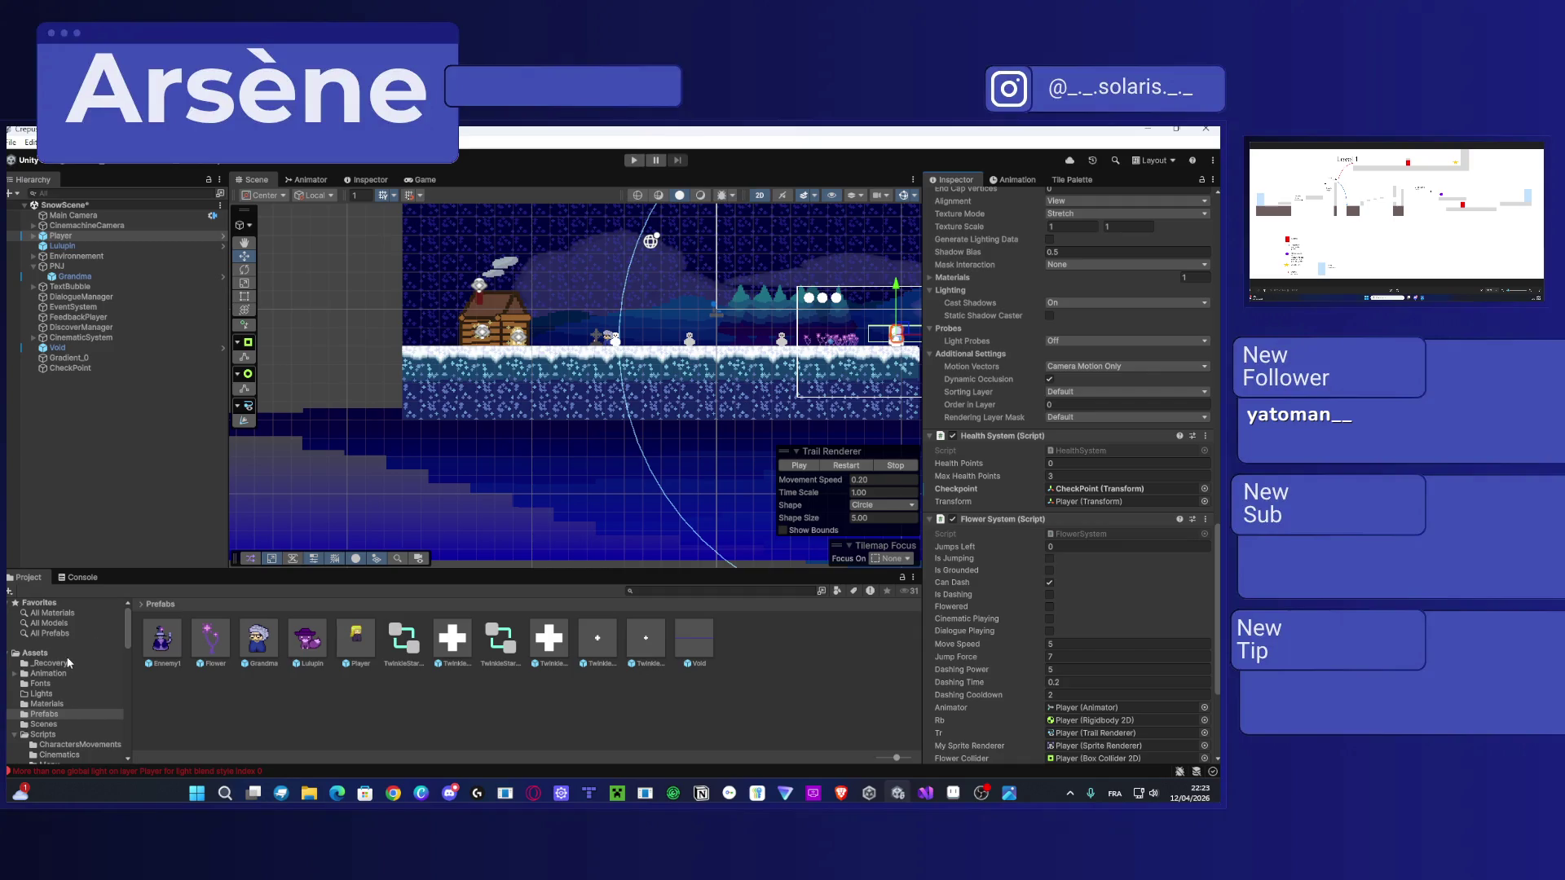
left_click(37, 653)
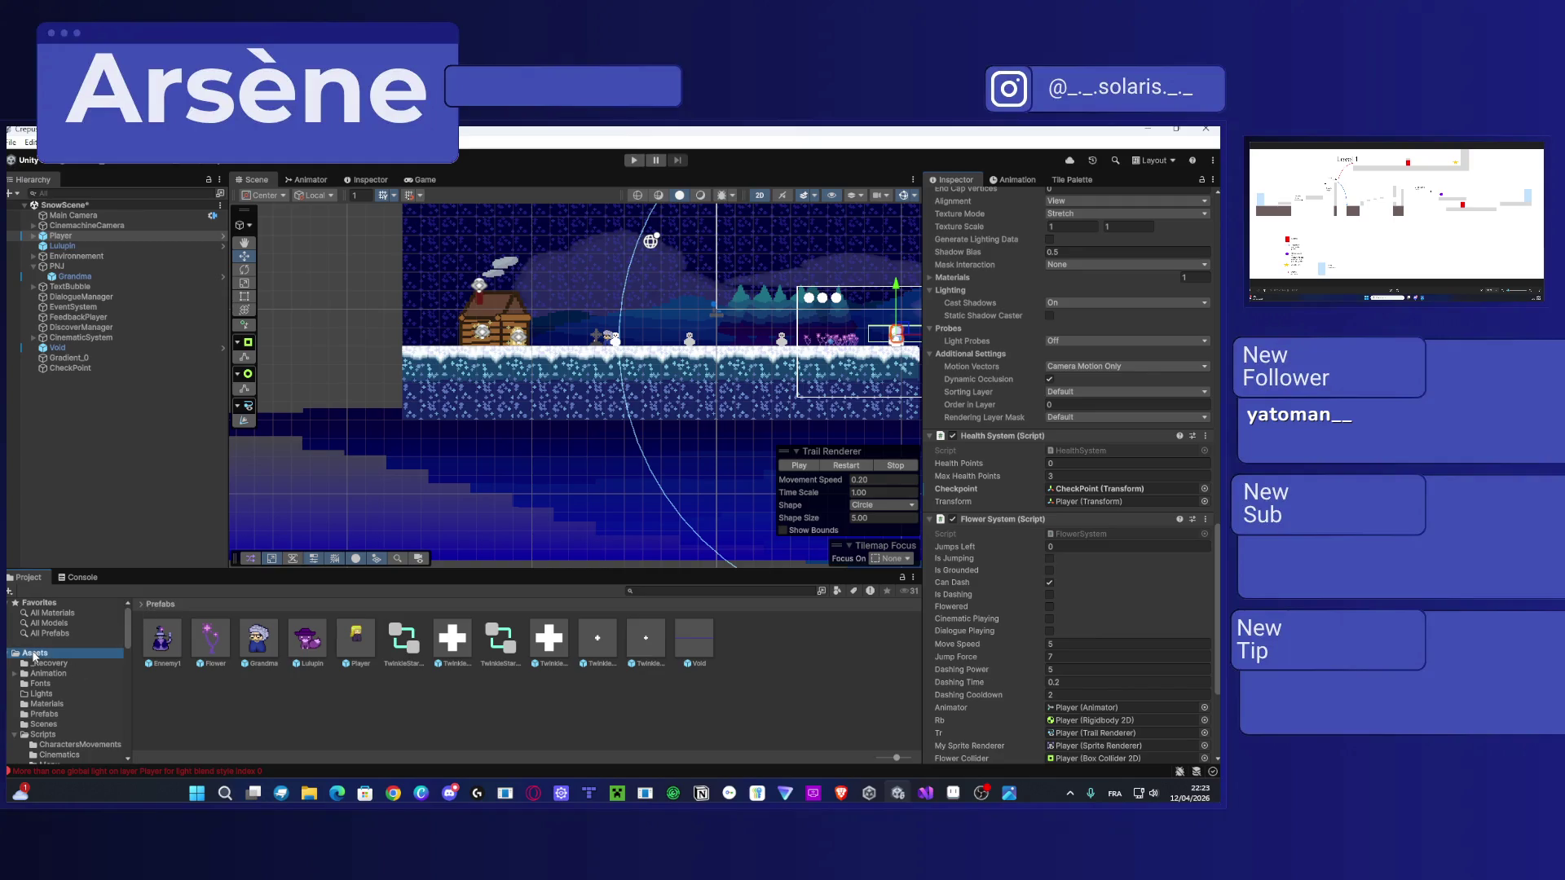
double_click(455, 641)
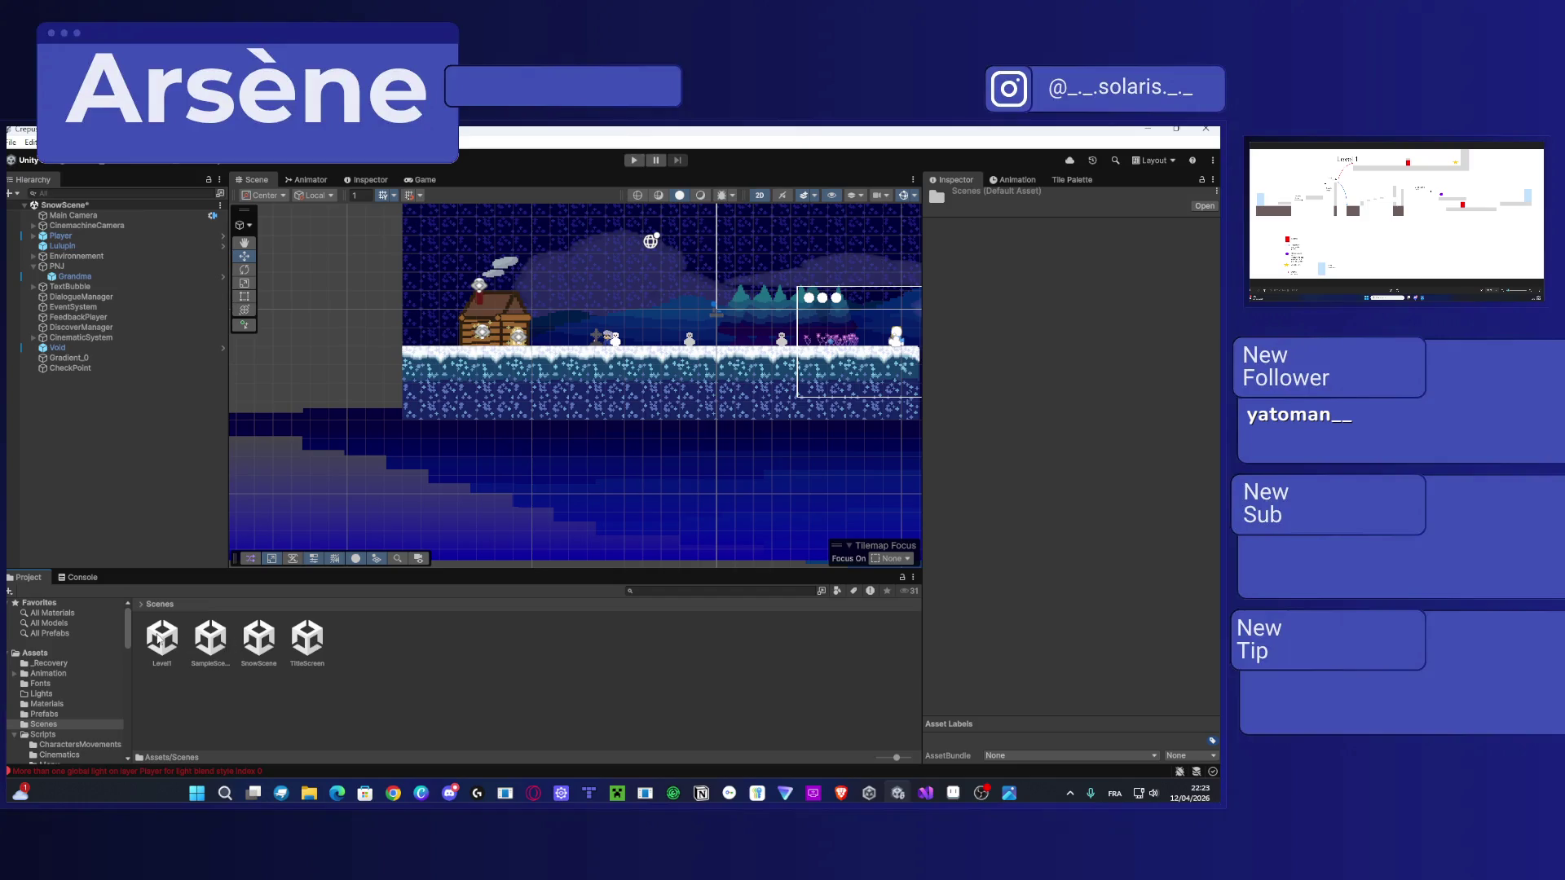
Step: Save SnowScene, open Level1, and drag the Void prefab from Prefabs into the scene
double_click(162, 640)
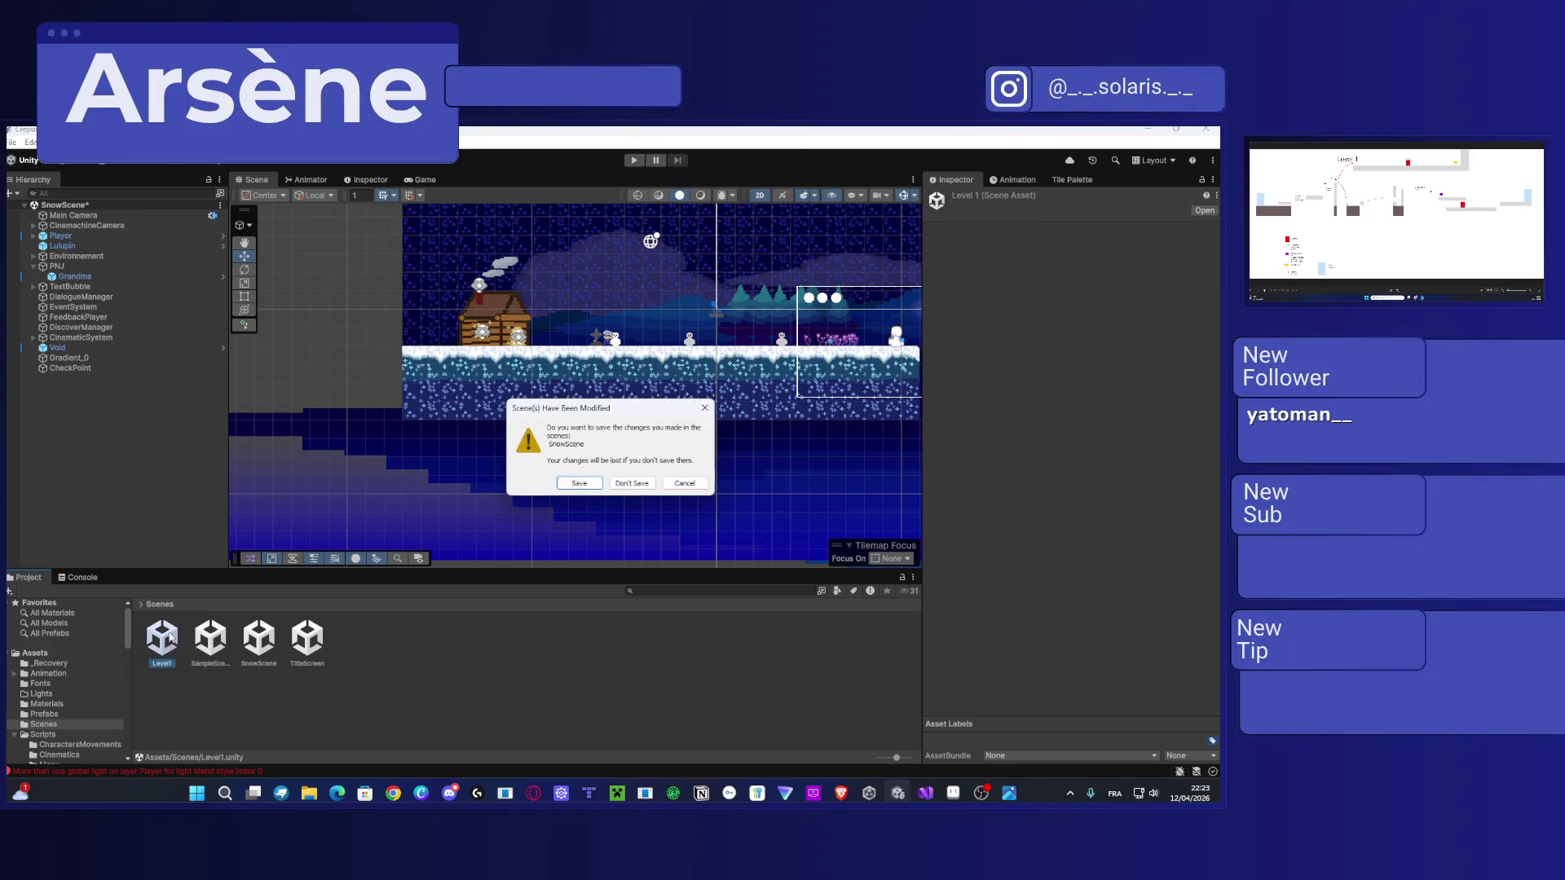
left_click(598, 486)
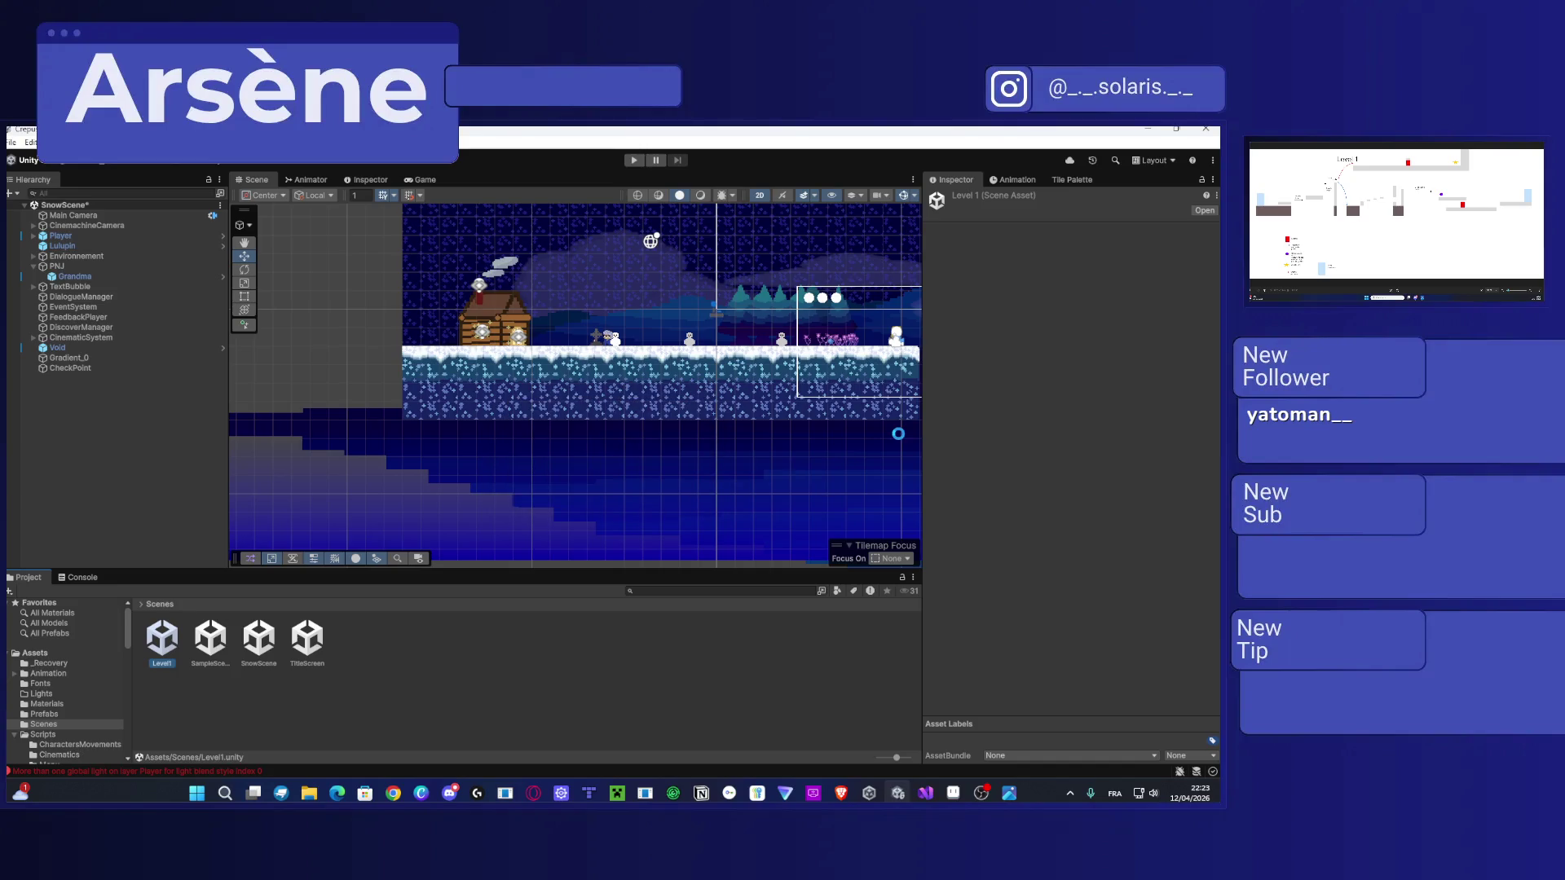
mouse_move(608, 441)
left_mouse_down()
mouse_move(157, 440)
mouse_move(419, 444)
mouse_move(545, 413)
mouse_move(227, 570)
left_mouse_up()
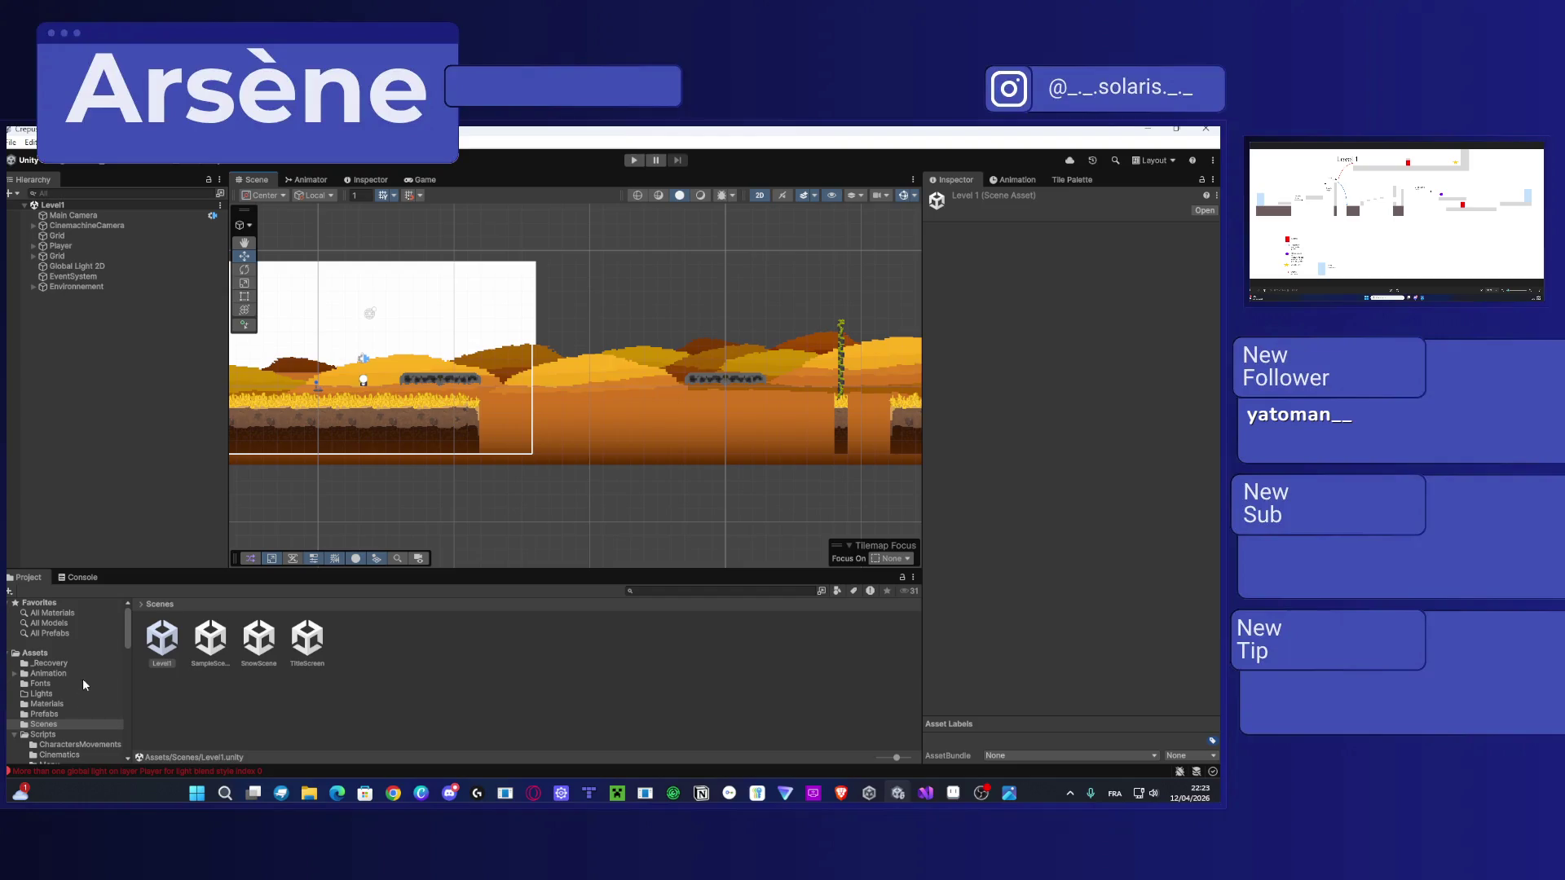
left_click(71, 712)
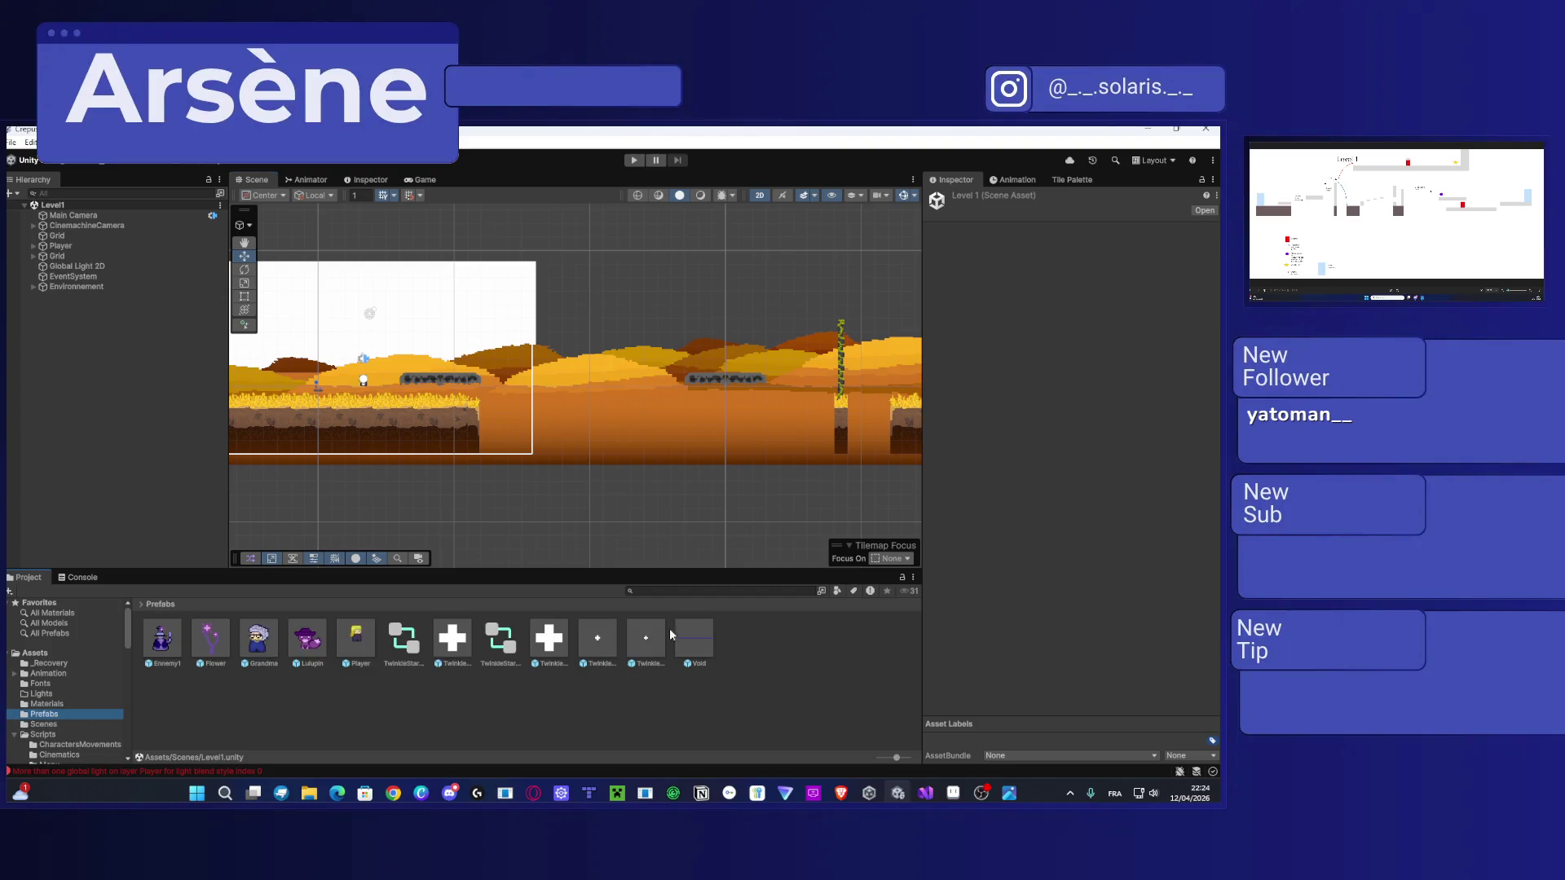
mouse_move(694, 640)
left_mouse_down()
mouse_move(619, 570)
mouse_move(432, 441)
mouse_move(421, 449)
left_mouse_up()
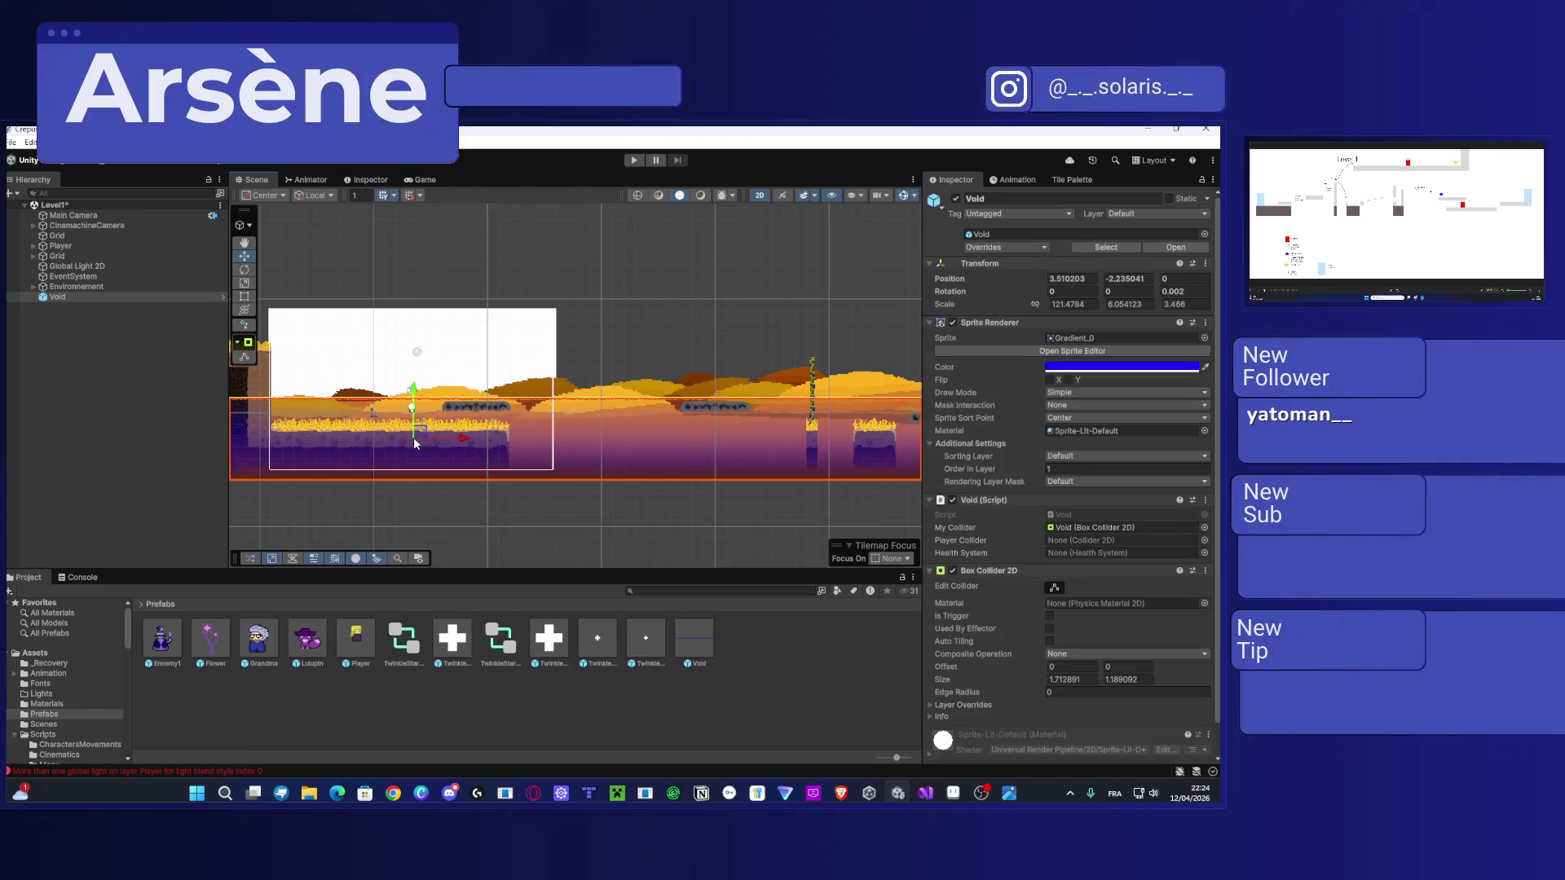
Step: Lower the Void instance beneath the desert platforms, undoing one overshoot
mouse_move(658, 466)
left_mouse_down()
mouse_move(462, 421)
mouse_move(526, 429)
mouse_move(395, 418)
left_mouse_up()
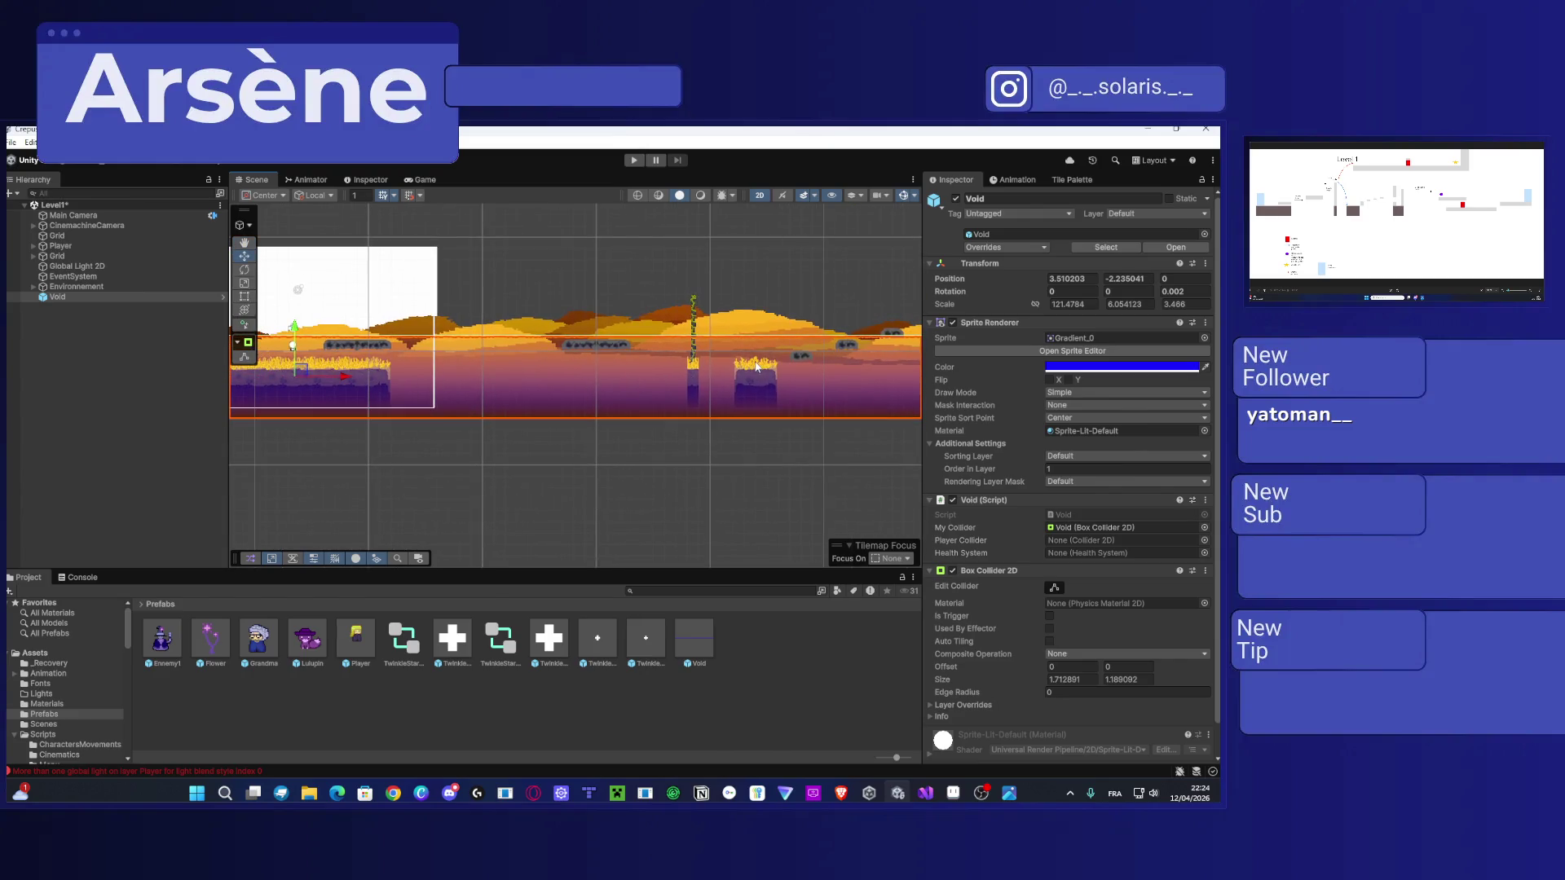
scroll(579, 393, "down", 3)
left_click_drag(655, 361, 578, 371)
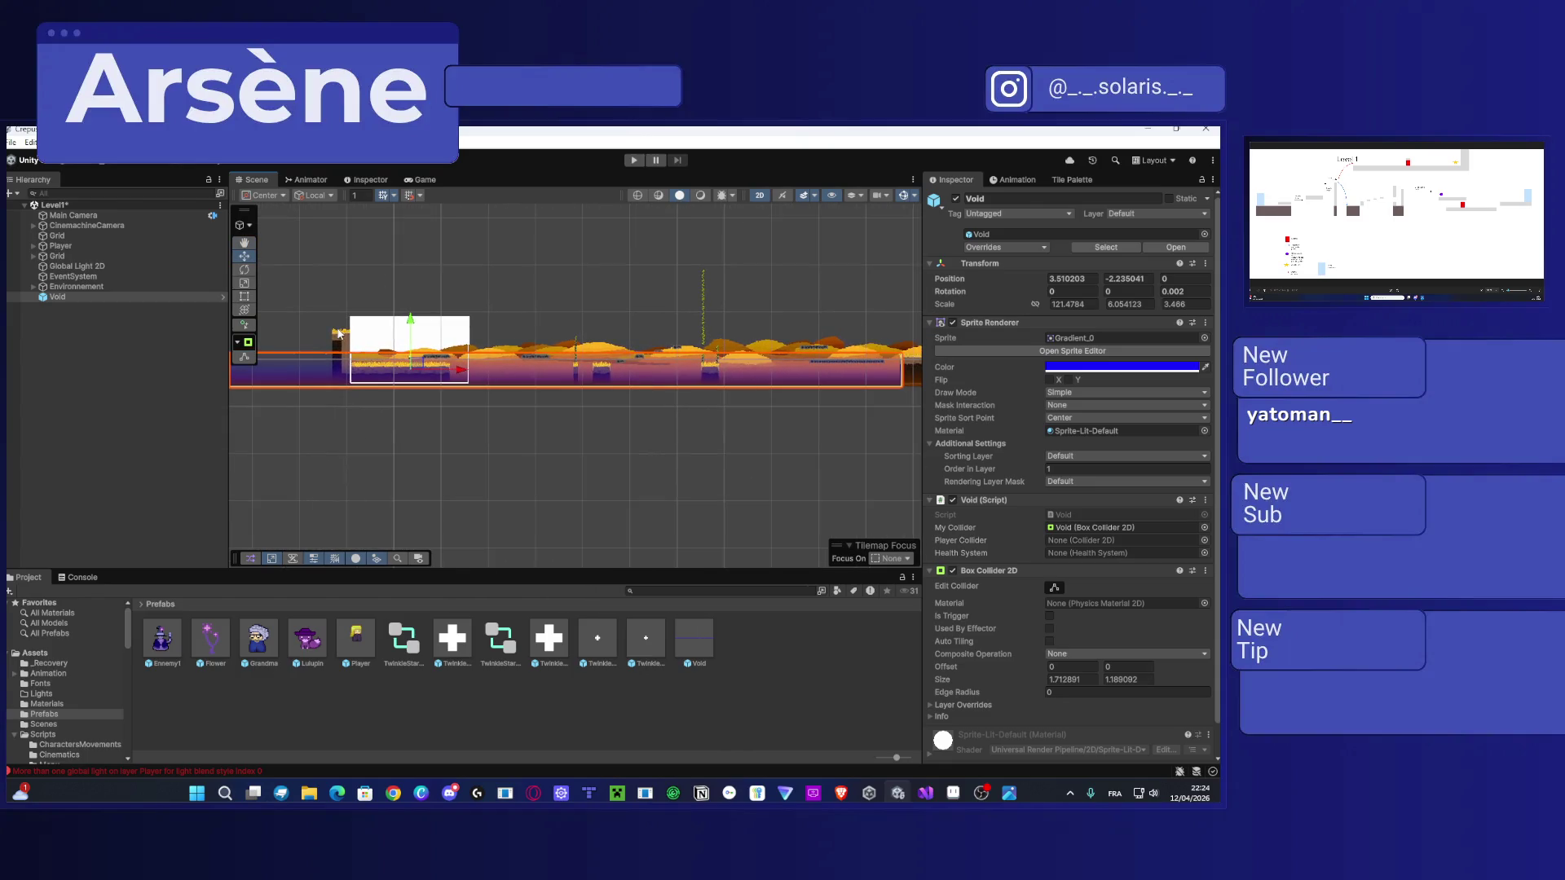
left_click_drag(412, 337, 416, 363)
scroll(431, 358, "down", 2)
scroll(430, 358, "up", 4)
key("ctrl+z")
scroll(430, 359, "up", 3)
Step: Flatten Void with the Scale tool to 121.4784 × 2.065969 at position 3.51, -4.52
key("r")
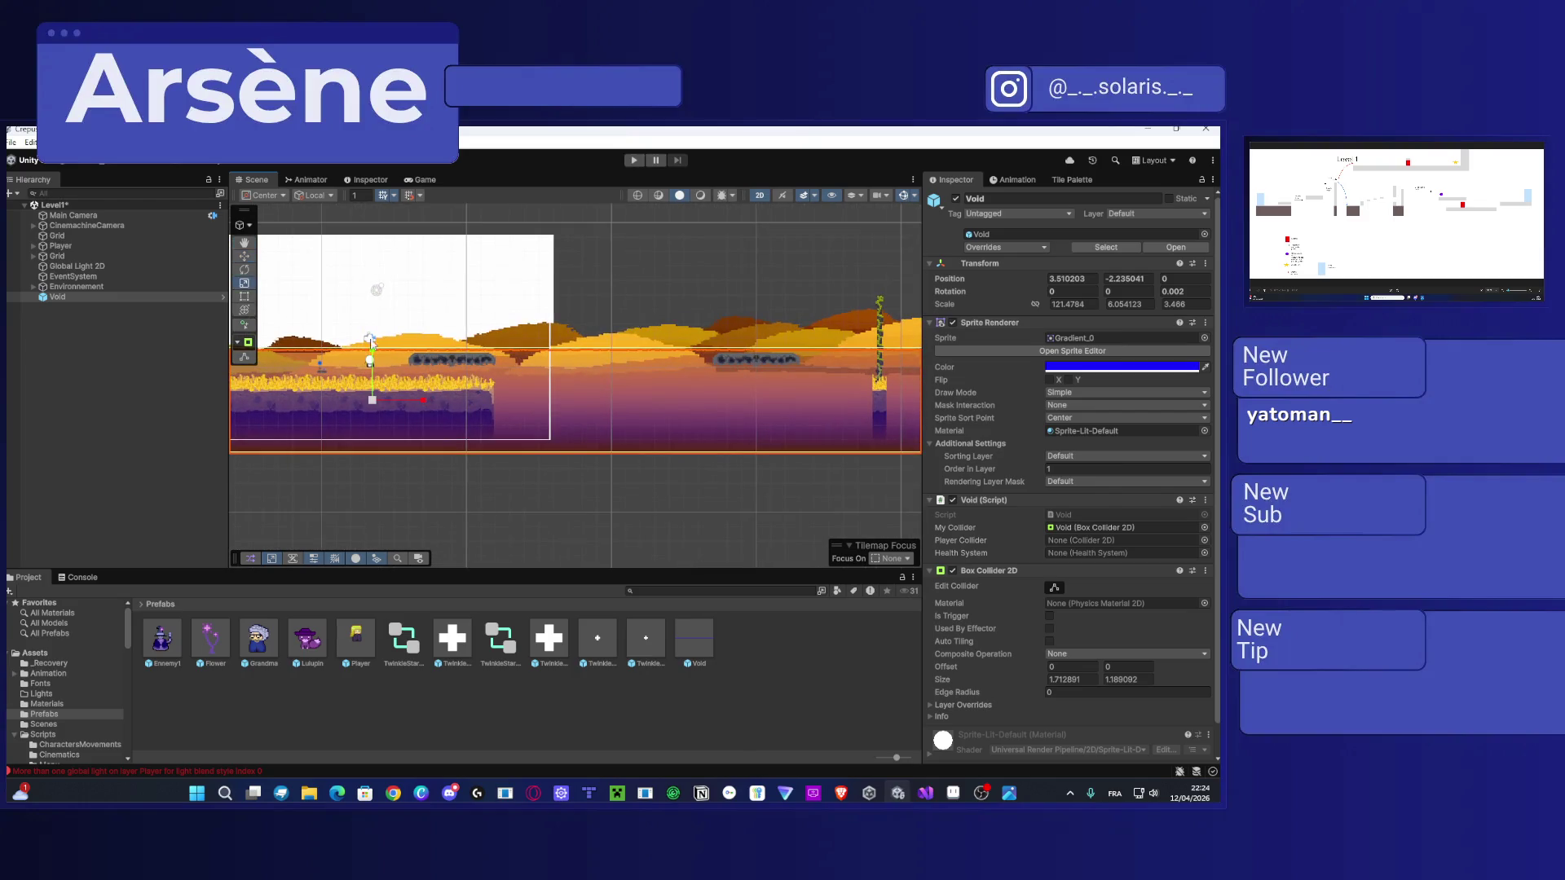
mouse_move(373, 366)
left_mouse_down()
mouse_move(368, 419)
mouse_move(374, 383)
left_mouse_up()
key("w")
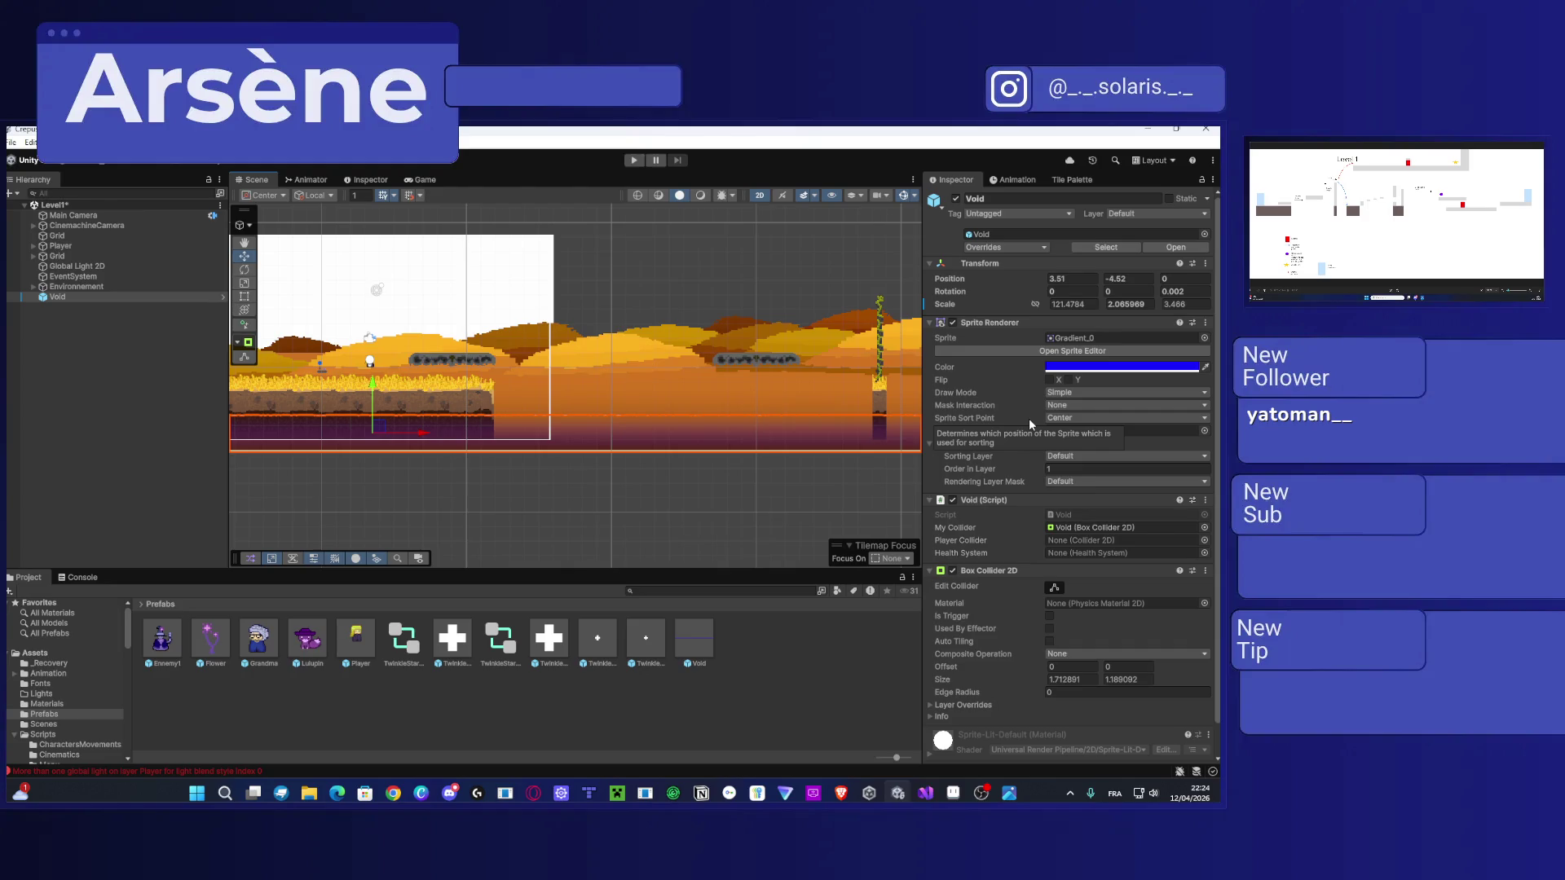
left_click(1115, 367)
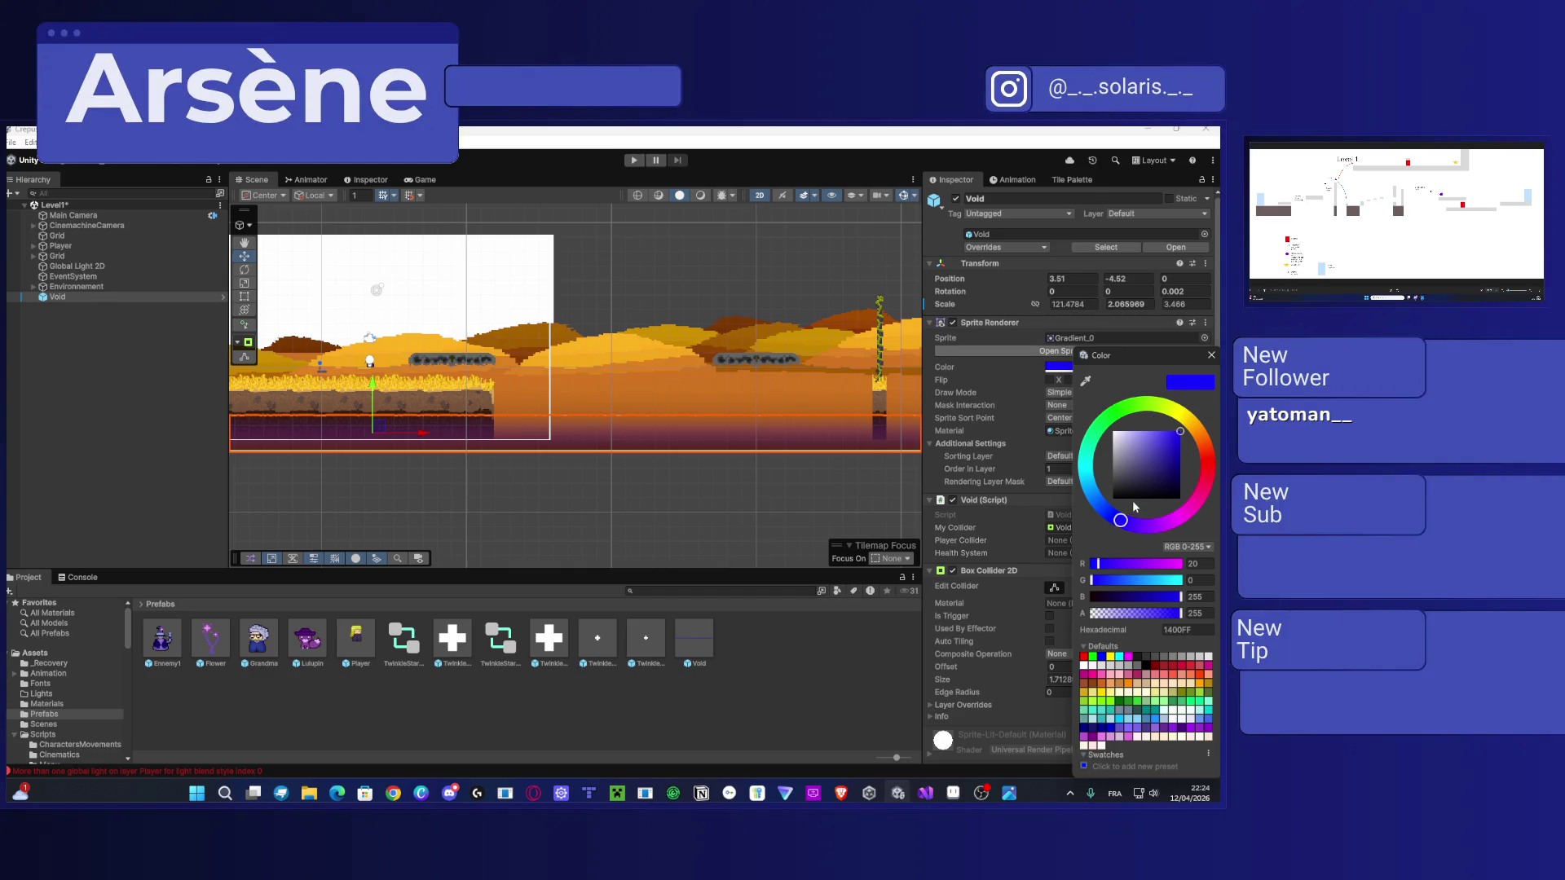
Step: Tint the Void strip's Sprite Renderer color purple
left_click_drag(1123, 523, 1151, 531)
left_click(820, 491)
mouse_move(820, 492)
left_mouse_down()
mouse_move(606, 453)
mouse_move(527, 473)
left_mouse_up()
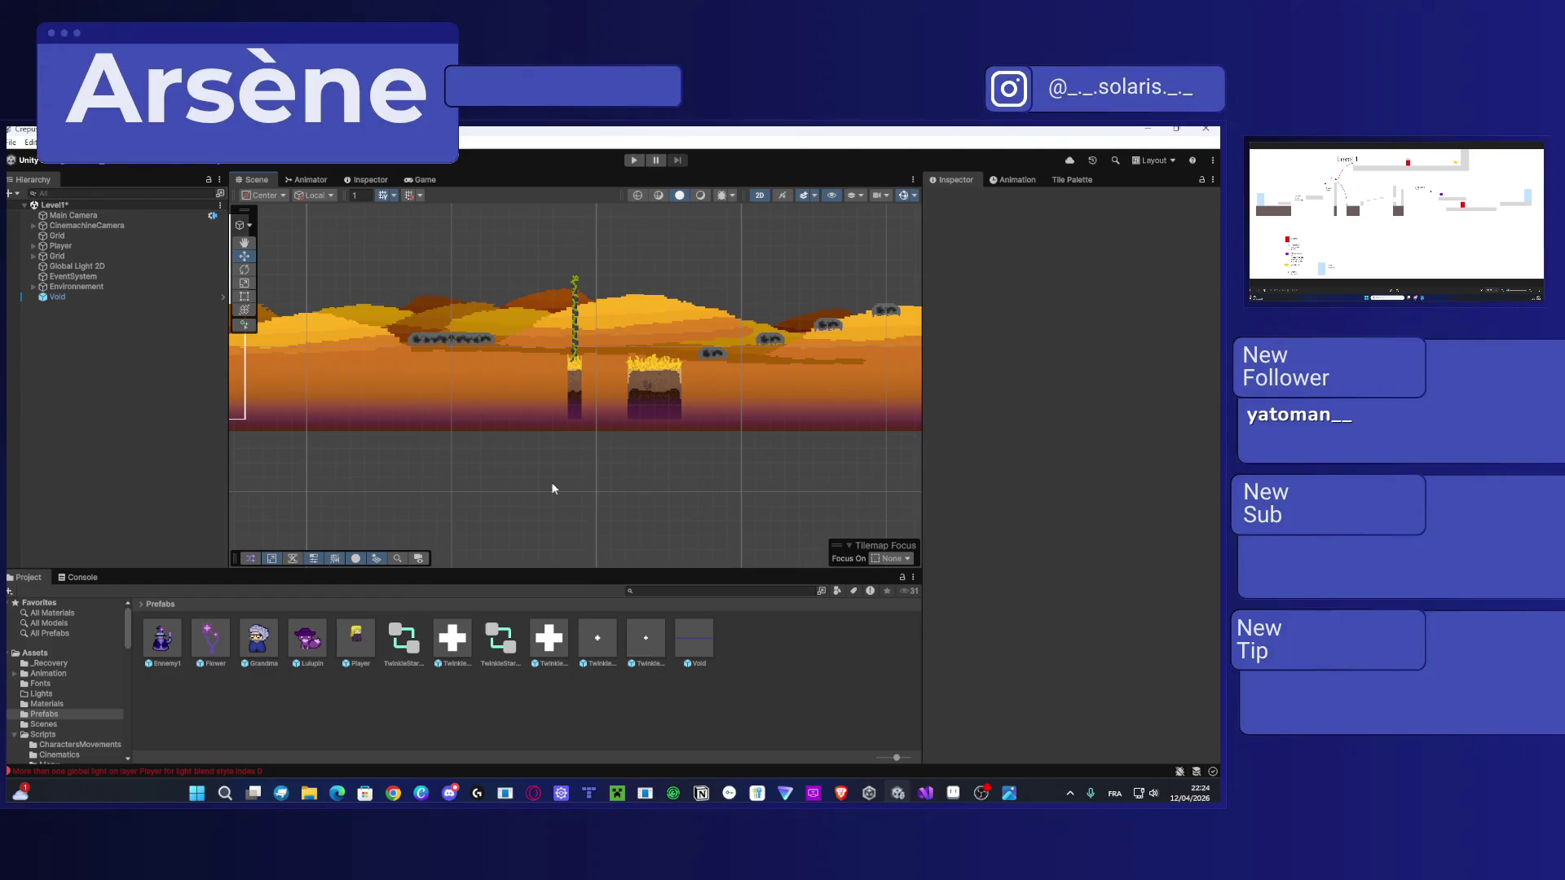
scroll(565, 488, "right", 5)
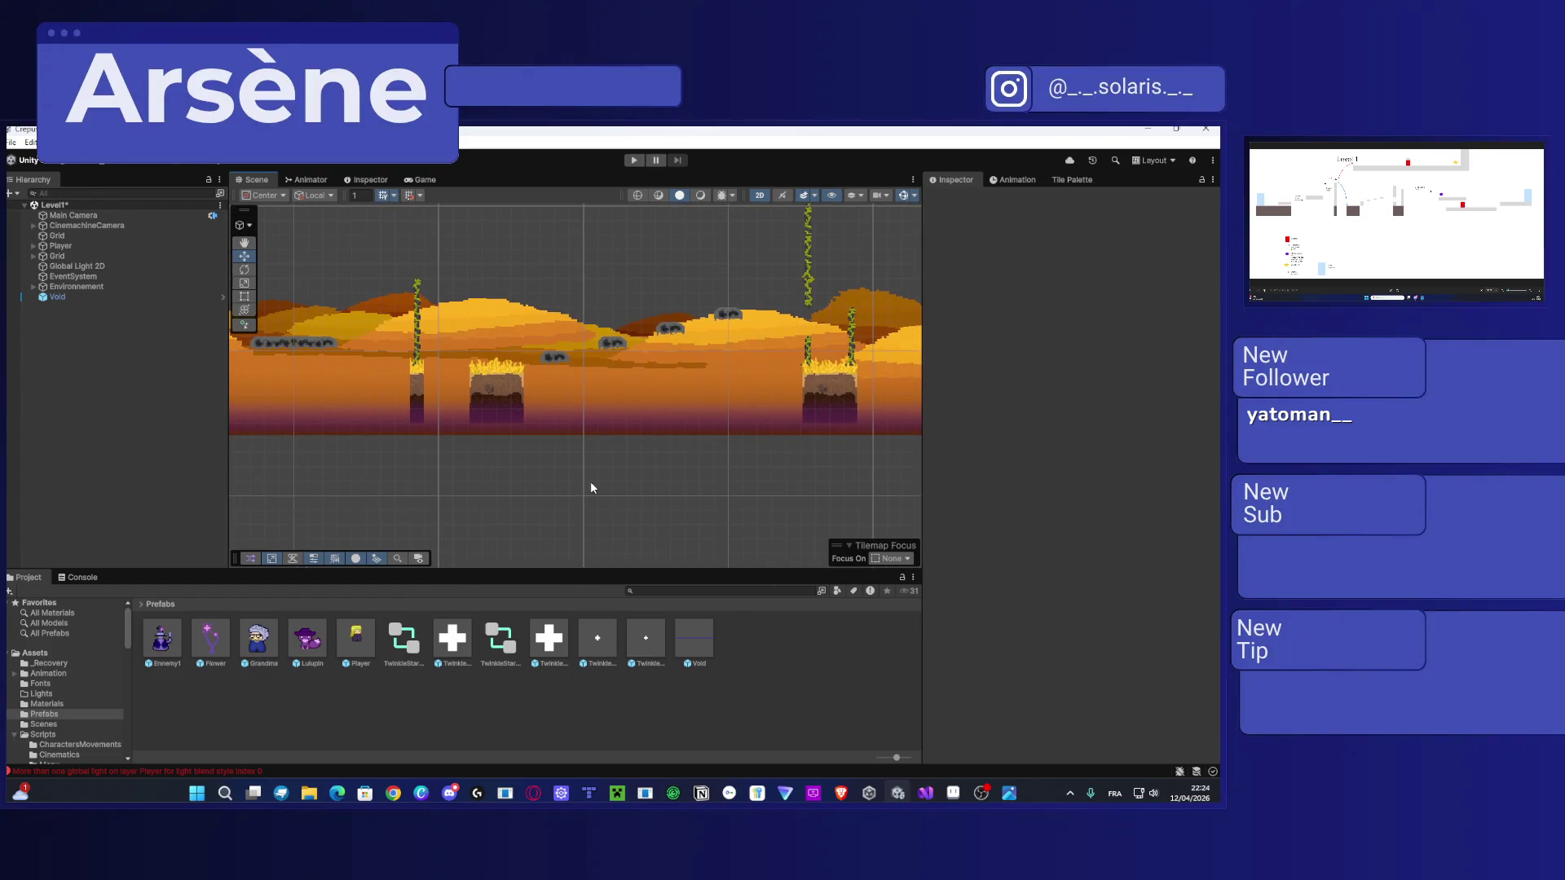
left_click_drag(741, 472, 491, 484)
scroll(471, 495, "right", 10)
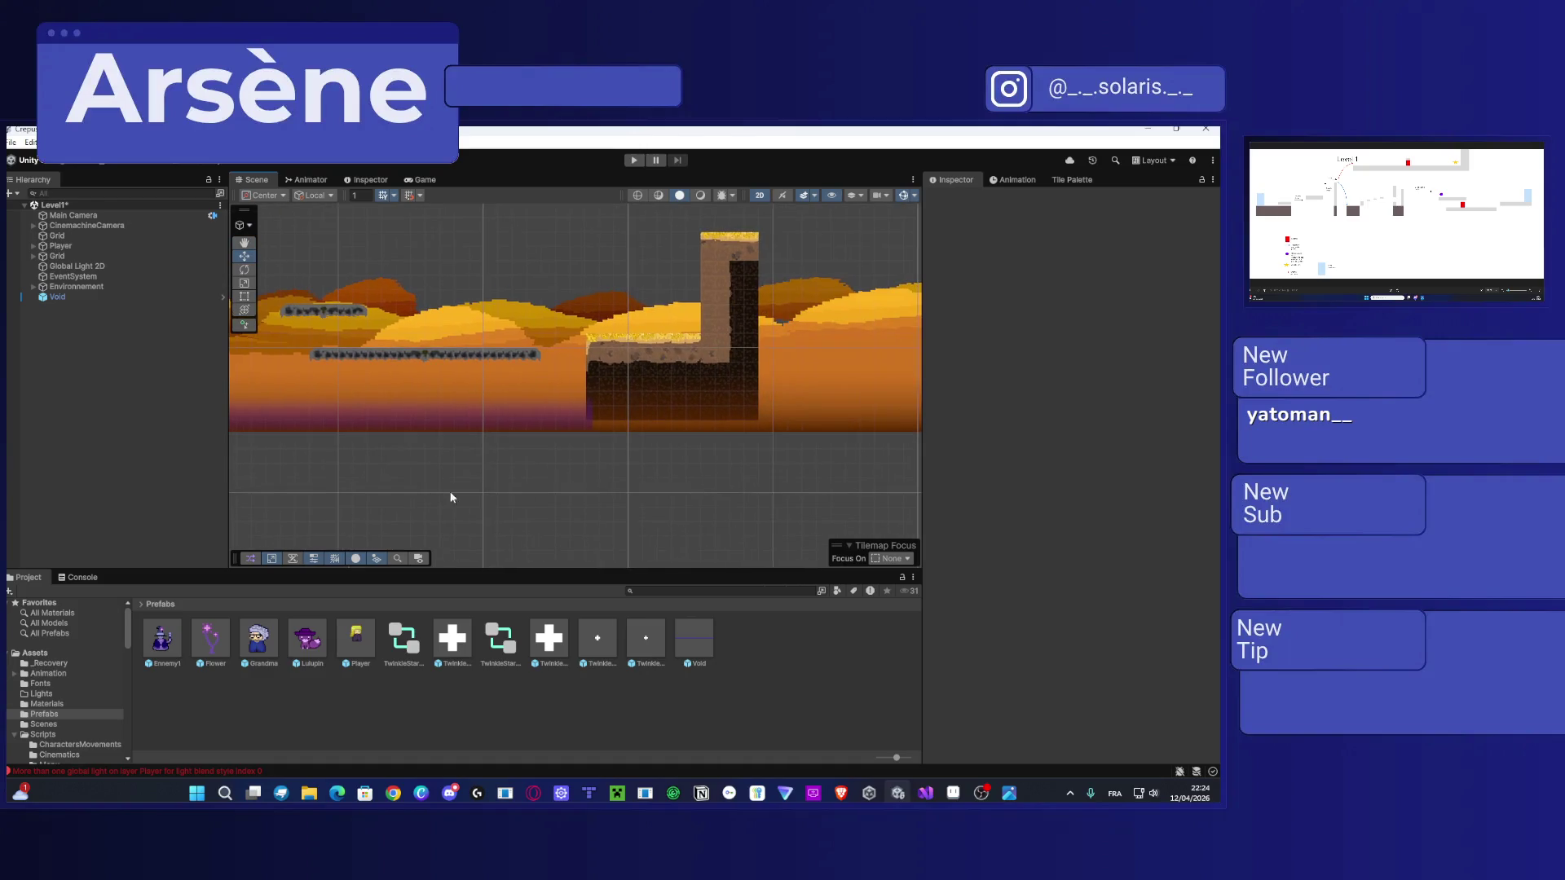
Step: Move the Gradient_0 background further right along the level
left_click(419, 445)
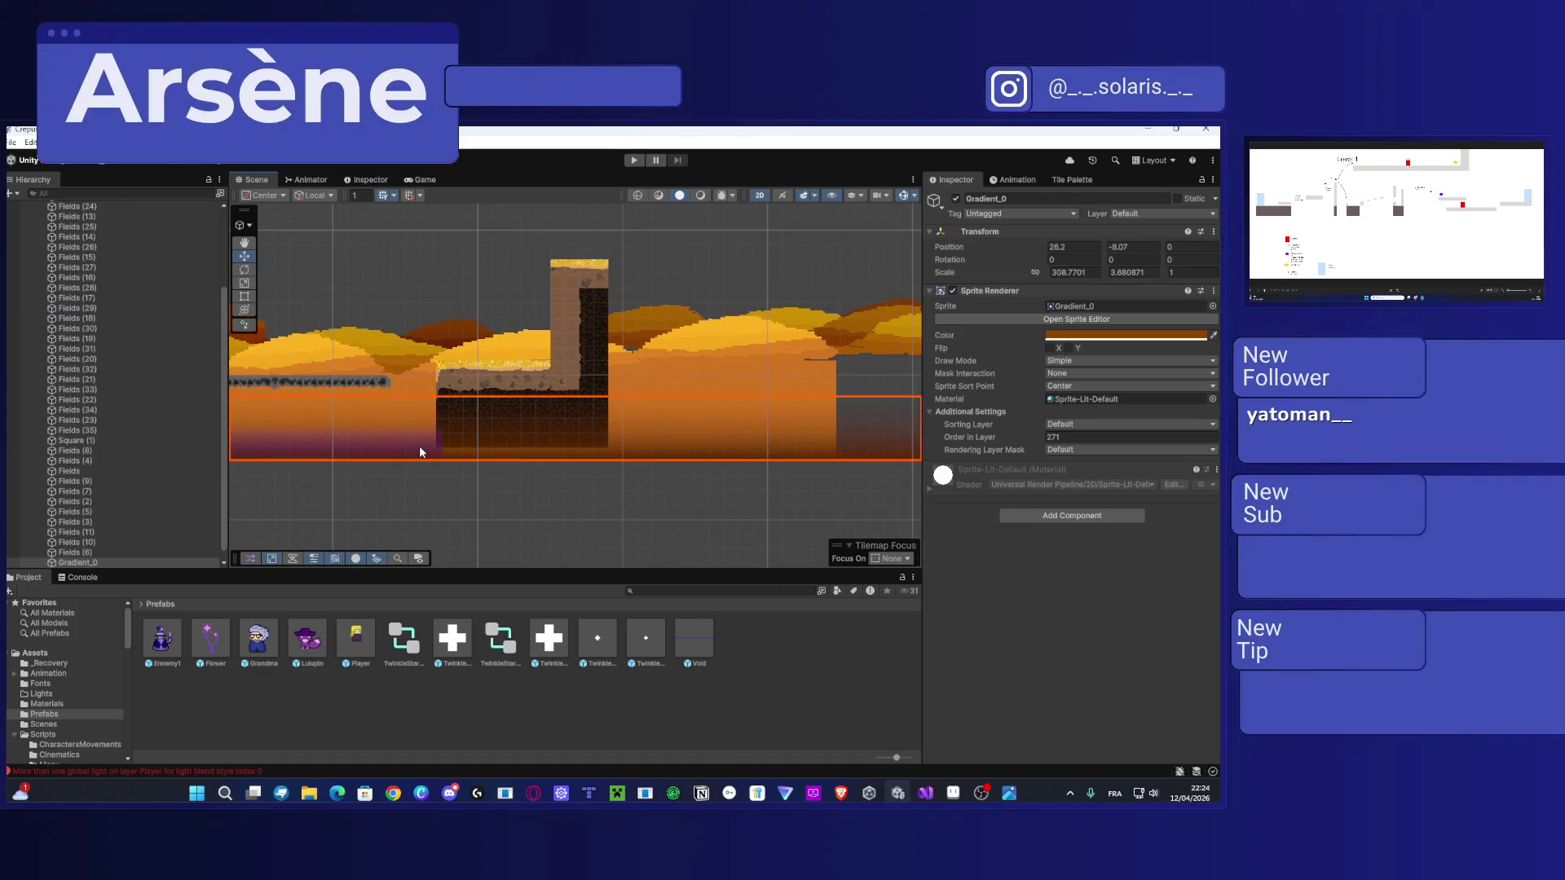
scroll(419, 446, "down", 3)
left_click_drag(1108, 421, 541, 419)
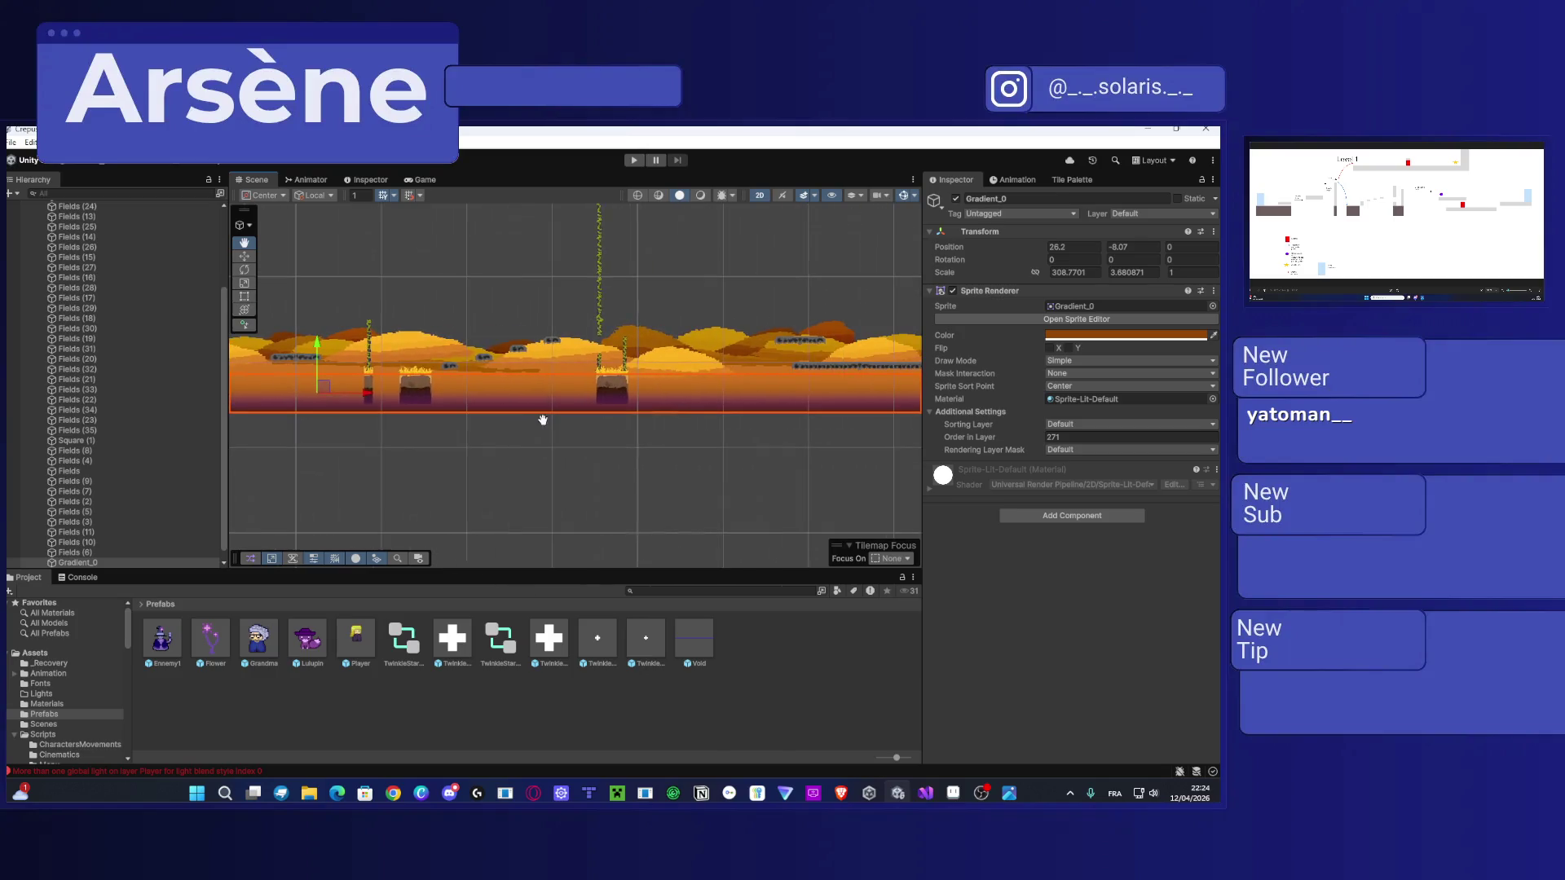
left_click_drag(376, 397, 536, 413)
mouse_move(675, 453)
left_mouse_down()
mouse_move(458, 415)
mouse_move(357, 418)
left_mouse_up()
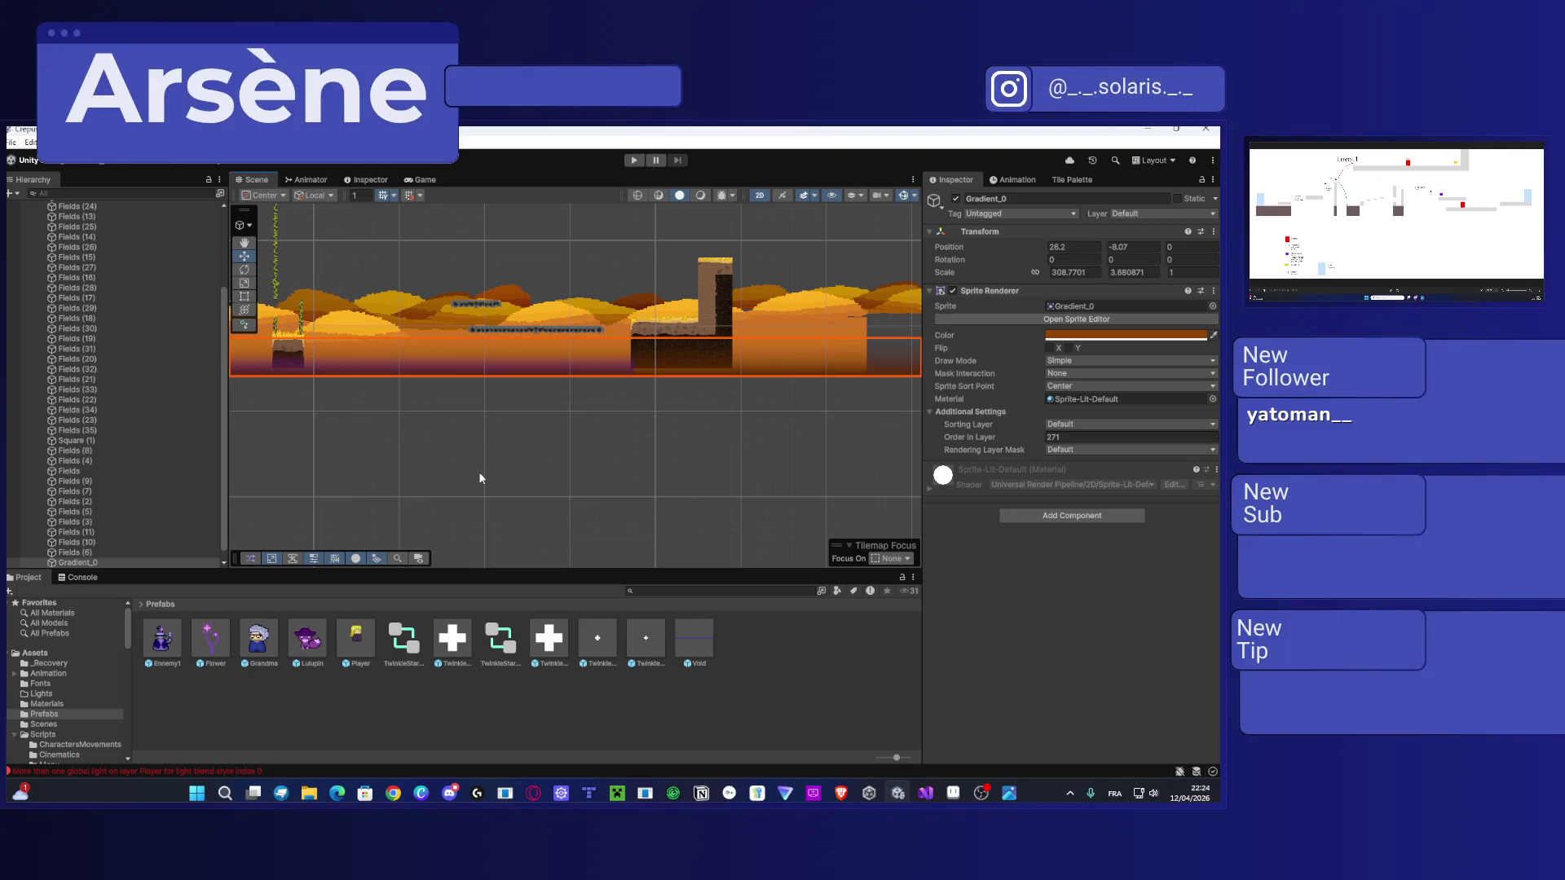
left_click(496, 491)
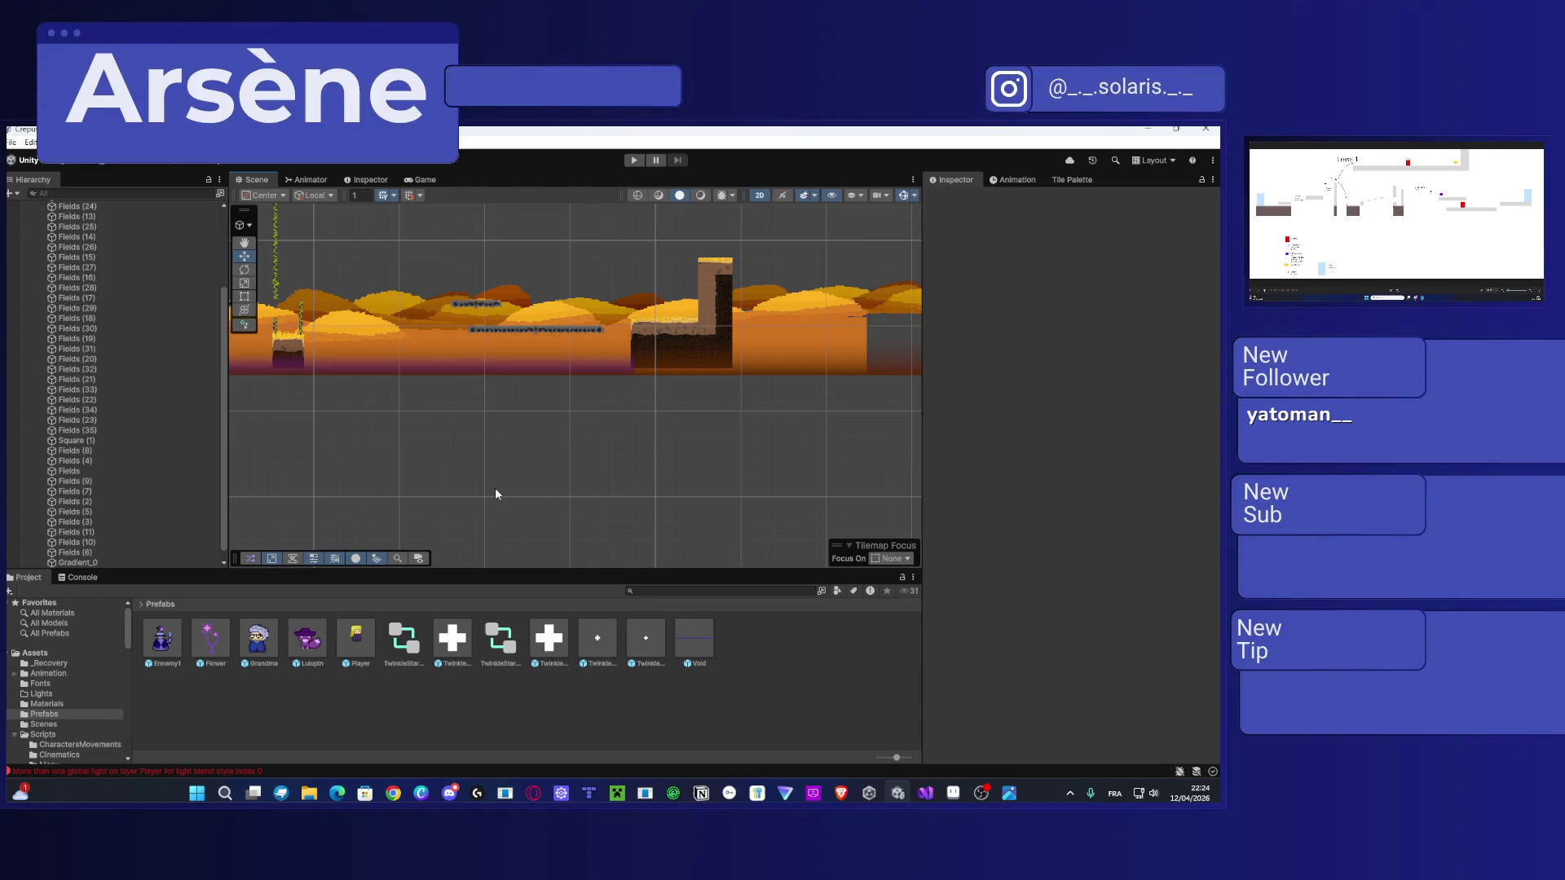
Step: Slide the Void strip further right along the level
left_click(495, 487)
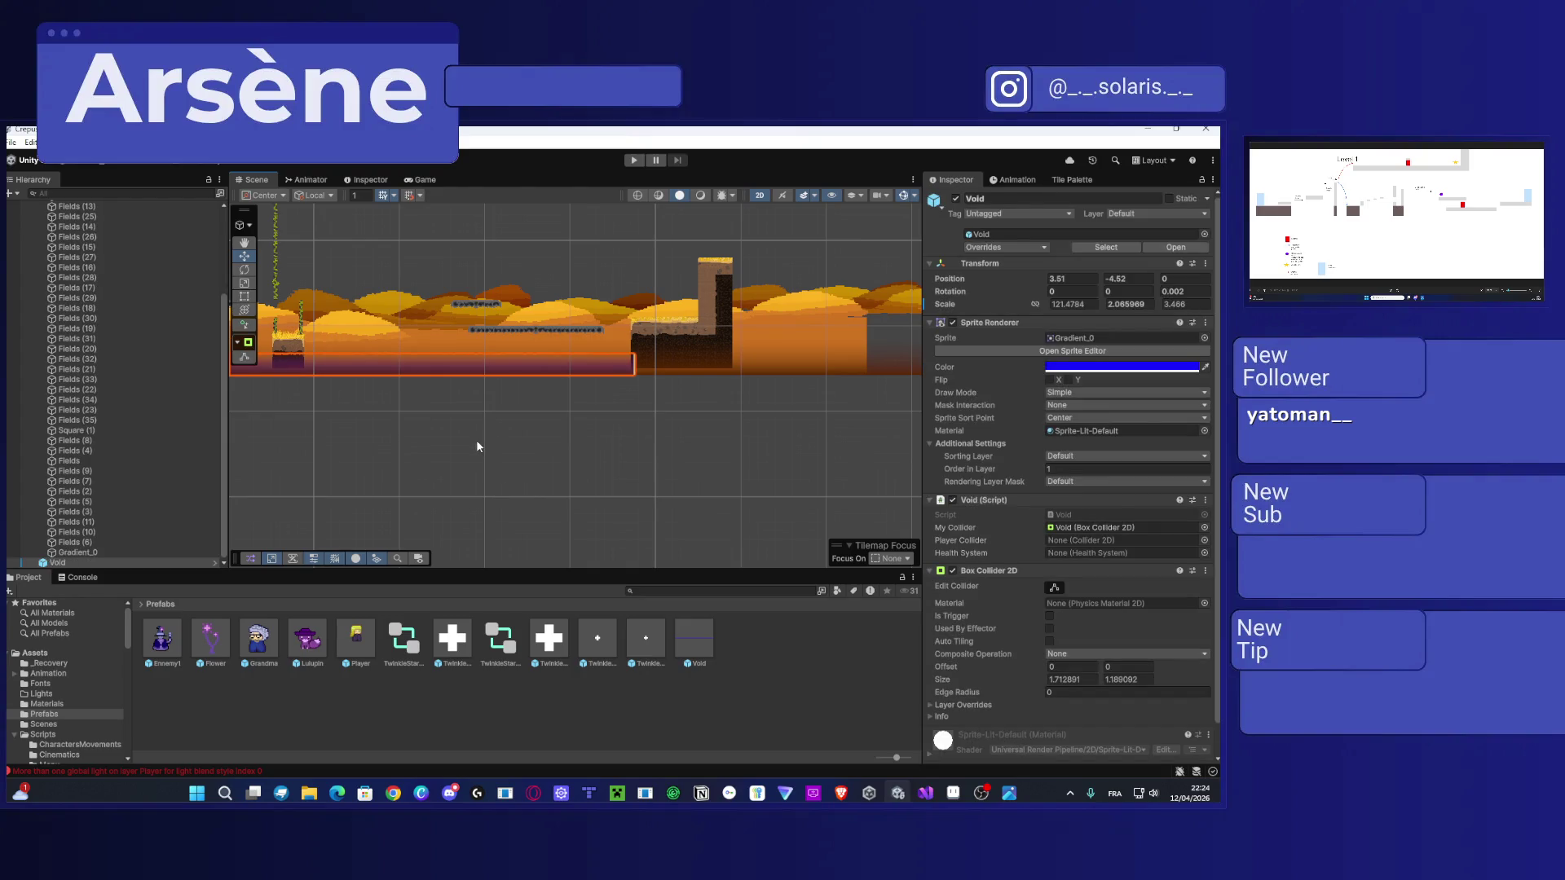
mouse_move(477, 438)
left_mouse_down()
mouse_move(775, 417)
mouse_move(754, 444)
mouse_move(915, 458)
left_mouse_up()
left_click_drag(432, 405, 709, 424)
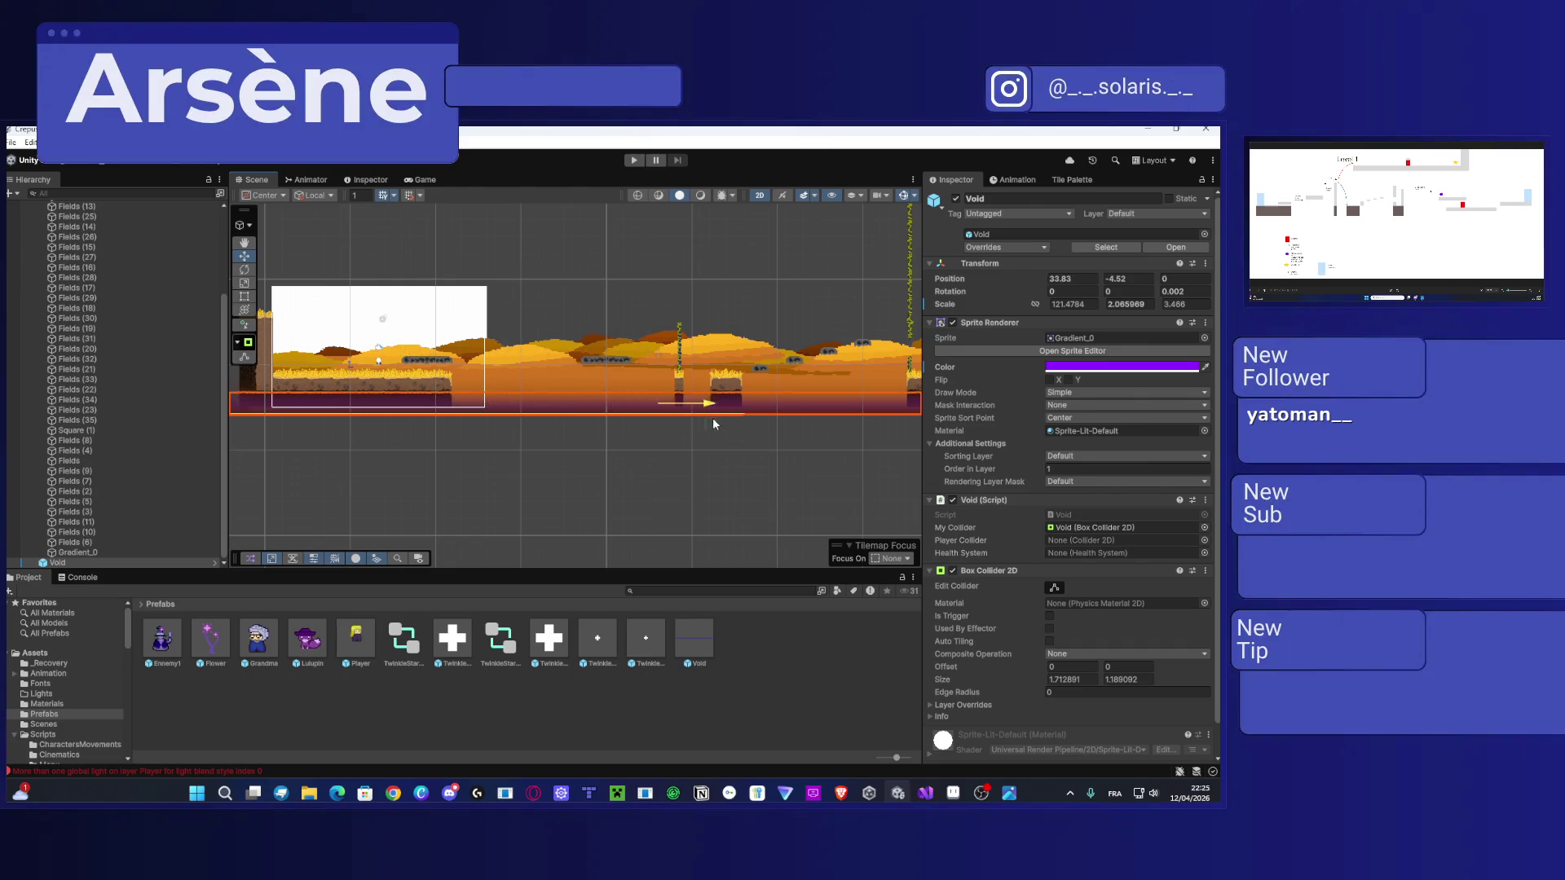
mouse_move(823, 426)
left_mouse_down()
mouse_move(871, 429)
mouse_move(521, 457)
mouse_move(195, 447)
left_mouse_up()
scroll(844, 466, "down", 3)
scroll(616, 447, "down", 3)
mouse_move(617, 454)
left_mouse_down()
mouse_move(308, 433)
mouse_move(709, 433)
mouse_move(587, 398)
mouse_move(653, 413)
mouse_move(538, 457)
left_mouse_up()
Step: Zoom and pan around the level to review the Void strip's new placement
scroll(710, 433, "up", 1)
scroll(573, 383, "up", 2)
scroll(573, 383, "up", 1)
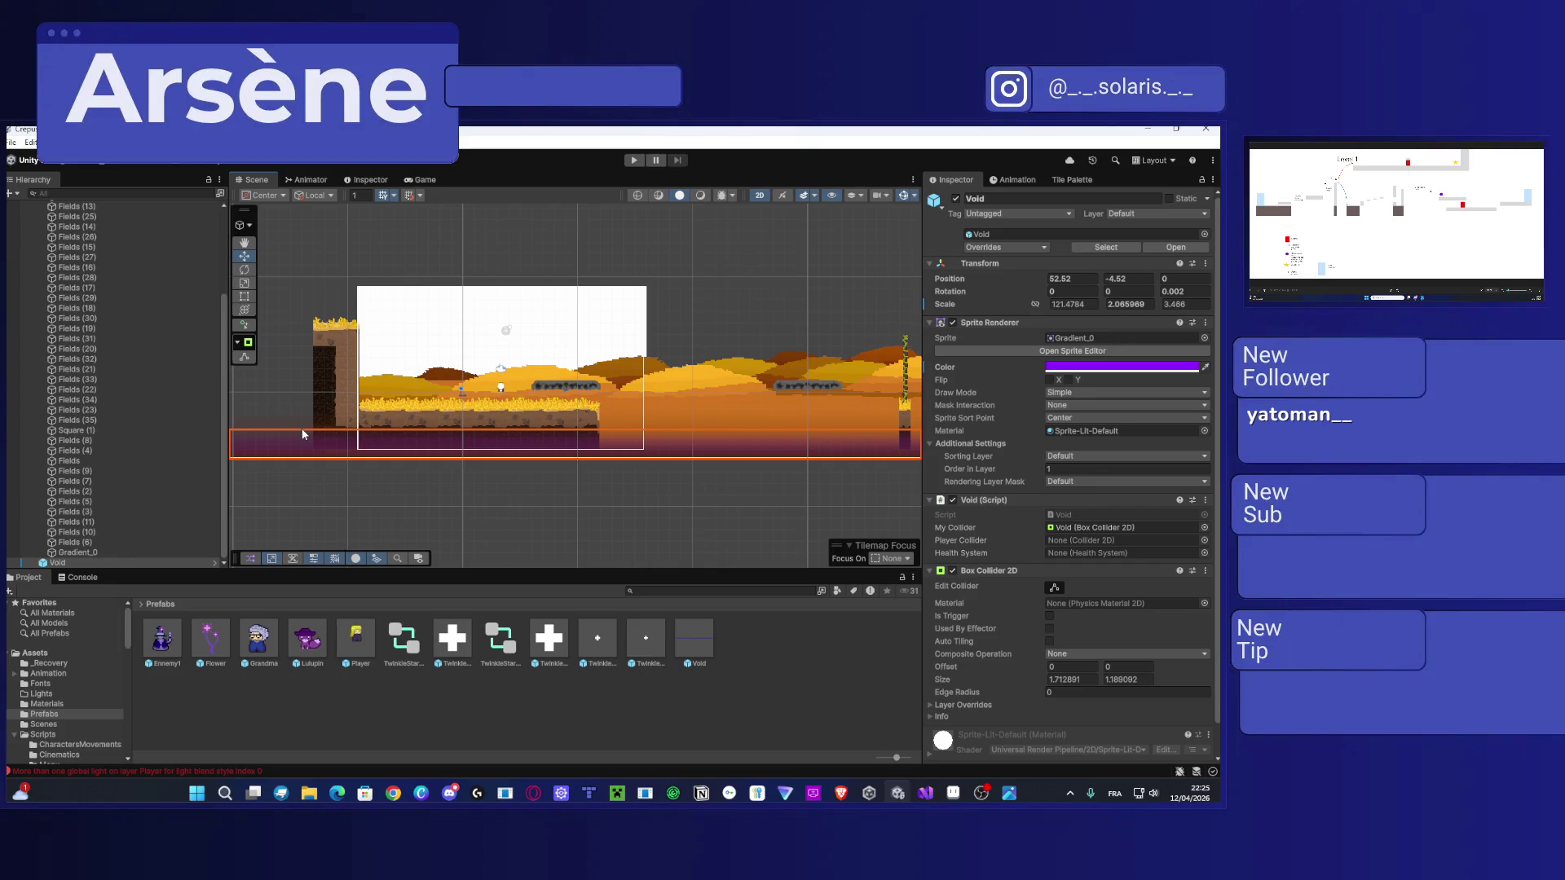
scroll(302, 428, "down", 3)
scroll(328, 452, "up", 3)
scroll(324, 453, "up", 2)
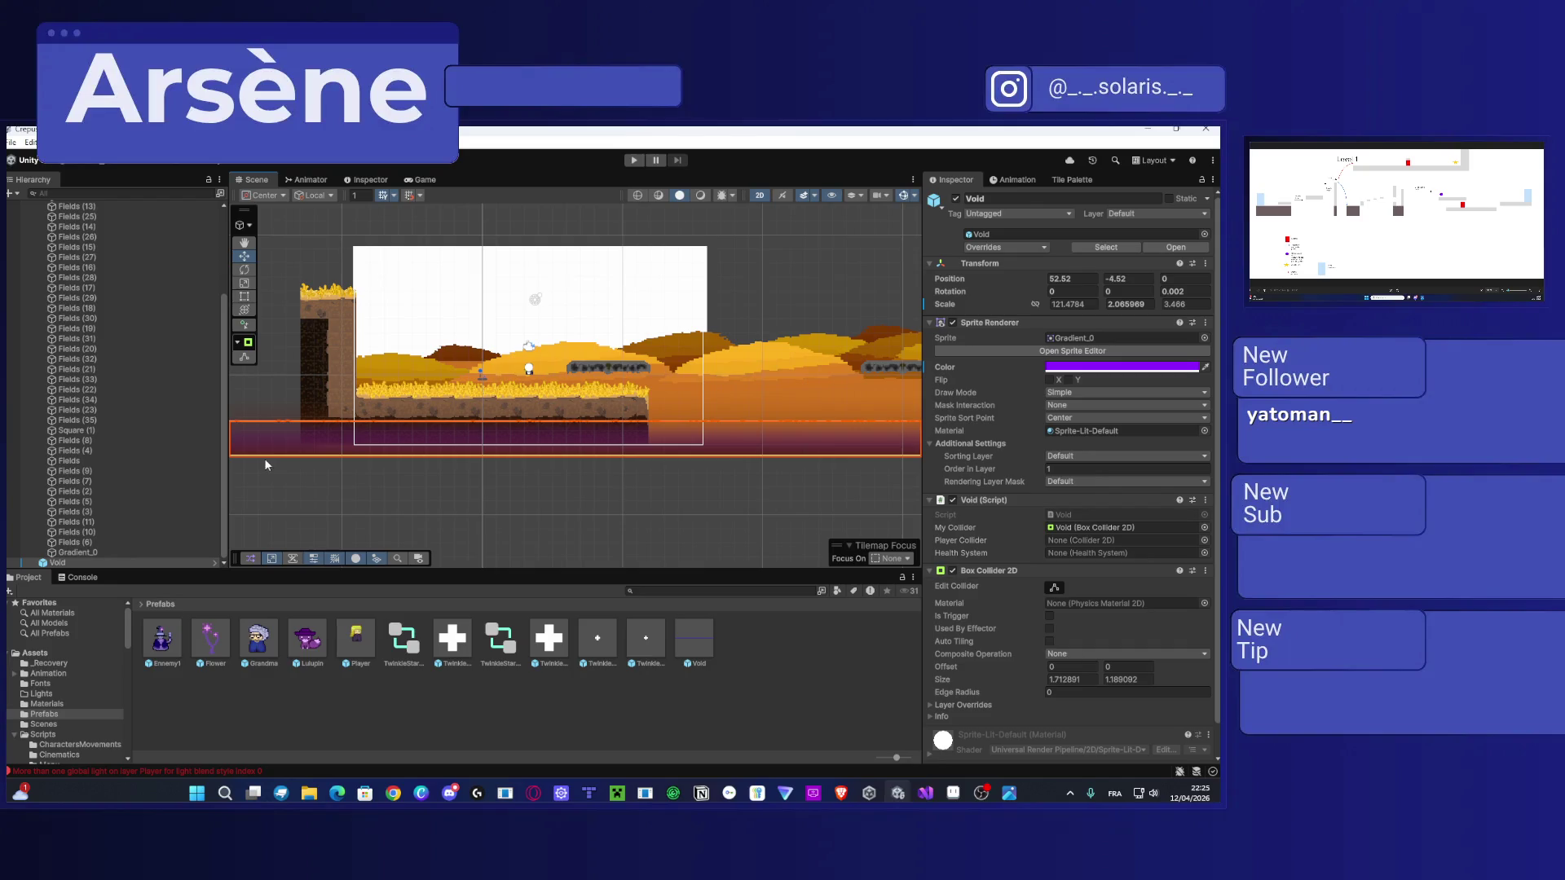
scroll(269, 470, "down", 2)
left_click_drag(702, 526, 456, 482)
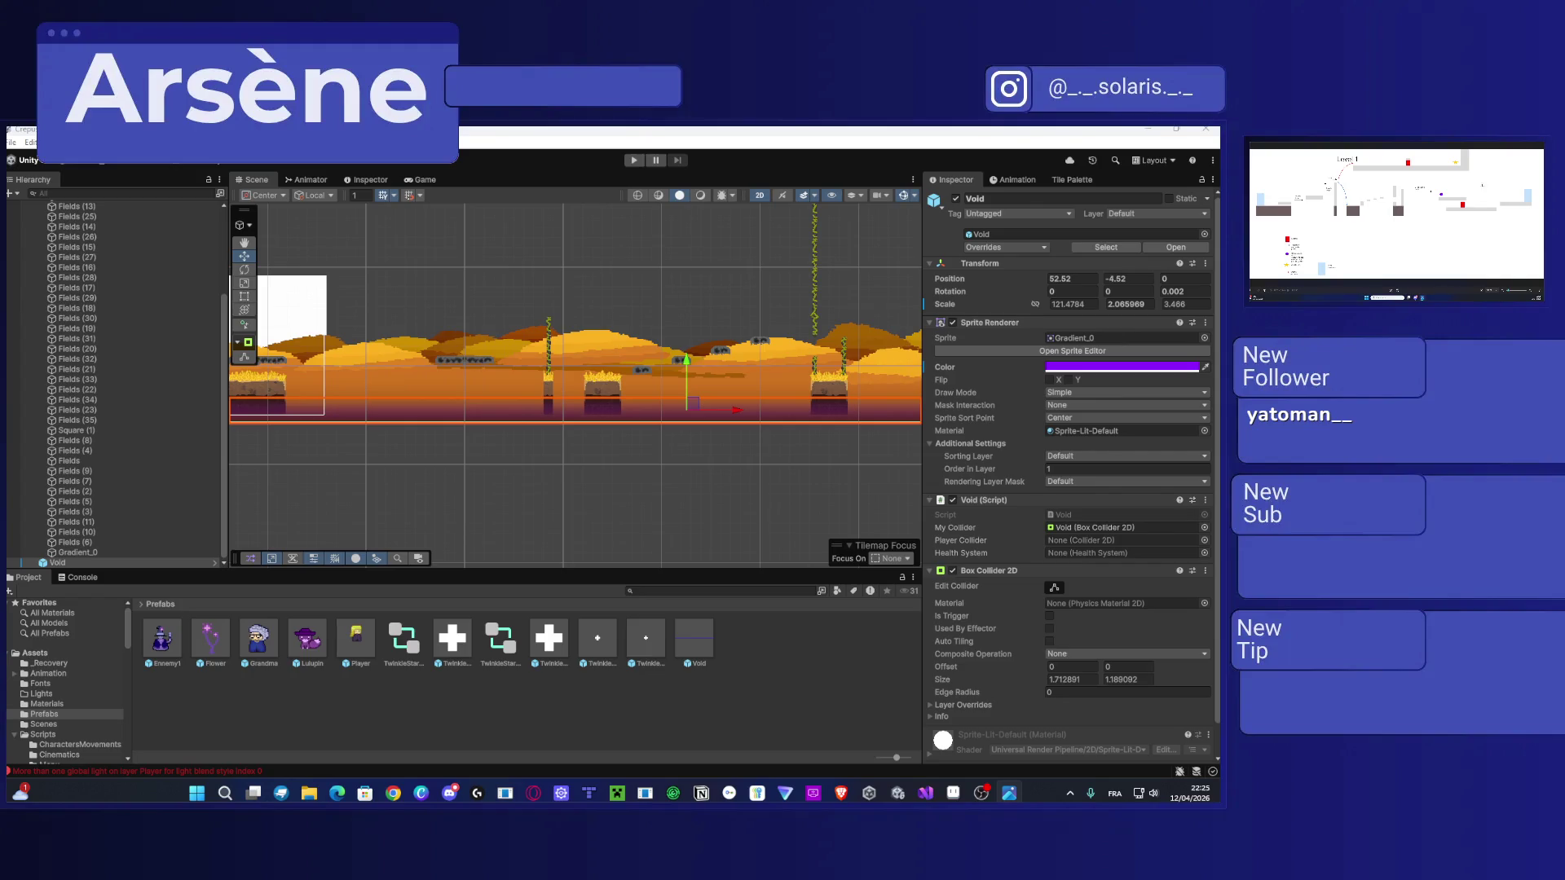
mouse_move(590, 386)
left_mouse_down()
mouse_move(492, 412)
mouse_move(485, 440)
left_mouse_up()
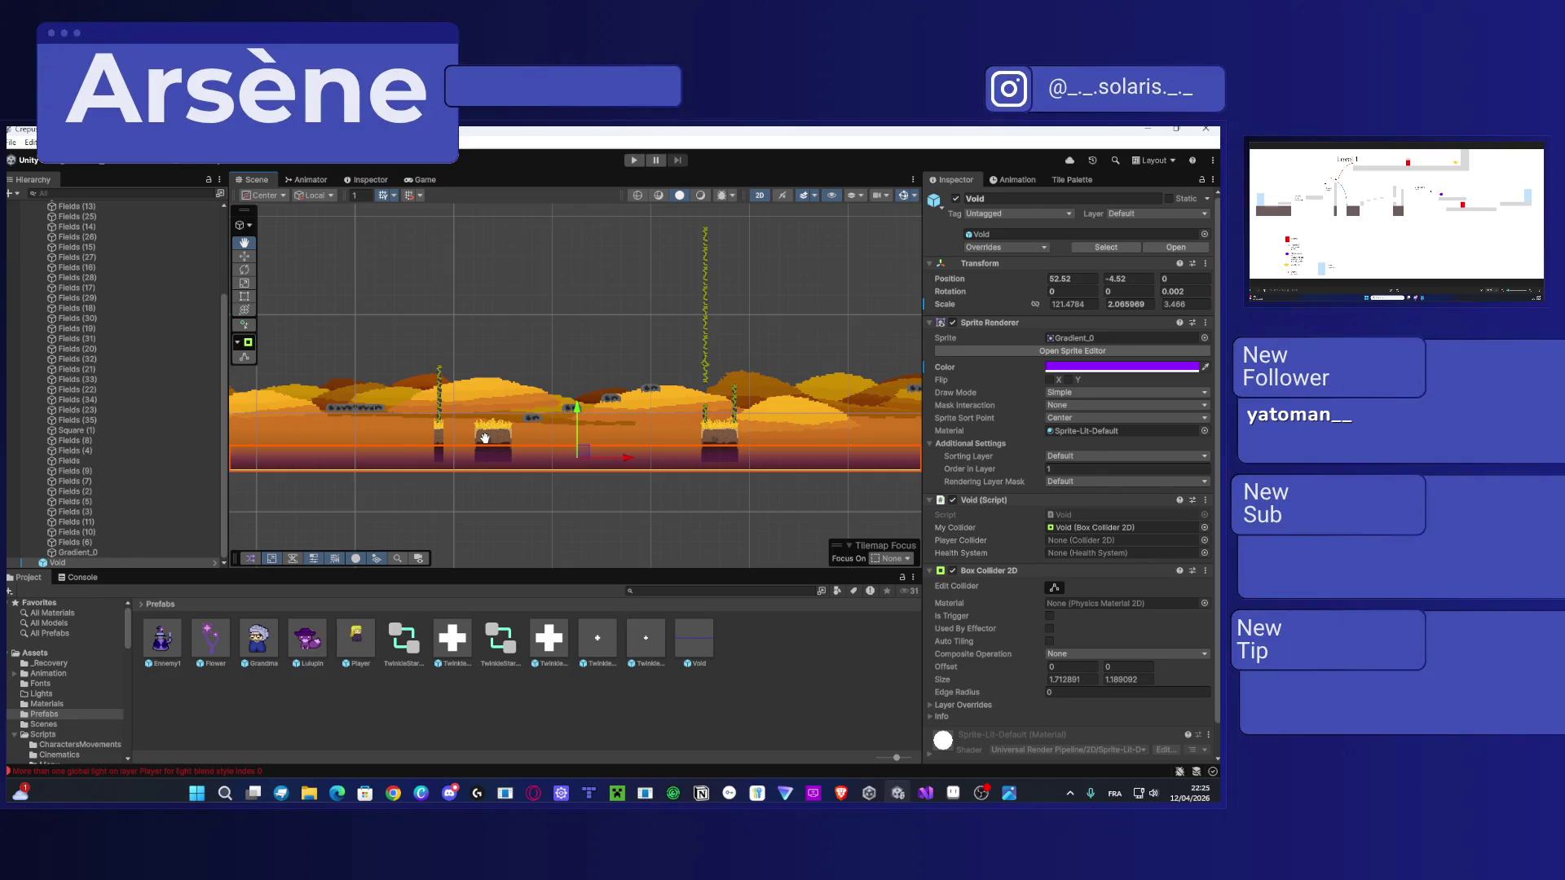
left_click_drag(485, 439, 486, 441)
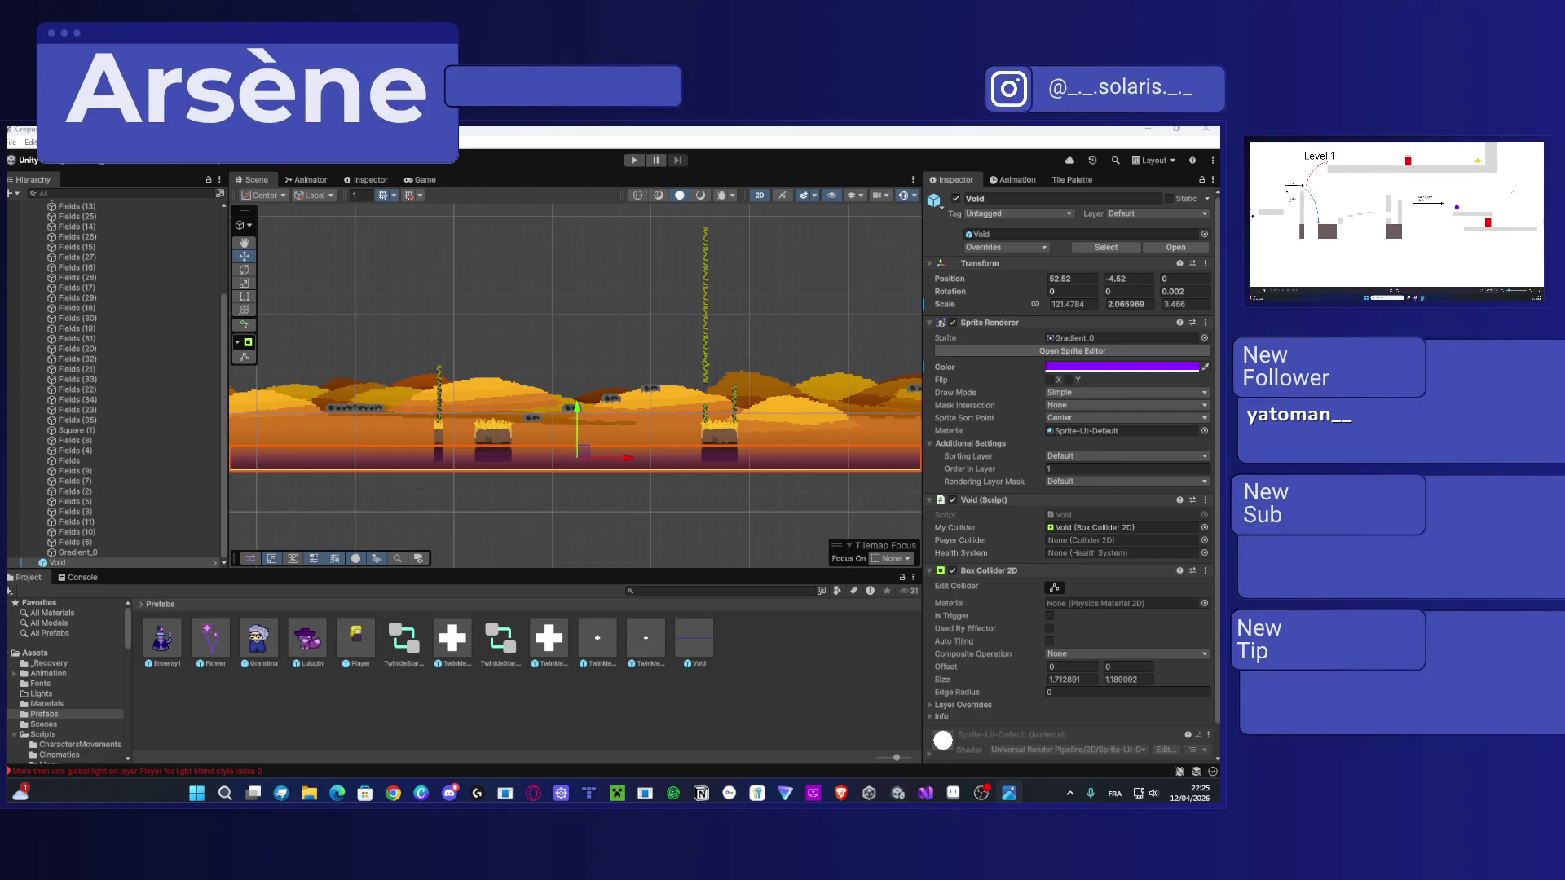
Step: Place an Ennemy1 enemy by the right-hand wall at position 87.42088, 1.386503
left_click_drag(684, 485, 262, 482)
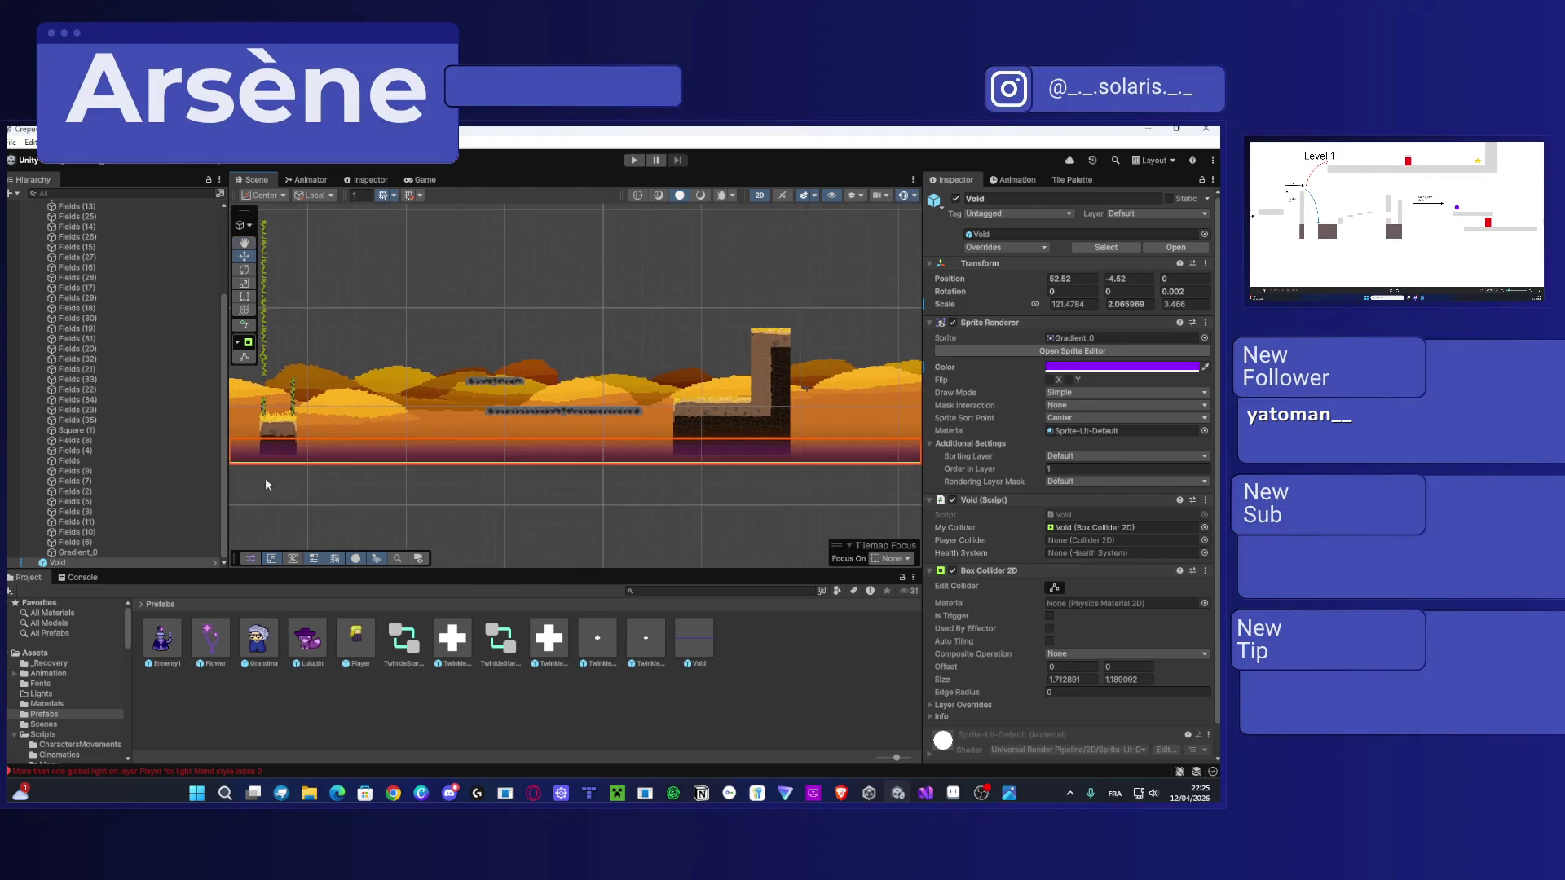
scroll(528, 410, "up", 2)
scroll(522, 424, "up", 4)
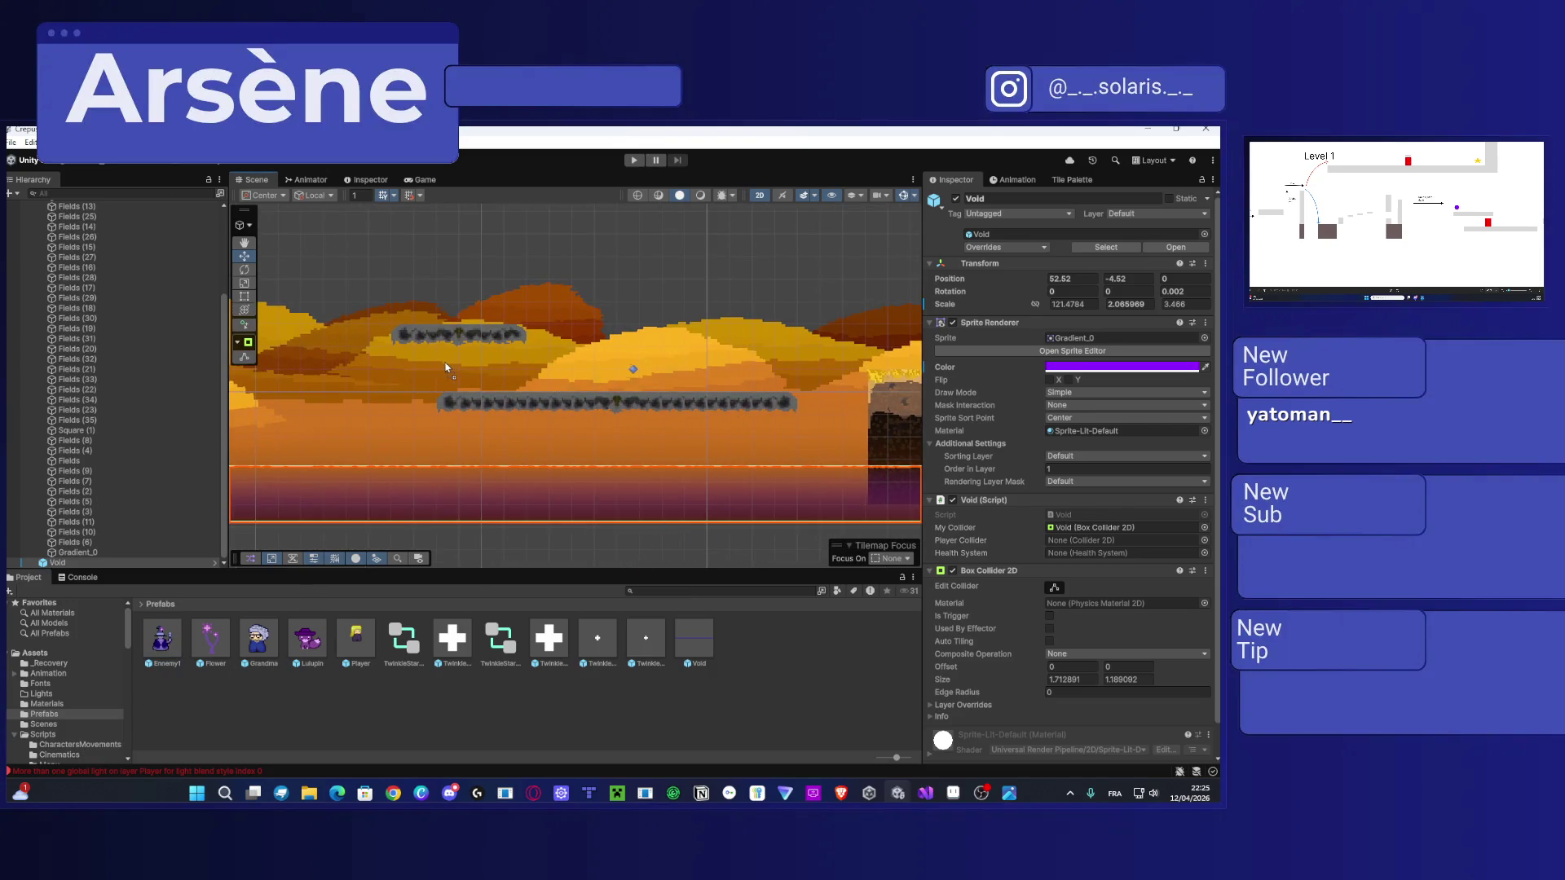
left_click_drag(425, 367, 644, 366)
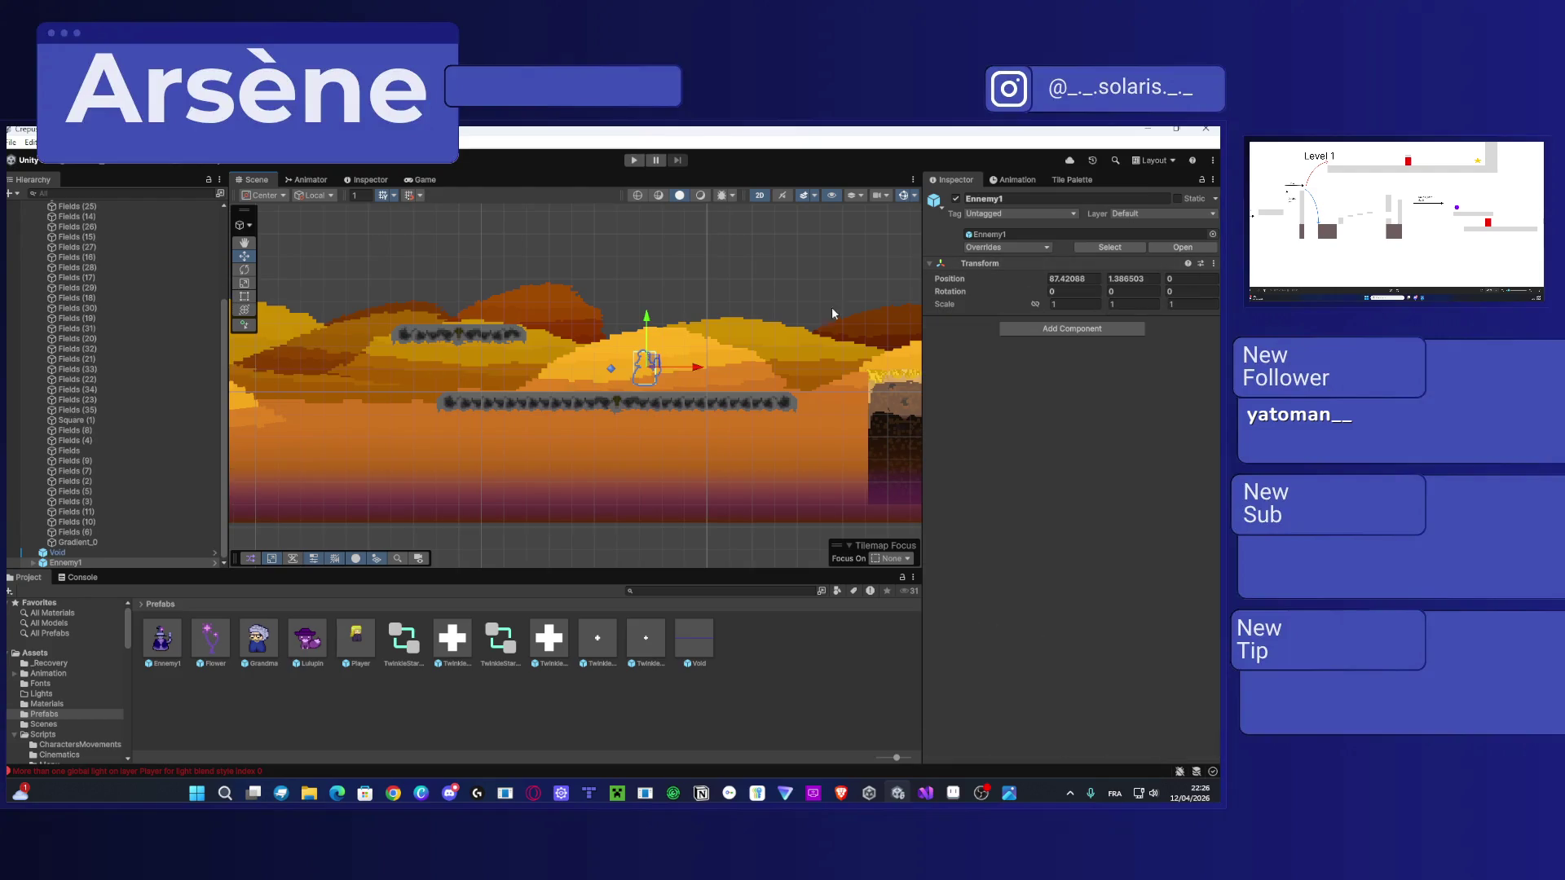
Step: Nudge Ennemy1 left, open it in prefab mode, and keep the Enemy's sorting layer at Default
left_click_drag(697, 367, 614, 368)
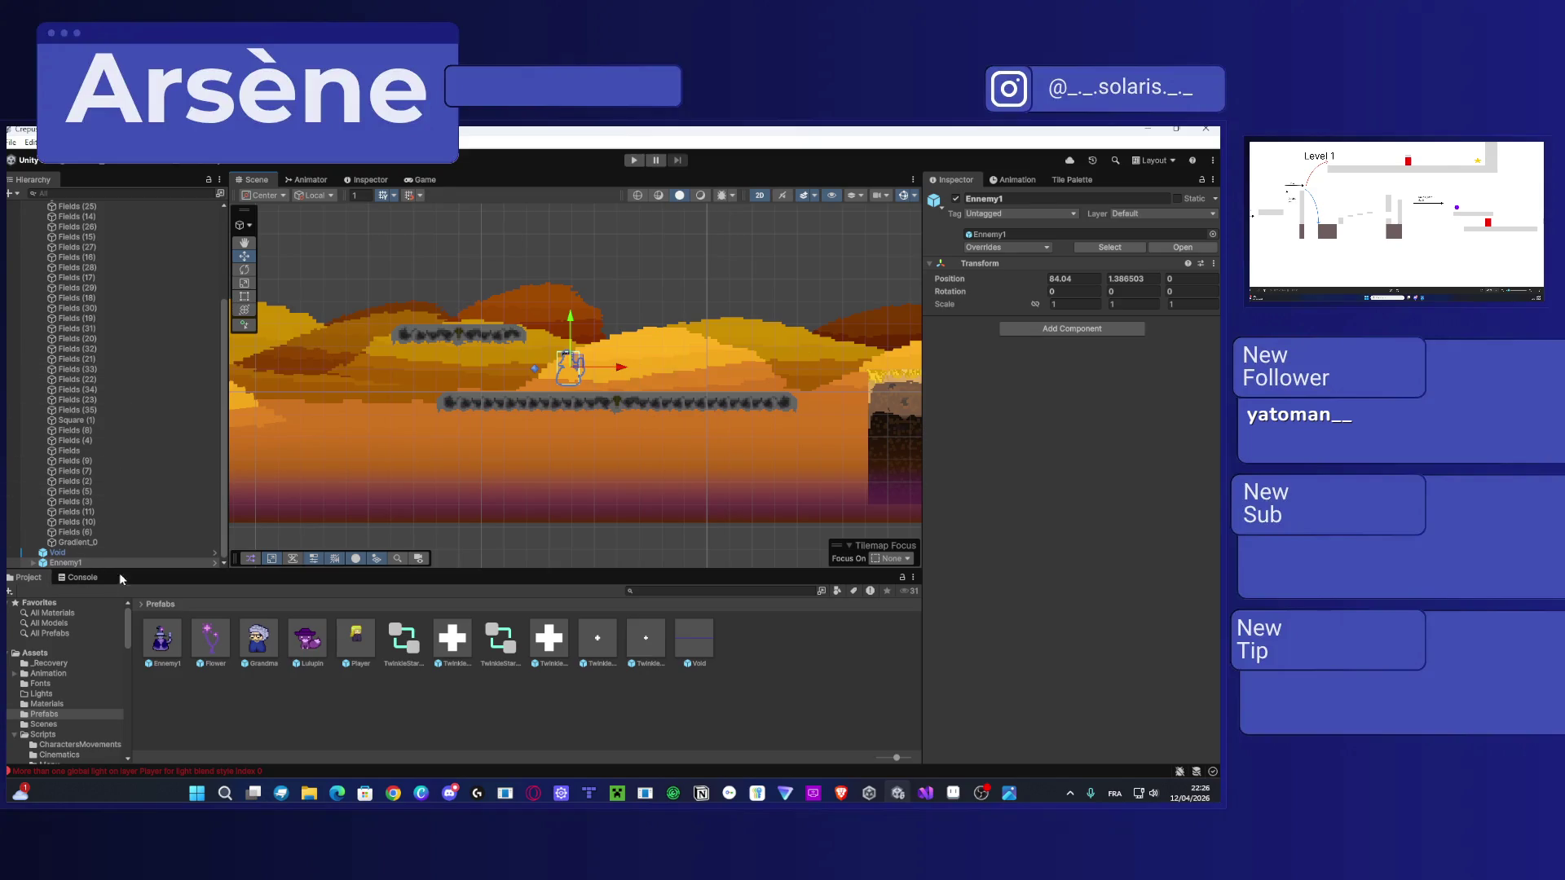
double_click(65, 563)
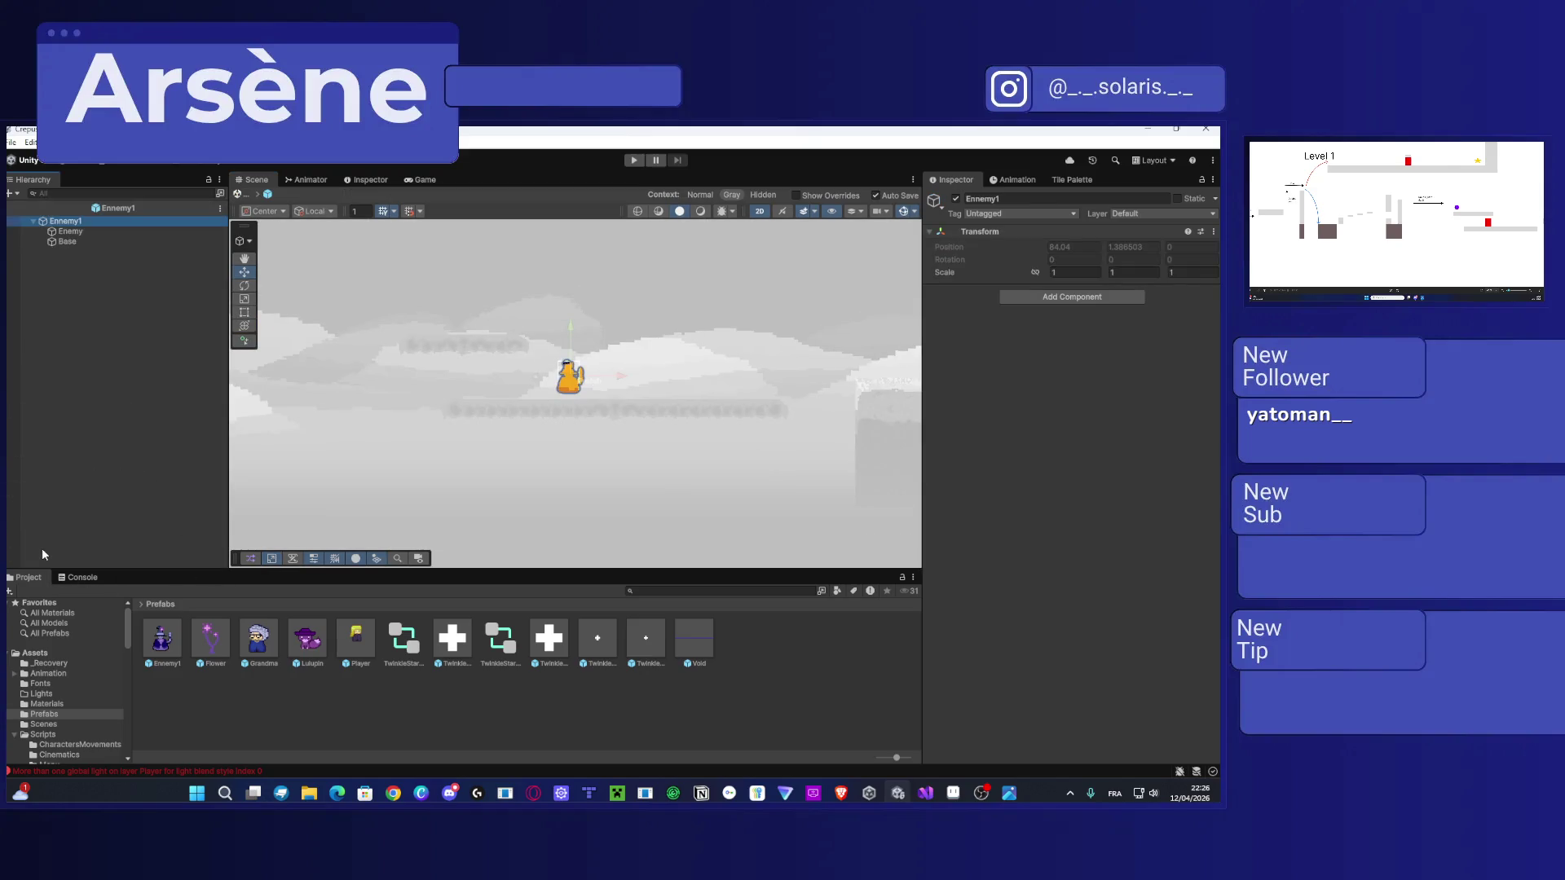
left_click(71, 232)
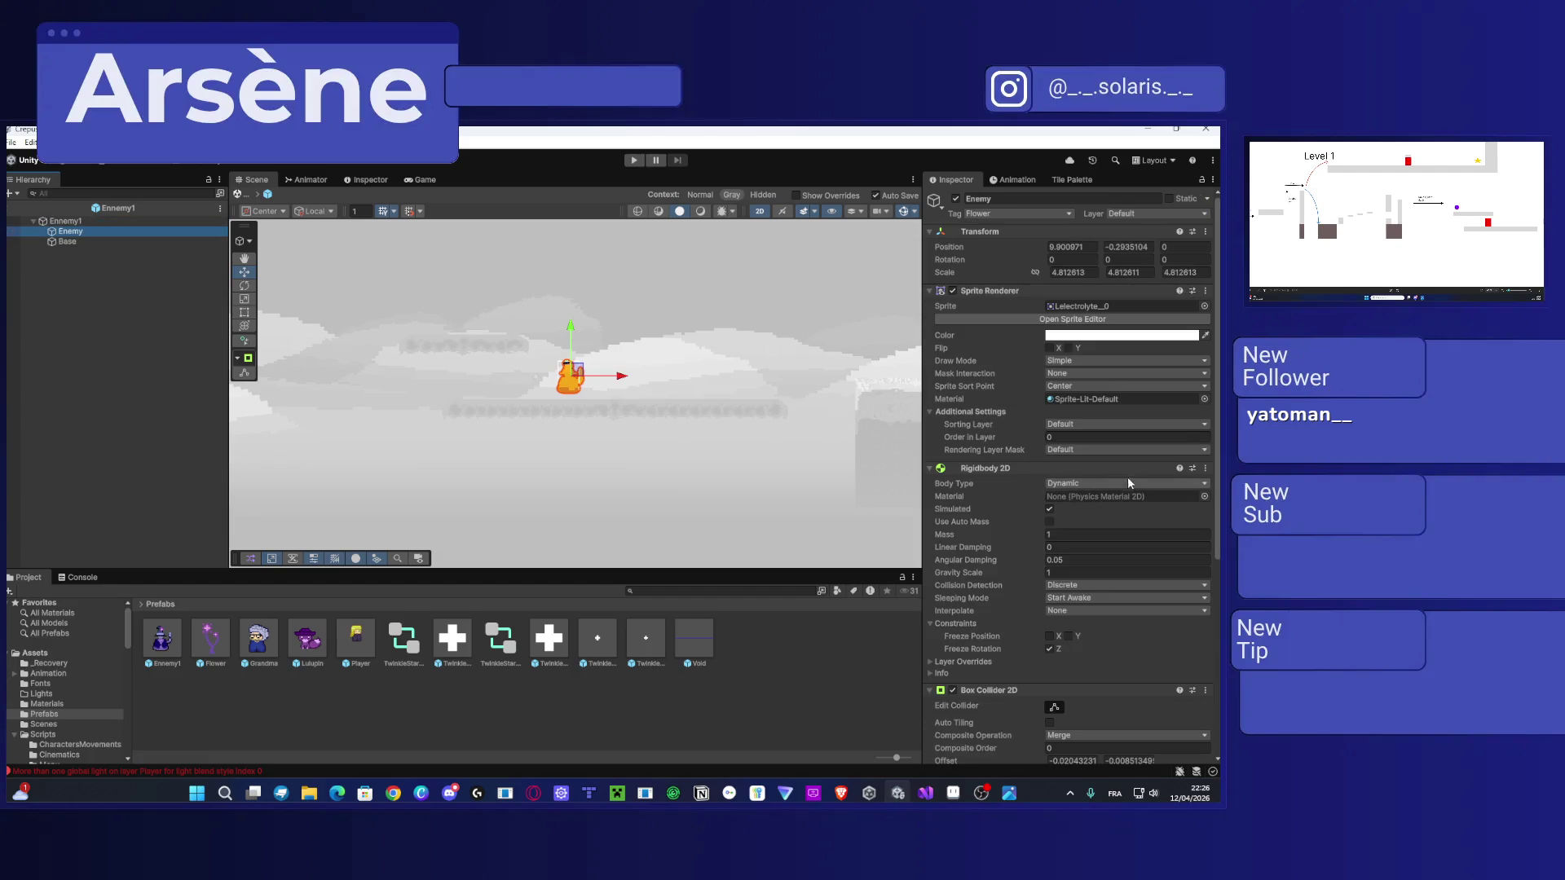
left_click(1084, 424)
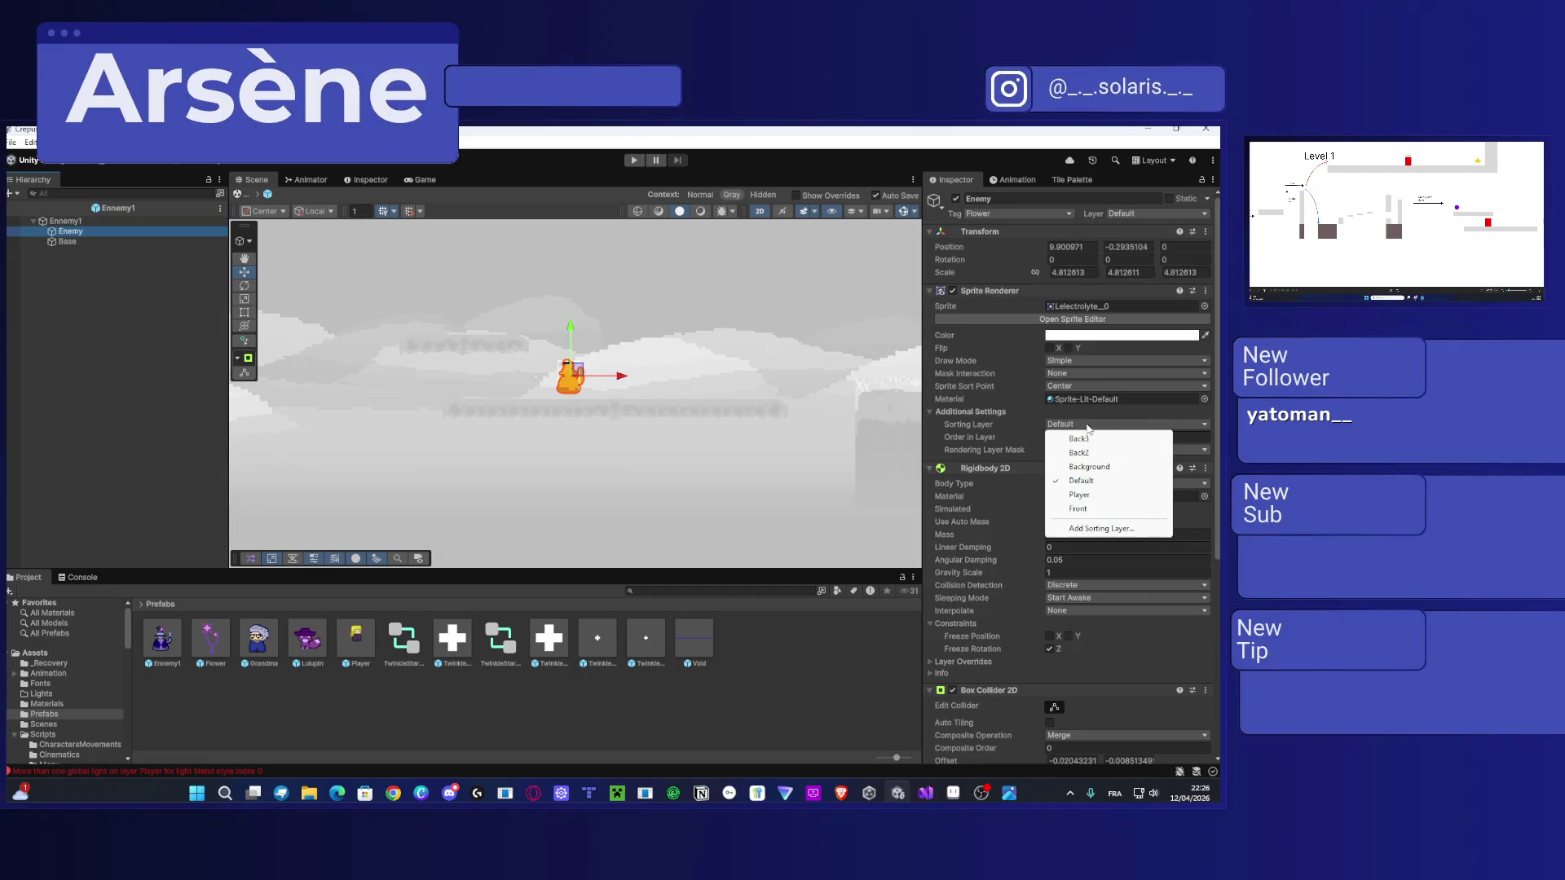
left_click(1081, 481)
left_click(1076, 426)
left_click(1075, 429)
Step: Set the Enemy sprite's Order in Layer to 2 and return to the level
left_click(1205, 438)
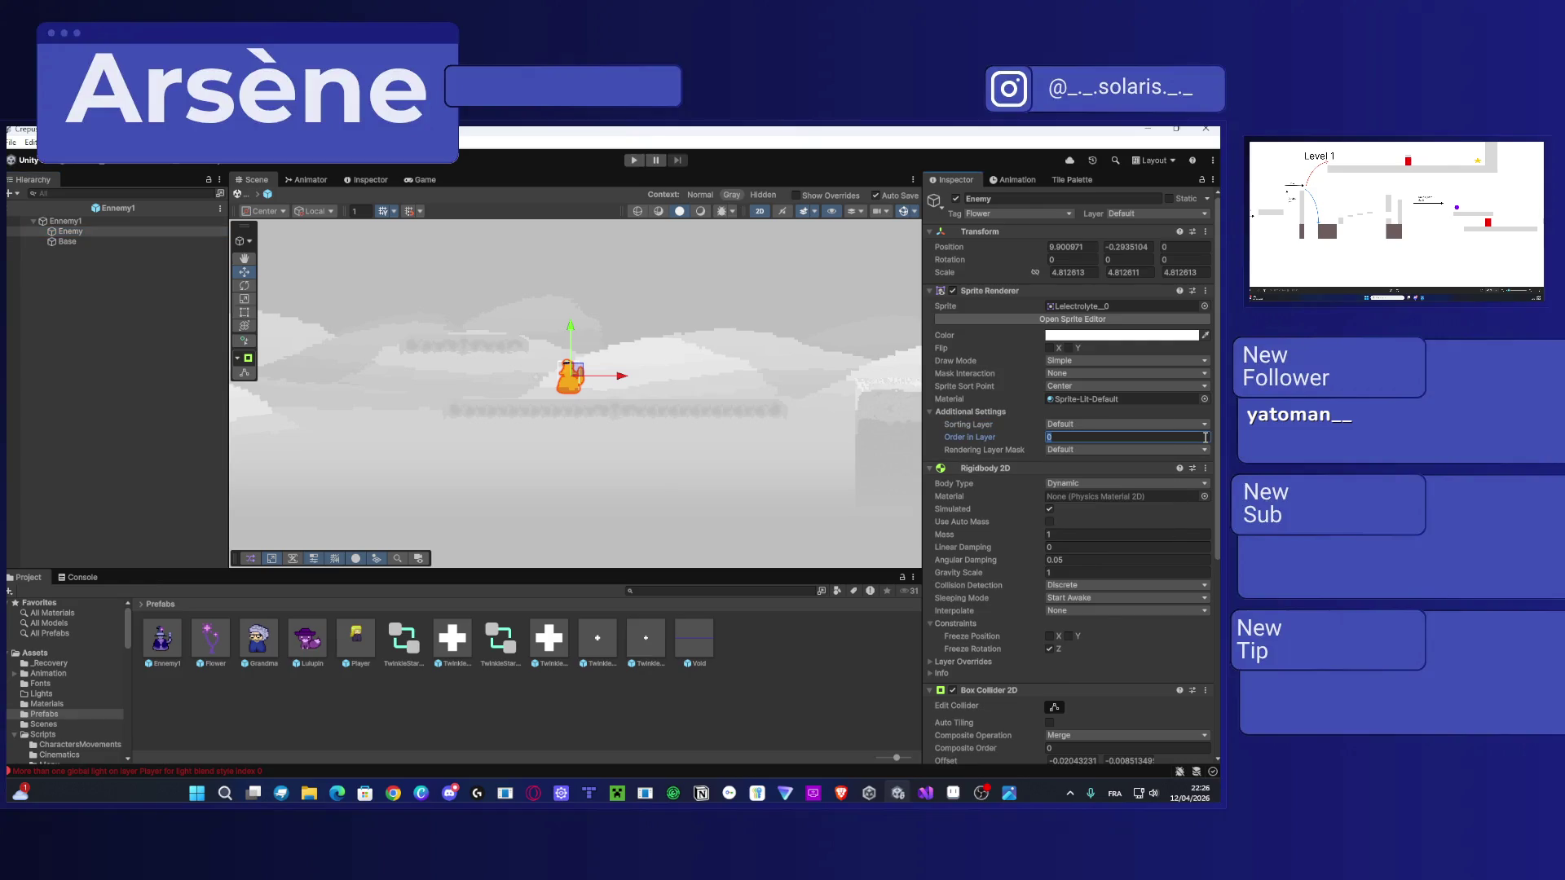
type("2")
left_click(648, 487)
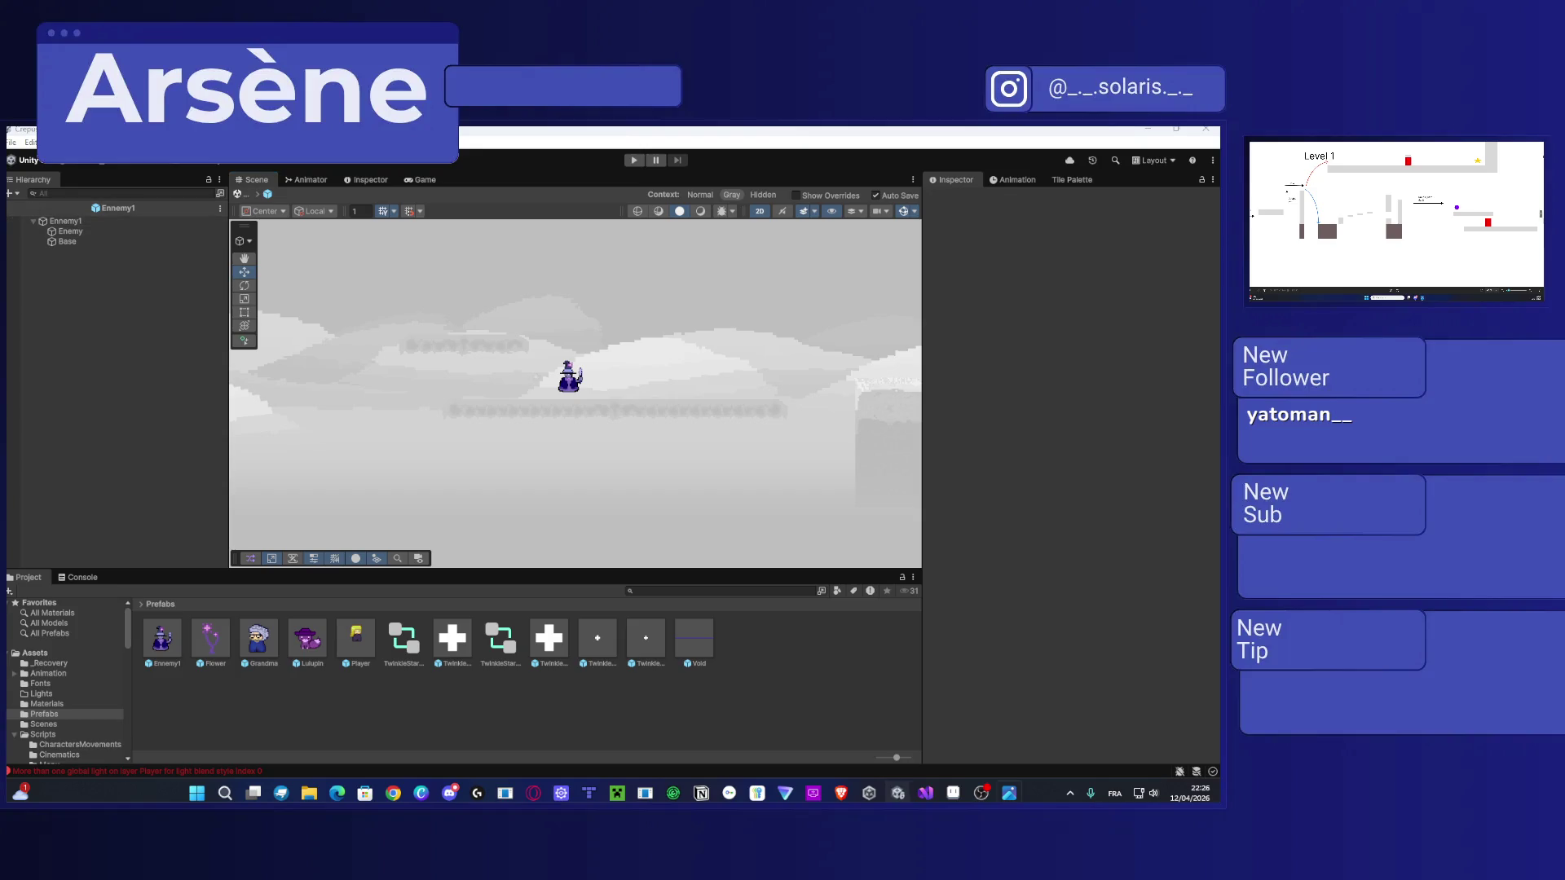
left_click(12, 208)
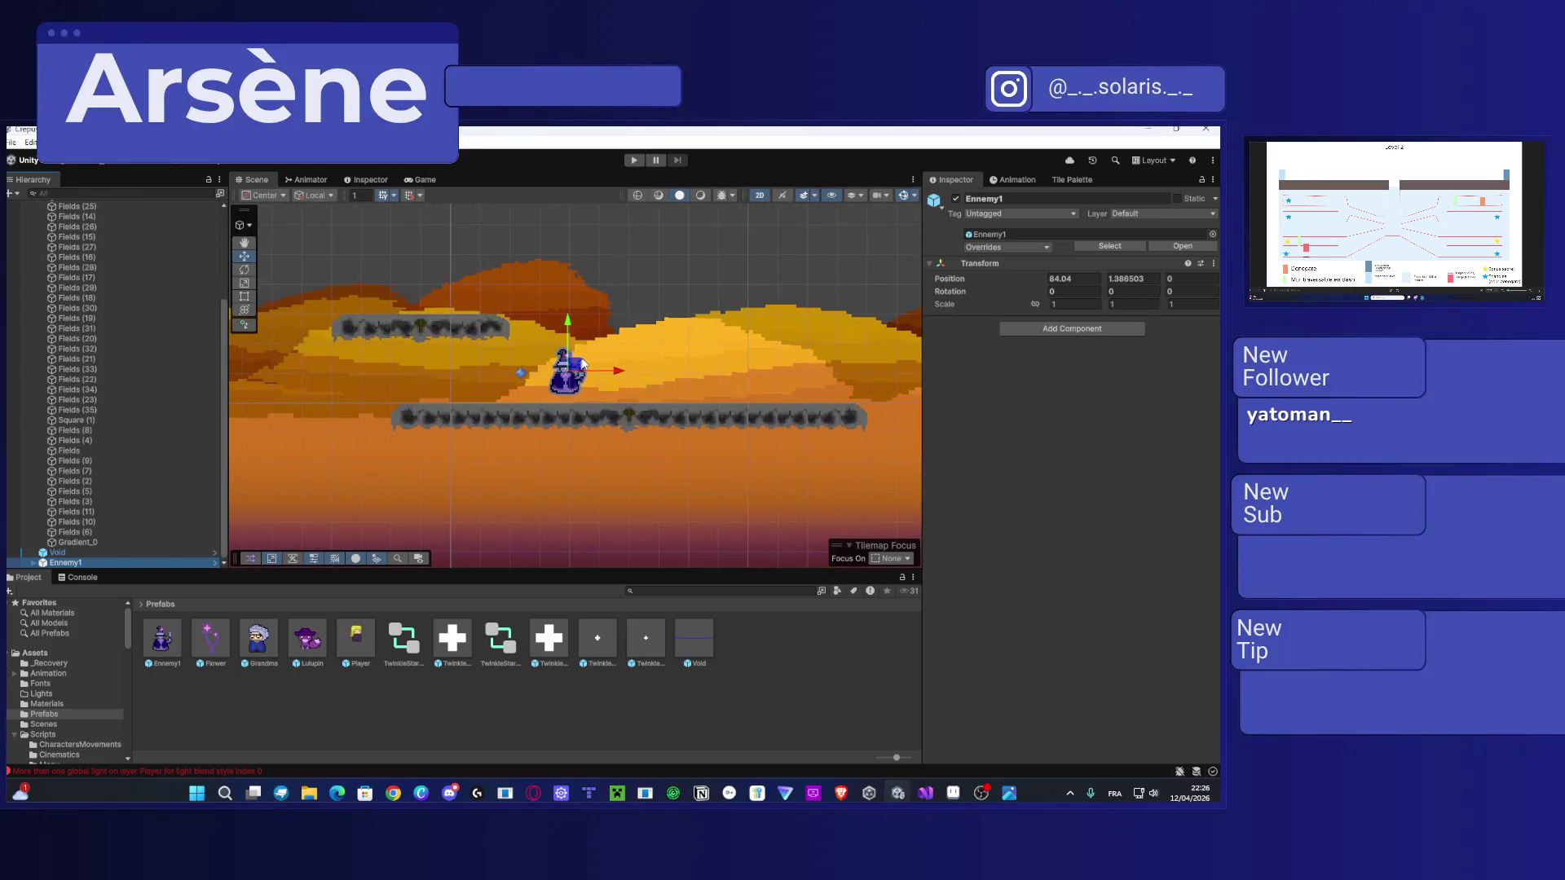
Step: Shift Ennemy1 right to X 86.09 and start Play mode
scroll(583, 364, "up", 3)
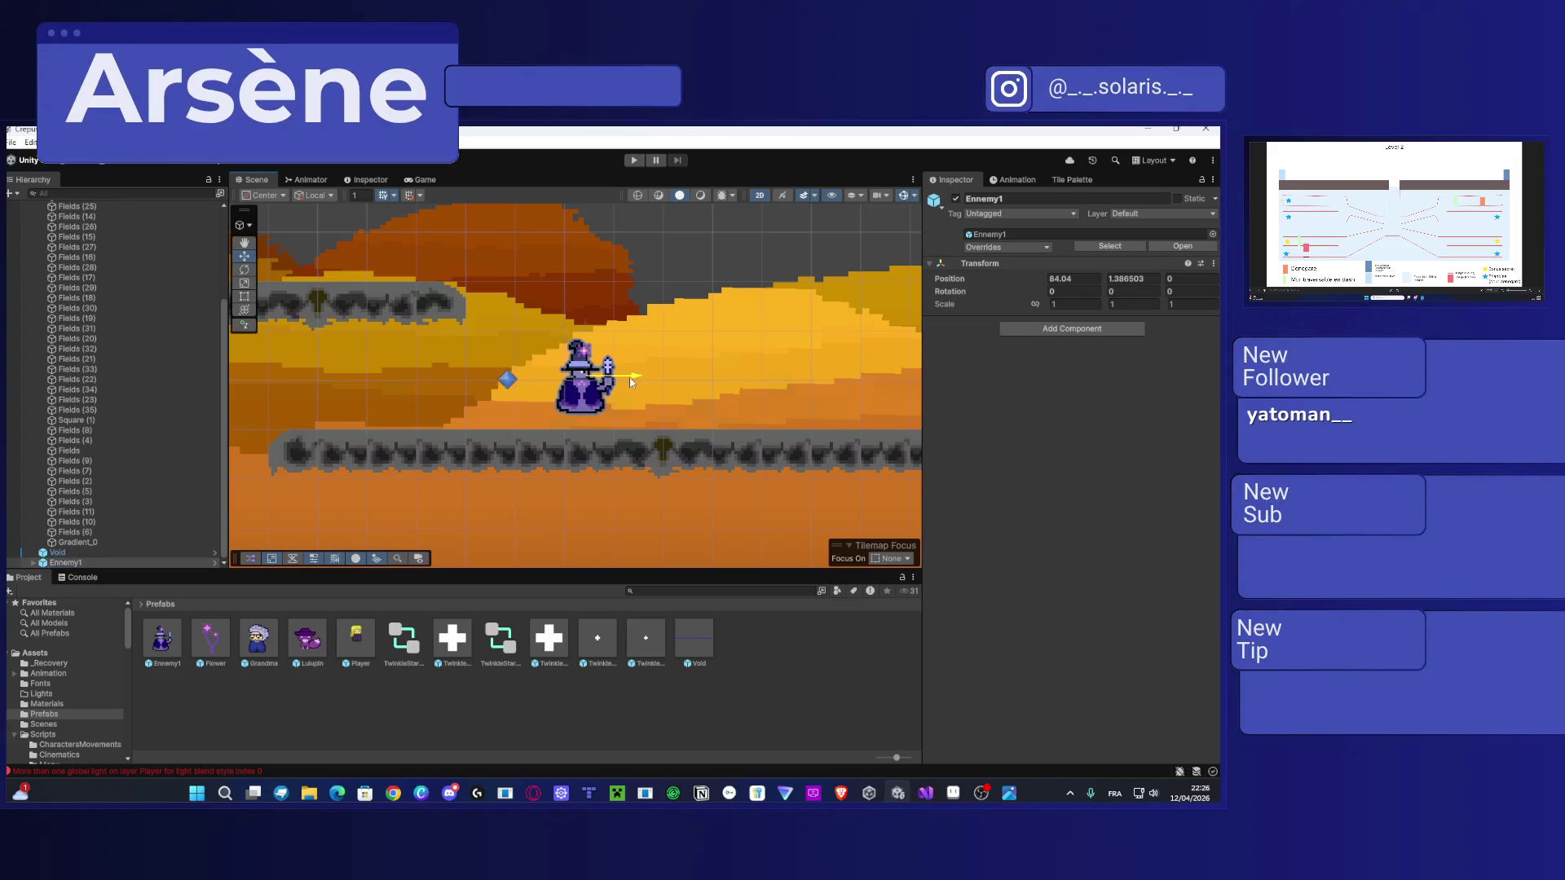
left_click_drag(628, 382, 709, 380)
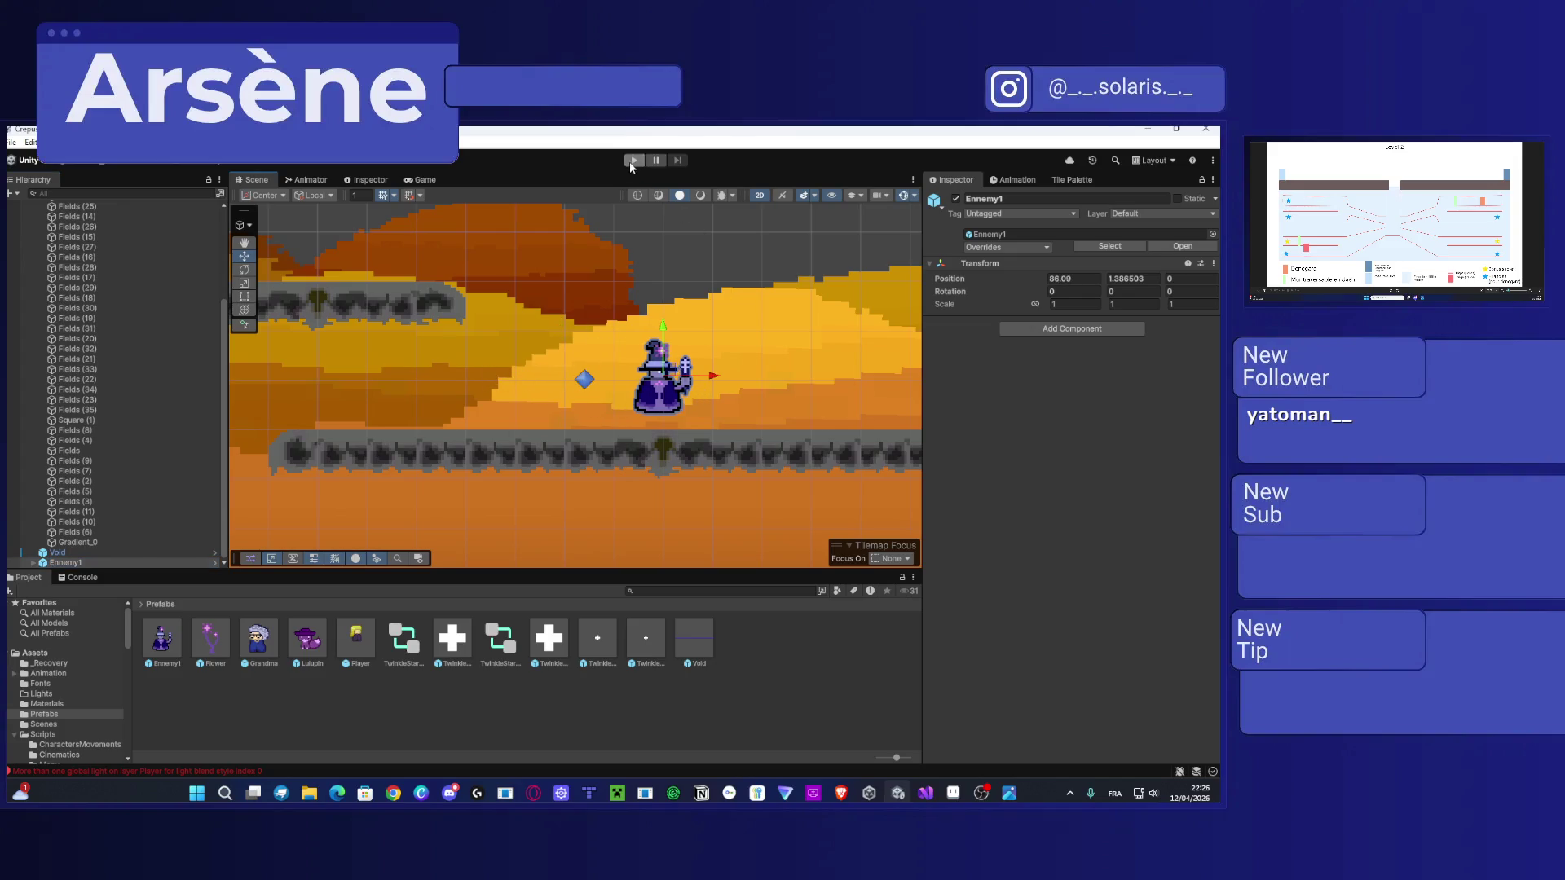
left_click(632, 160)
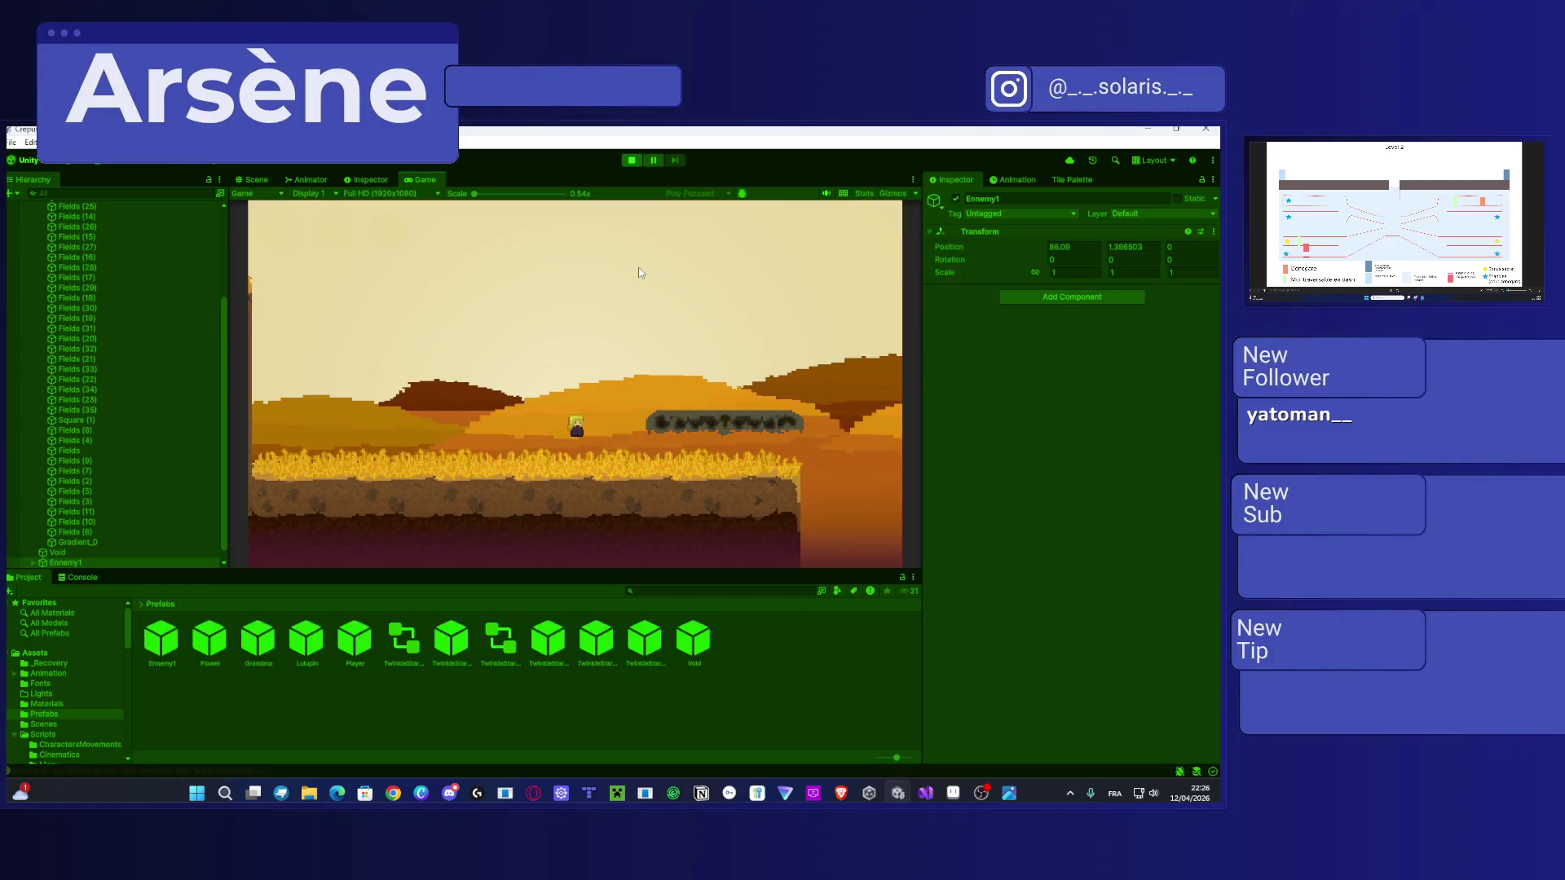
Step: Run and jump the player rightward across the desert platforms, then stop the playtest
key("d")
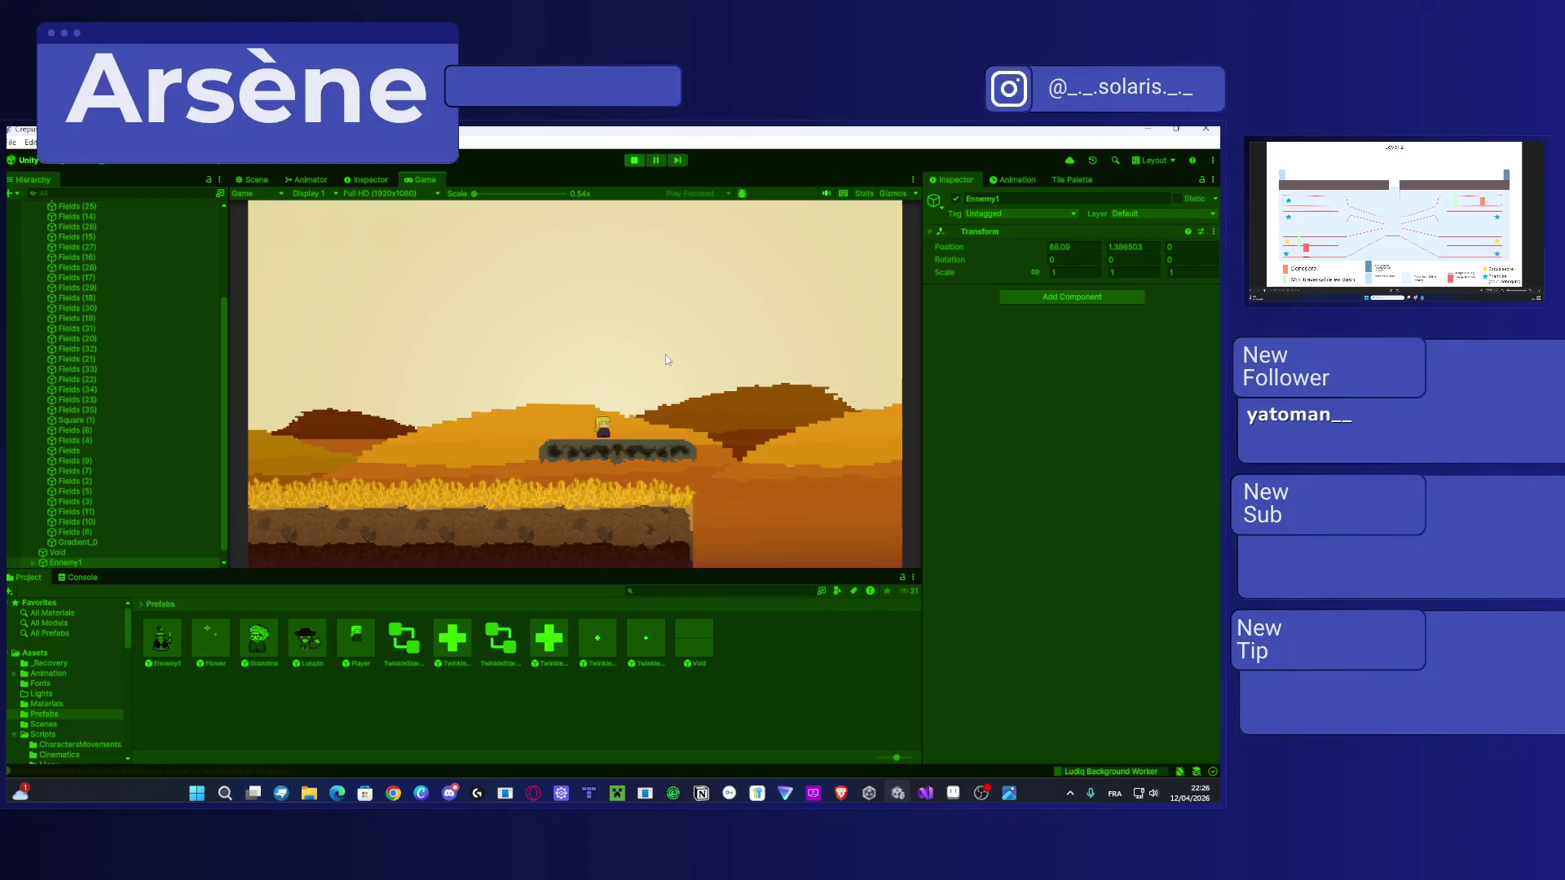
key("d")
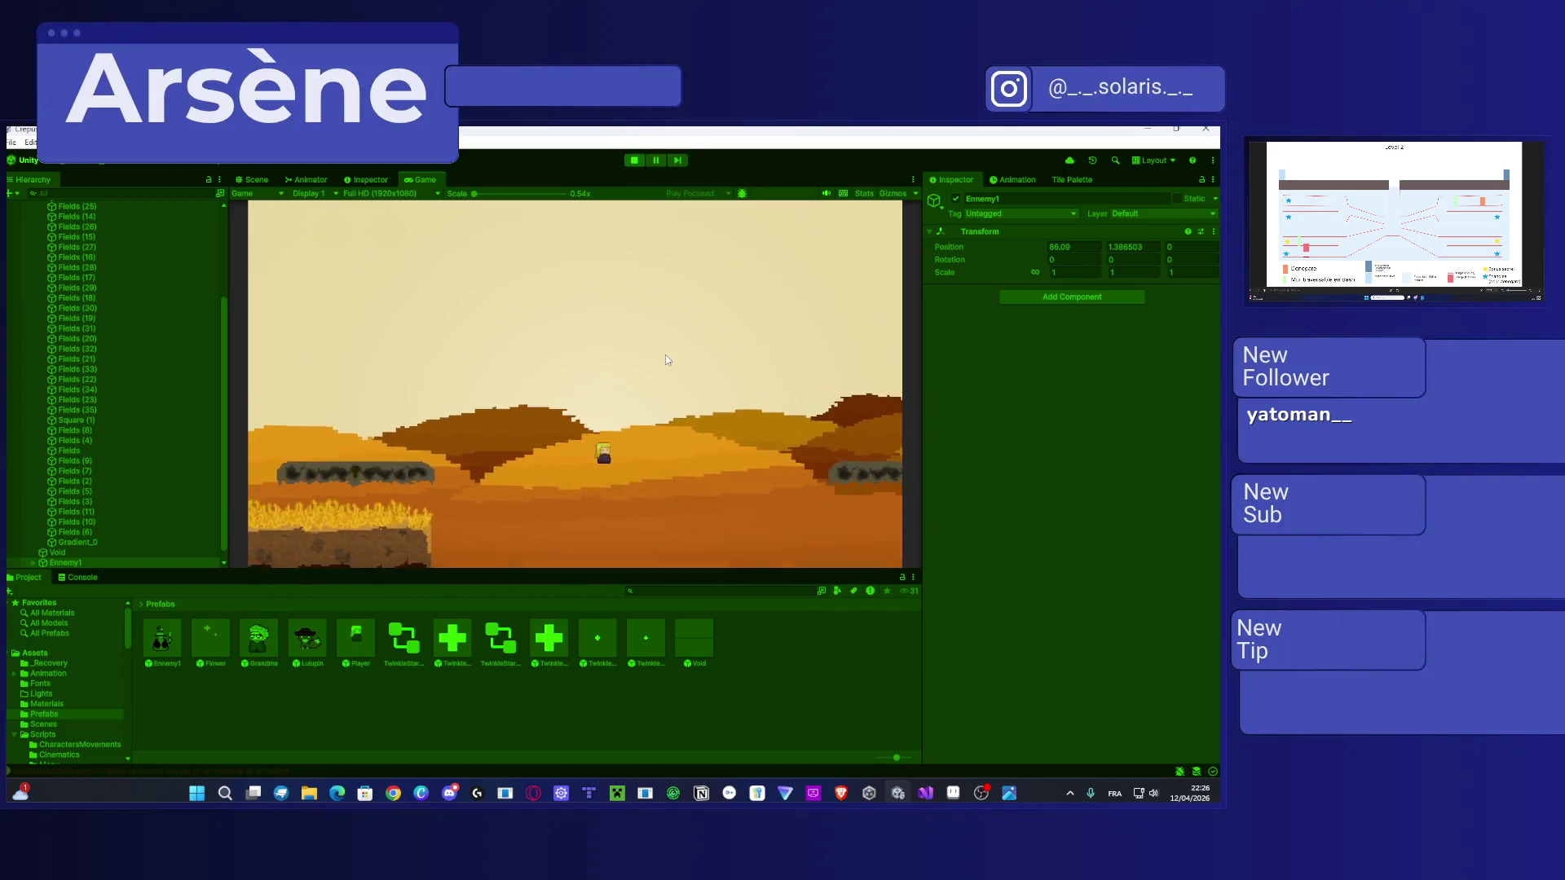
key("d")
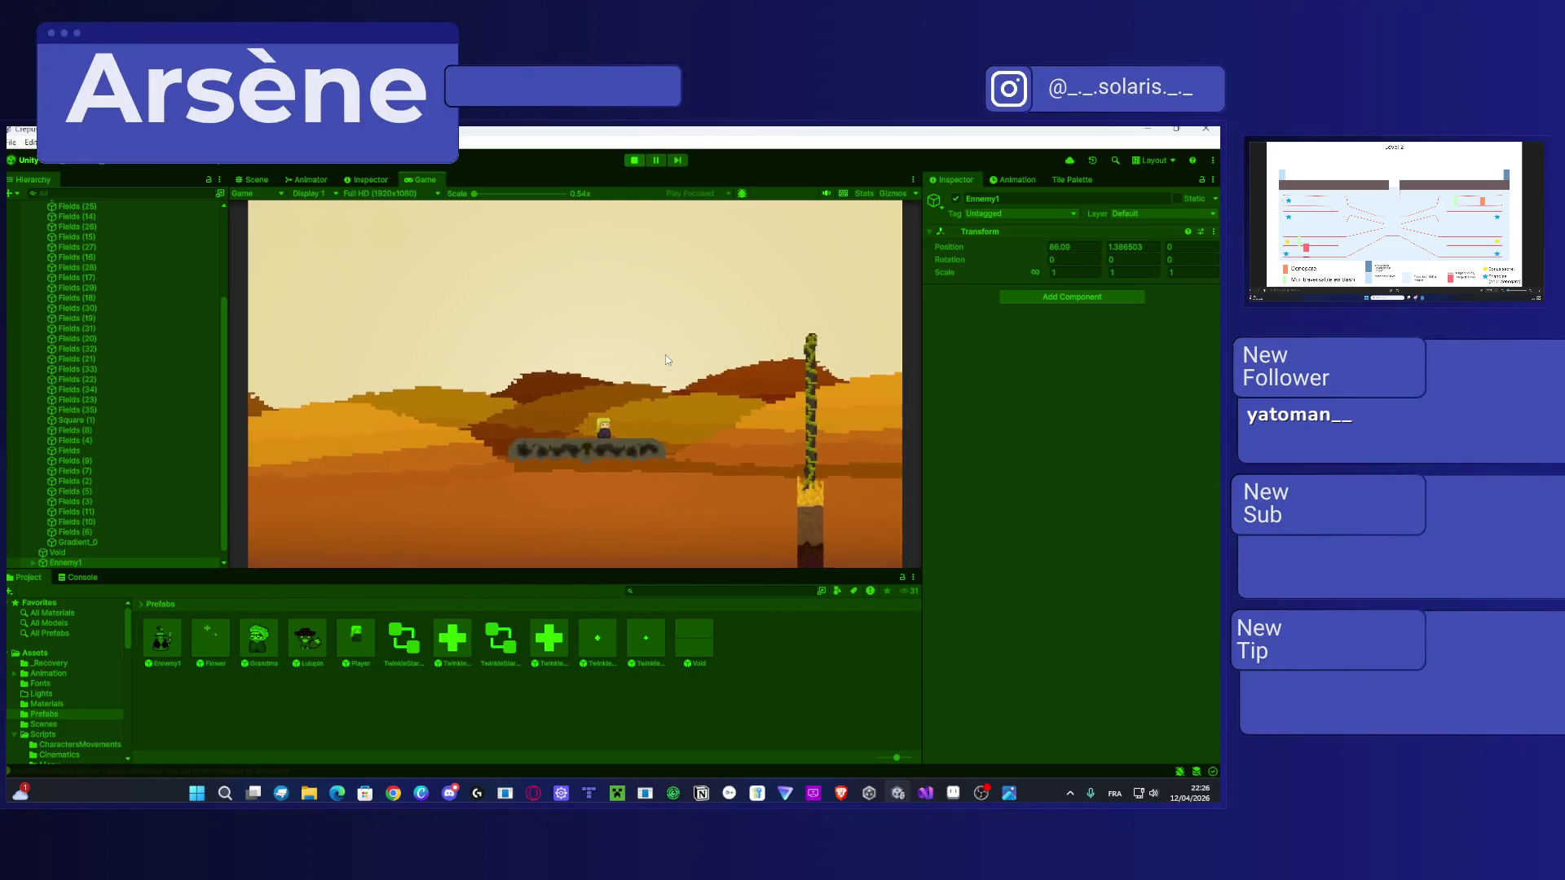
key("space")
key("d")
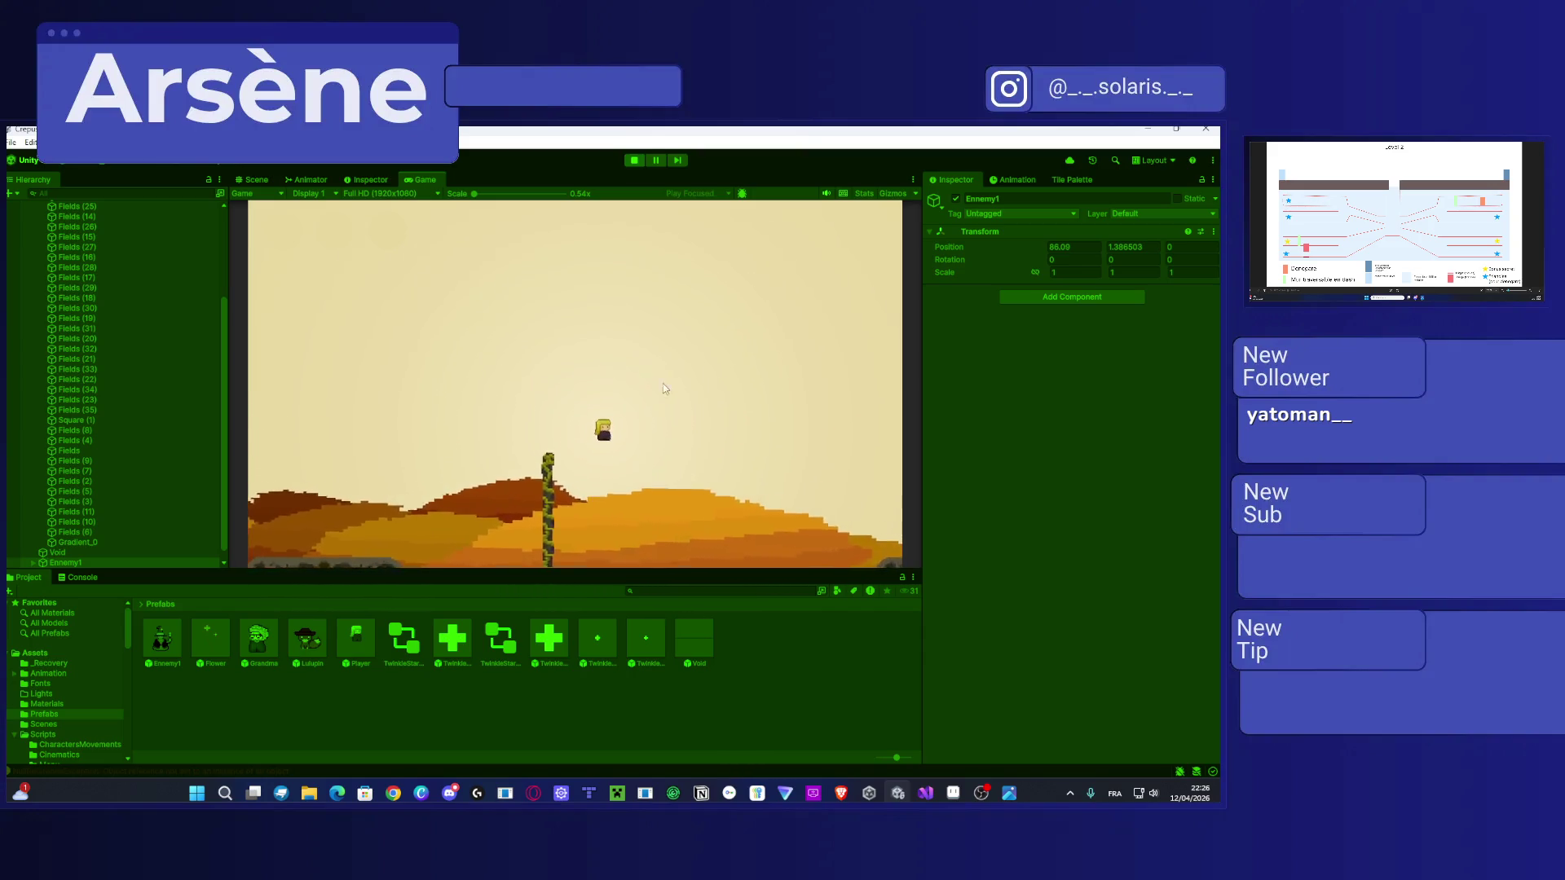
key("d")
key("space")
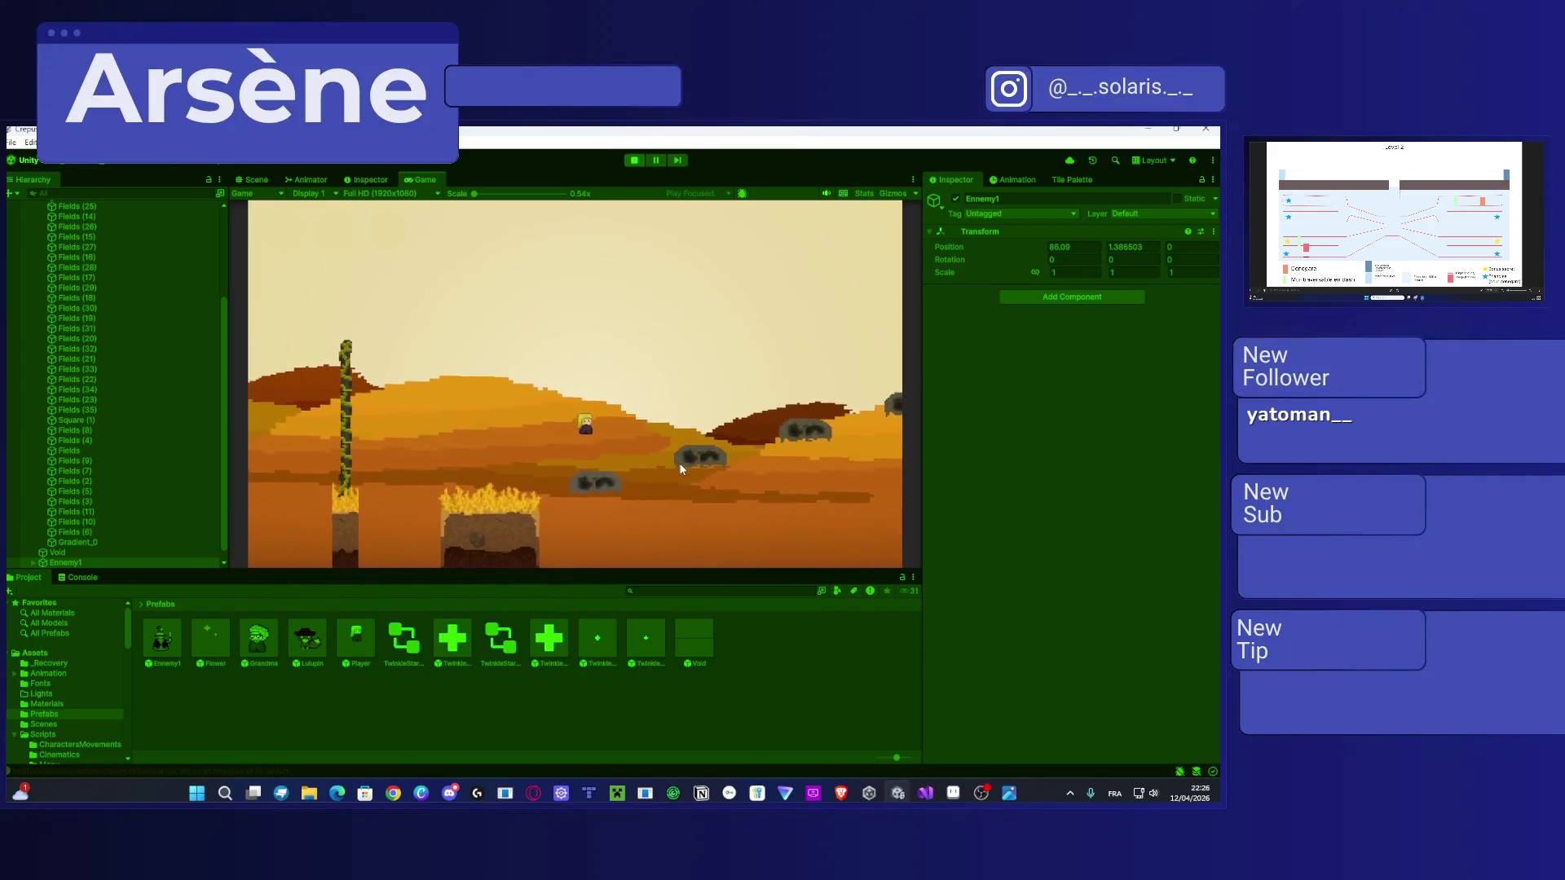
key("d")
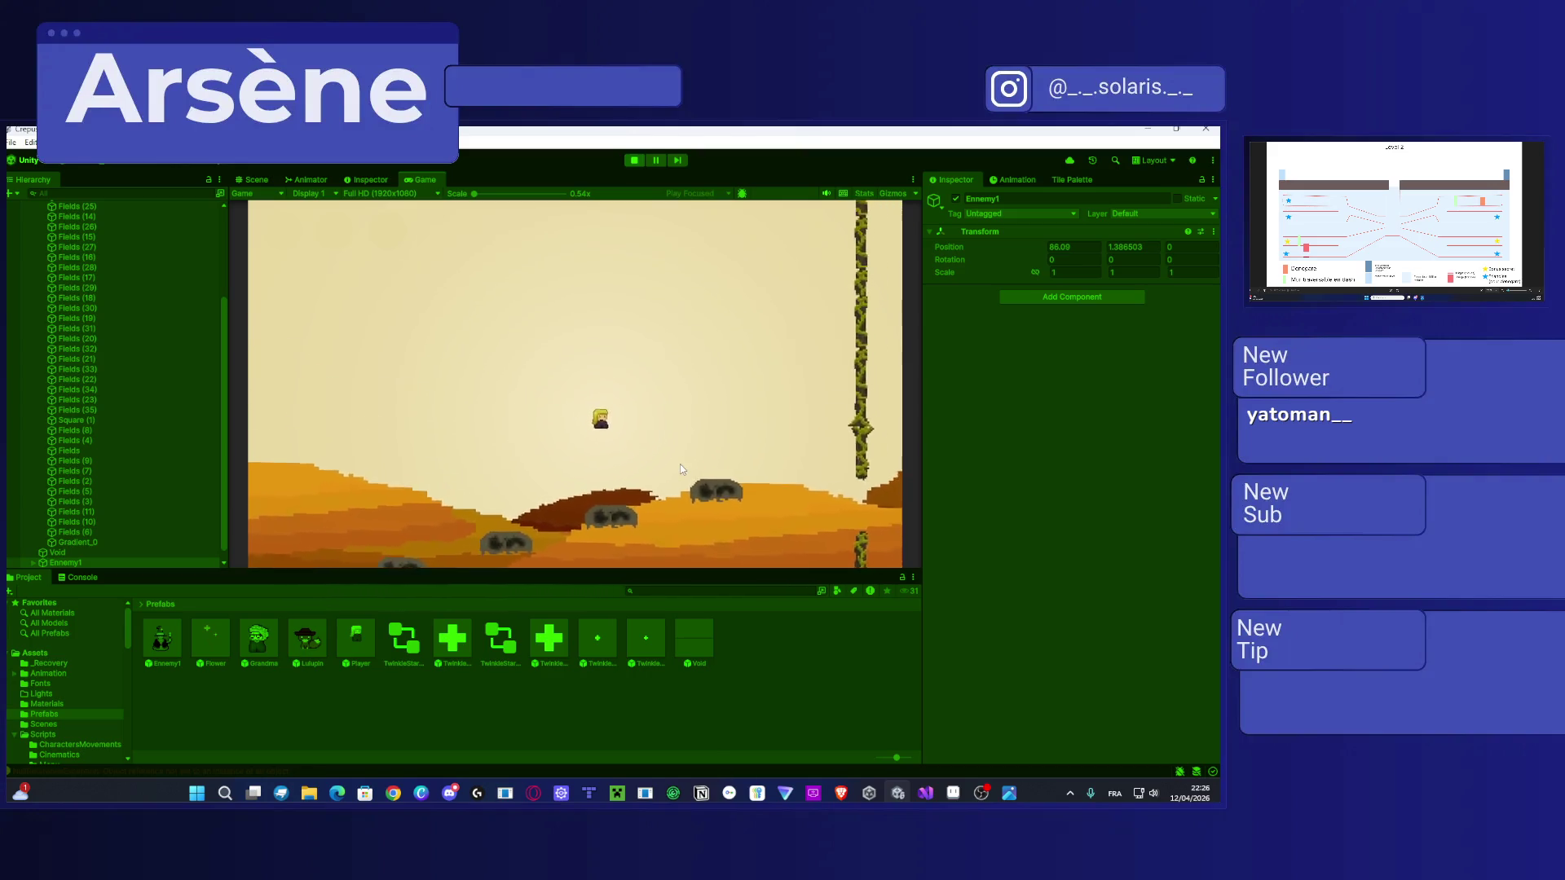
key("d")
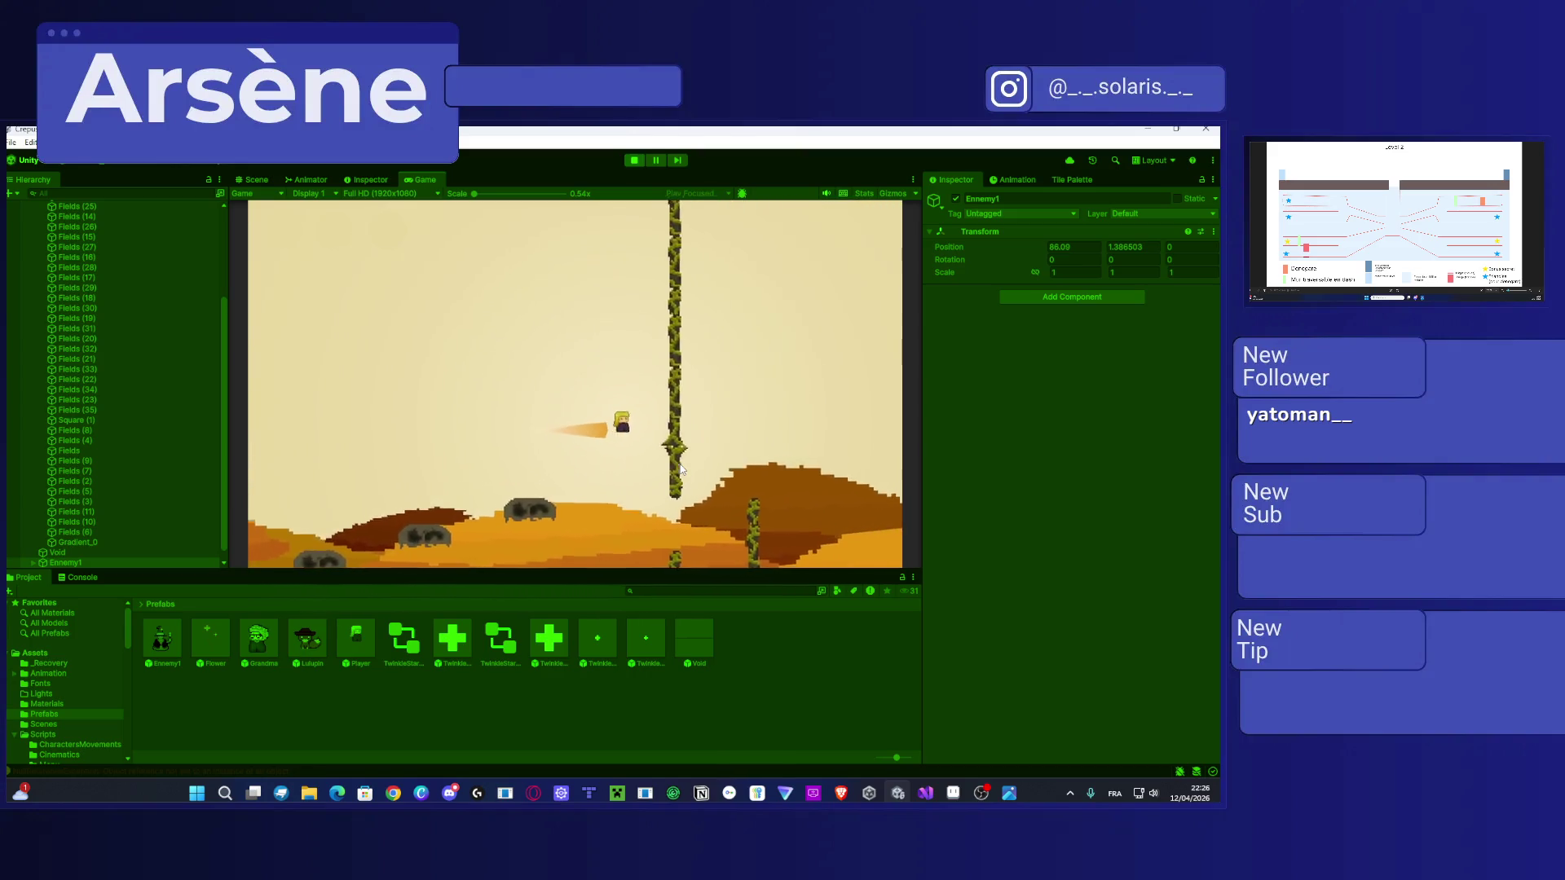
key("d")
key("space")
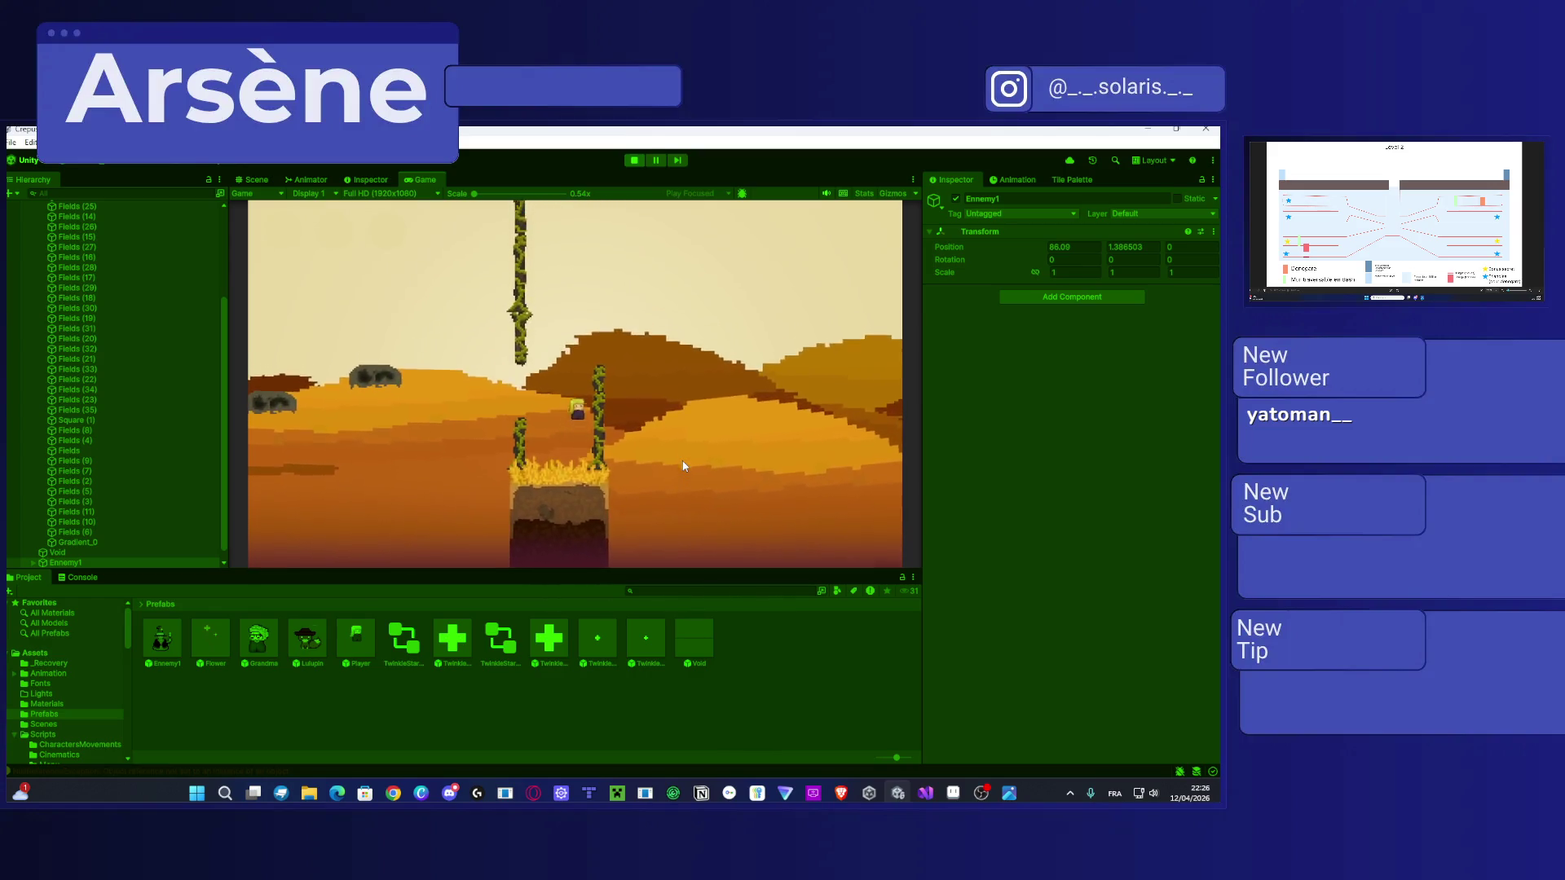
key("d")
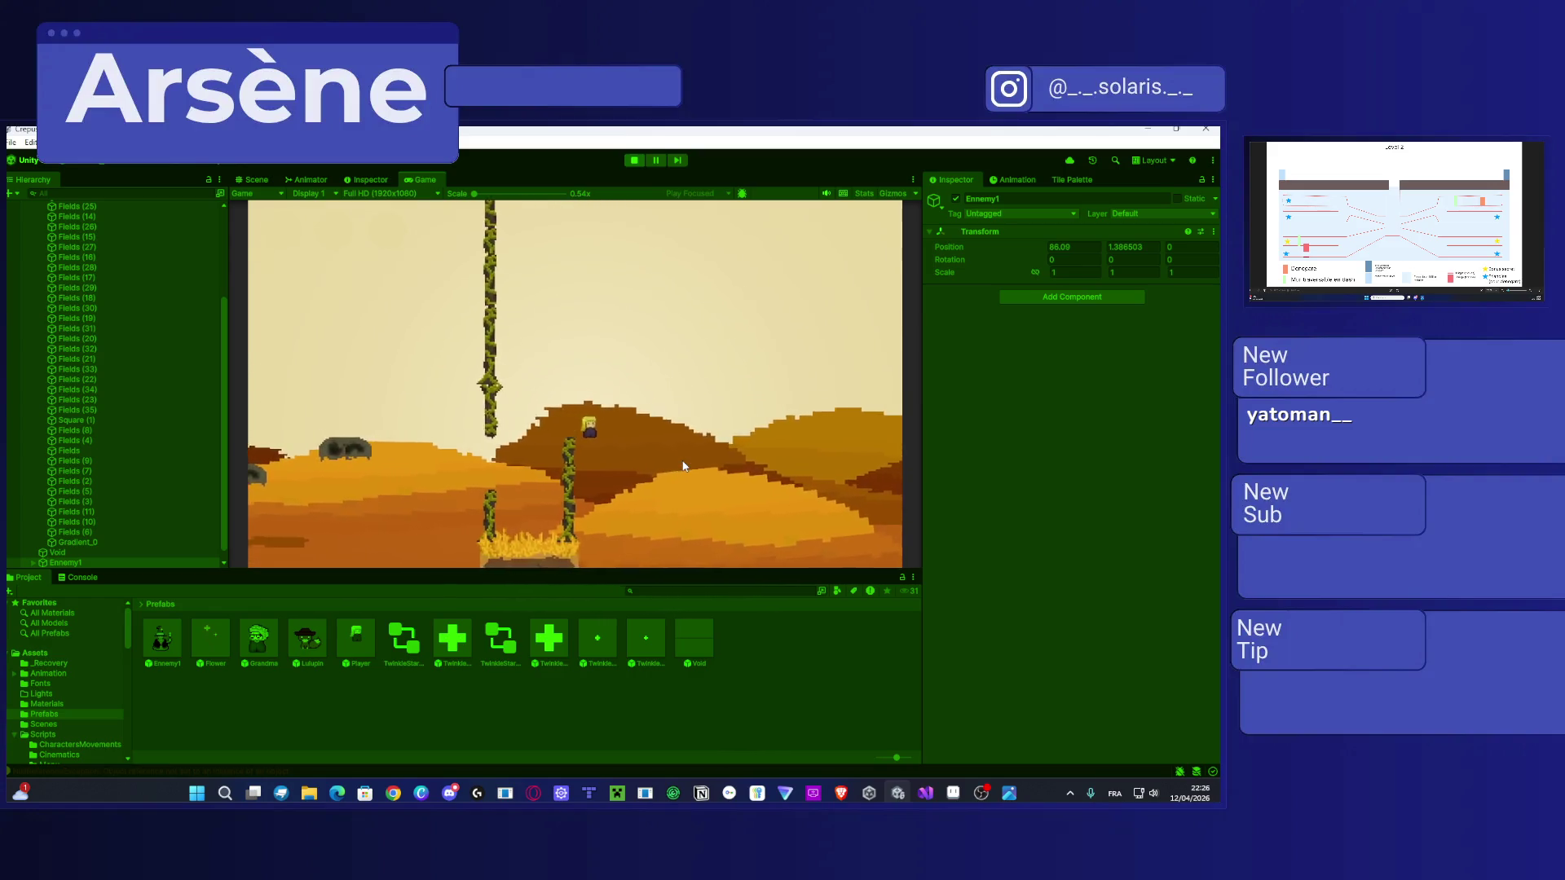
key("d")
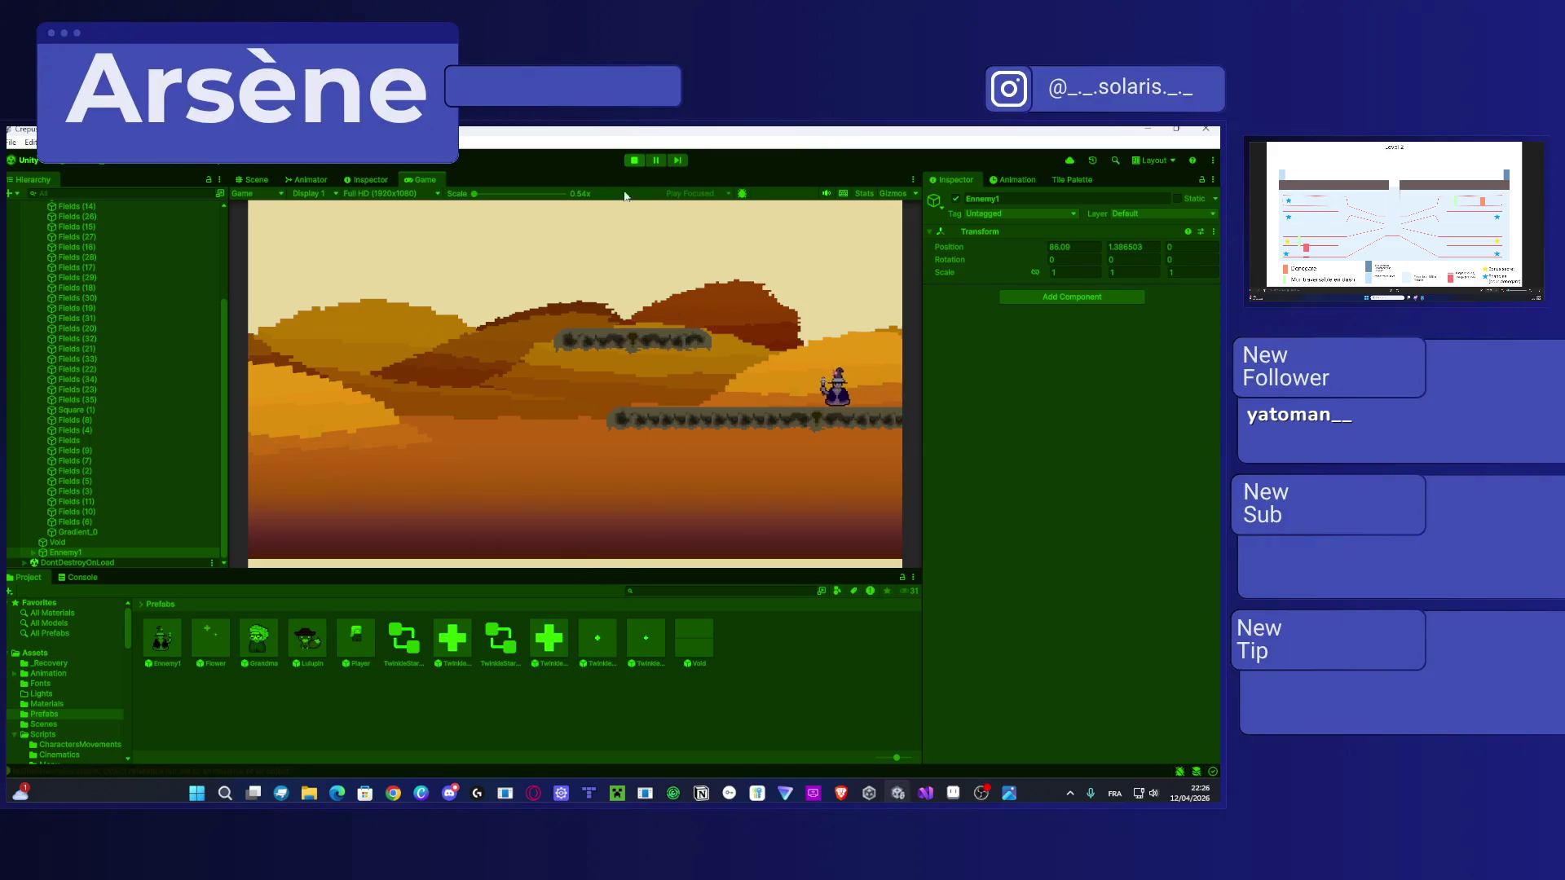
left_click(632, 160)
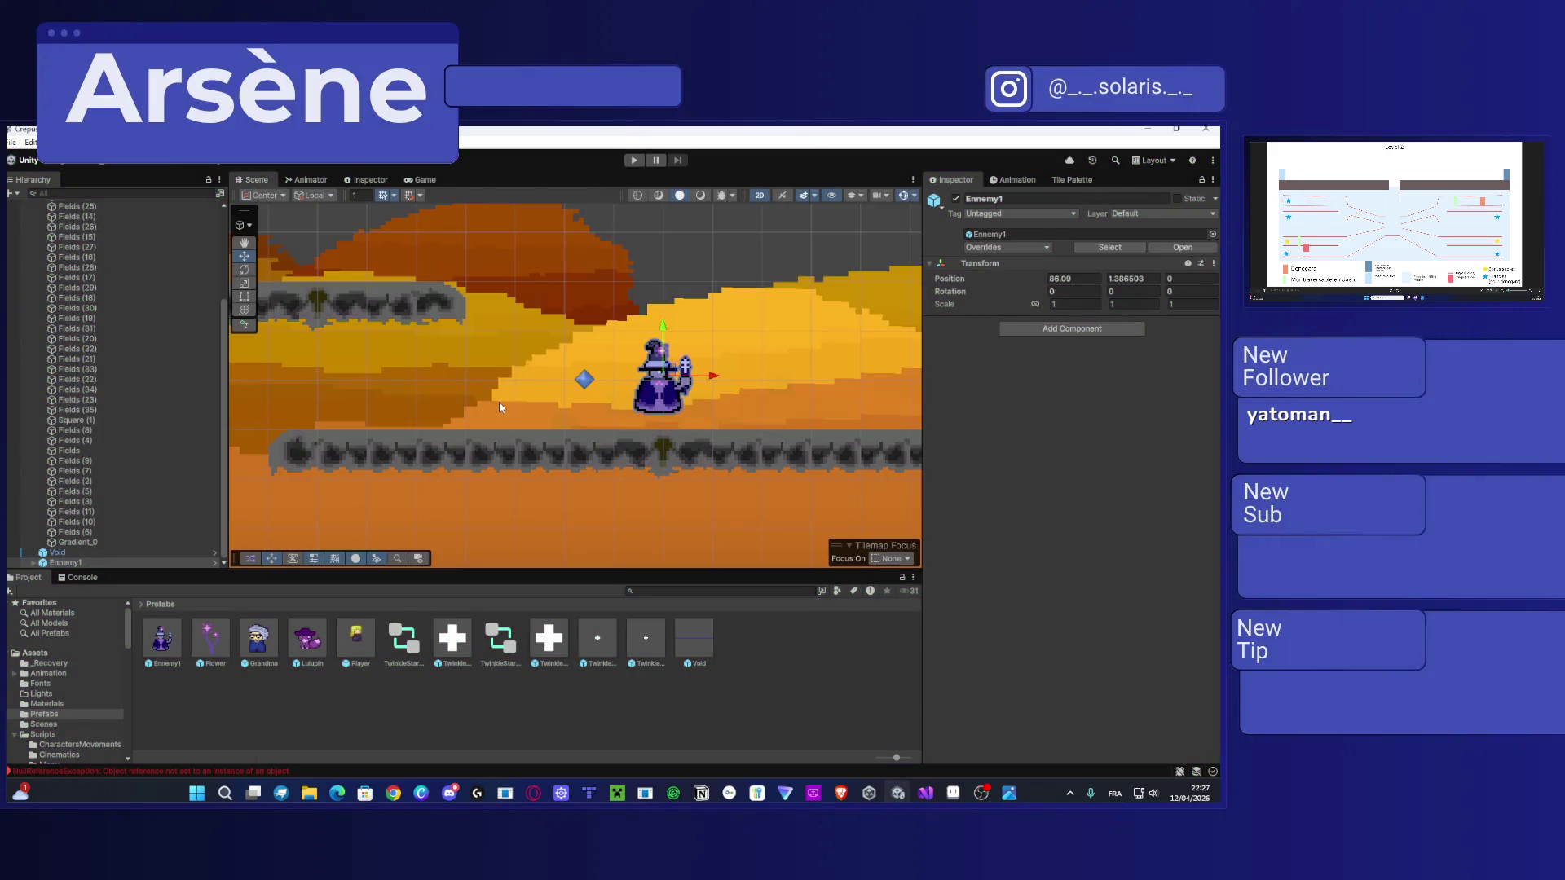
Step: Assign Player's Box Collider 2D and Health System to the Void script's fields
left_click_drag(757, 372, 955, 374)
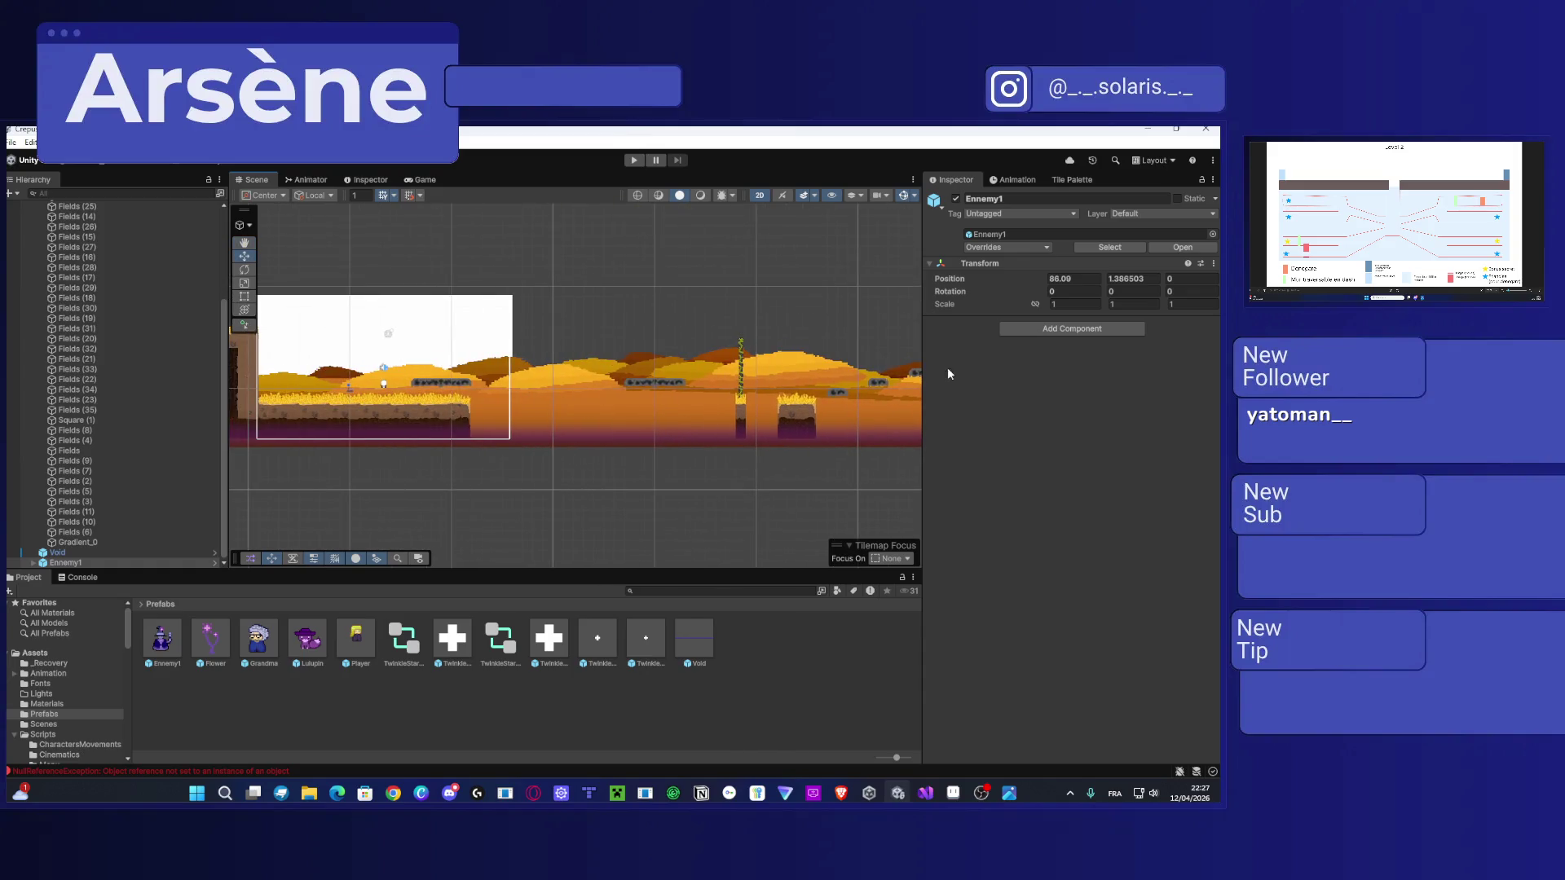
key("f")
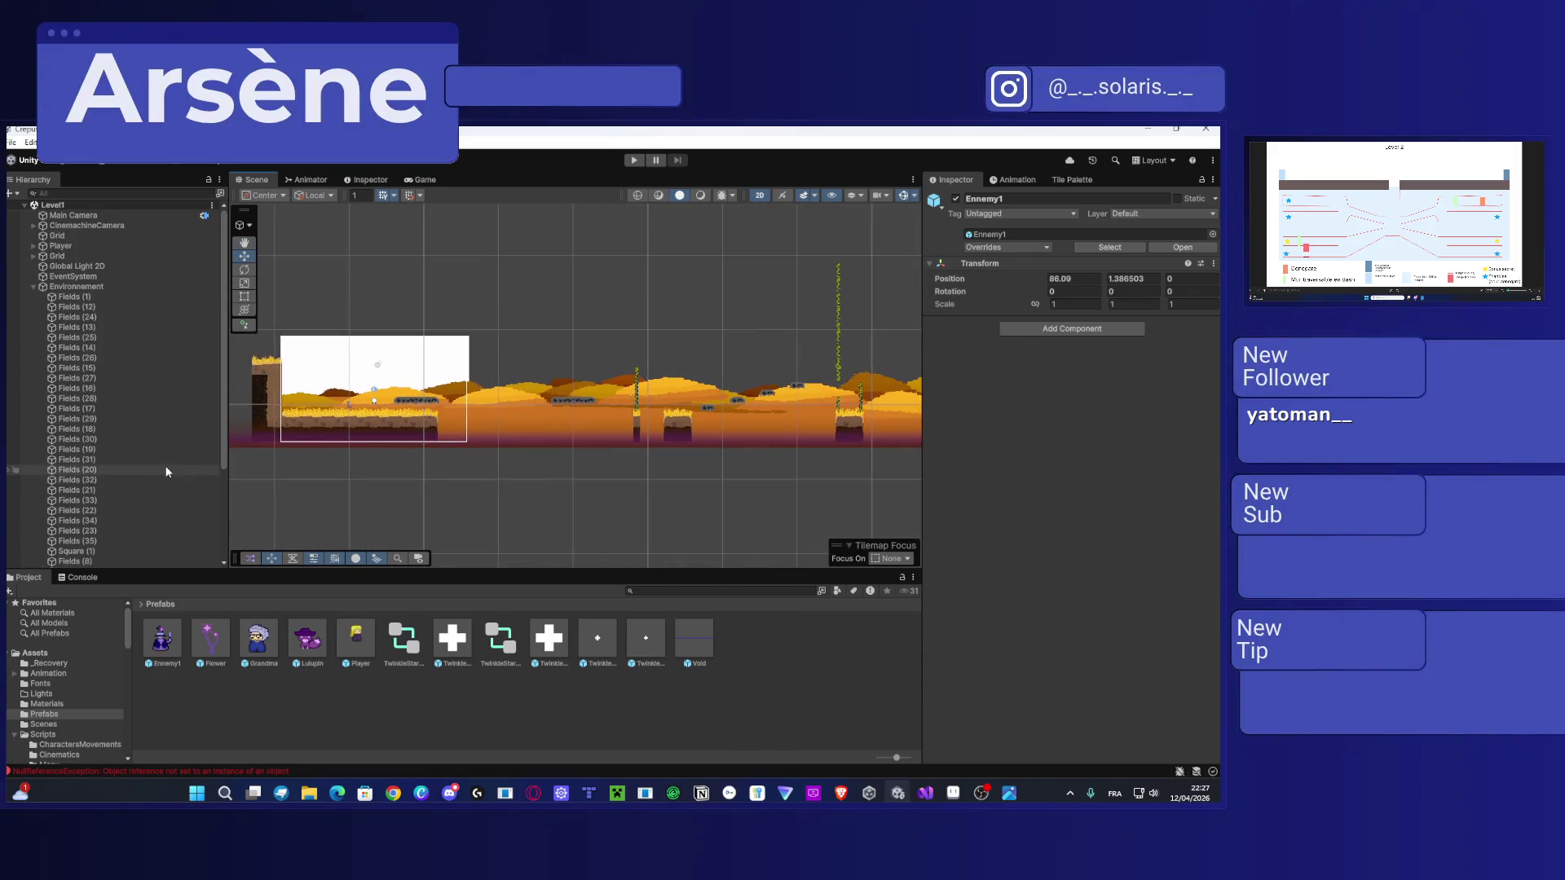
left_click(72, 551)
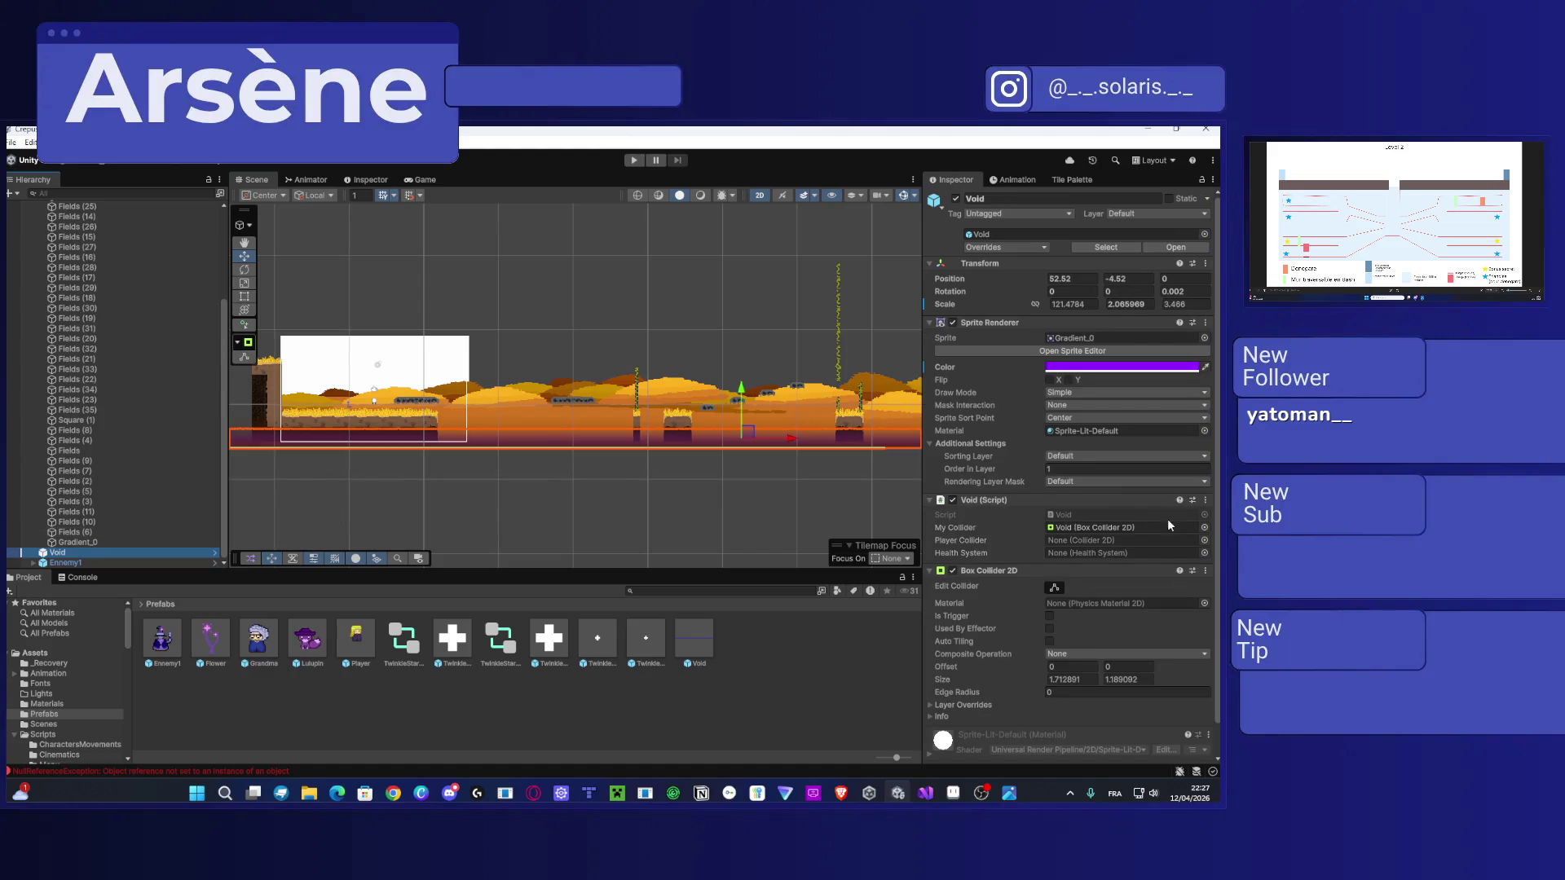
scroll(1039, 482, "down", 2)
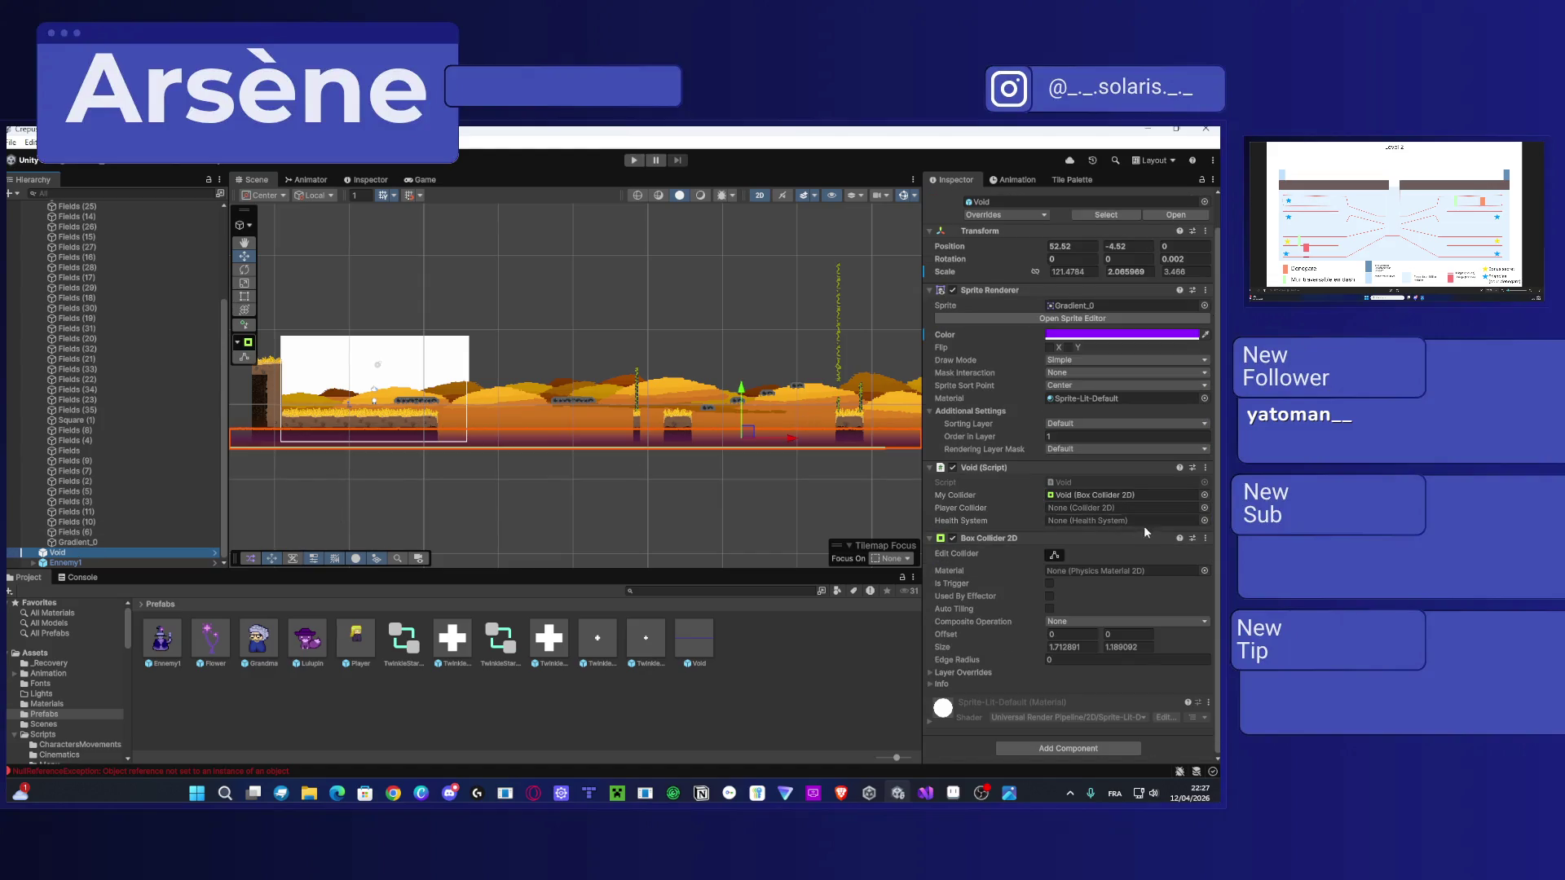
left_click(1204, 508)
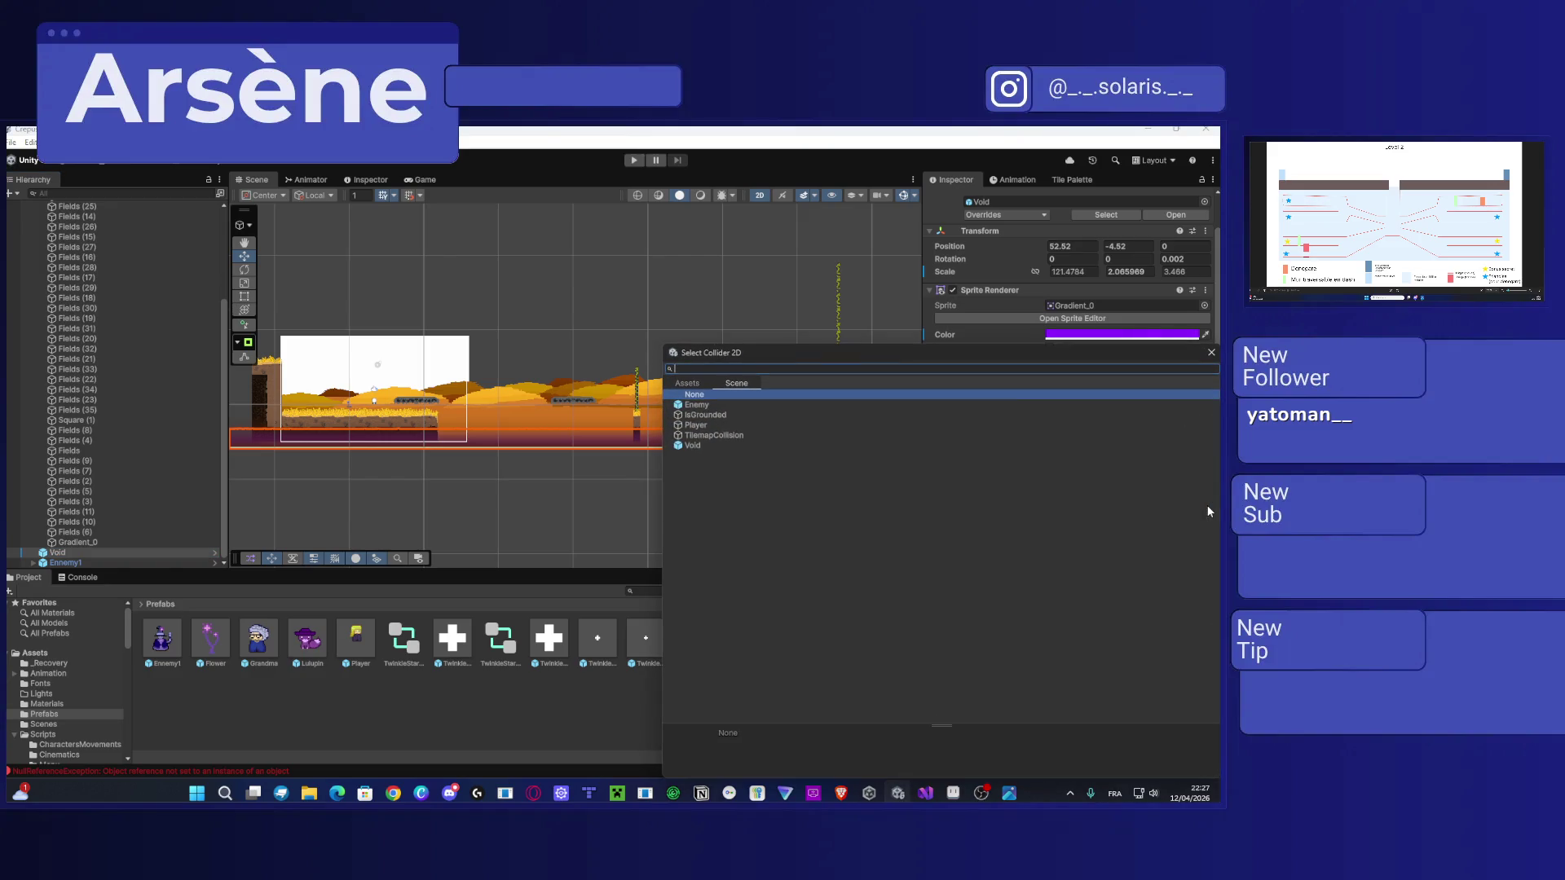
double_click(700, 425)
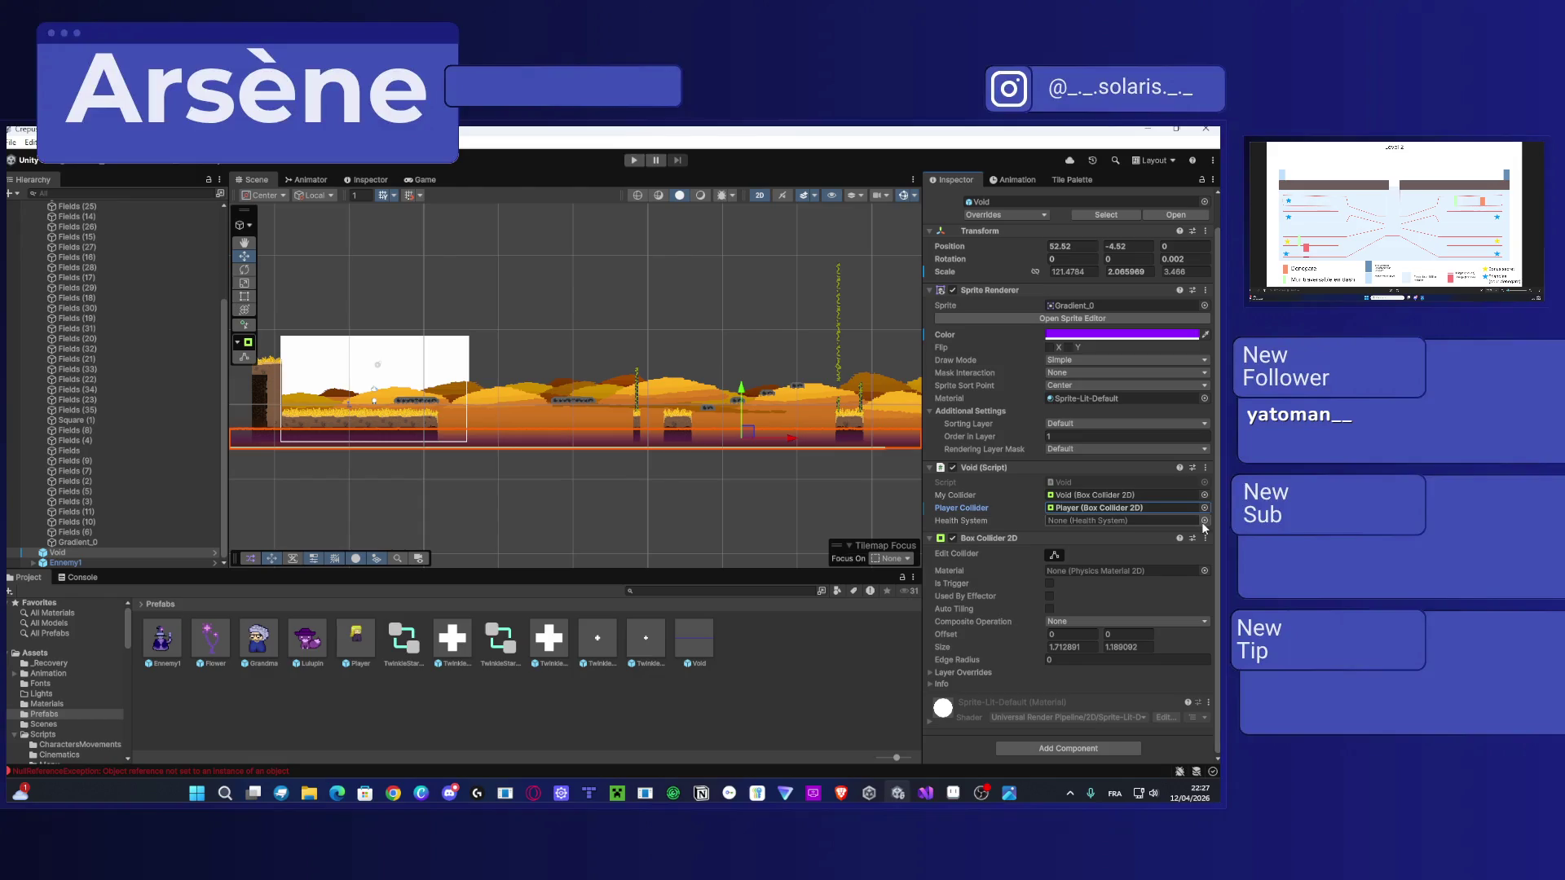
left_click(1204, 520)
double_click(702, 416)
Step: Collapse Environnement, then expand and select Player to inspect it
scroll(543, 403, "up", 4)
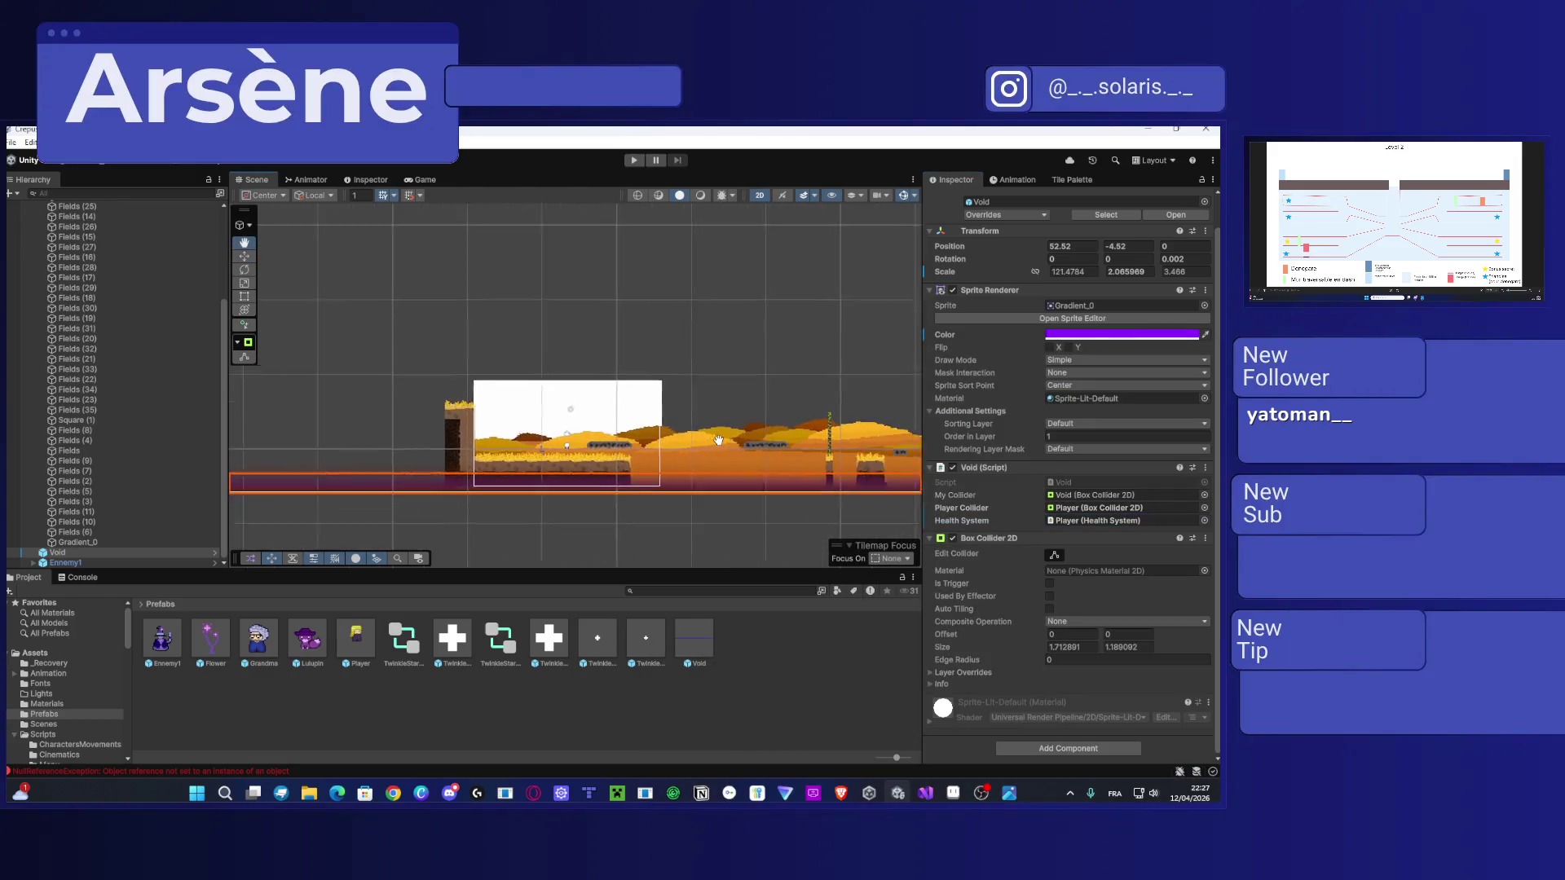
scroll(149, 330, "up", 5)
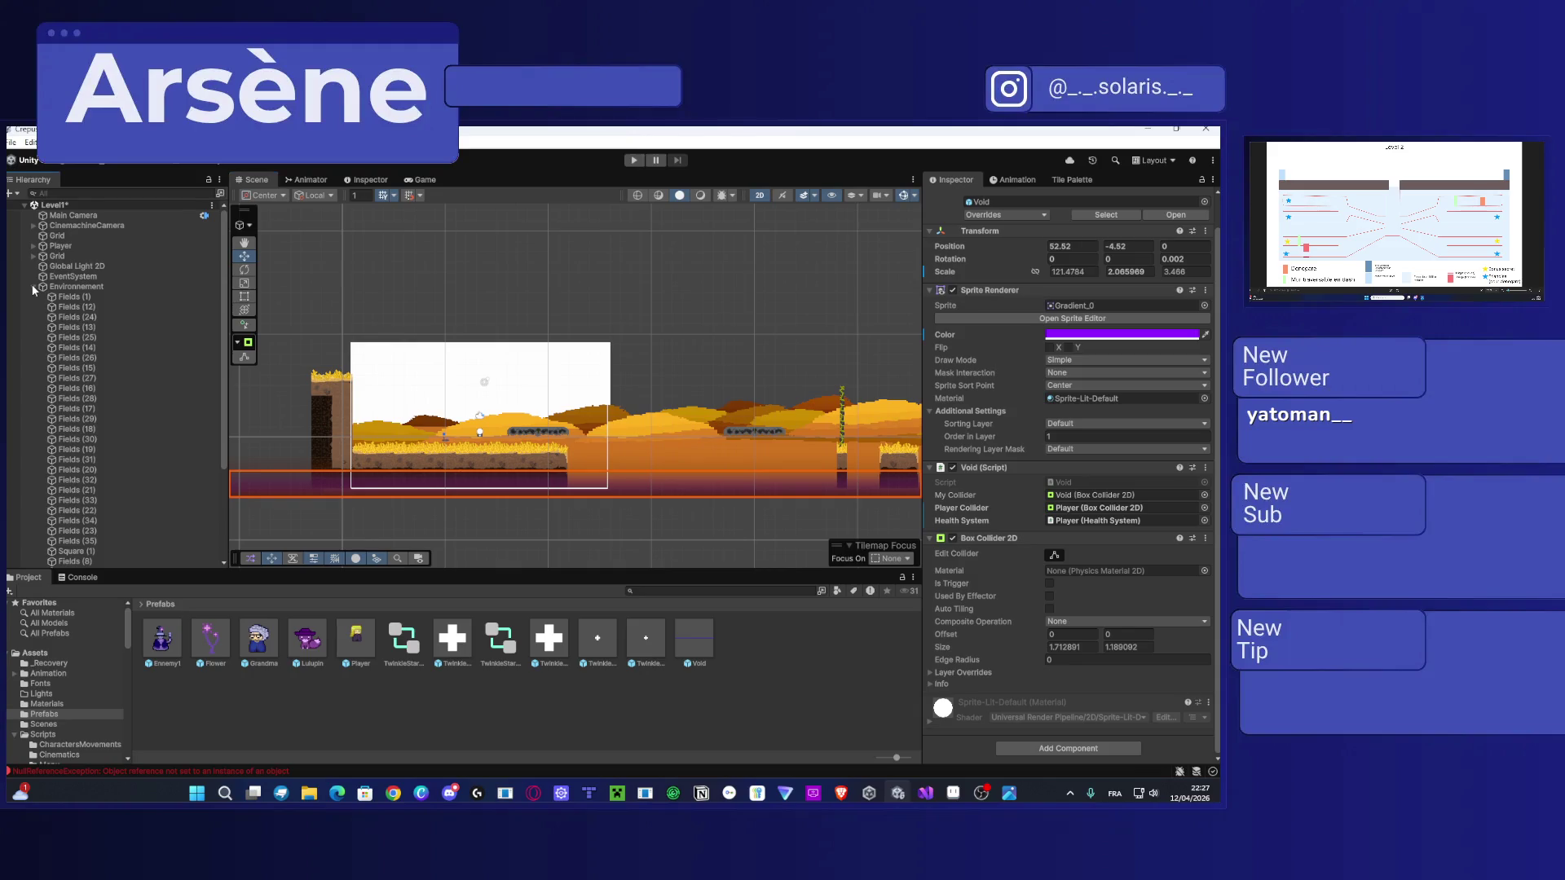
left_click(34, 287)
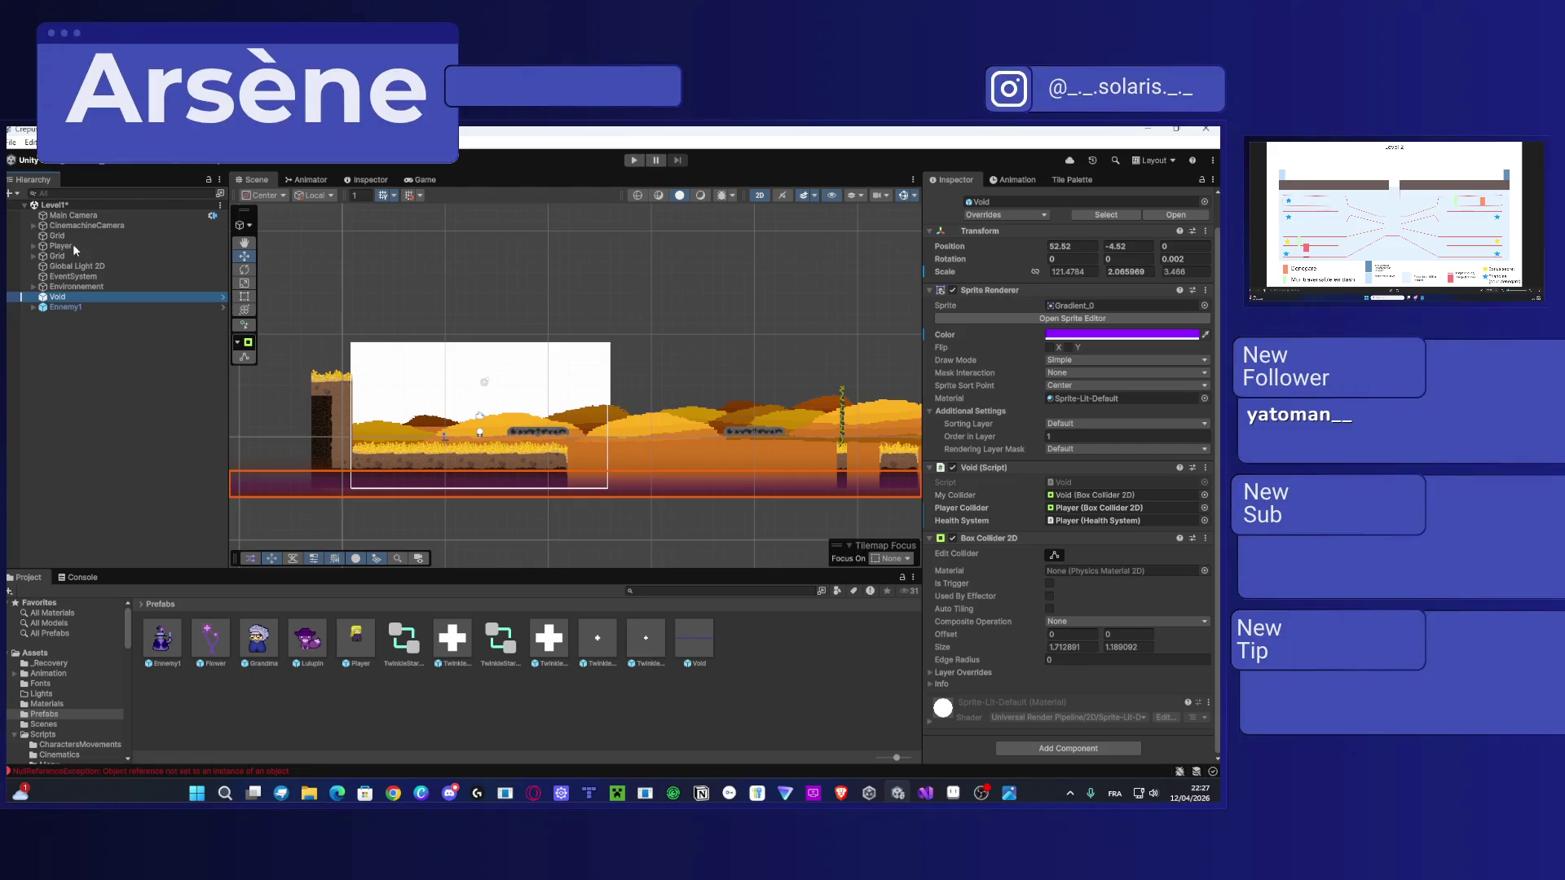
left_click(32, 246)
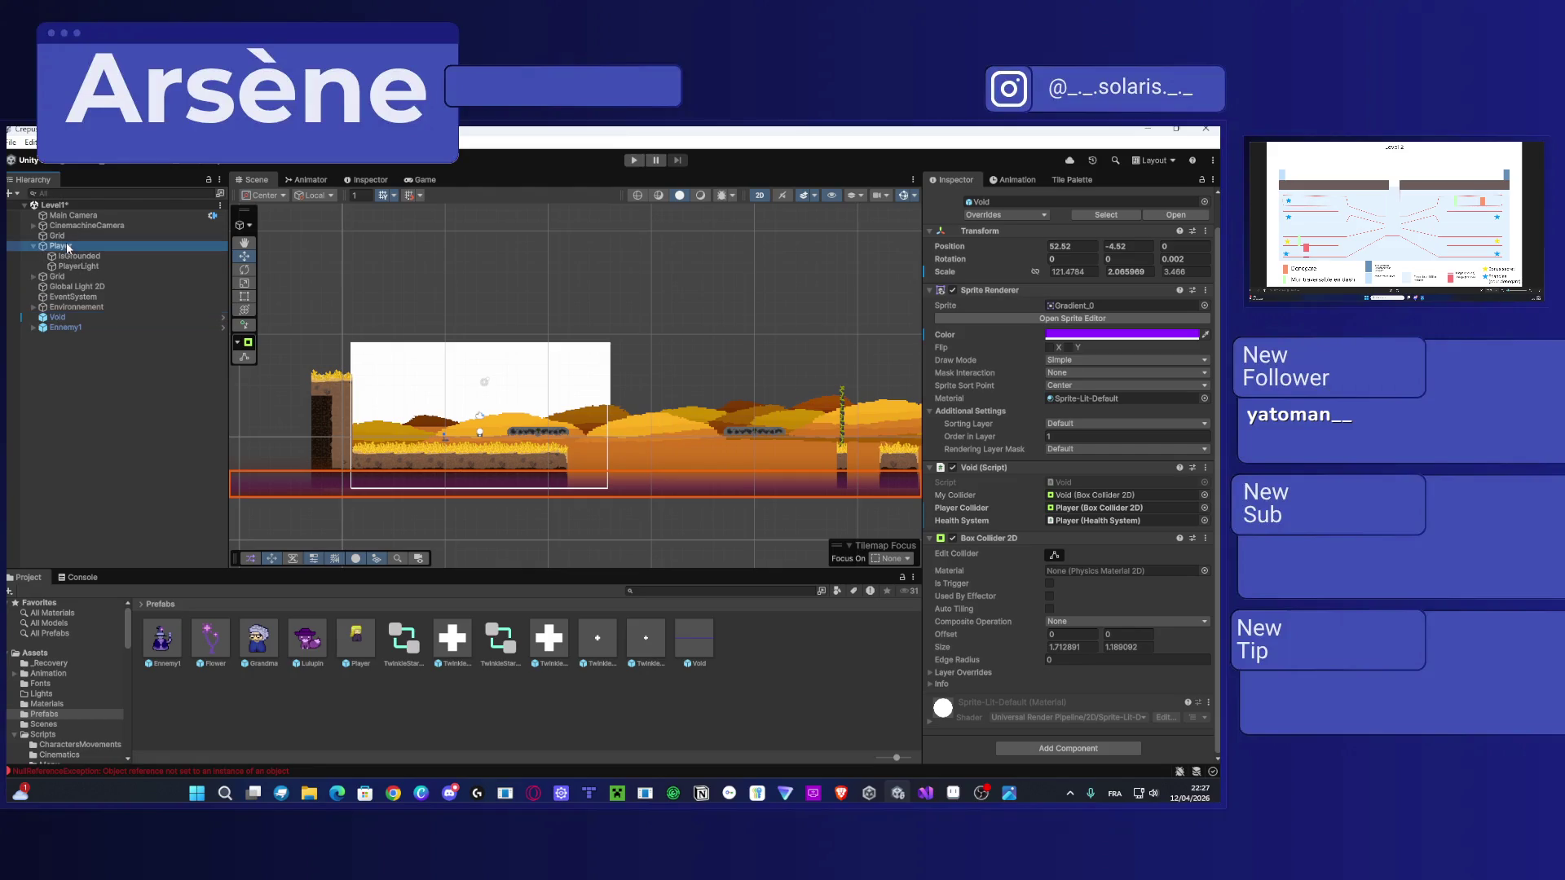
left_click(66, 247)
scroll(1088, 544, "down", 5)
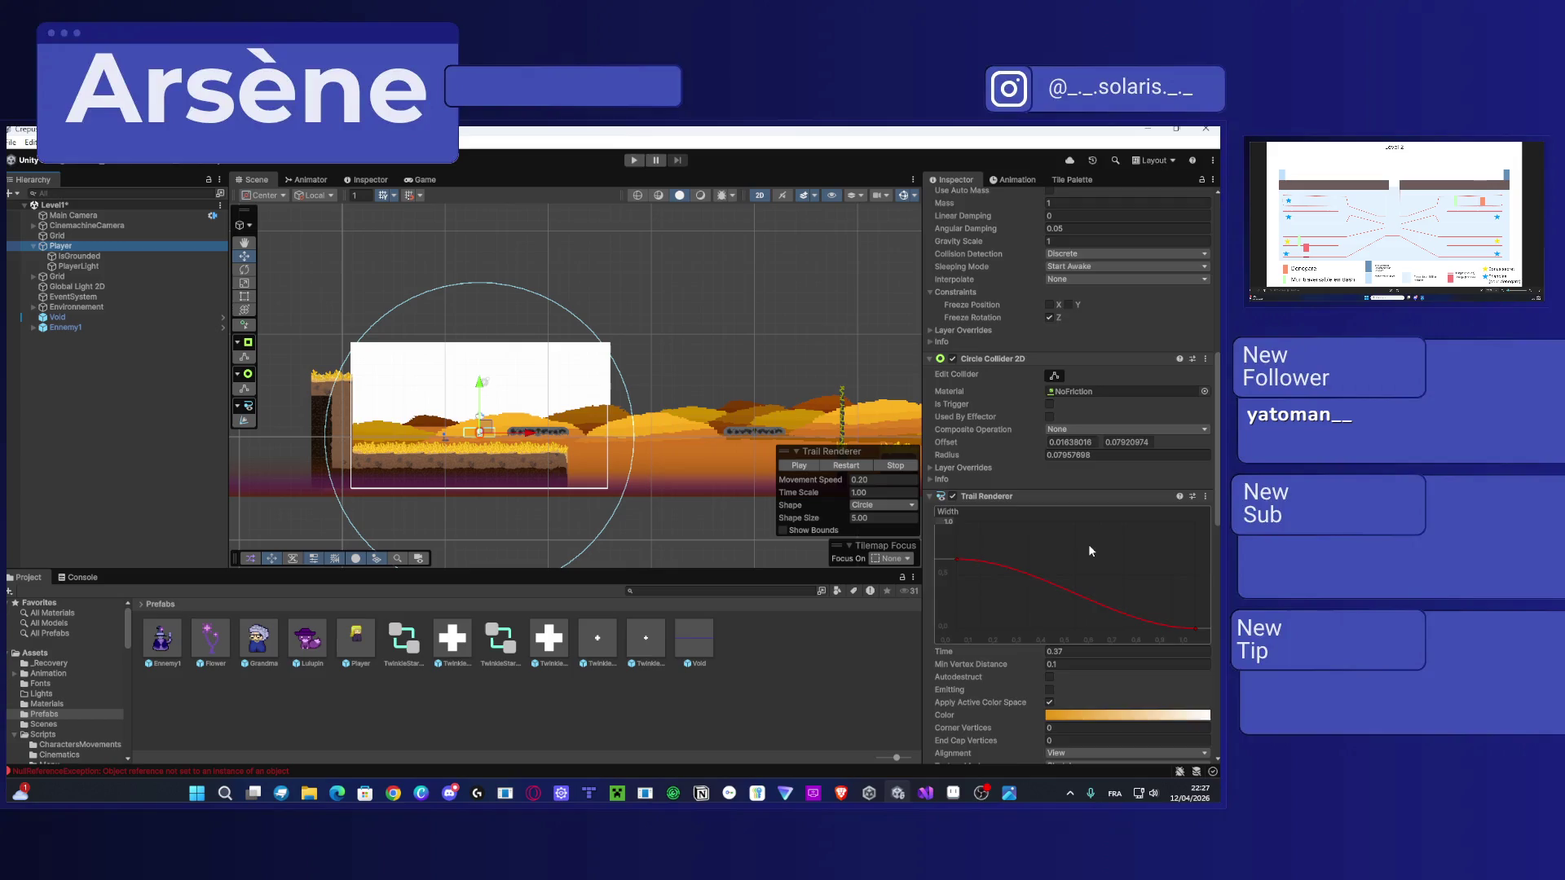
scroll(1088, 545, "down", 10)
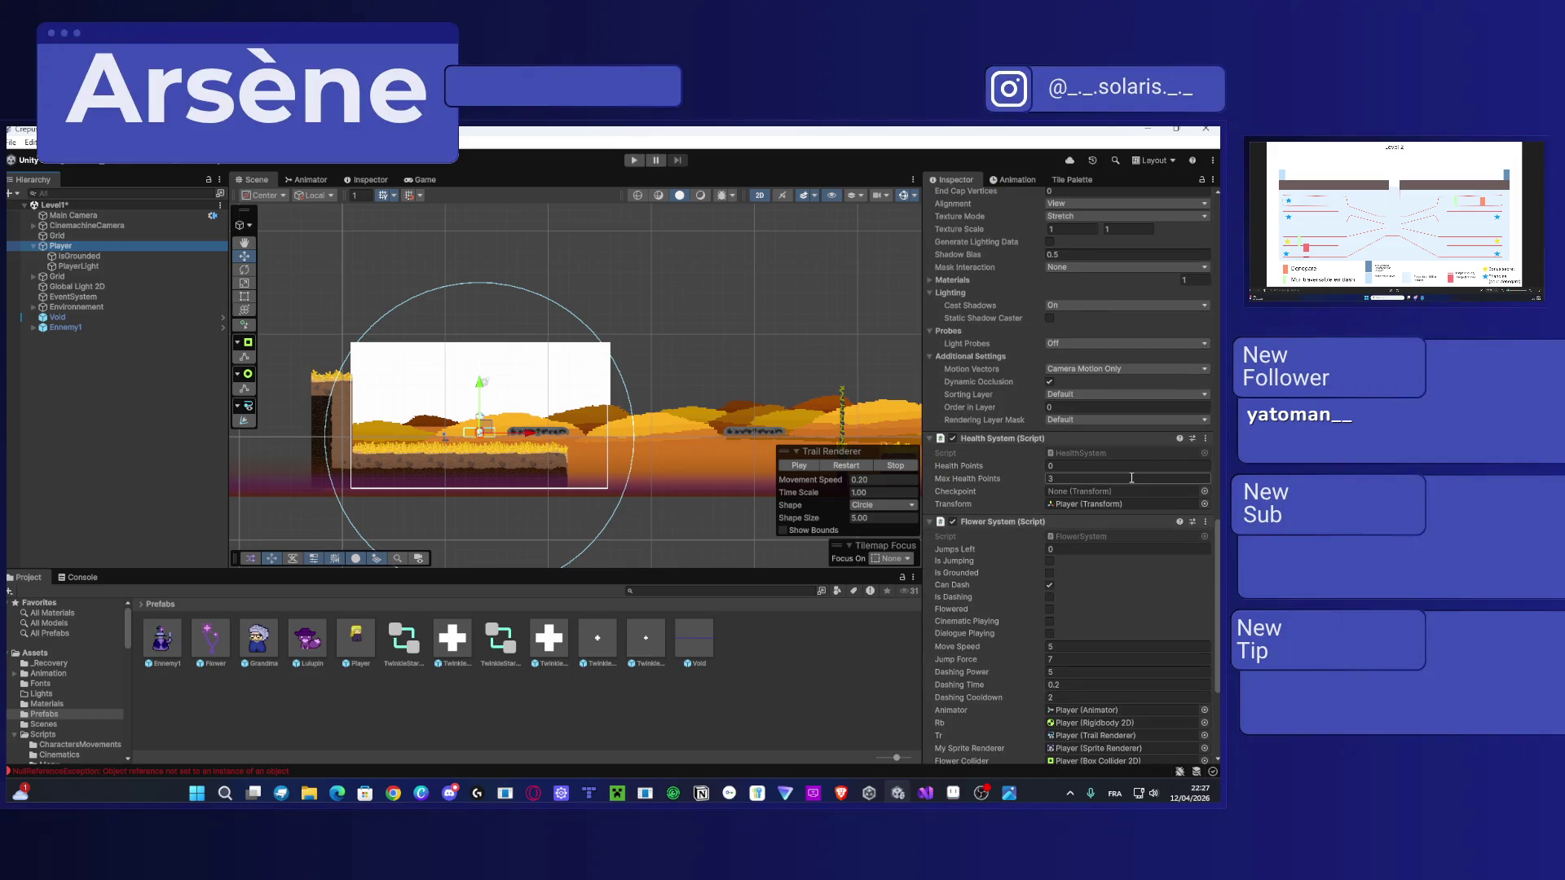
scroll(470, 366, "up", 5)
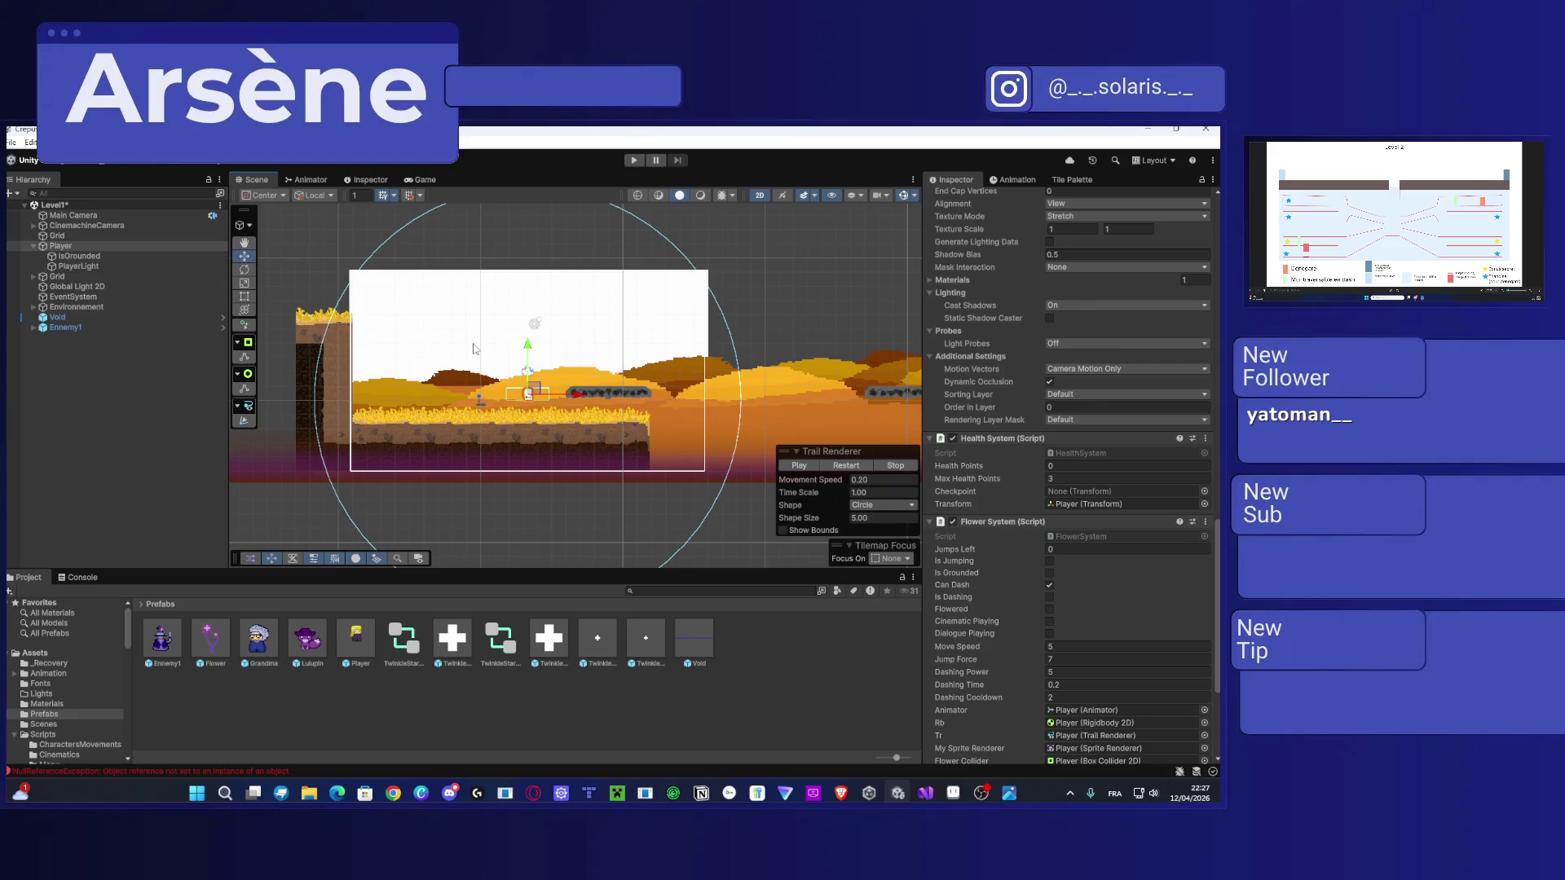
Step: Create an empty object in the Hierarchy and name it Respawn
right_click(149, 359)
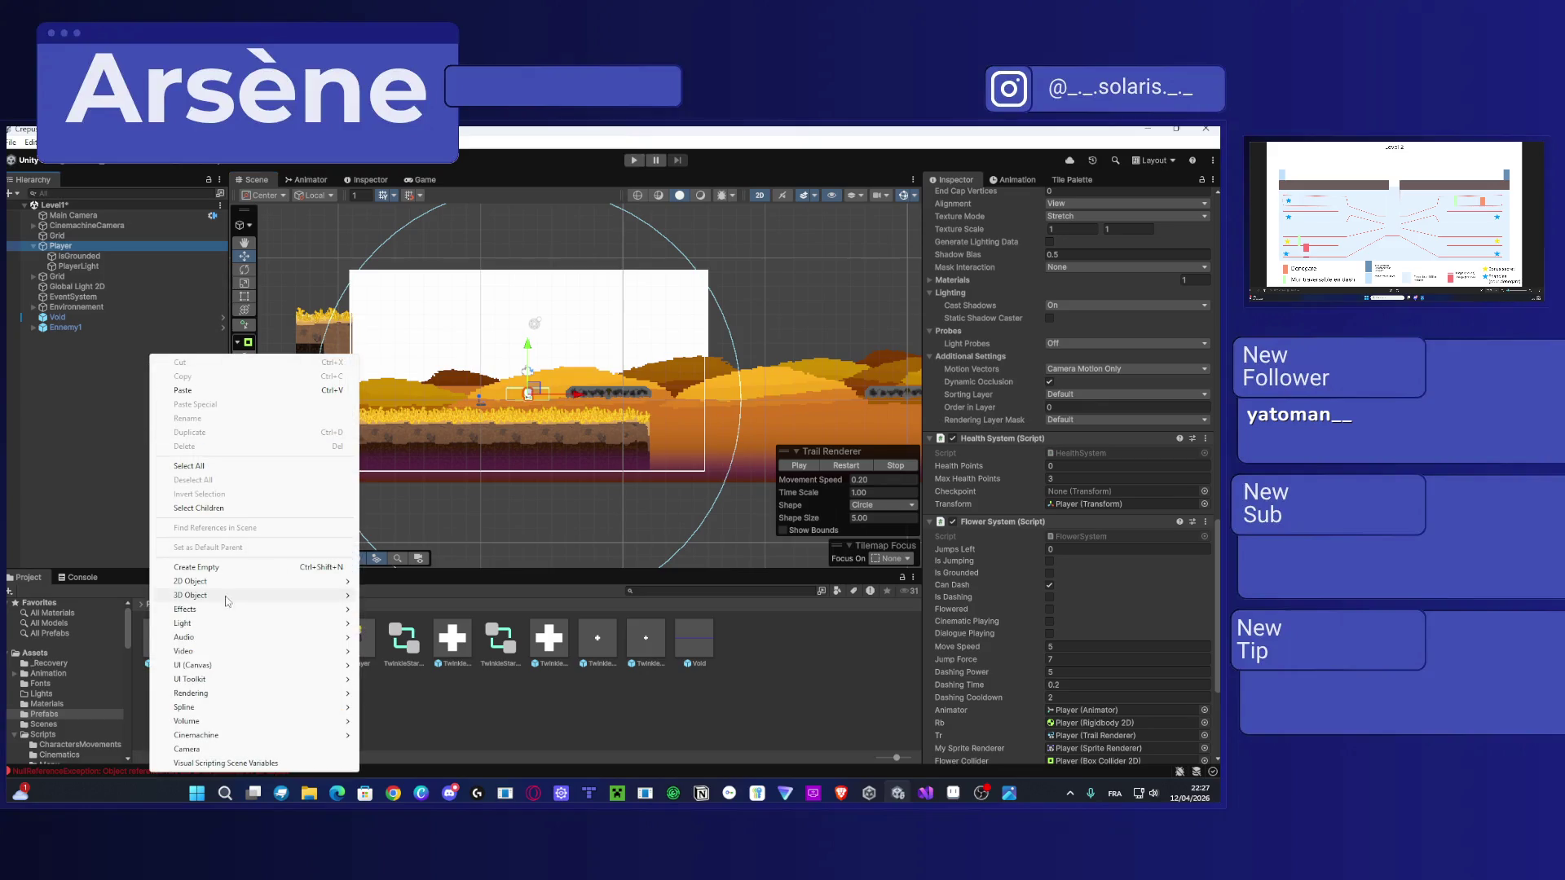
left_click(187, 567)
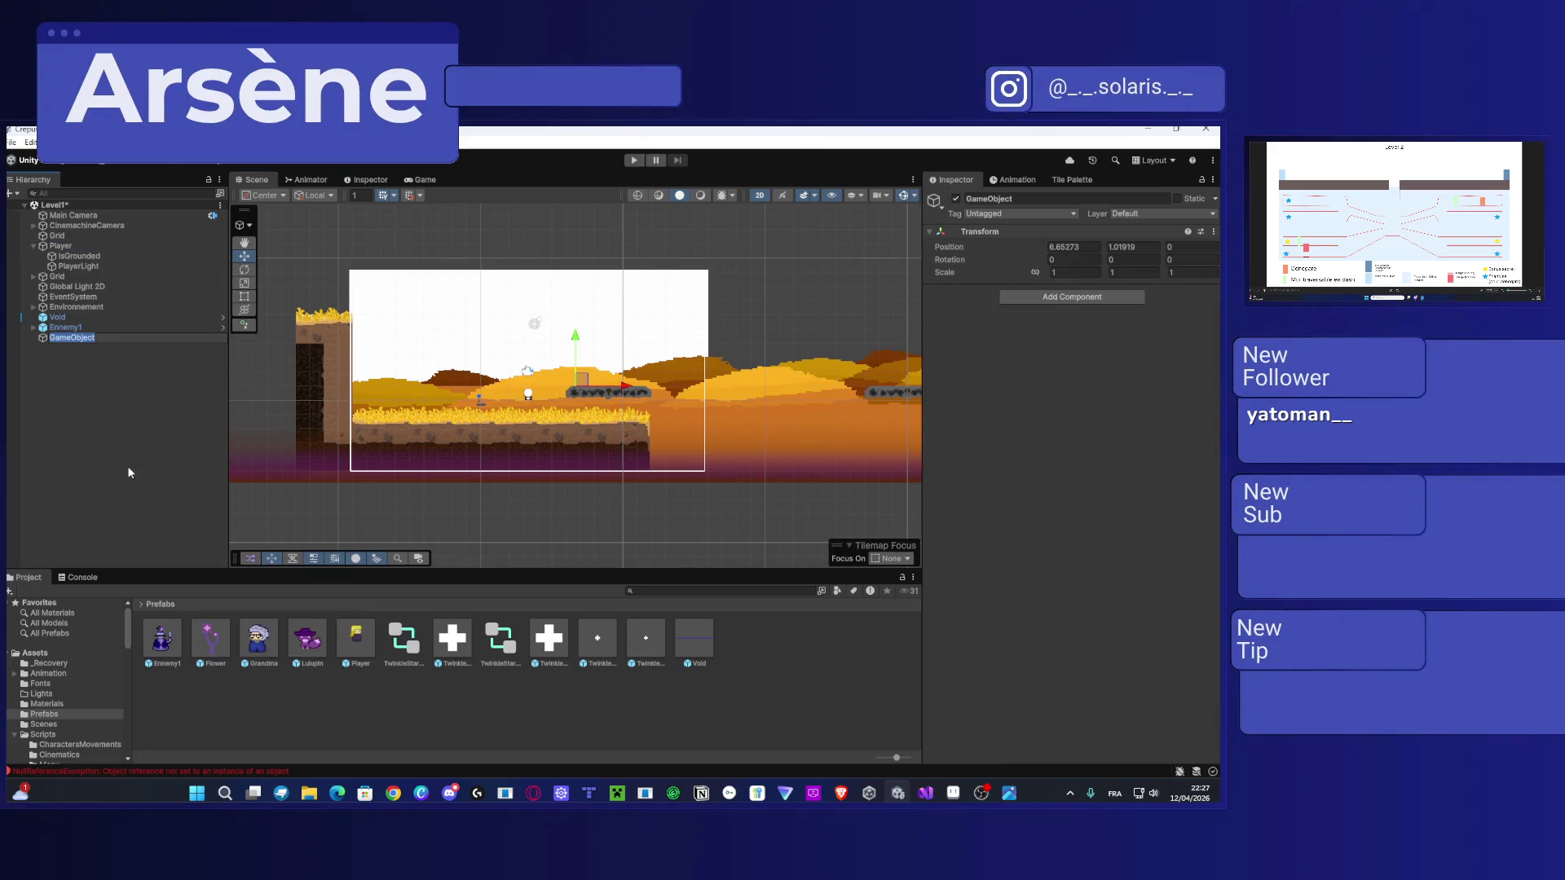
type("Respawn")
key("Return")
double_click(1033, 196)
type("Checkppo")
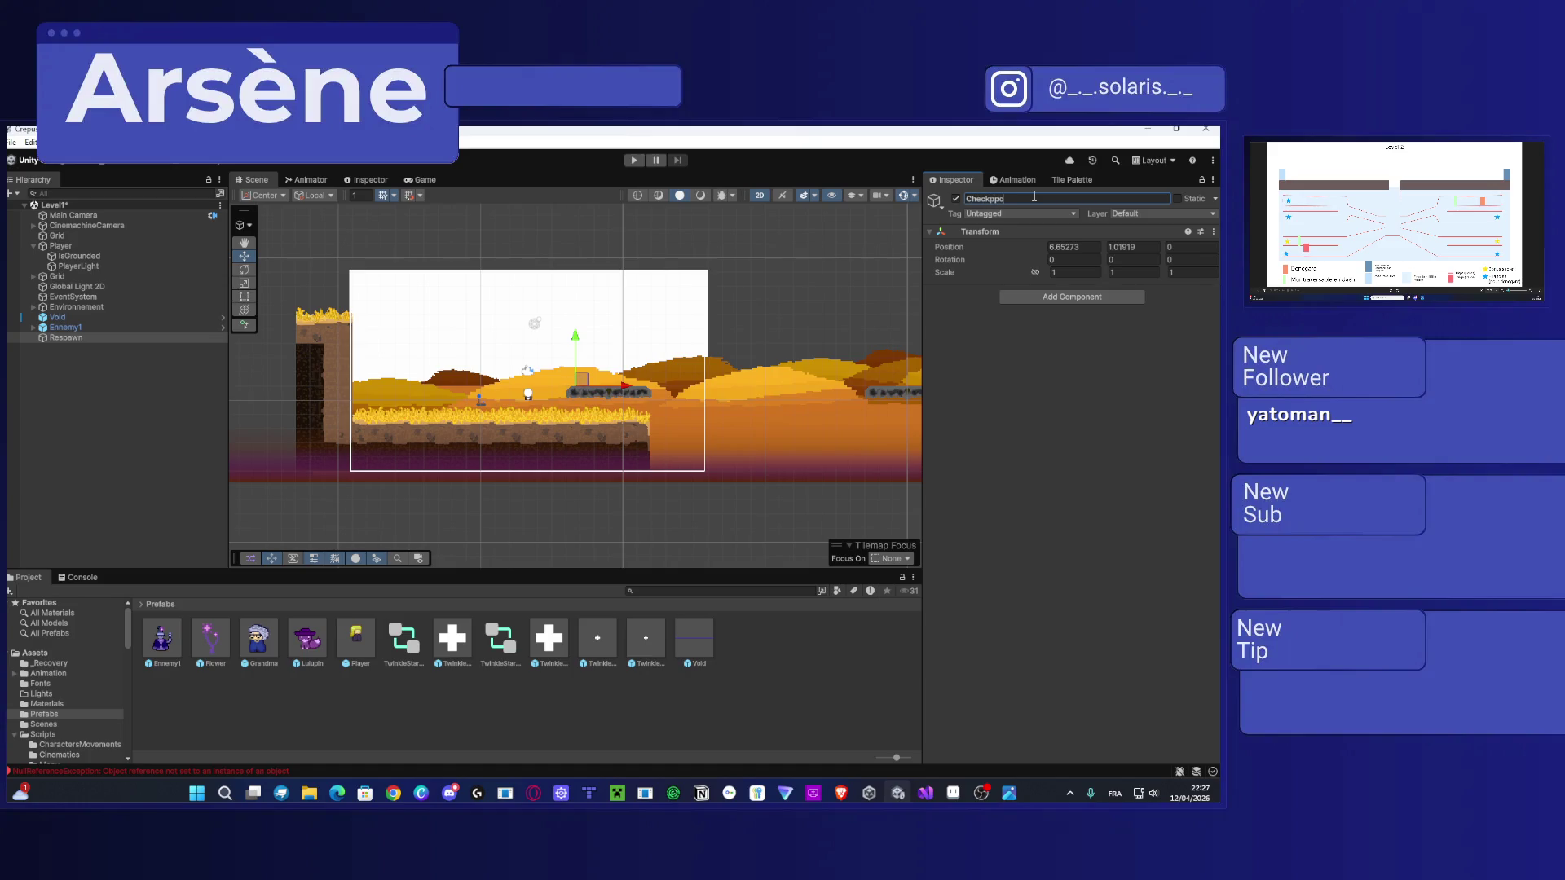
key("BackSpace")
key("BackSpace")
key("BackSpace")
type("Respa")
key("Return")
Step: Give Respawn a green label icon in the Inspector
scroll(633, 359, "up", 2)
left_click(936, 202)
left_click(1000, 235)
left_click(492, 399)
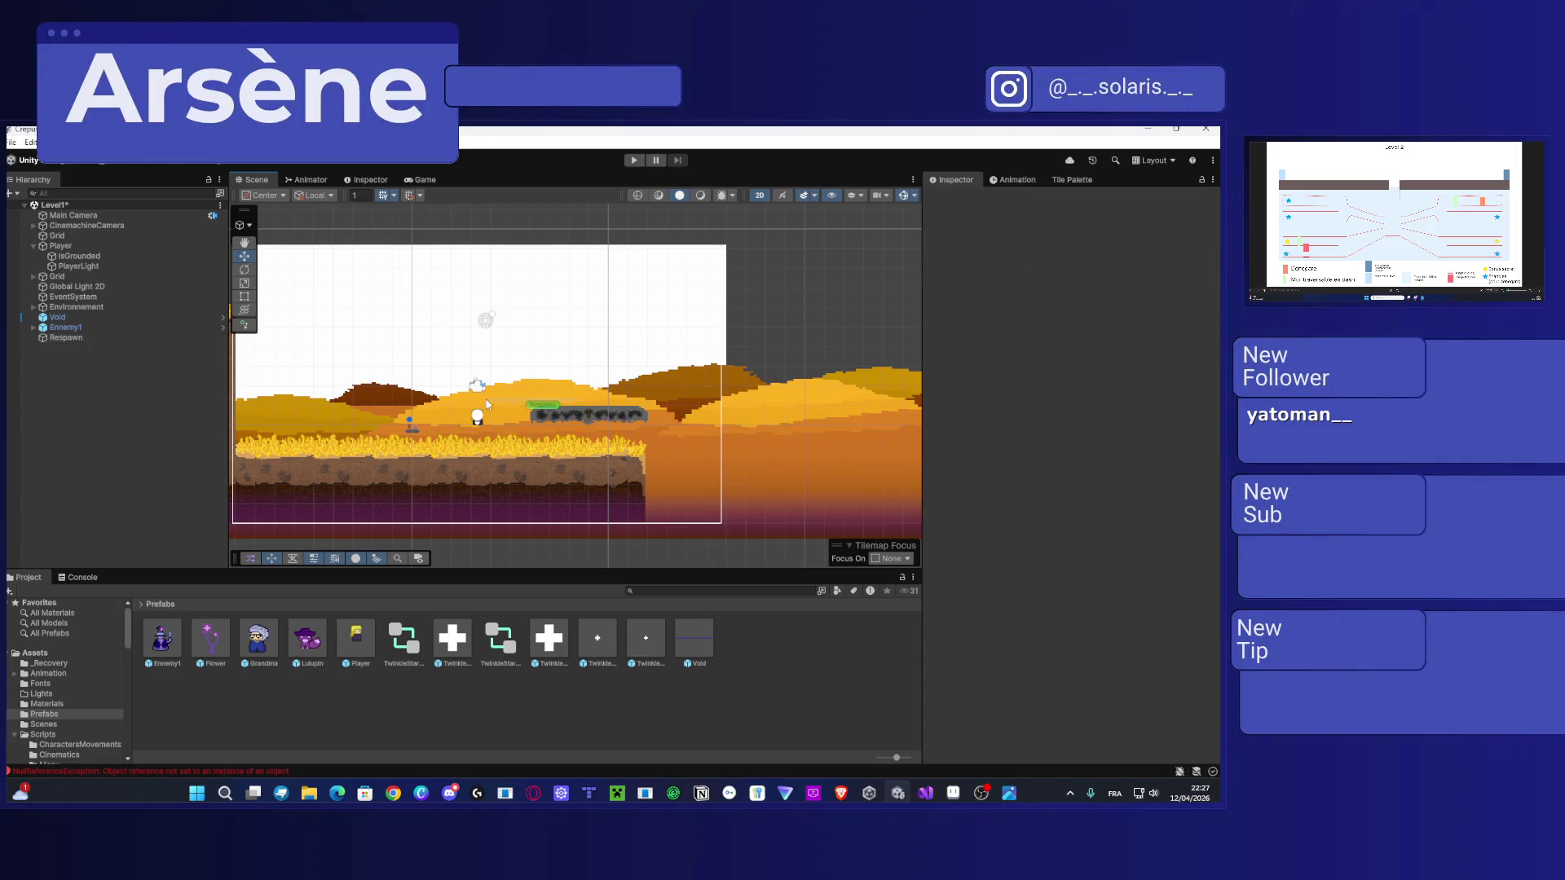
Step: Move Respawn onto the ground beside the player, at about -1.61, -0.08
mouse_move(560, 408)
left_mouse_down()
mouse_move(384, 412)
mouse_move(394, 422)
left_mouse_up()
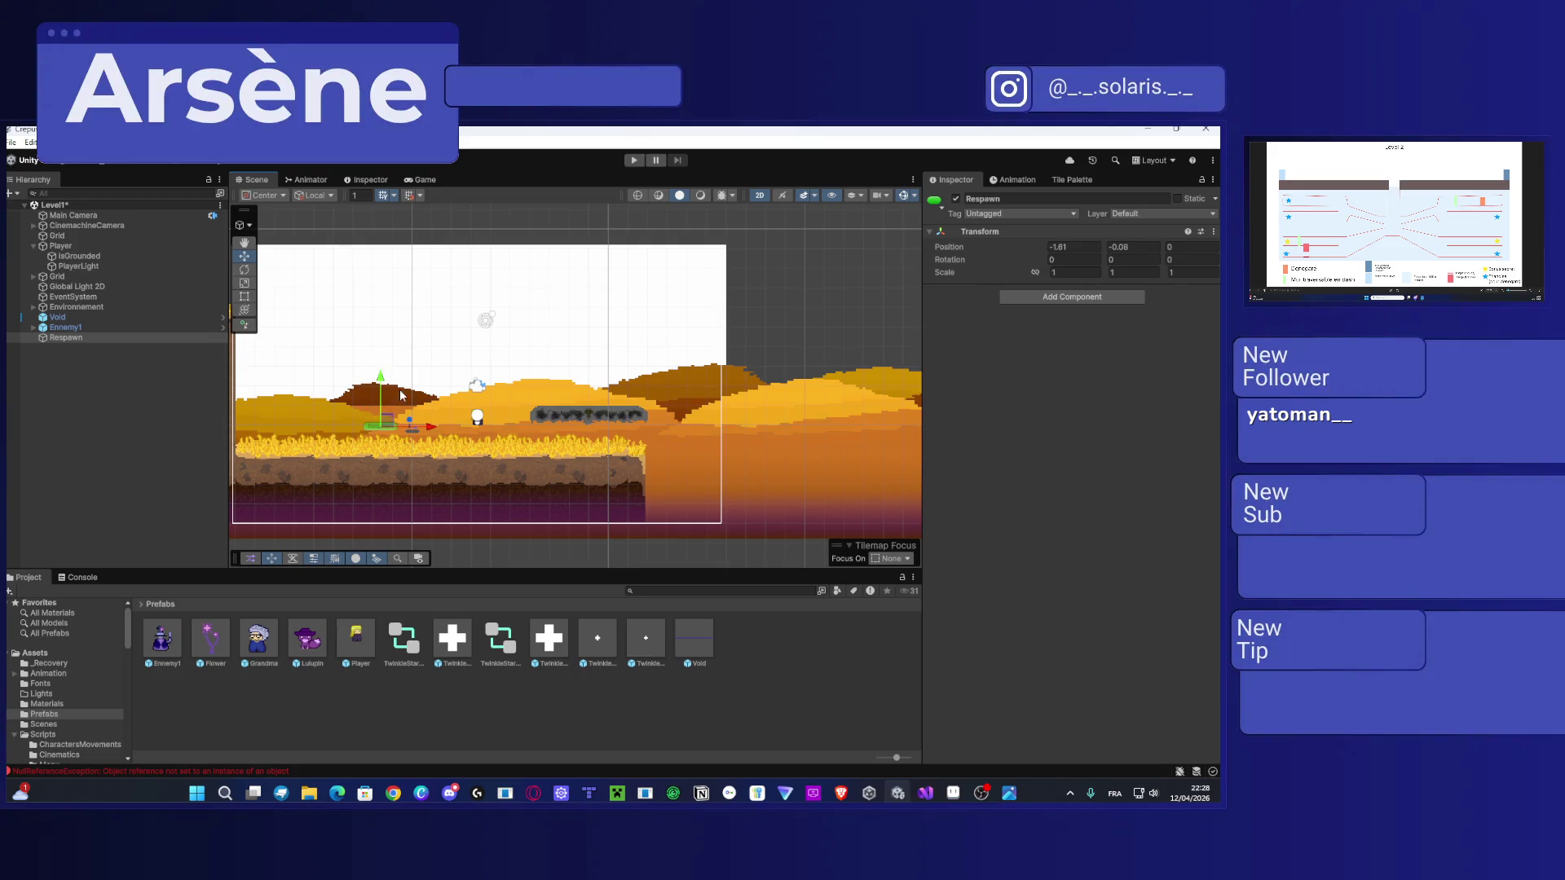
scroll(612, 329, "down", 3)
scroll(612, 328, "down", 3)
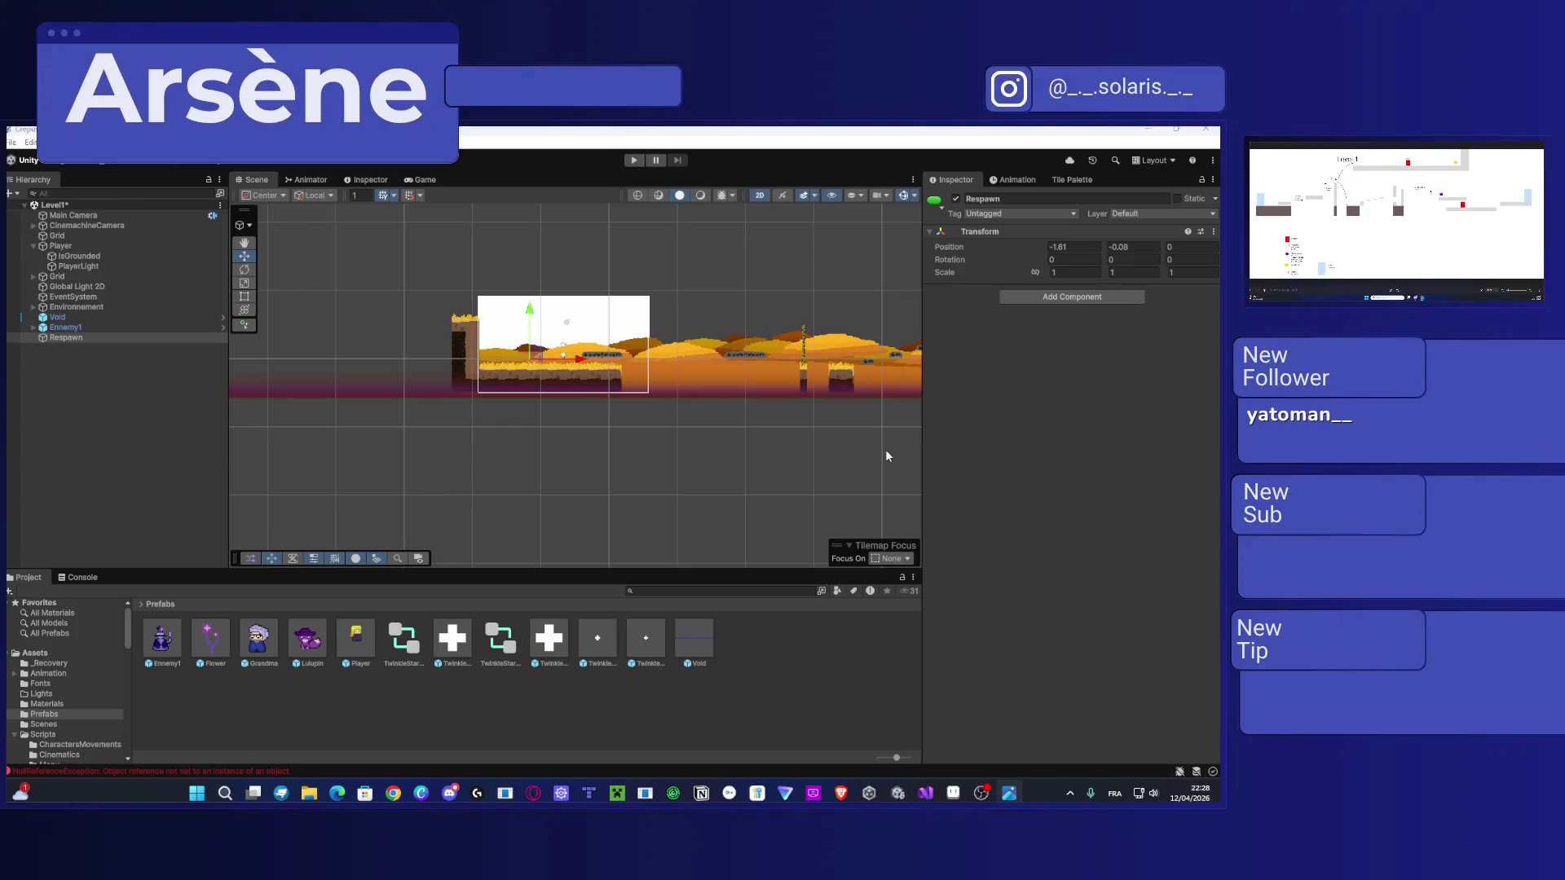
left_click(537, 448)
scroll(553, 373, "up", 5)
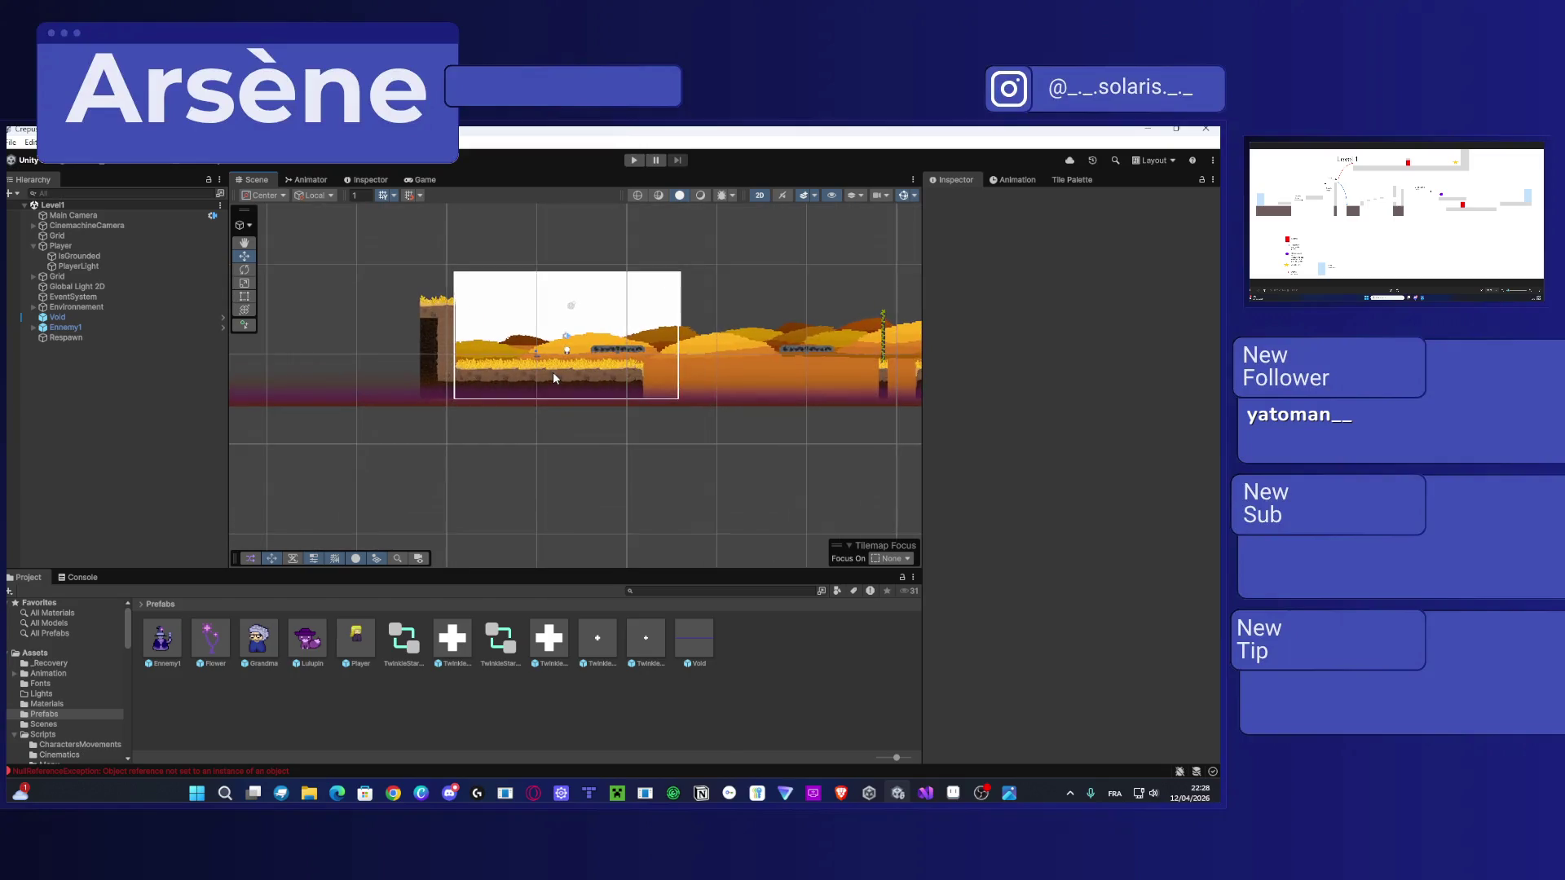
scroll(547, 373, "up", 3)
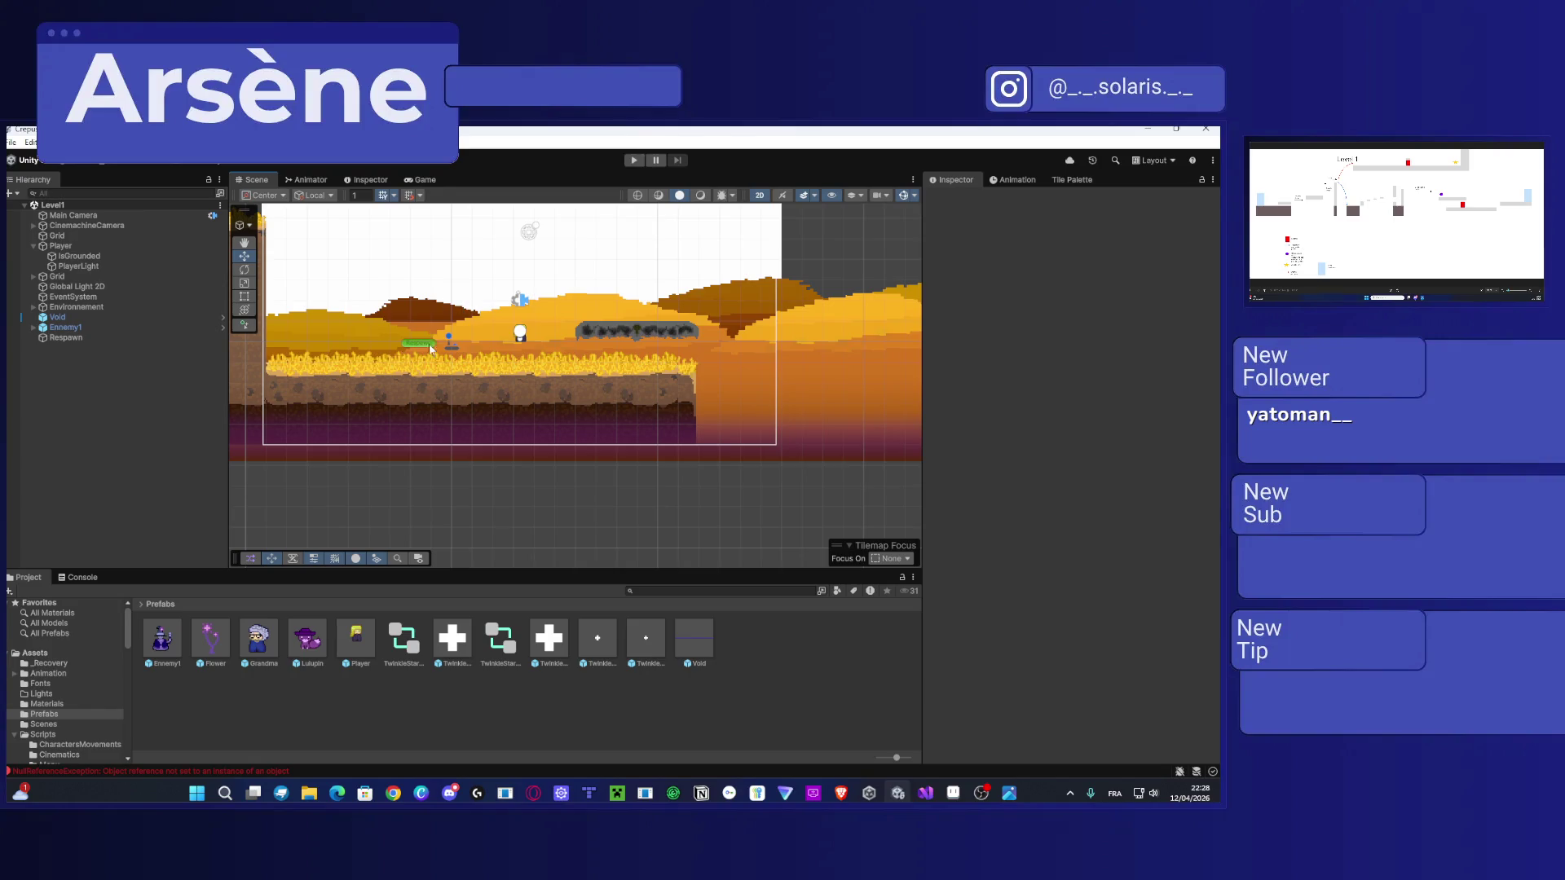
Step: Set Respawn as the Checkpoint in the Player's Health System and save the scene
left_click(87, 246)
scroll(1143, 607, "down", 5)
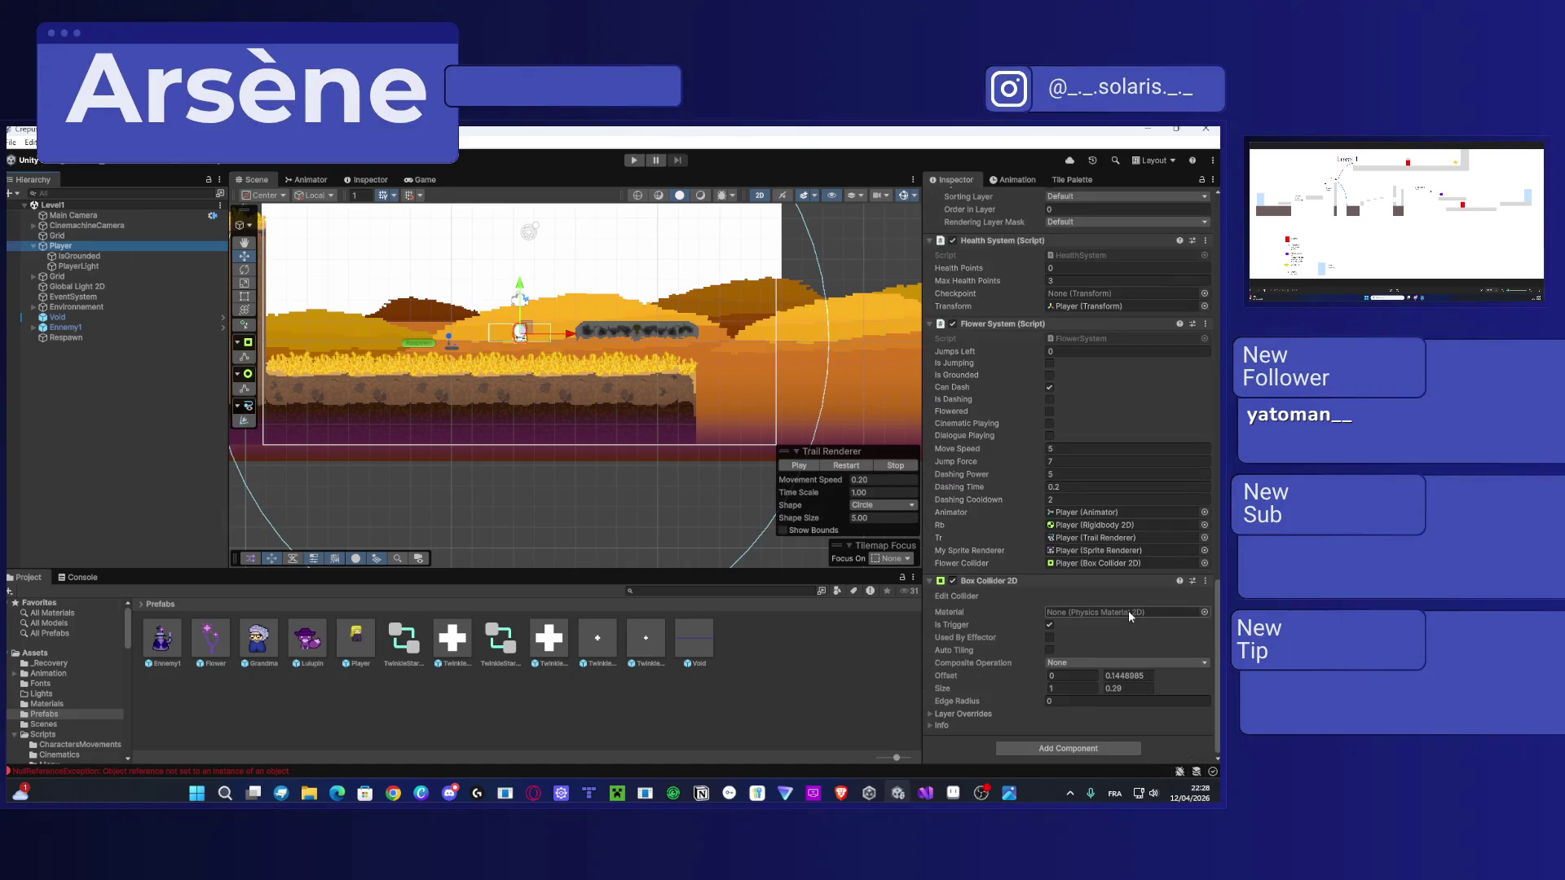
scroll(1064, 607, "up", 4)
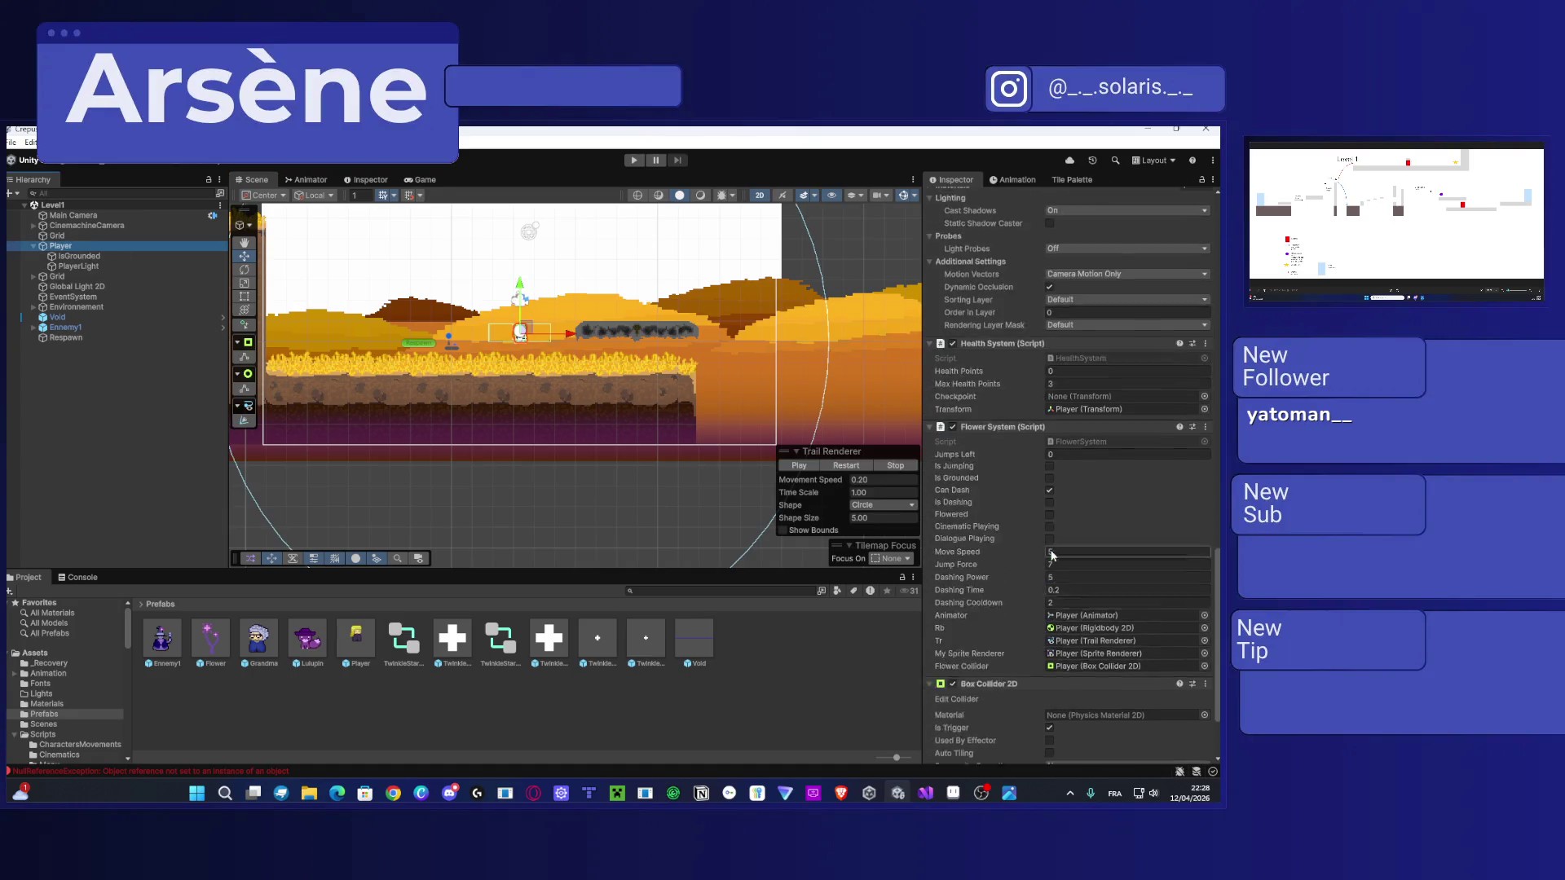
left_click_drag(76, 344, 952, 481)
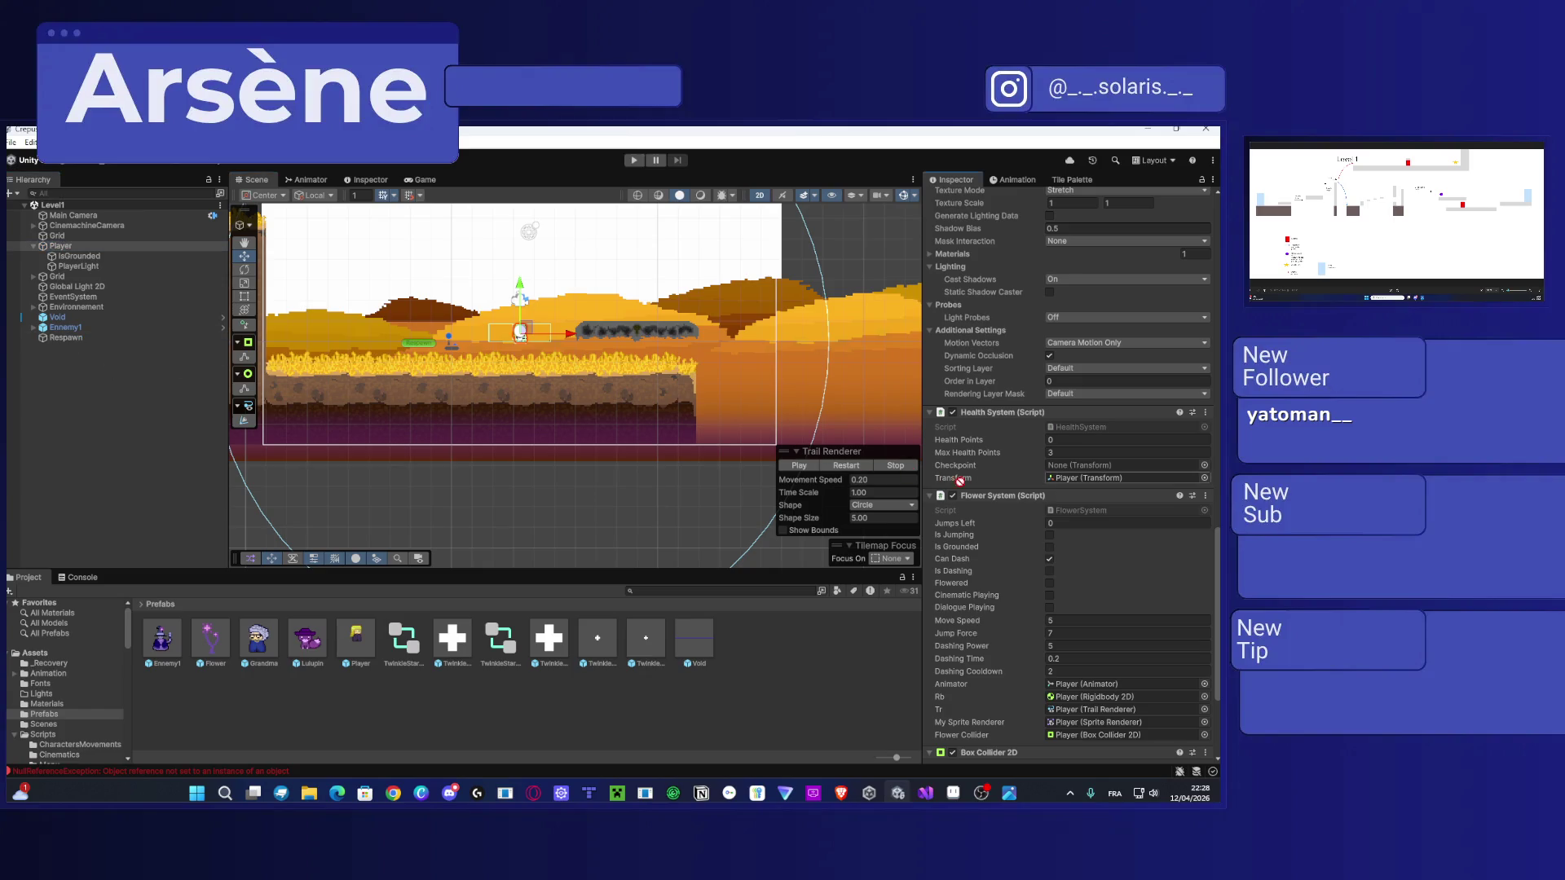
left_click_drag(1143, 479, 1107, 468)
key("ctrl+s")
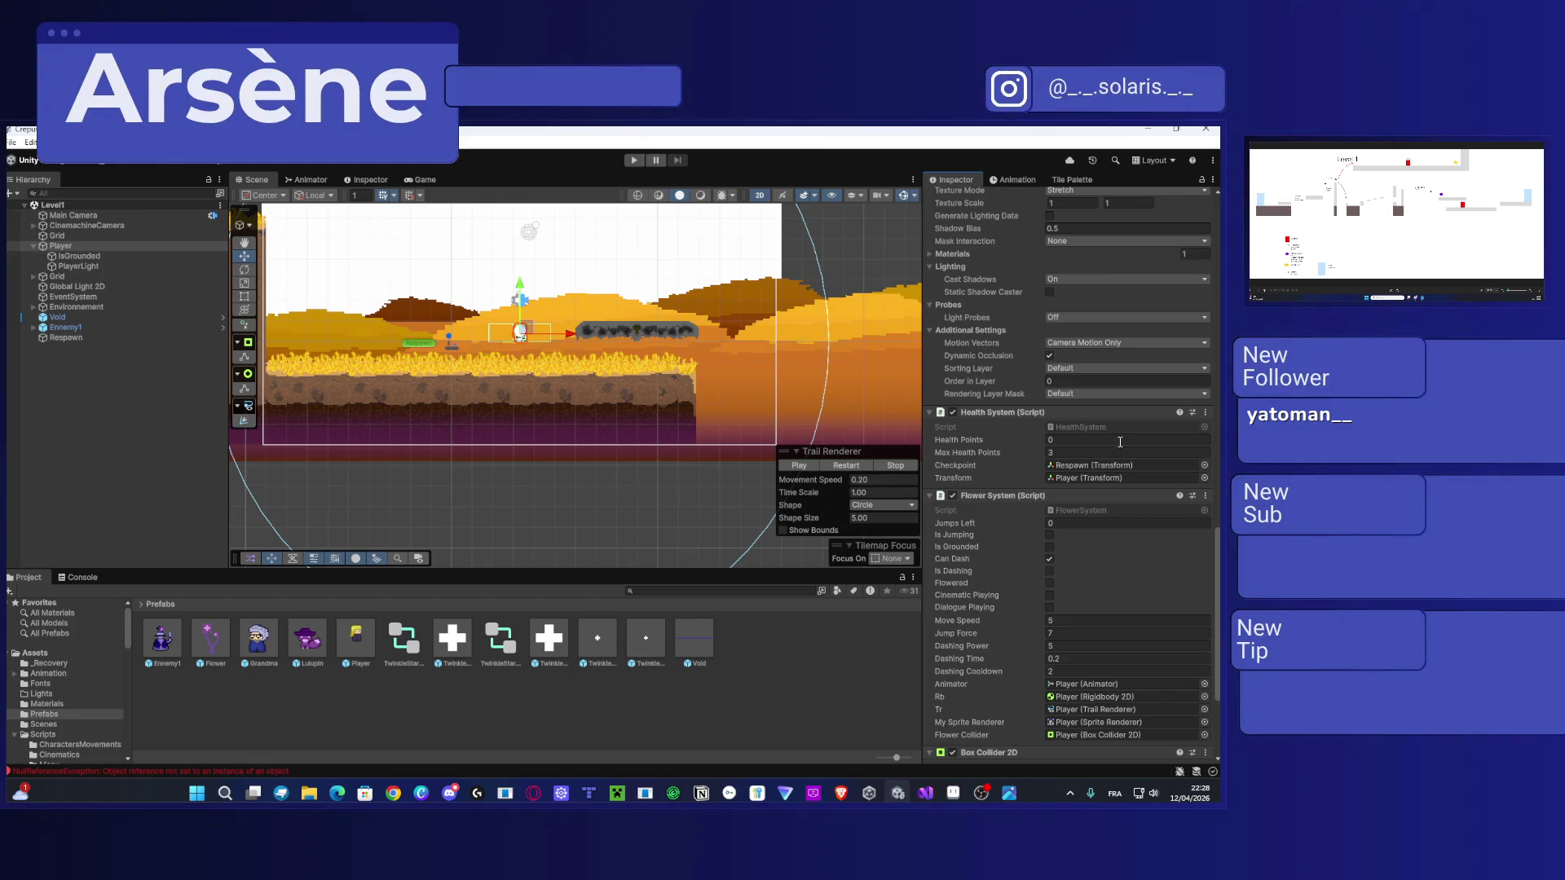
Step: Run a brief play-mode test of Level1, then select the Grid object
left_click(508, 510)
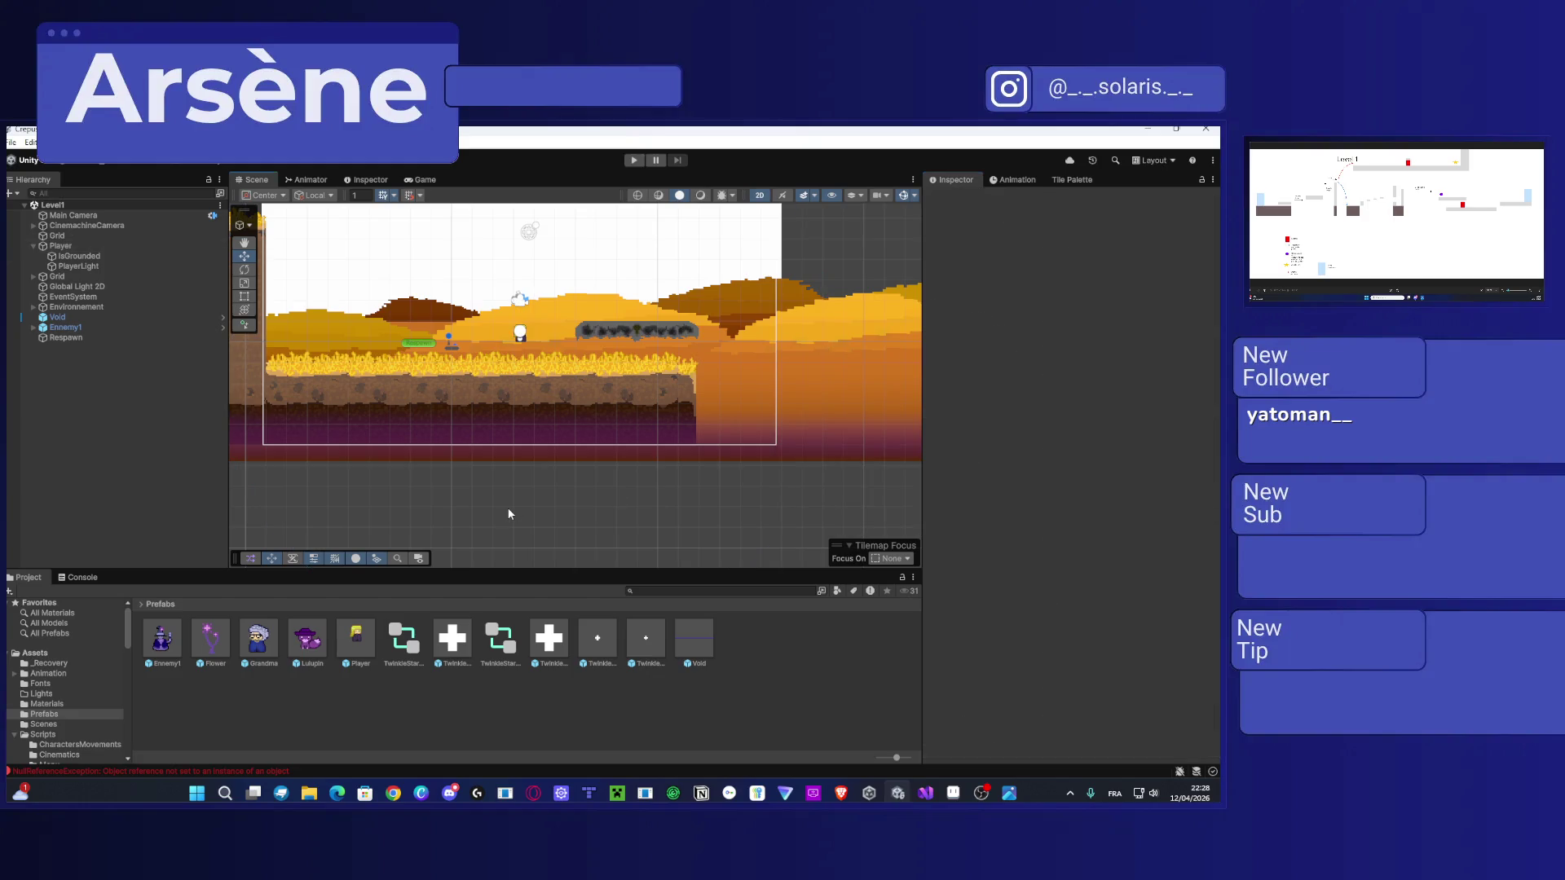
left_click(633, 160)
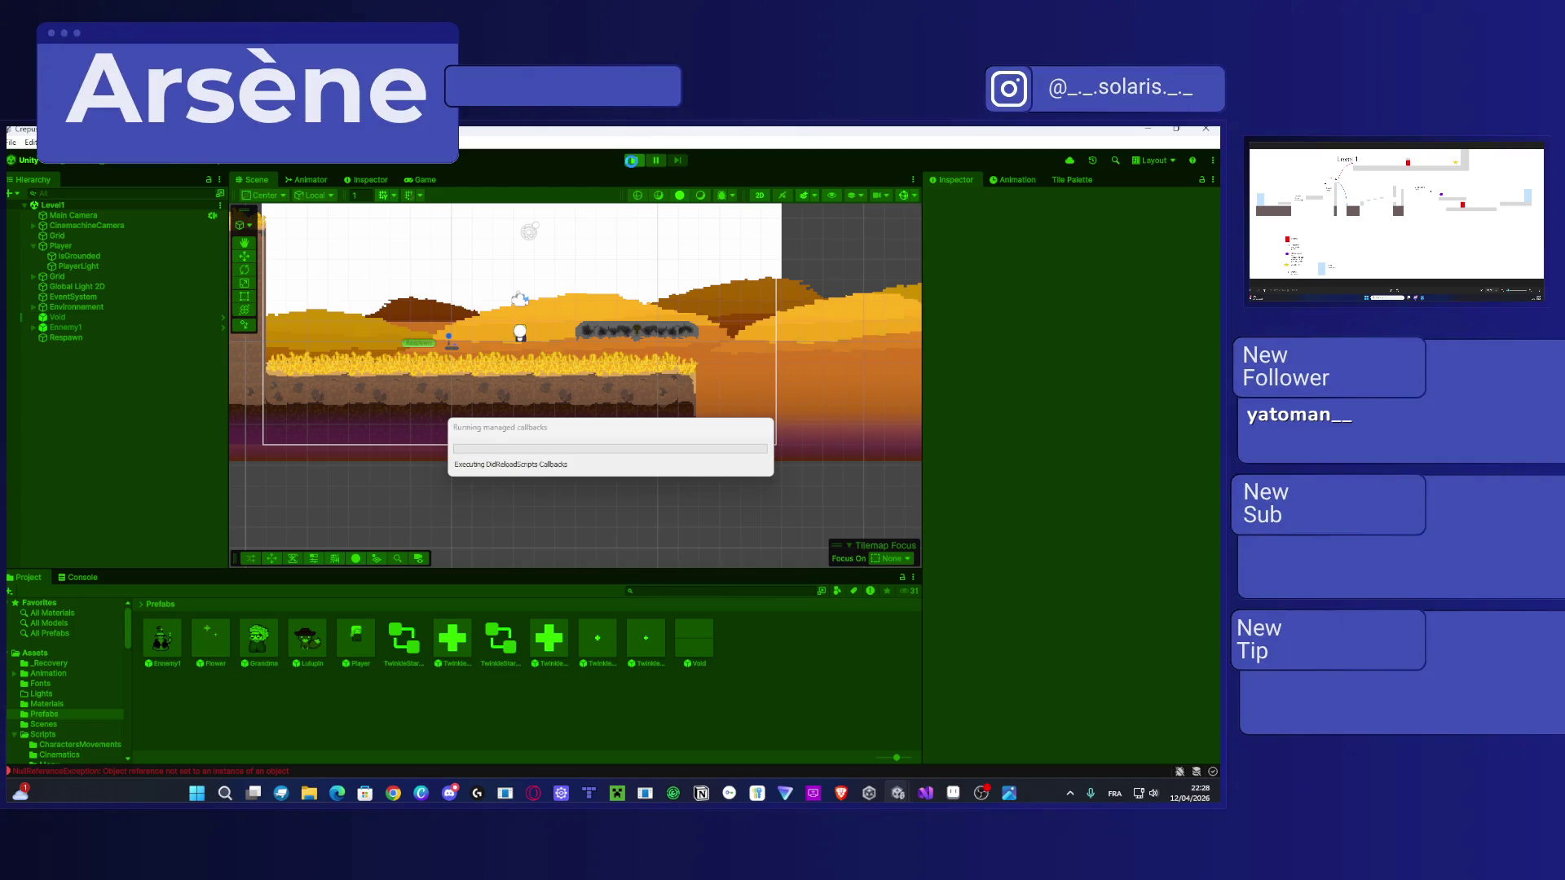
left_click(634, 161)
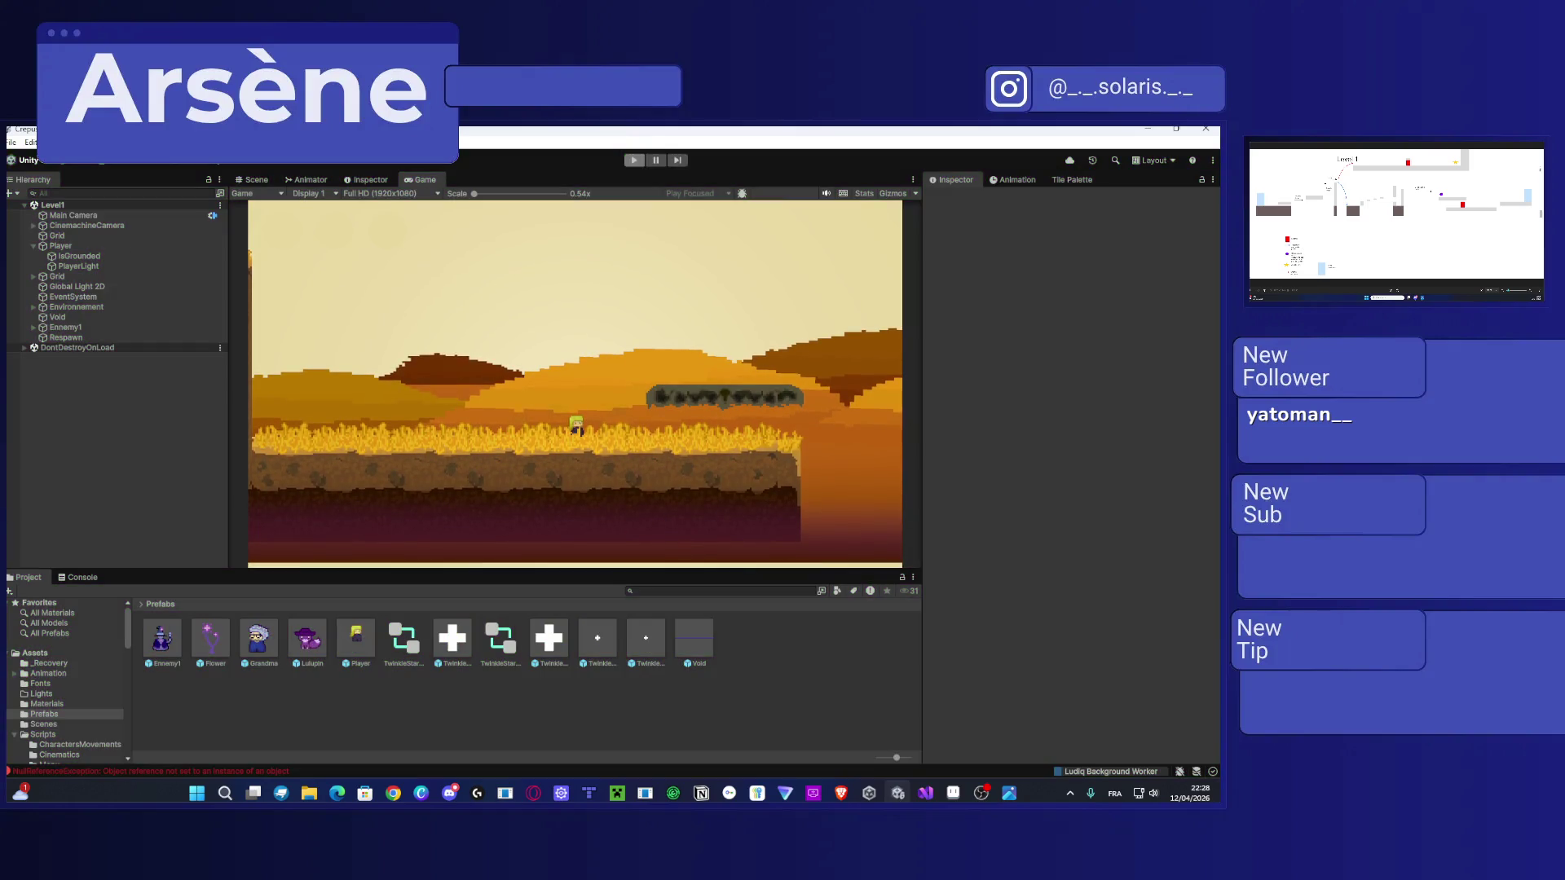
left_click(67, 236)
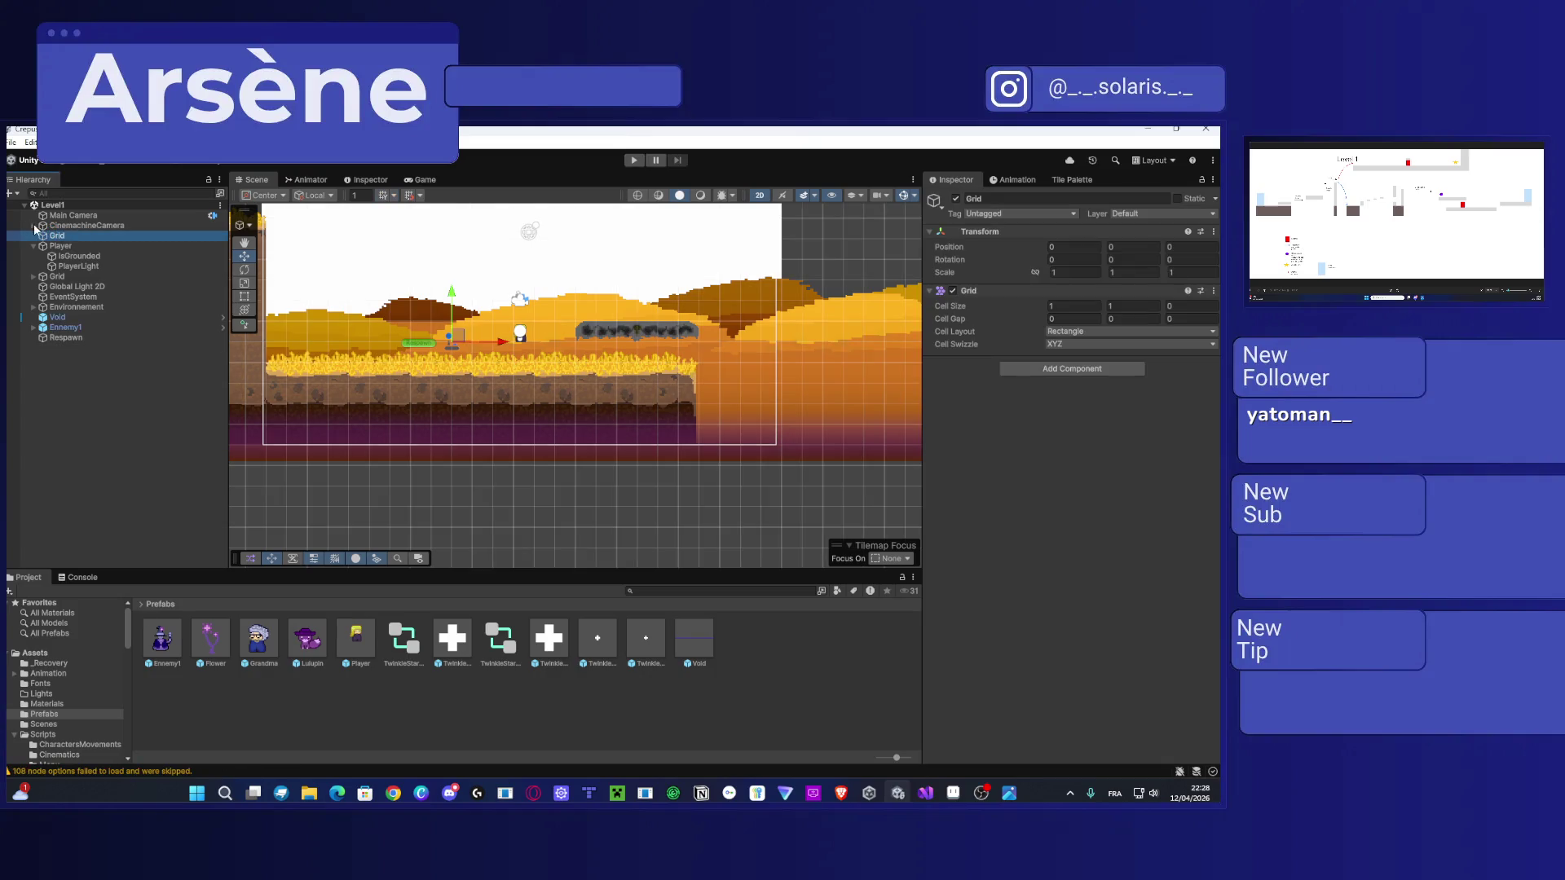
Step: Put Life1, Life1 (1) and Life1 (2) under LifeManager on the Player sorting layer
left_click(79, 236)
left_click(42, 236)
left_click(75, 245)
double_click(90, 268)
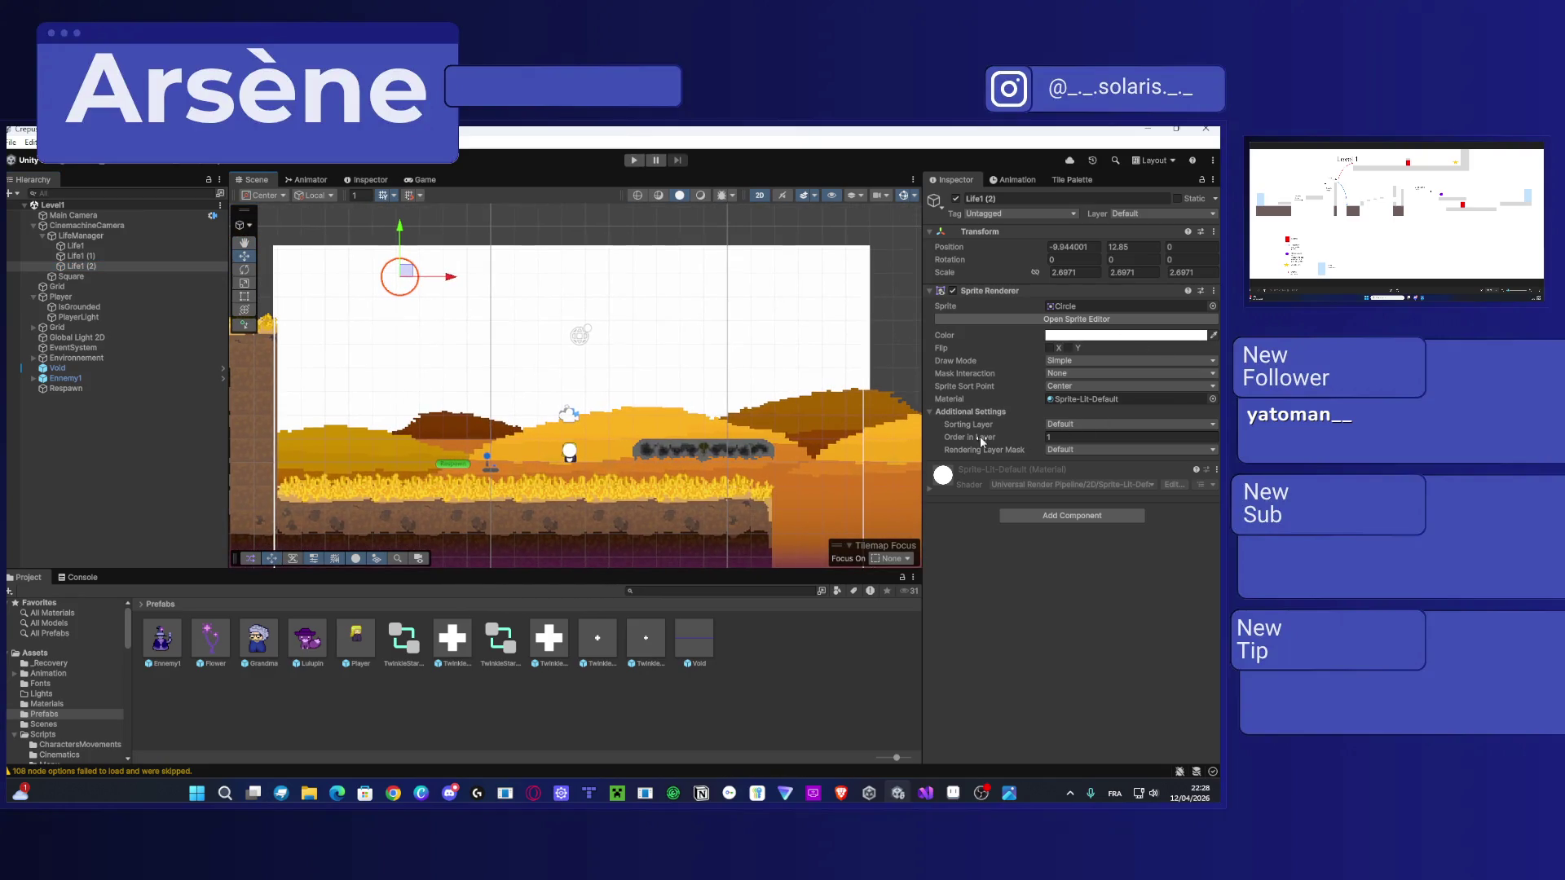
left_click(1092, 426)
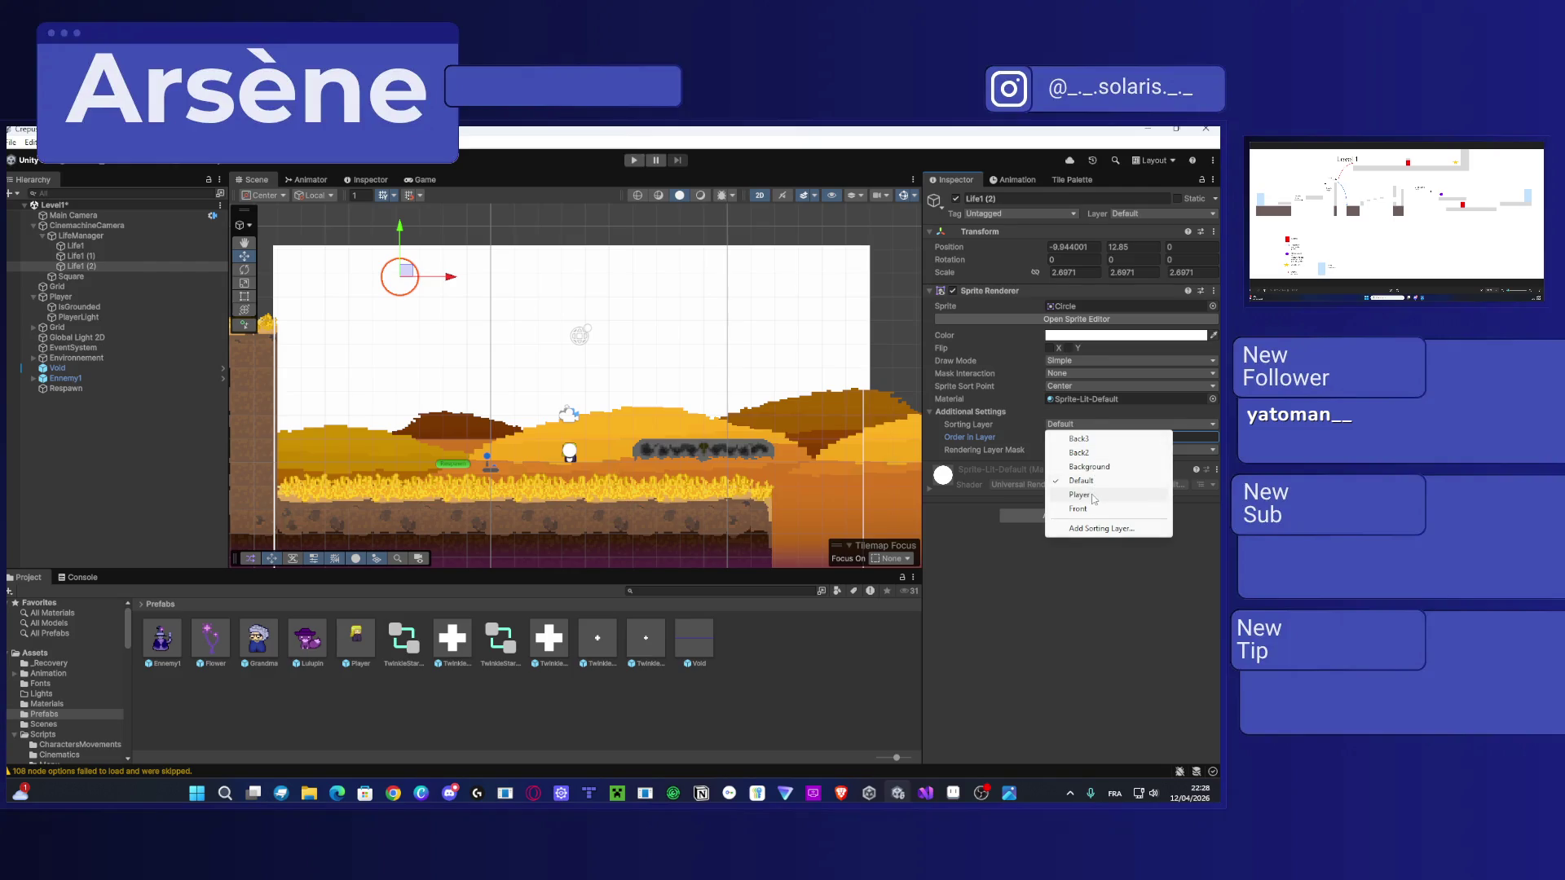
left_click(1094, 496)
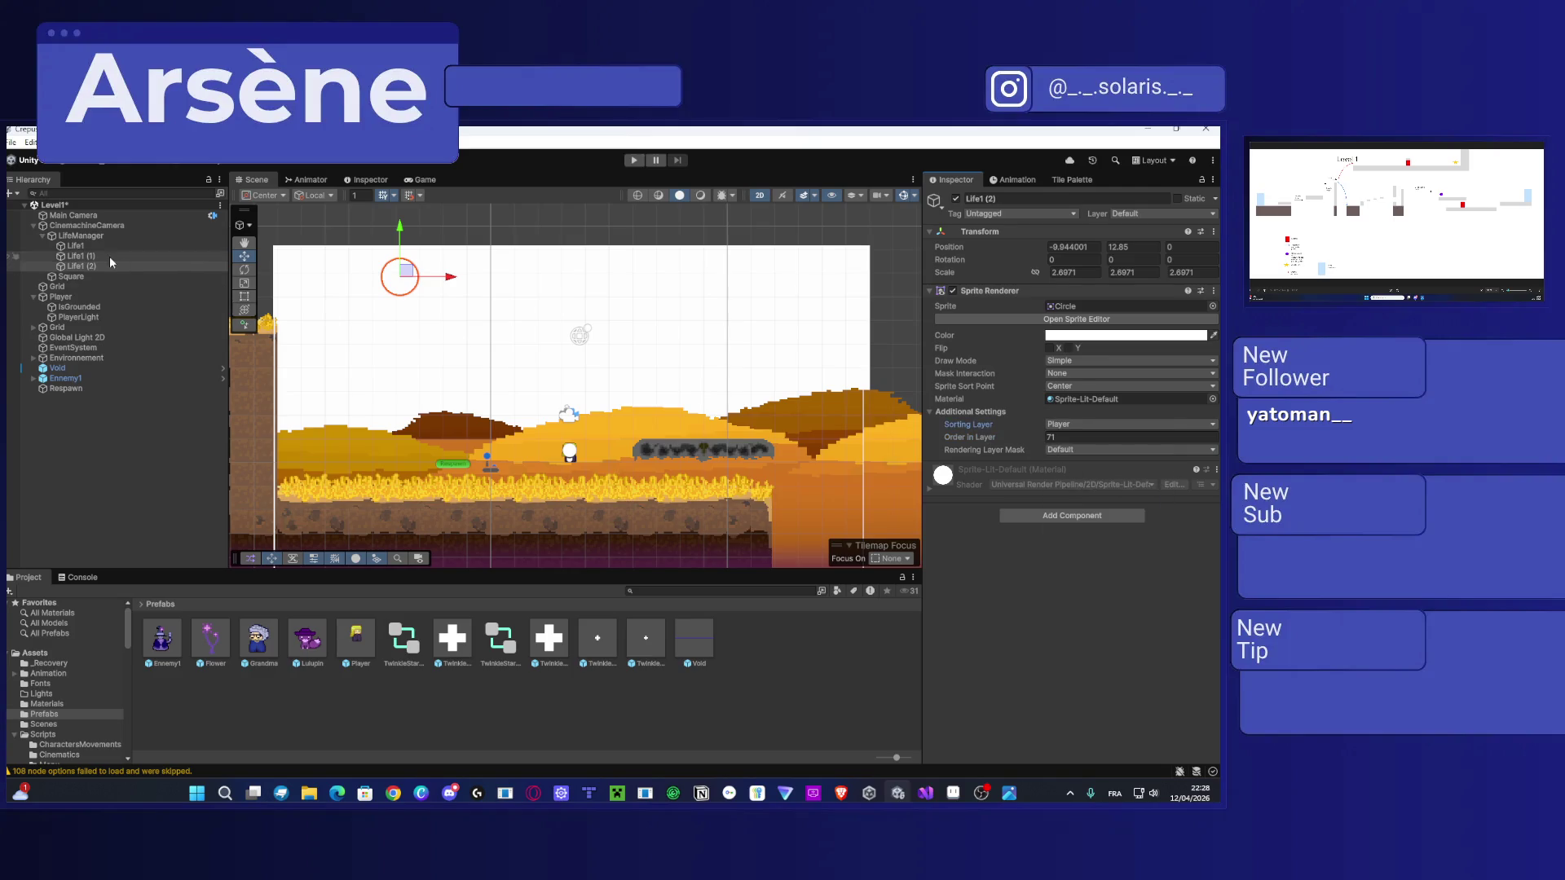
left_click(78, 256)
left_click(988, 438)
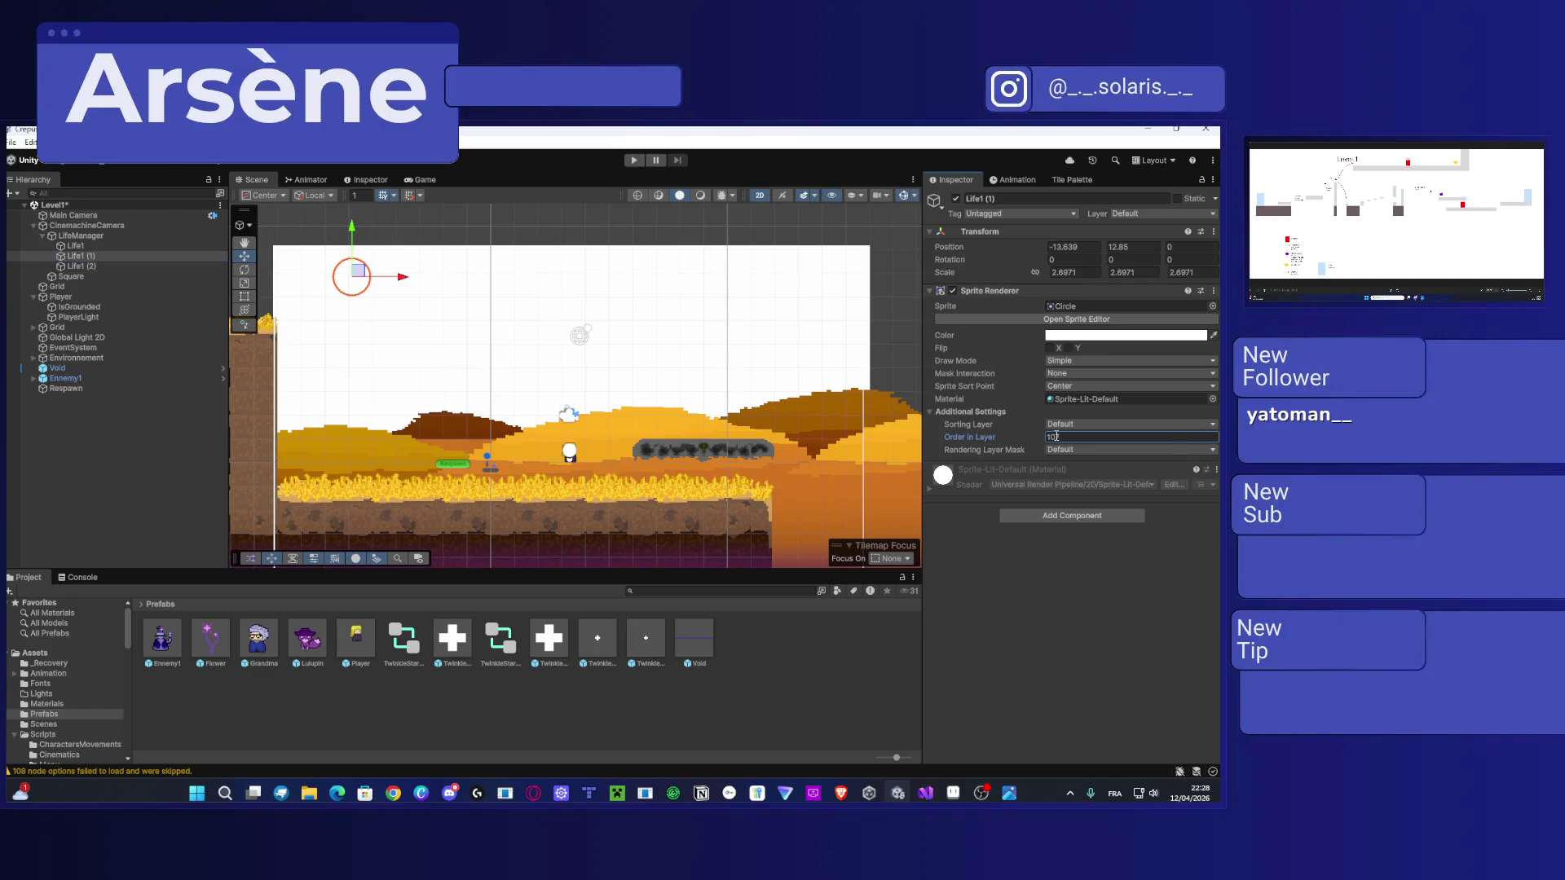
left_click(1068, 424)
left_click(1086, 496)
left_click(76, 245)
left_click(1064, 425)
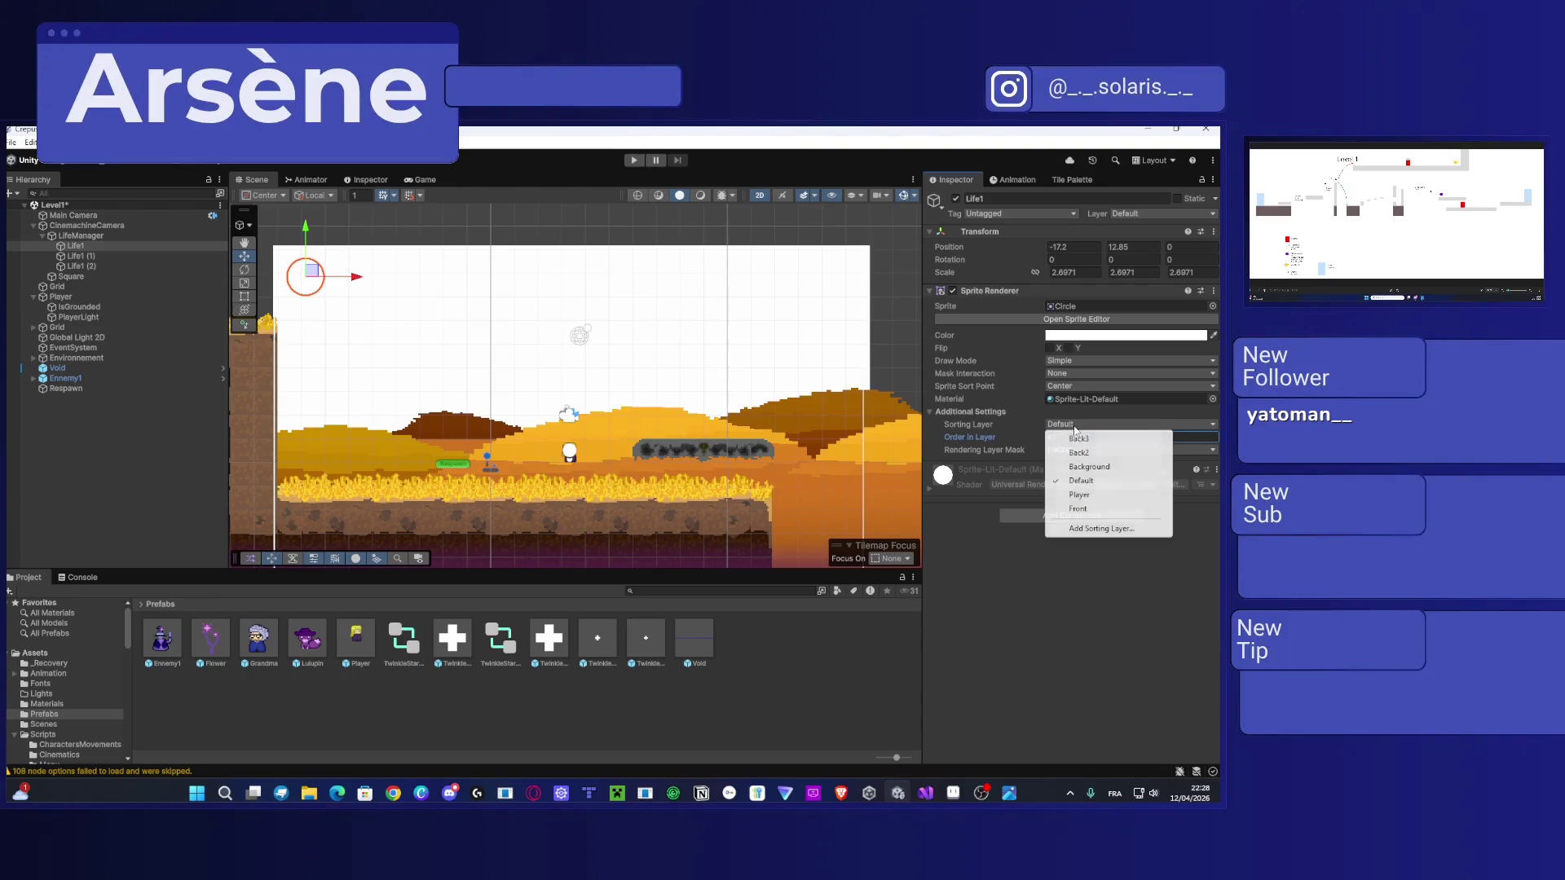
left_click(1080, 495)
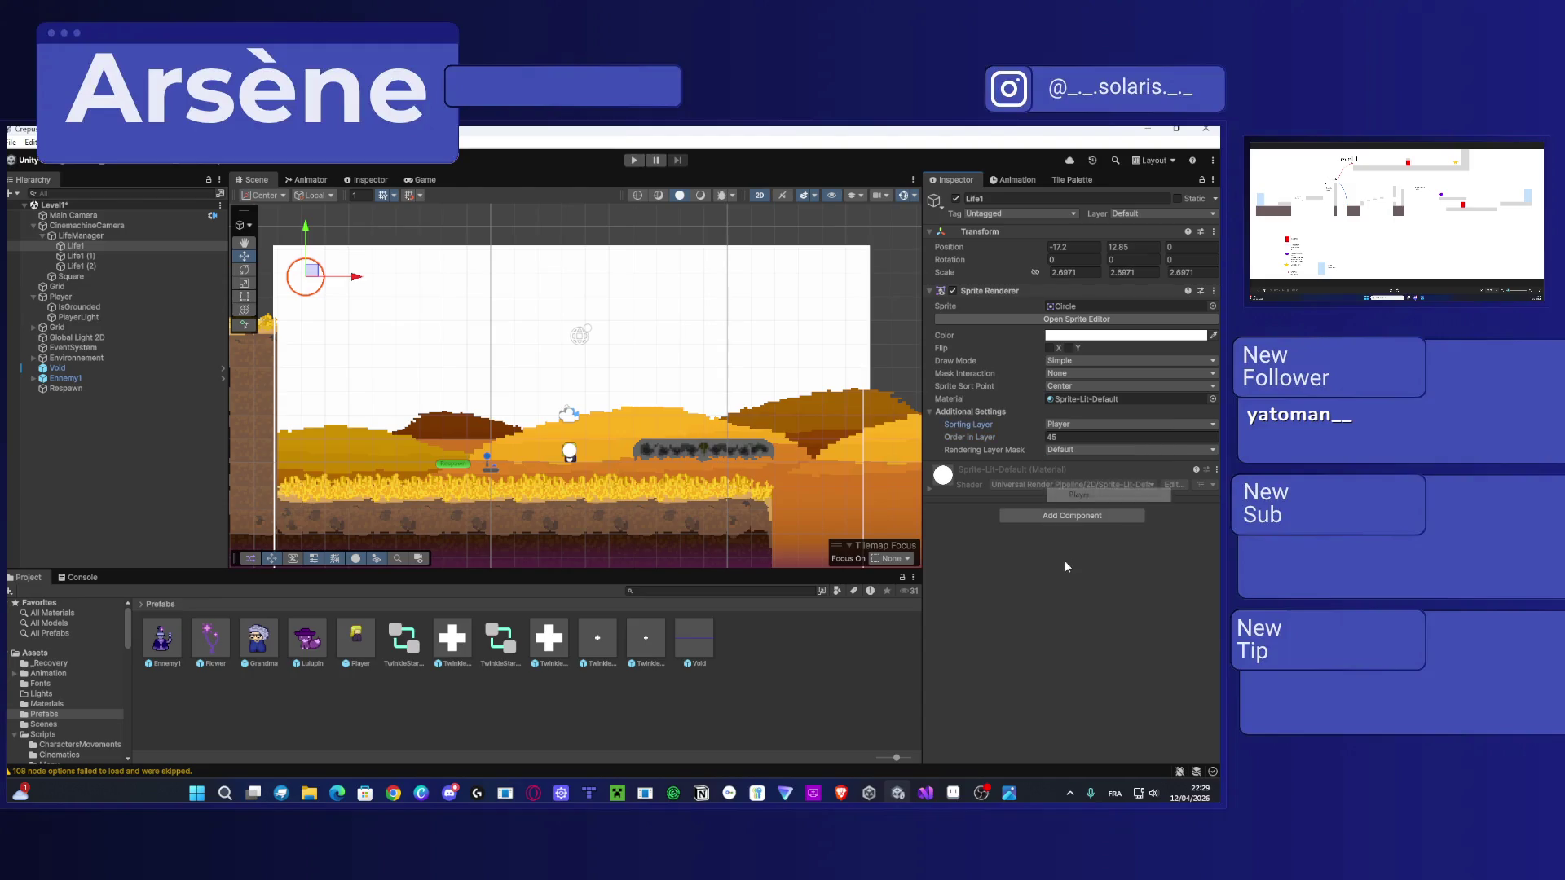
Step: Make all three life circles' Sprite Renderer colour red (FF0000)
left_click(1129, 335)
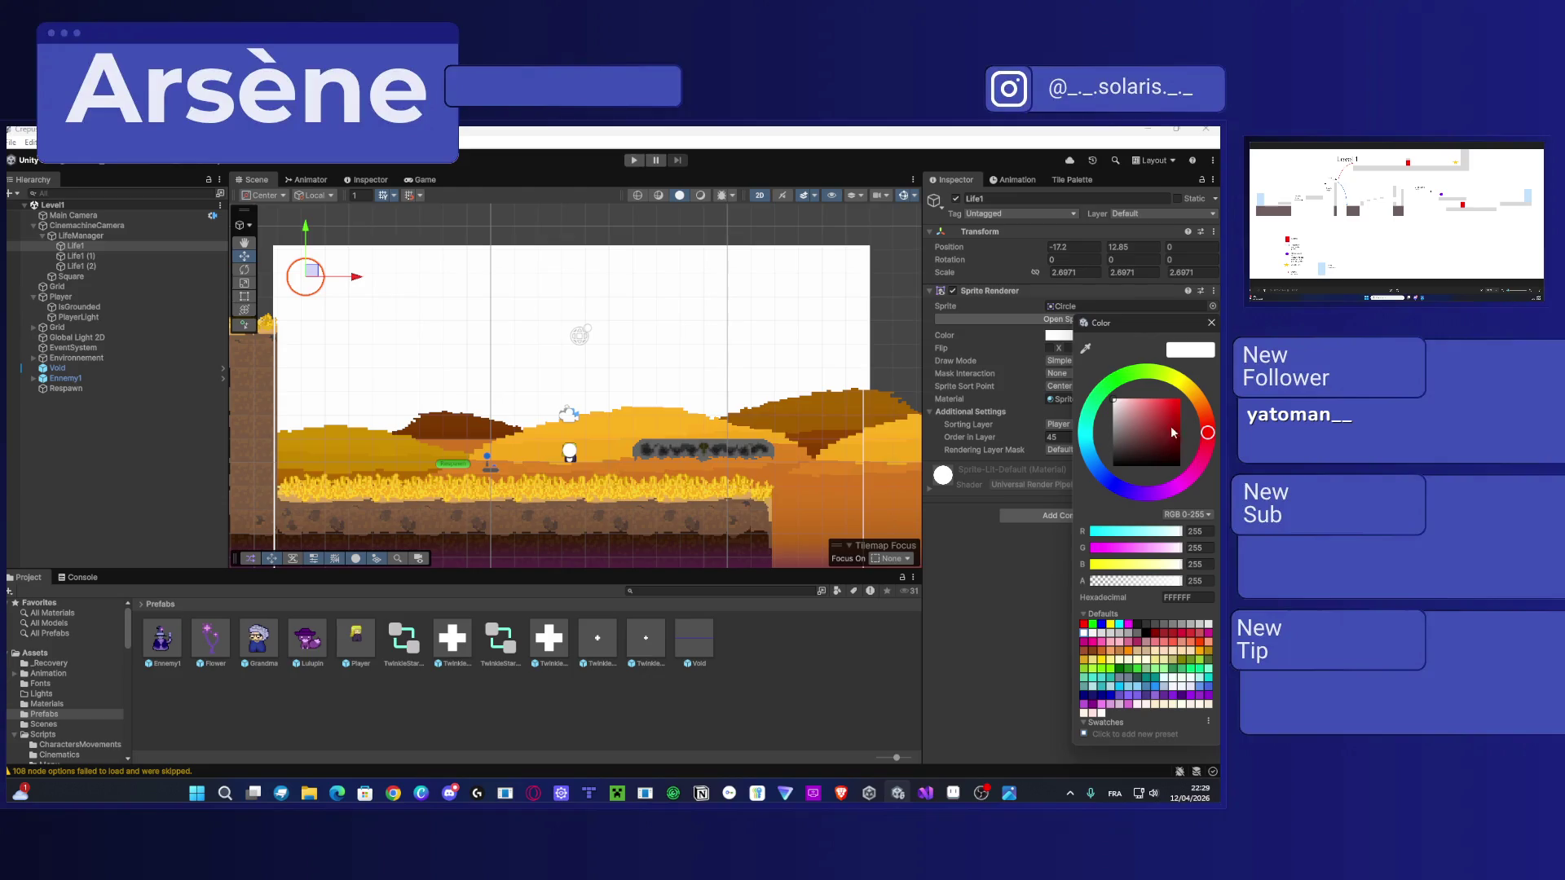
left_click_drag(1170, 423, 1211, 401)
left_click(81, 266, "shift")
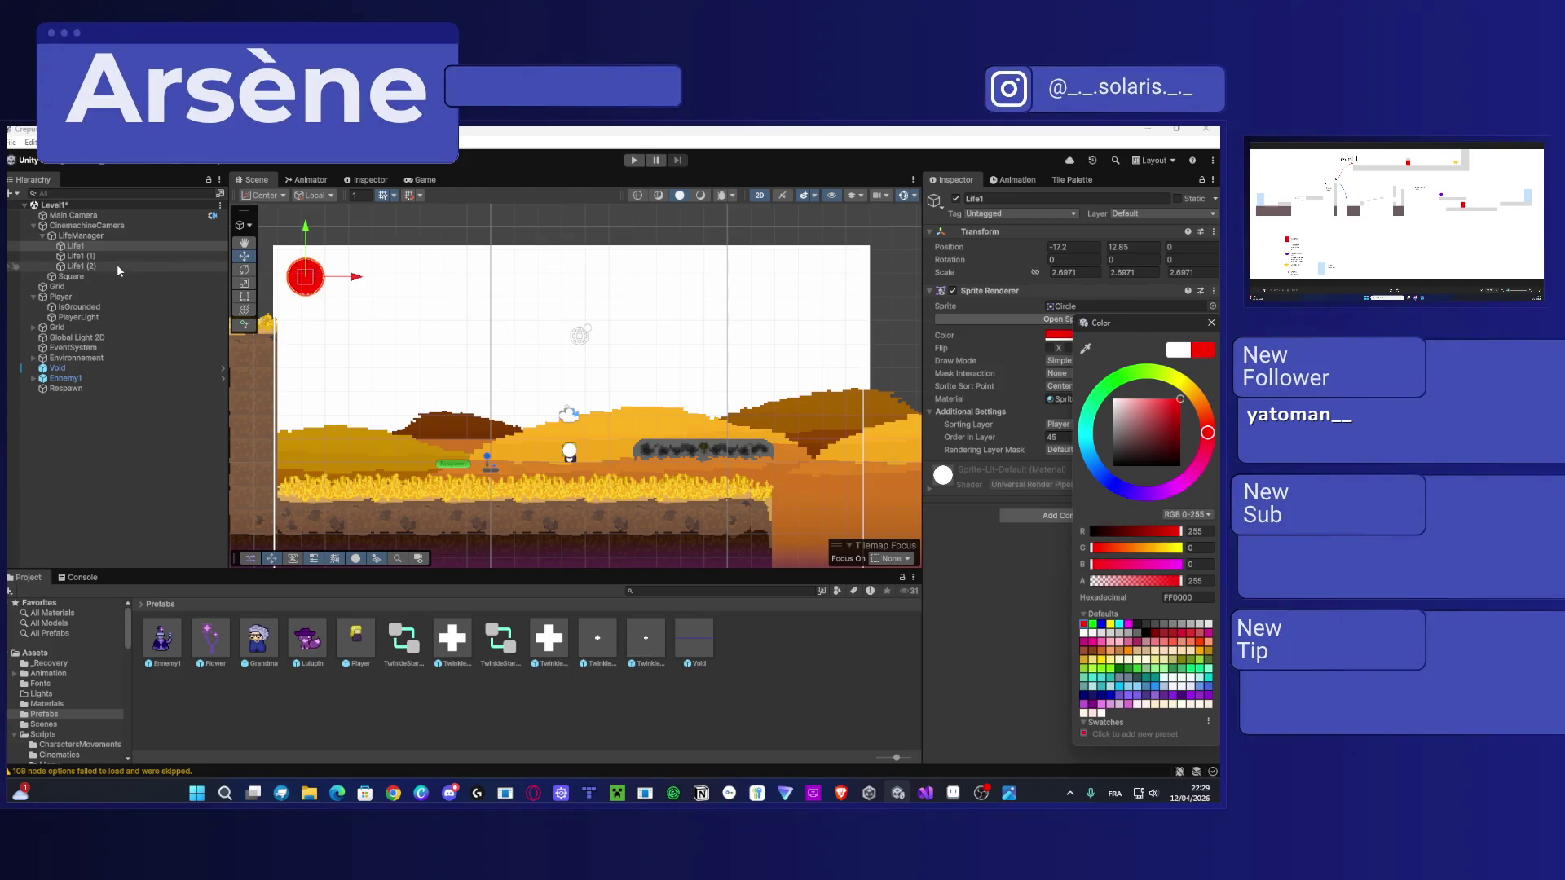
left_click(1111, 346)
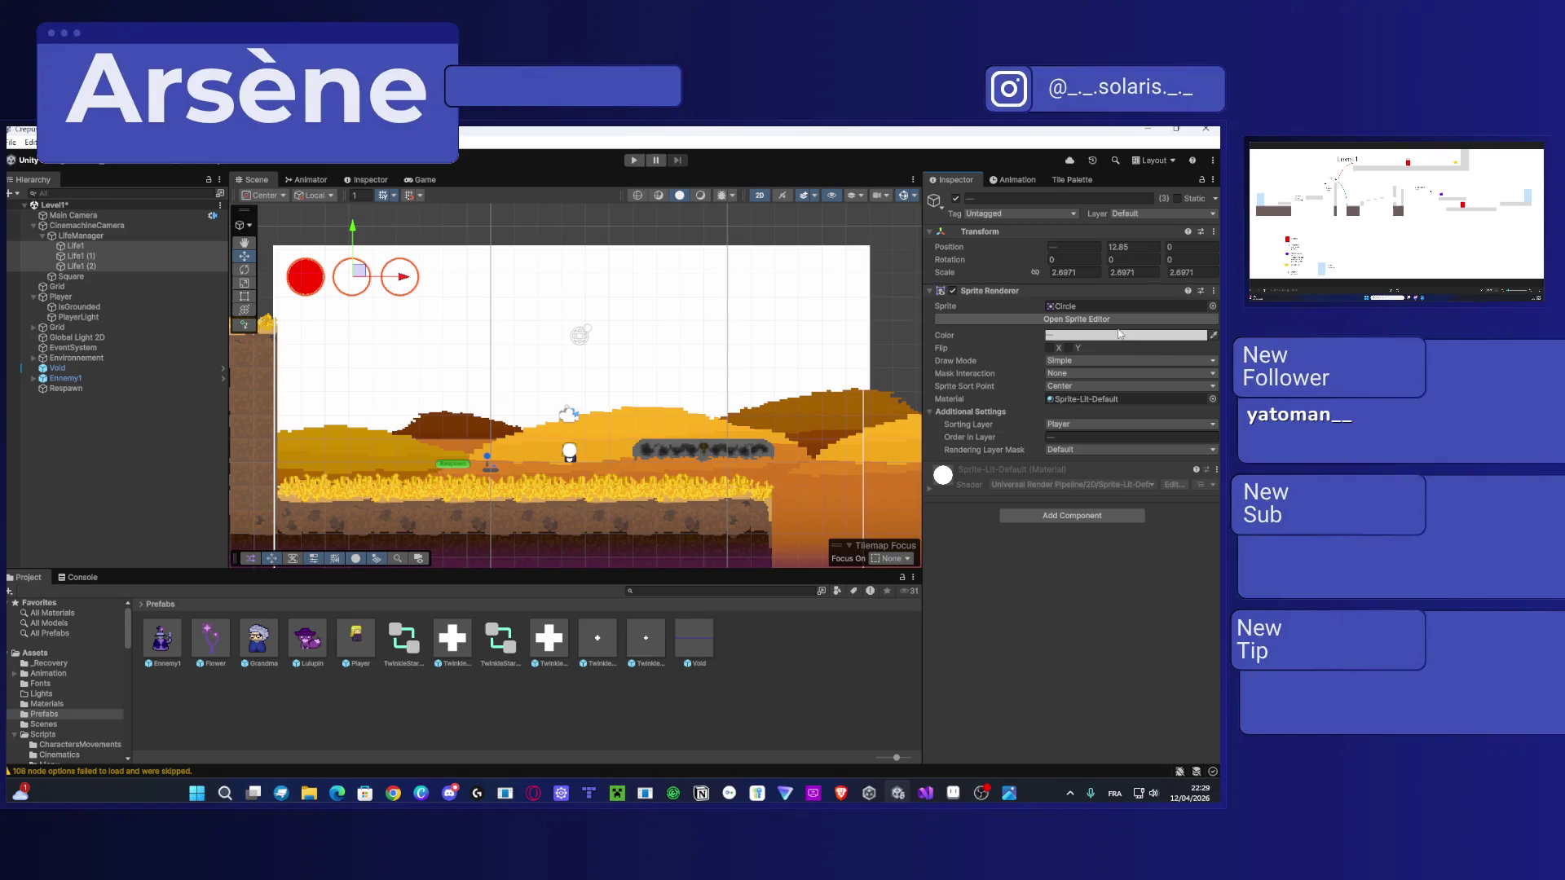
left_click(1120, 333)
left_click(1031, 582)
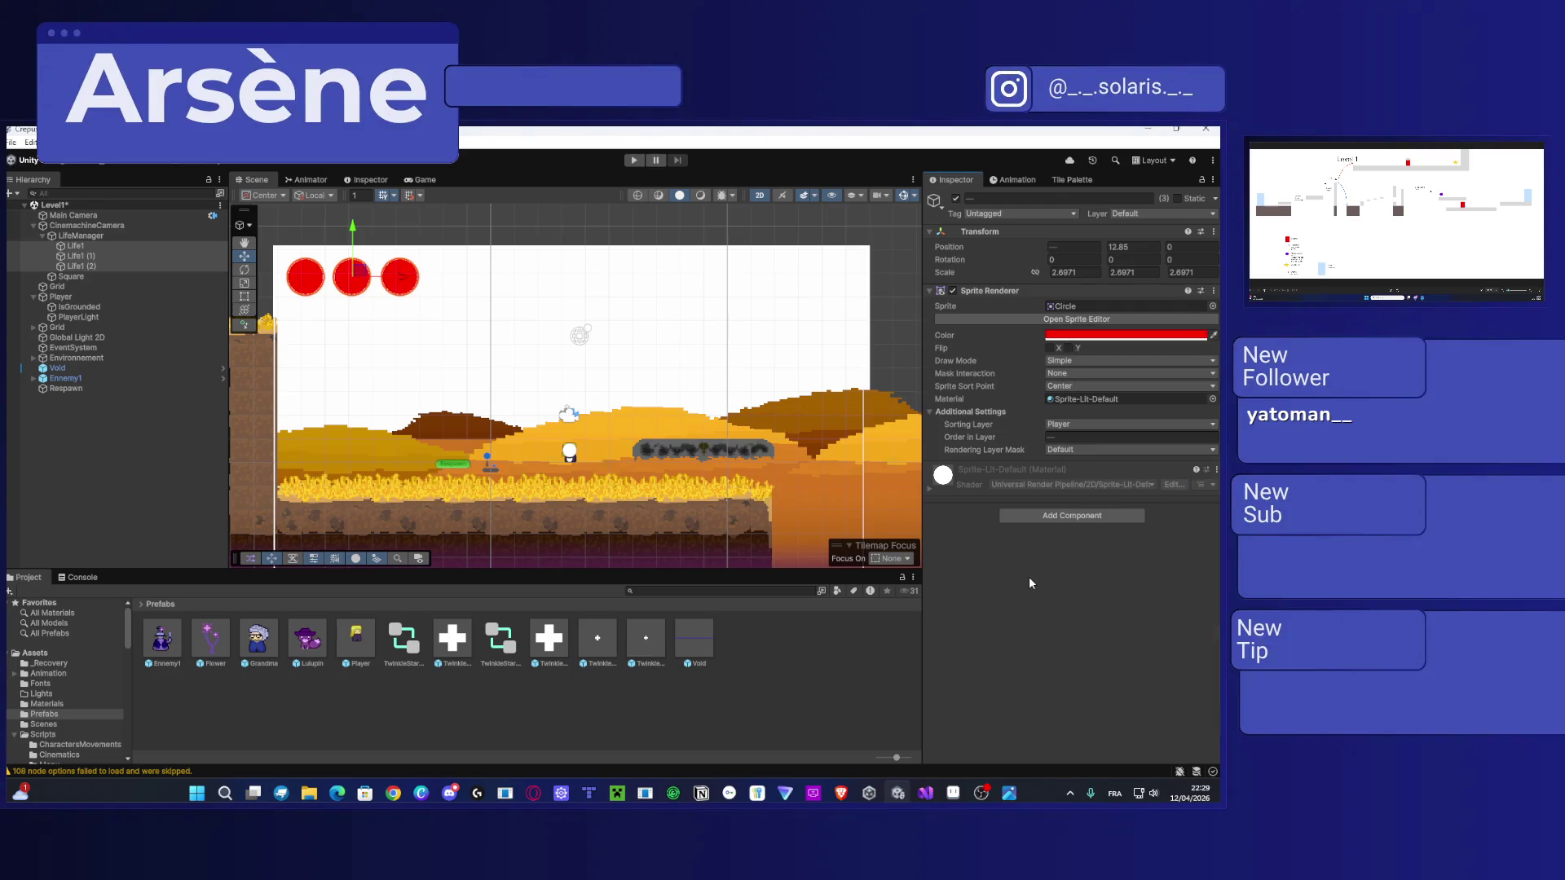
scroll(572, 438, "down", 3)
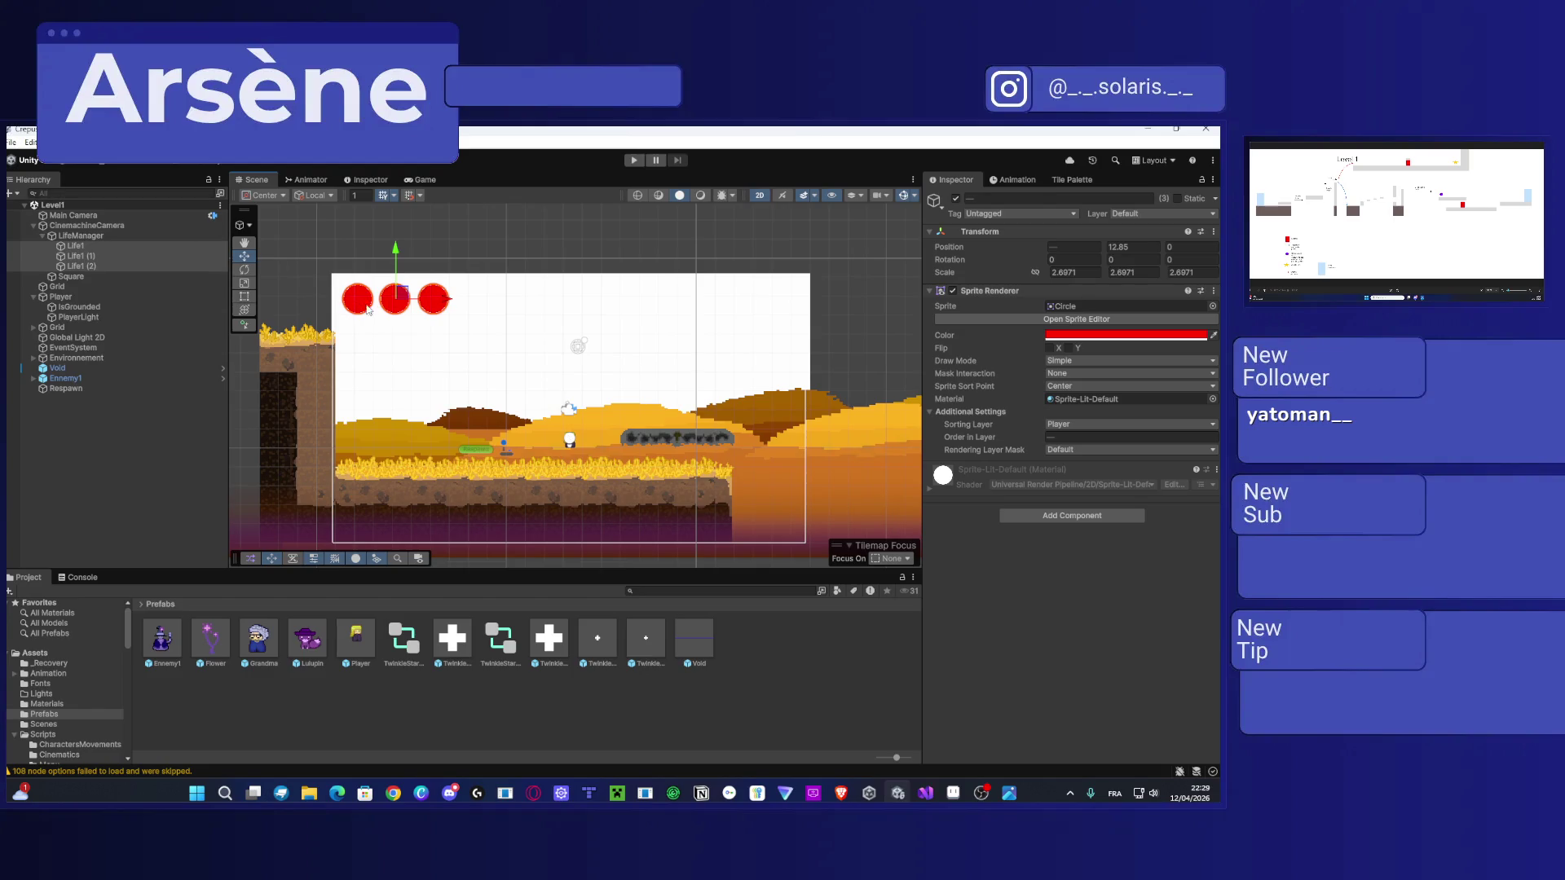
scroll(716, 555, "down", 2)
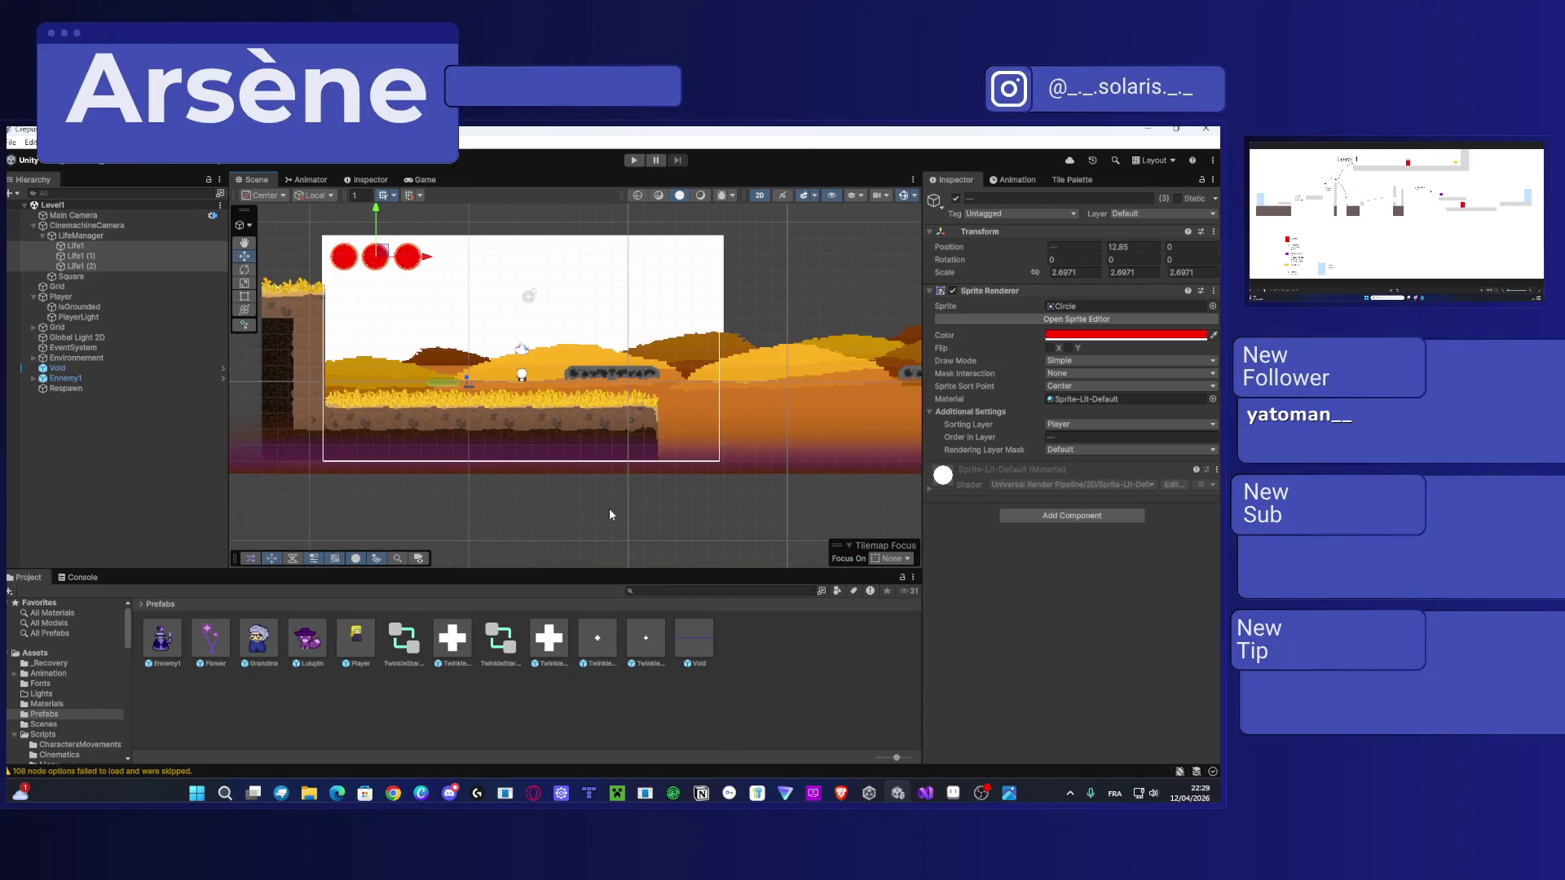
left_click(609, 507)
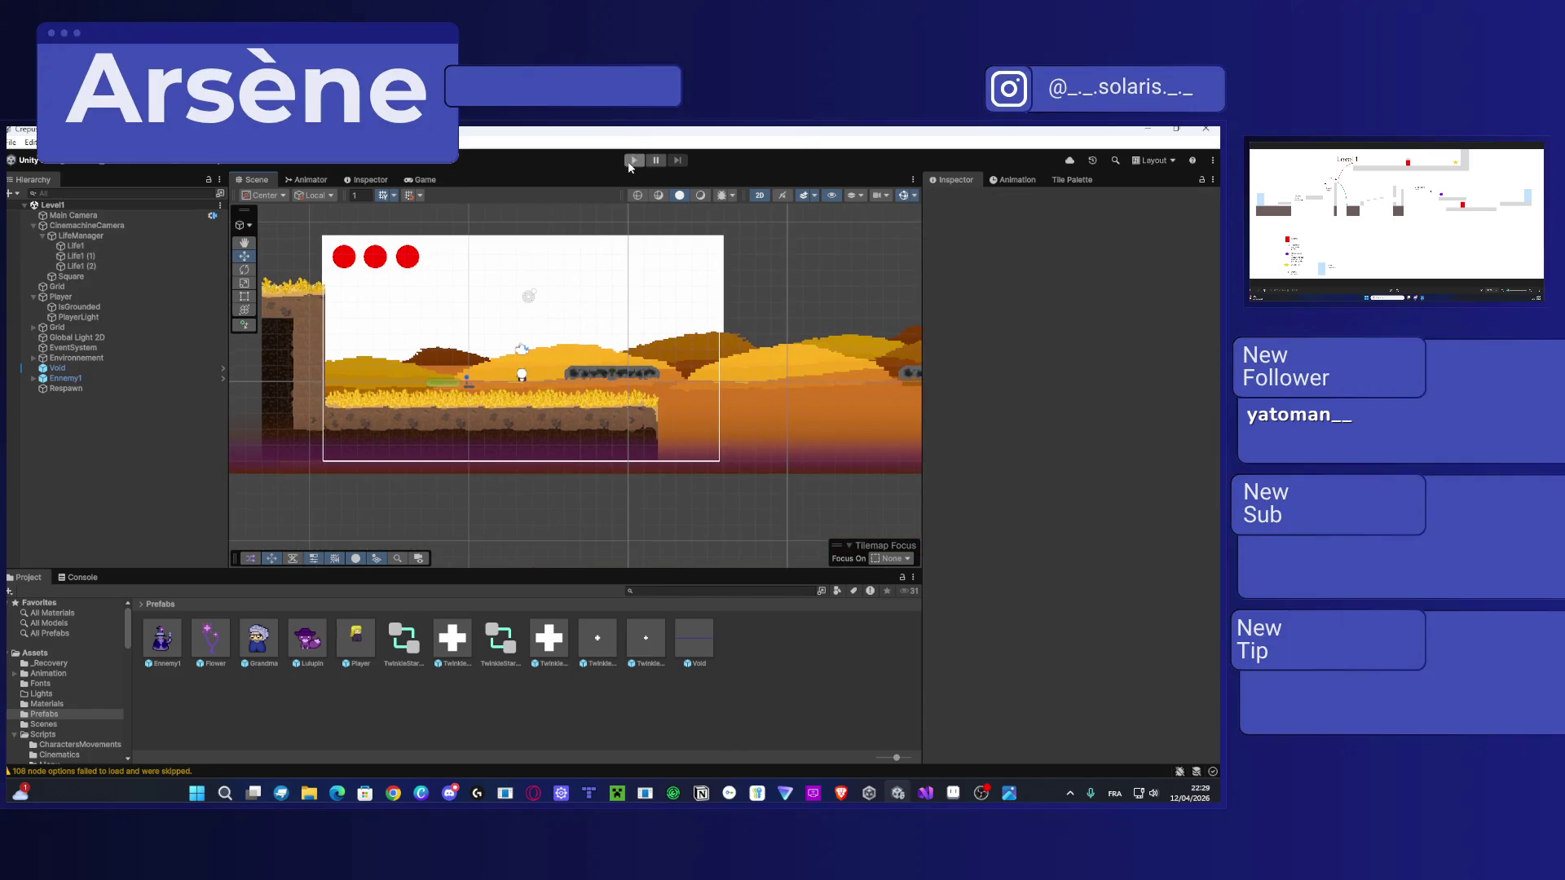
Step: Enter play mode and jump the player right across the floating stone platforms to a grassy platform
left_click(633, 161)
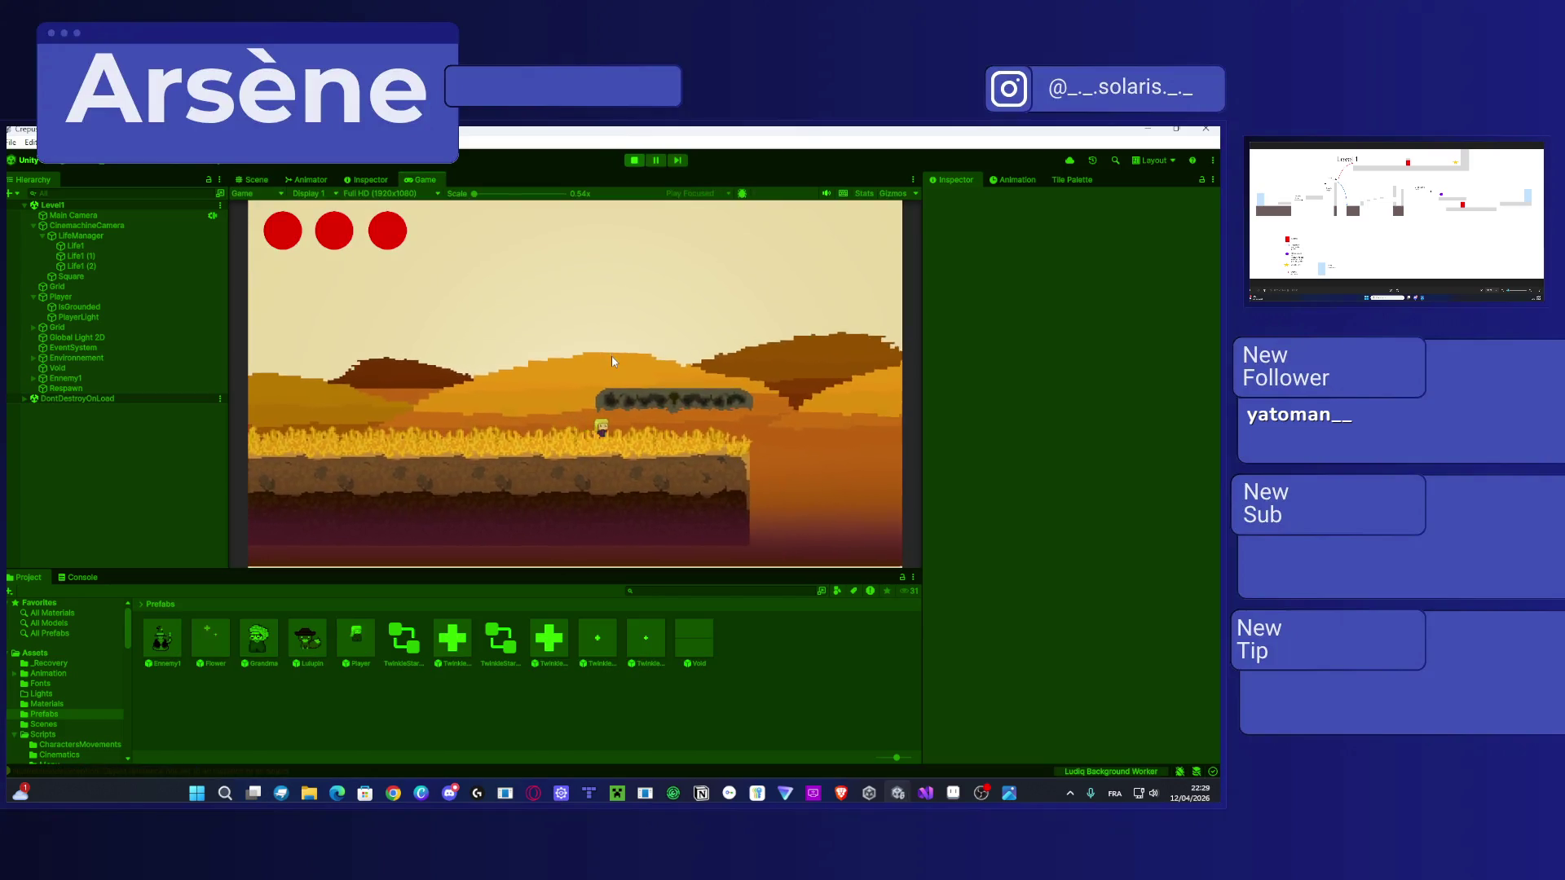
key("Left")
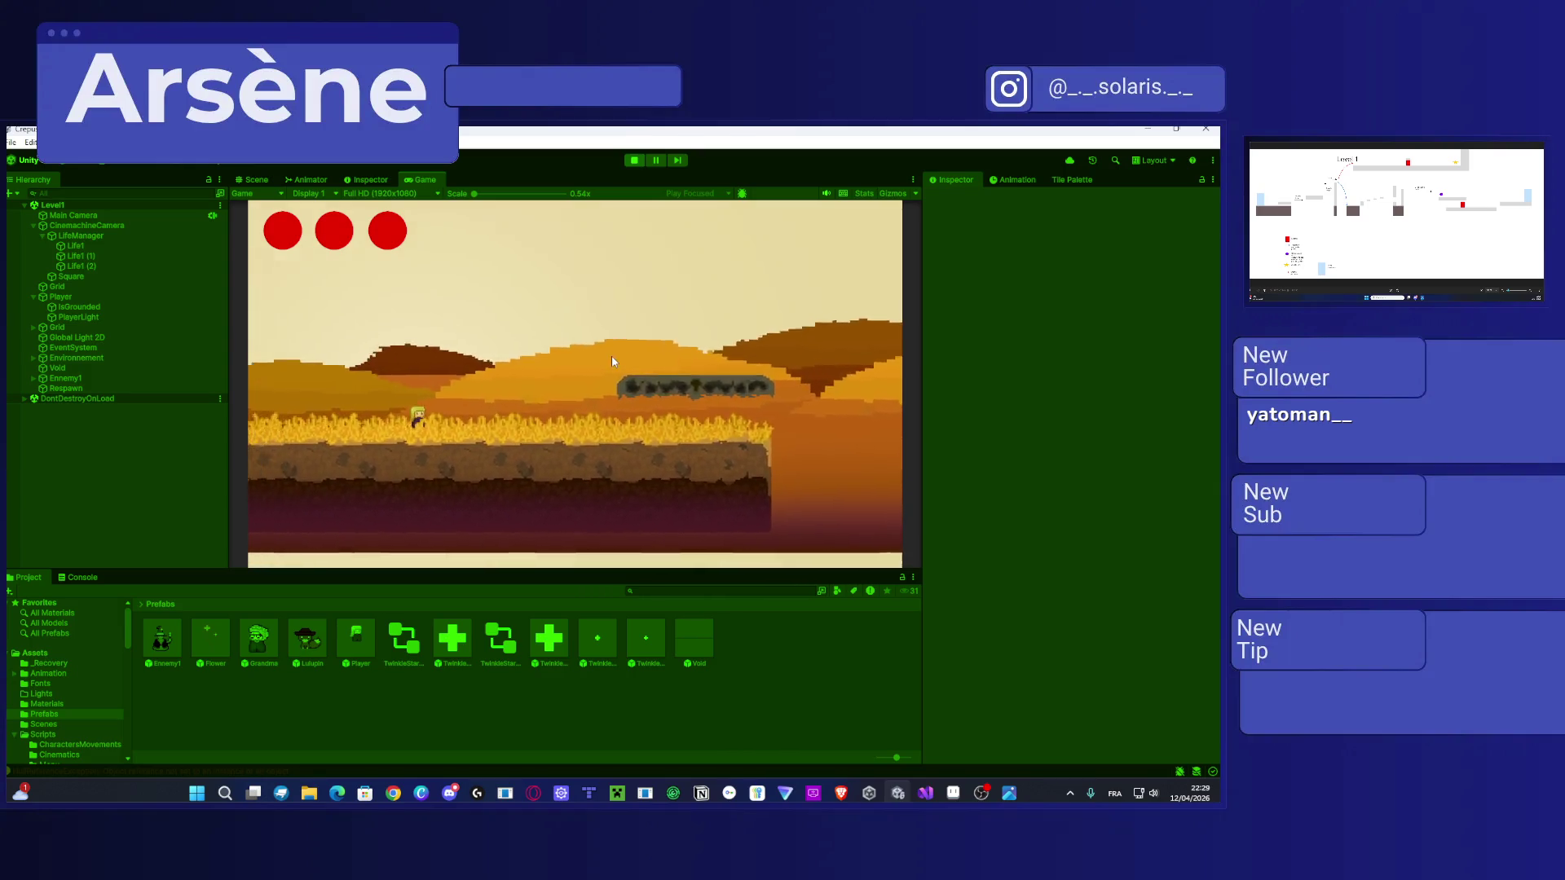
key("Right")
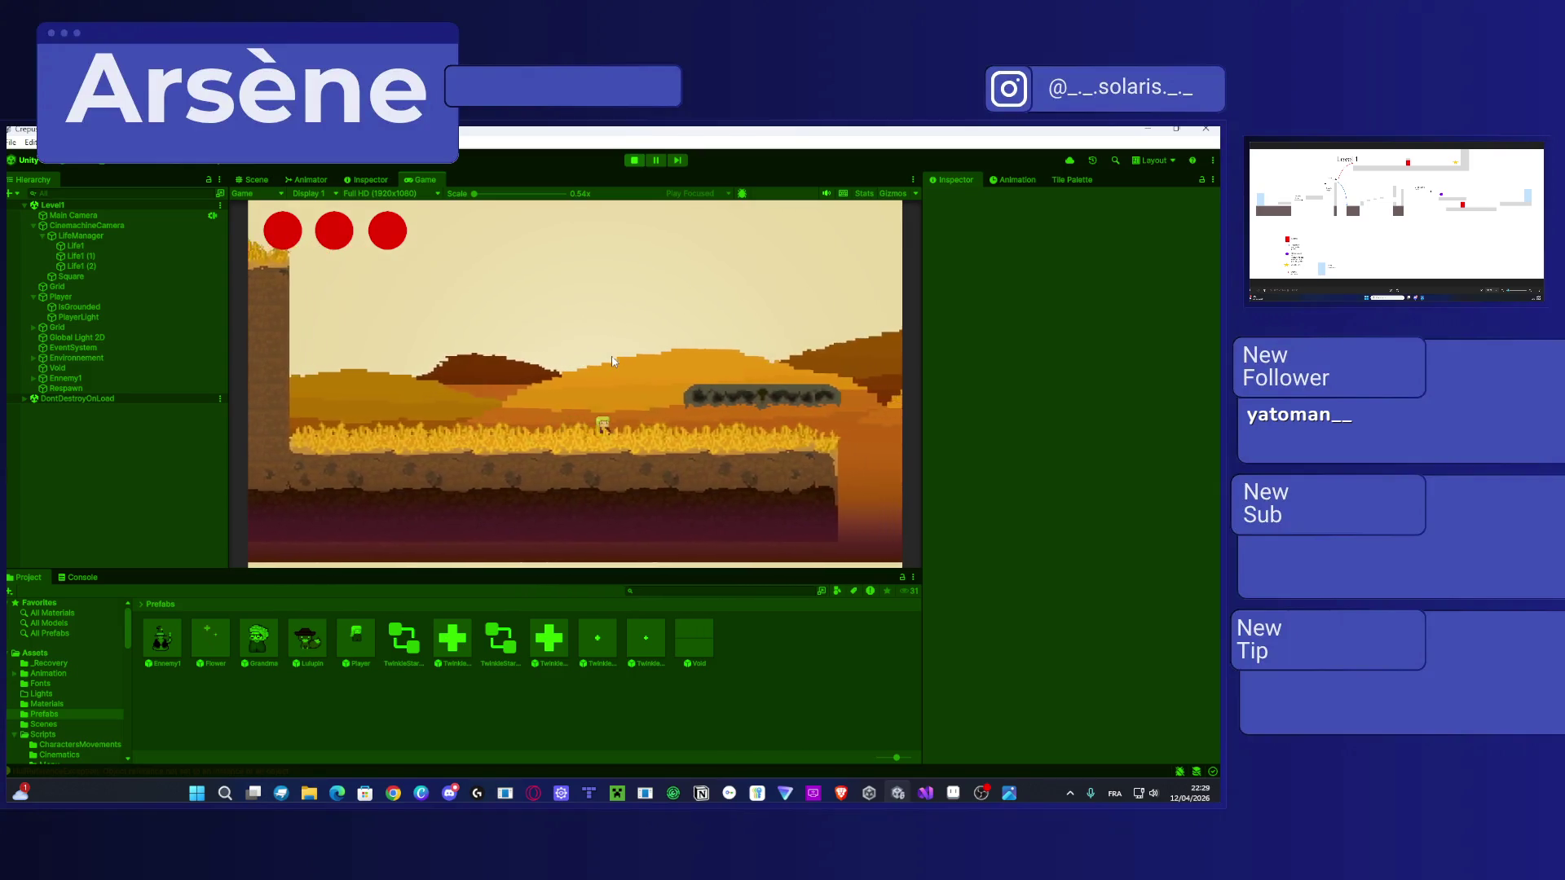
key("Right")
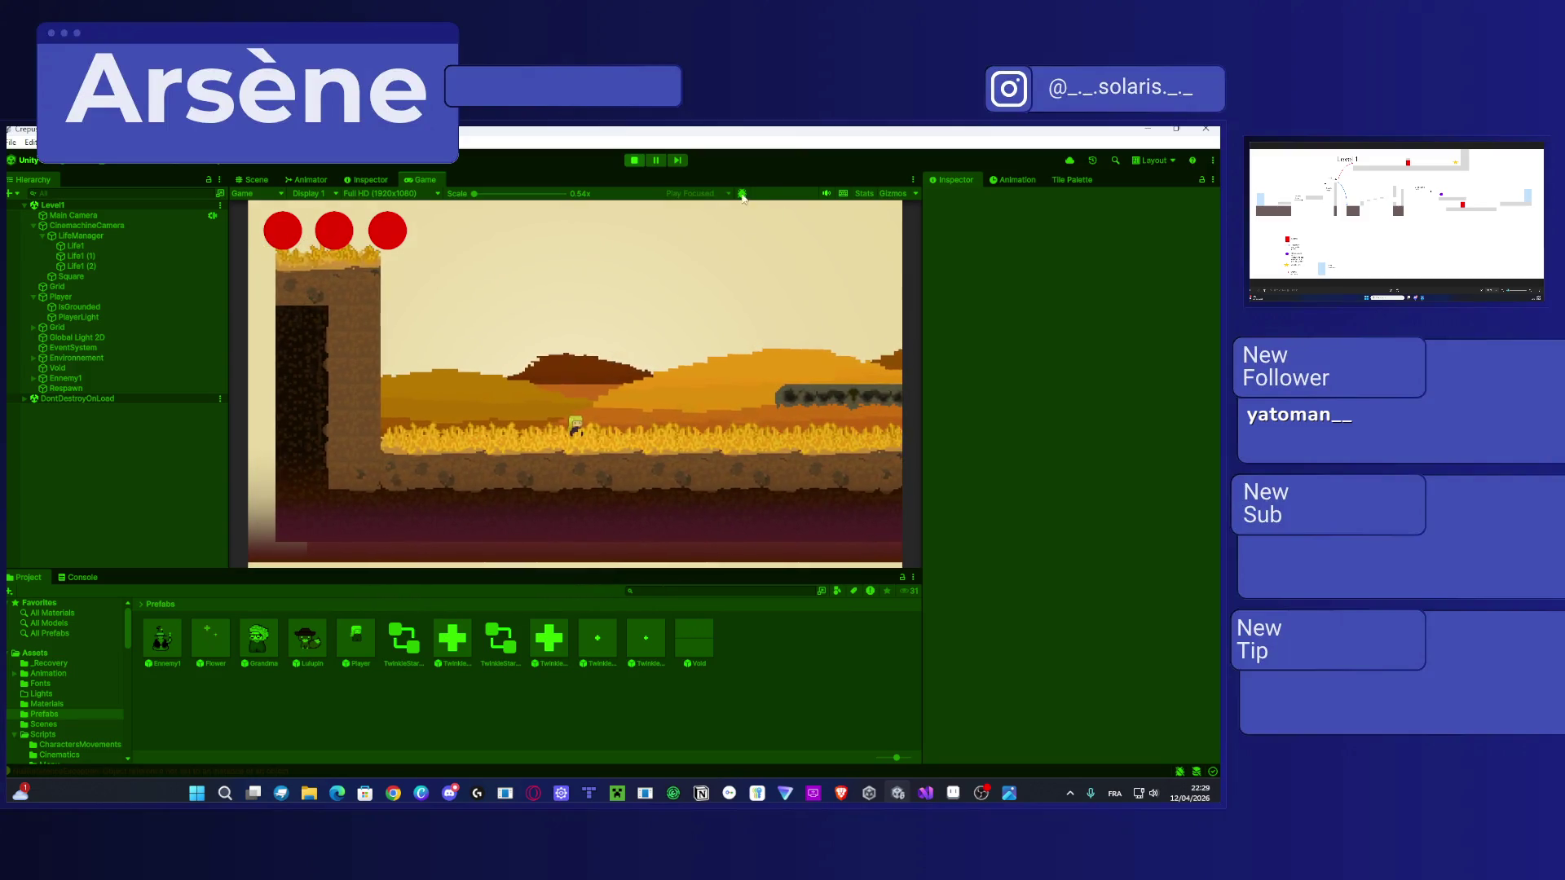
key("Right")
key("space")
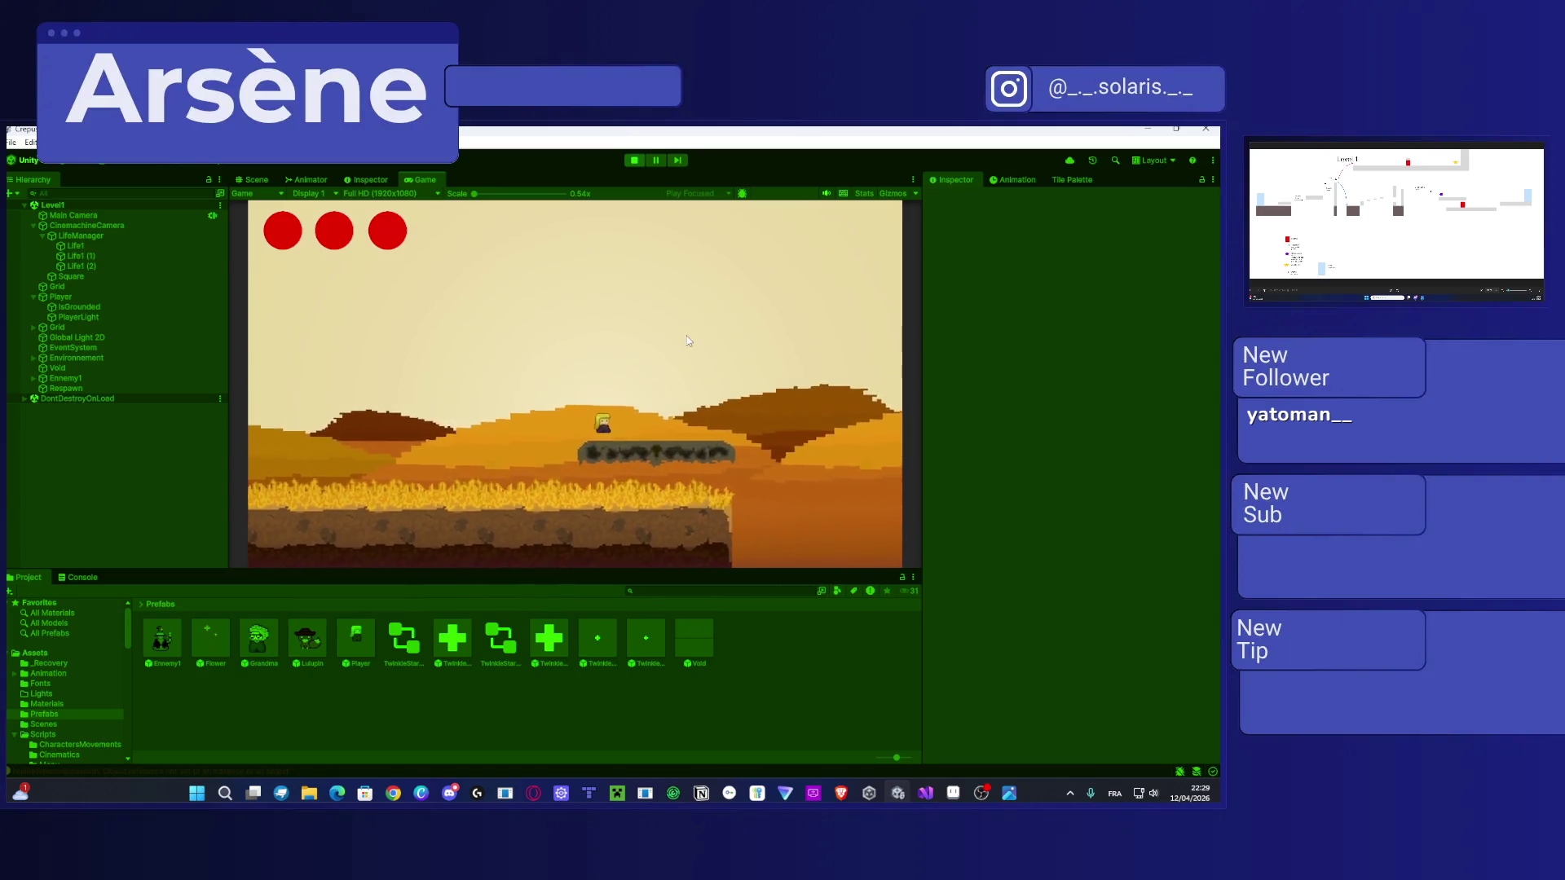
key("Right")
key("space")
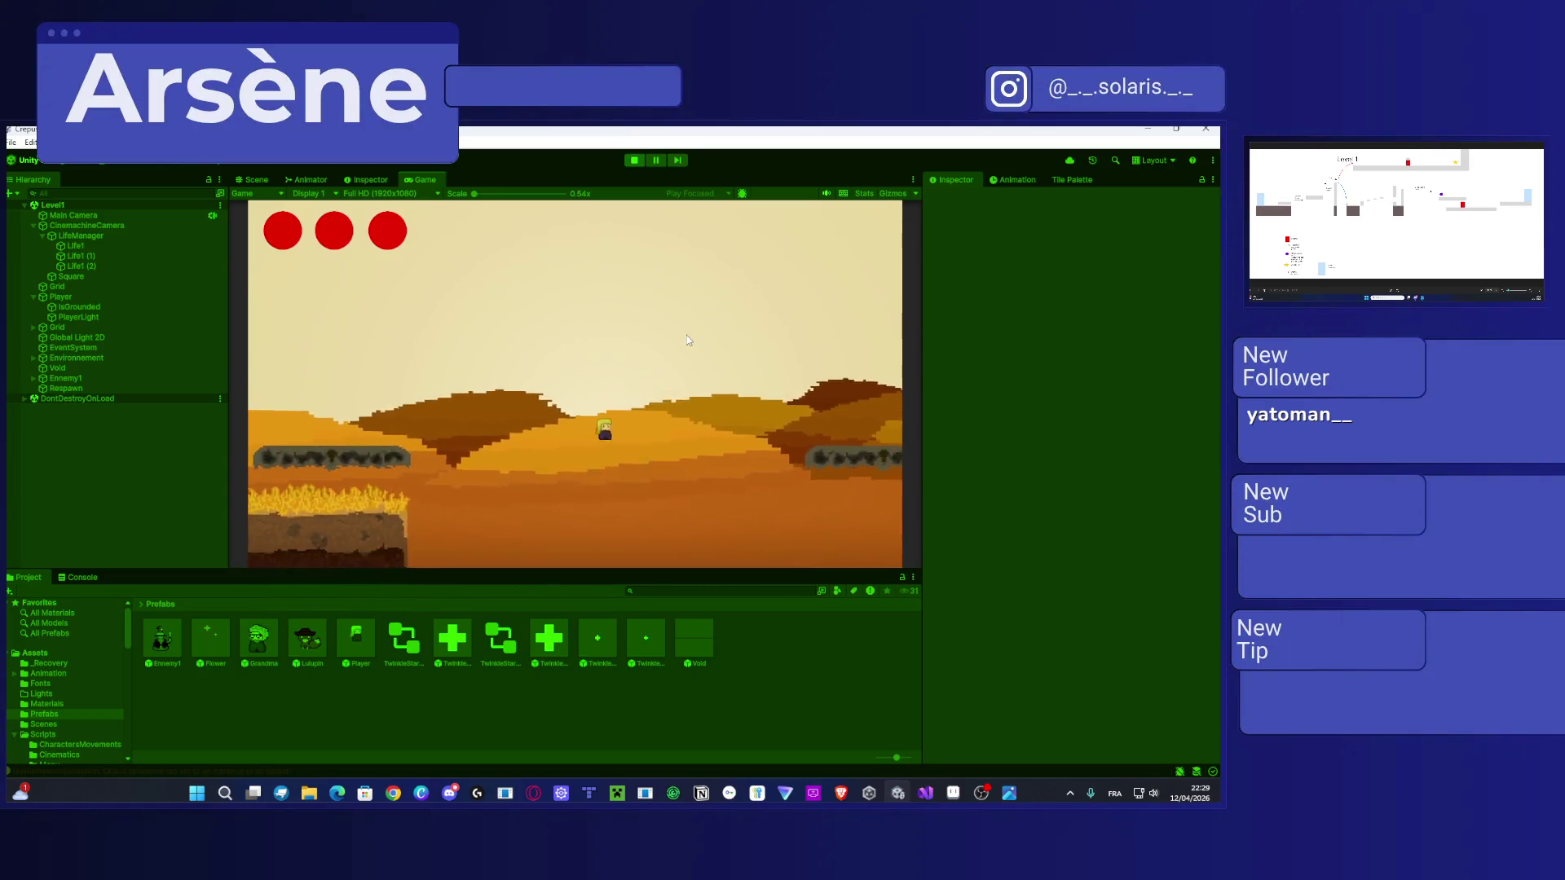
key("Right")
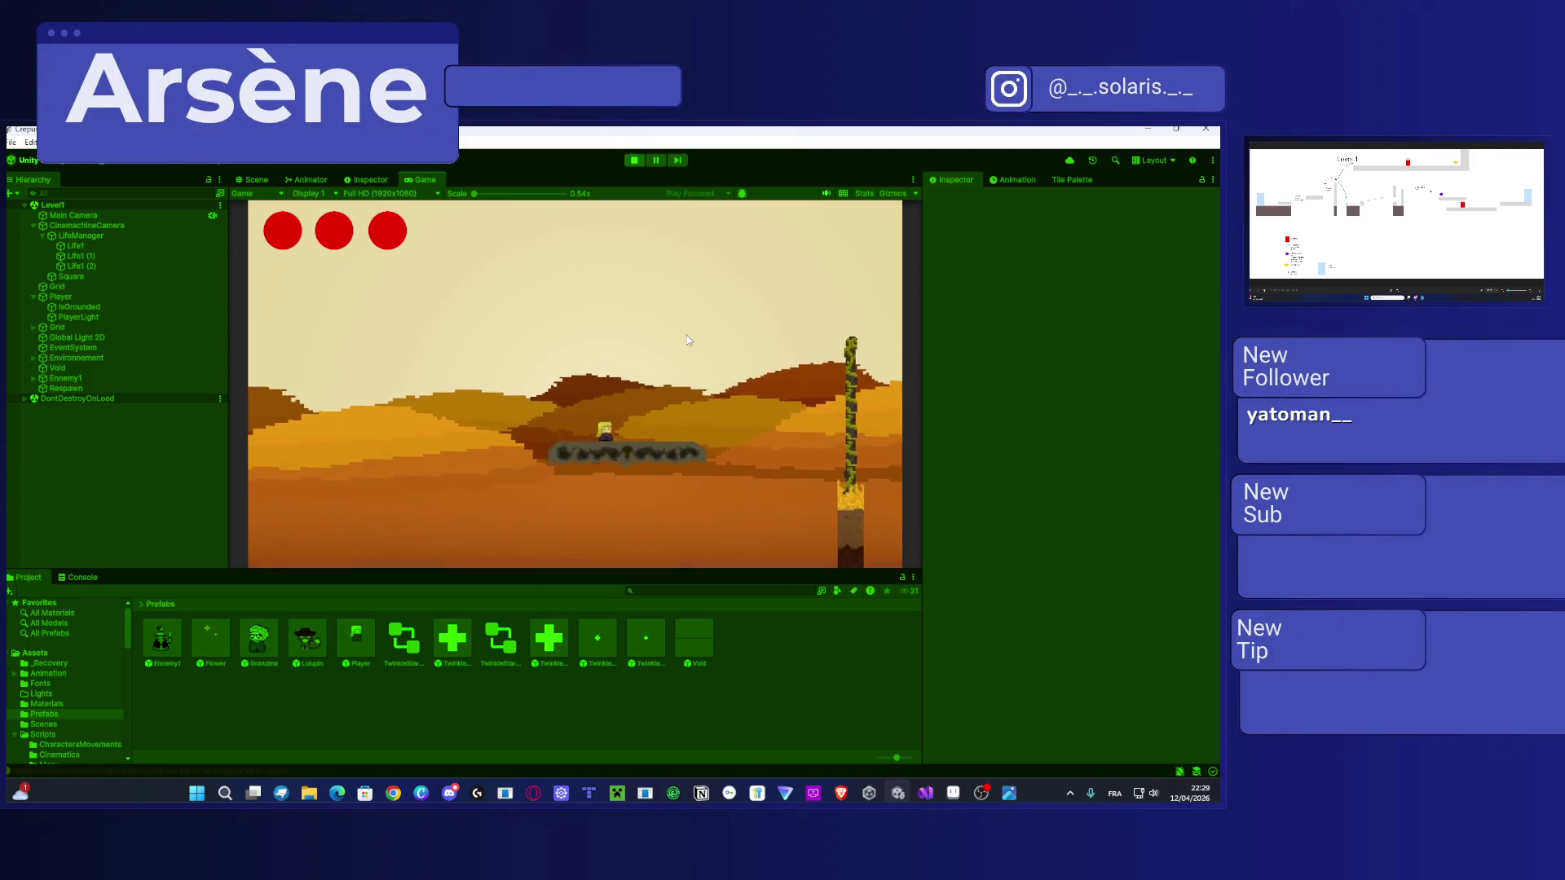
key("Right")
key("space")
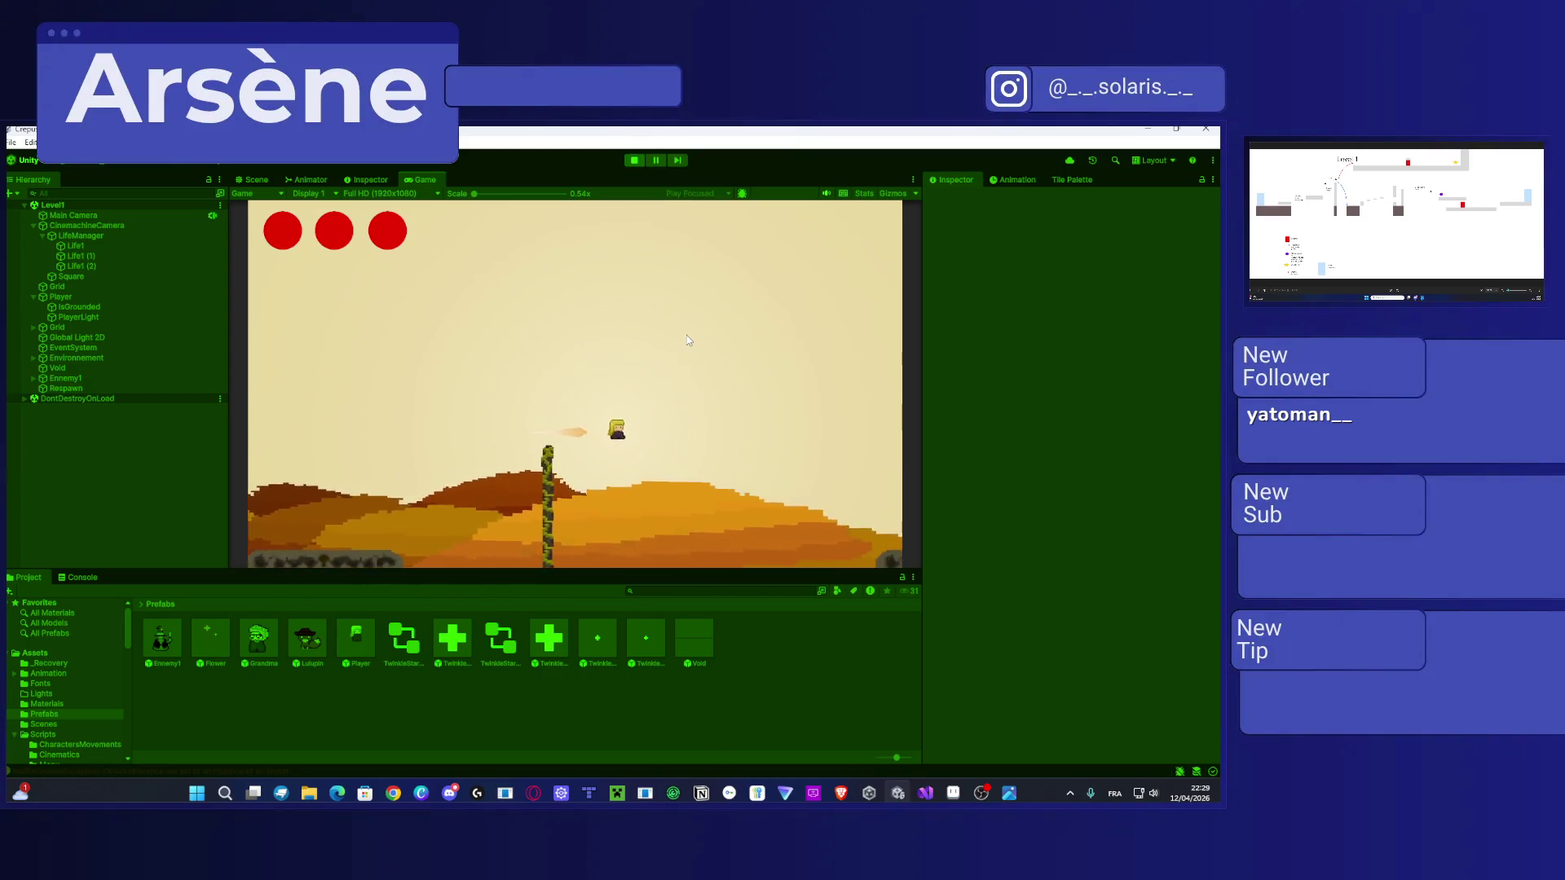
key("Right")
key("space")
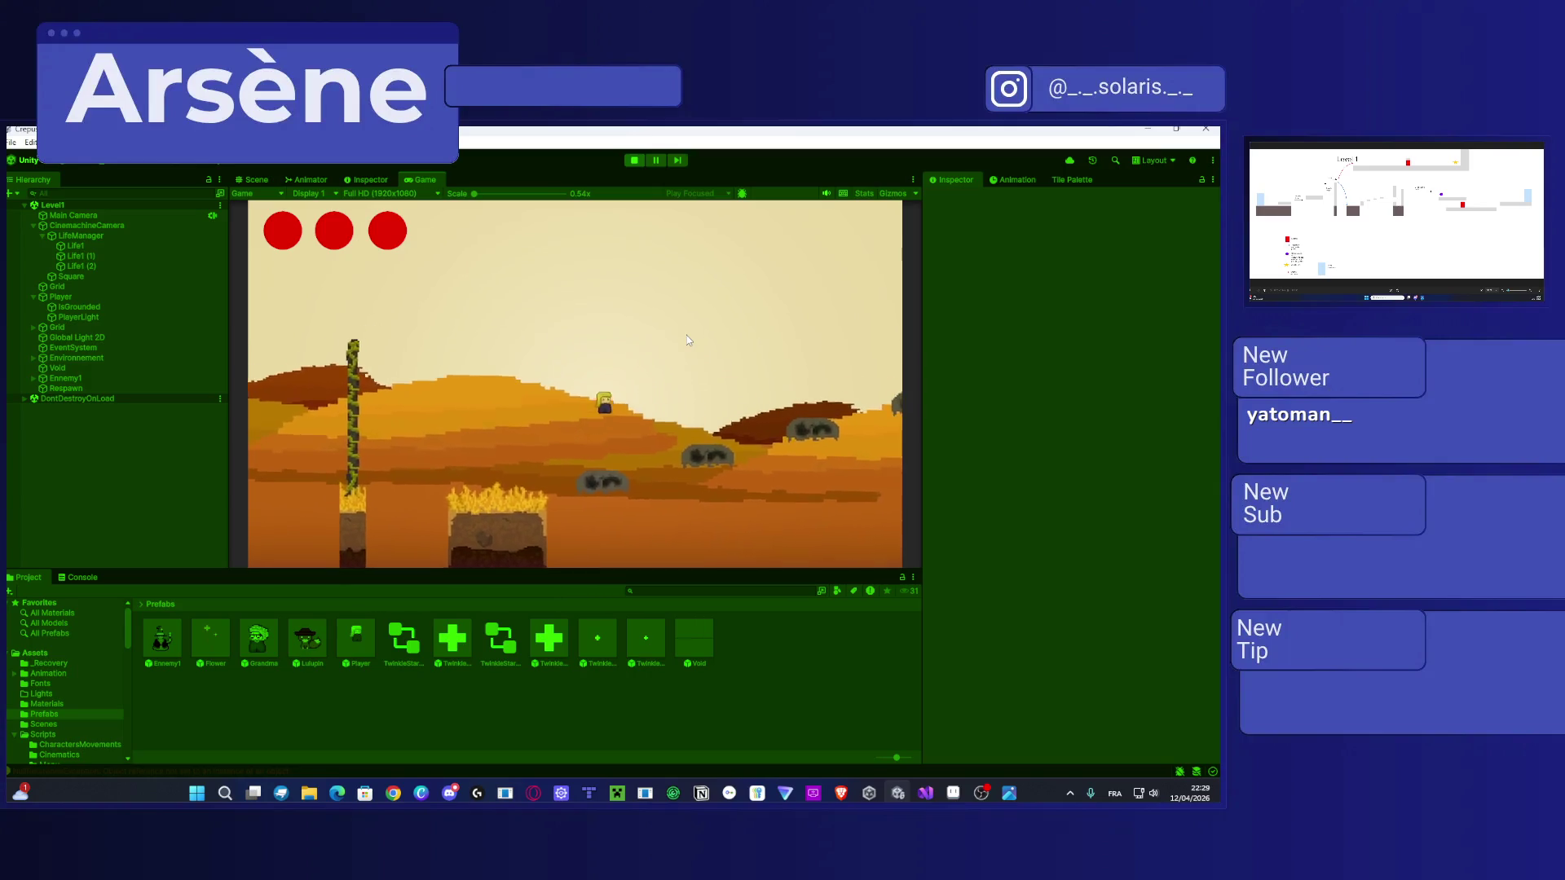
key("Right")
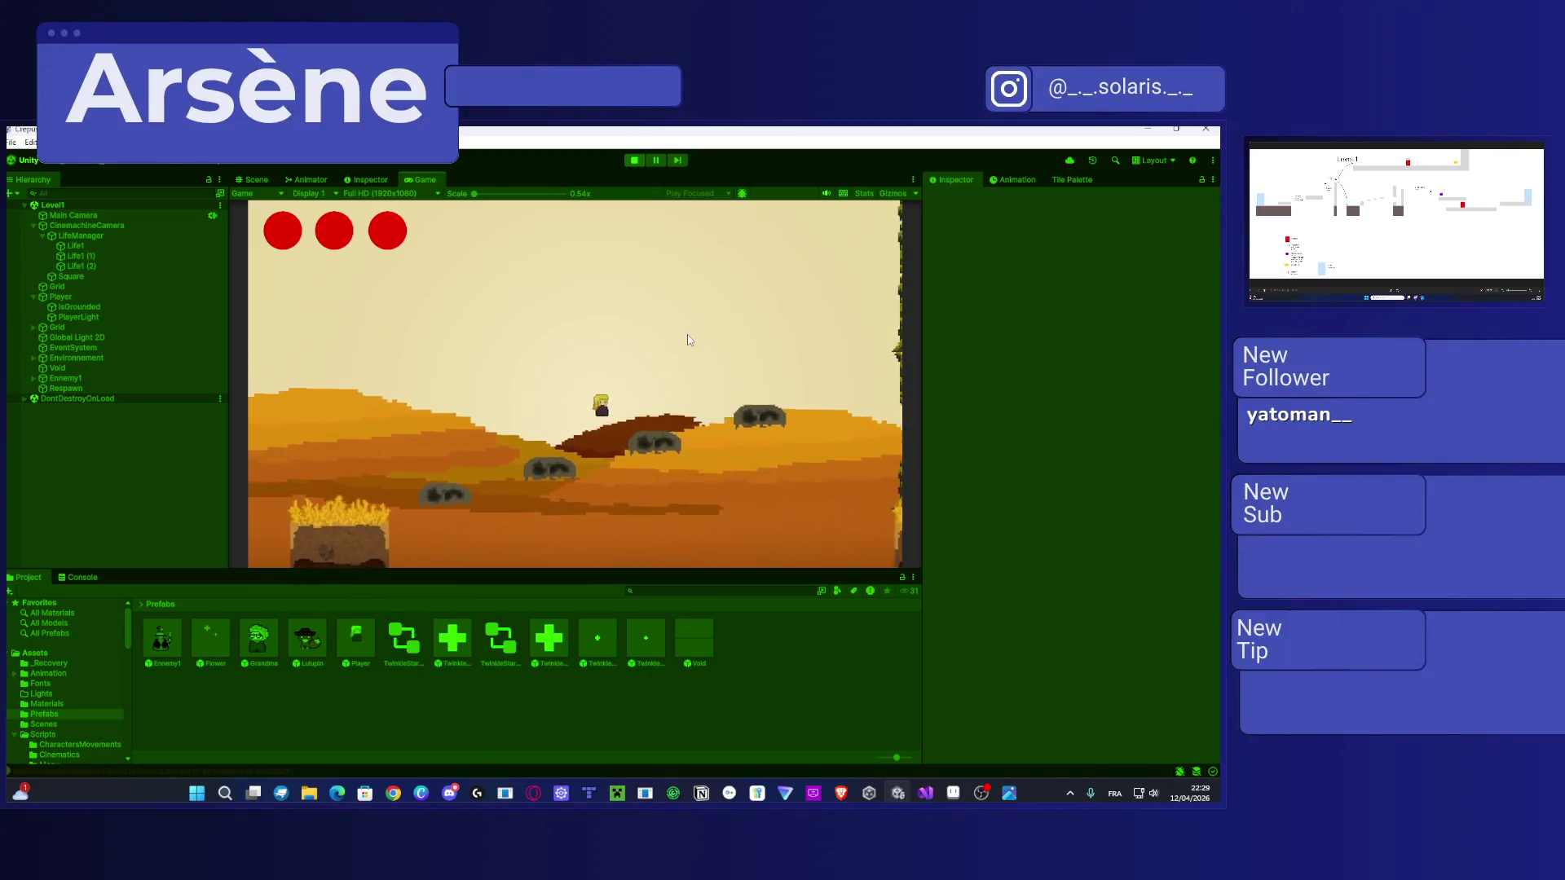
key("Right")
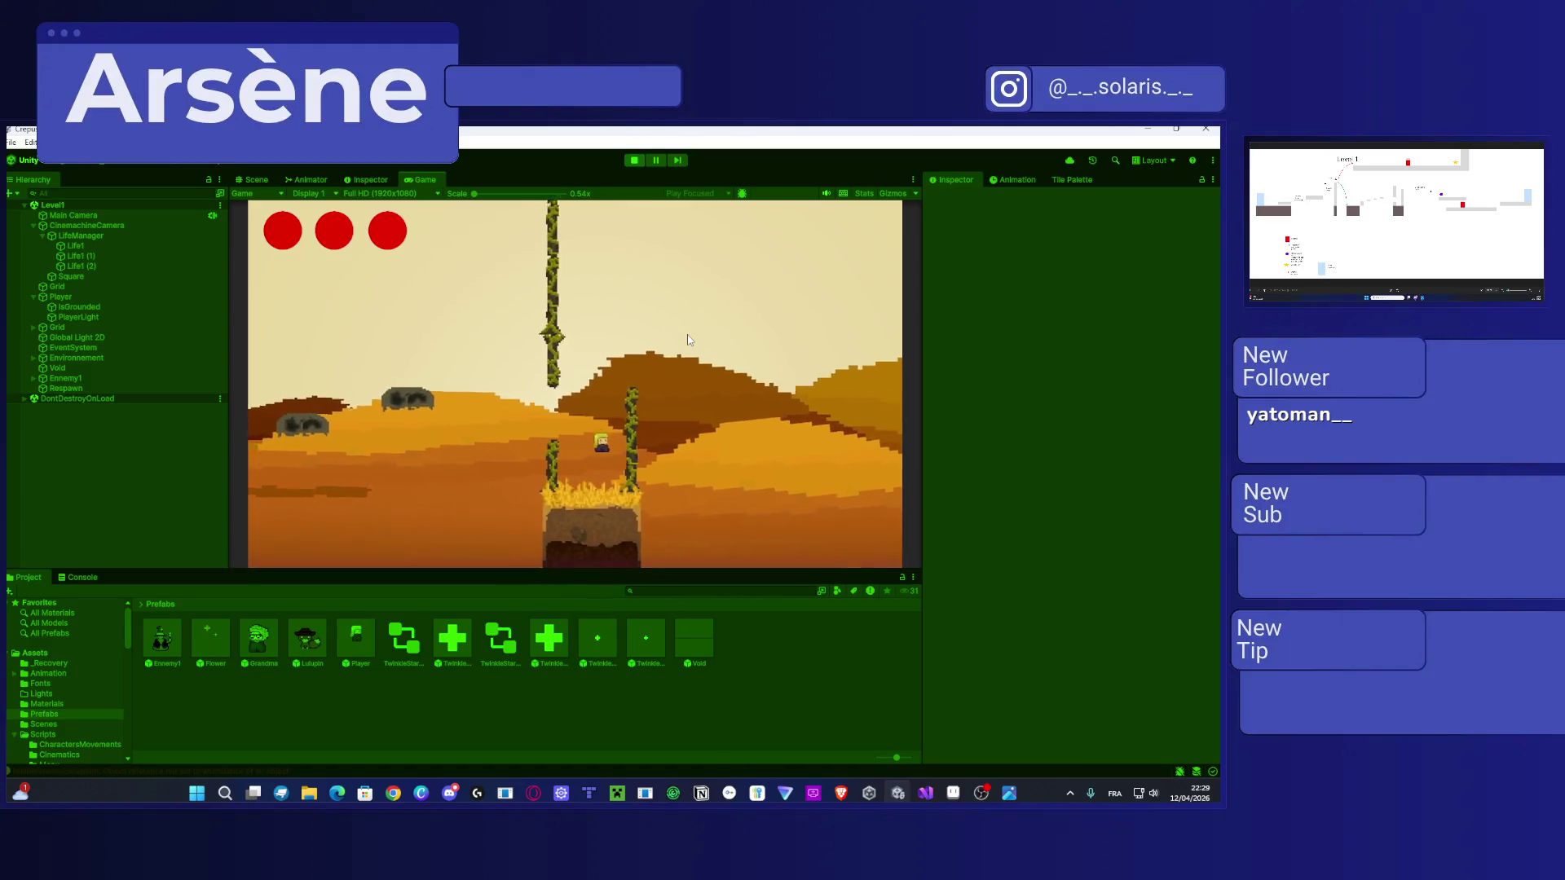
Step: Run the player over the hills, rock platform and gaps to the next platforms
key("space")
key("Right")
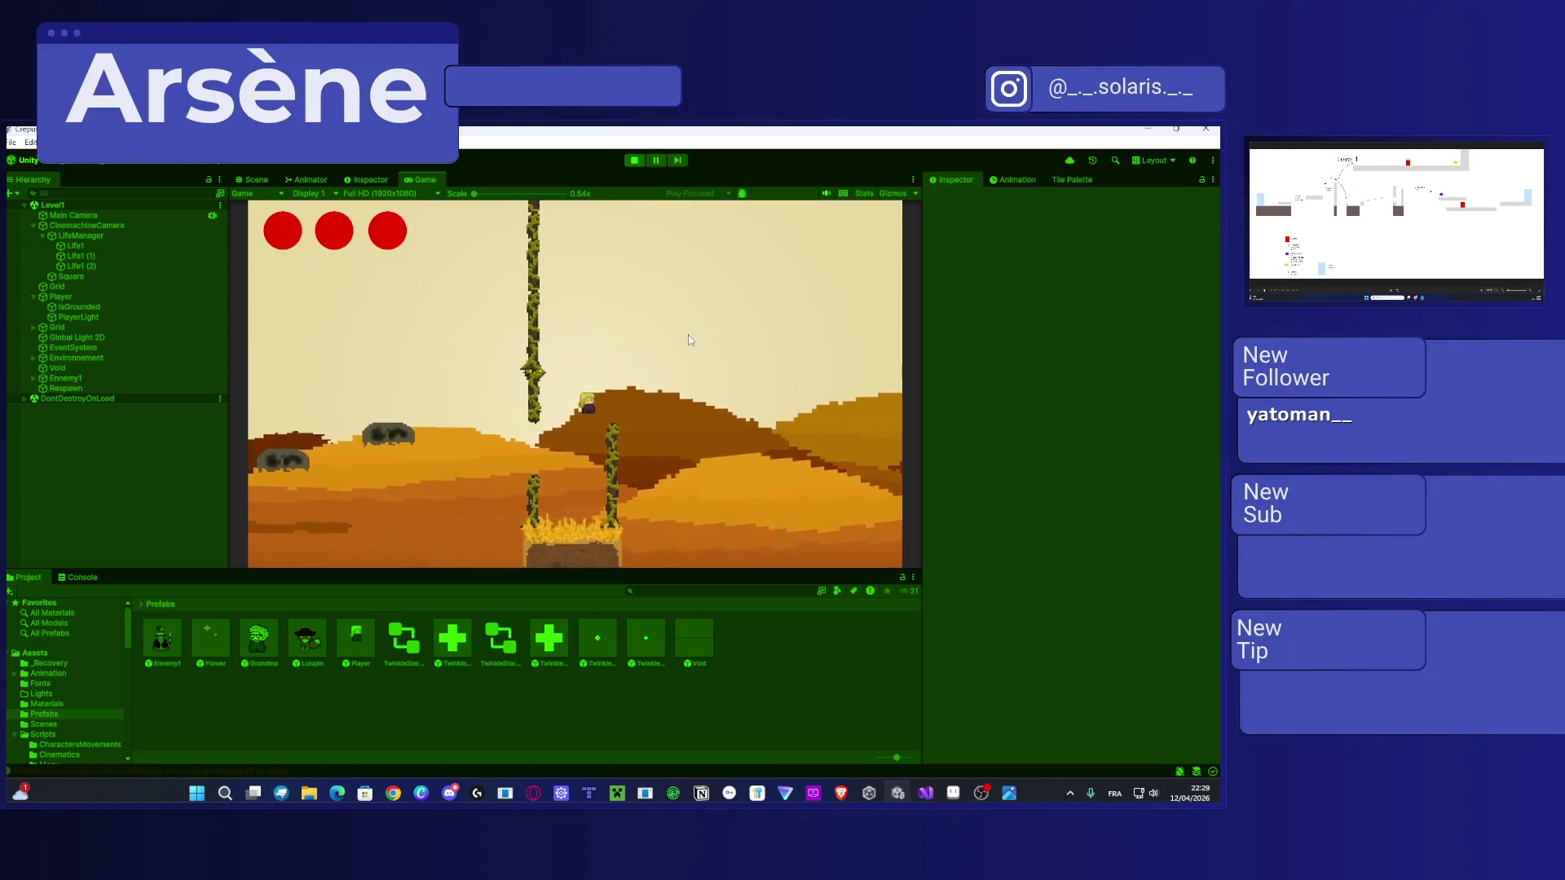
key("Right")
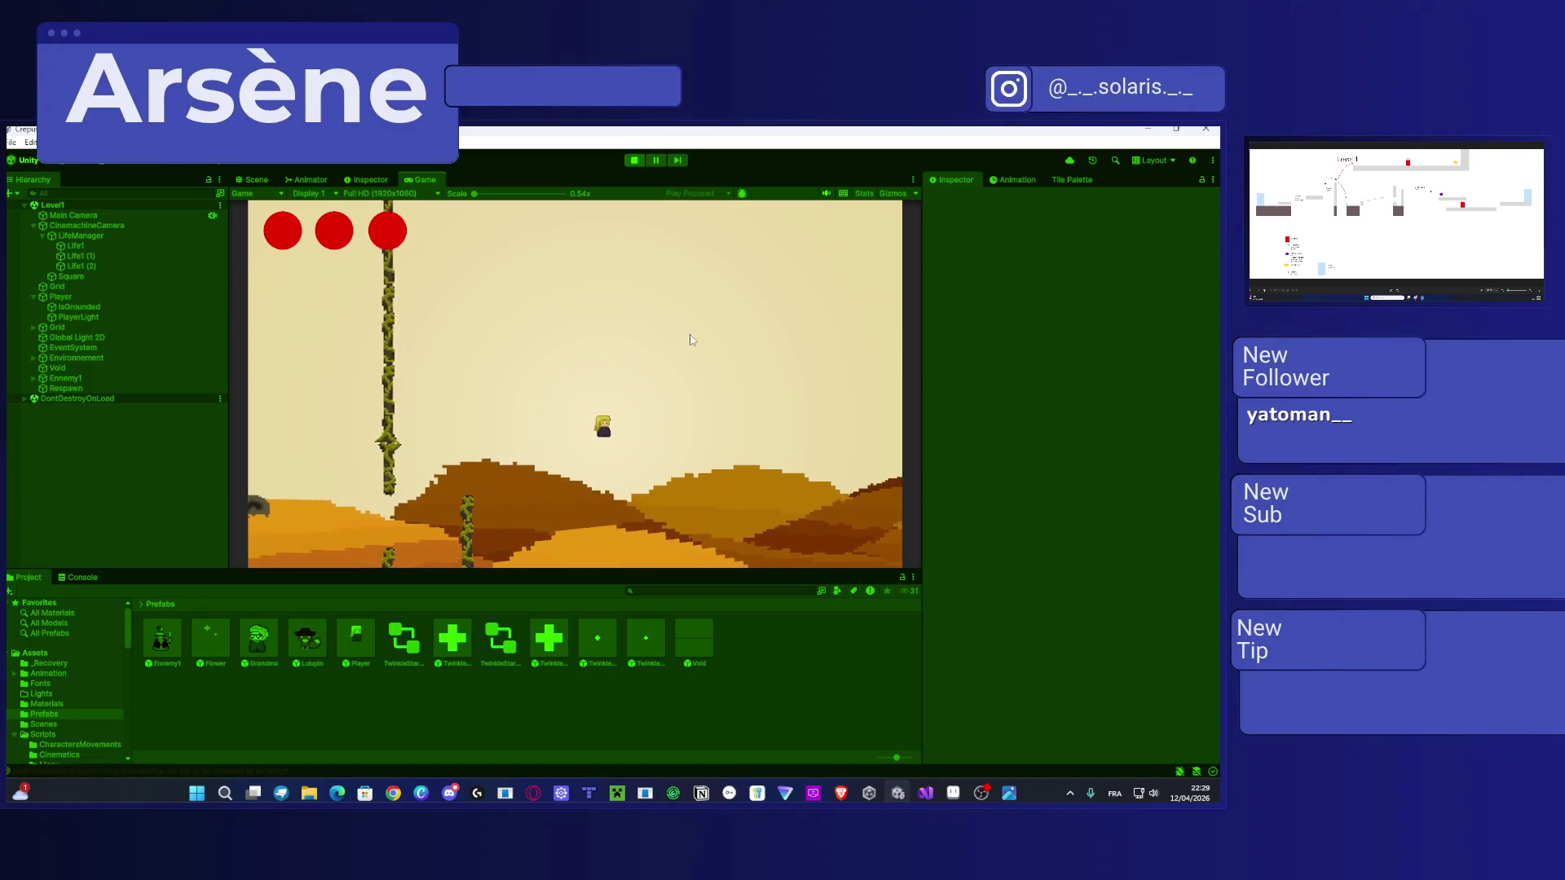
key("Right")
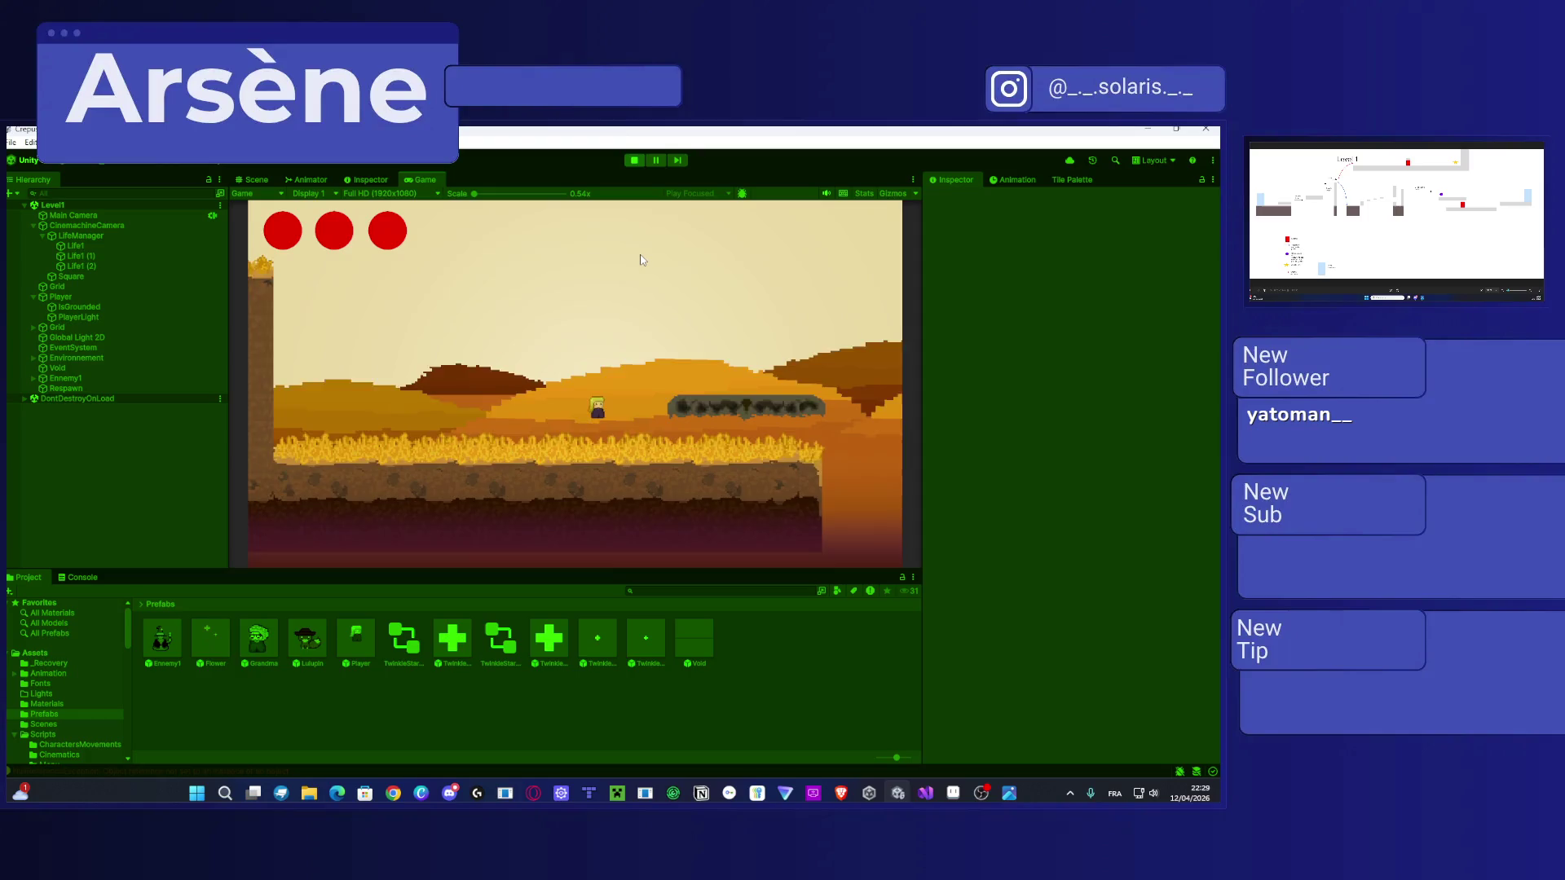
key("Right")
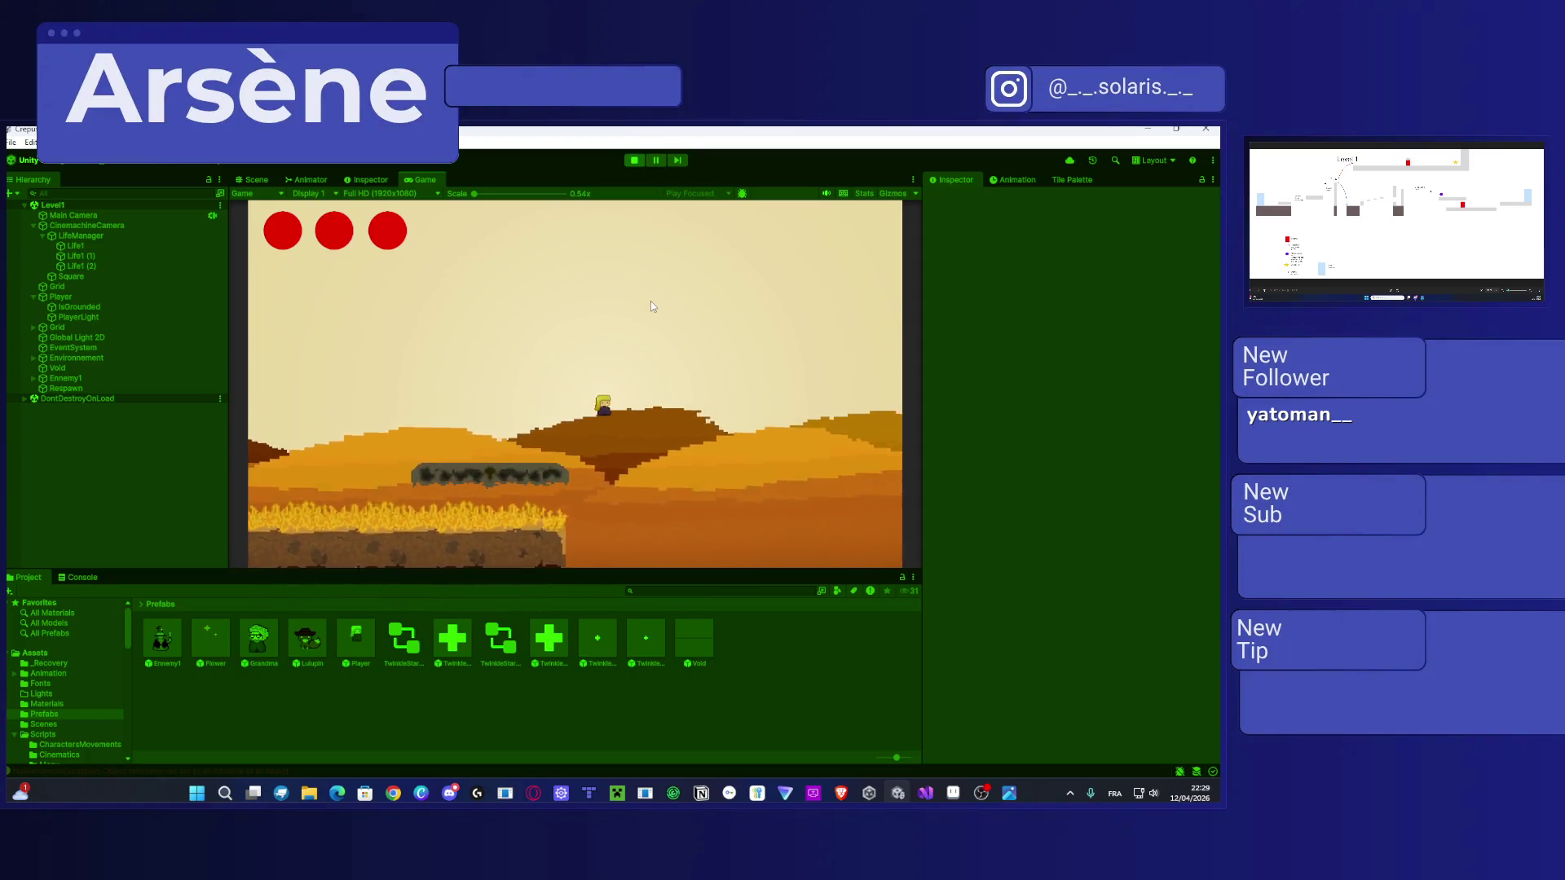
key("Right")
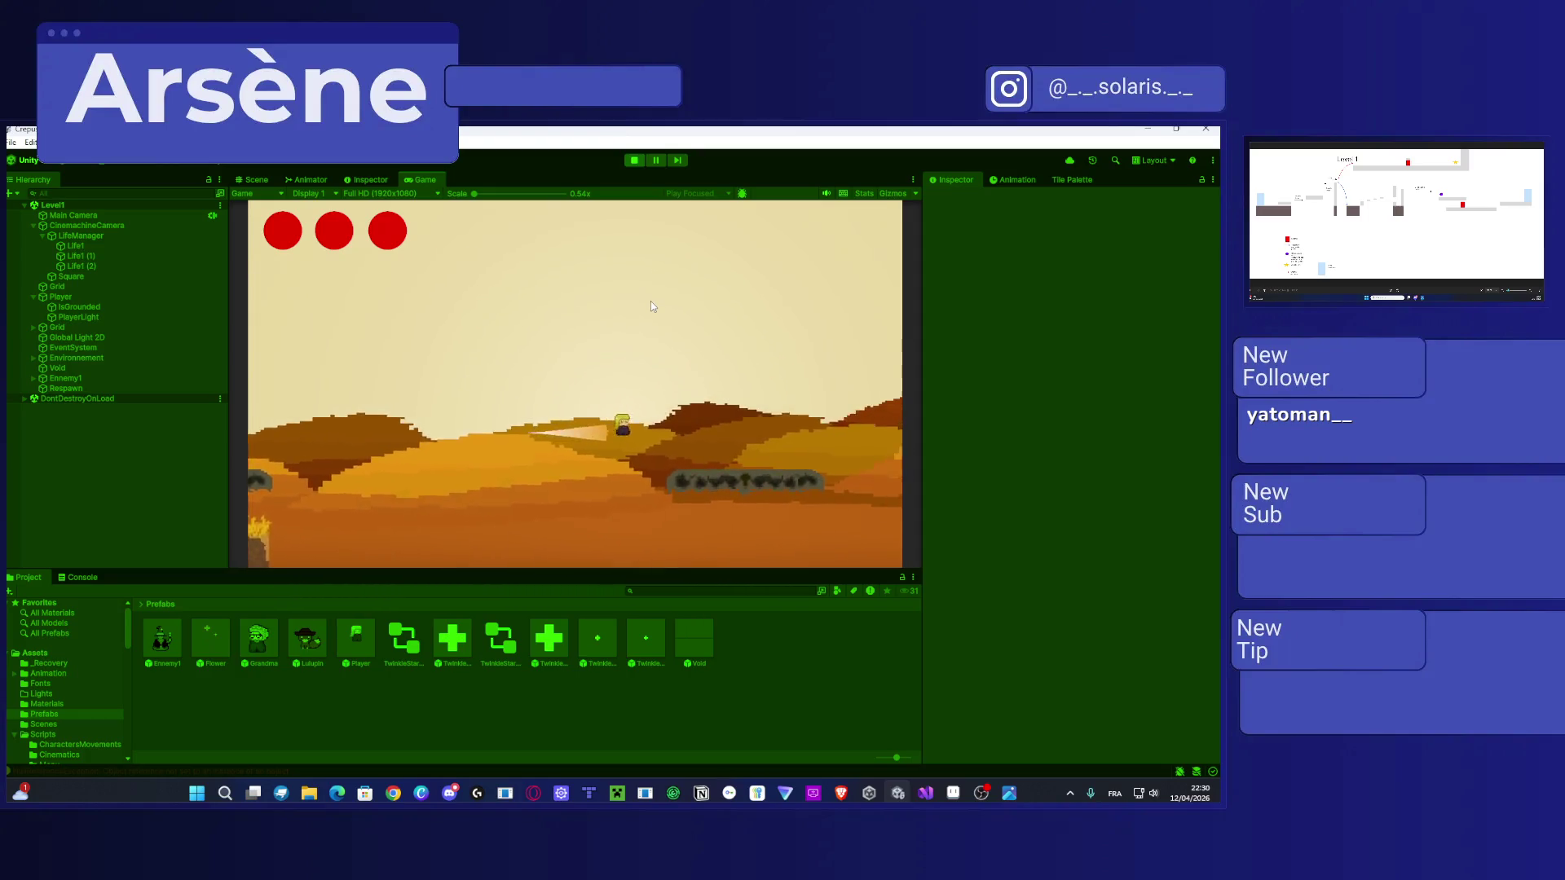
key("Right")
key("space")
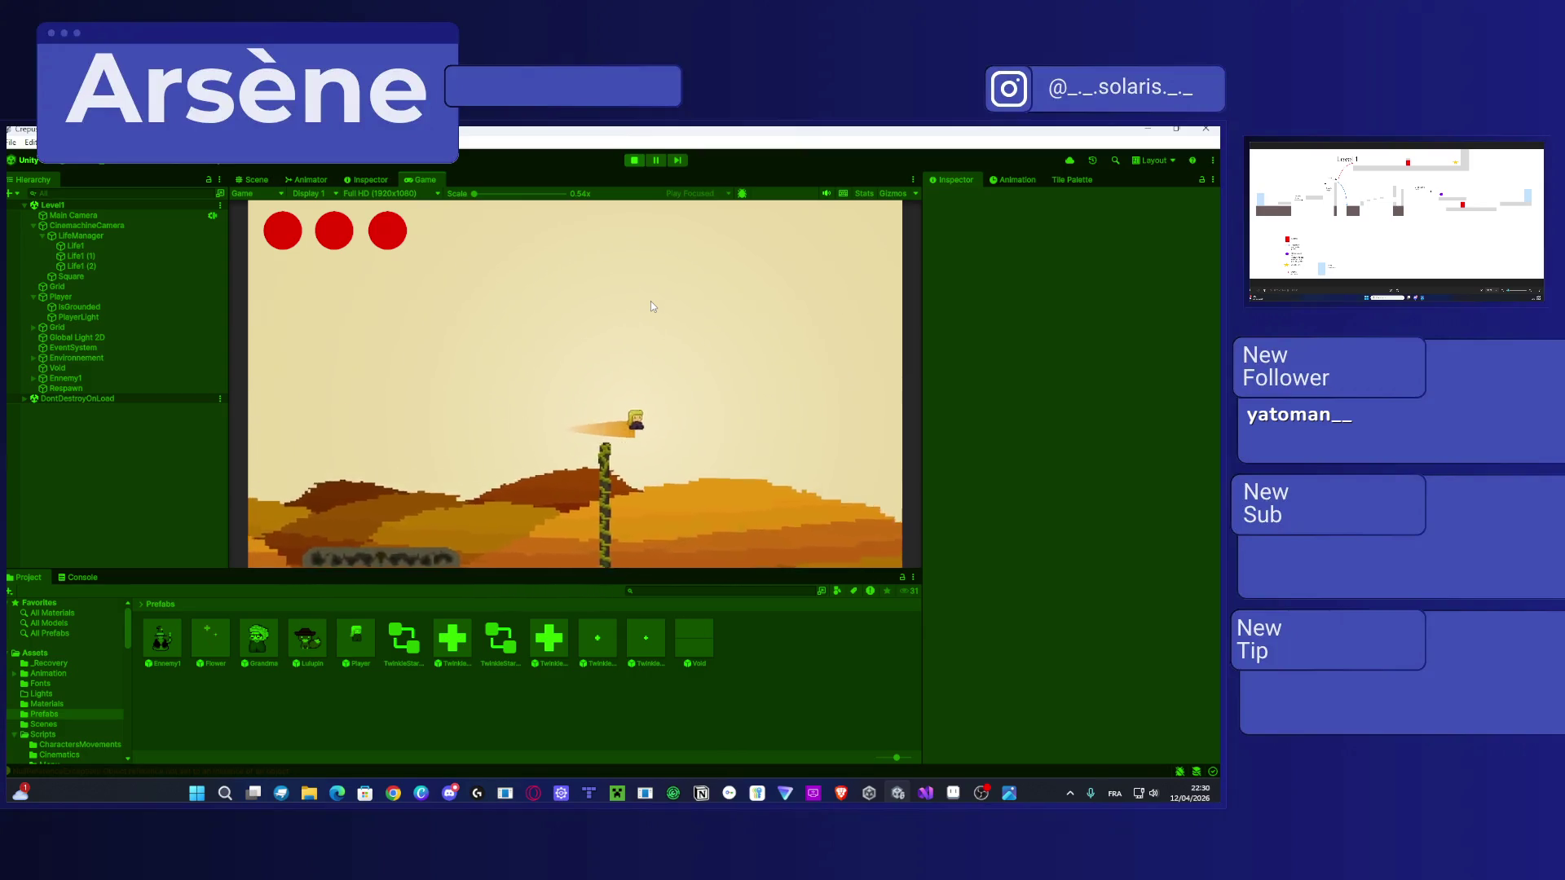
key("Right")
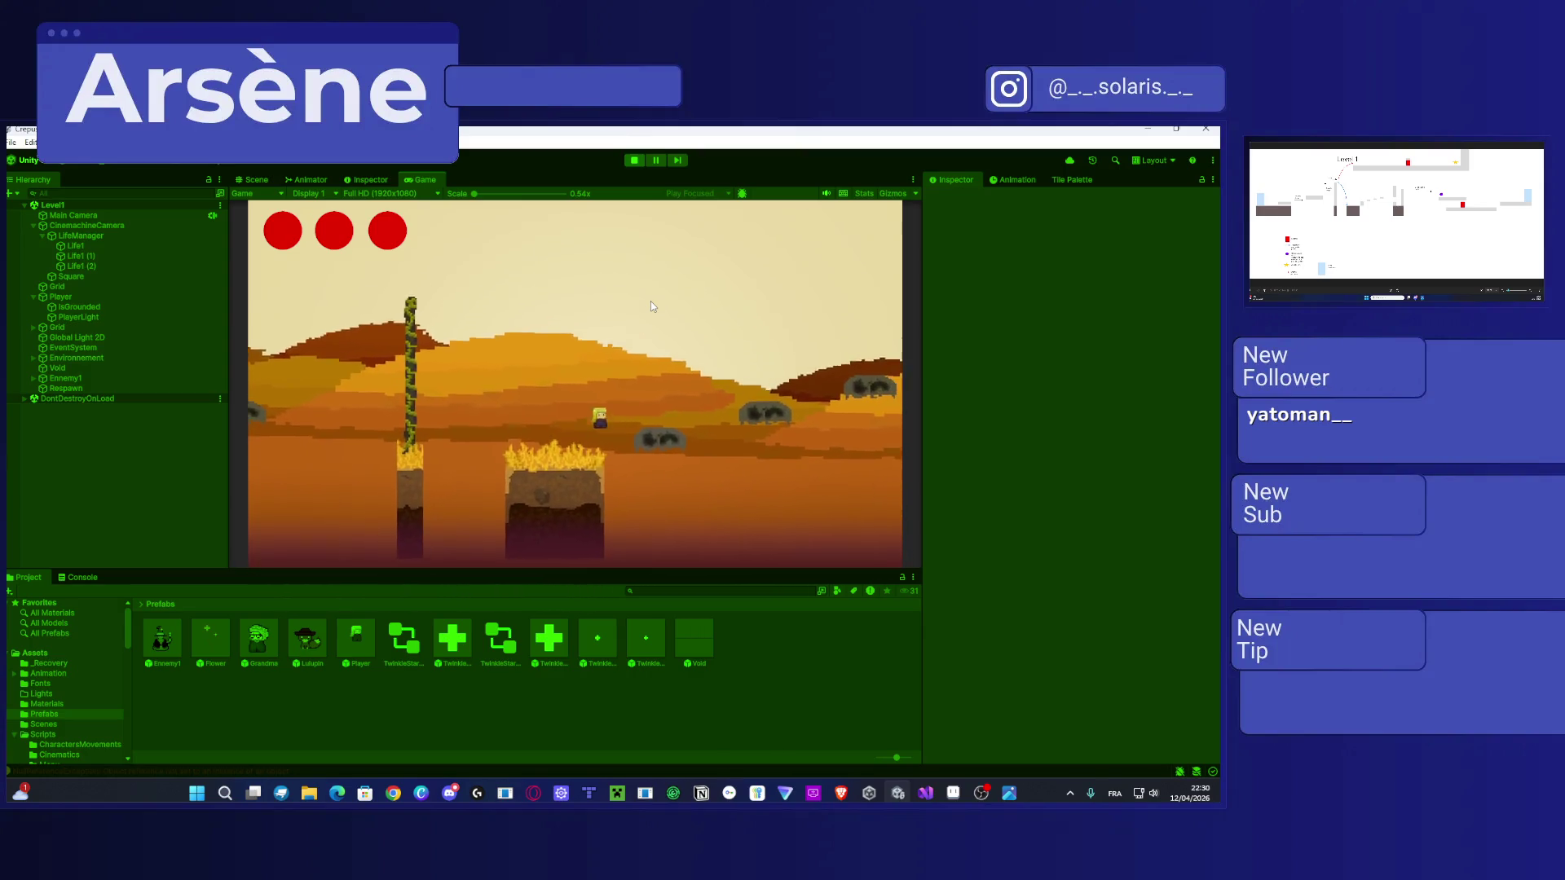
key("Right")
key("space")
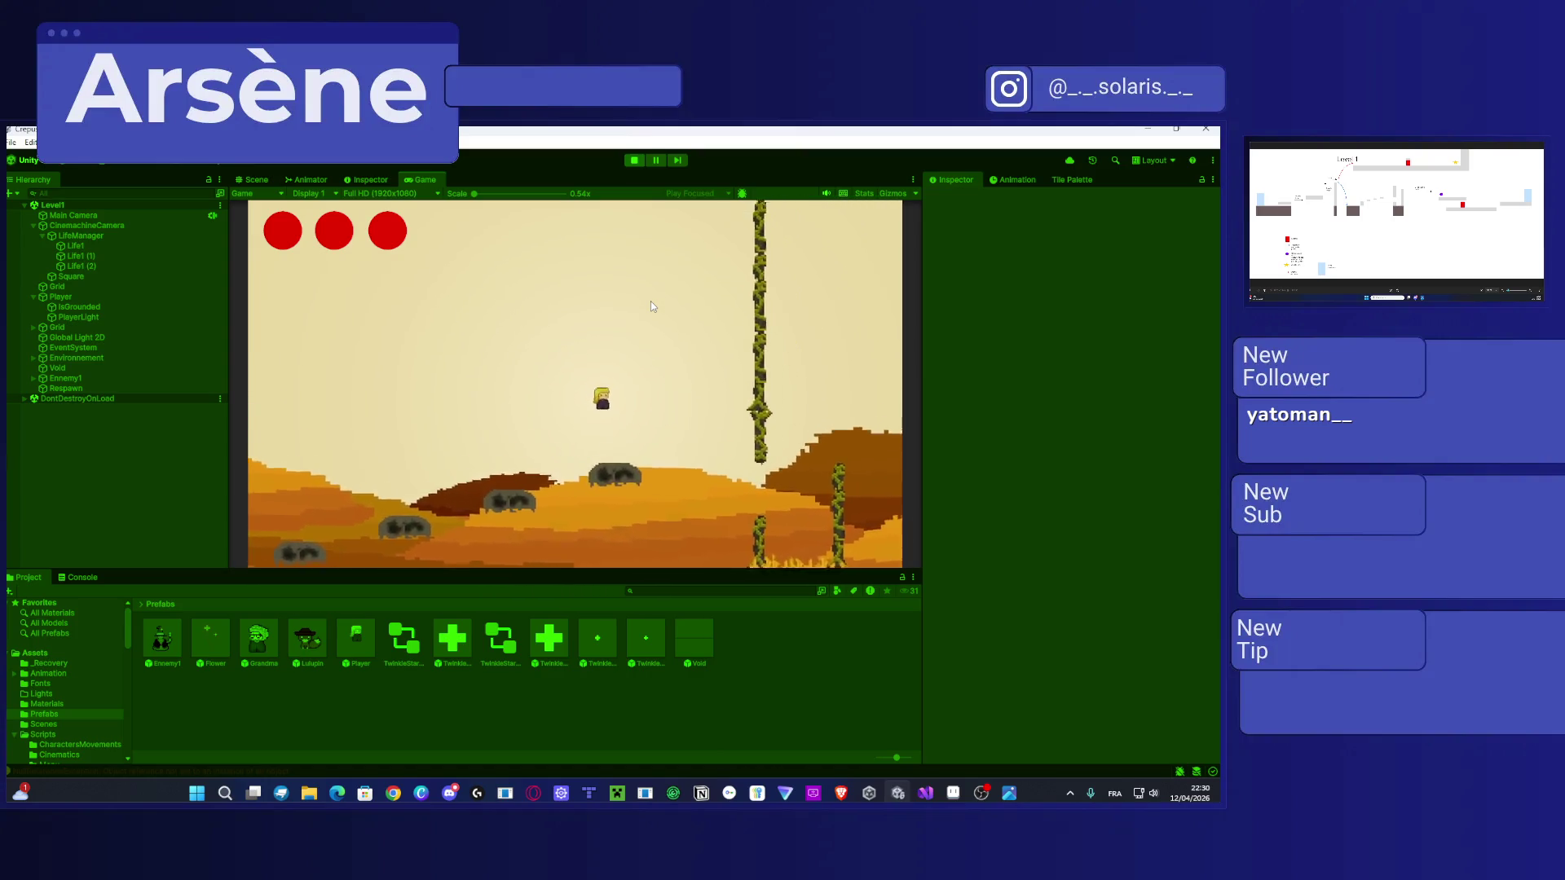
key("Right")
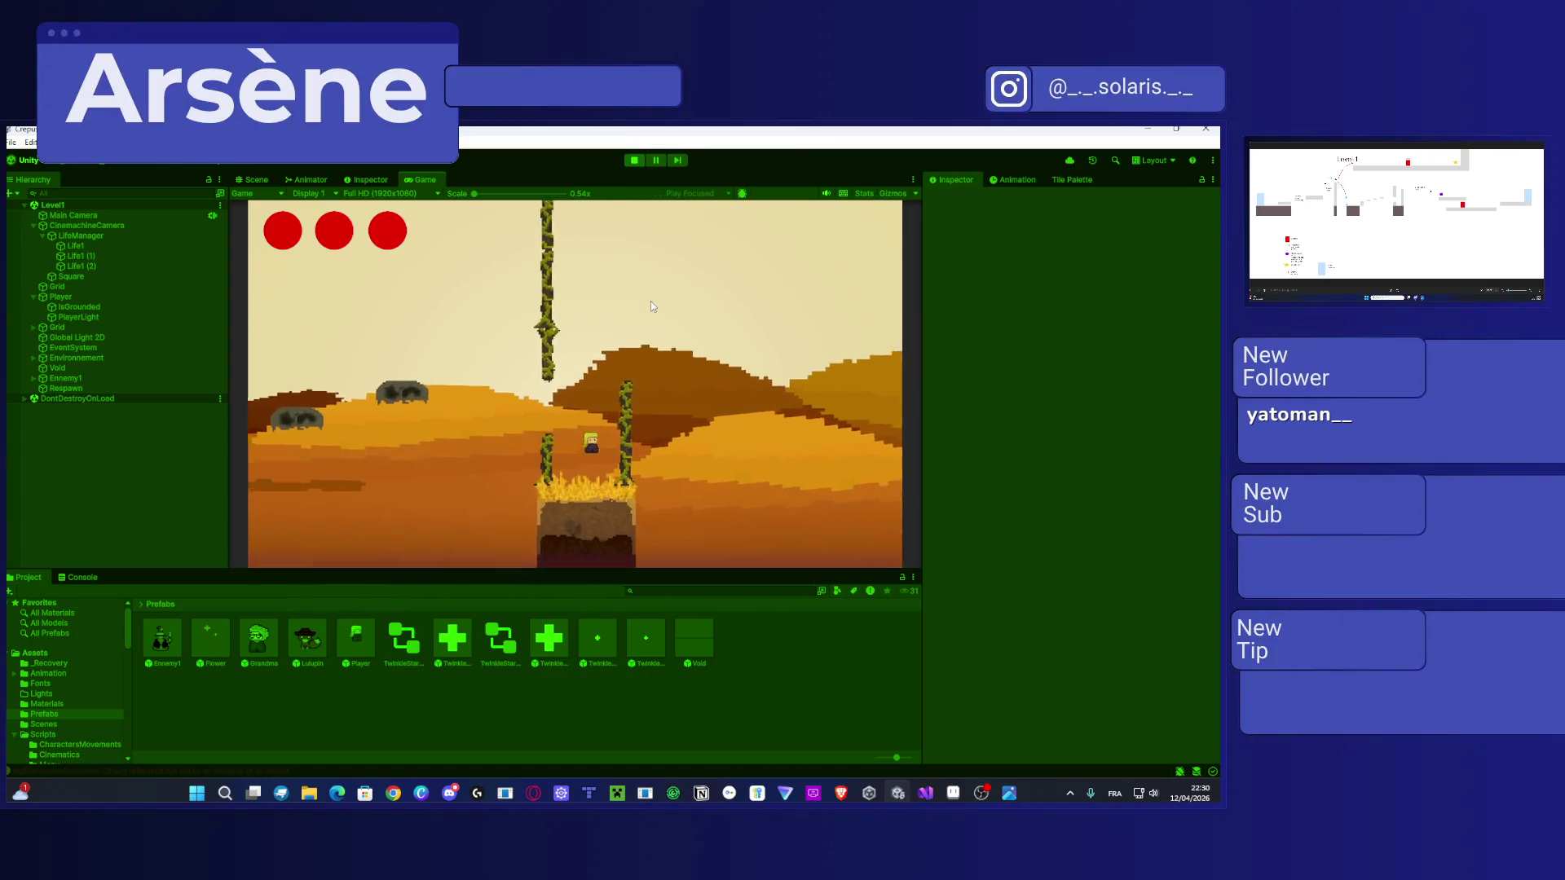
key("Left")
key("space")
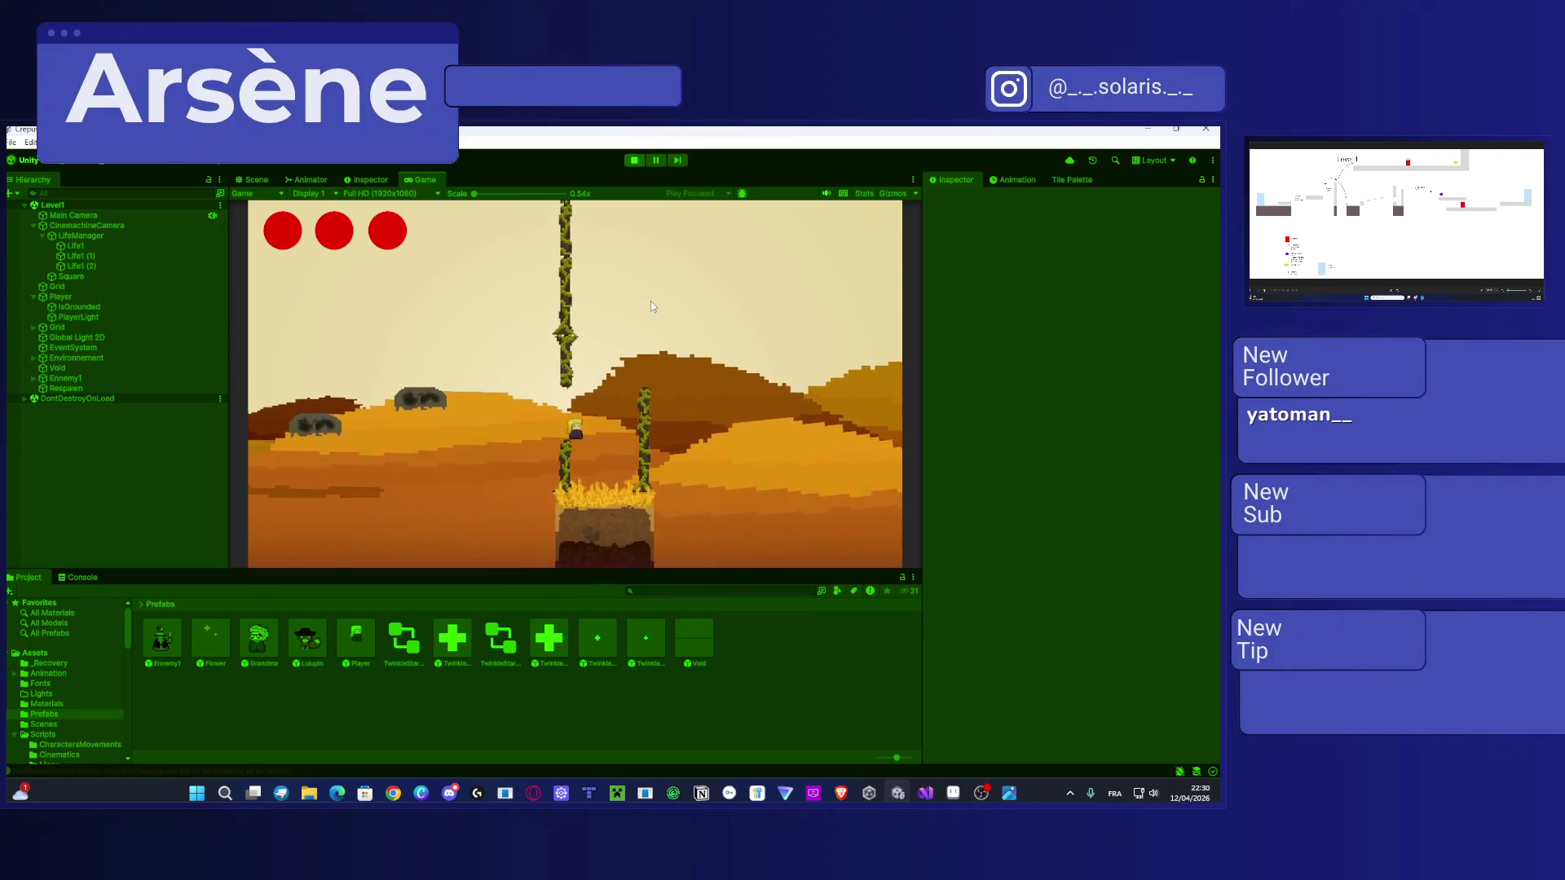
key("Right")
key("space")
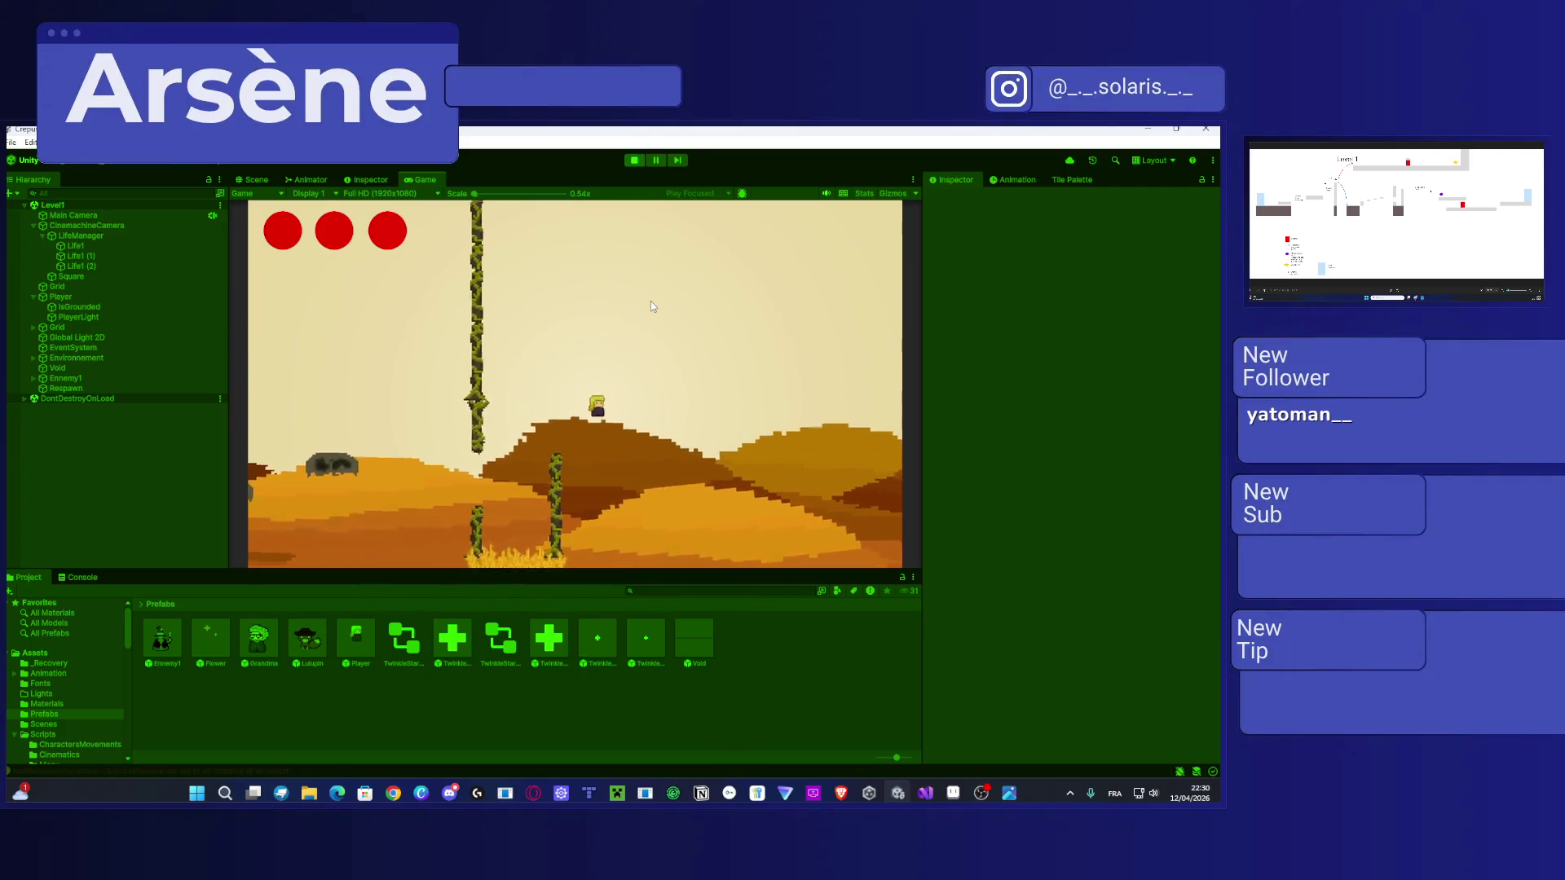
key("Right")
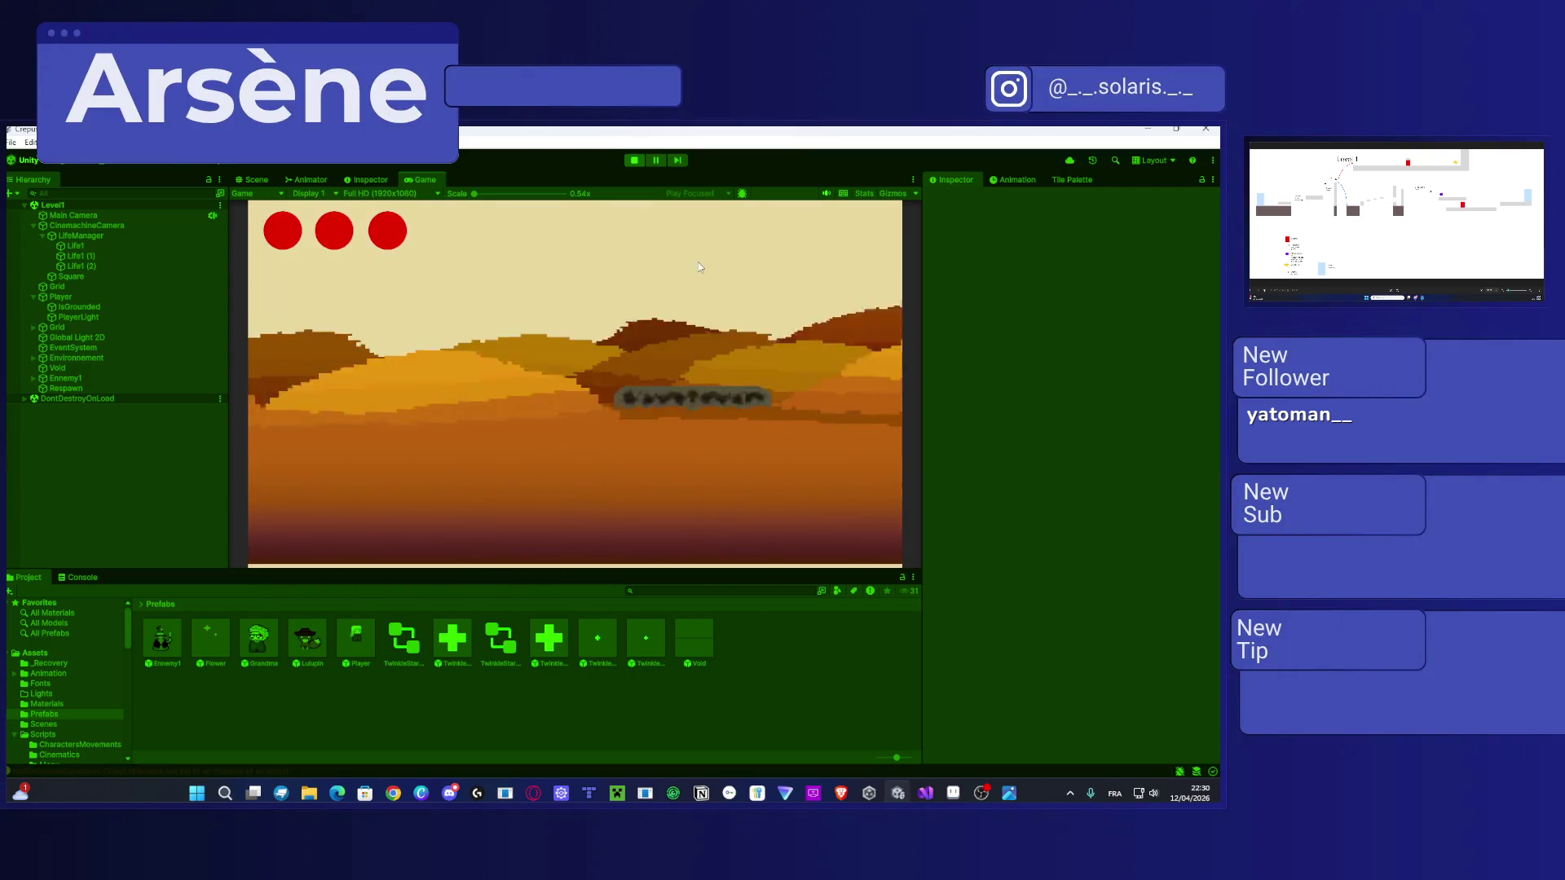
Step: Guide the player past the vine pillar and fiery pit, over stone platforms onto the grassy ground
key("Left")
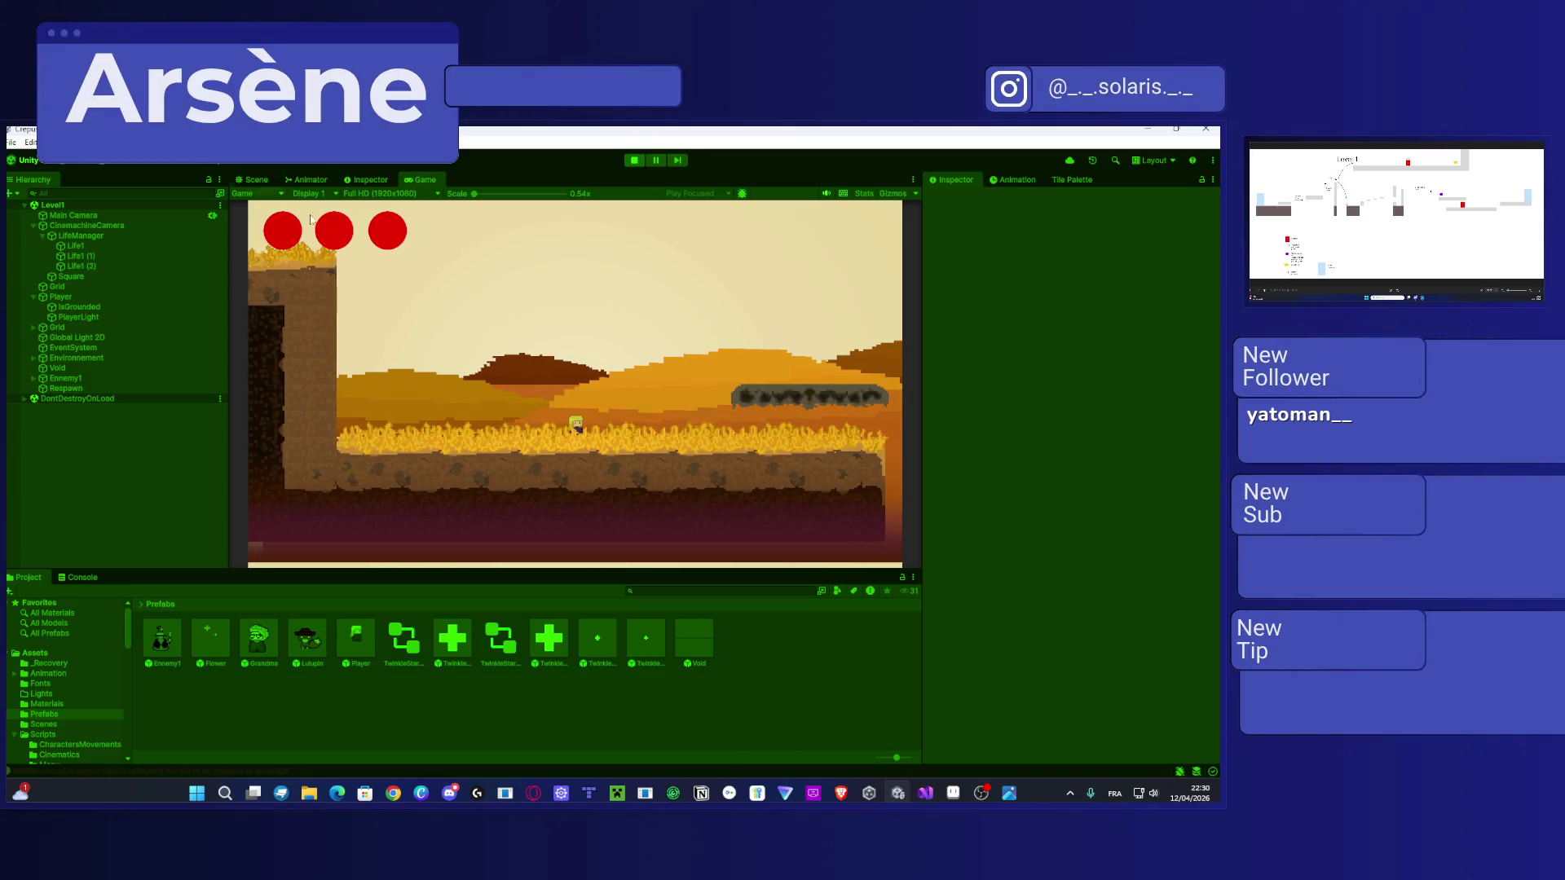
key("Right")
key("space")
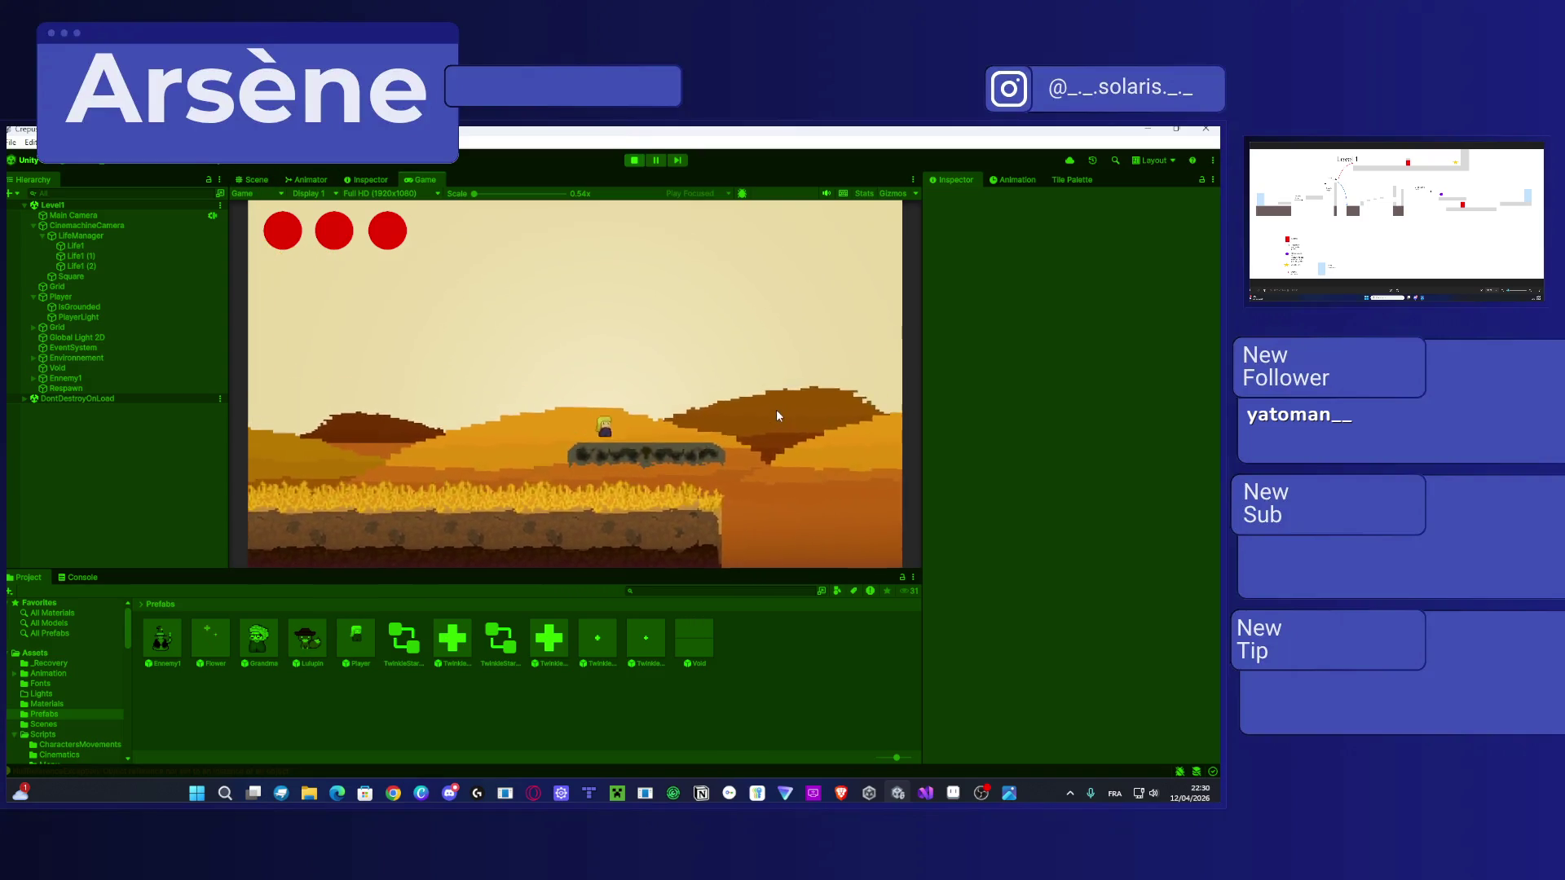
key("Right")
key("space")
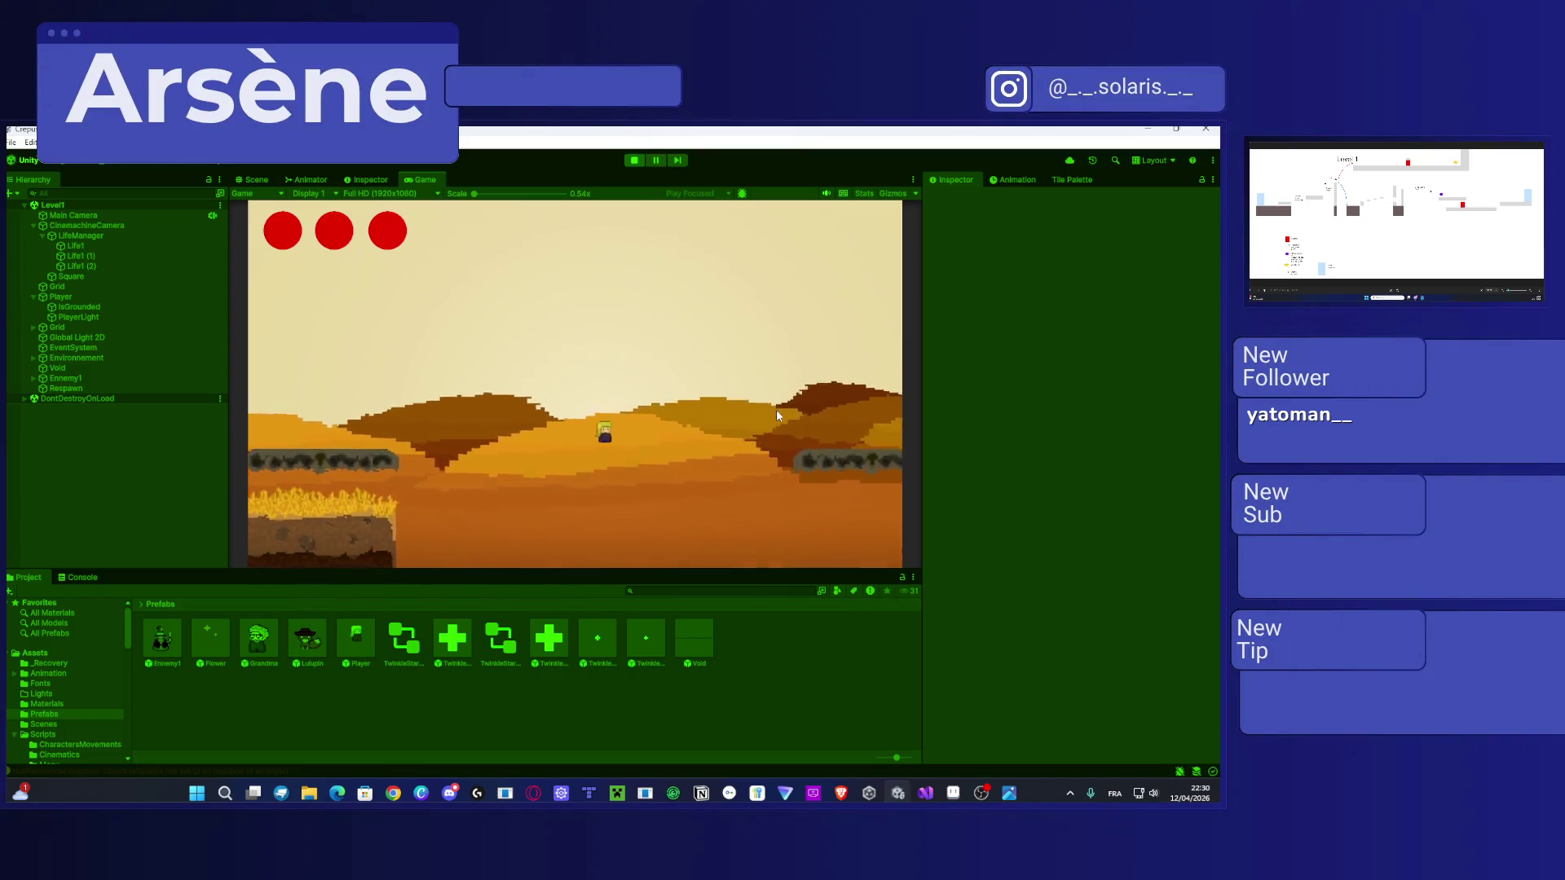
key("Right")
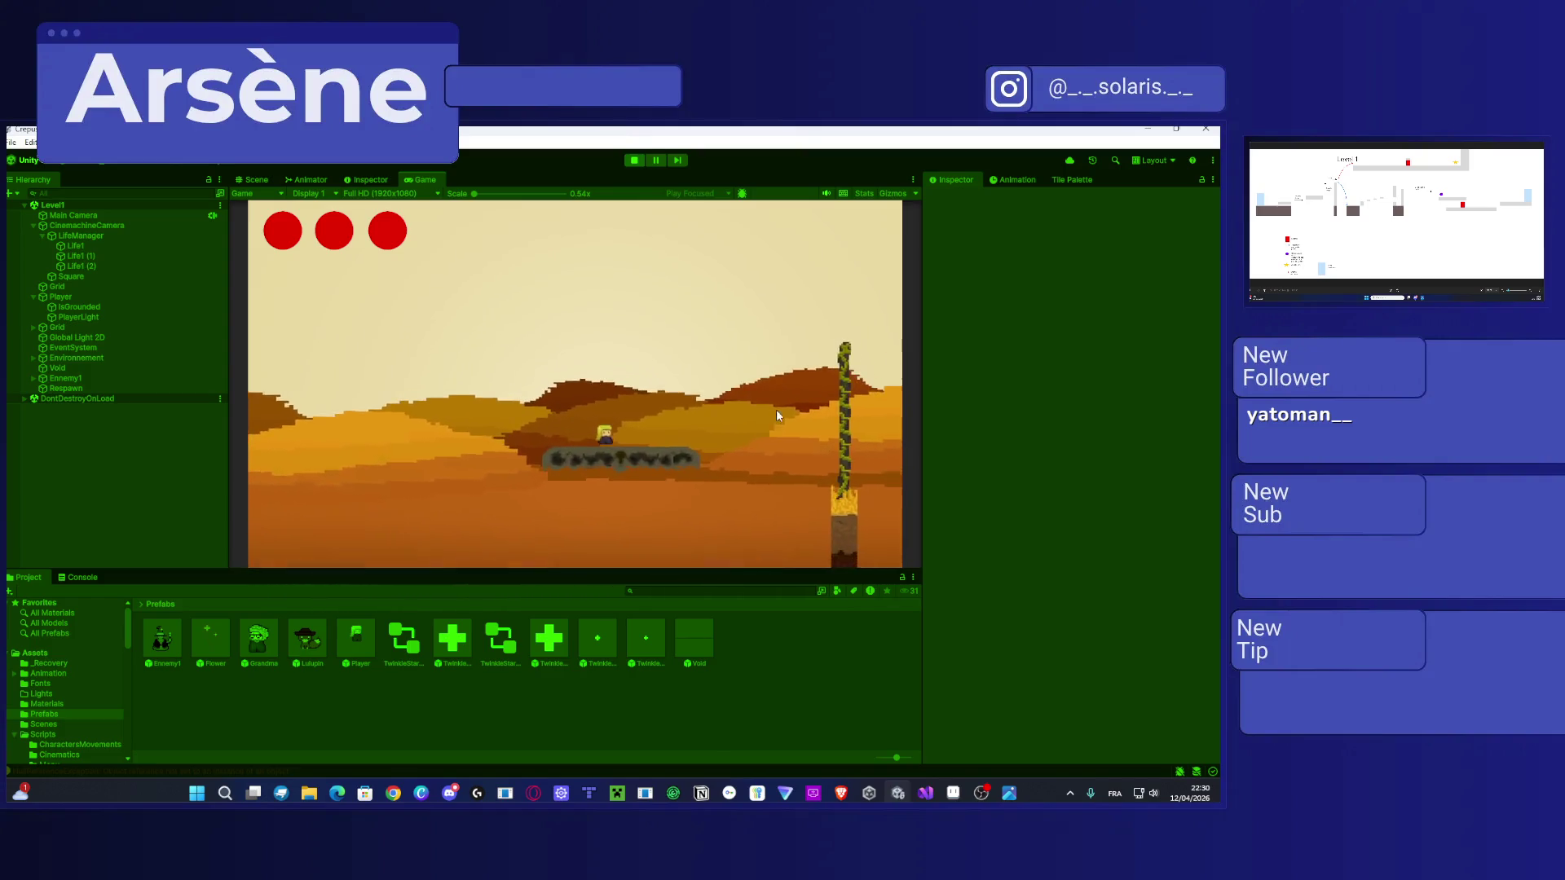
key("Right")
key("space")
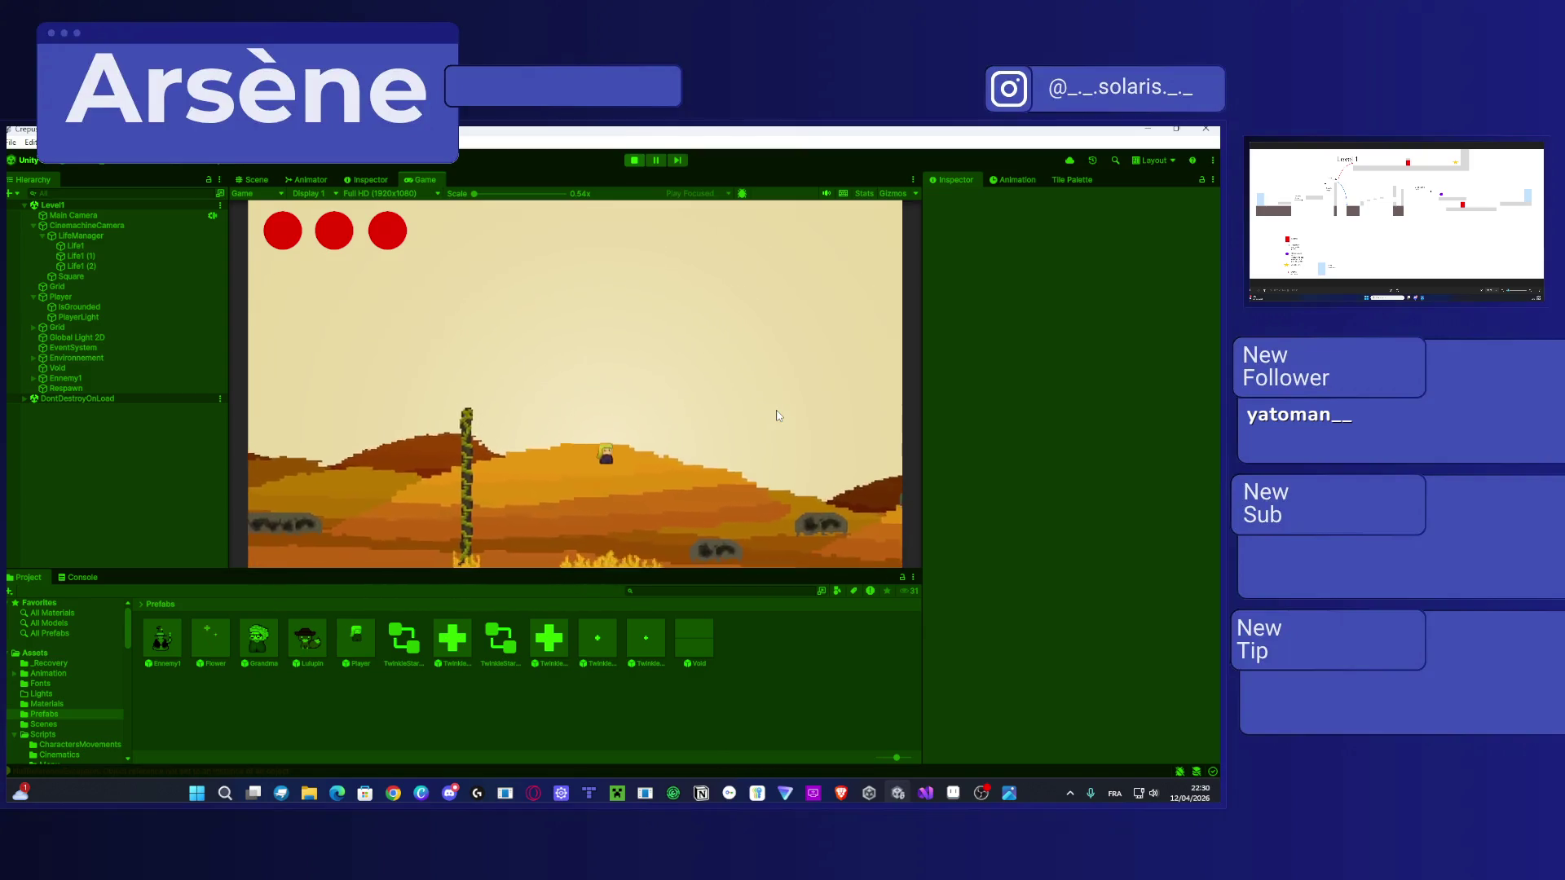
key("Right")
key("space")
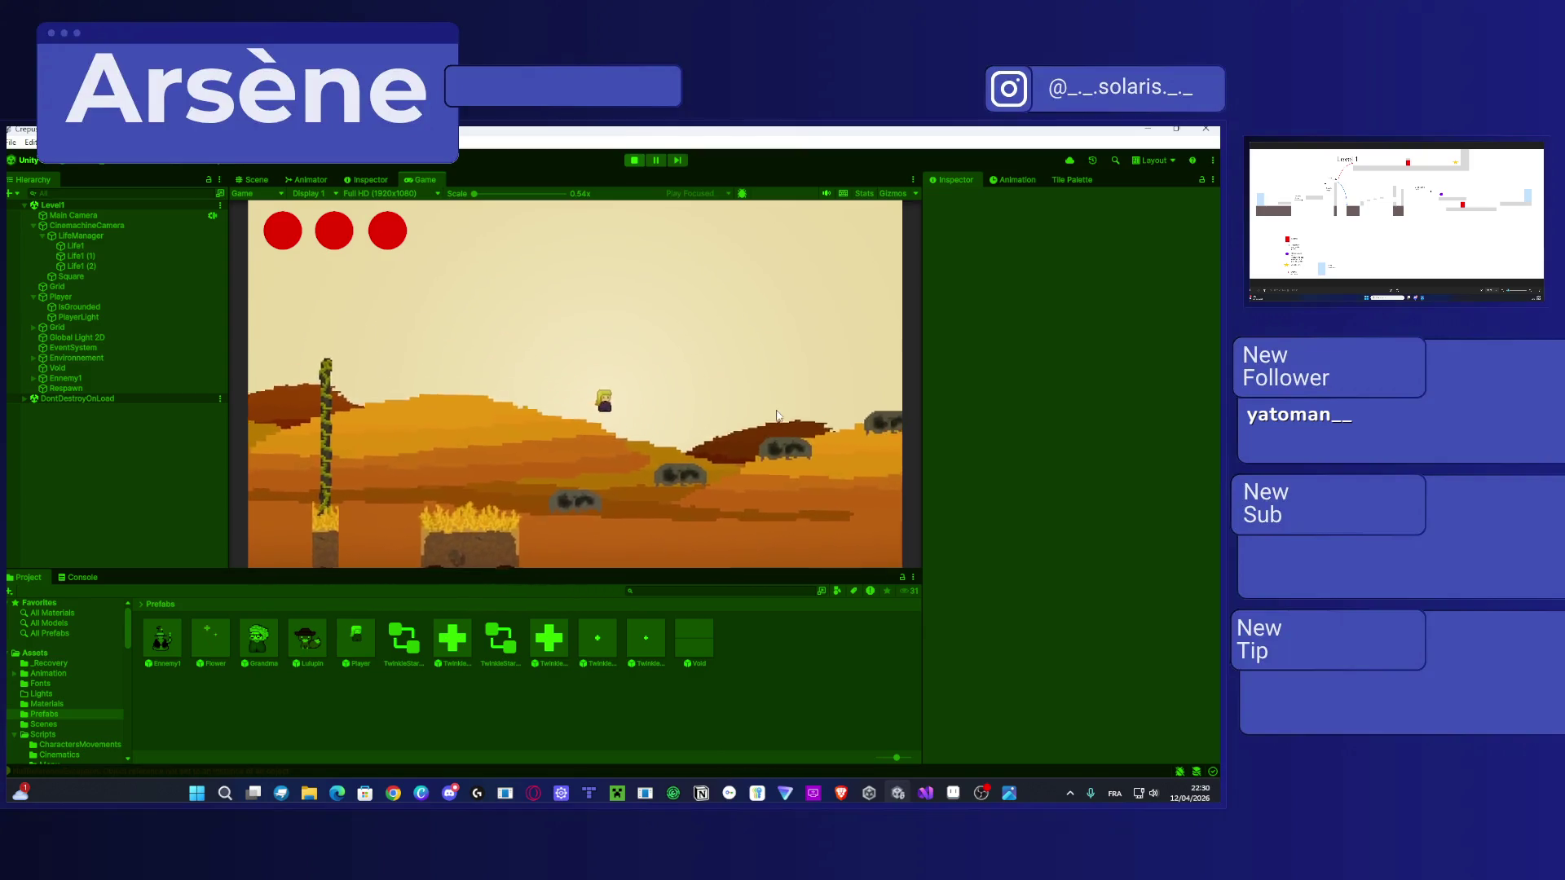
key("Right")
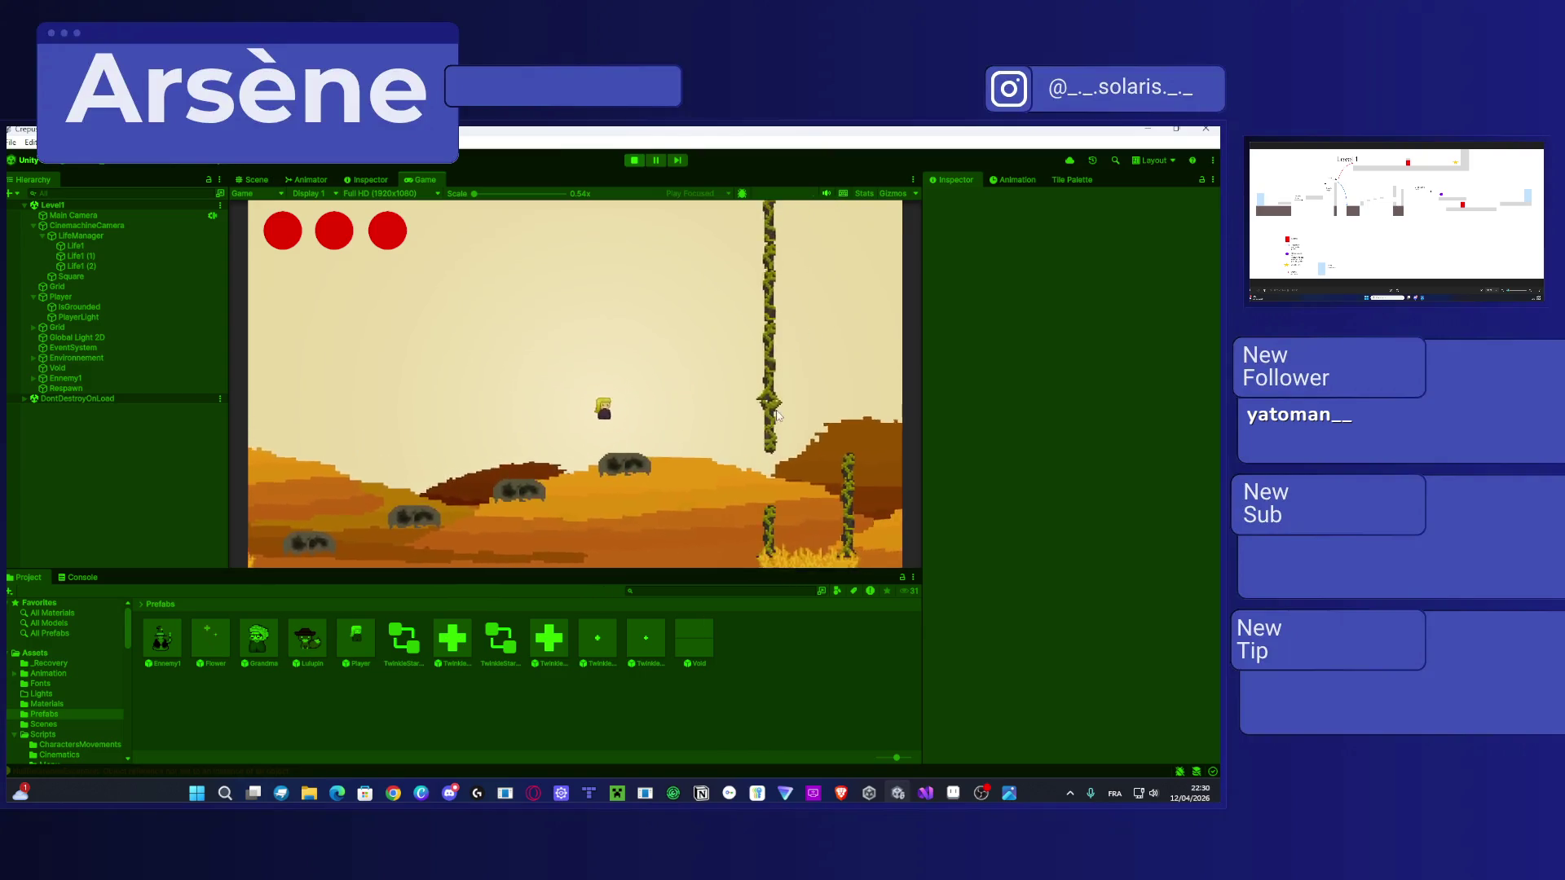
key("Right")
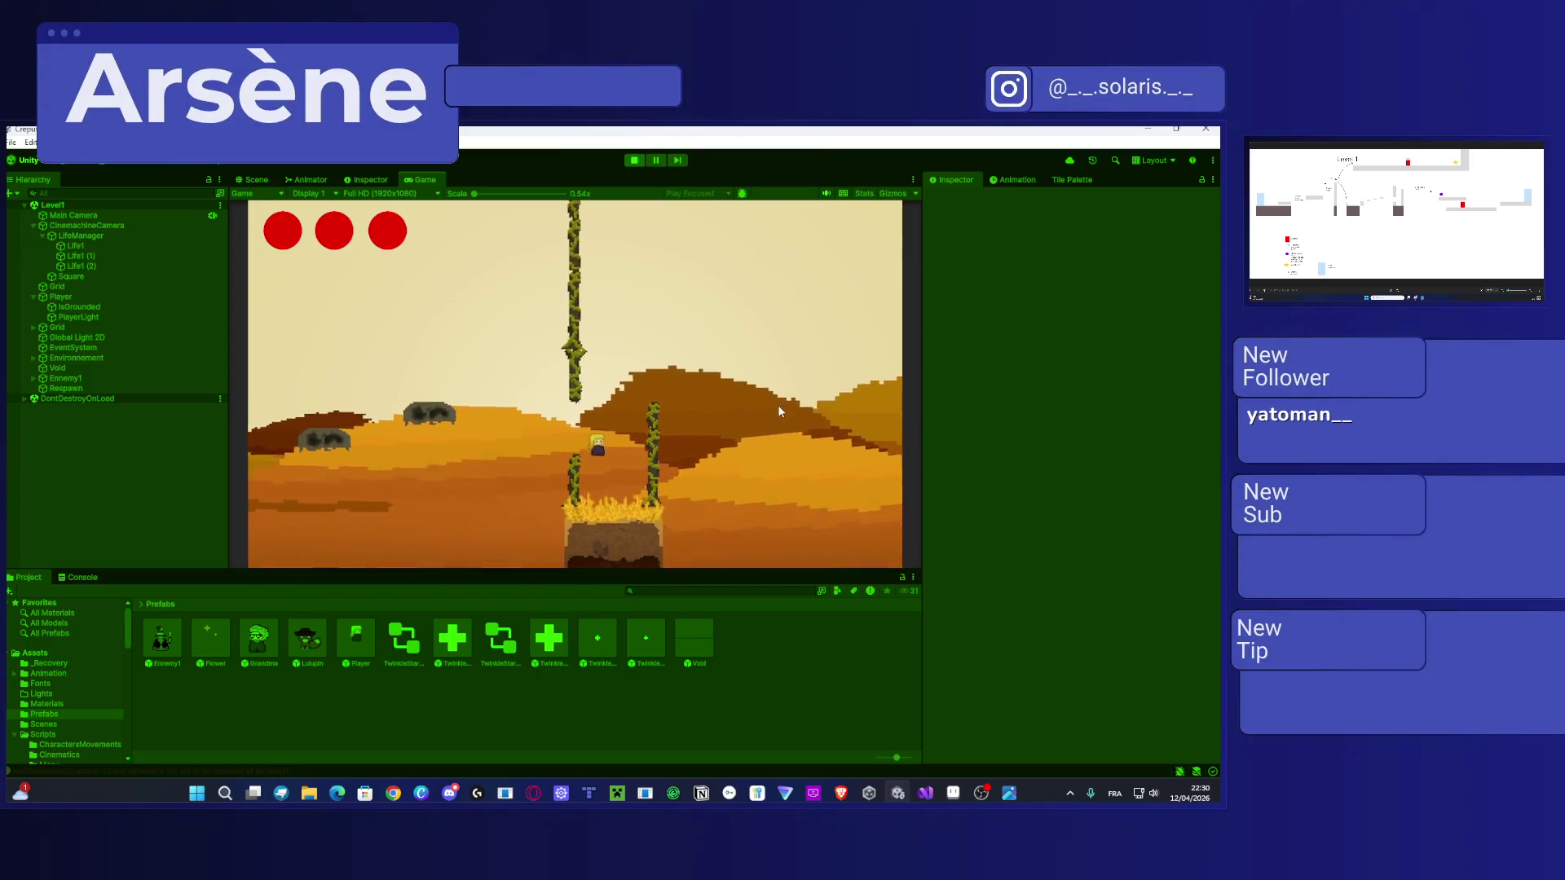
key("space")
key("Right")
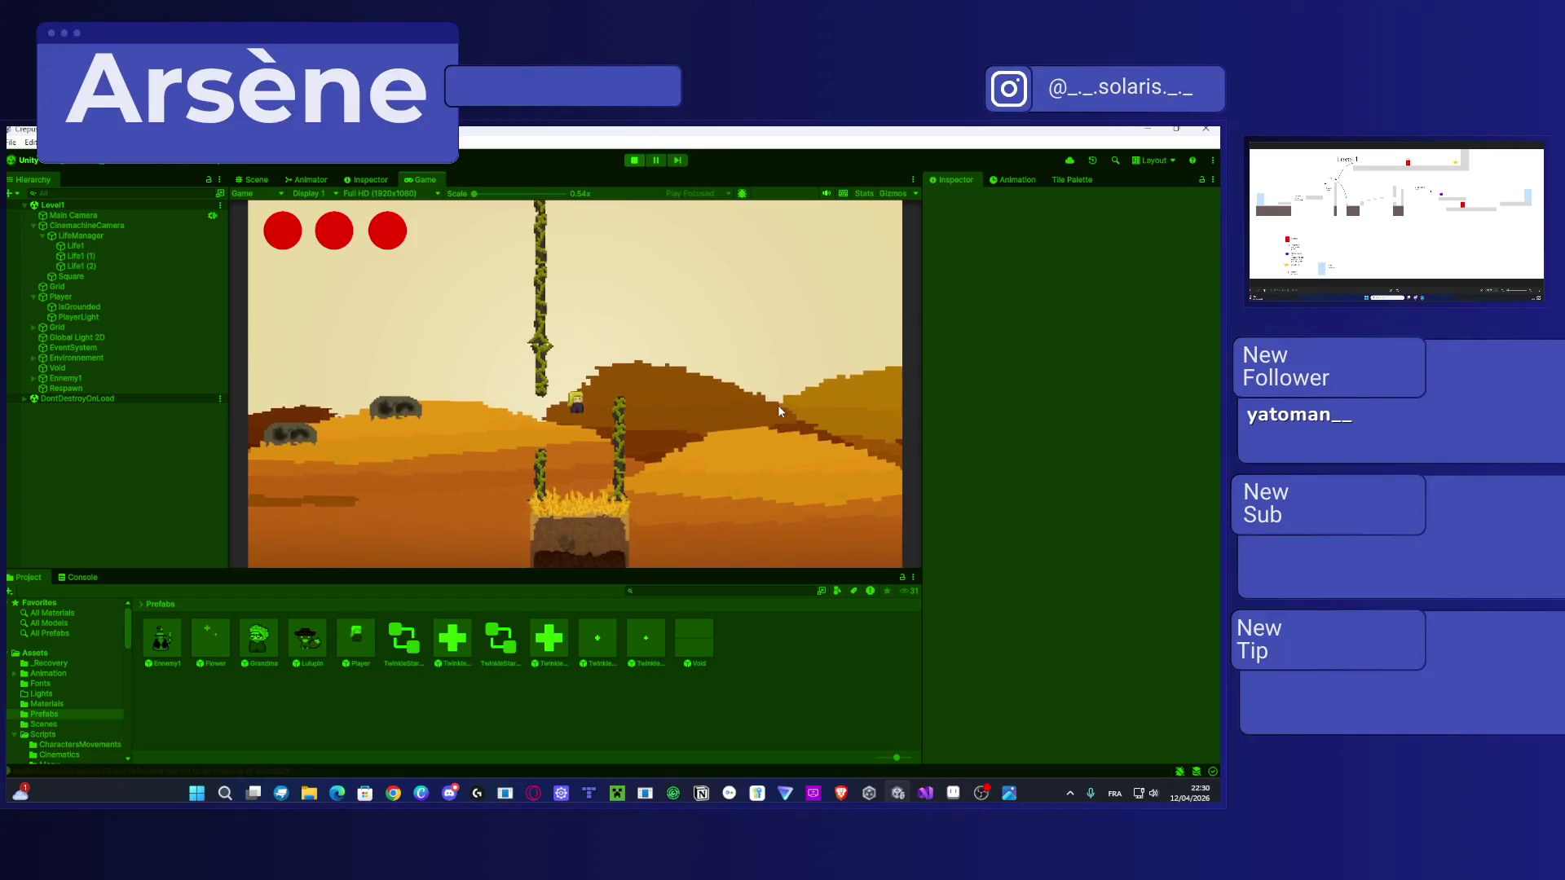
key("space")
key("Right")
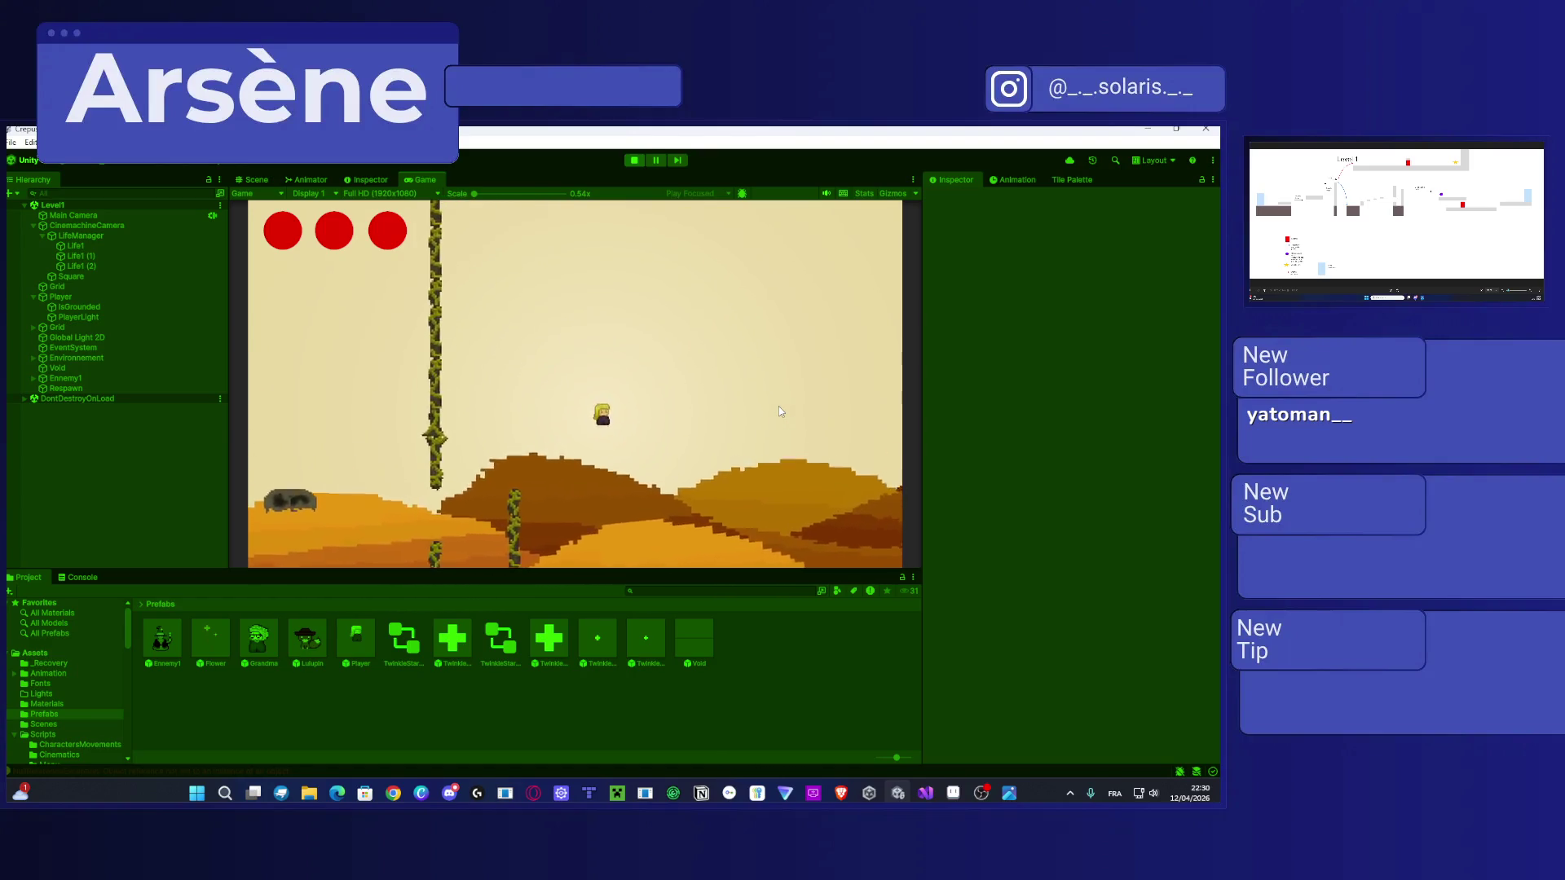
key("Right")
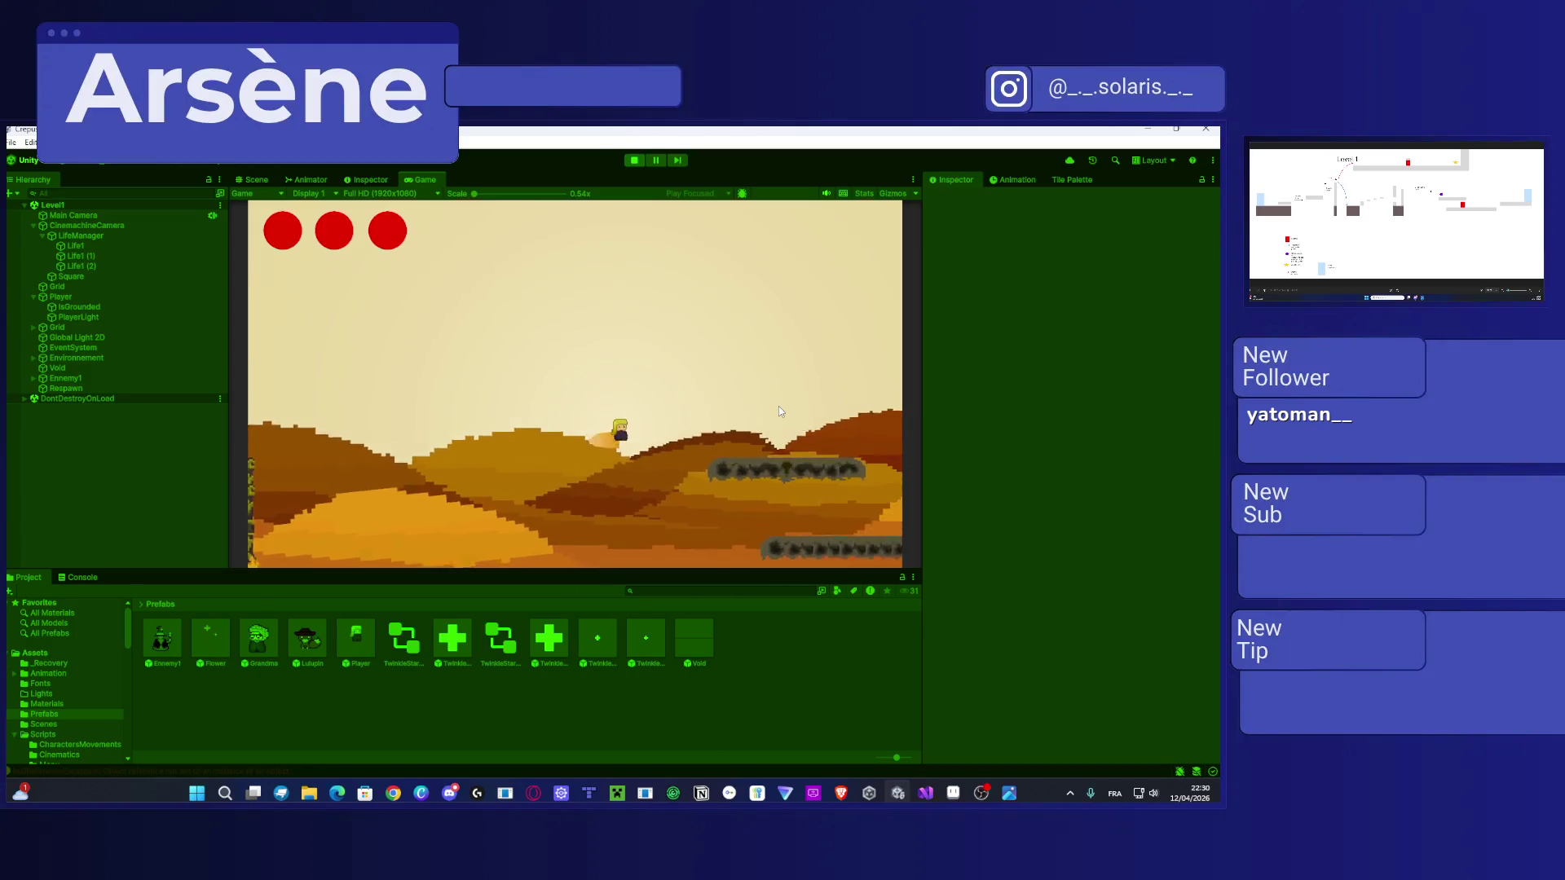
key("Right")
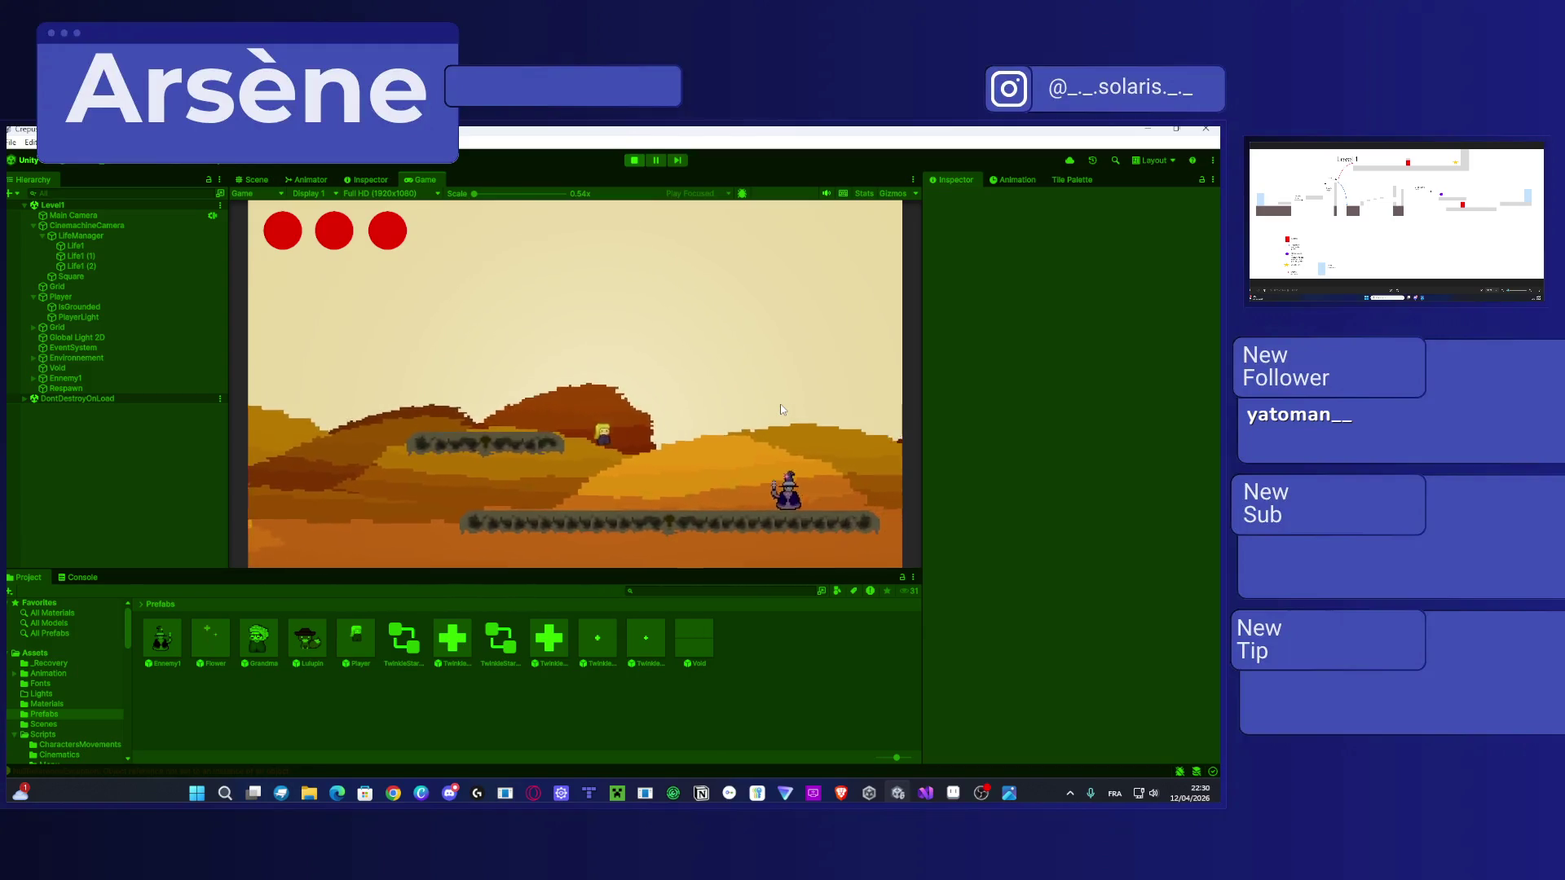
key("Right")
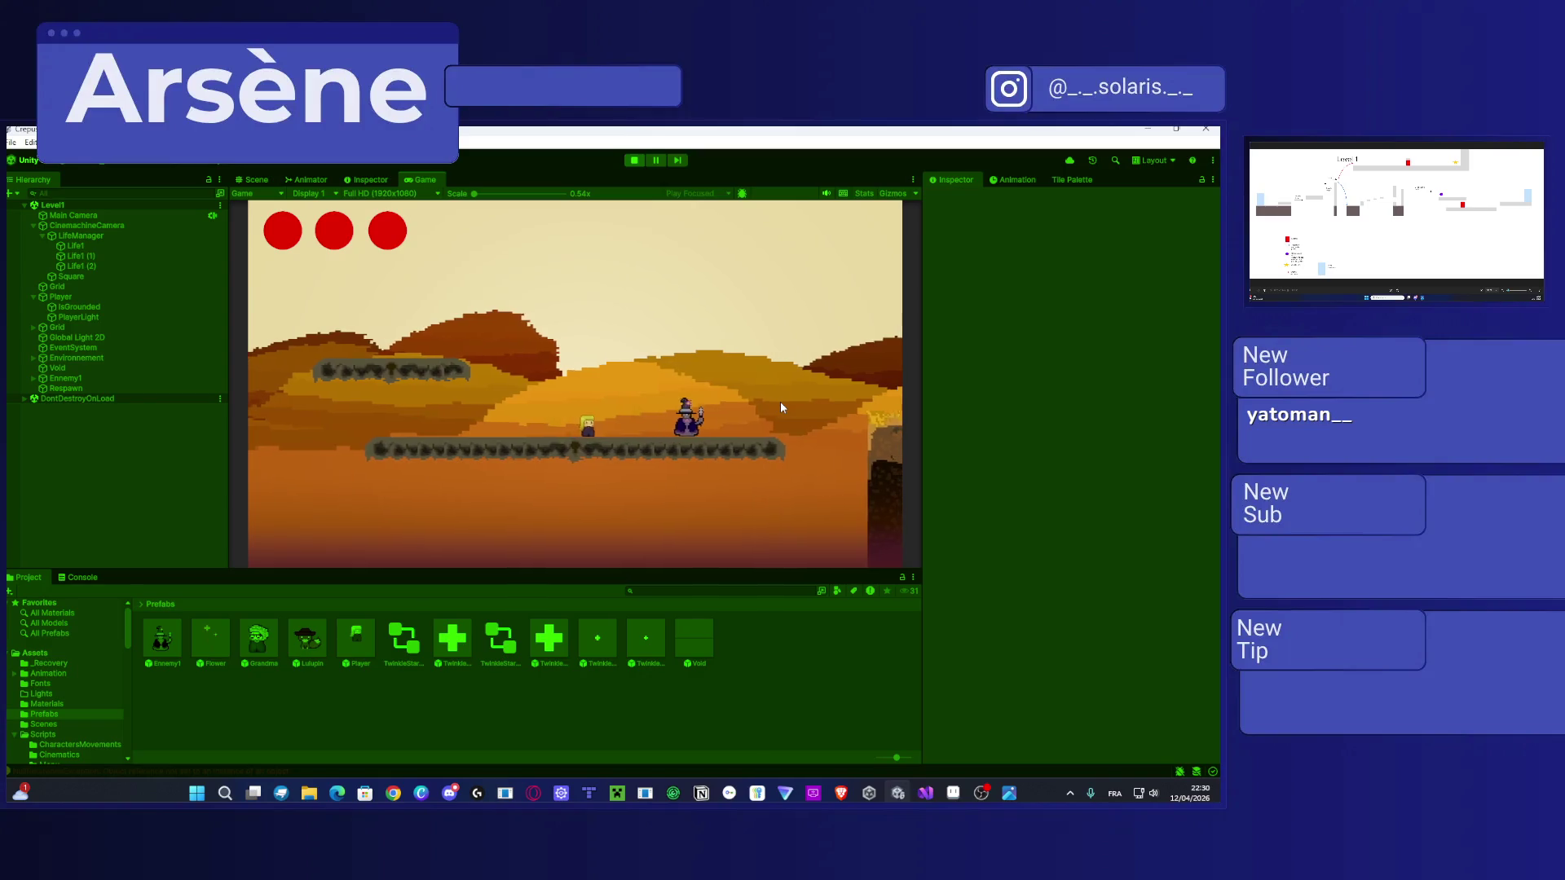
key("Right")
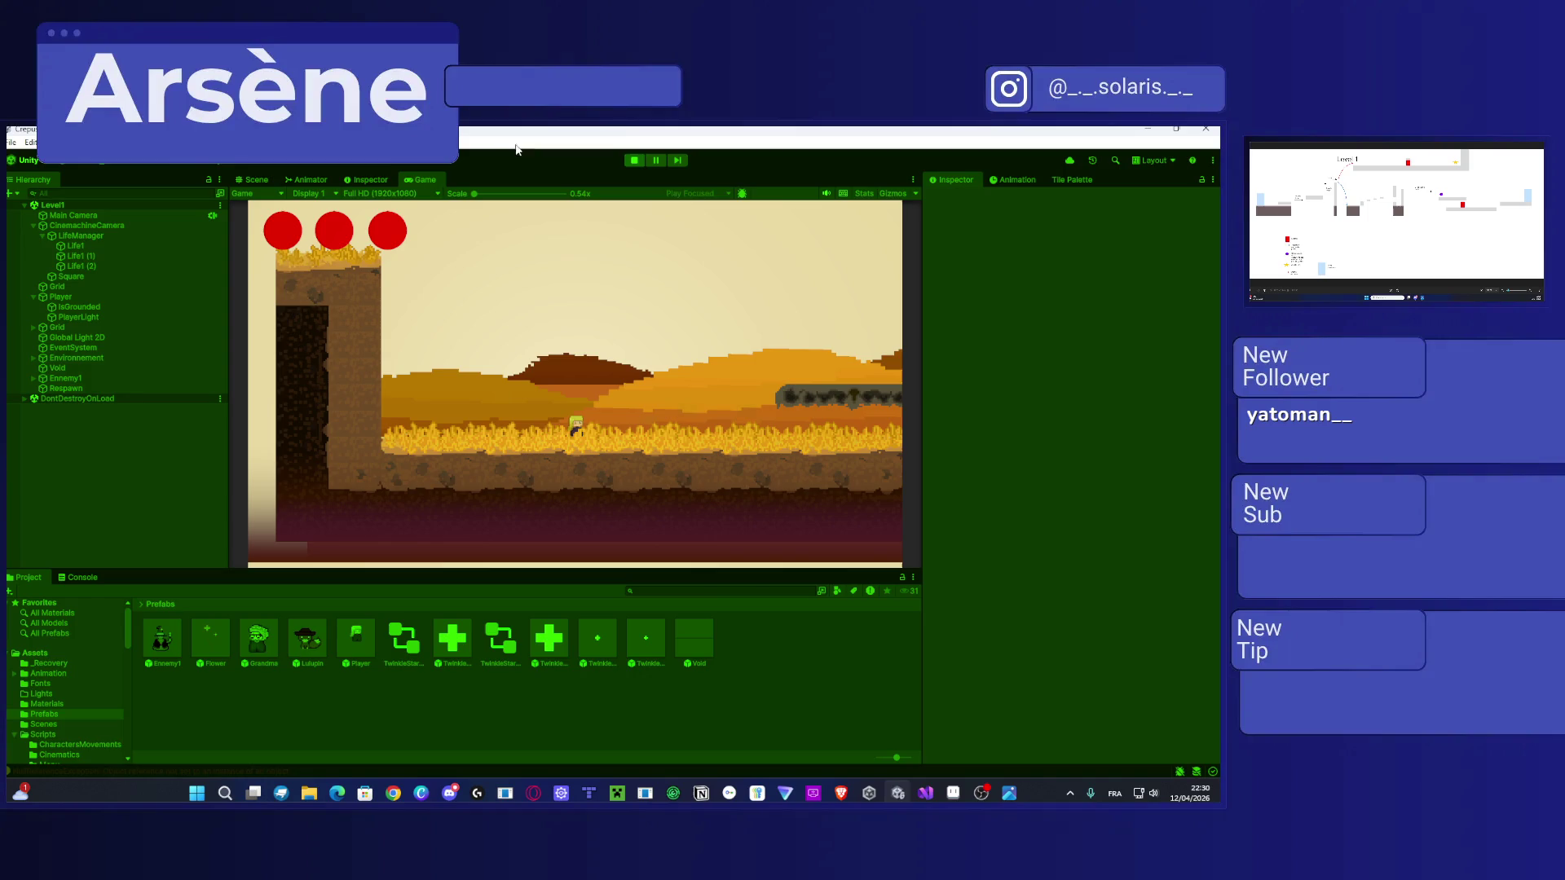
Step: Stop play mode, pan the Scene view across to the tall vine, and bring up the Fields Tile Palette
left_click(635, 160)
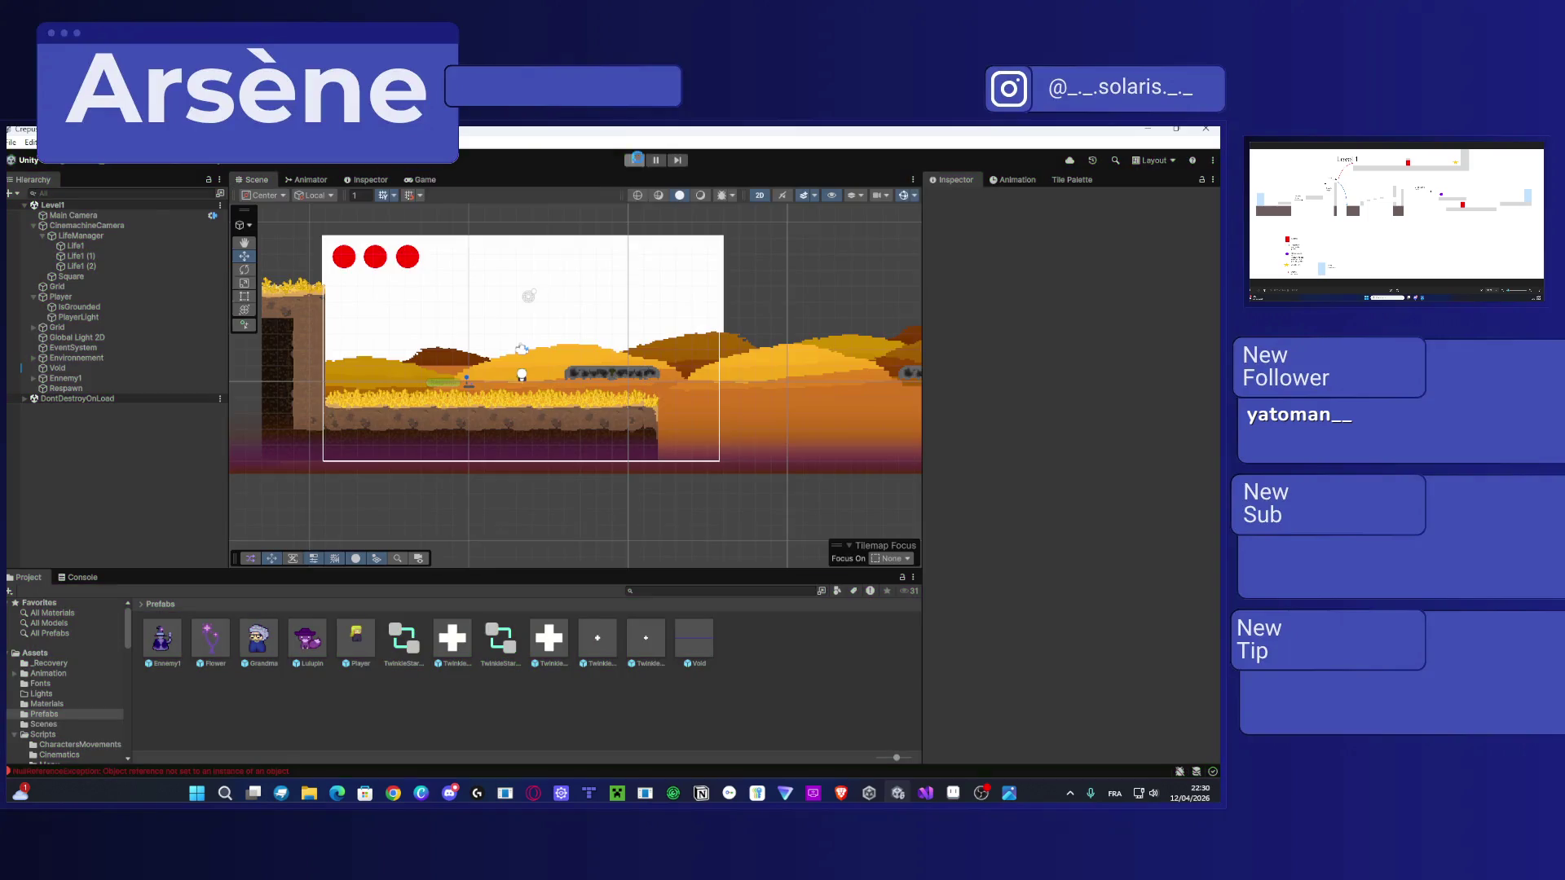
key("Right")
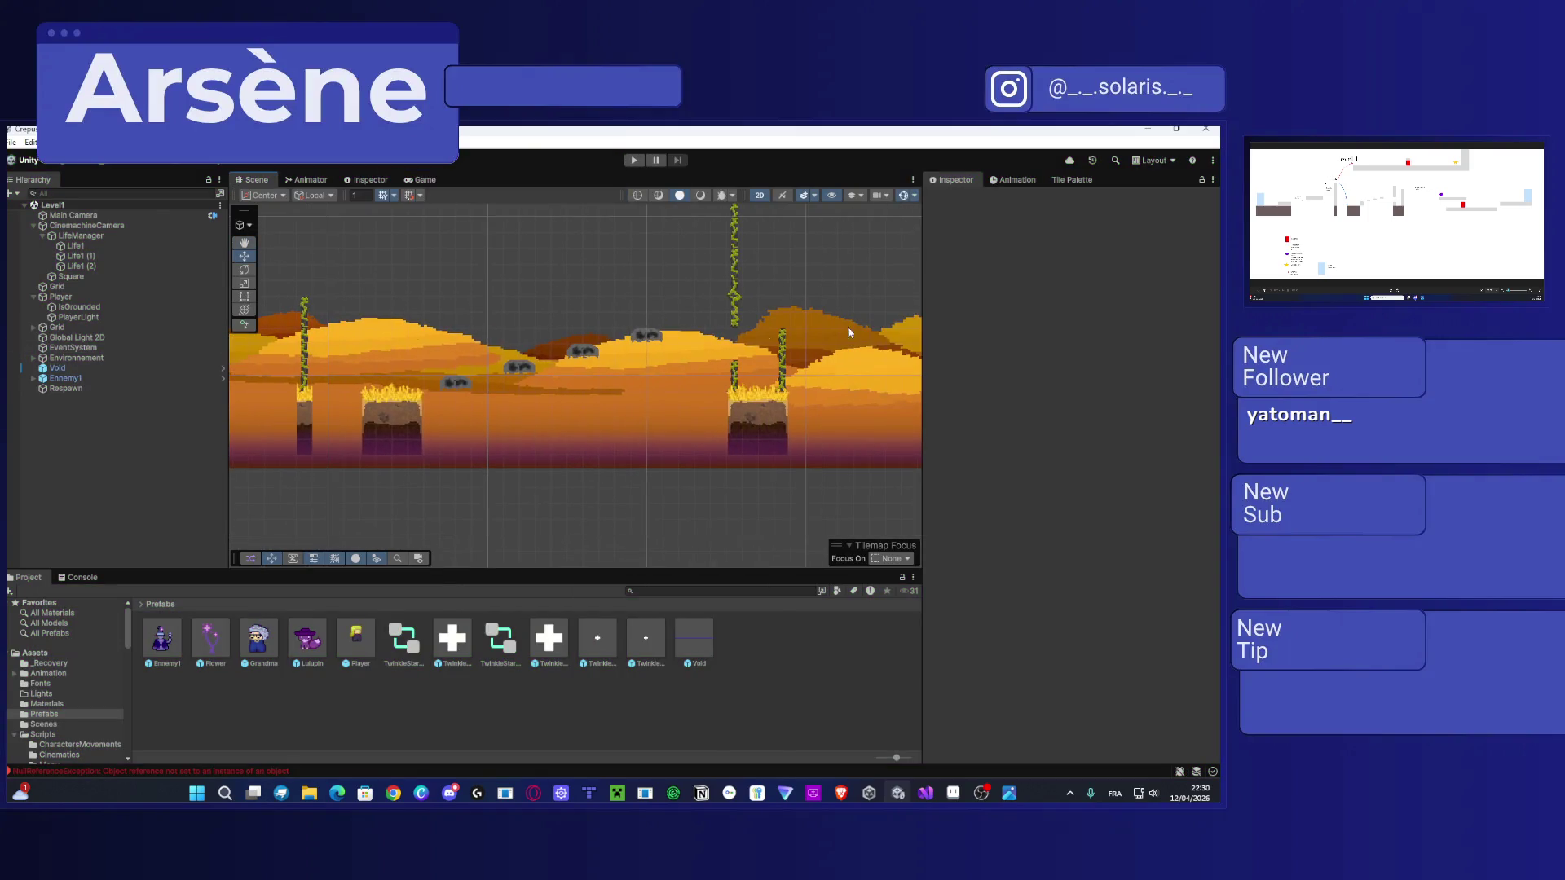
scroll(524, 375, "up", 5)
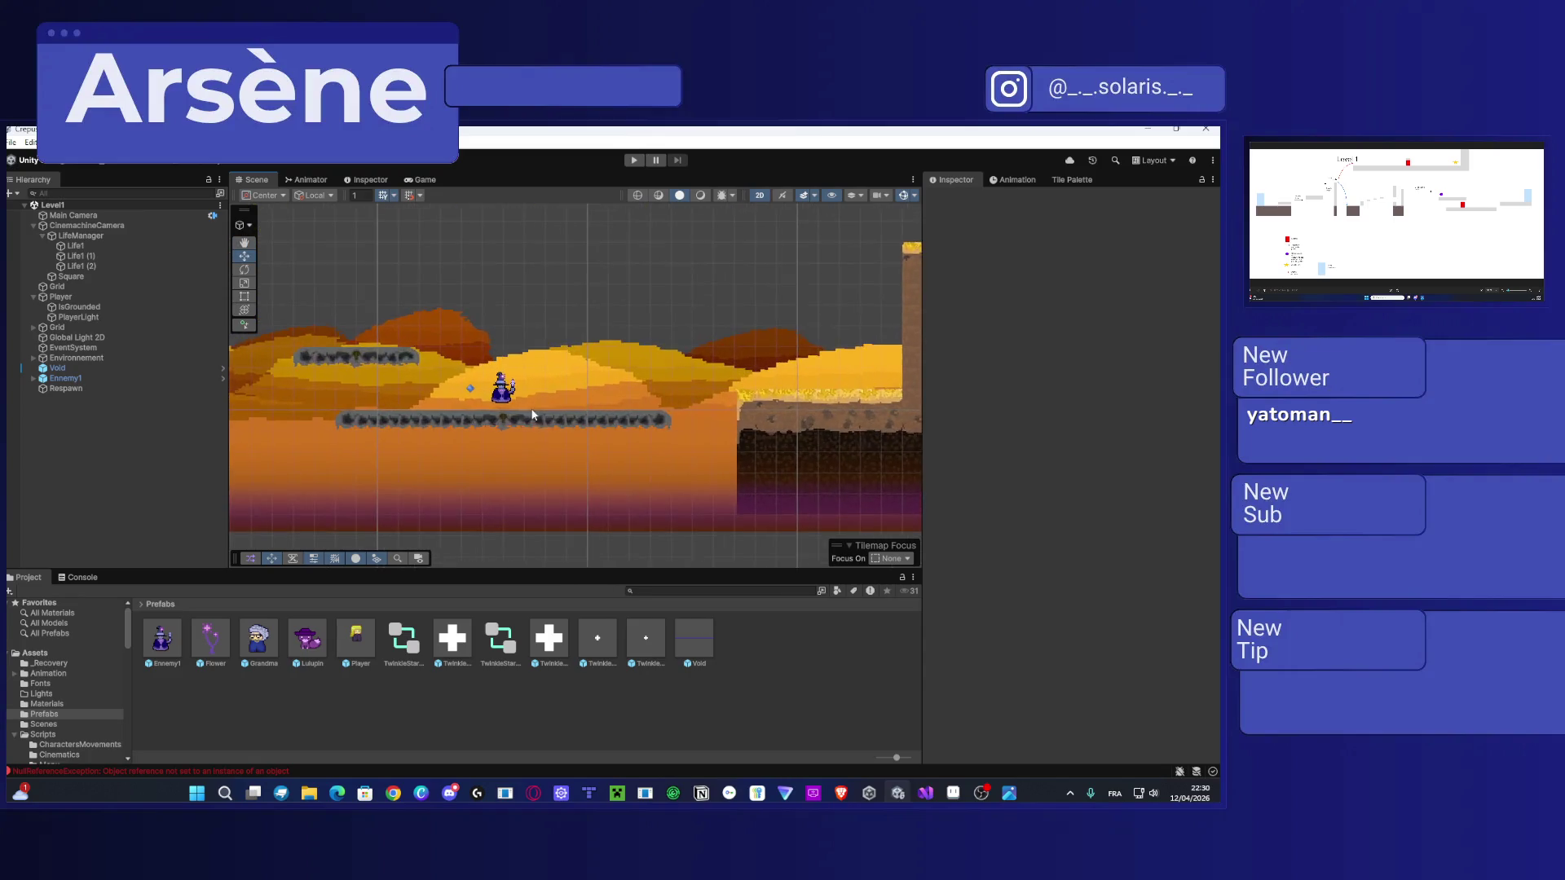
scroll(524, 374, "up", 2)
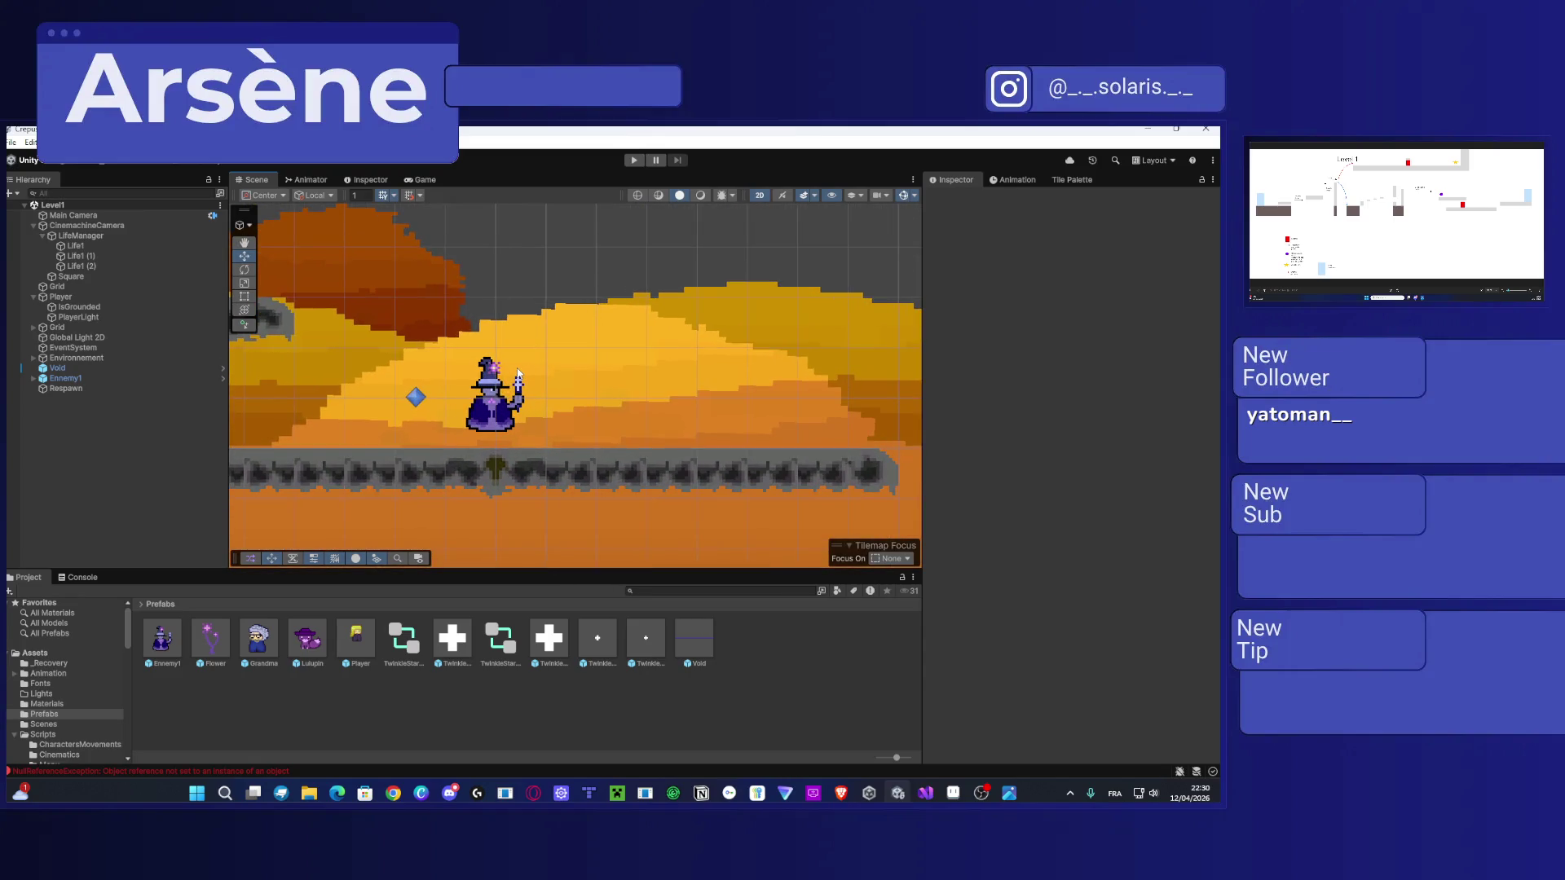
scroll(466, 399, "up", 1)
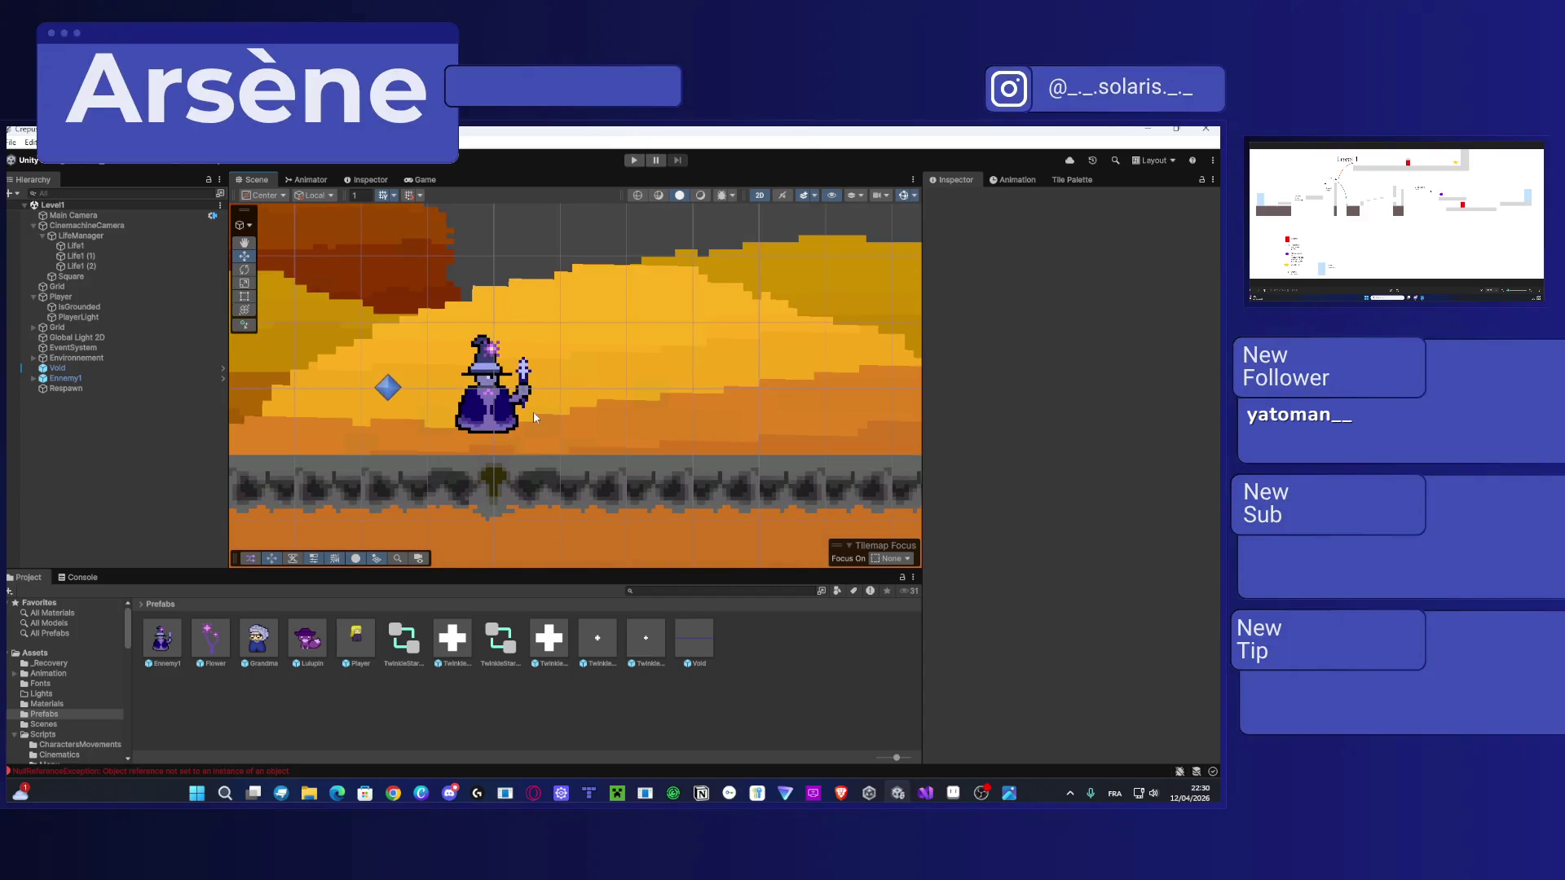
scroll(529, 416, "down", 3)
scroll(529, 424, "up", 3)
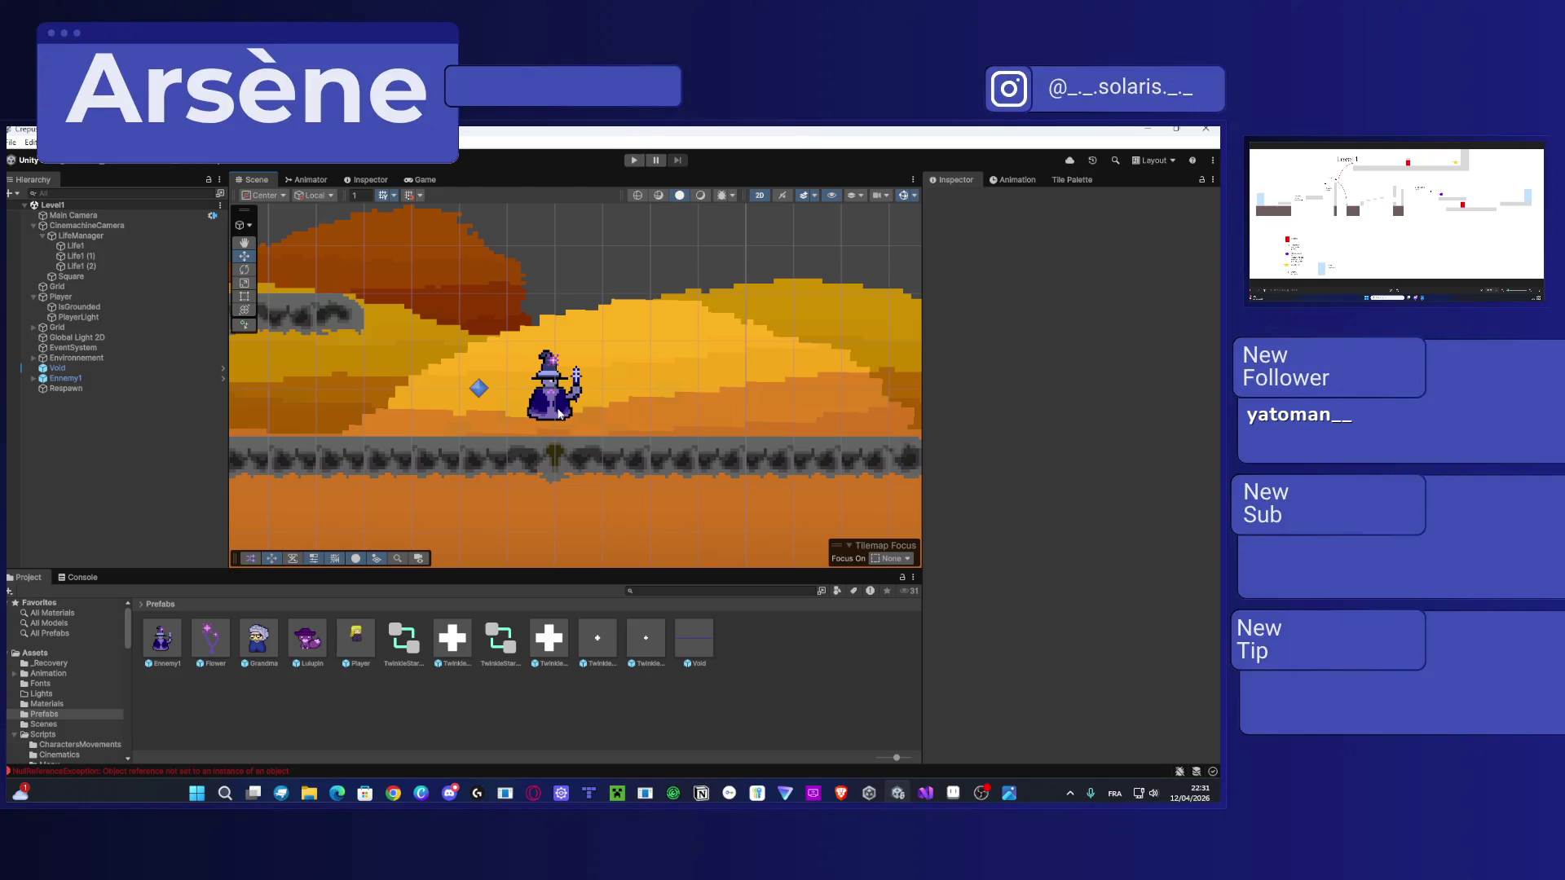
scroll(538, 414, "down", 3)
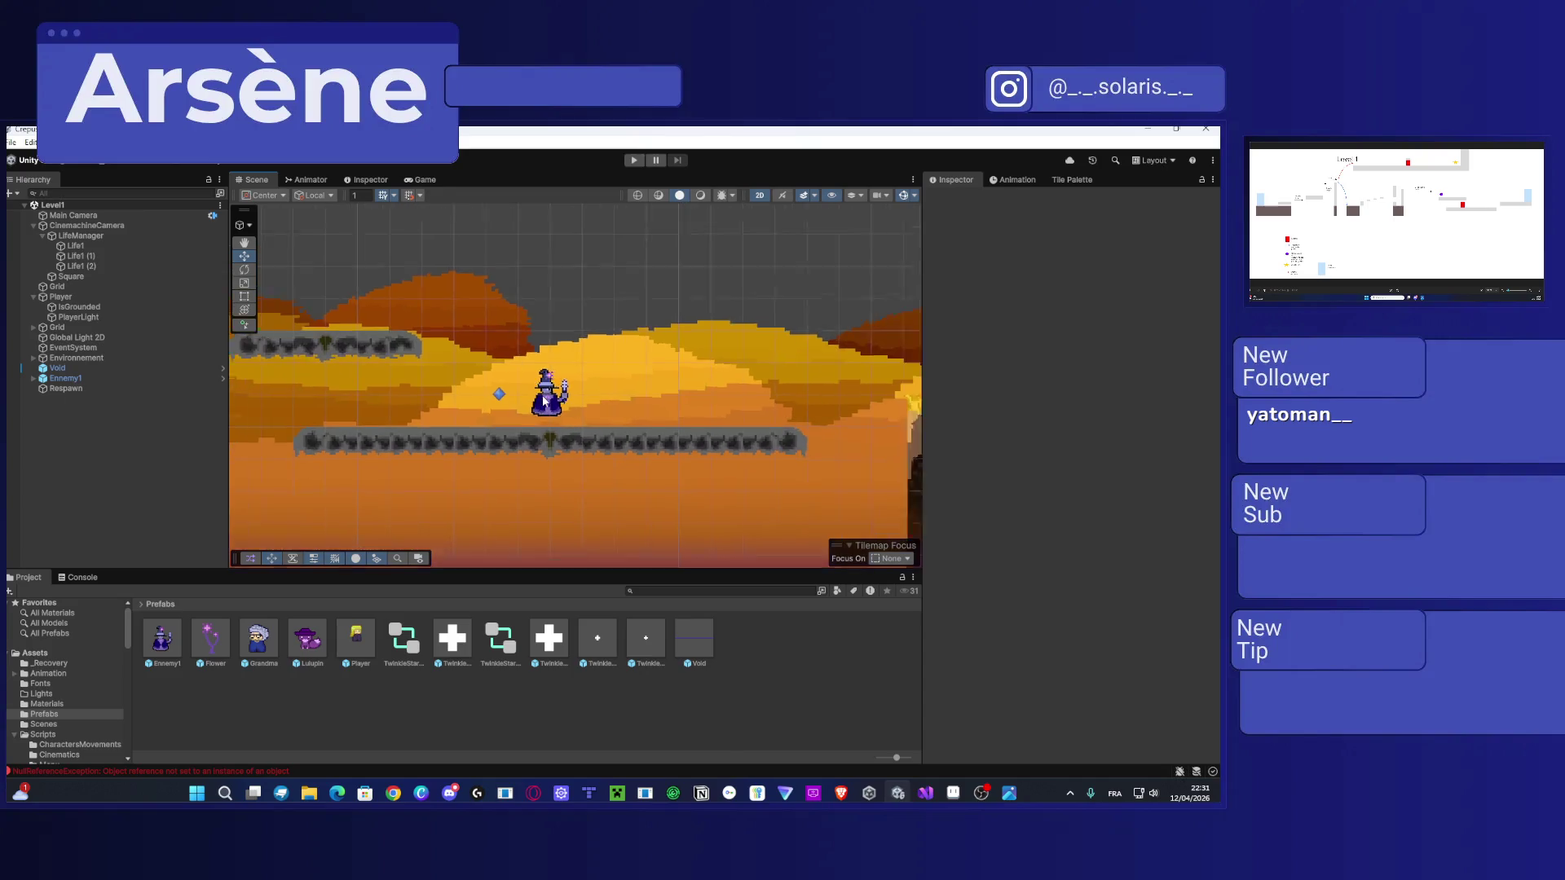
mouse_move(496, 356)
left_mouse_down()
mouse_move(715, 356)
mouse_move(157, 396)
mouse_move(570, 343)
mouse_move(583, 312)
mouse_move(613, 377)
mouse_move(567, 360)
left_mouse_up()
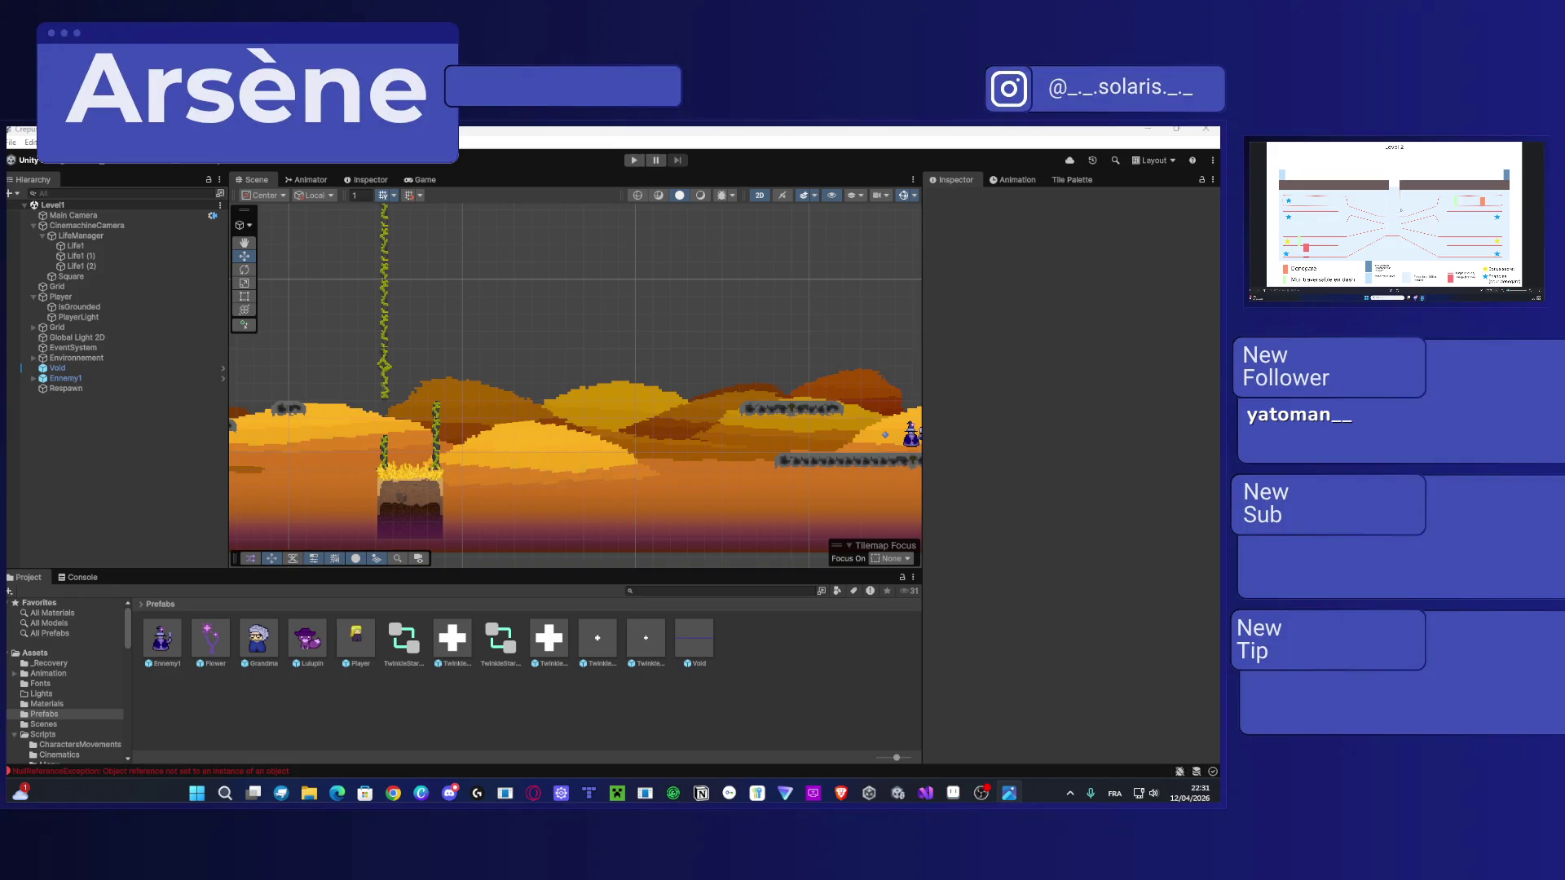
left_click_drag(799, 355, 606, 412)
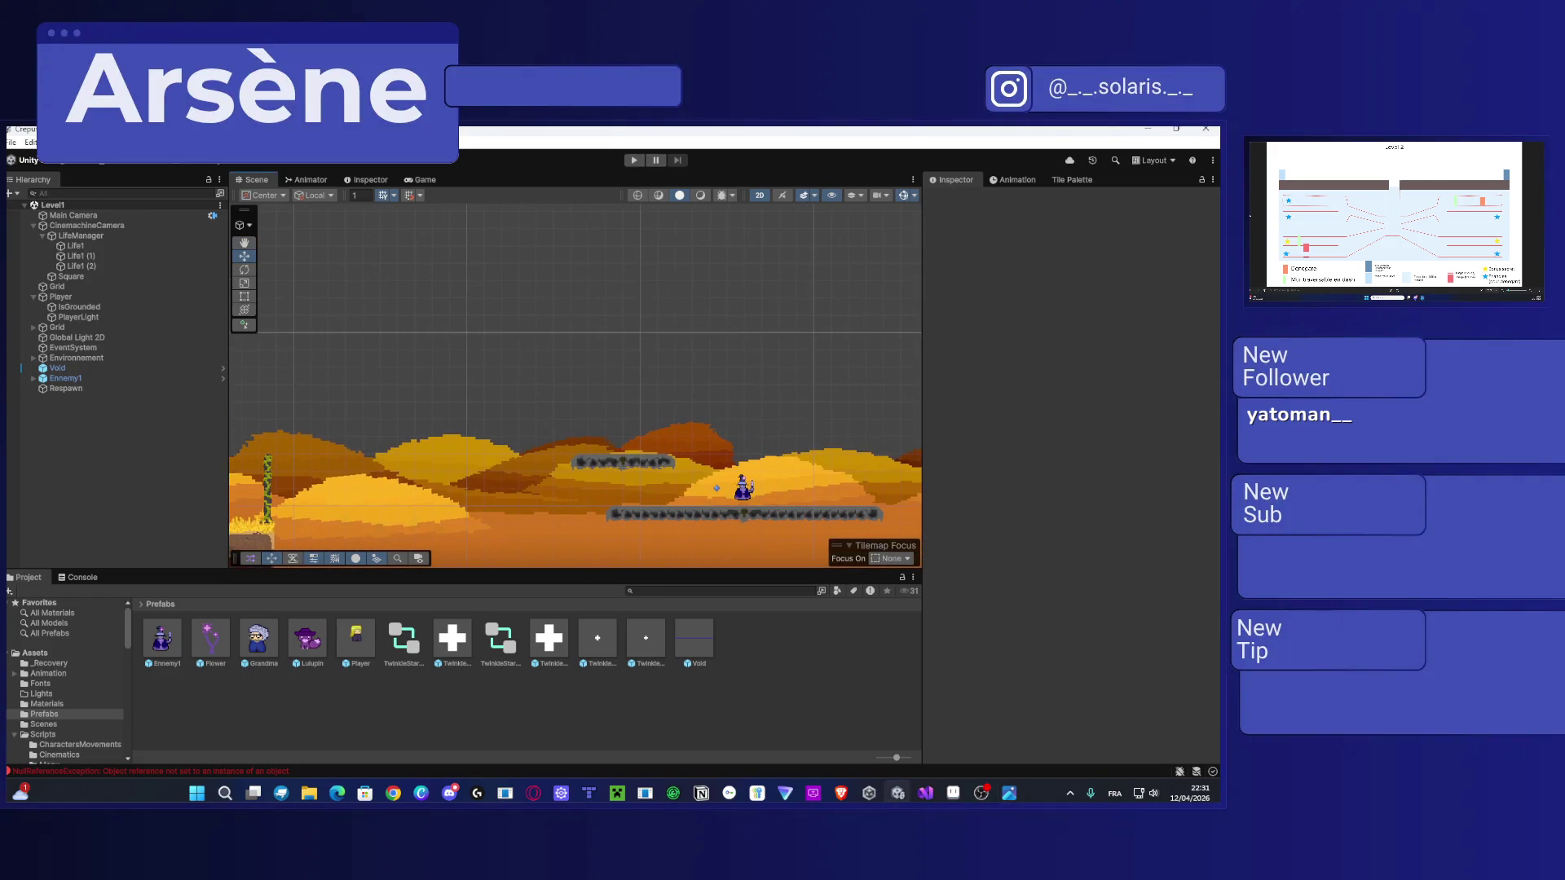
mouse_move(466, 472)
left_mouse_down()
mouse_move(639, 391)
mouse_move(695, 457)
mouse_move(594, 374)
mouse_move(785, 302)
left_mouse_up()
mouse_move(591, 321)
left_mouse_down()
mouse_move(563, 269)
mouse_move(590, 262)
left_mouse_up()
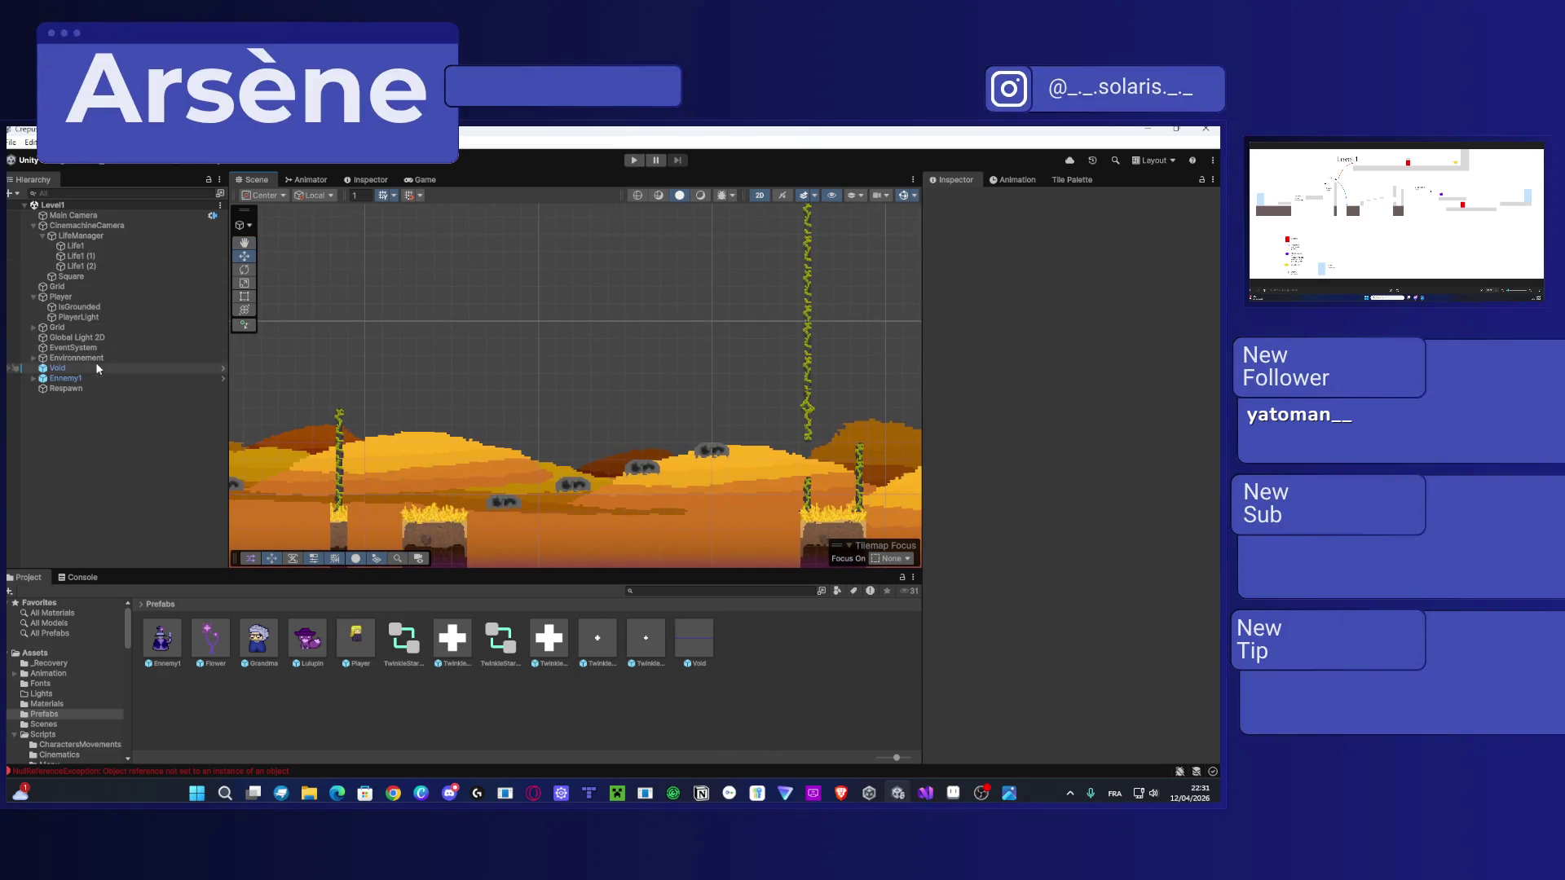
left_click(1080, 178)
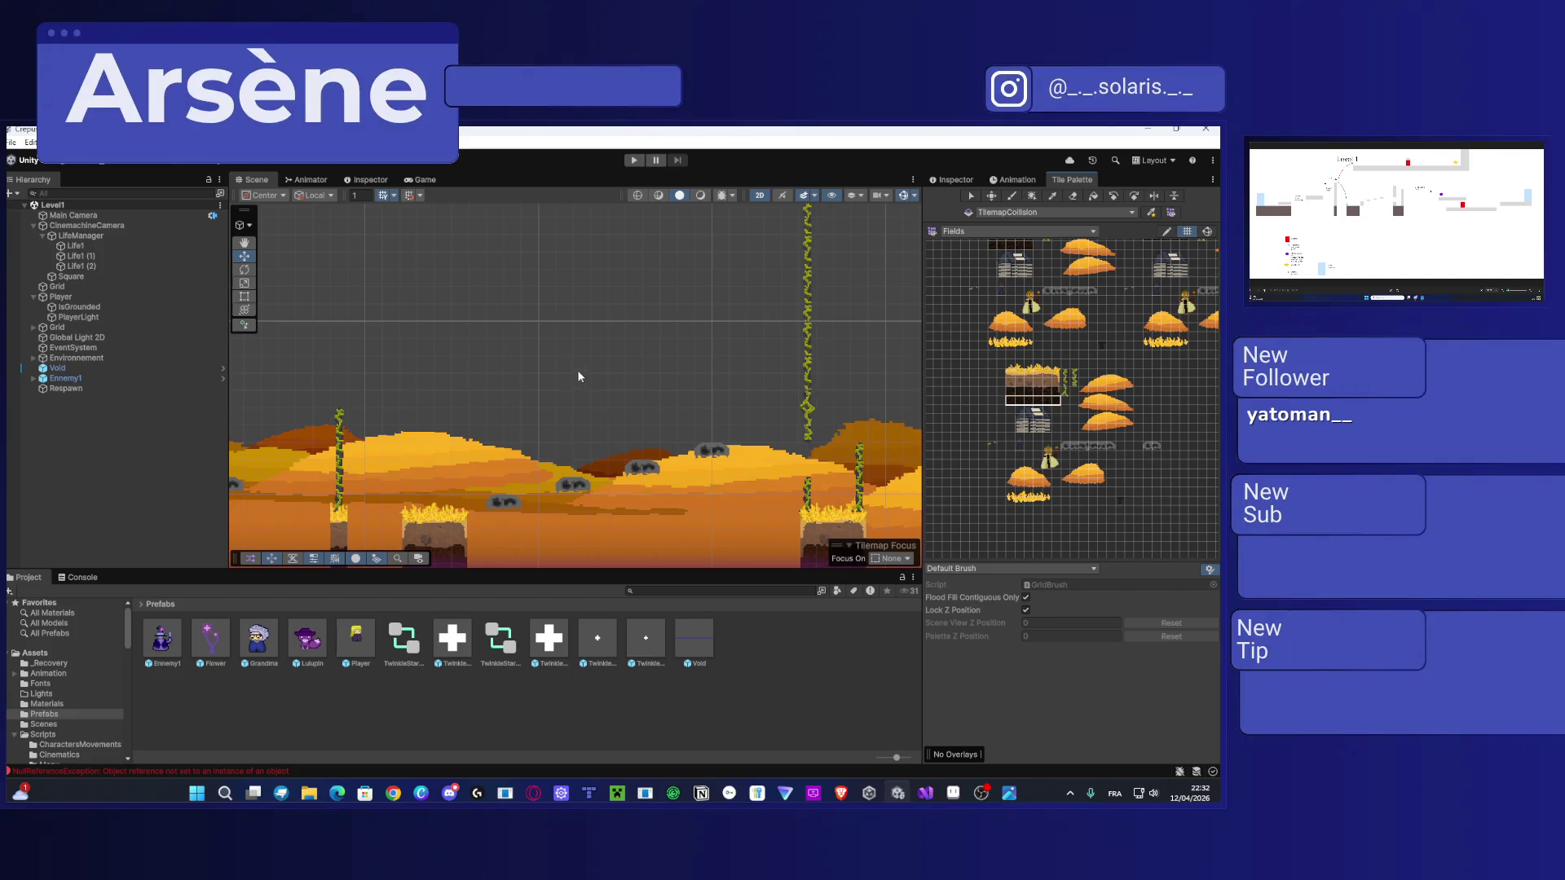
Step: Pick the 2x2 grass-topped dirt tile block and paint it above the desert hills
left_click_drag(540, 364, 518, 359)
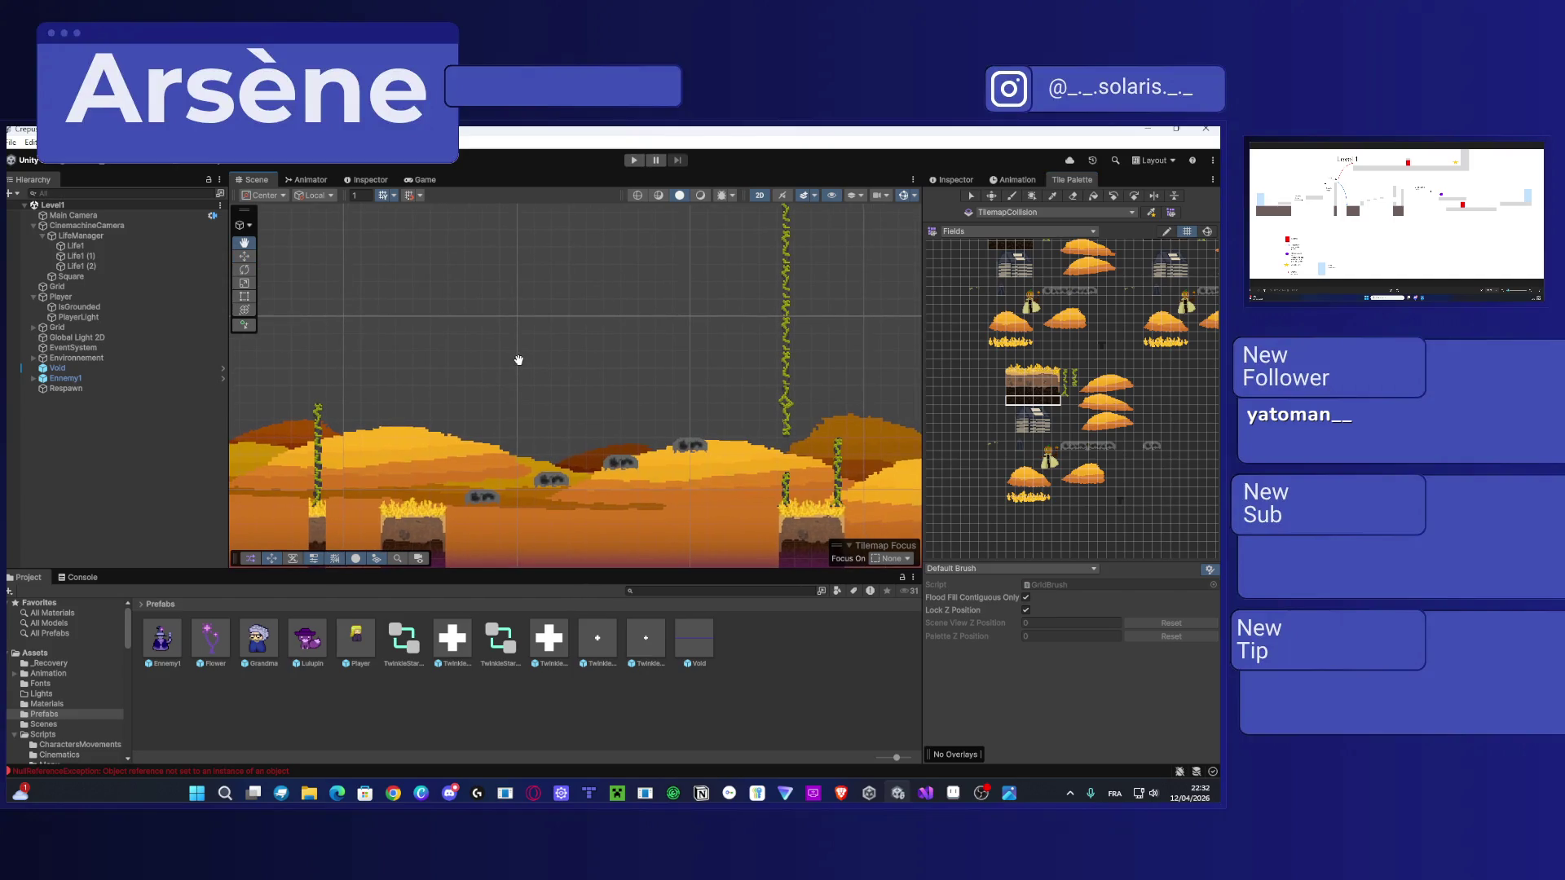
key("w")
scroll(1062, 399, "up", 2)
scroll(1059, 398, "up", 2)
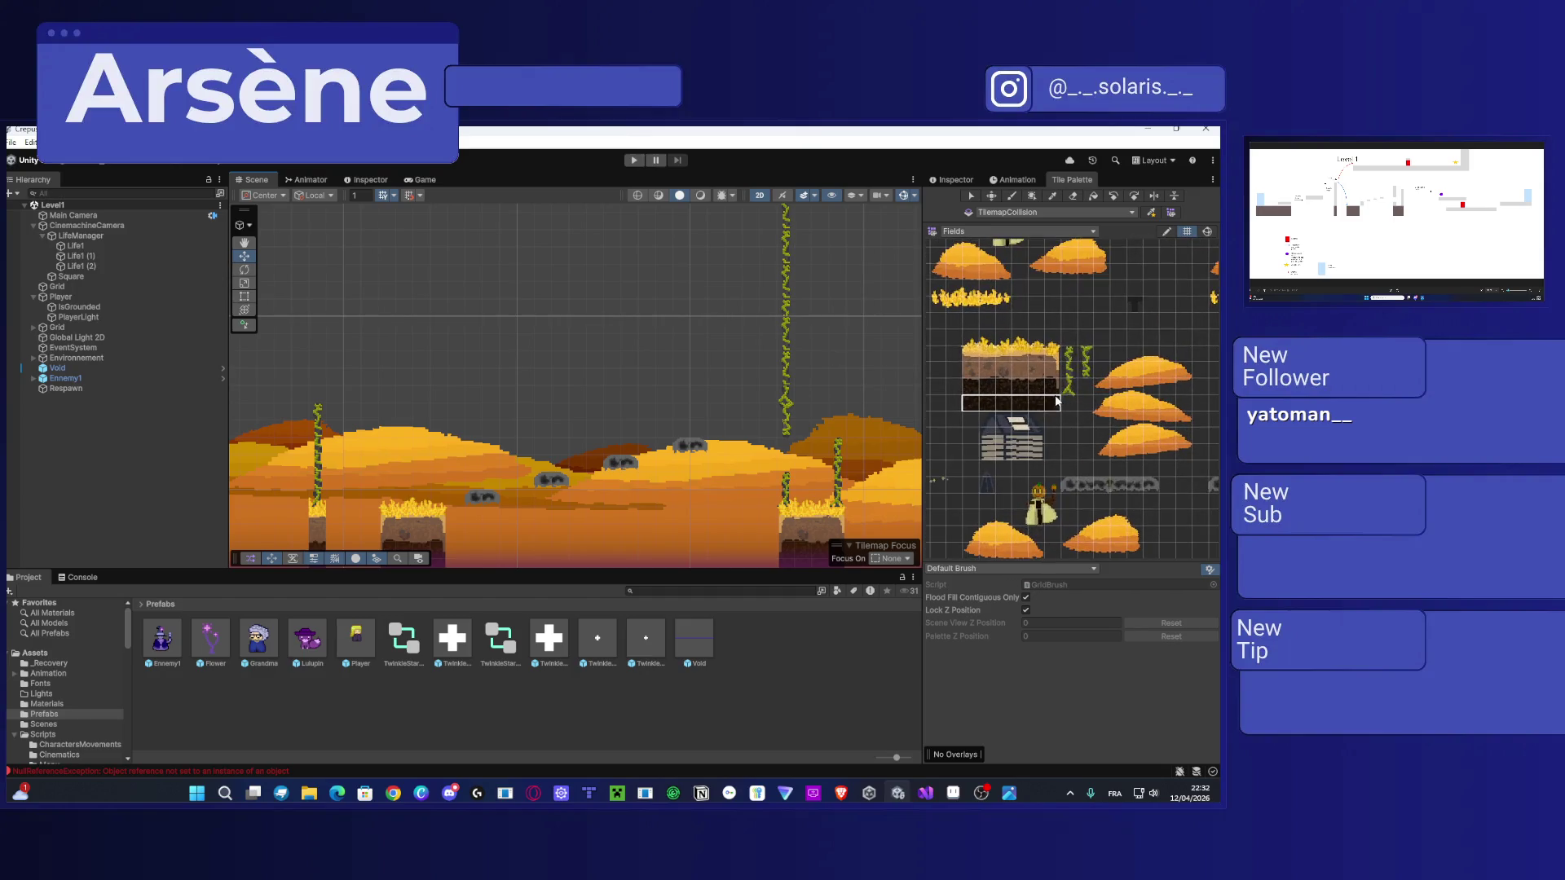
left_click_drag(1057, 377, 992, 357)
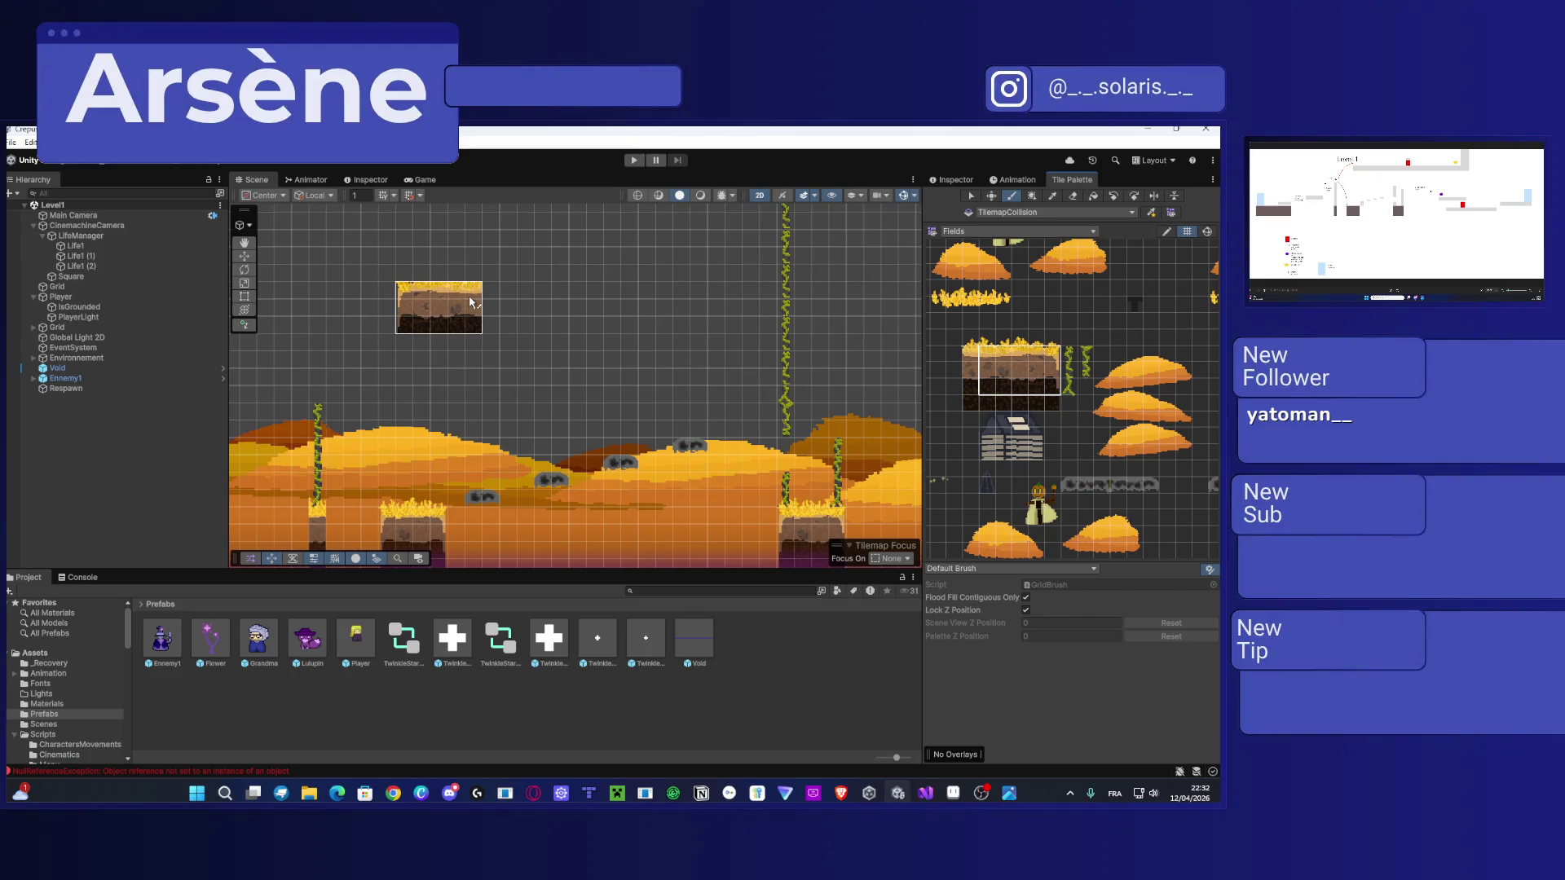
left_click(467, 296)
Step: Paint two more grass dirt blocks to the right, extending the floating platform
left_click_drag(1037, 392, 988, 350)
left_click(548, 297)
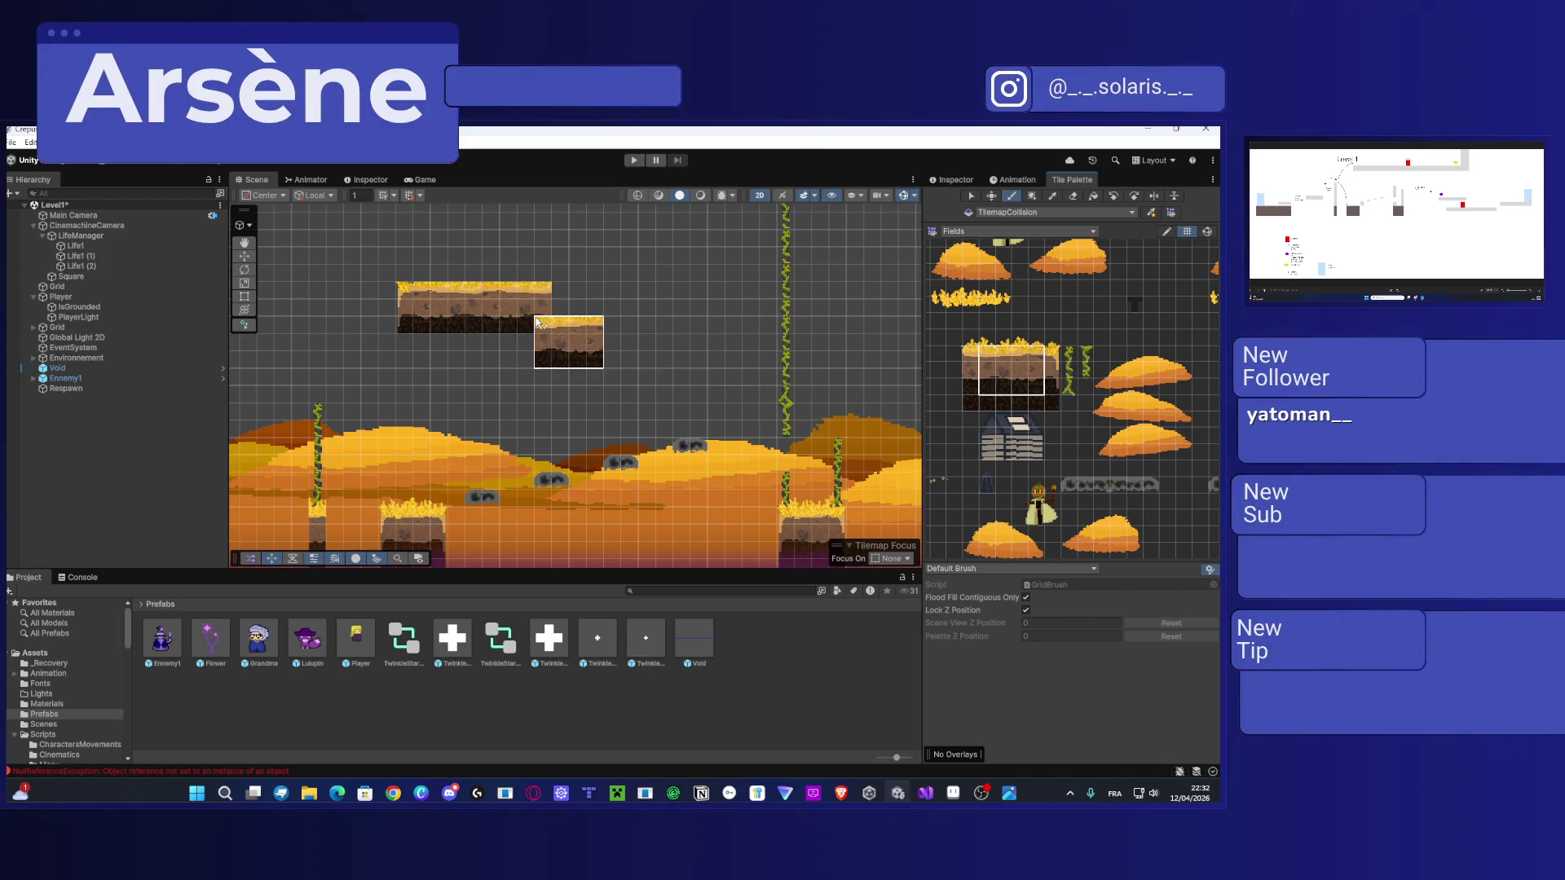
scroll(483, 317, "up", 5)
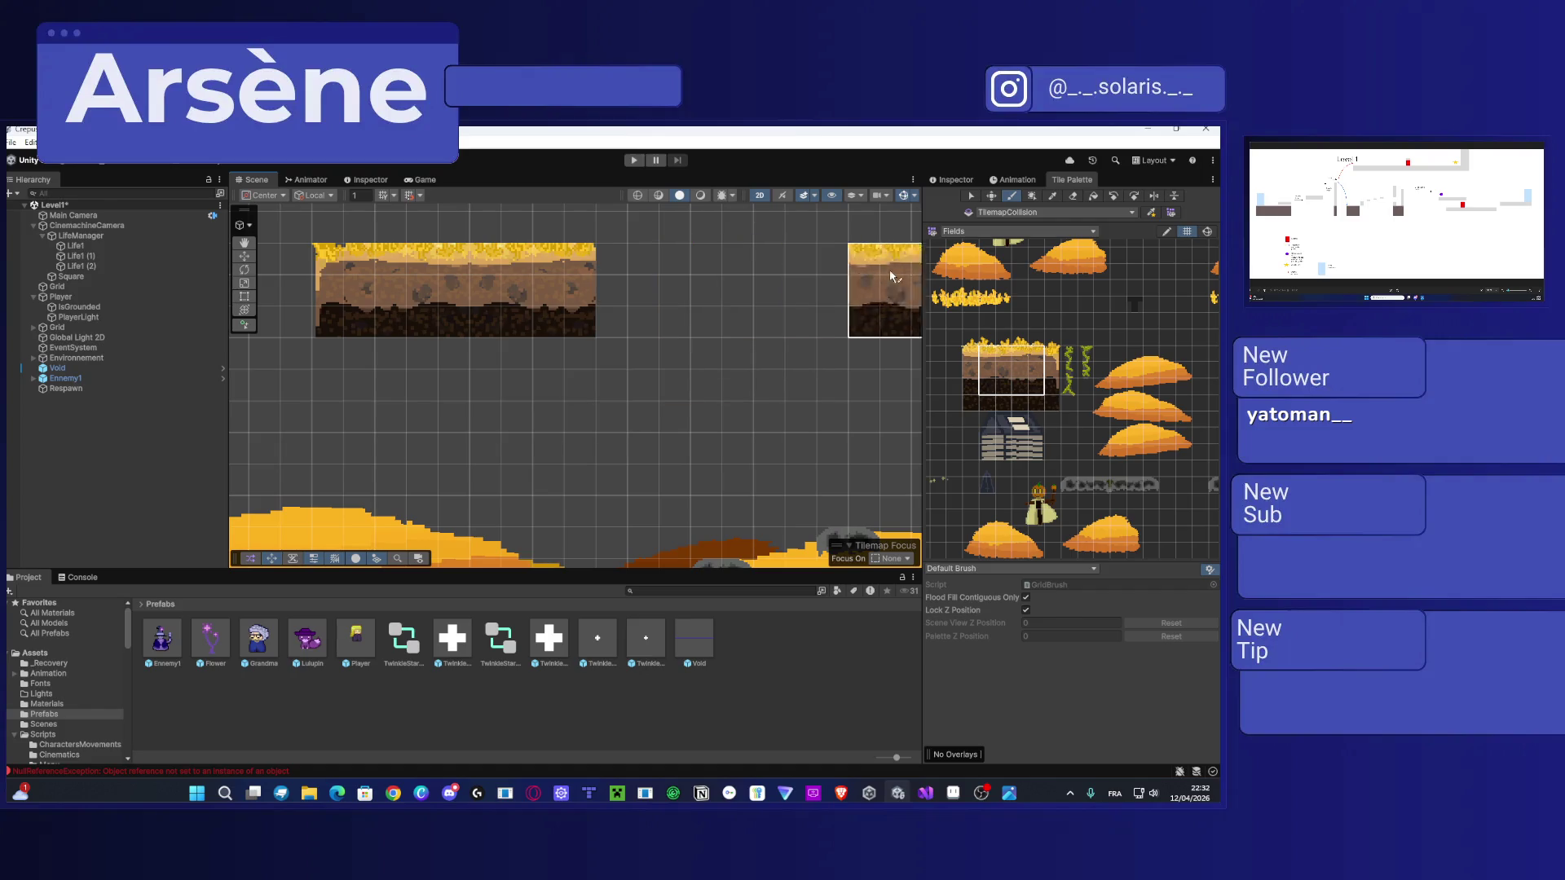
left_click(696, 276)
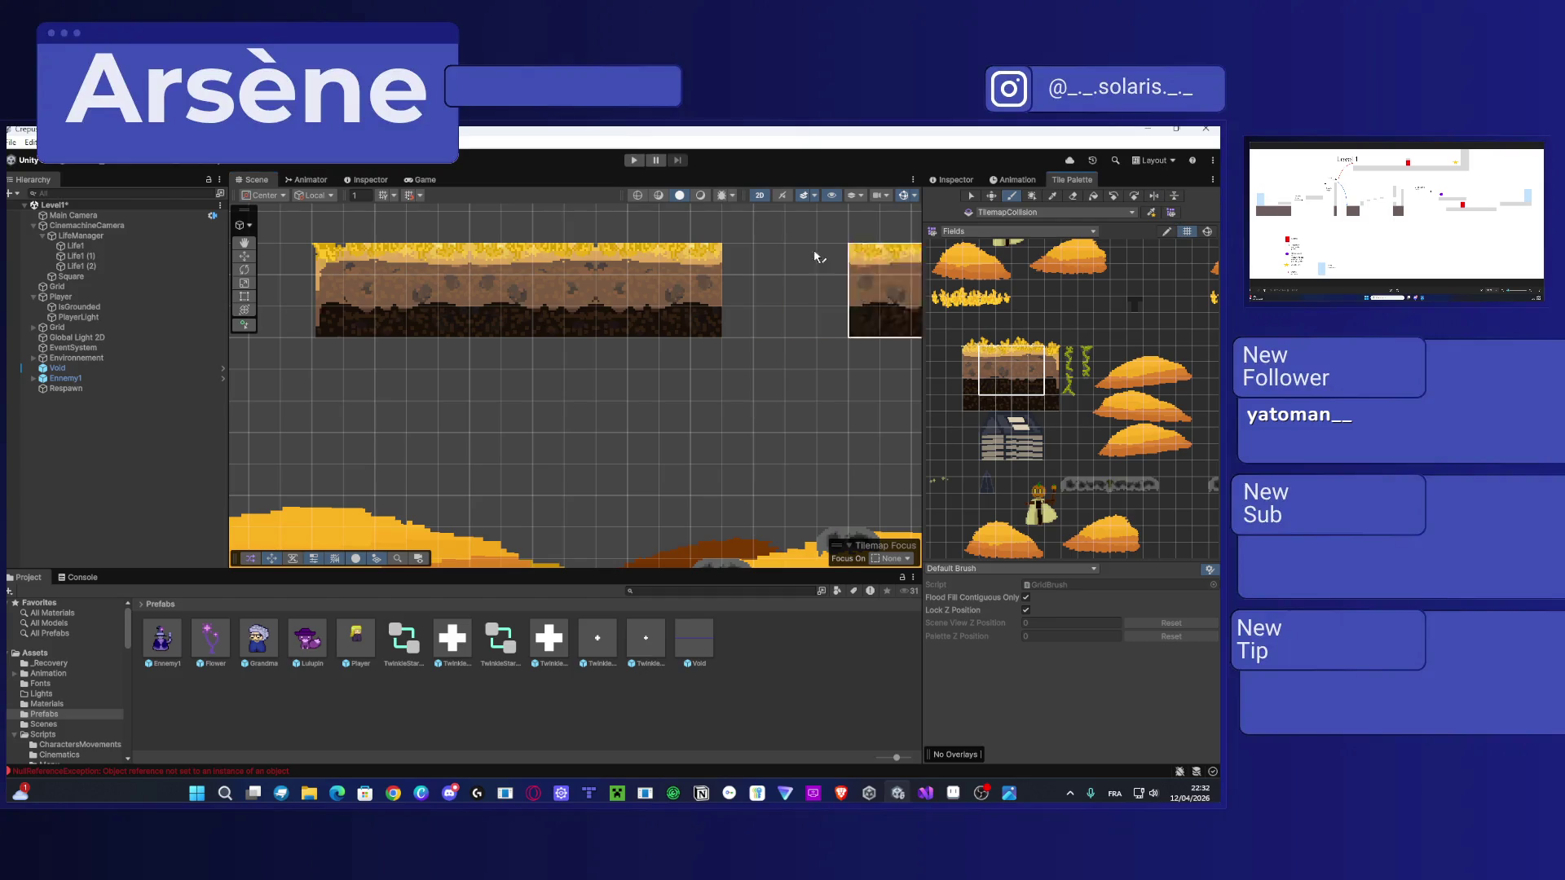
scroll(765, 273, "down", 2)
scroll(765, 266, "down", 2)
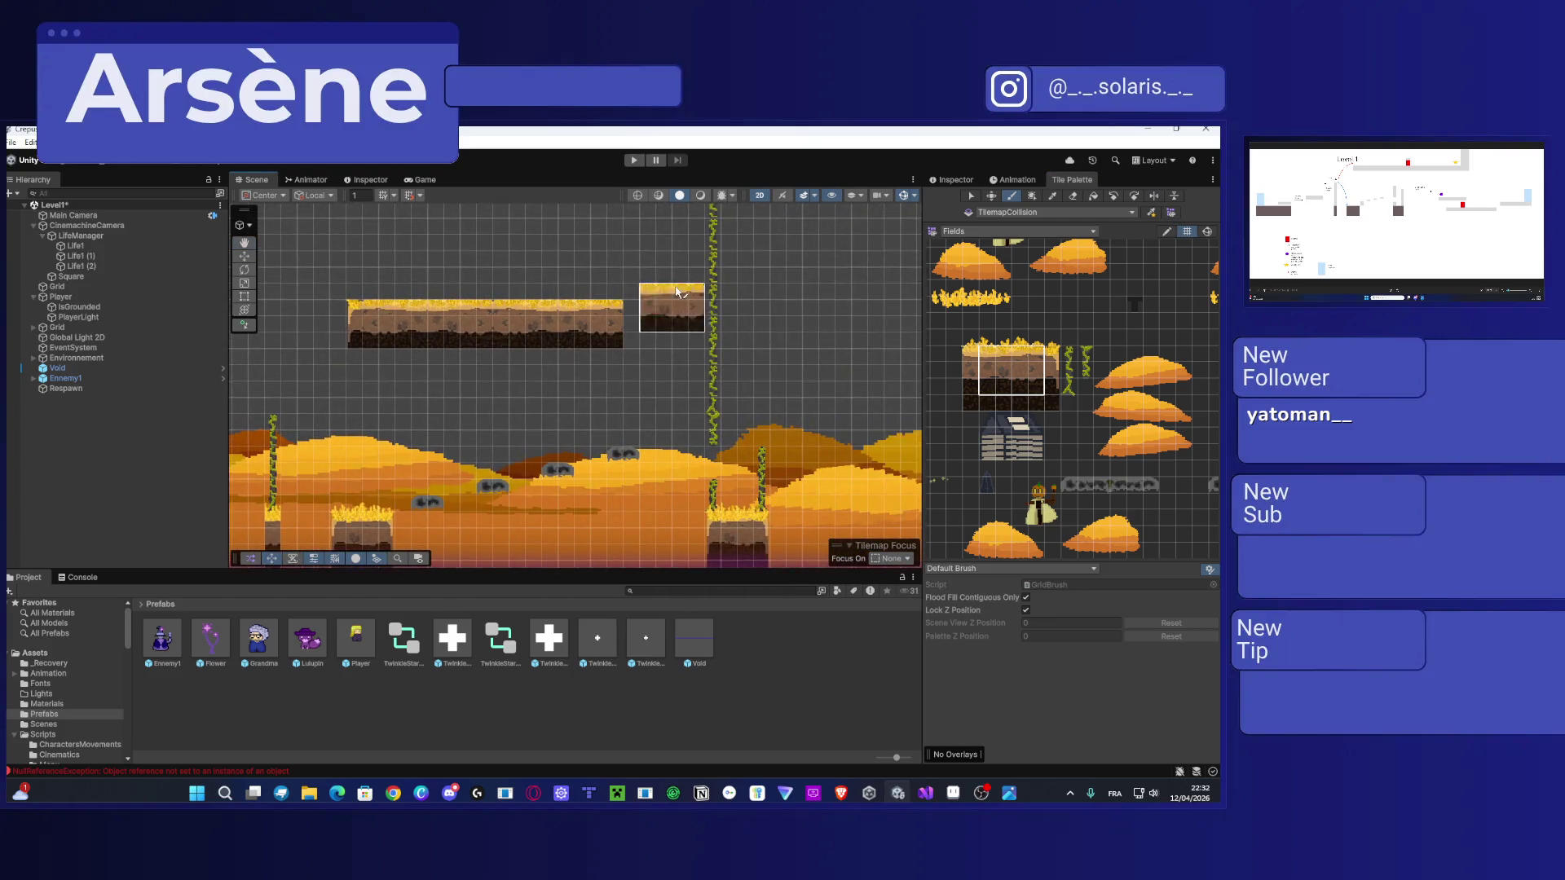
scroll(839, 383, "down", 4)
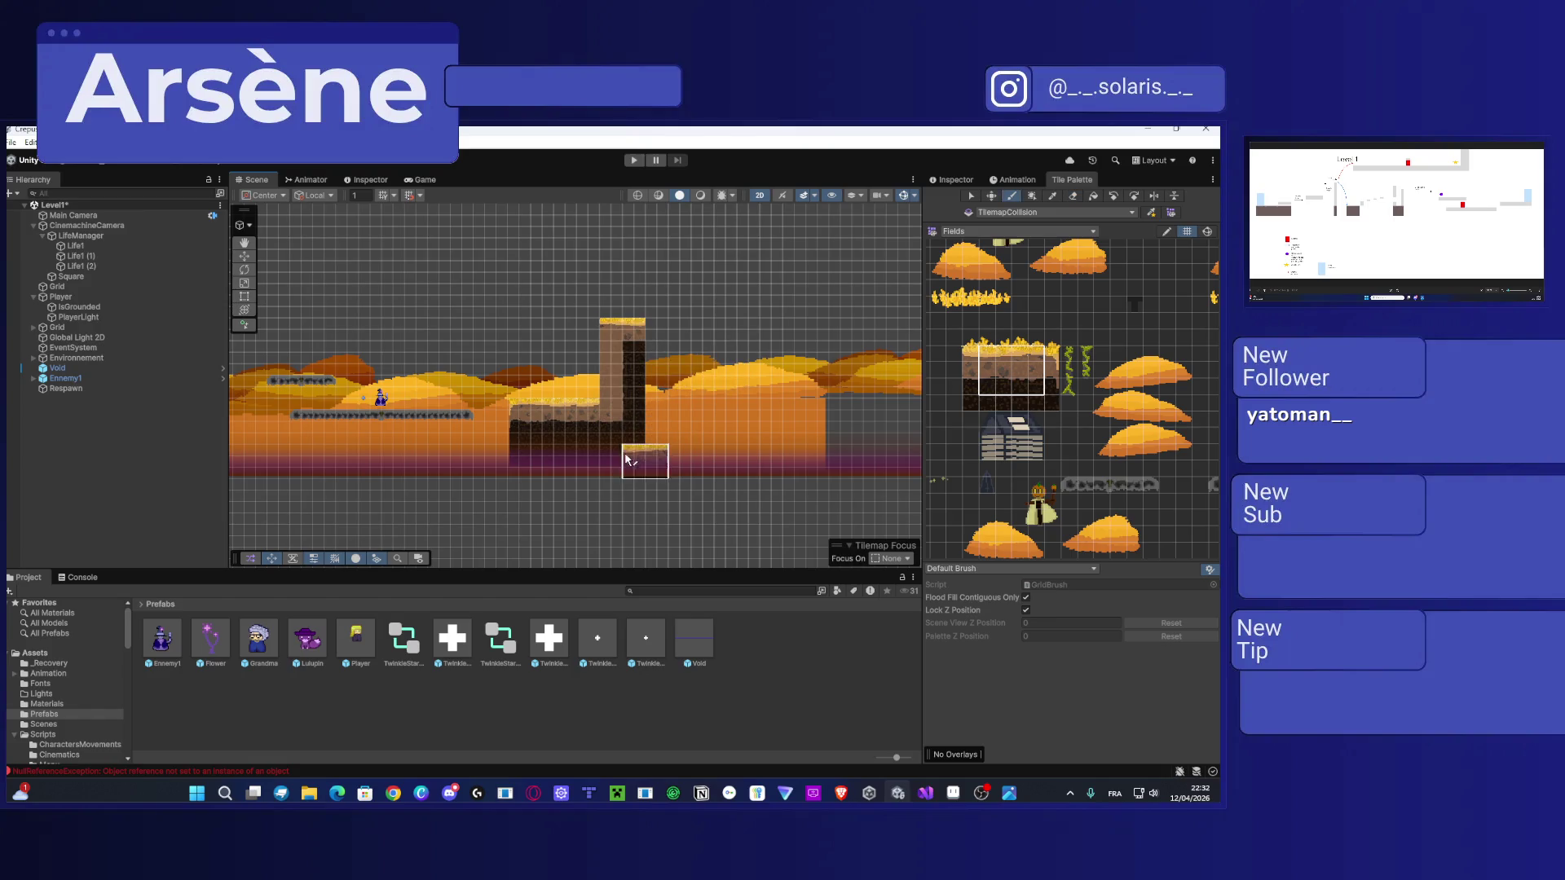
Step: Copy the tall tile pillar from the level and stamp it at the upper platform's right end
scroll(640, 466, "down", 5)
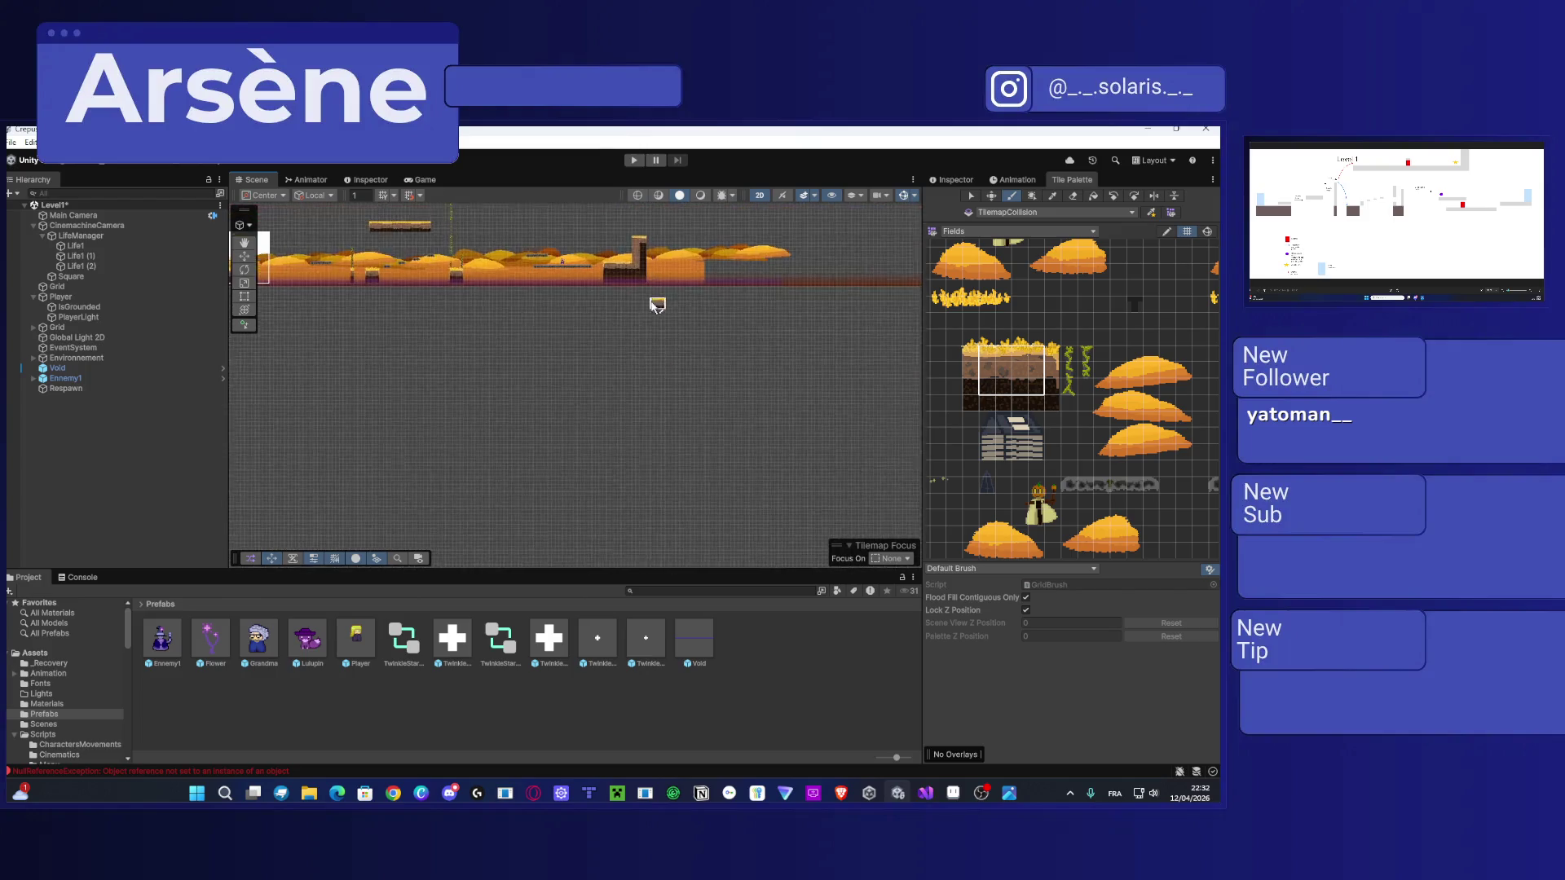
scroll(636, 441, "up", 5)
key("i")
left_click_drag(619, 436, 587, 281)
key("Left")
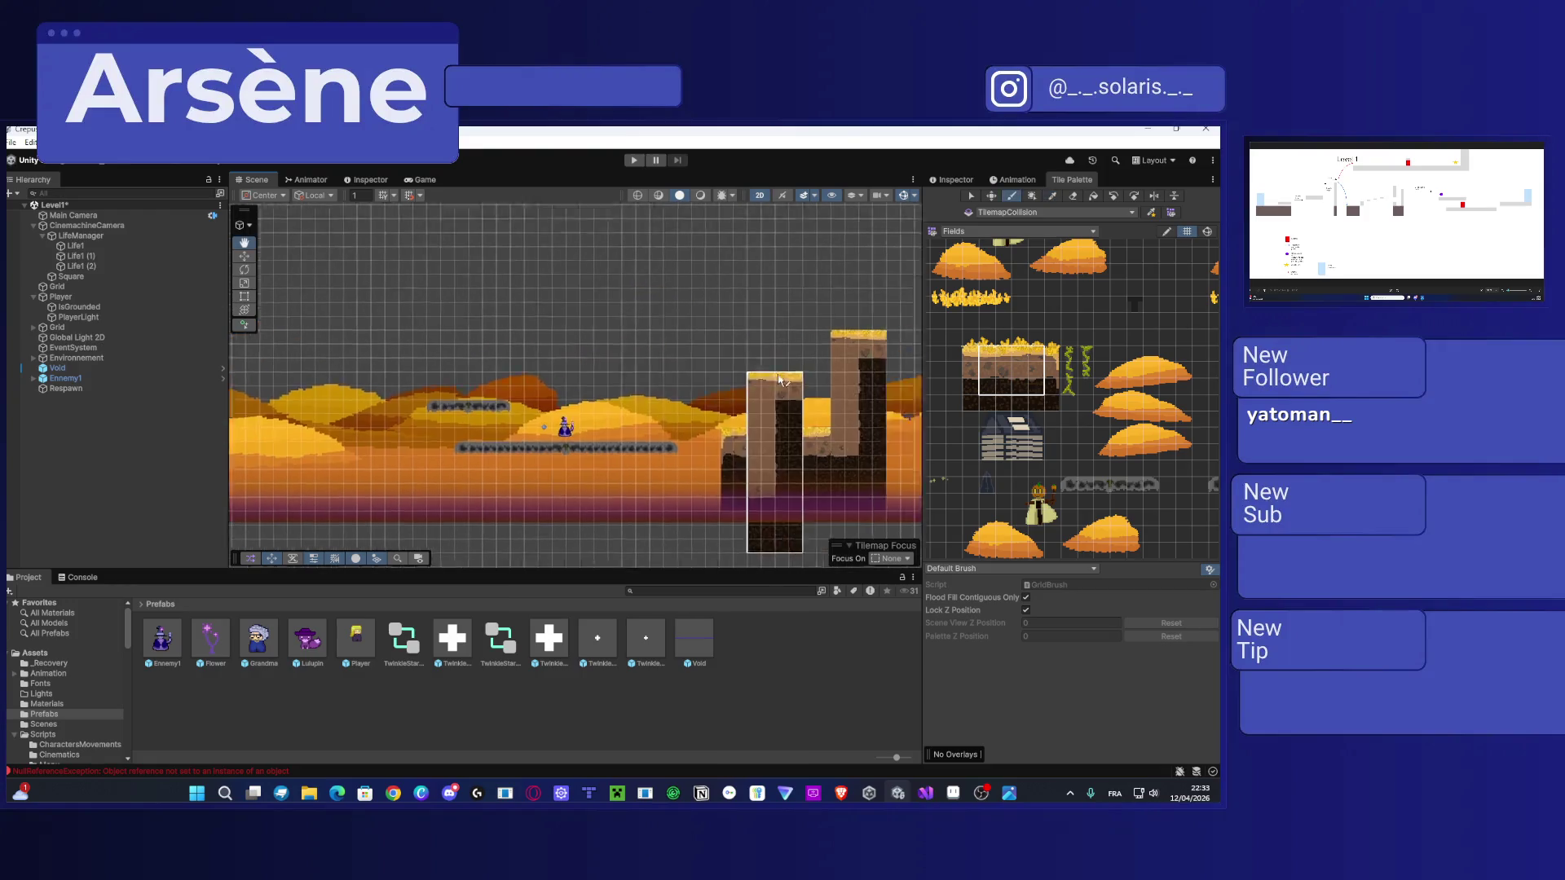
key("Left")
key("Up")
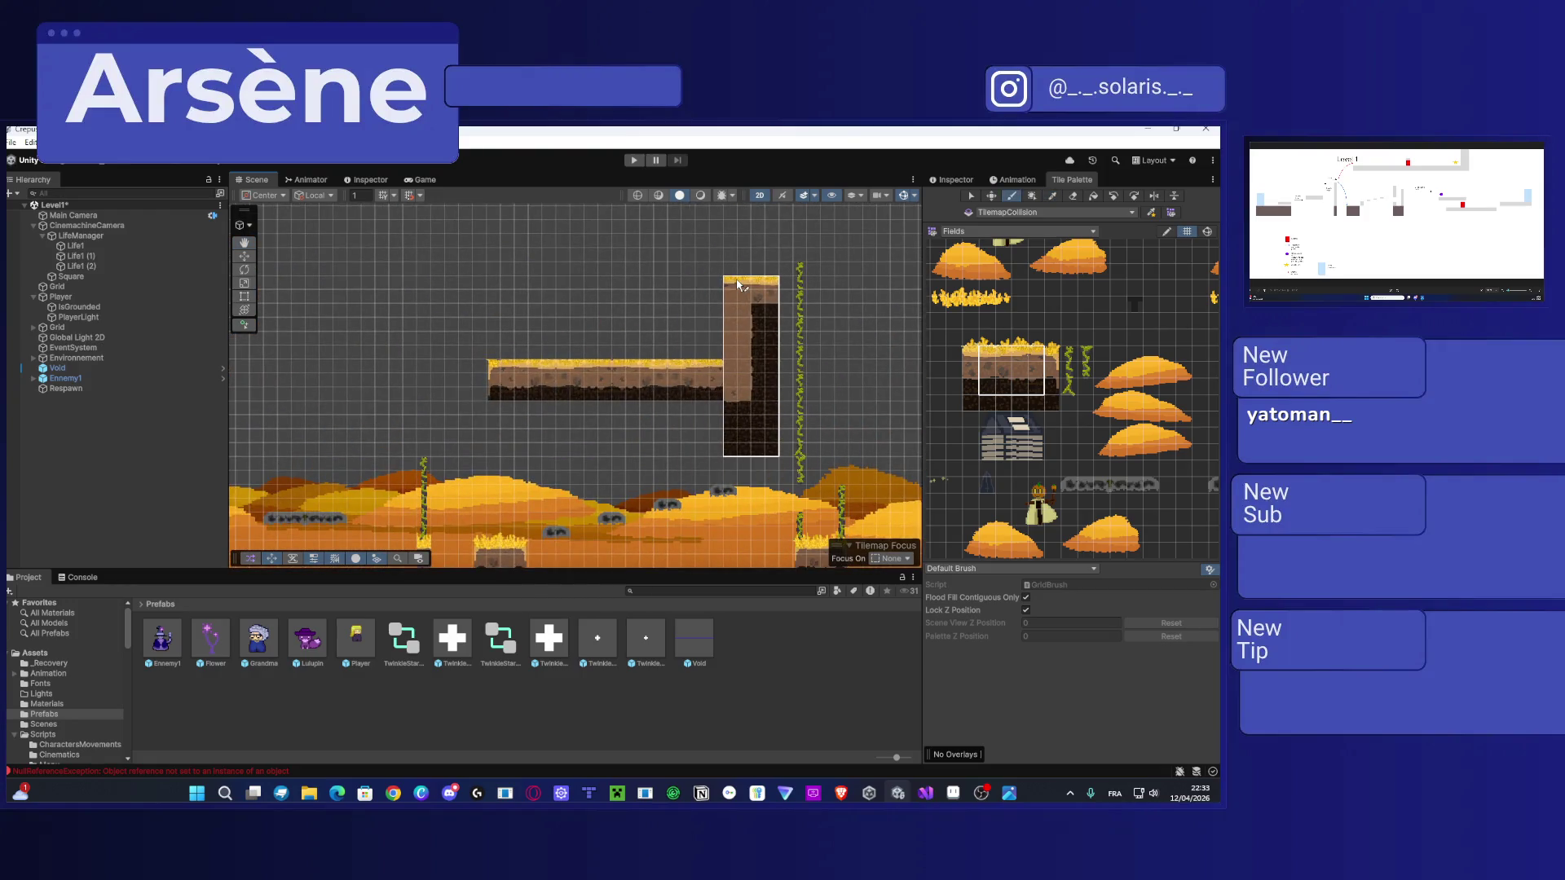
left_click(732, 273)
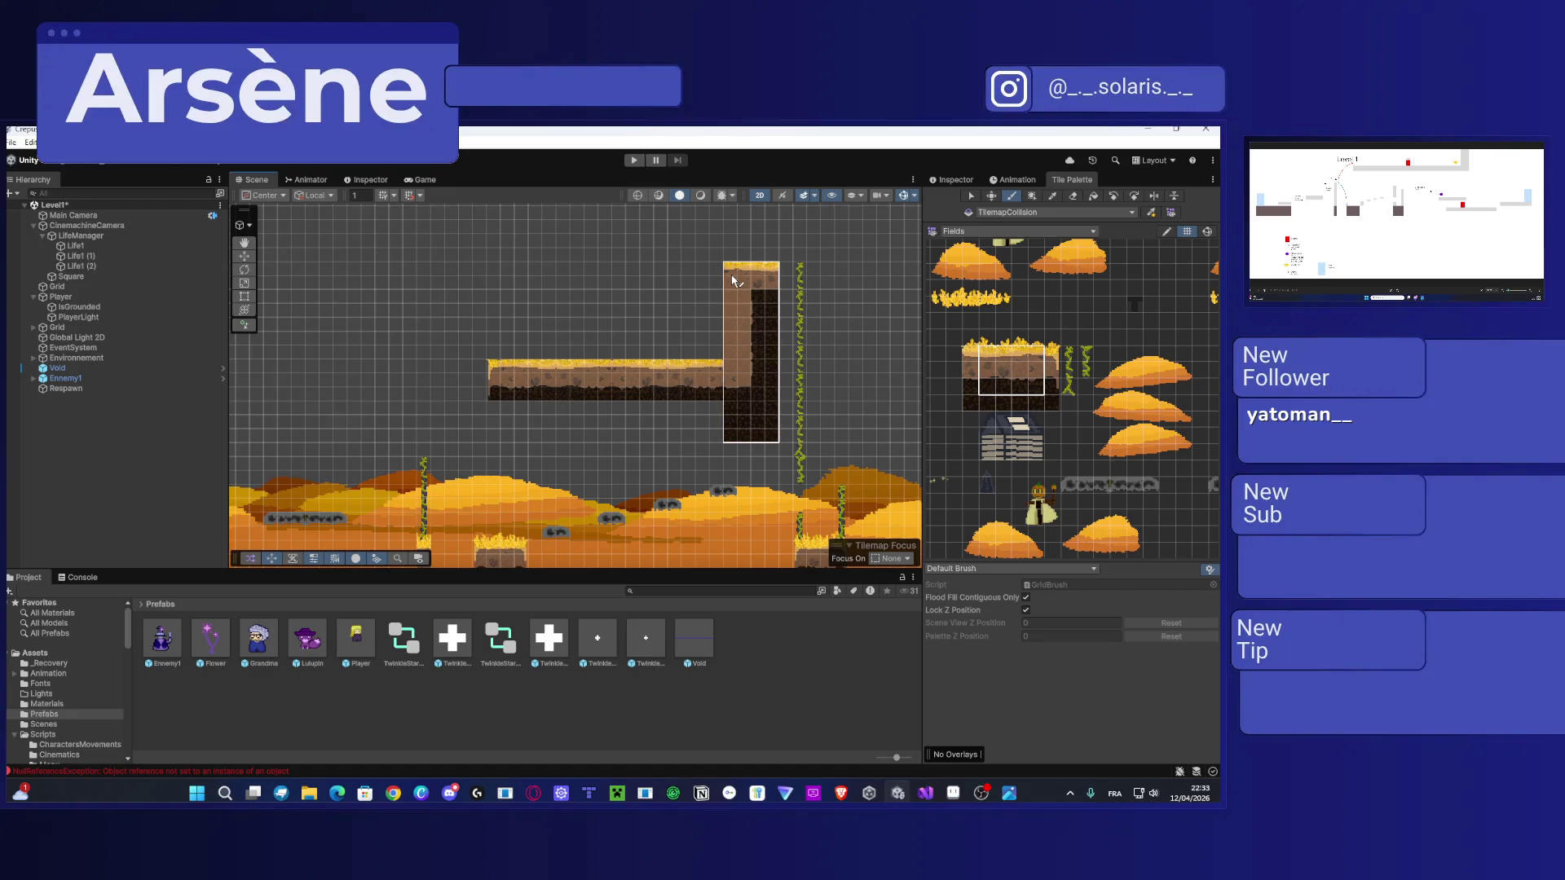
Step: Erase the dark tiles at the column's bottom so it ends level with the platform's underside
scroll(785, 384, "down", 1)
key("Right")
key("Down")
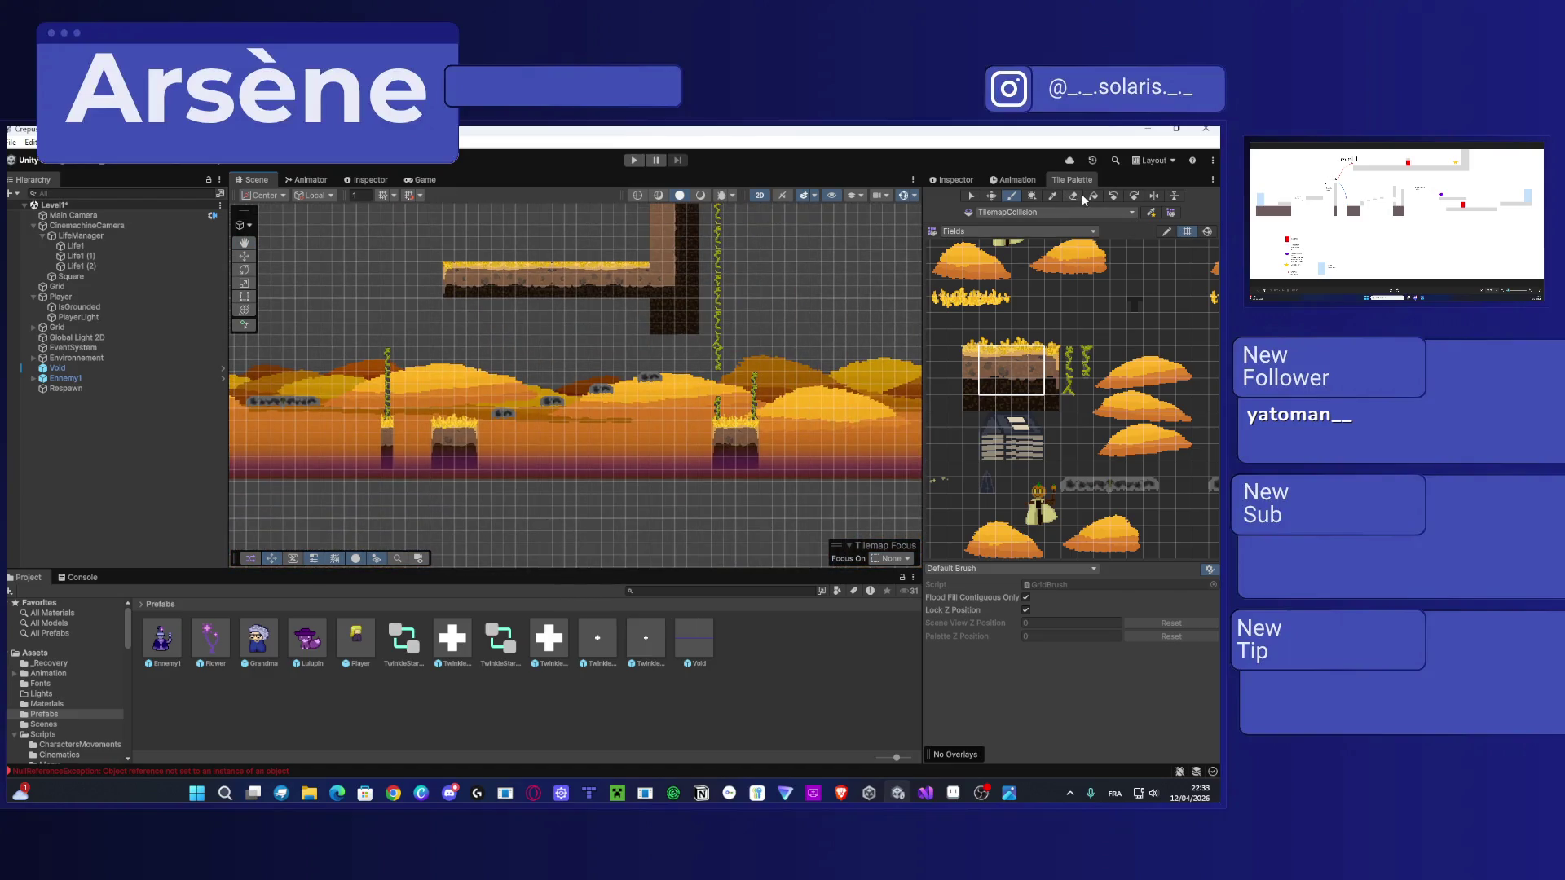
left_click(1074, 195)
scroll(741, 327, "up", 2)
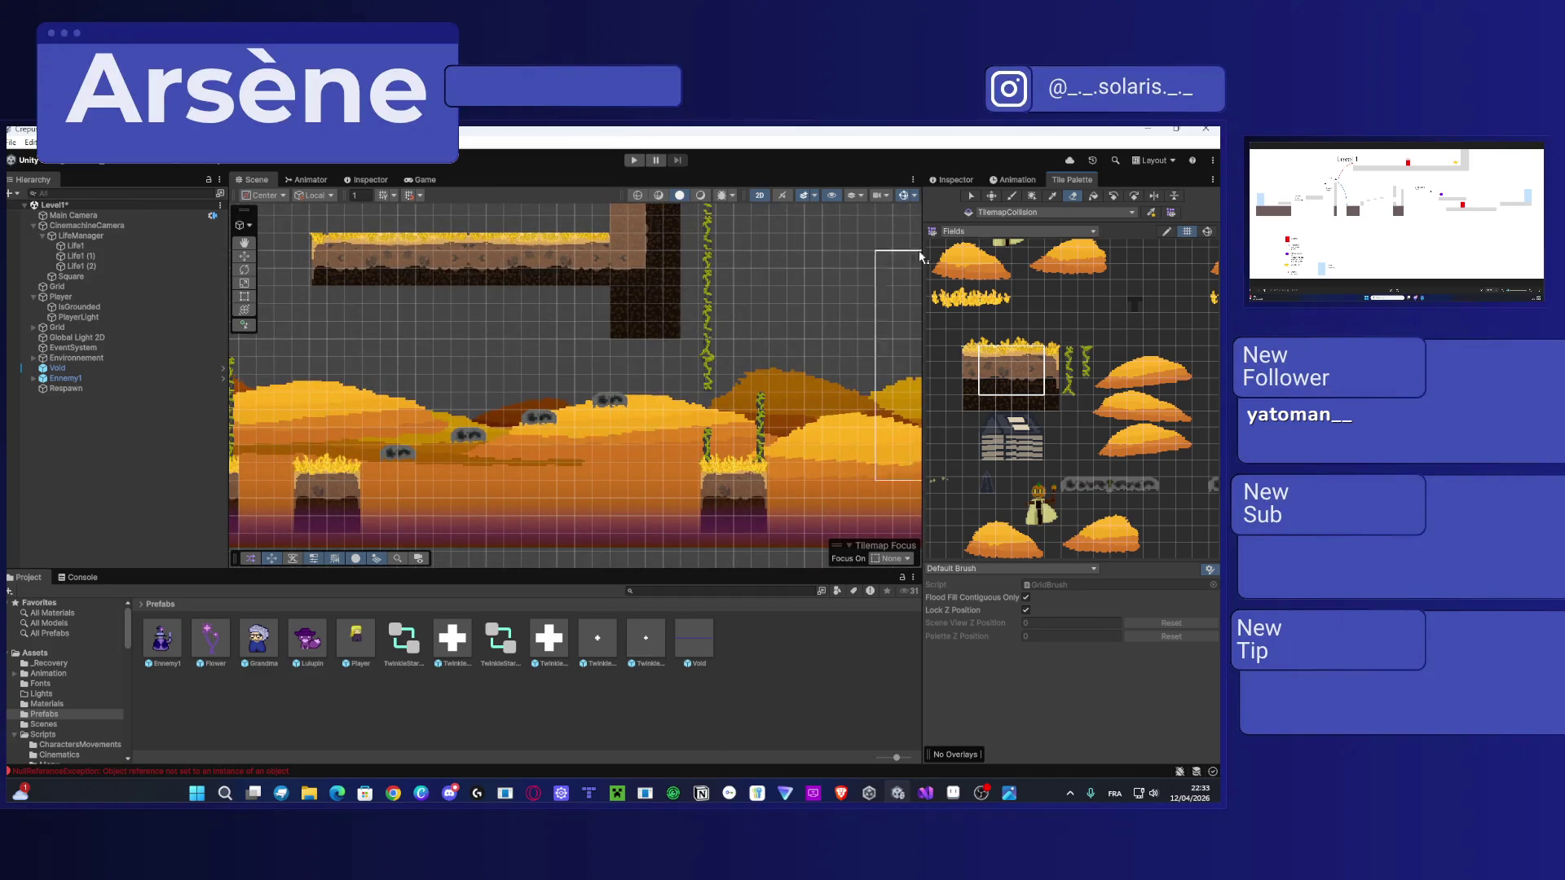
left_click(1035, 289)
left_click(619, 304)
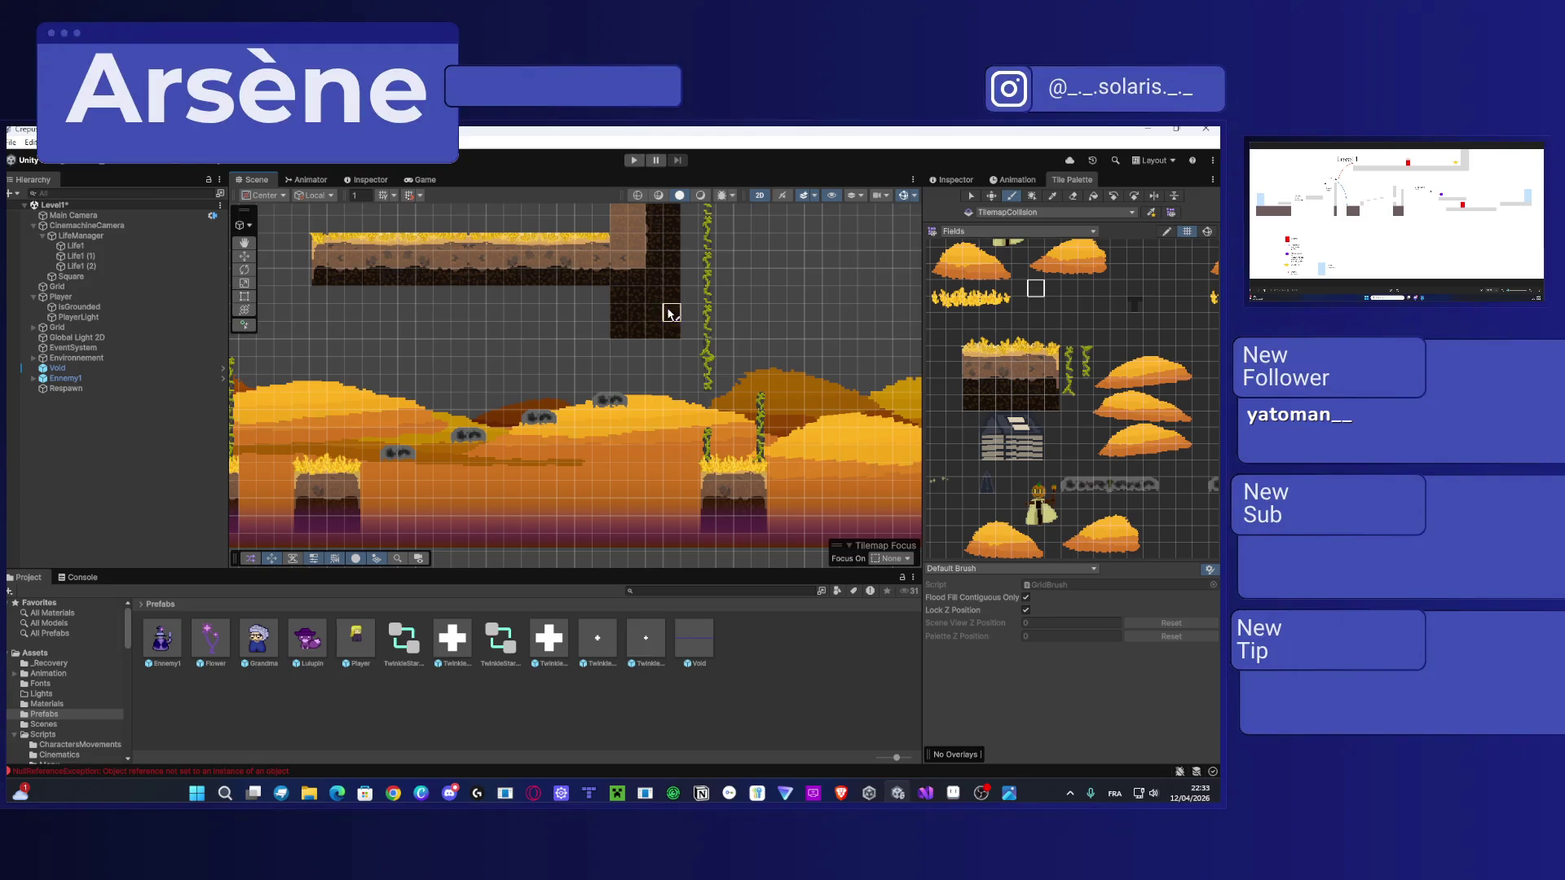
left_click(1072, 196)
mouse_move(646, 315)
left_mouse_down()
mouse_move(669, 330)
mouse_move(664, 297)
mouse_move(619, 299)
left_mouse_up()
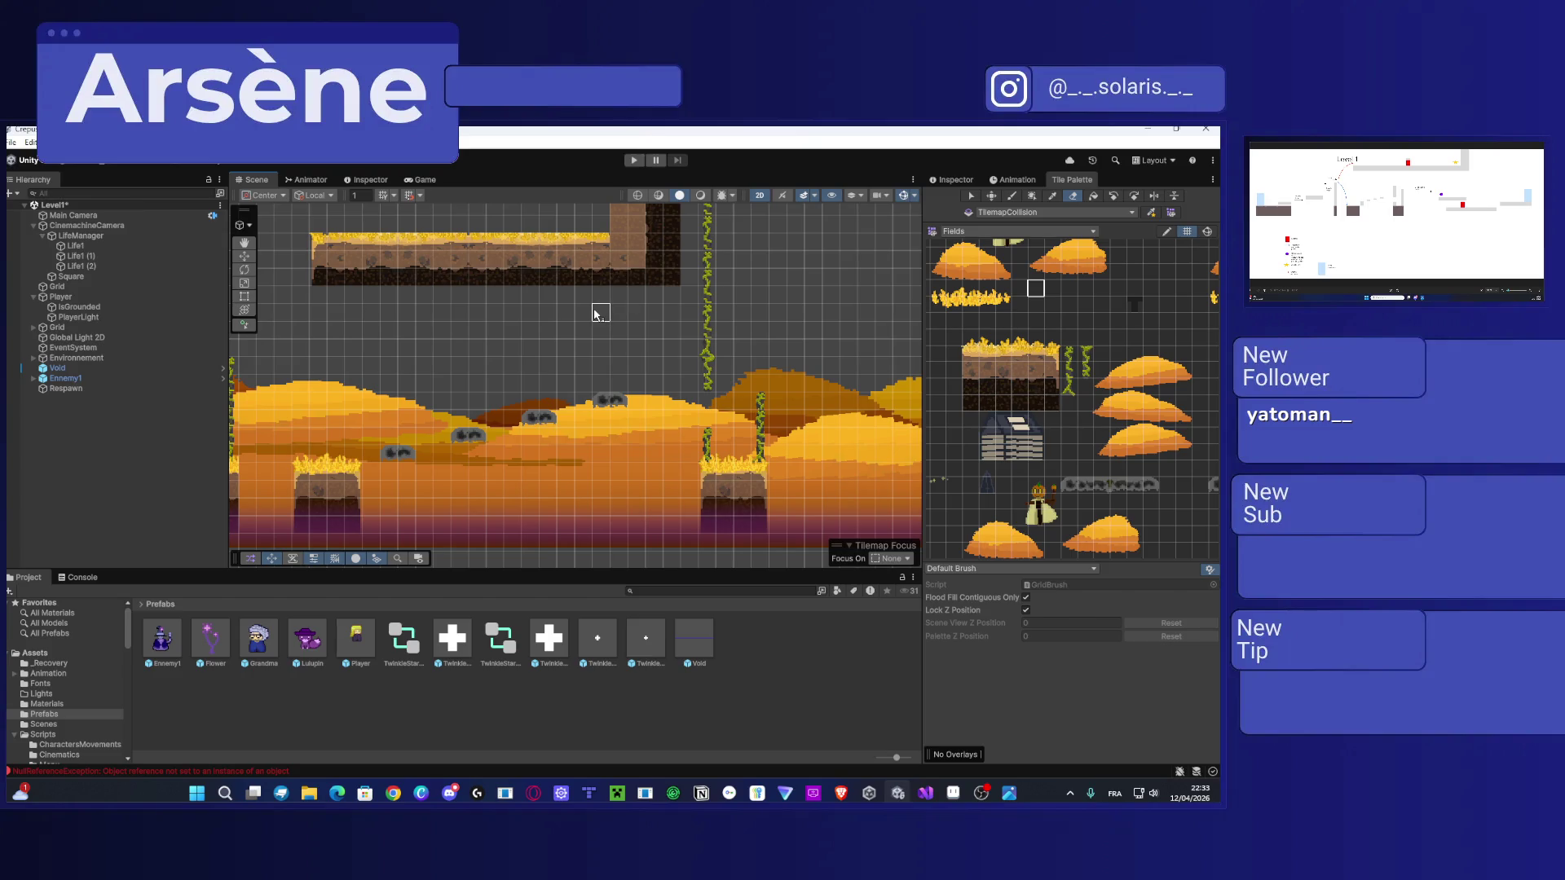
Step: Center the upper platform and its wall in view, and select the shed tiles in the palette
left_click_drag(597, 294, 569, 437)
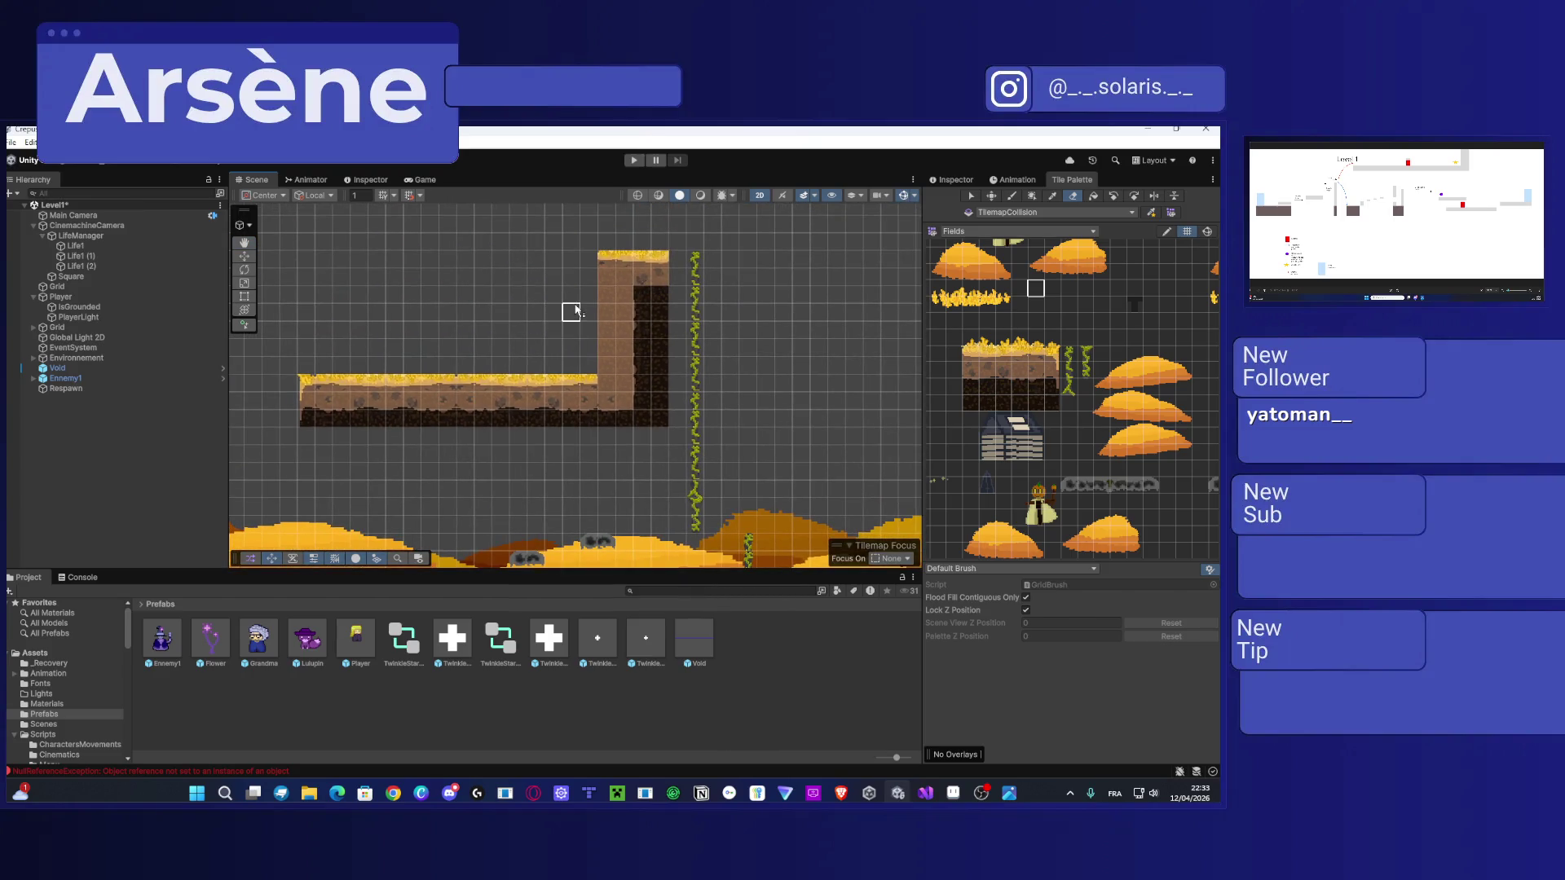
left_click_drag(576, 311, 622, 321)
scroll(630, 327, "up", 2)
mouse_move(1064, 458)
left_mouse_down()
mouse_move(1090, 433)
mouse_move(1009, 390)
left_mouse_up()
Step: Stamp the shed tiles onto the upper platform just left of the dirt wall
key("i")
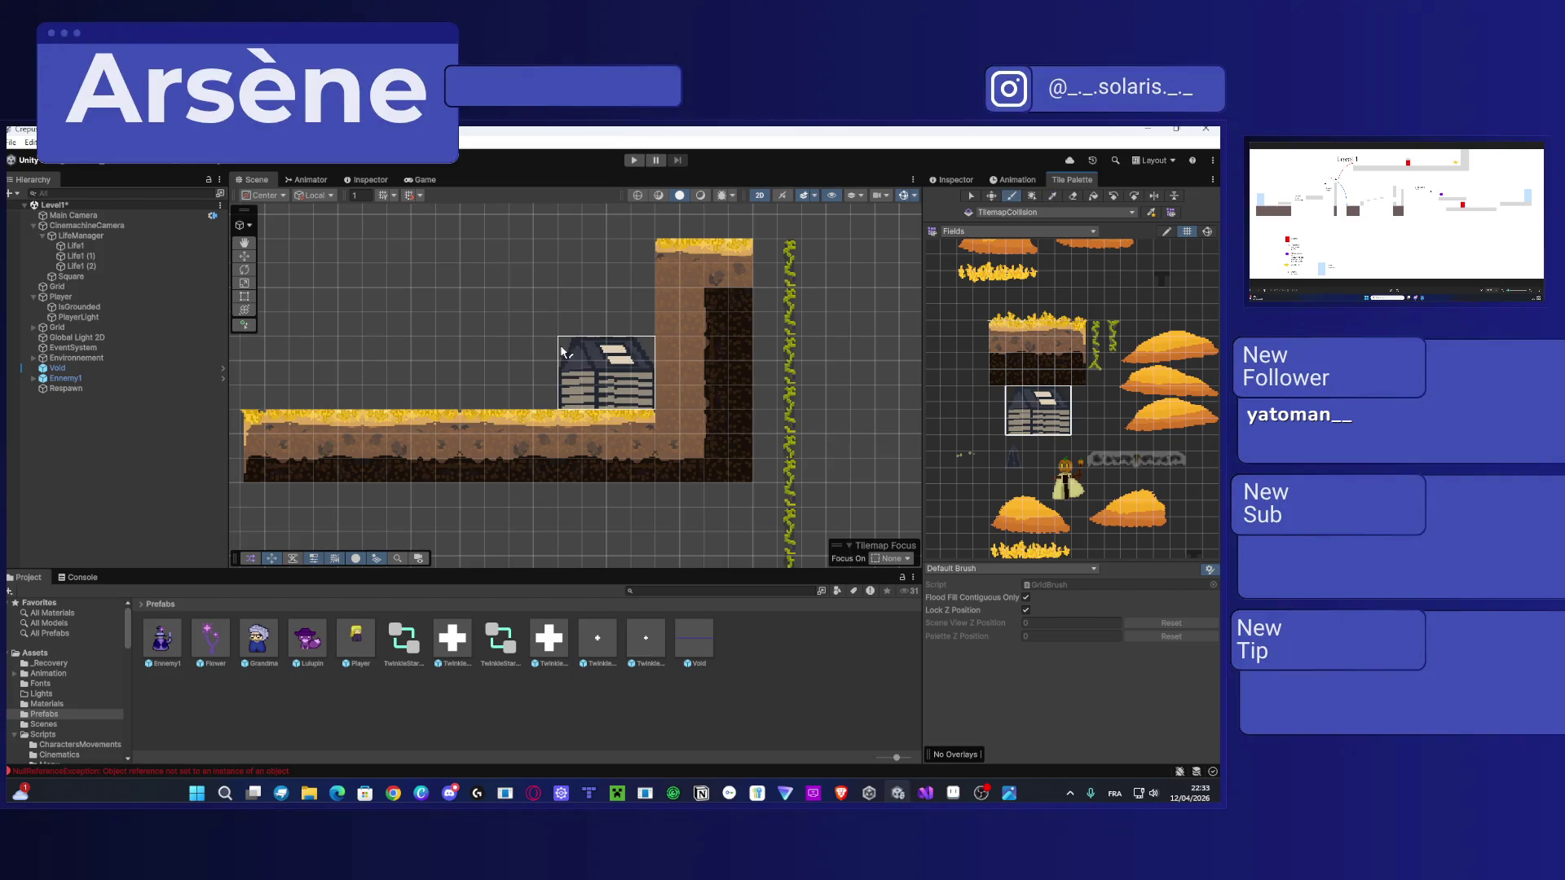
left_click(560, 350)
scroll(561, 350, "up", 3)
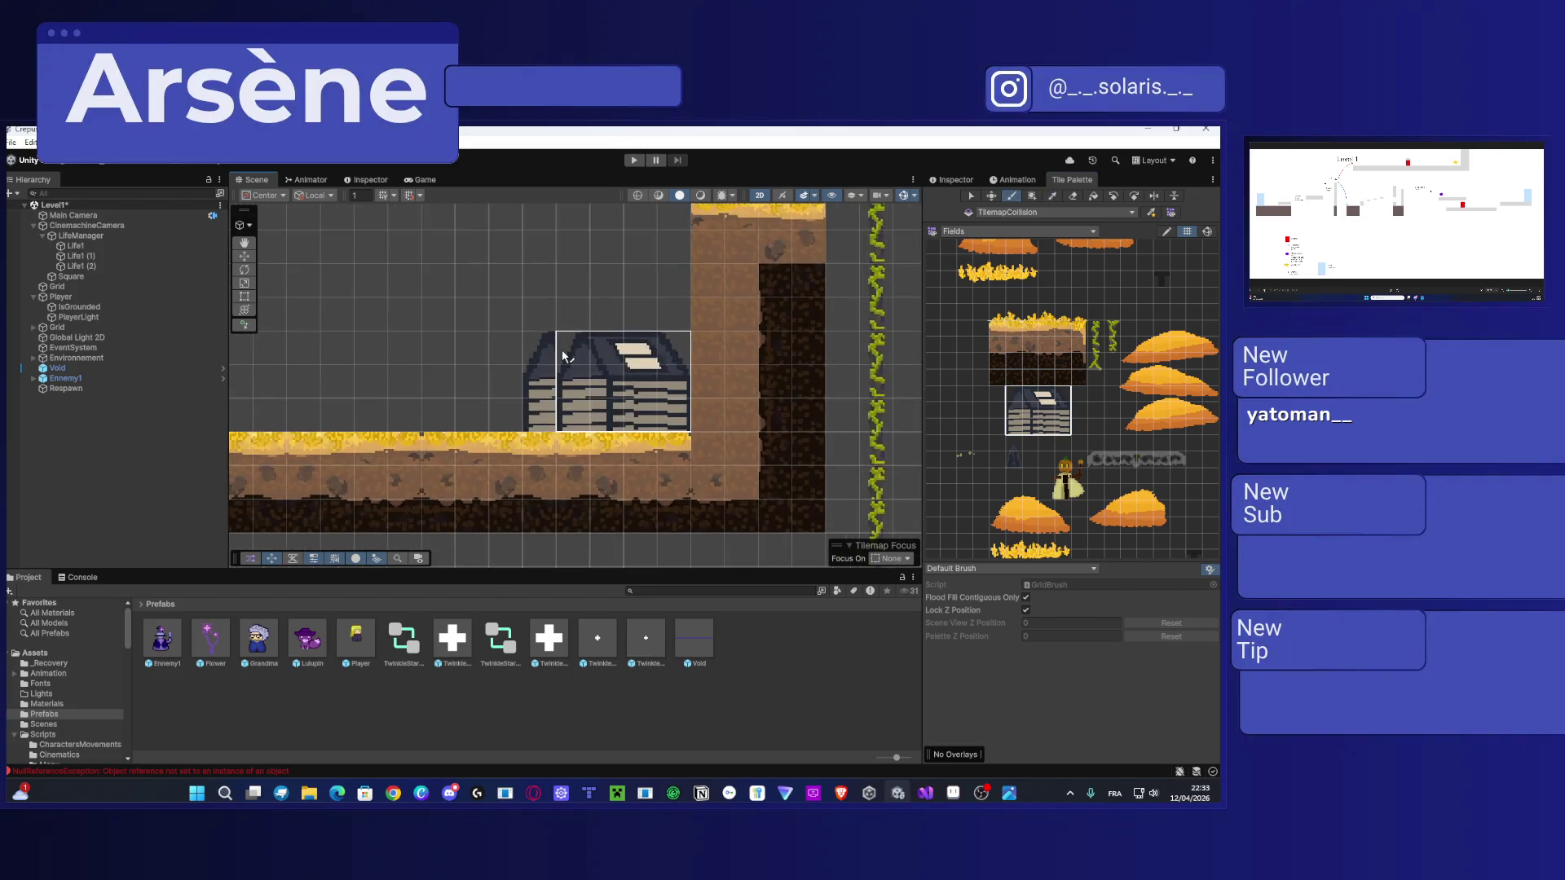
Step: Select the door tile and keep TilemapCollision as the active target tilemap
left_click(1015, 450)
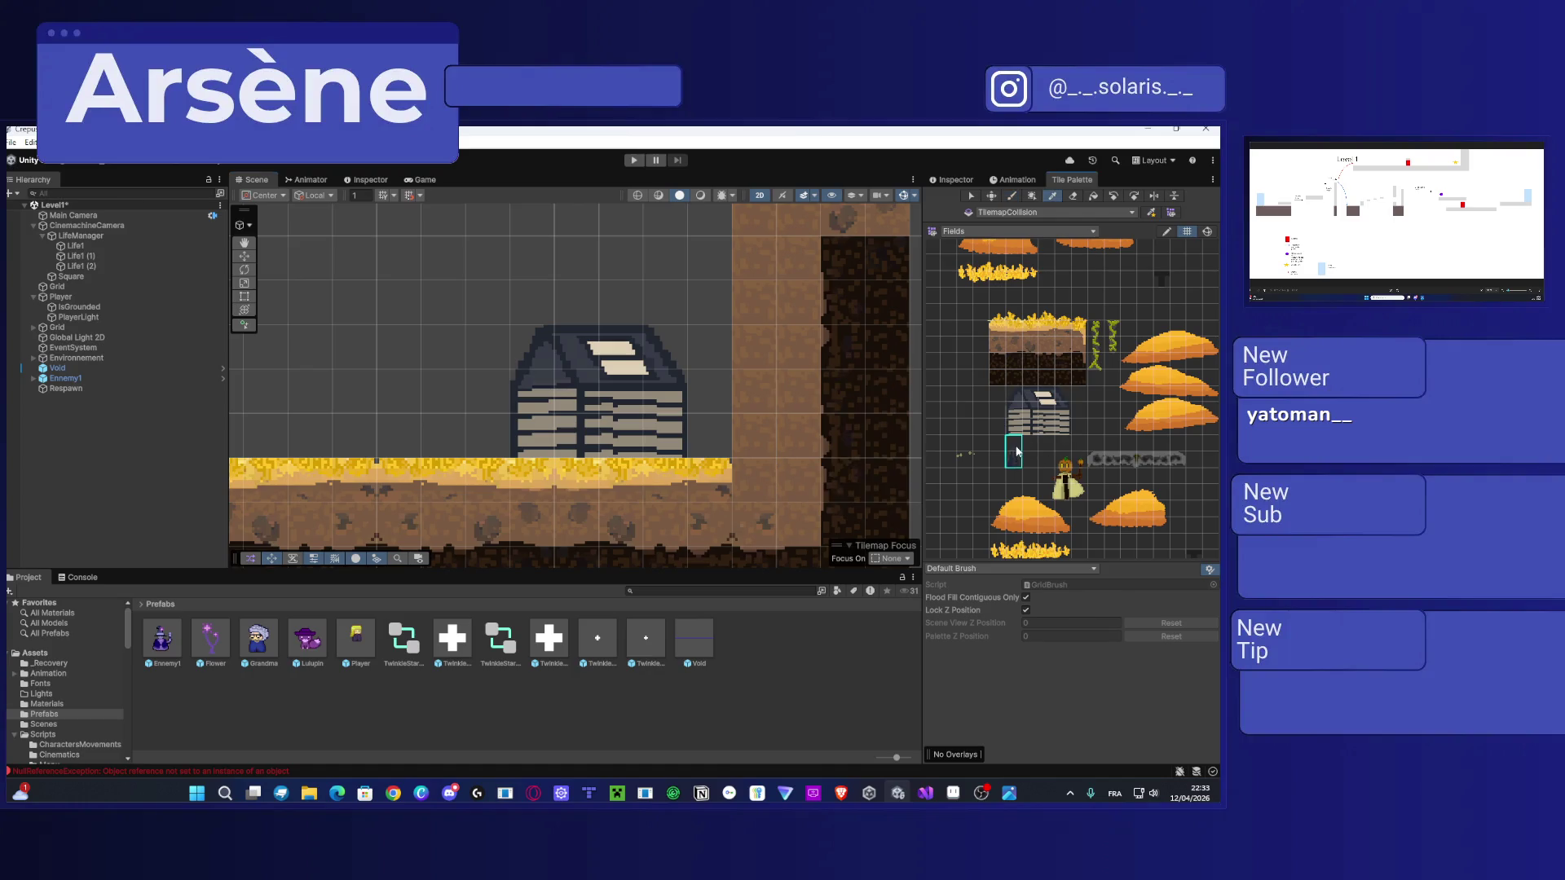
left_click(1058, 215)
left_click(1058, 222)
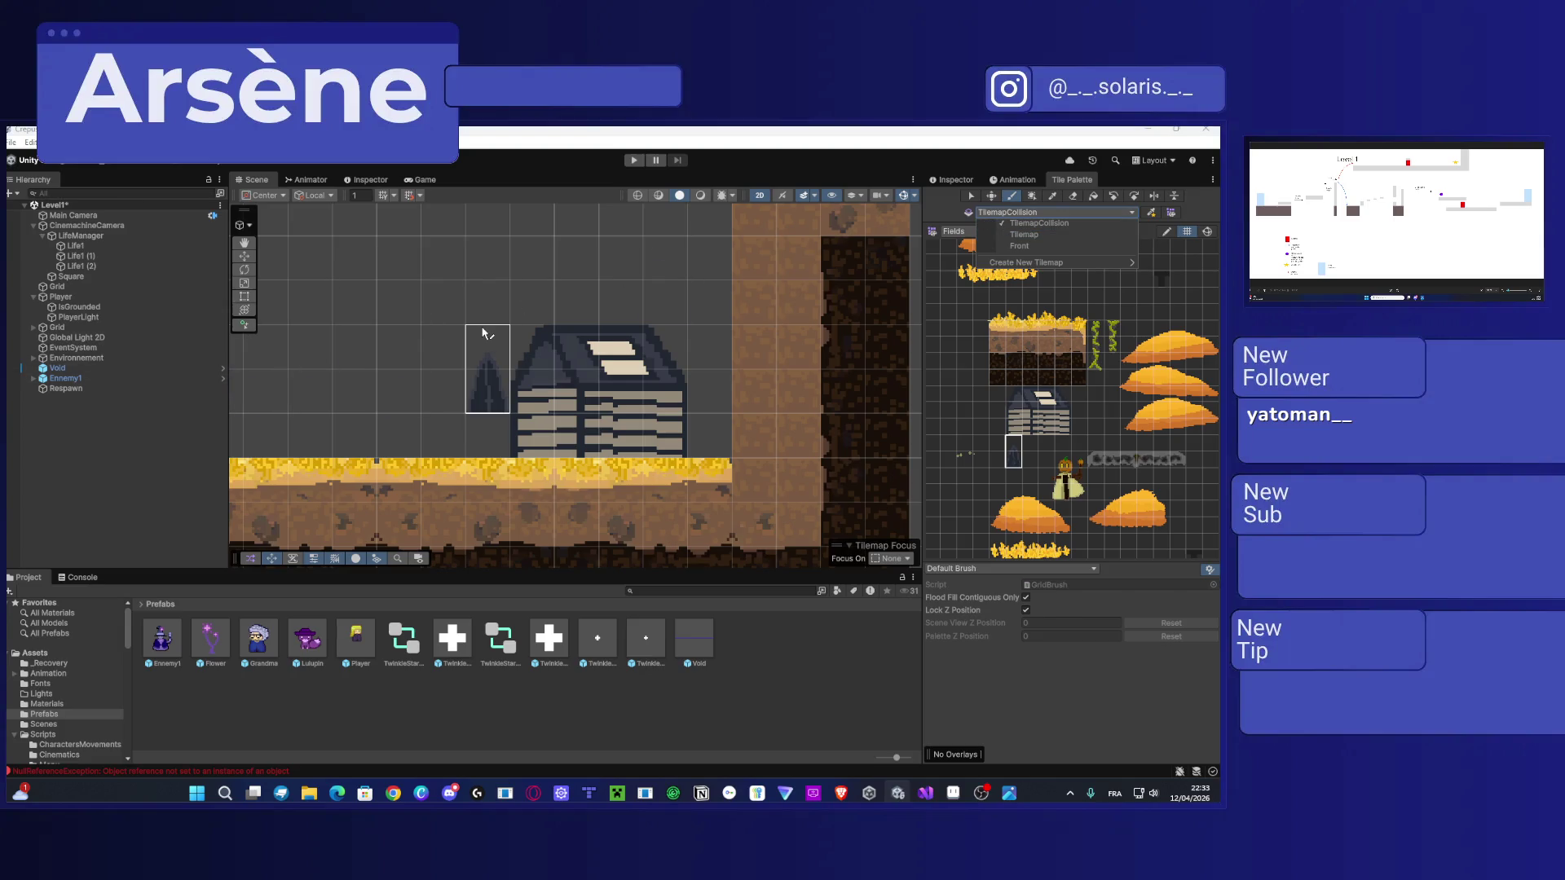
scroll(489, 342, "up", 2)
scroll(709, 285, "down", 3)
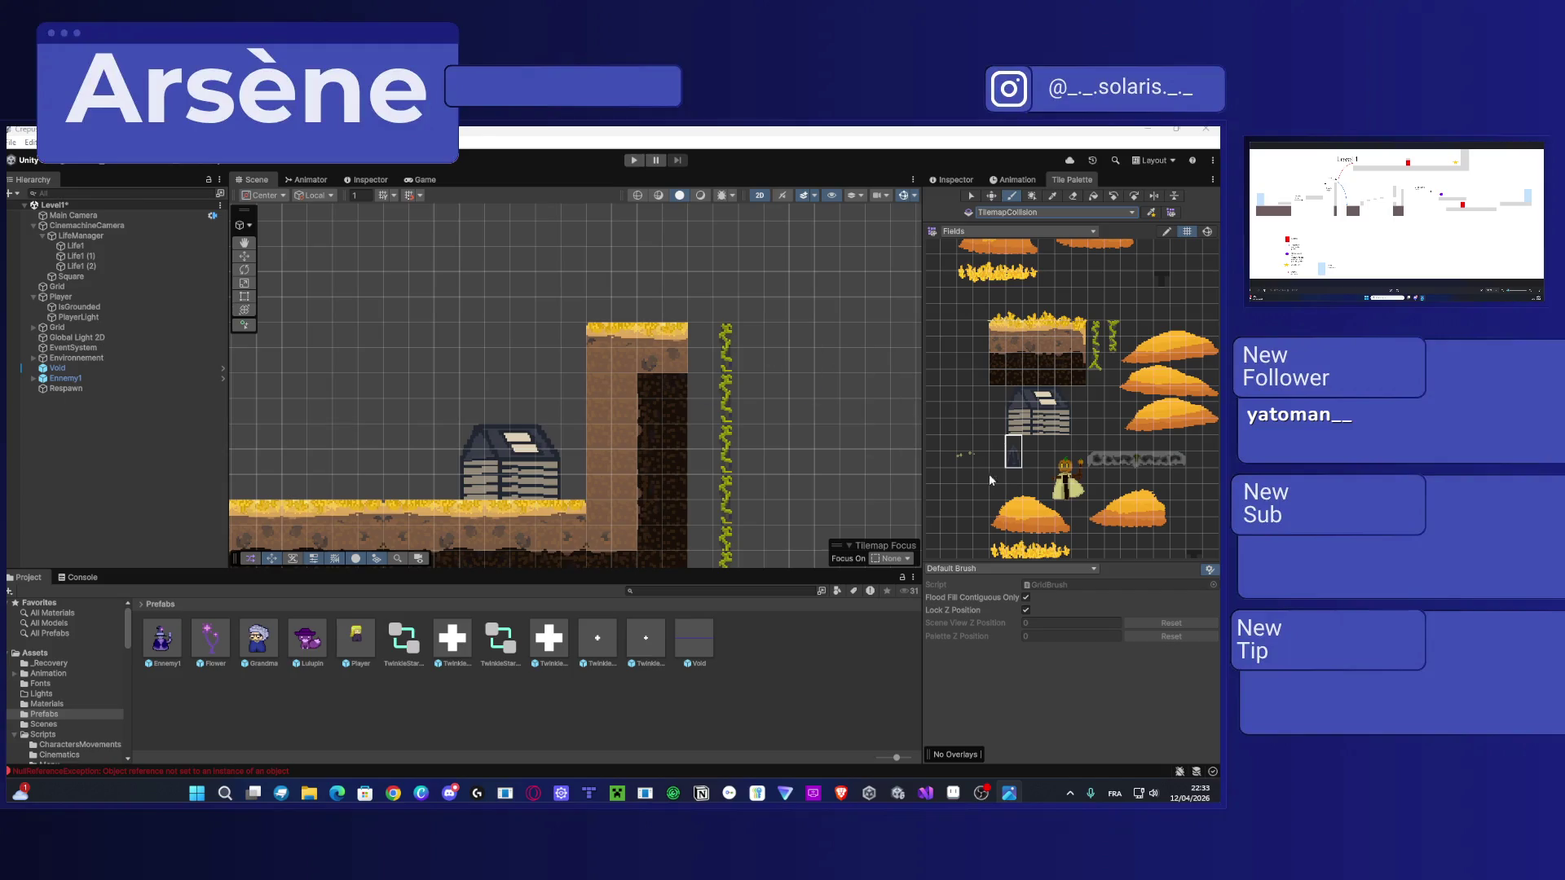
left_click(63, 716)
Step: Browse to sprite > tileset > ItemsAsSprite and import TilesetFields2.png into it
scroll(74, 701, "down", 1)
left_click(53, 698)
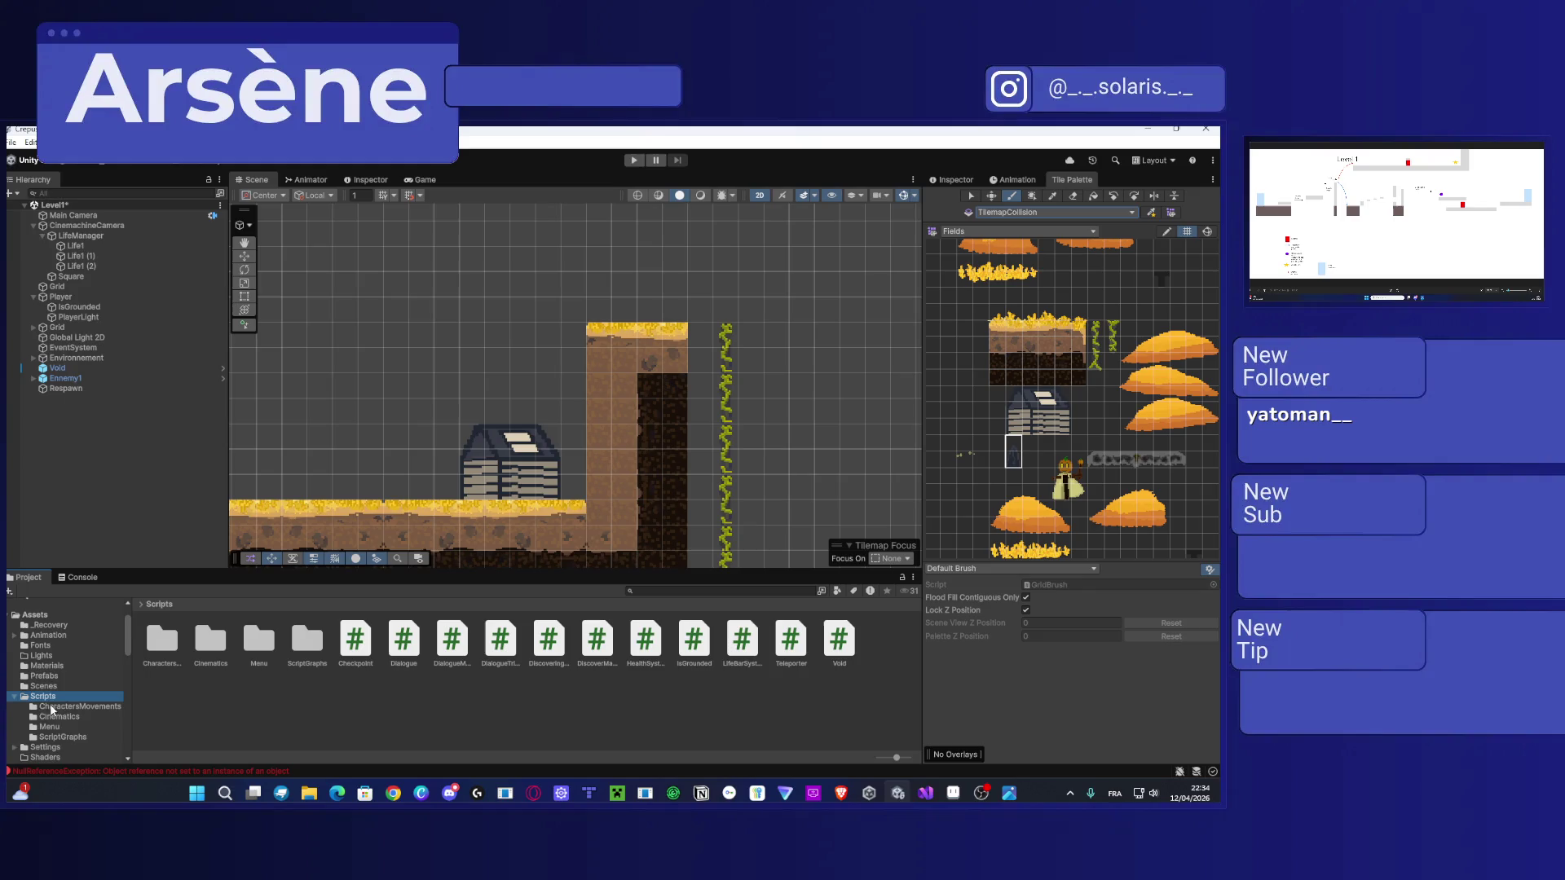
scroll(65, 733, "down", 2)
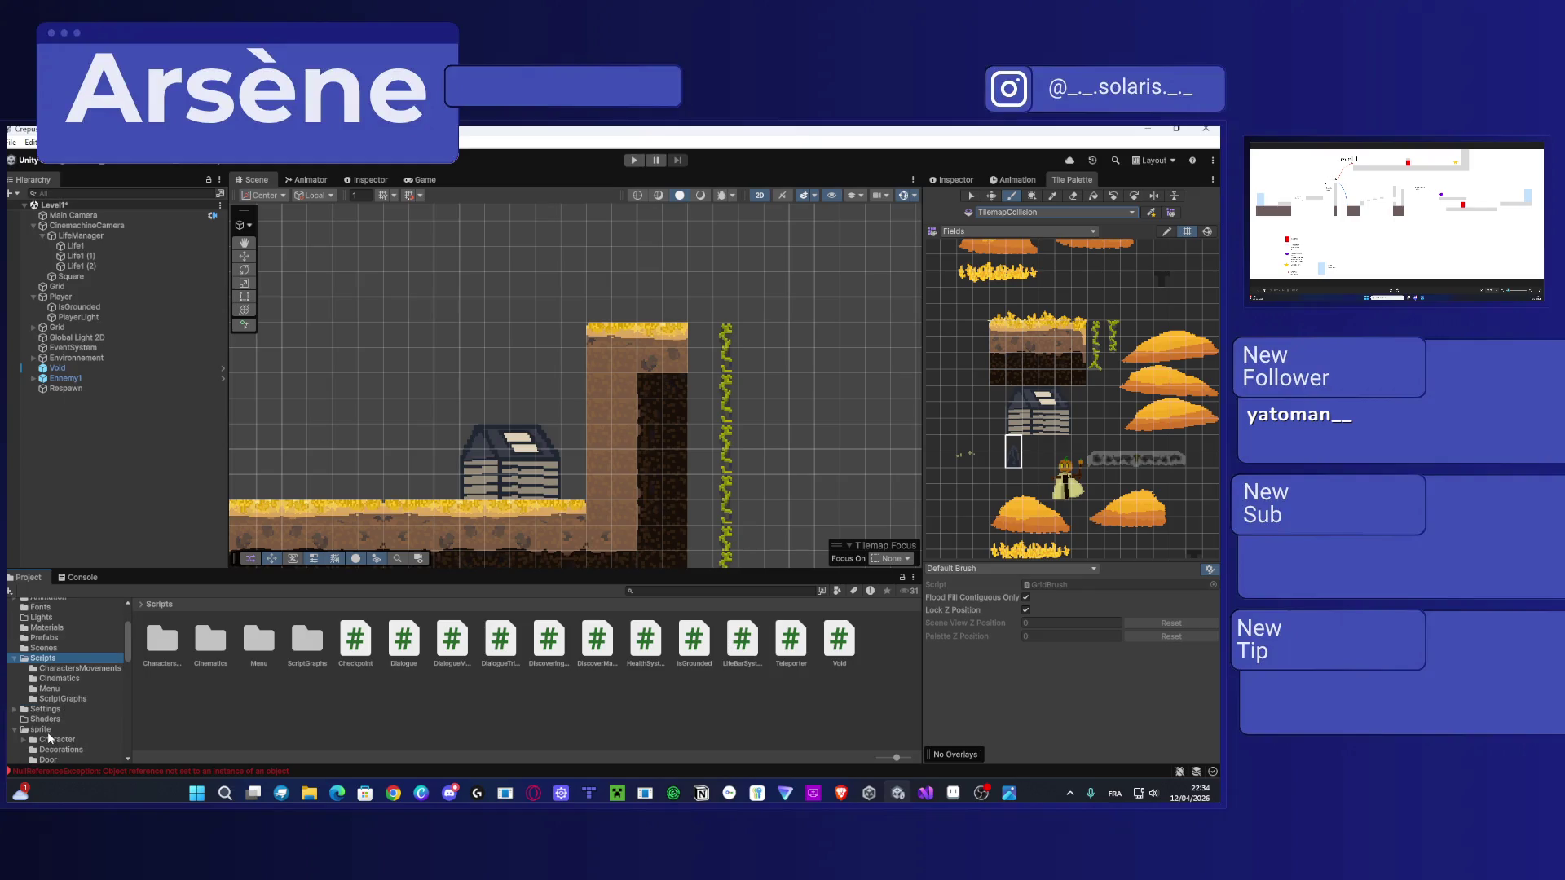
scroll(54, 723, "down", 4)
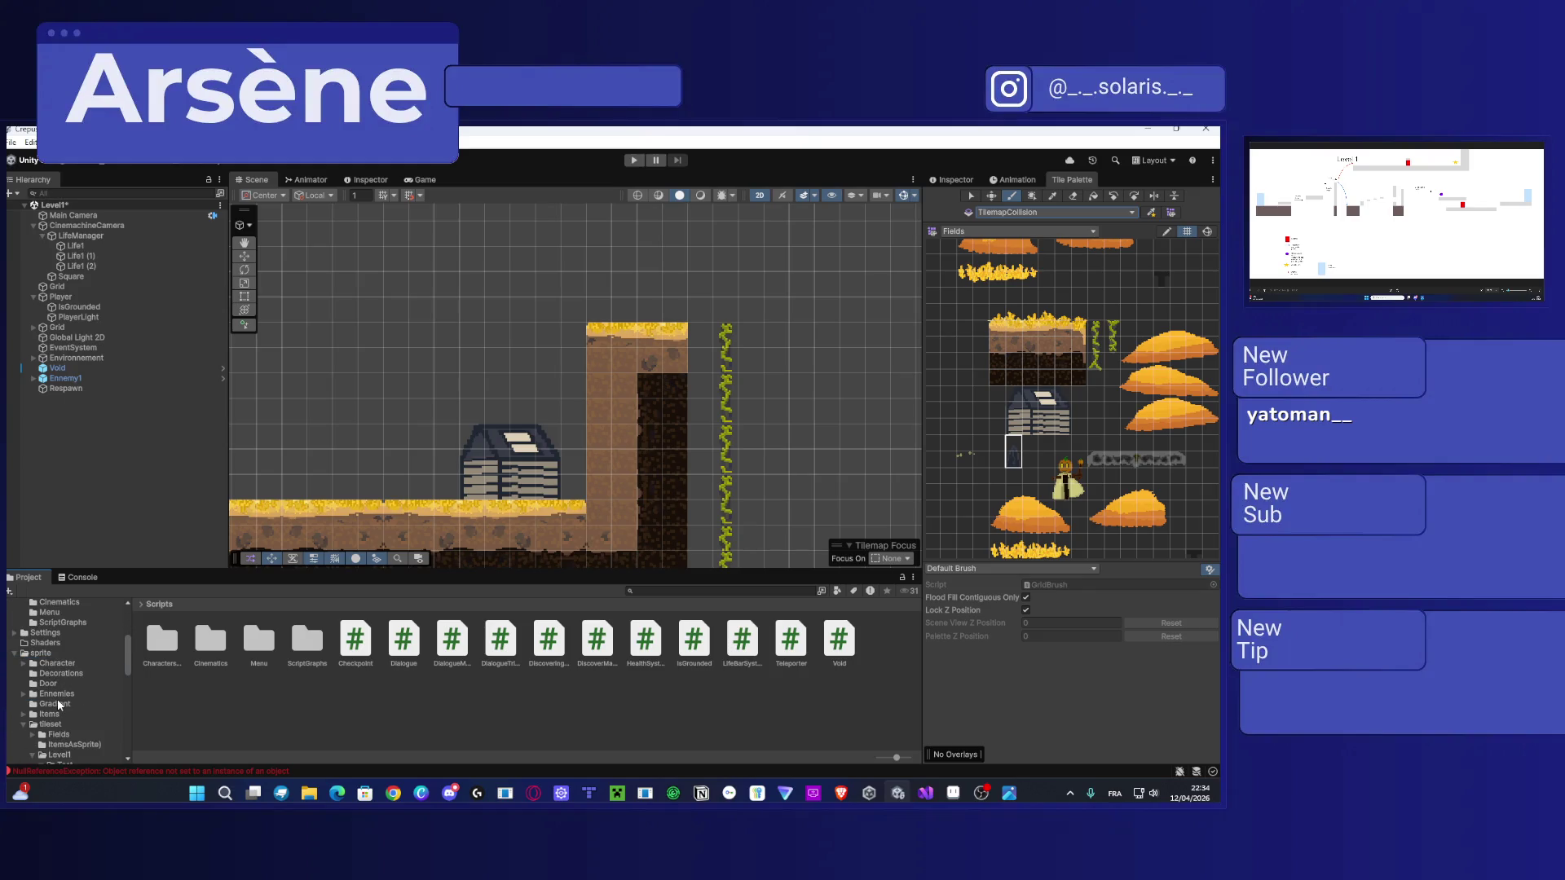
left_click(57, 714)
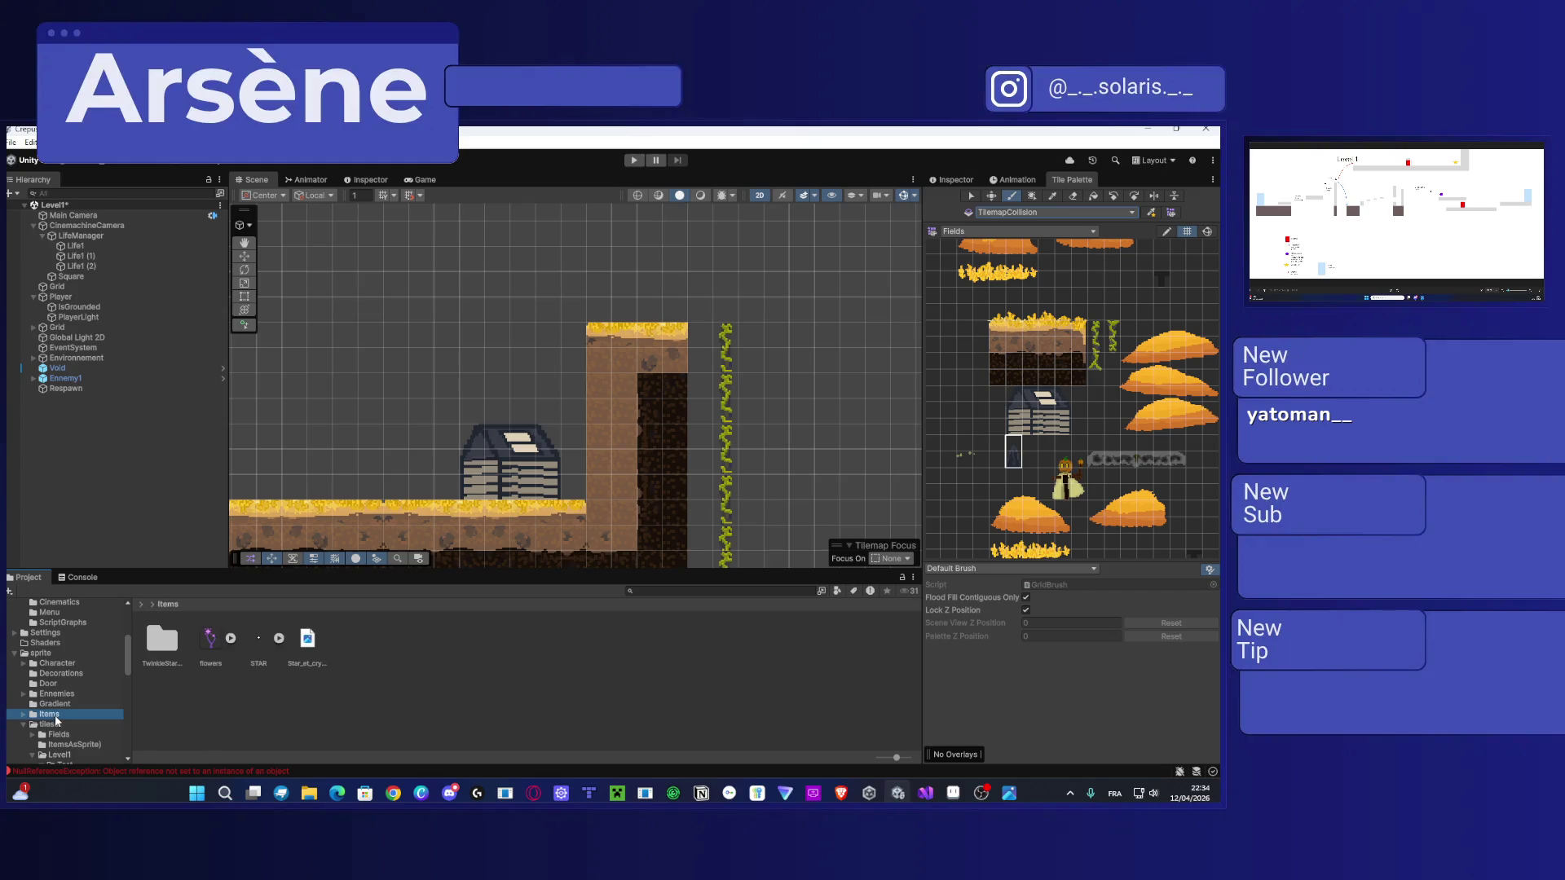
scroll(72, 717, "down", 4)
left_click(57, 650)
left_click(71, 669)
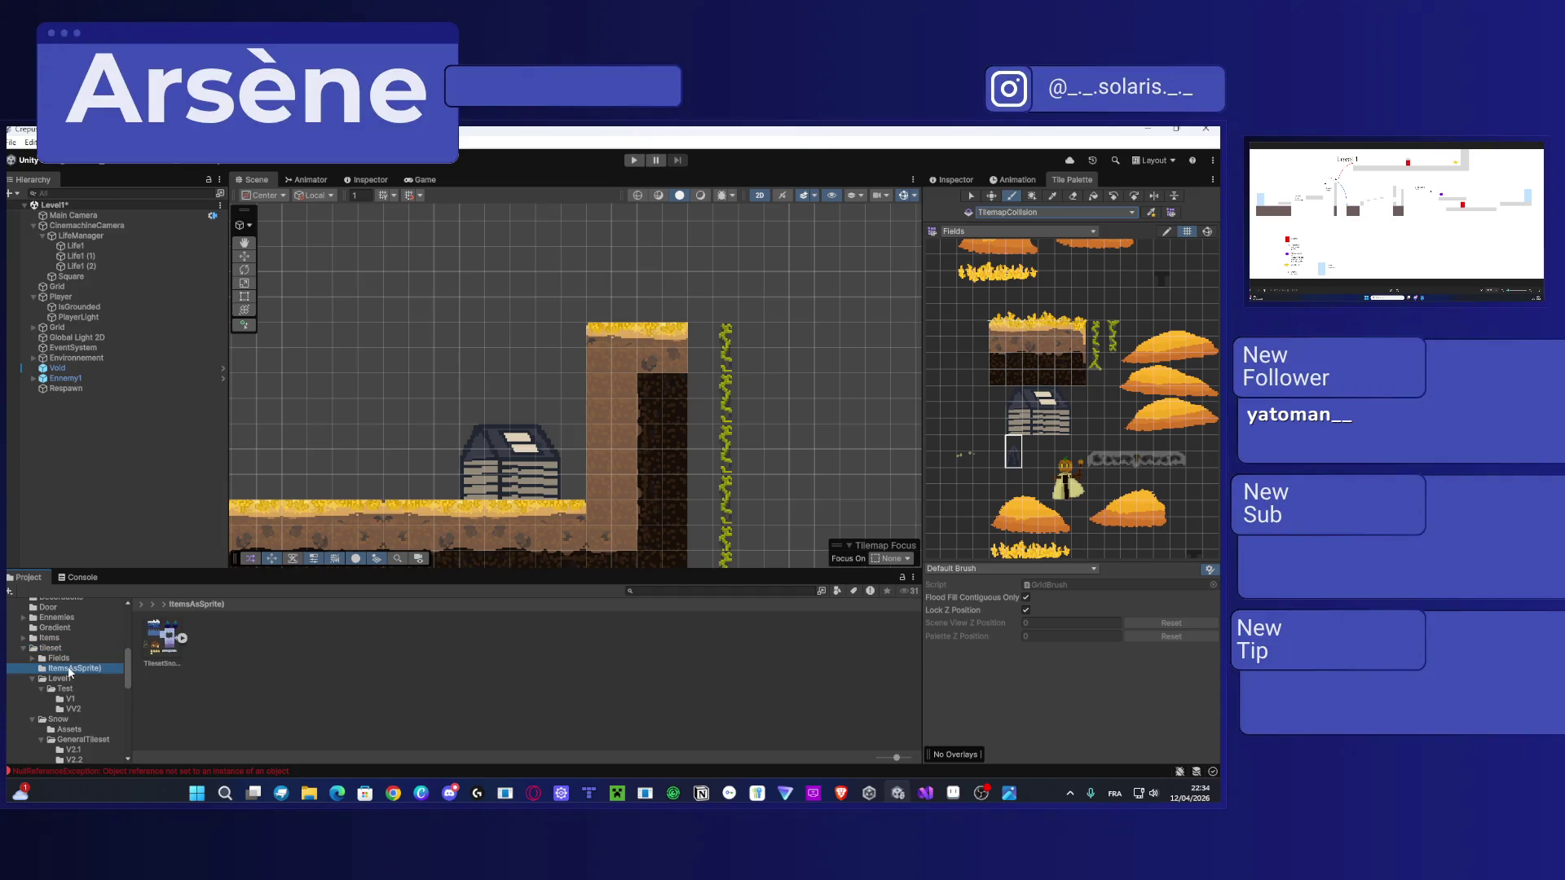
left_click(183, 638)
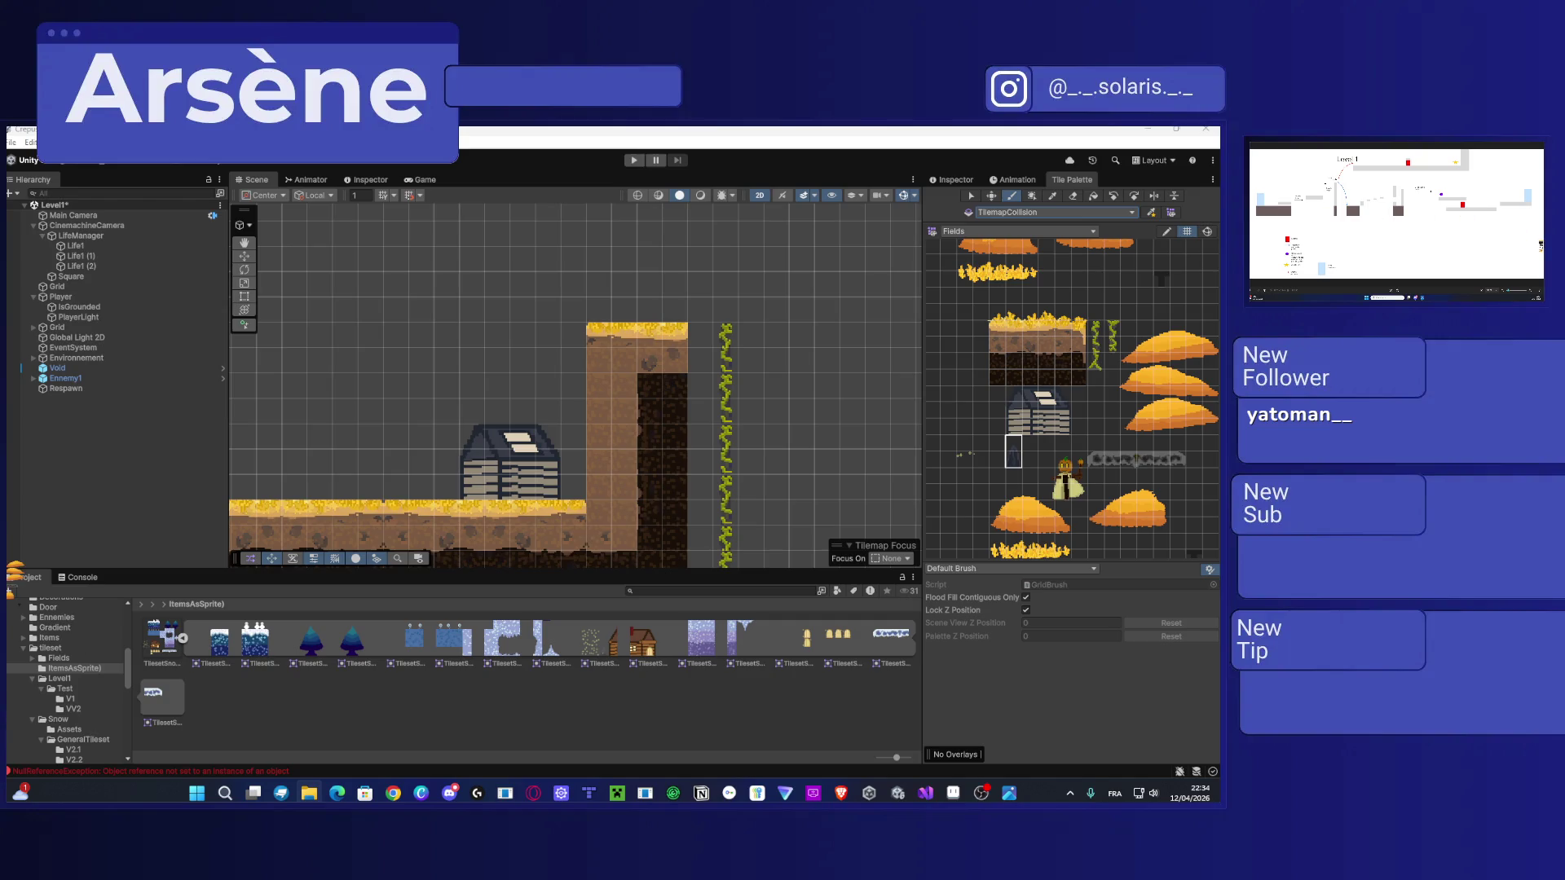
left_click_drag(253, 728, 255, 724)
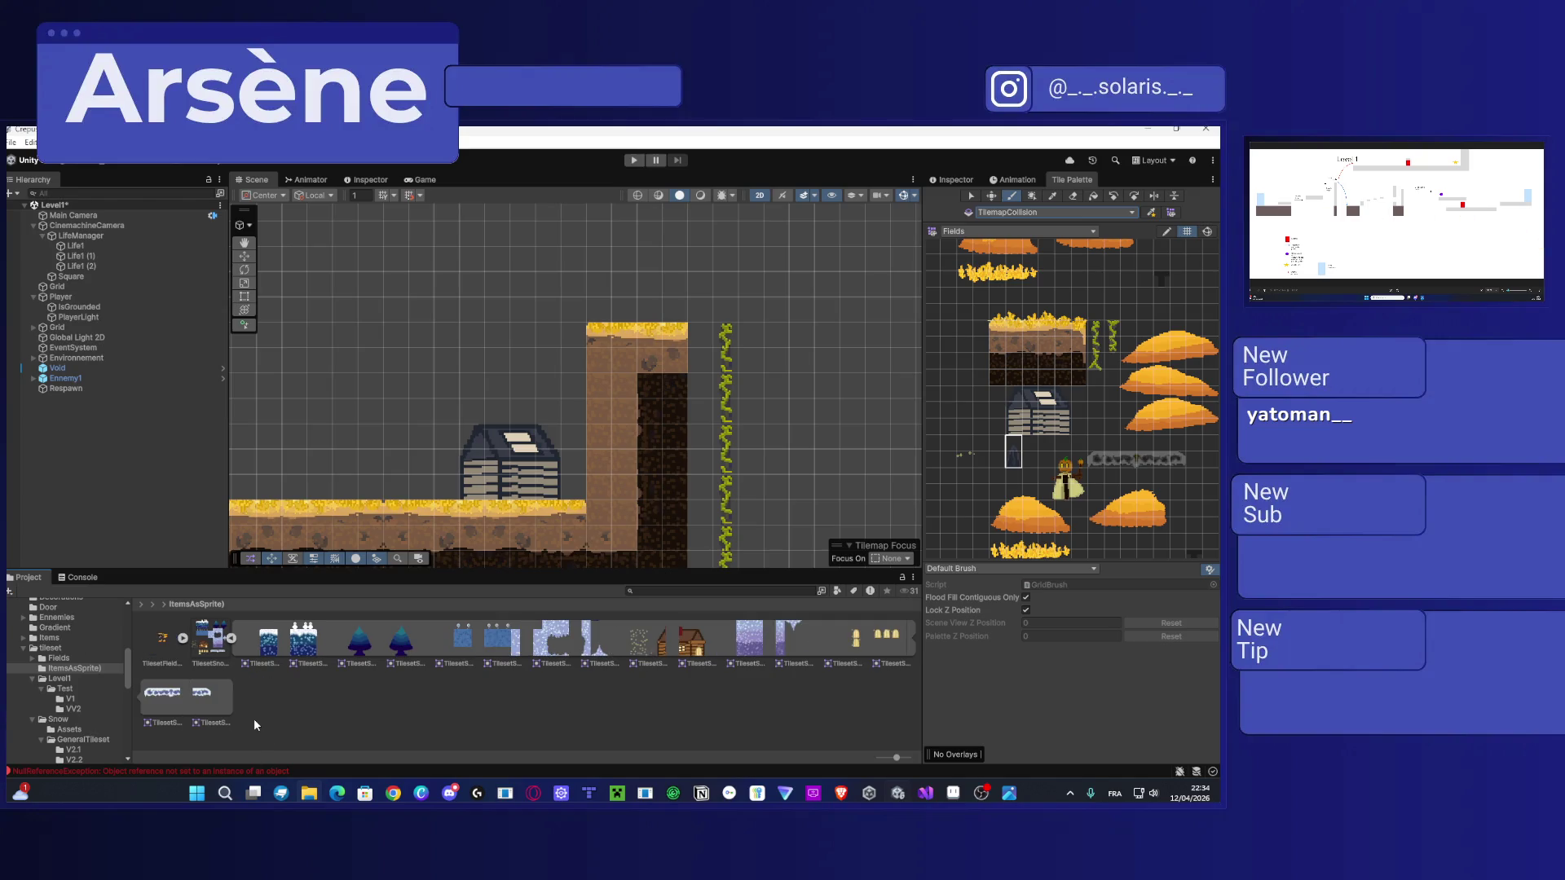
Step: Set TilesetFields2's Filter Mode to Point (no filter), apply, and review its sprite slices in the Sprite Editor
left_click(180, 641)
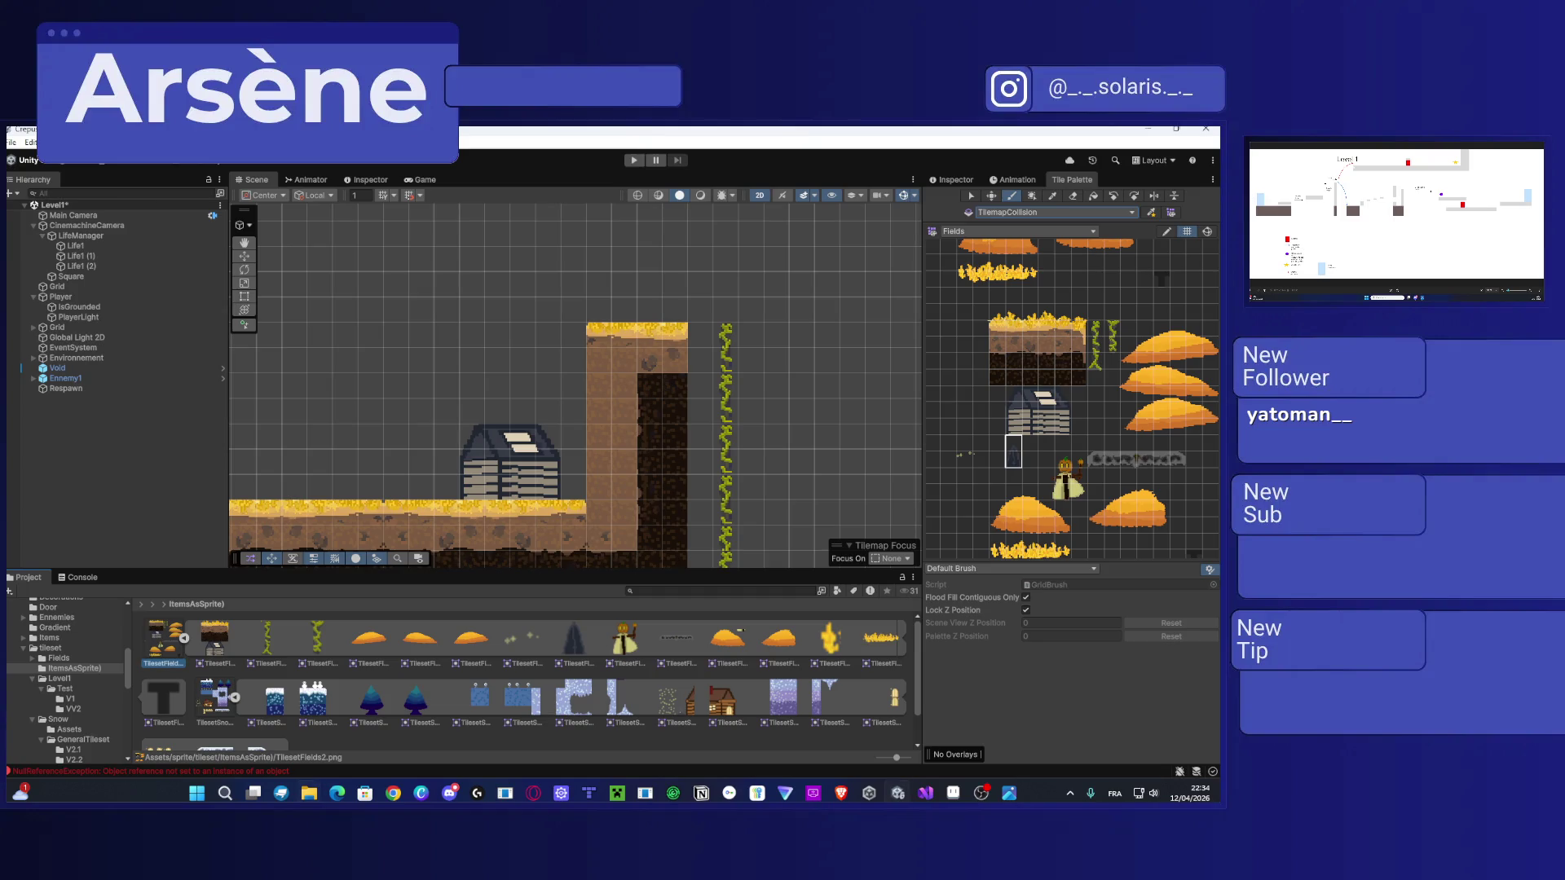
left_click(942, 181)
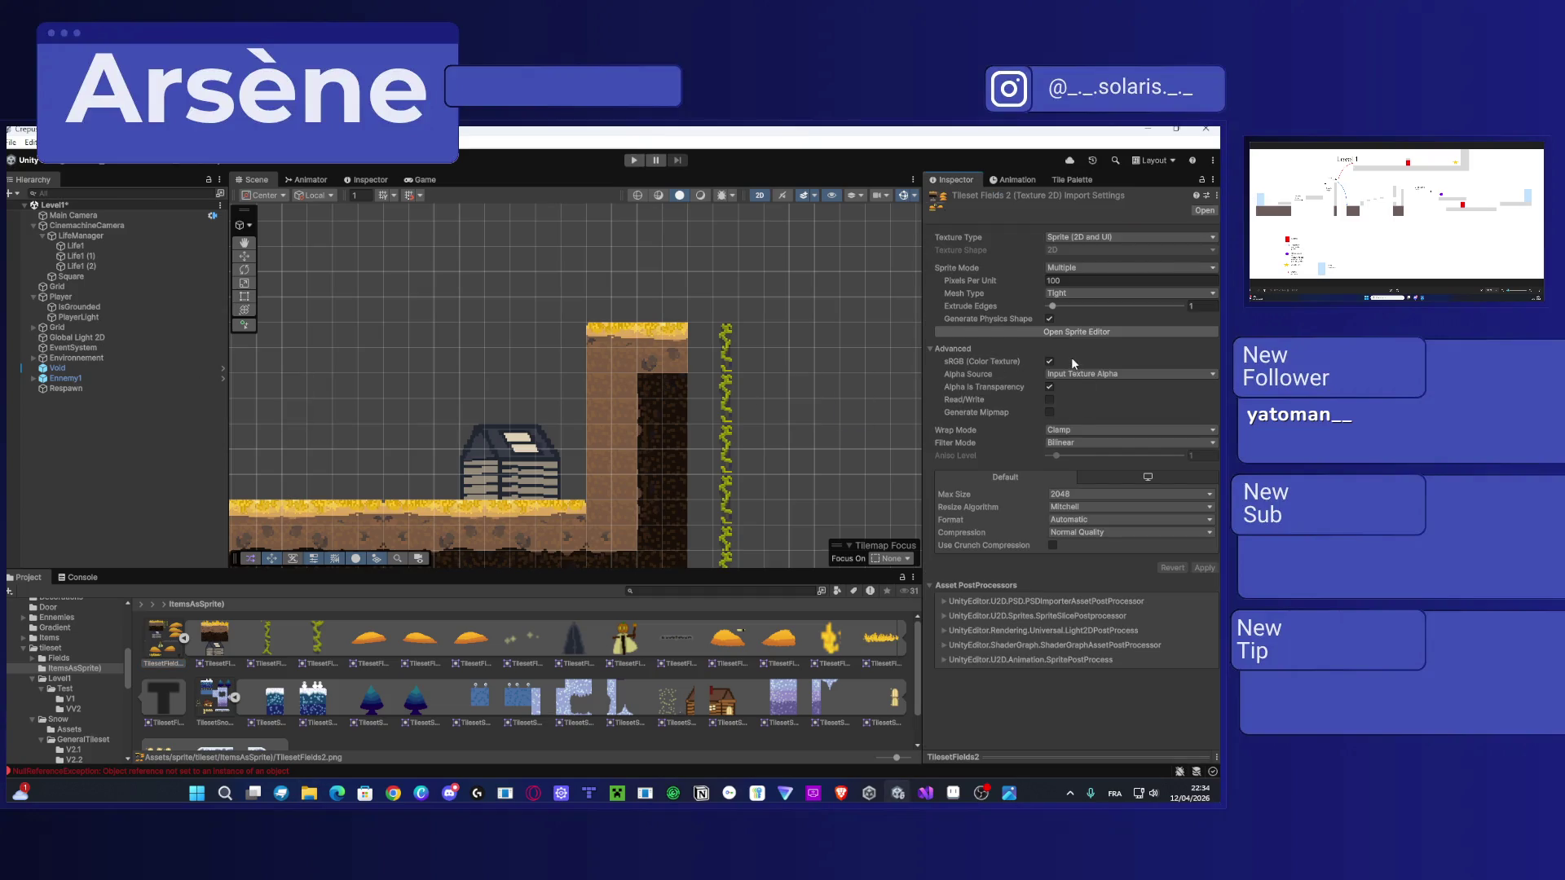
left_click(1085, 443)
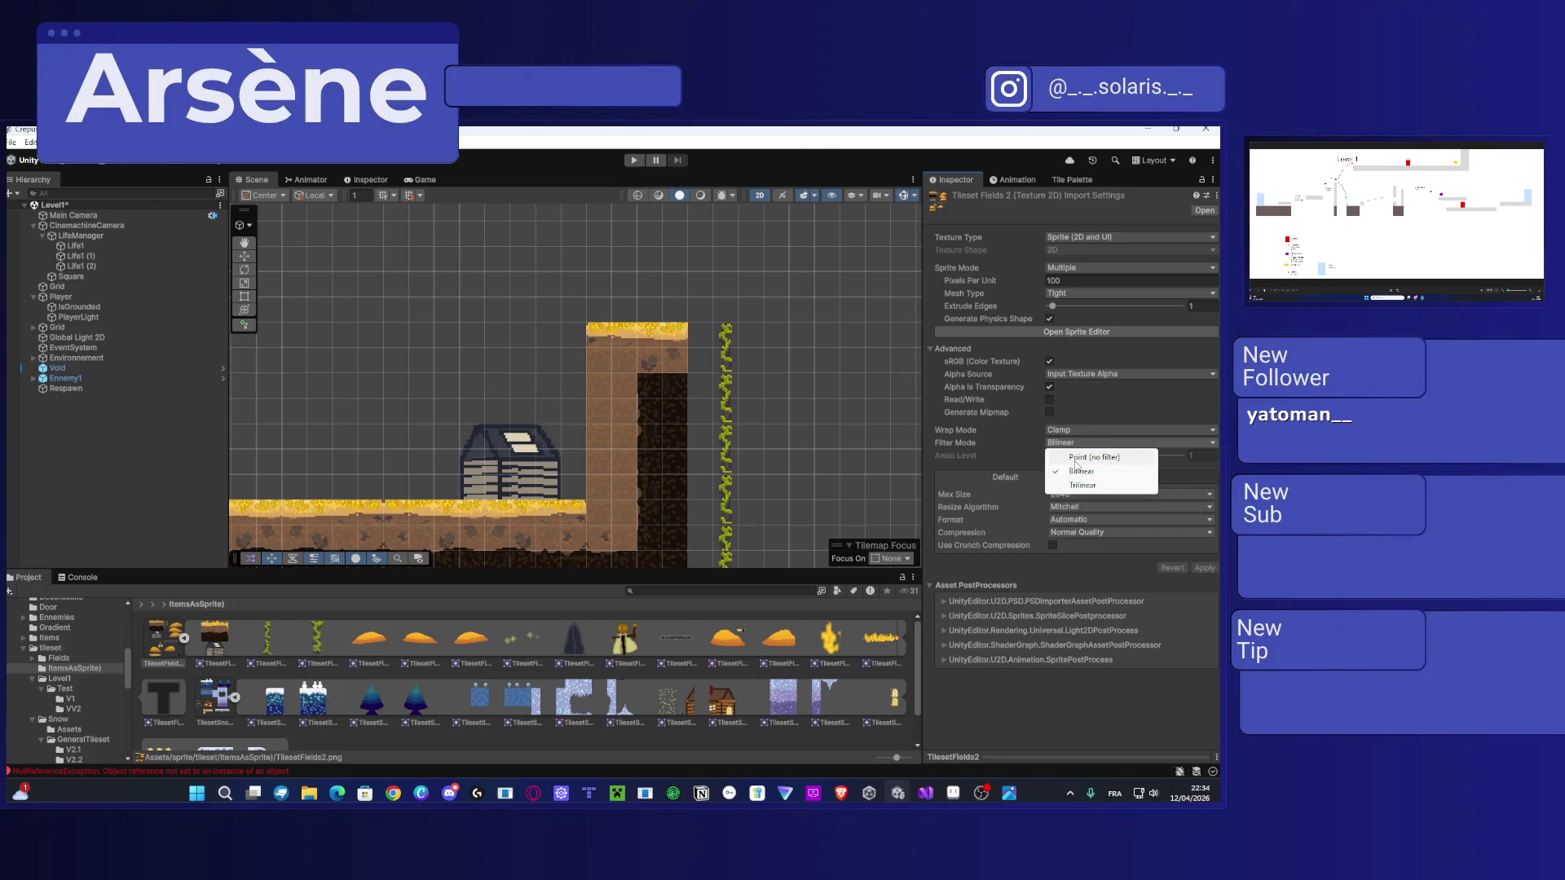
left_click(1076, 455)
left_click(1205, 568)
left_click(1030, 334)
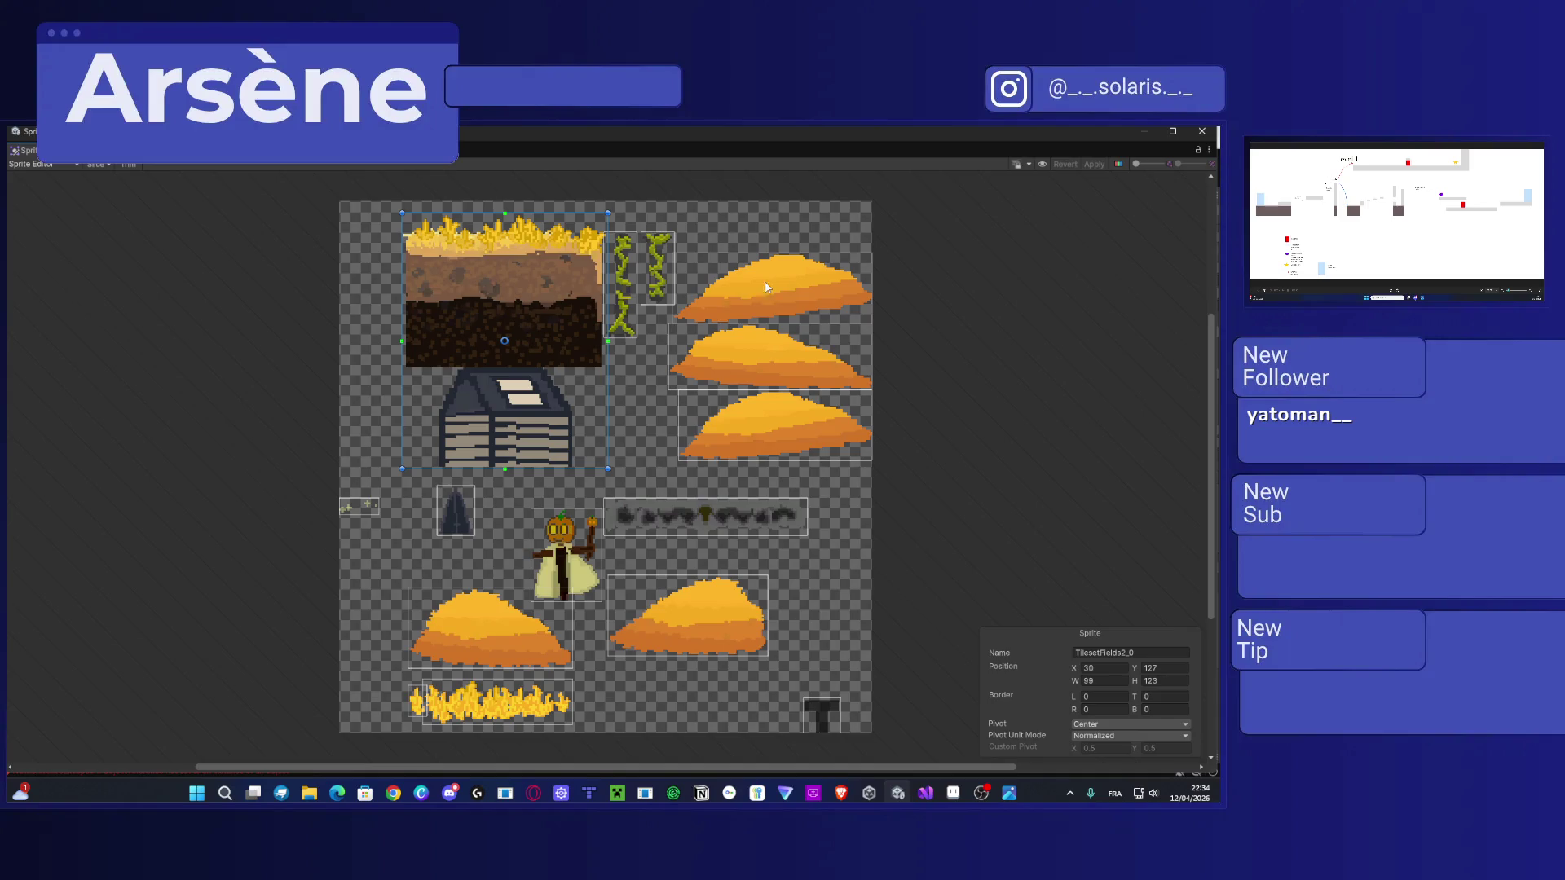
left_click(1201, 131)
Step: Drag the TilesetFields2_7 door sprite into the scene and move it onto the upper platform
scroll(320, 690, "down", 1)
scroll(414, 675, "up", 1)
mouse_move(580, 644)
left_mouse_down()
mouse_move(181, 489)
mouse_move(119, 443)
left_mouse_up()
scroll(416, 436, "down", 2)
scroll(416, 433, "down", 5)
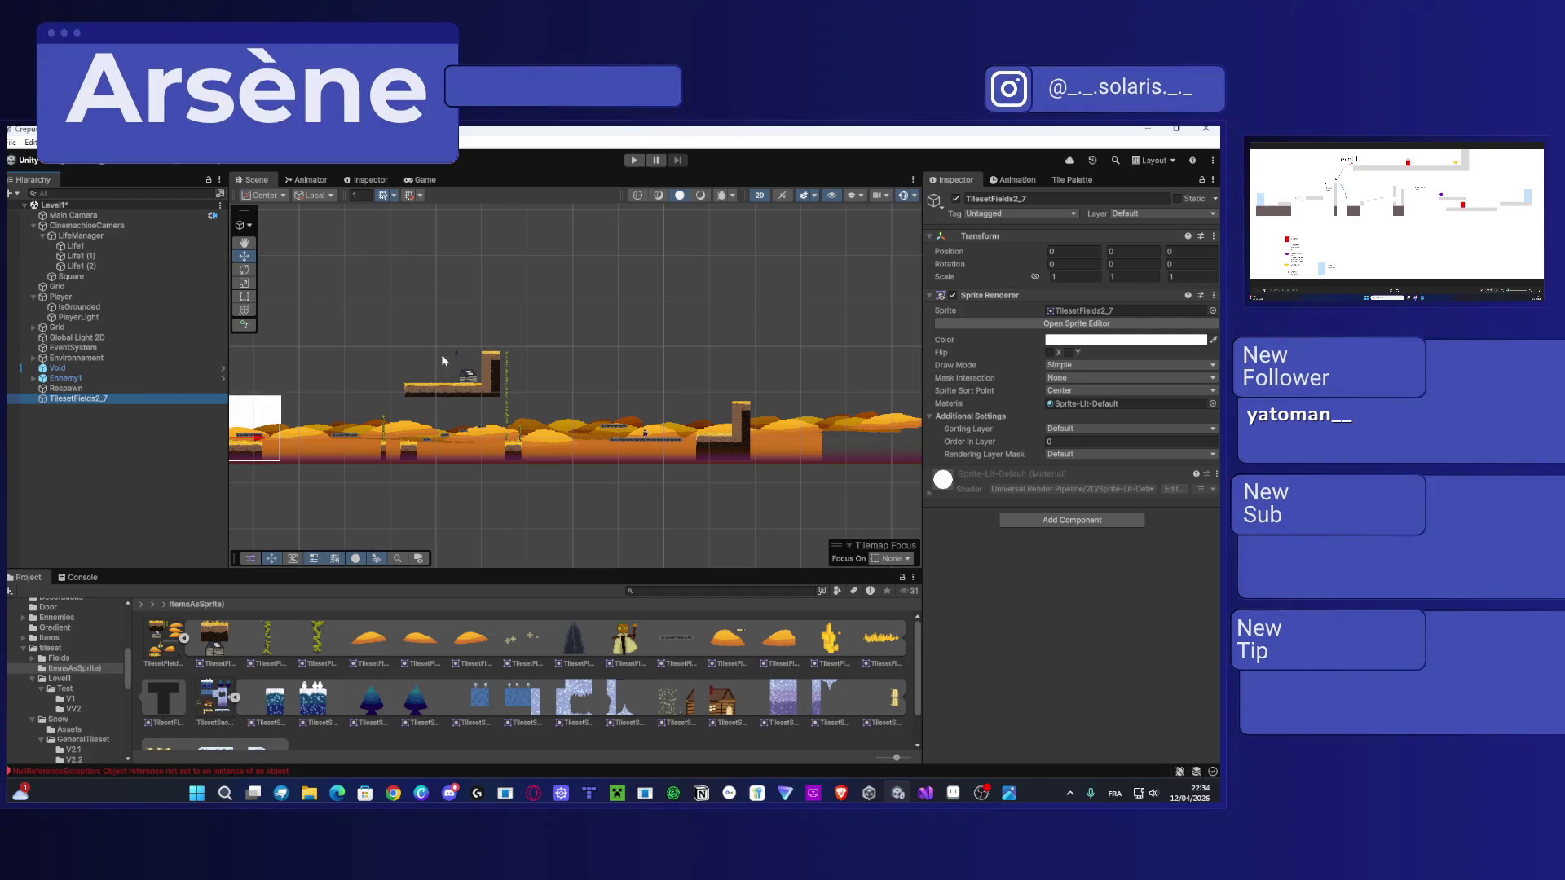
scroll(462, 350, "up", 4)
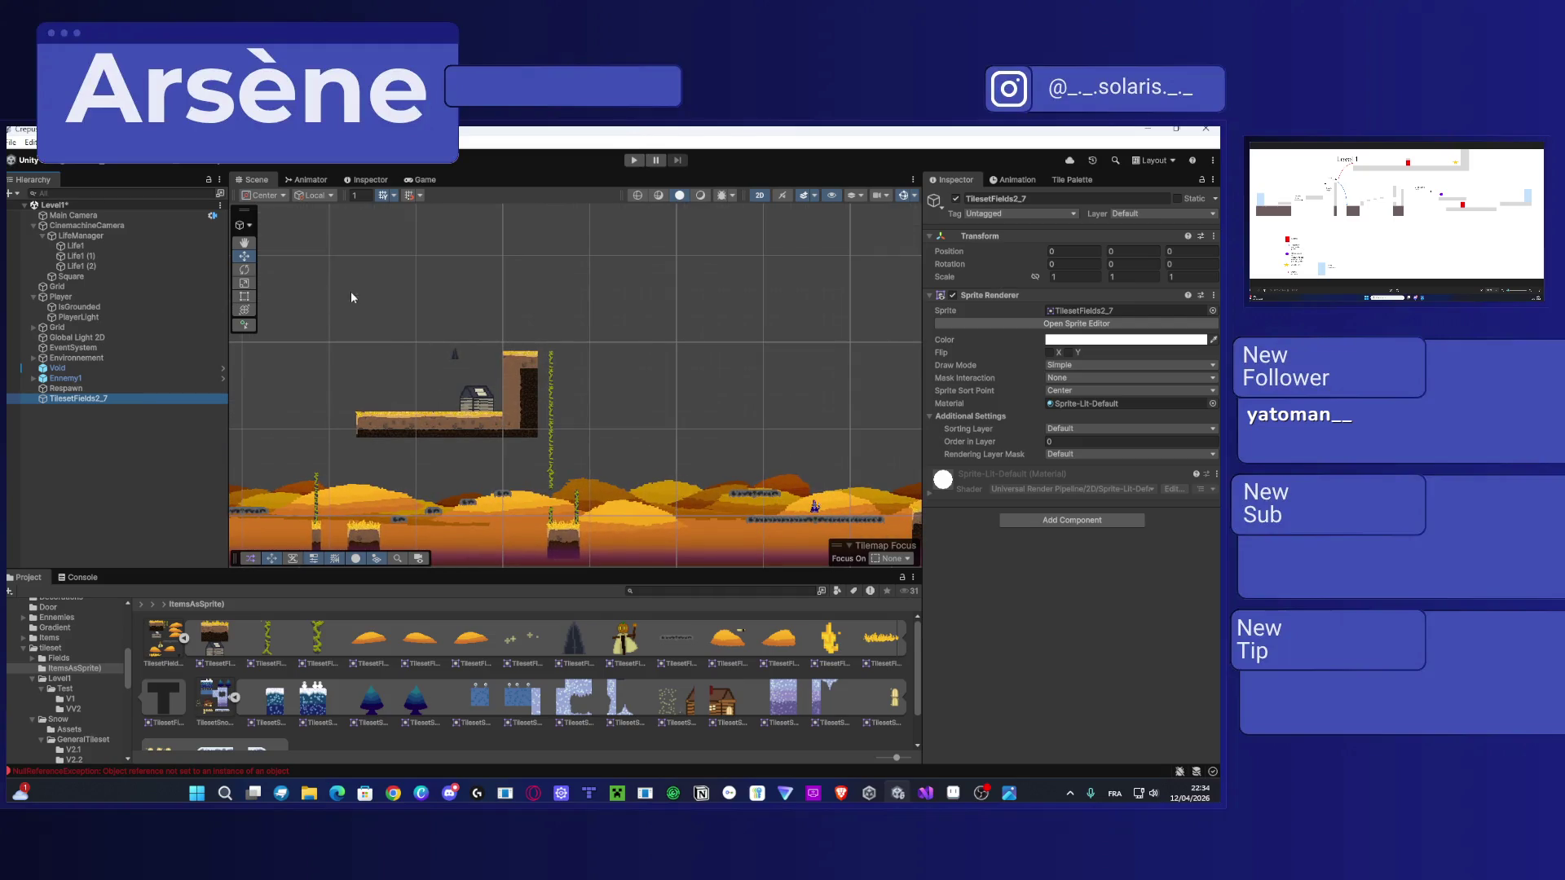
scroll(657, 301, "down", 3)
left_click(461, 392)
mouse_move(462, 391)
left_mouse_down()
mouse_move(660, 336)
mouse_move(618, 370)
mouse_move(629, 379)
left_mouse_up()
Step: Give the door Order in Layer 3, scale it about seven times, and place it on the shed's front
scroll(672, 340, "up", 6)
scroll(656, 428, "up", 3)
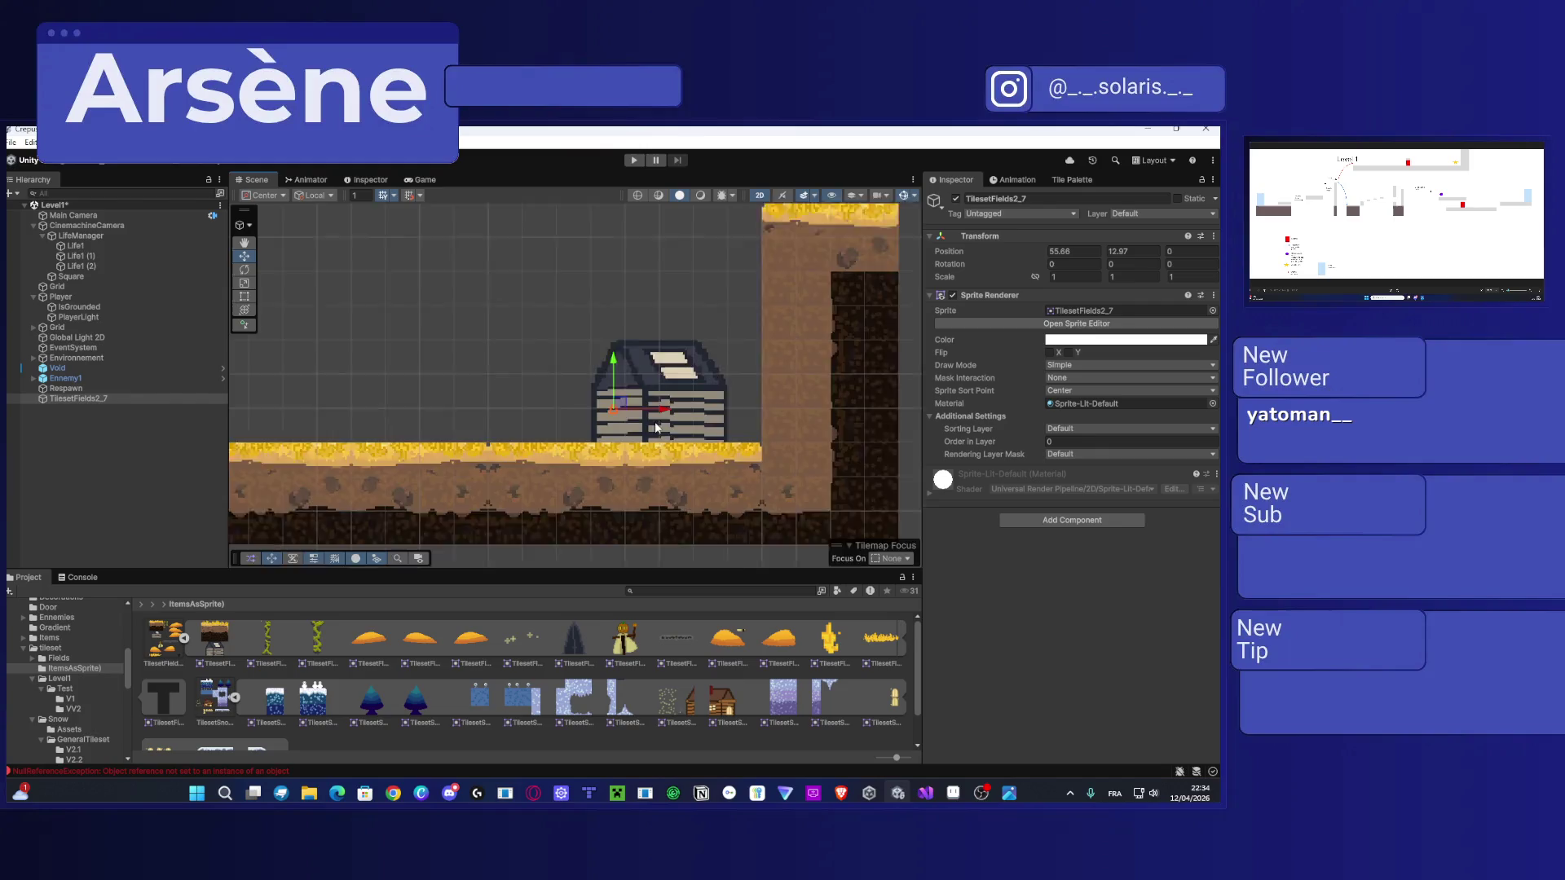
scroll(657, 428, "up", 5)
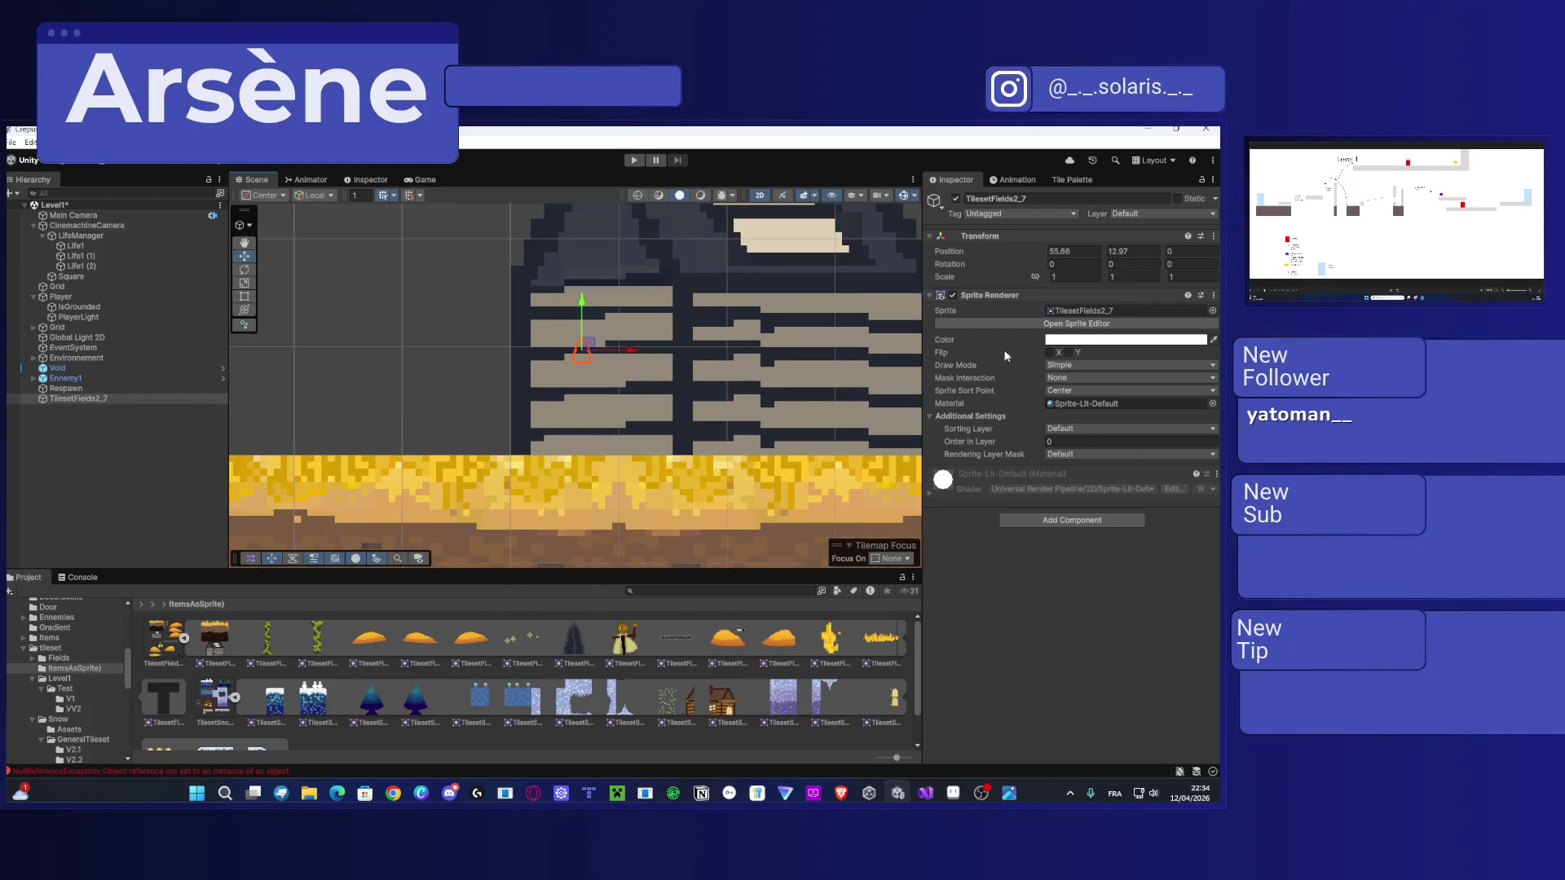
left_click(1073, 439)
type("3")
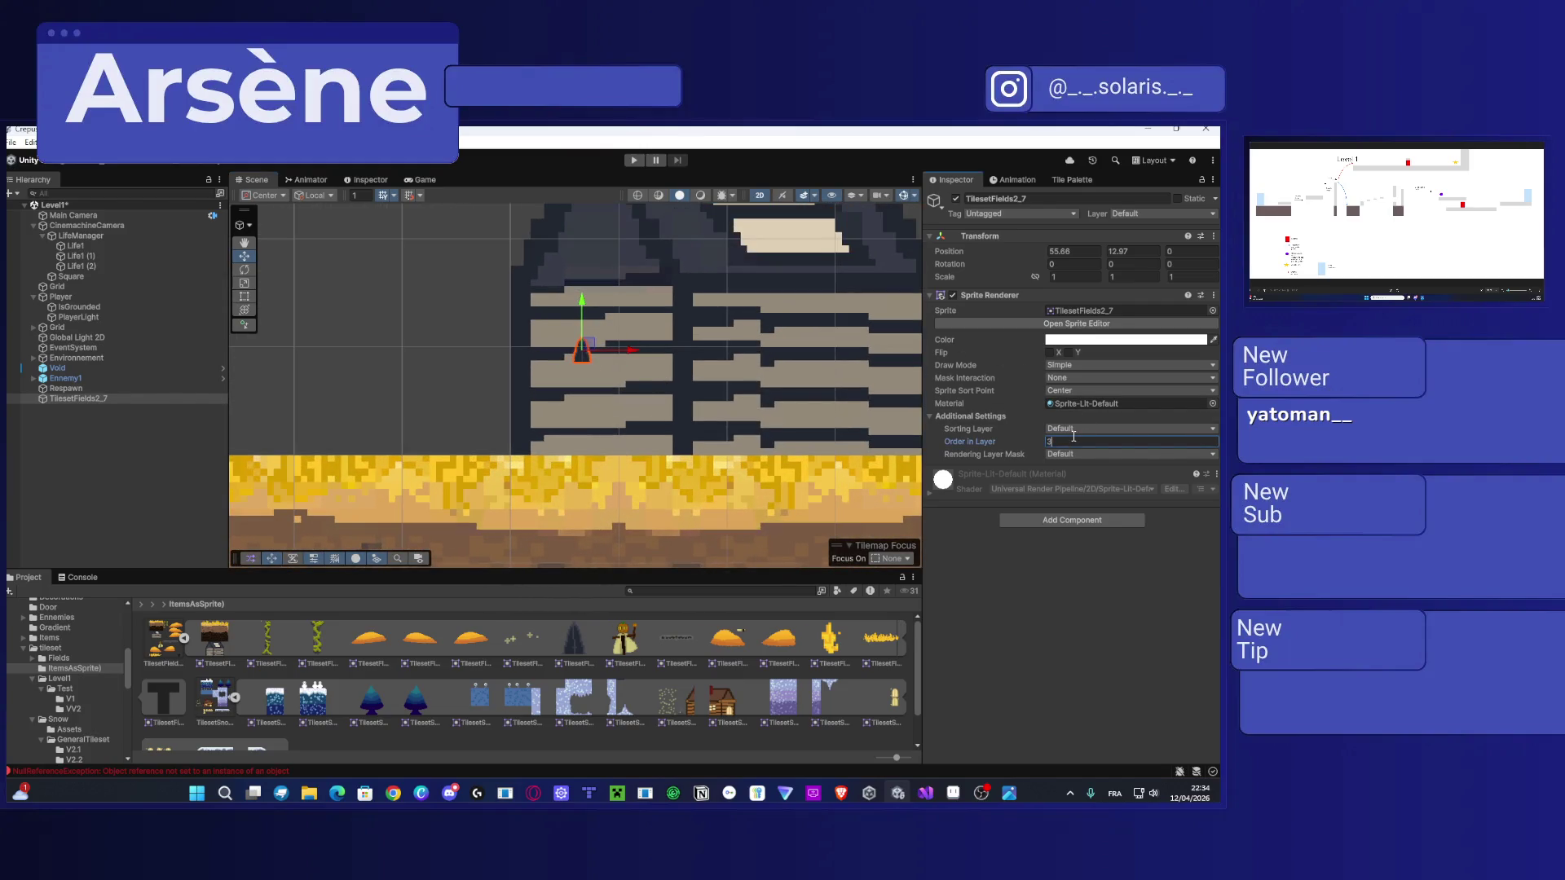
key("Return")
key("r")
left_click_drag(584, 351, 869, 203)
key("w")
left_click_drag(593, 352, 614, 371)
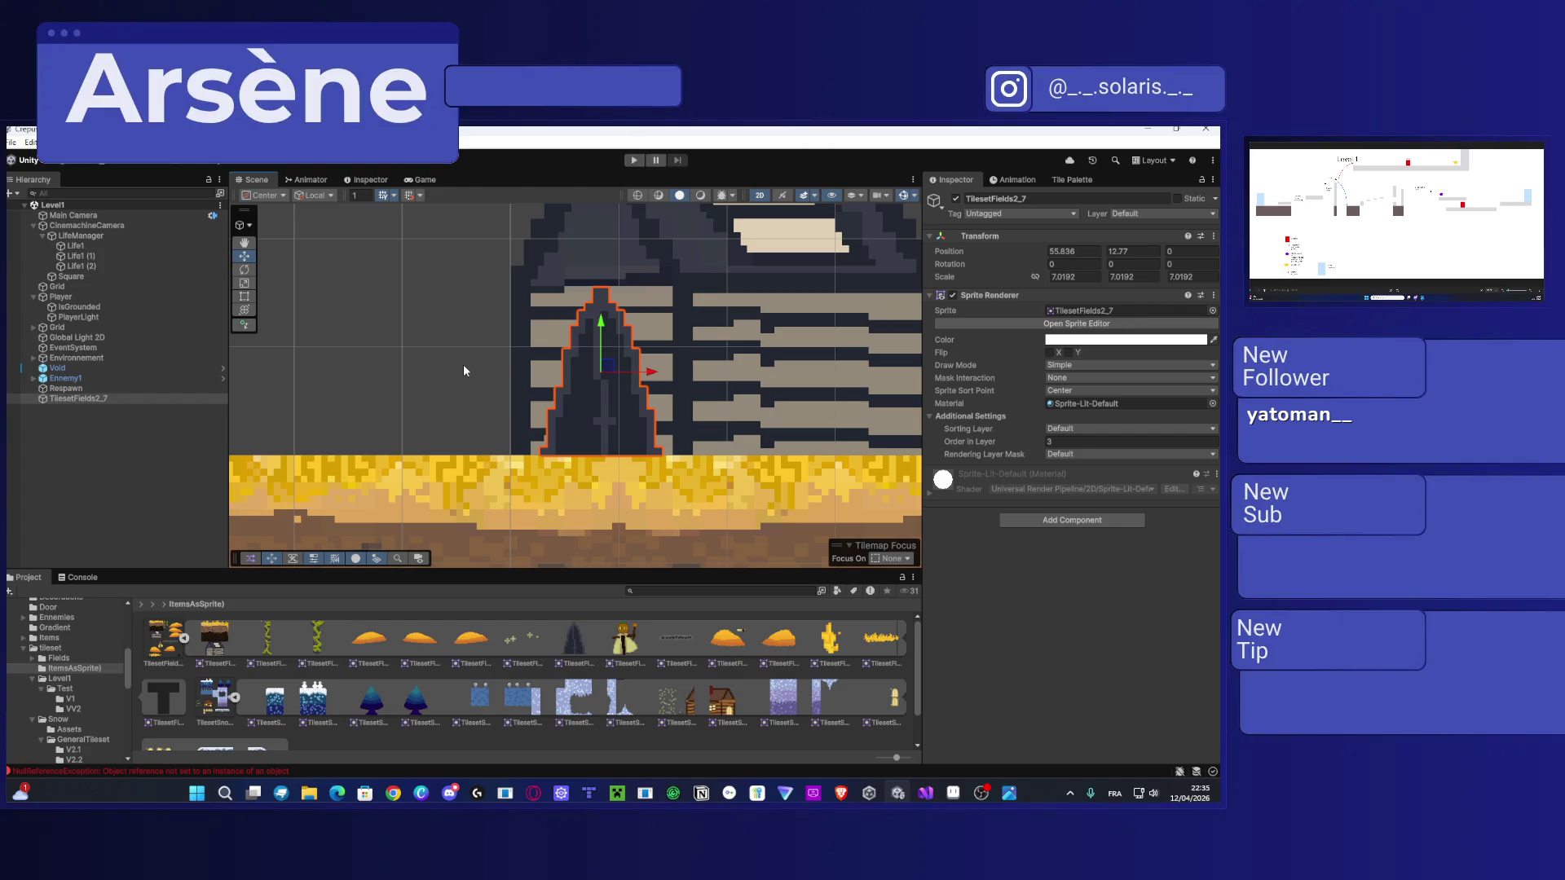
Step: Zoom out and pan so the platform and camera frame show within the desert level
scroll(600, 440, "down", 10)
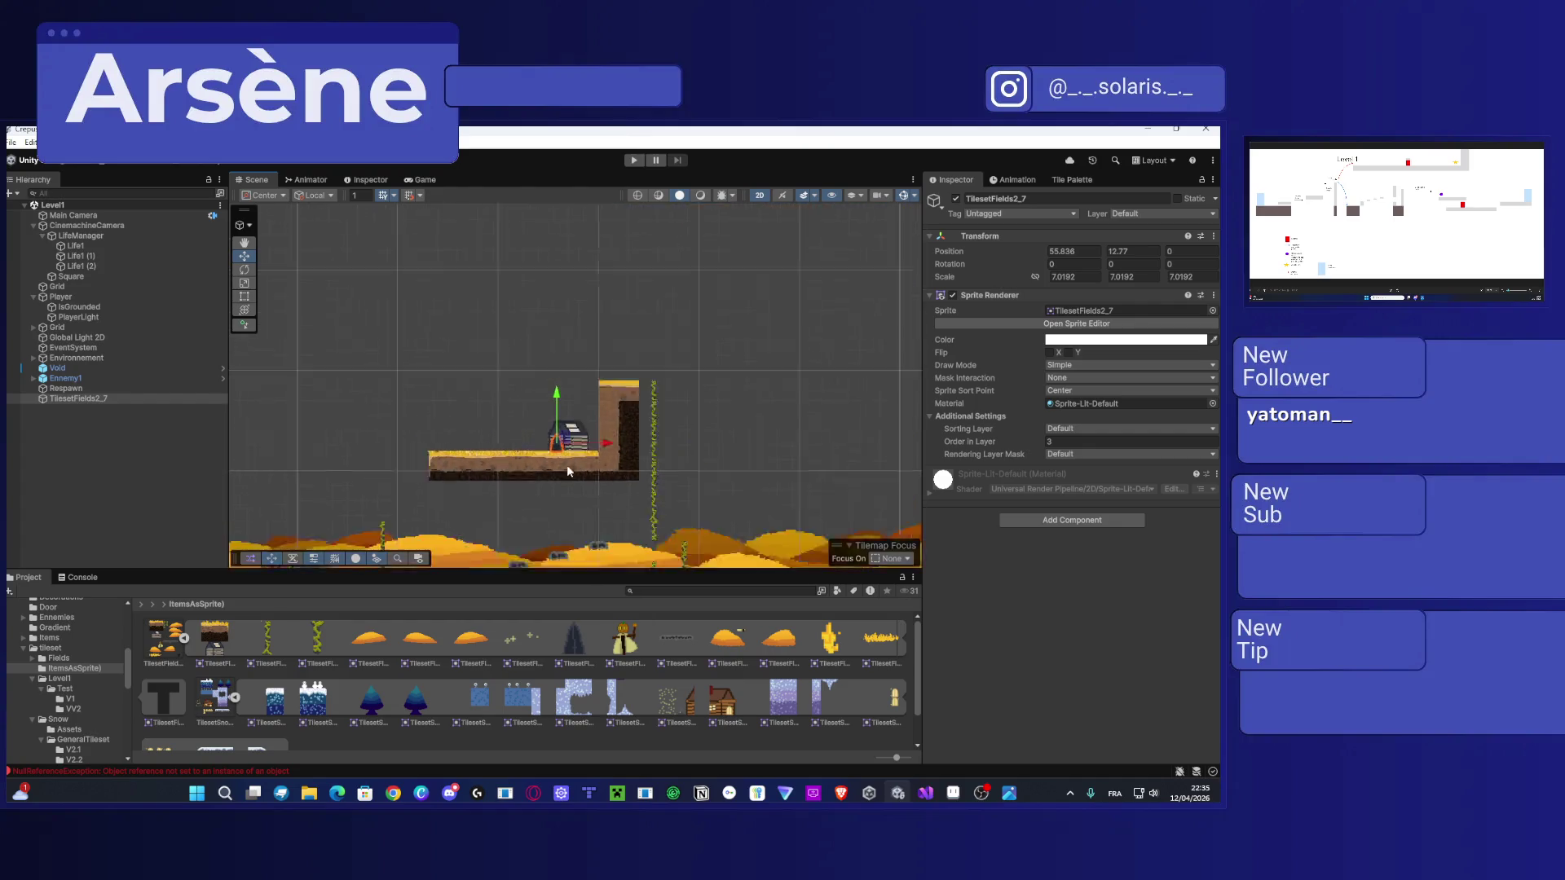
mouse_move(467, 404)
left_mouse_down()
mouse_move(546, 331)
mouse_move(425, 322)
left_mouse_up()
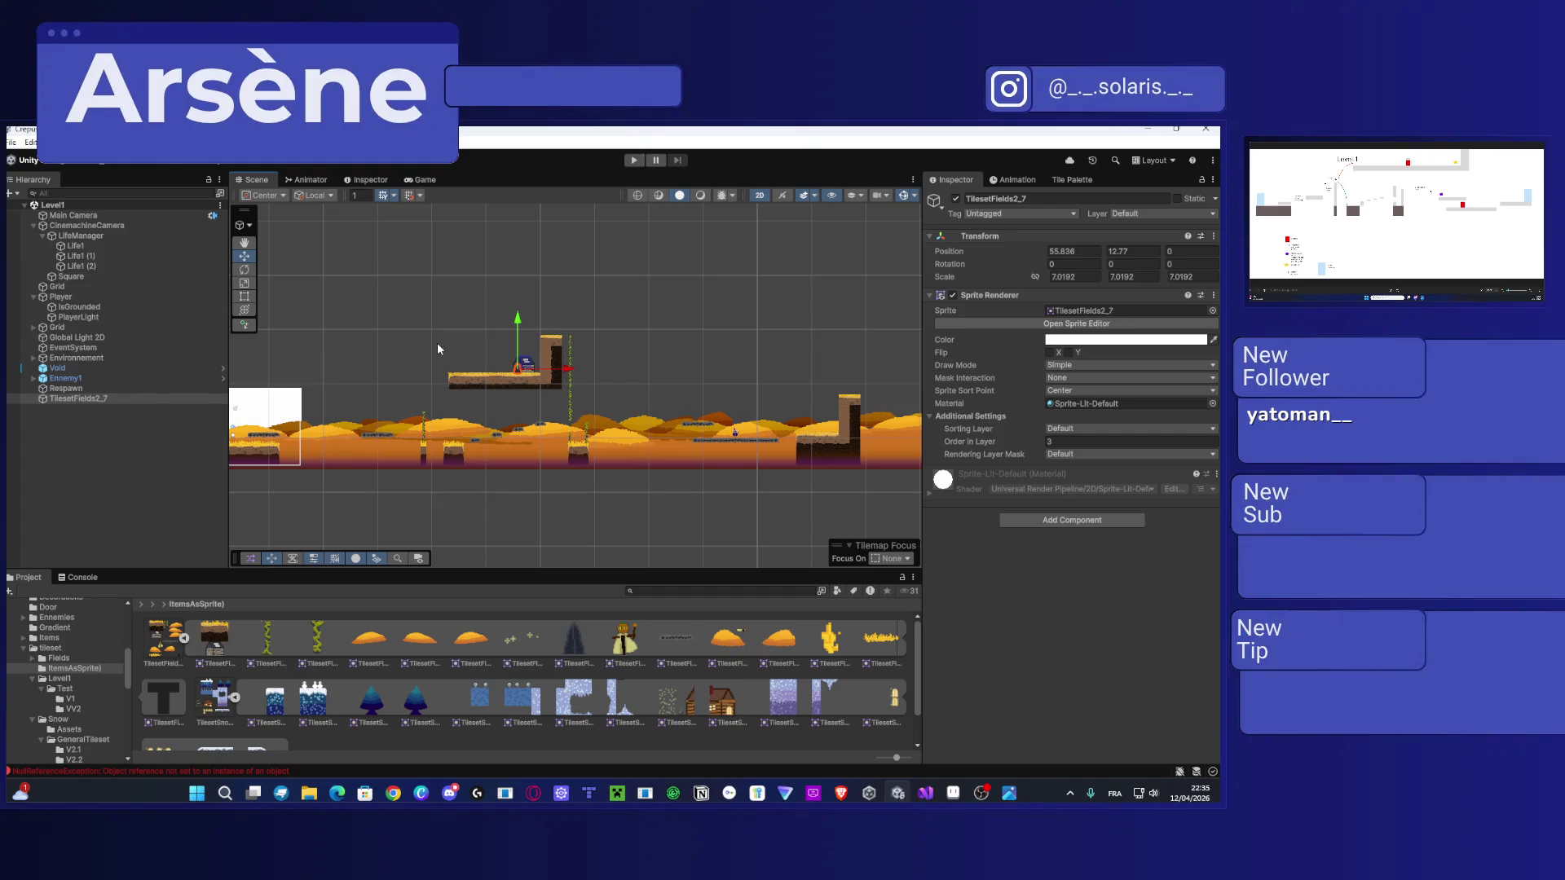
scroll(505, 342, "up", 8)
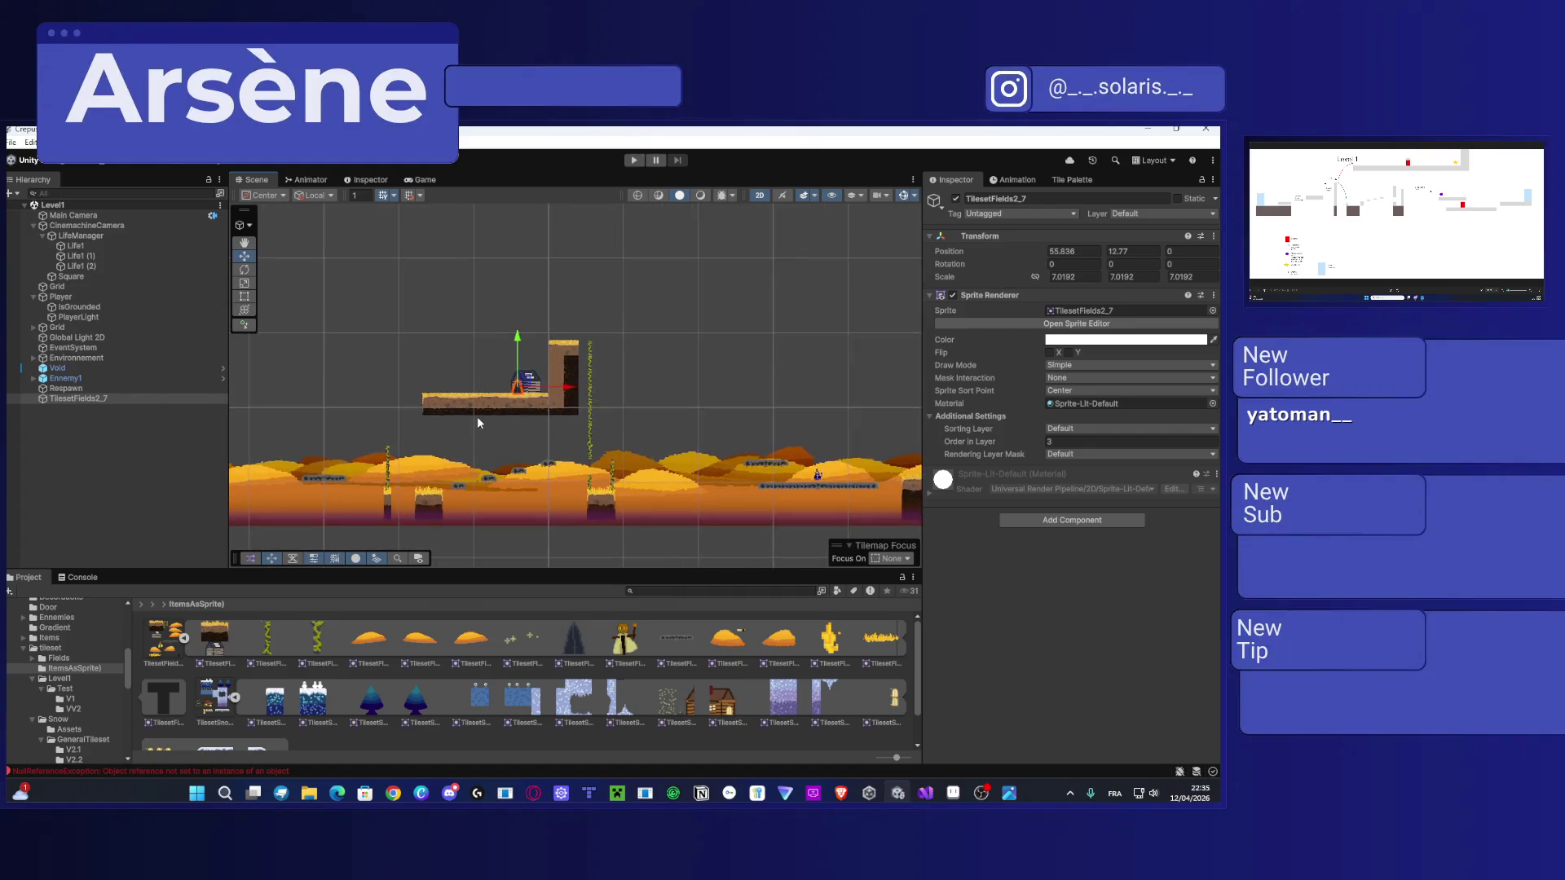
scroll(504, 339, "up", 6)
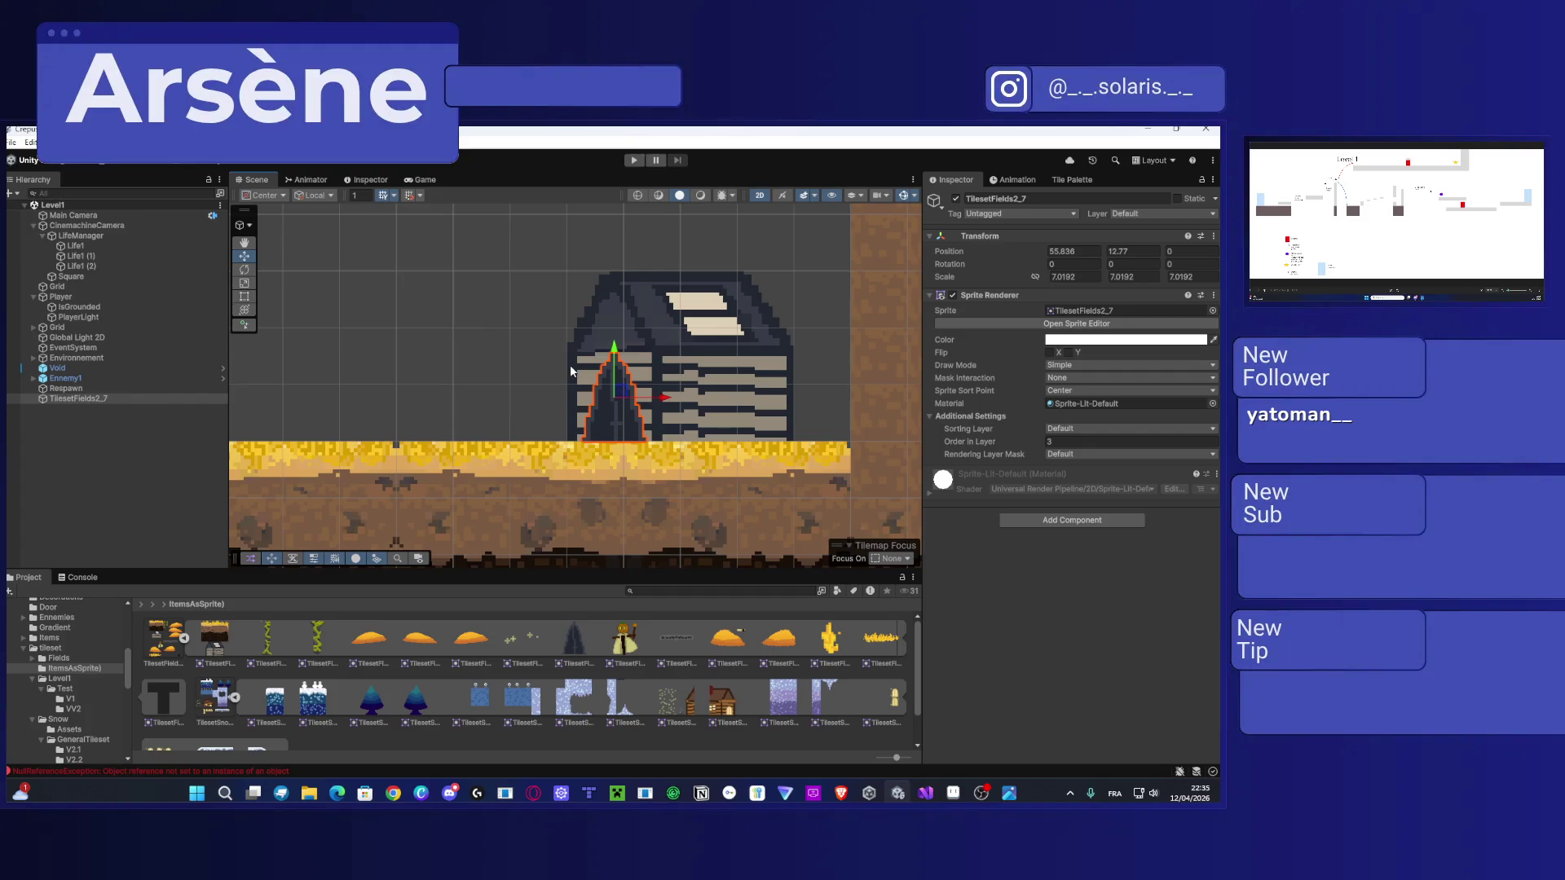
scroll(569, 365, "down", 5)
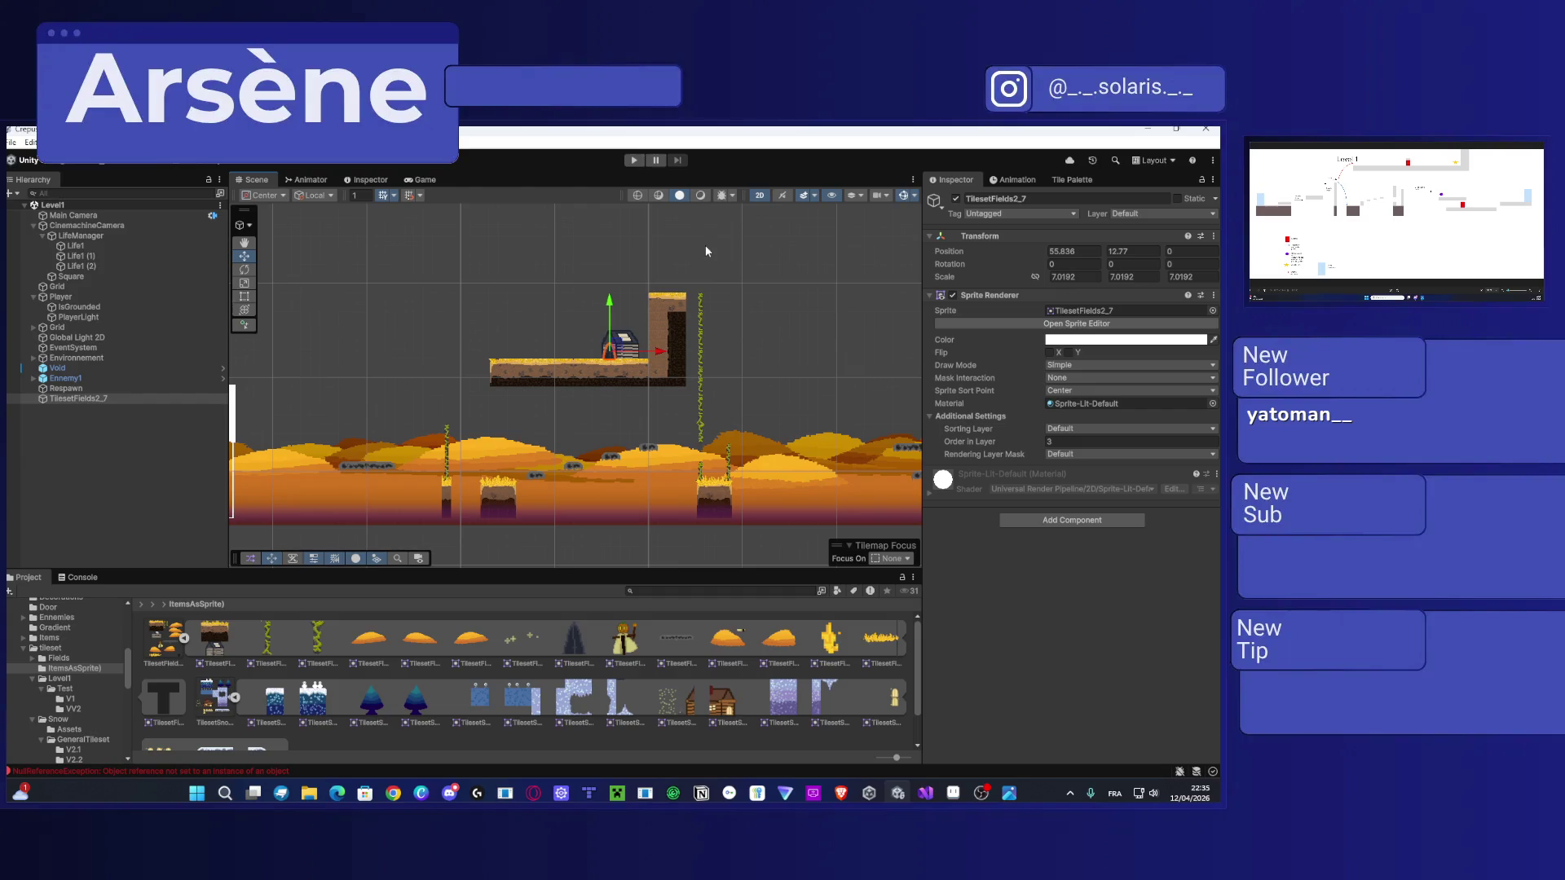
left_click_drag(639, 300, 796, 272)
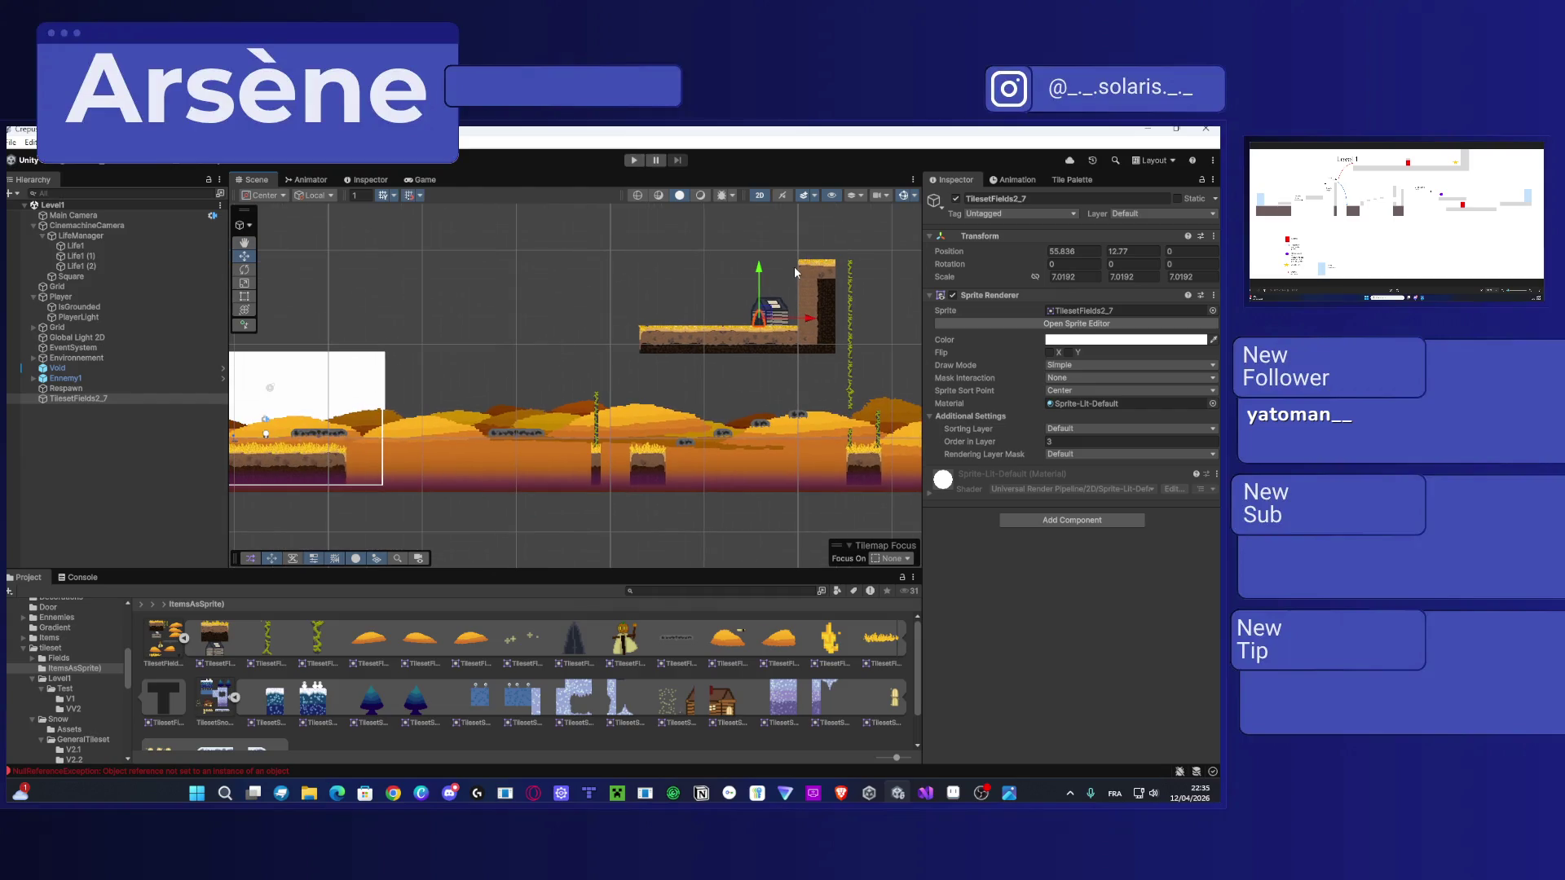
key("super")
Step: Launch Microsoft To Do from search and position its maximized window on this monitor
type("to do")
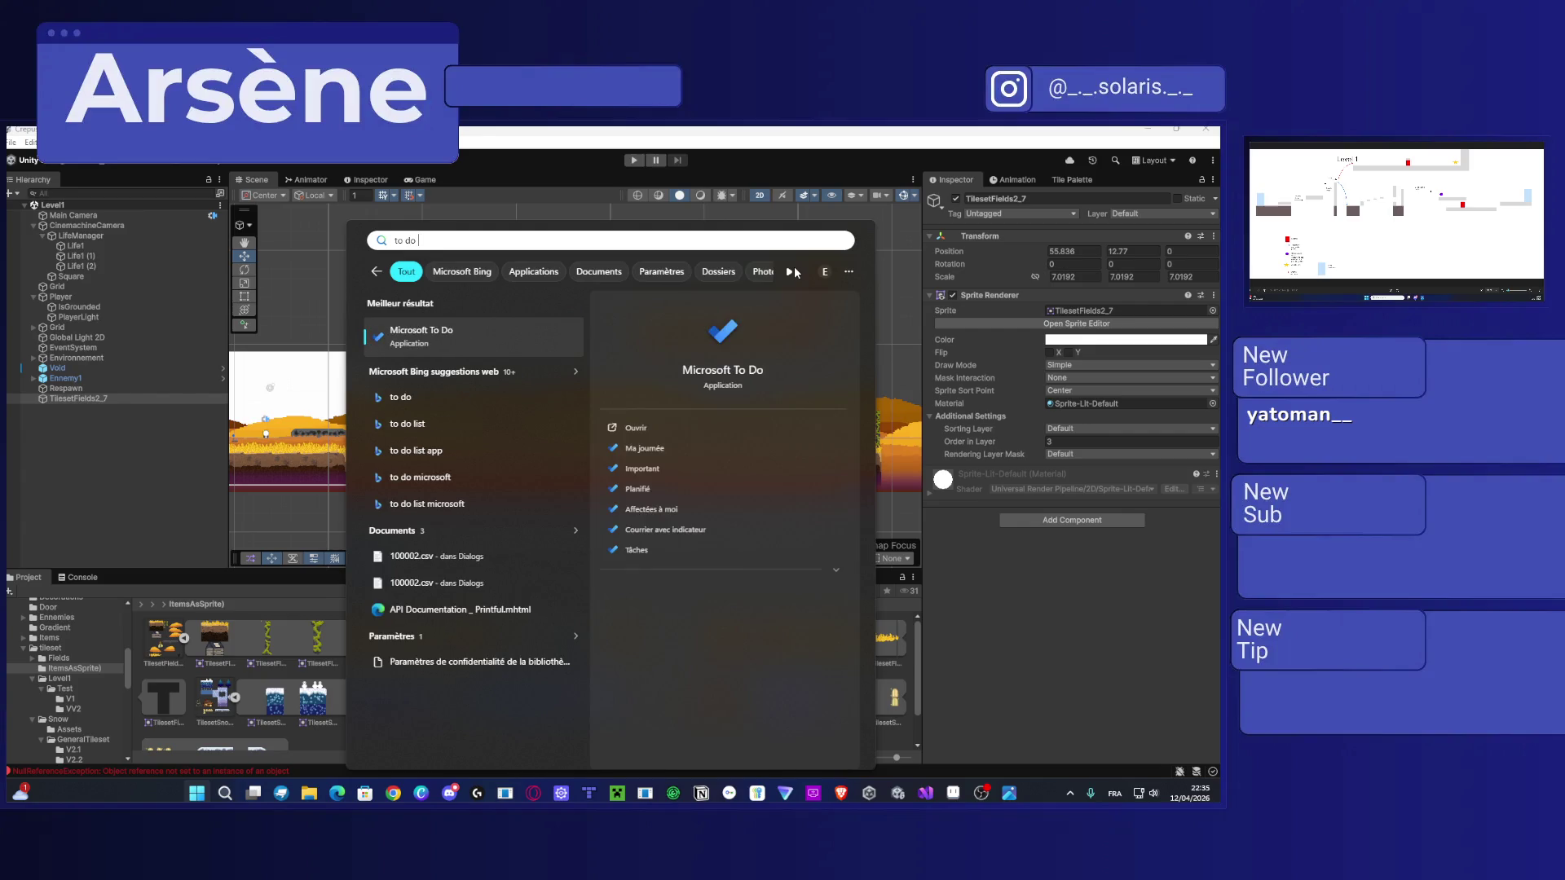
key("Return")
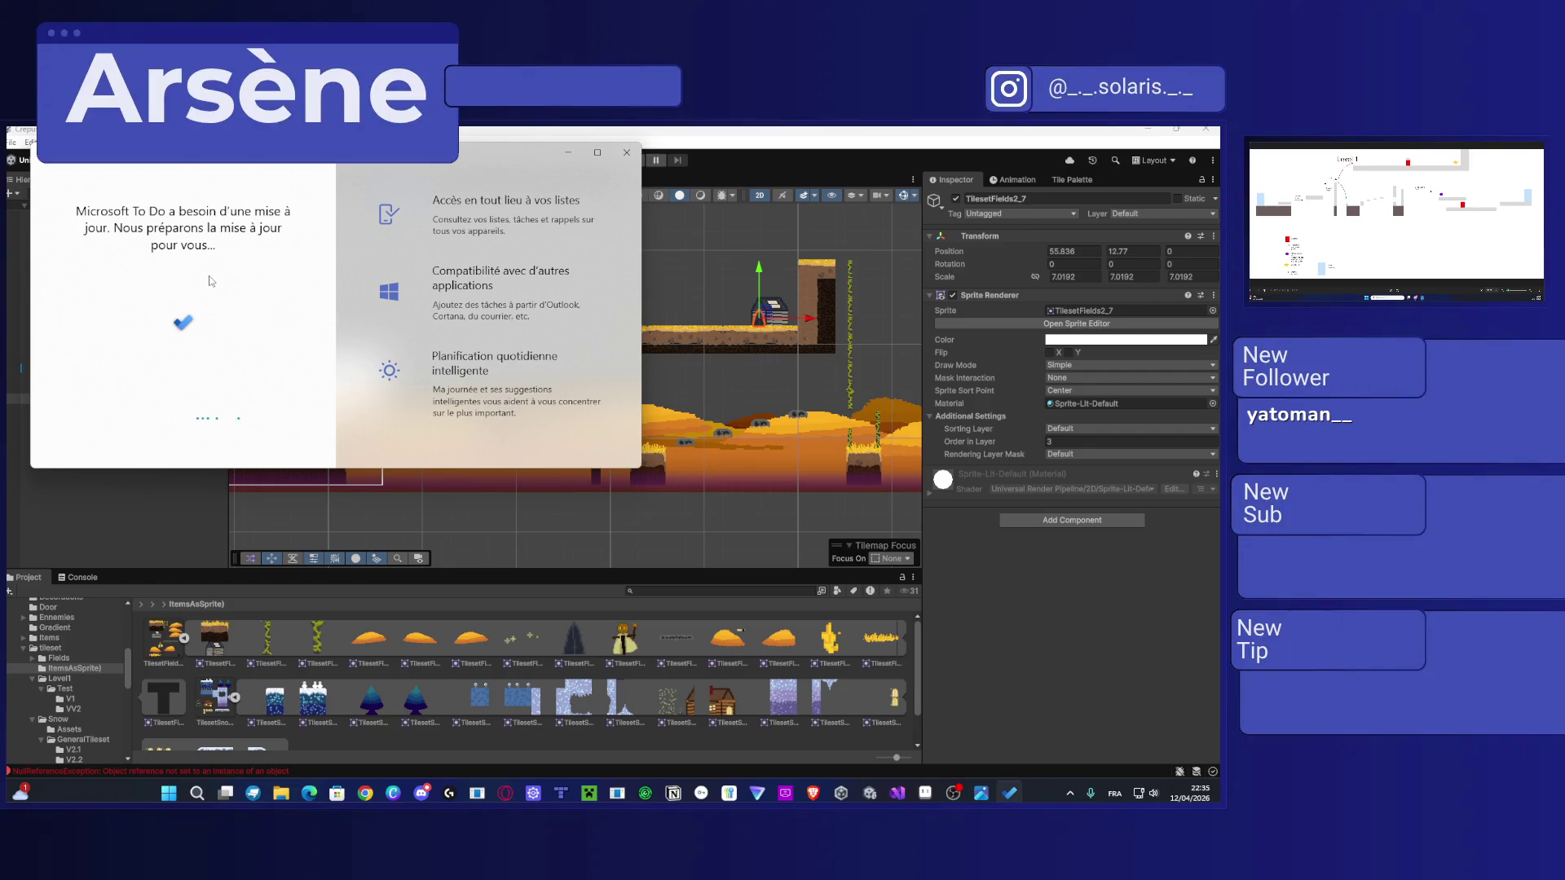
left_click_drag(356, 152, 513, 172)
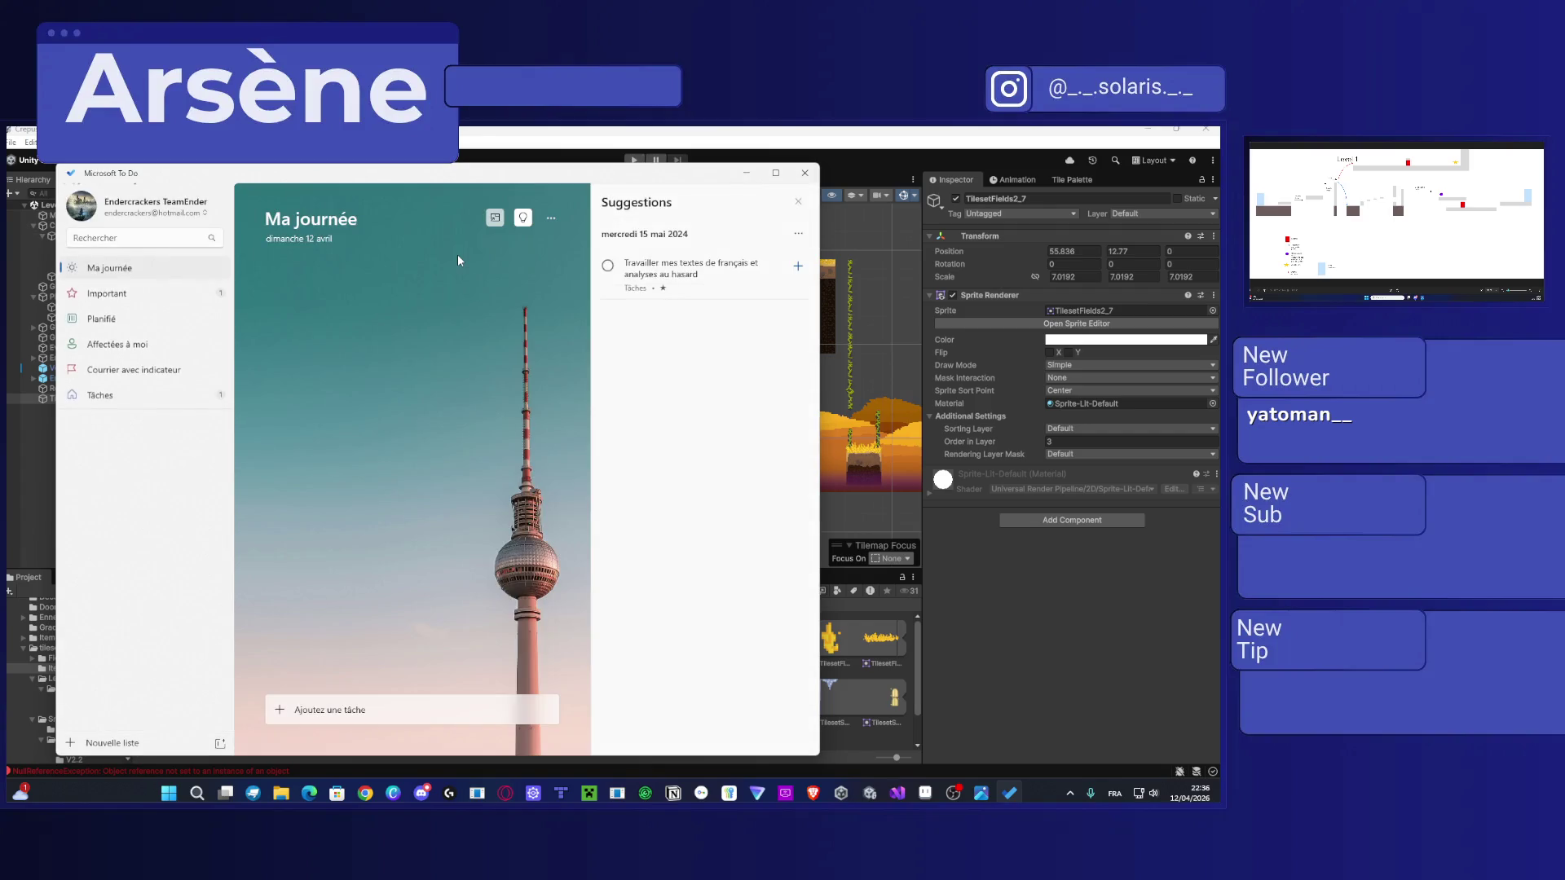
left_click_drag(281, 168, 5, 168)
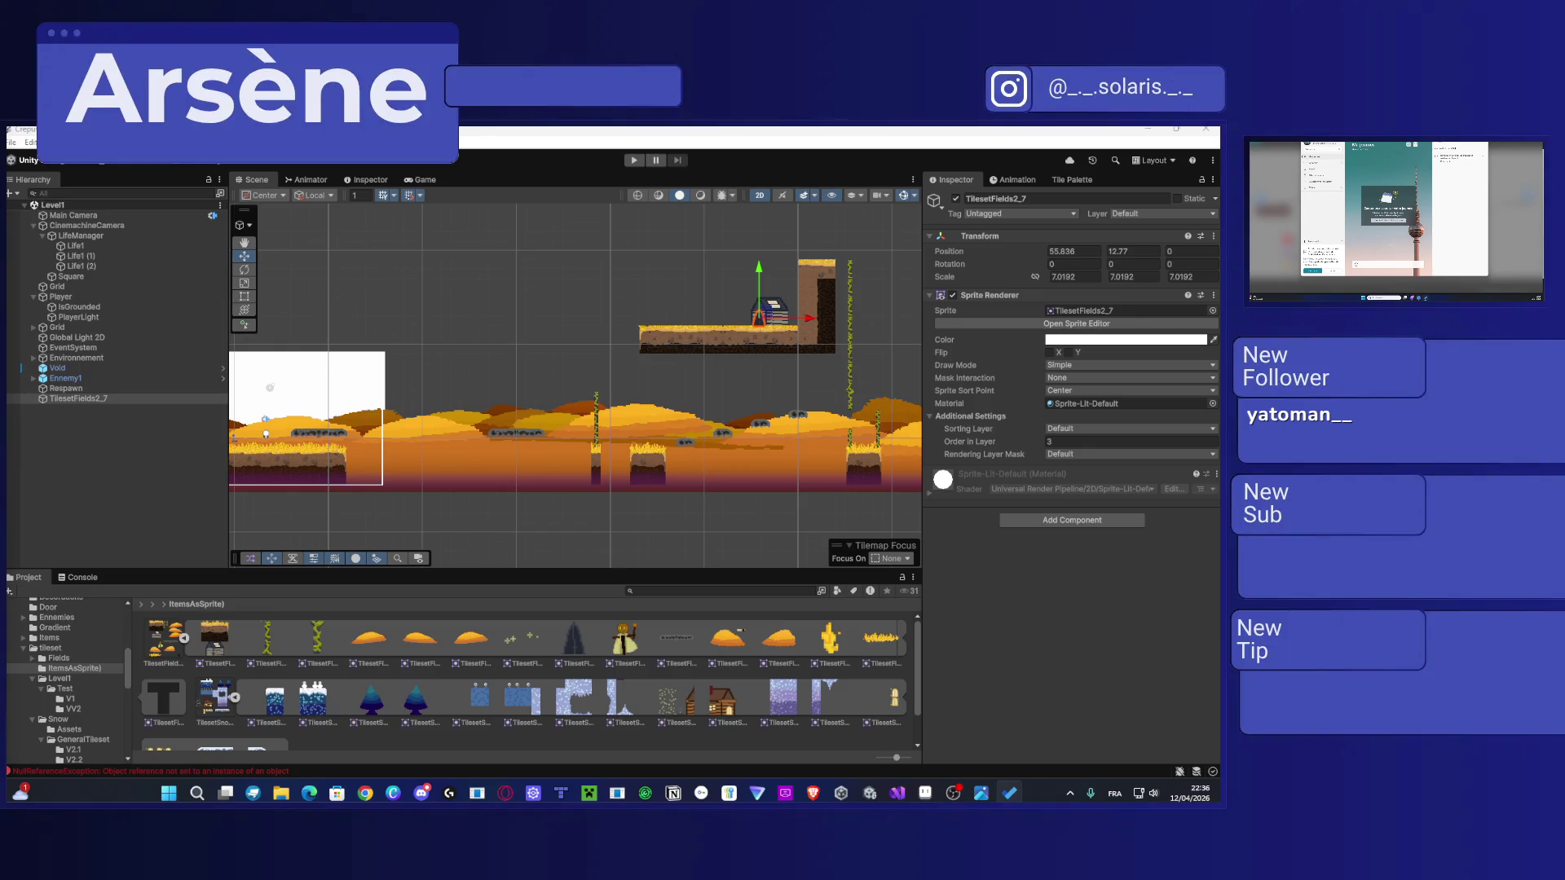
key("super+Up")
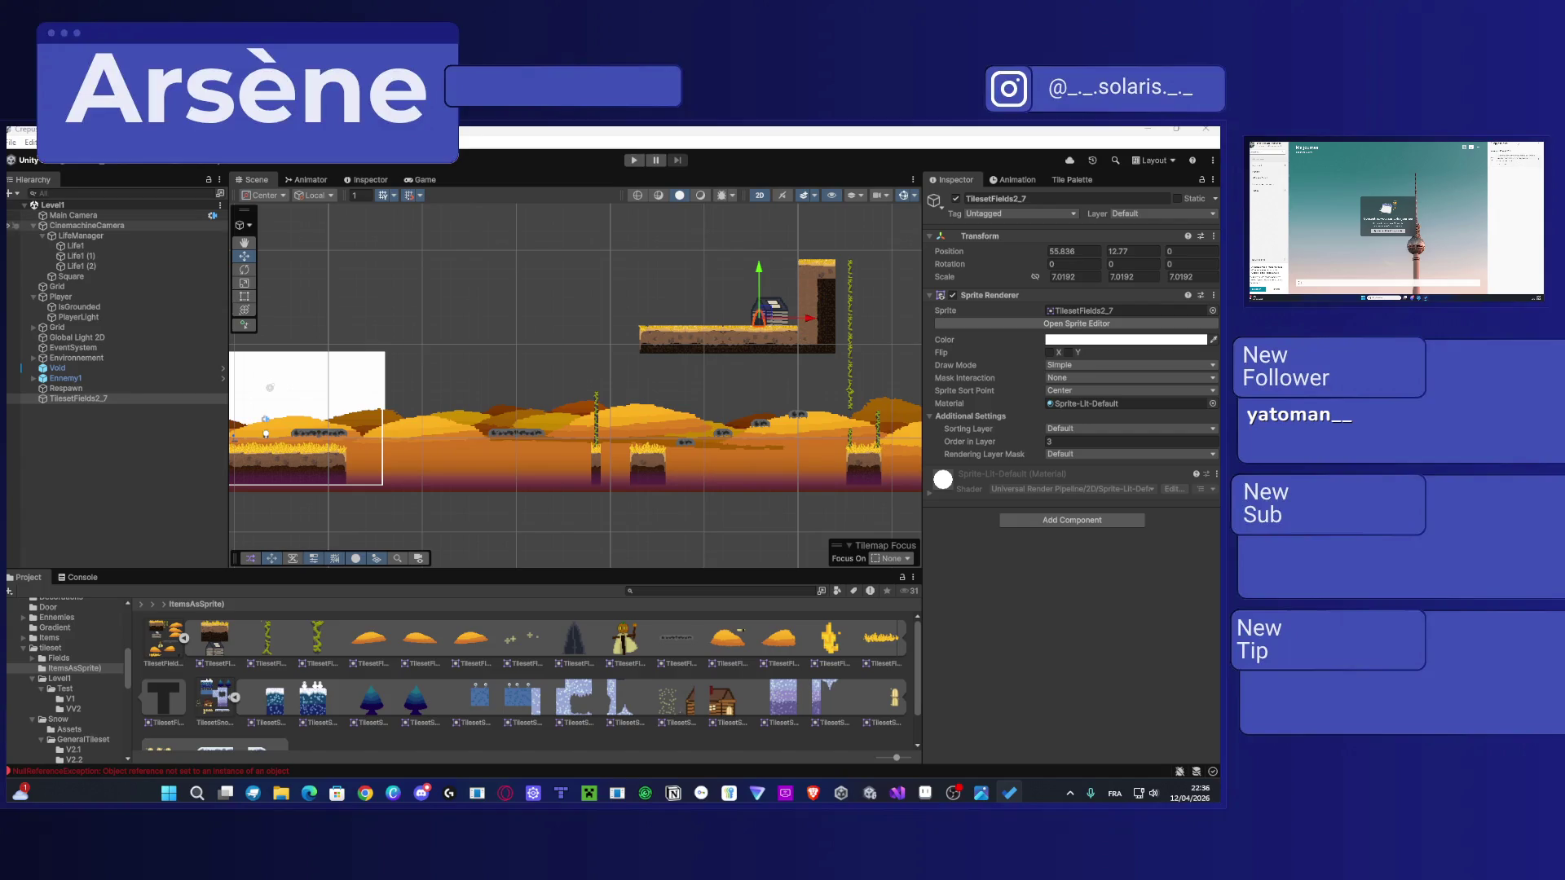
key("super+shift+Left")
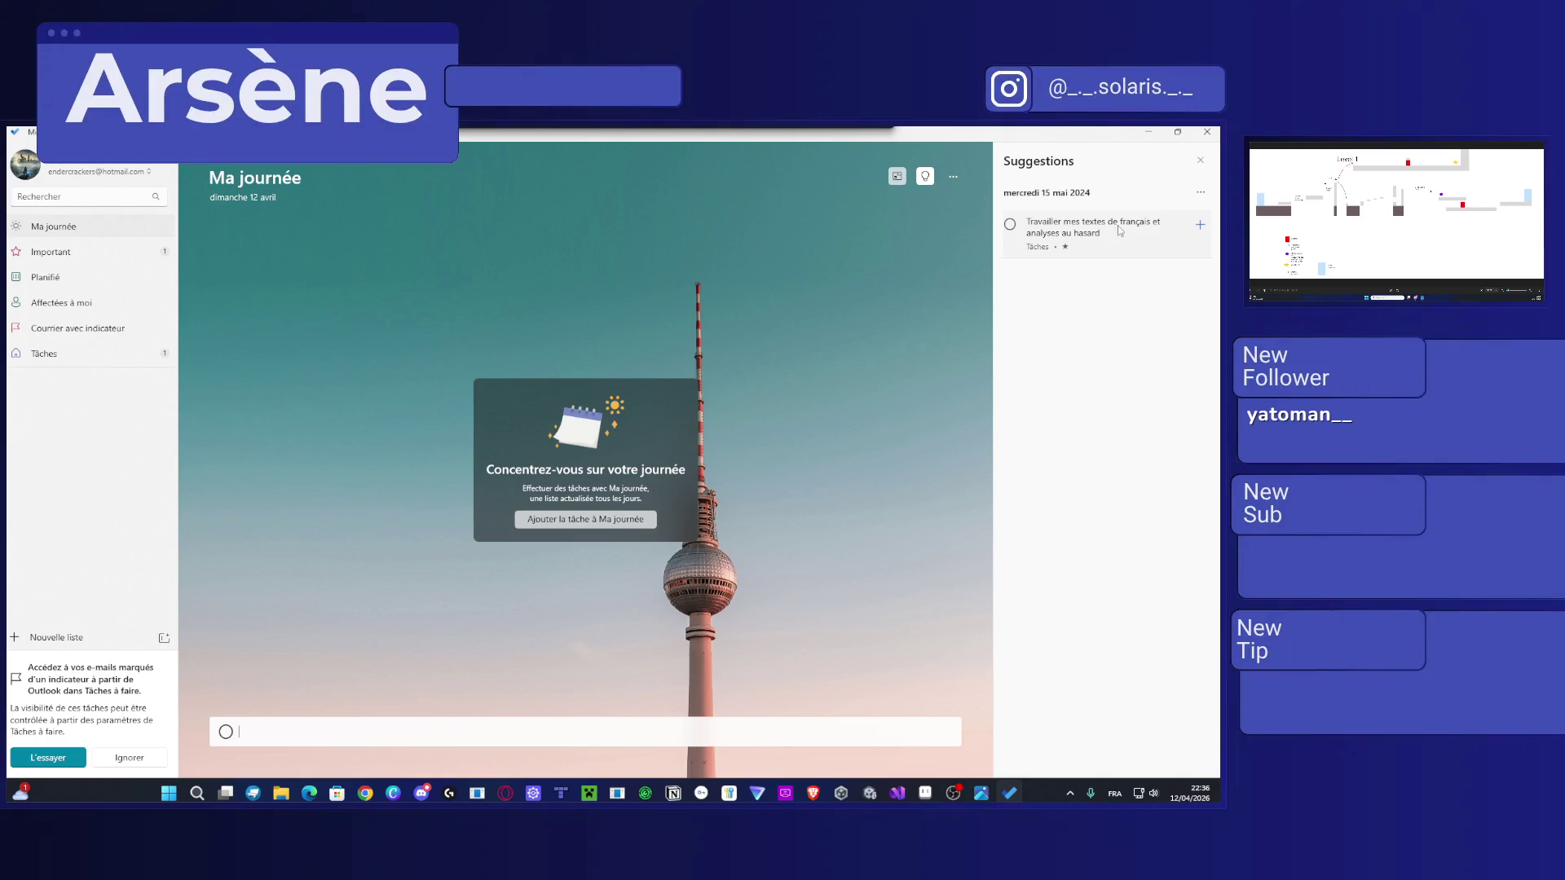
Step: Dismiss the suggestion and Outlook banner, create list 'Crepusculum Level1', and switch to compact mode
left_click(1011, 225)
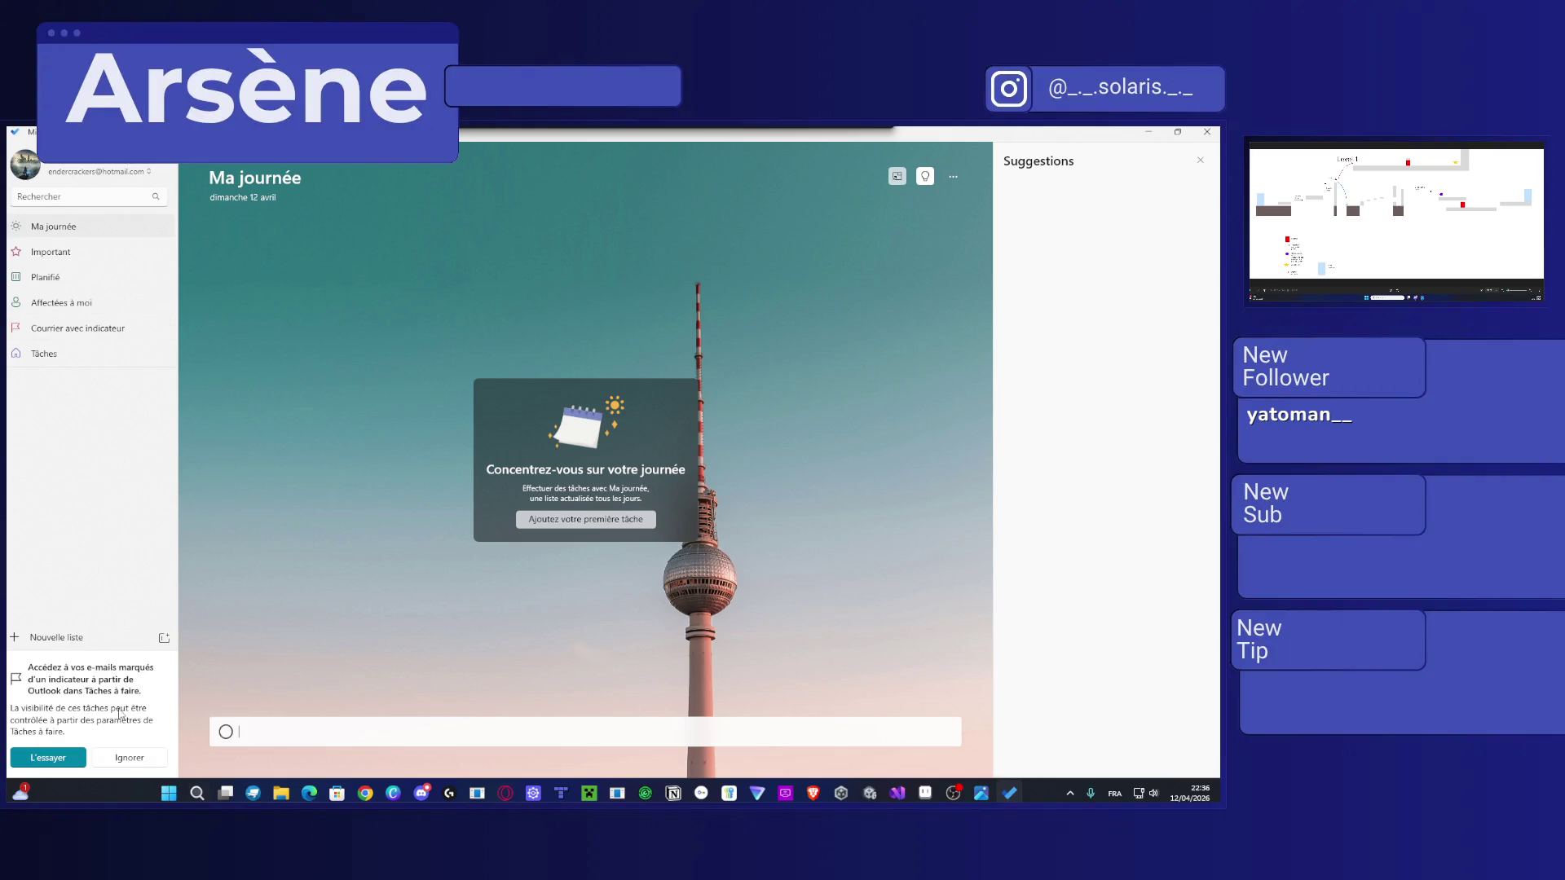
left_click(128, 758)
left_click(57, 765)
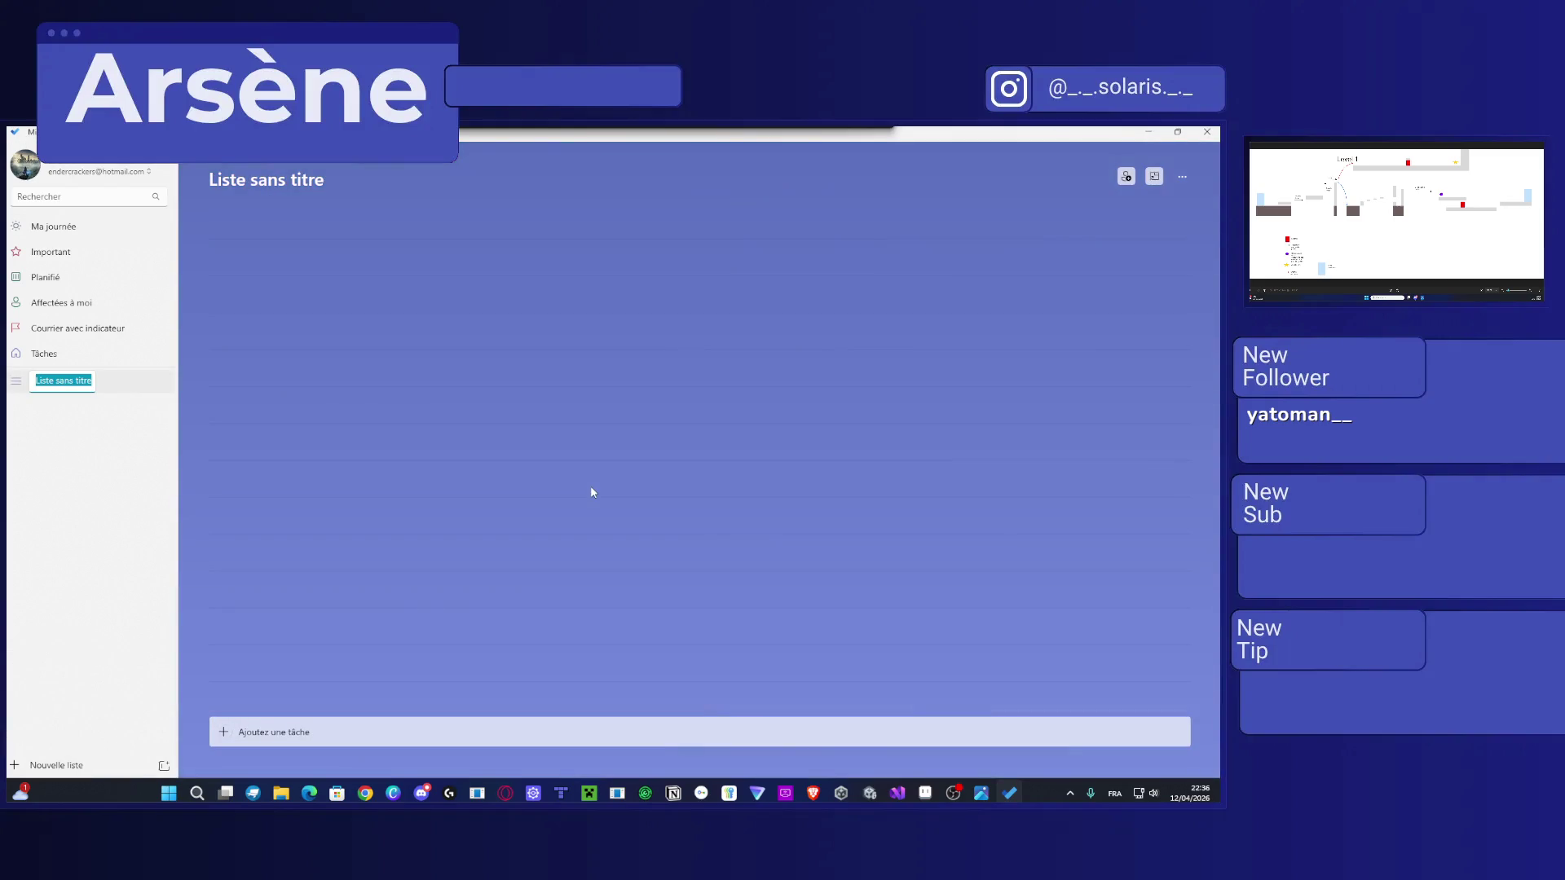
type("Crepusculum Le")
type("vel1")
key("Return")
left_click(413, 734)
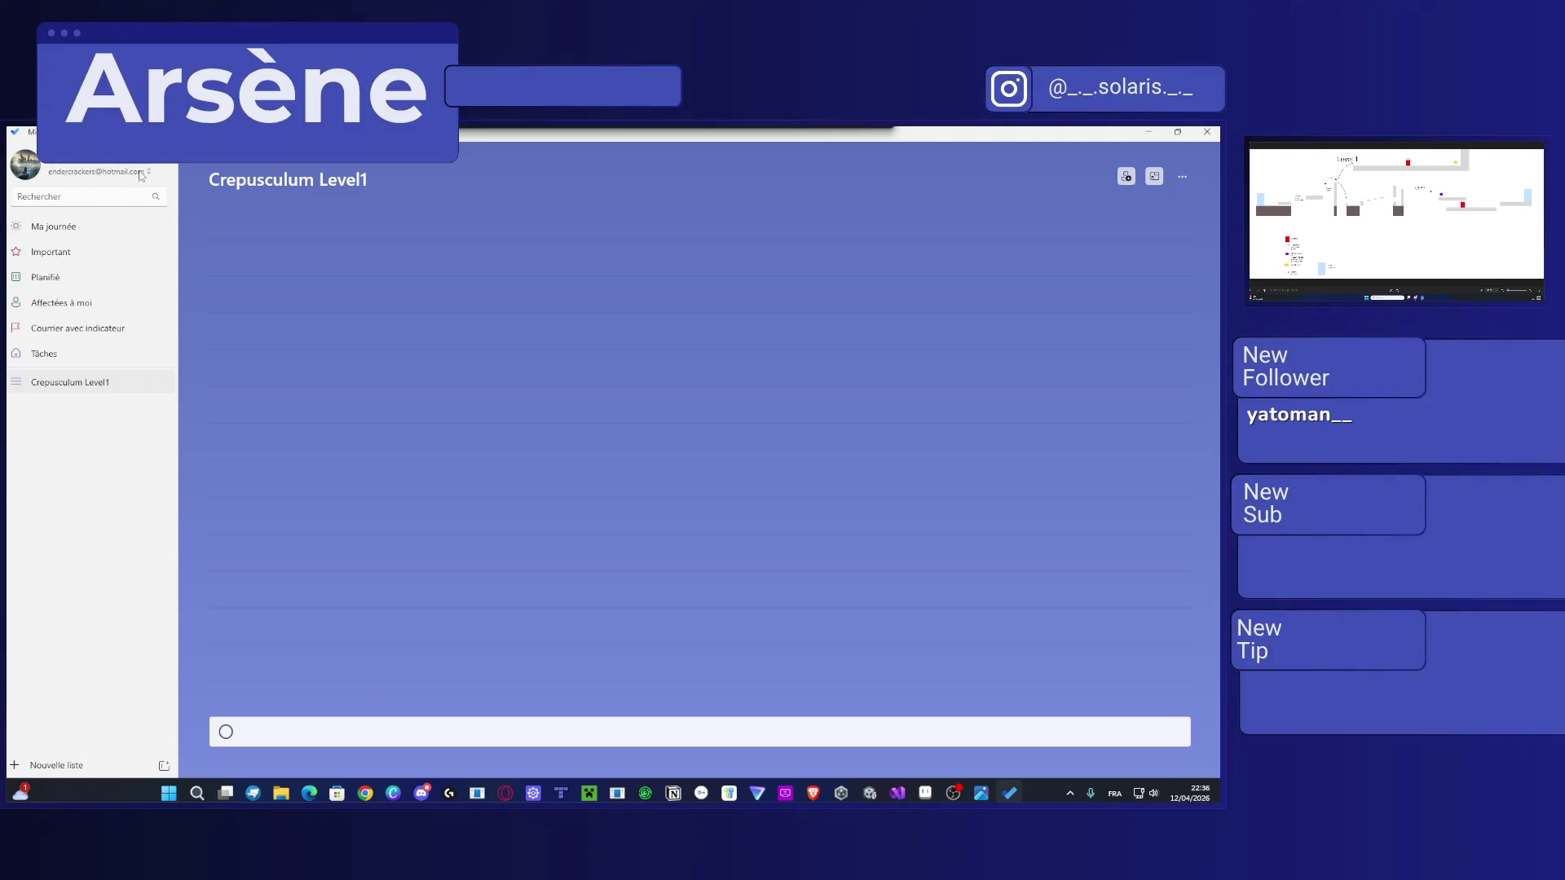
left_click(1155, 177)
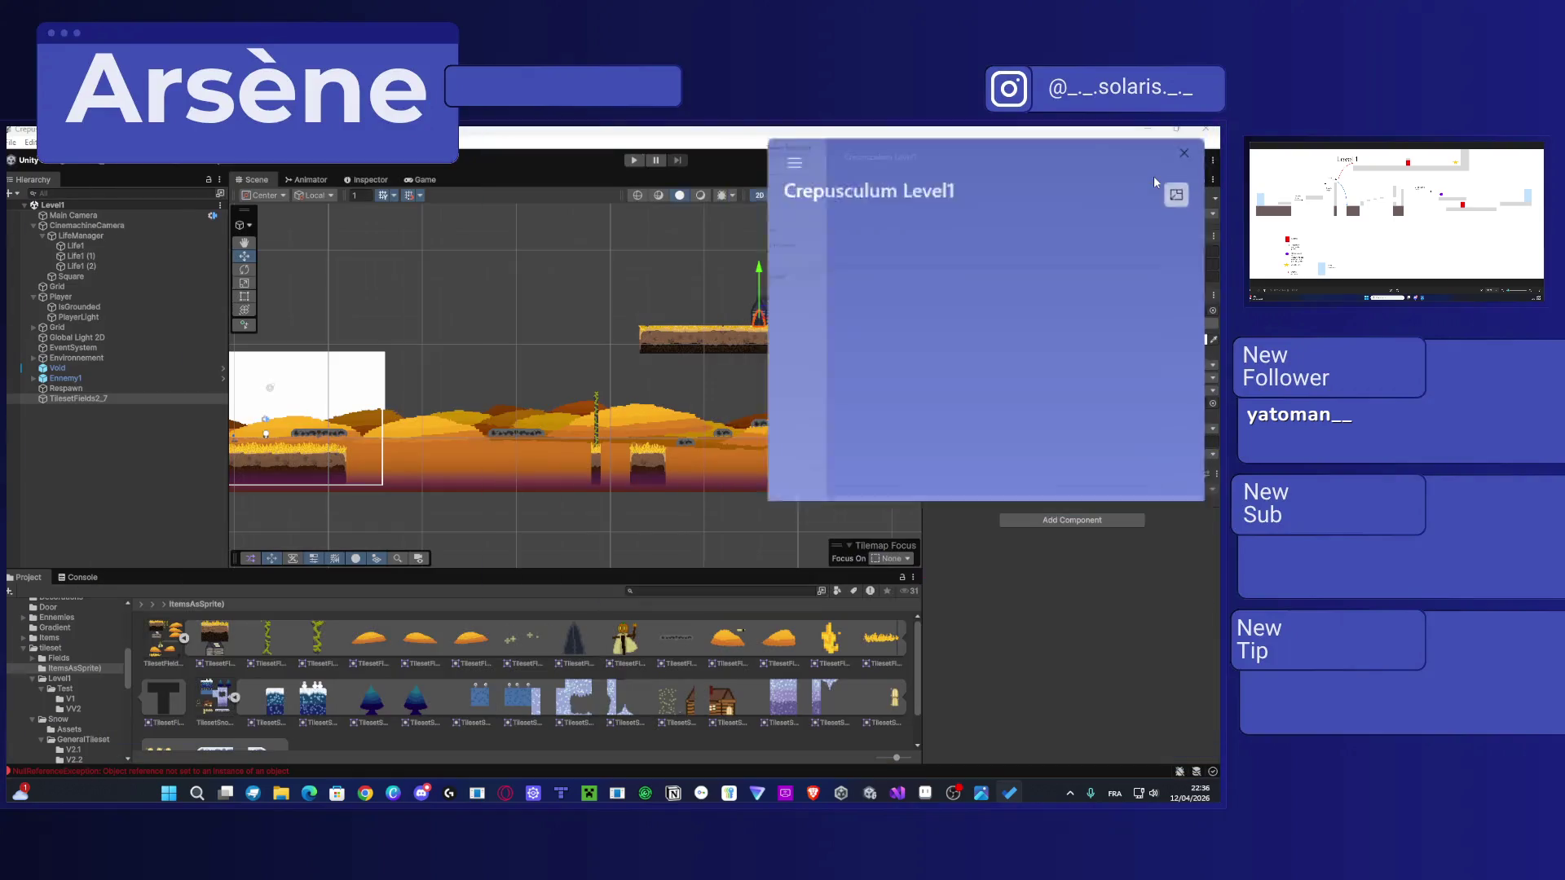
Step: Add the tasks 'Régler health system' and 'Ajouter Lulupin' to the compact list
left_click_drag(1127, 160, 868, 196)
left_click(779, 472)
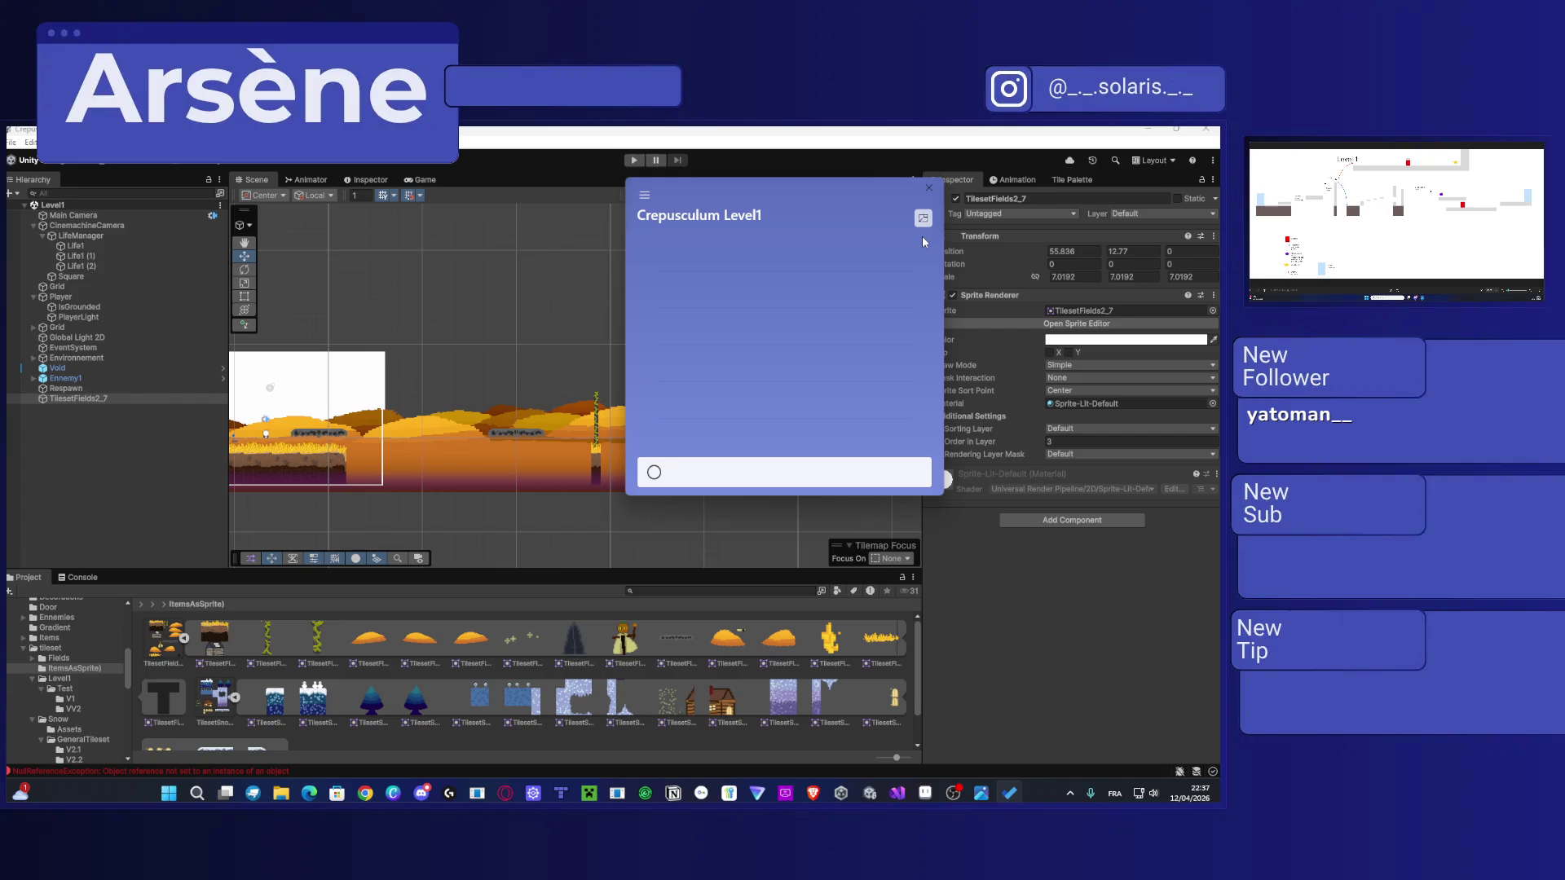
type("Régle")
key("BackSpace")
key("BackSpace")
type("health")
type(" system")
key("Return")
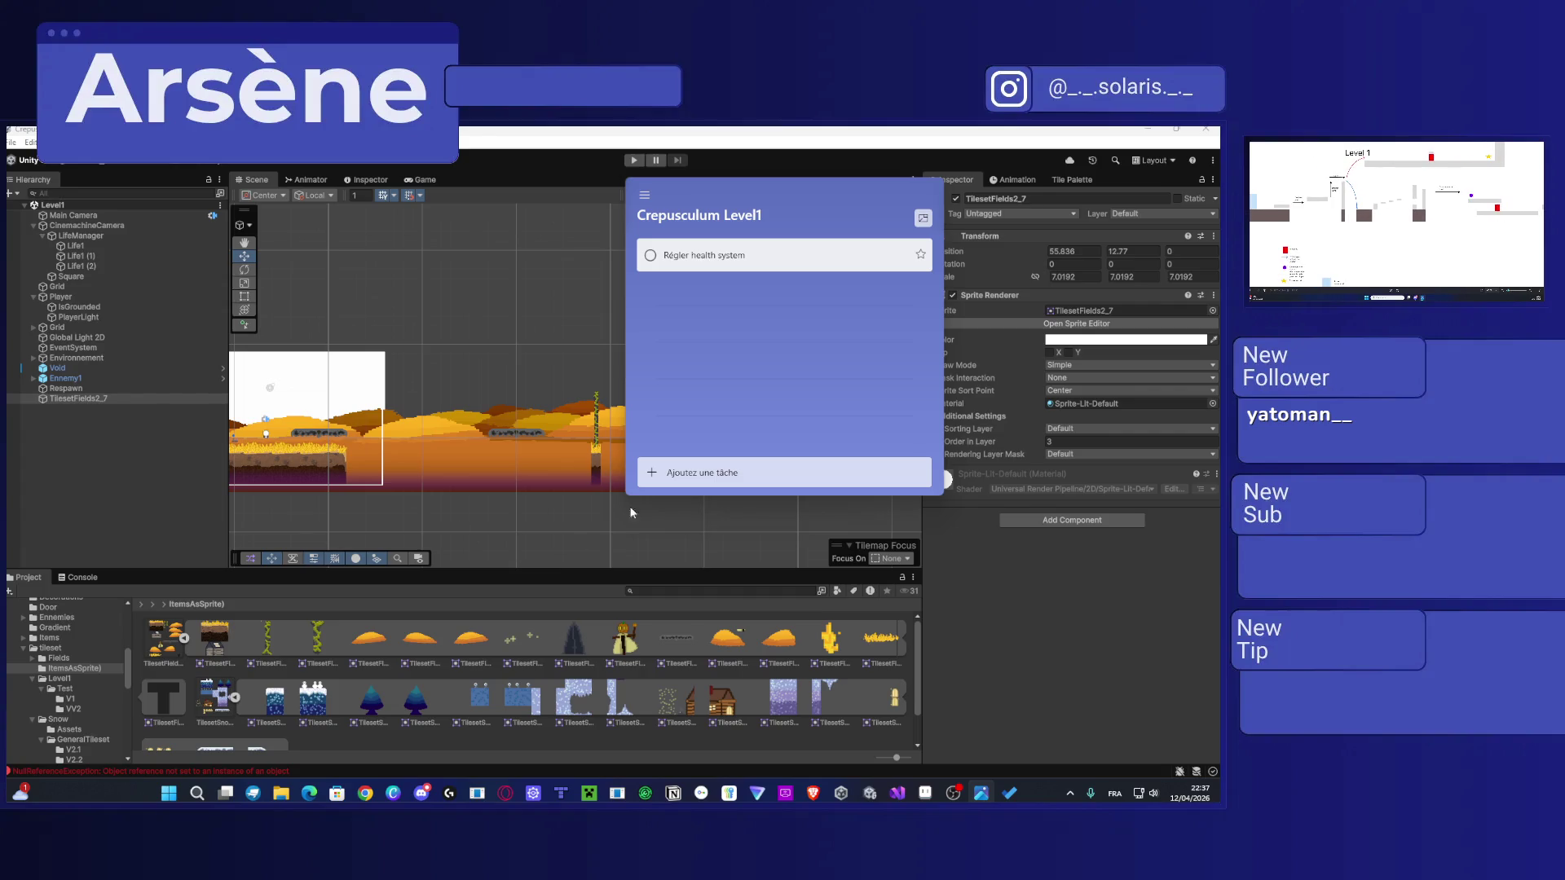
left_click(723, 469)
type("Ajout")
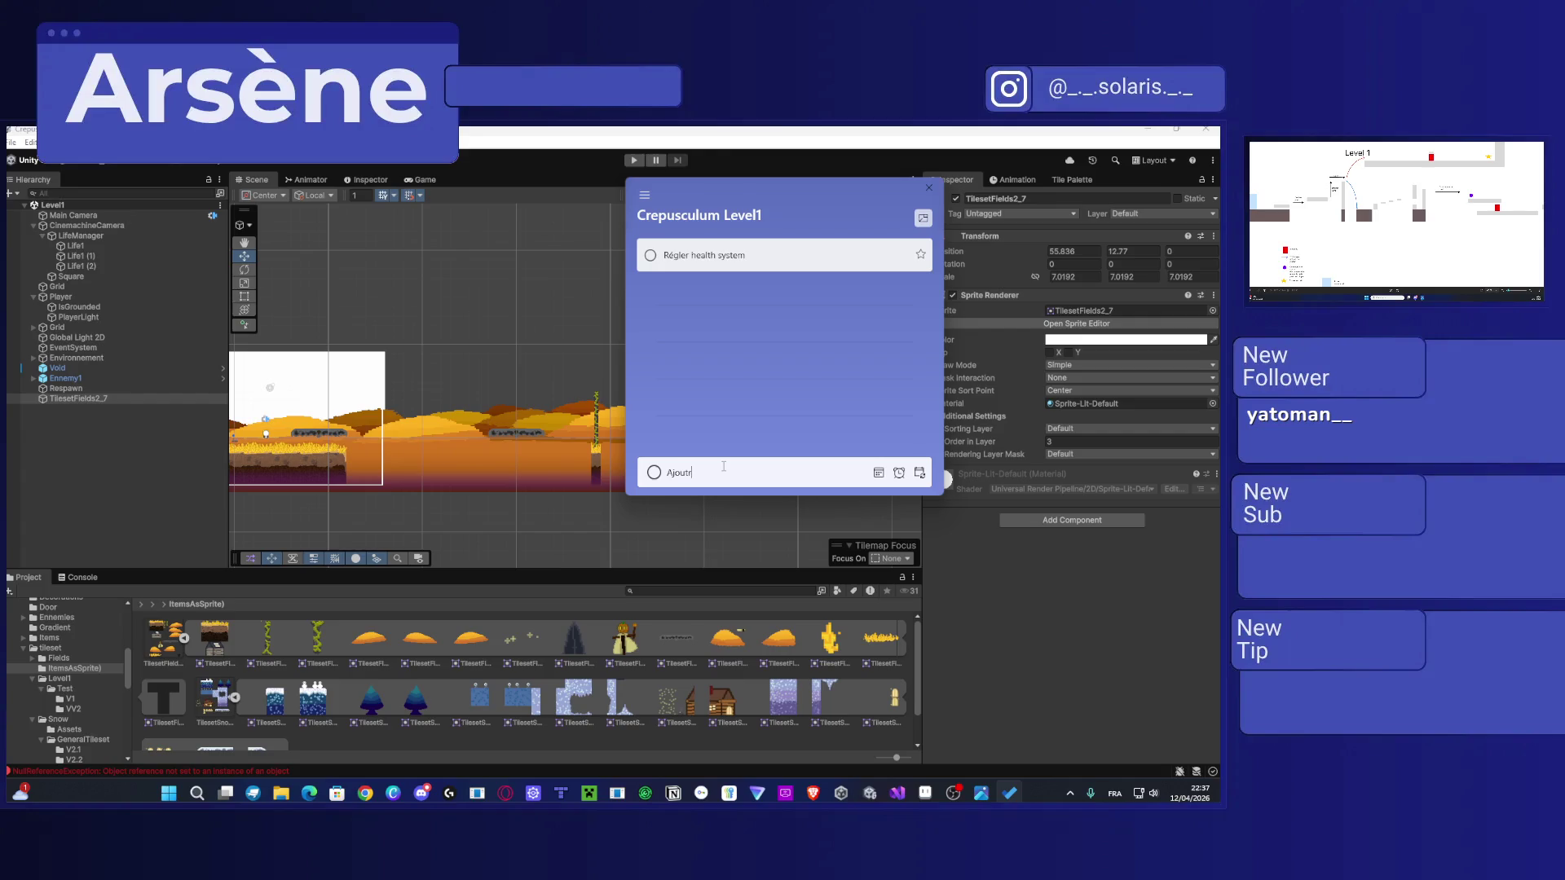
type("er Lulupin")
key("Return")
Step: Add tasks 'Ajouter portes de début de et de fin', 'ajouter cinématique porte1' and 'Ajouter cinématique porte 2'
type("Ajout")
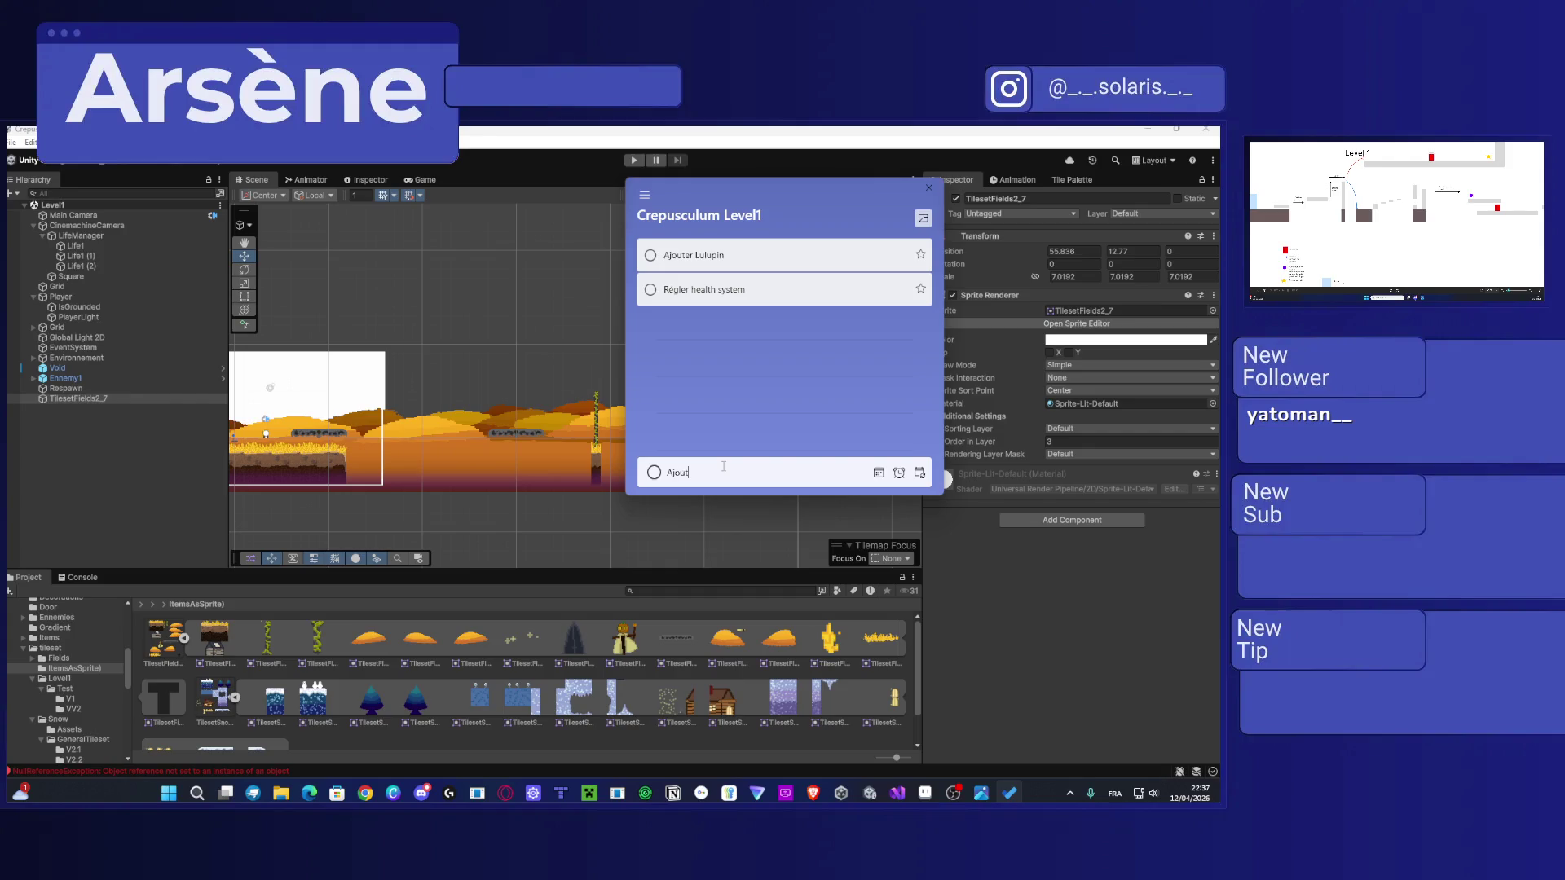
type("er portes de début d")
type("e et de fin")
key("Return")
type("aj")
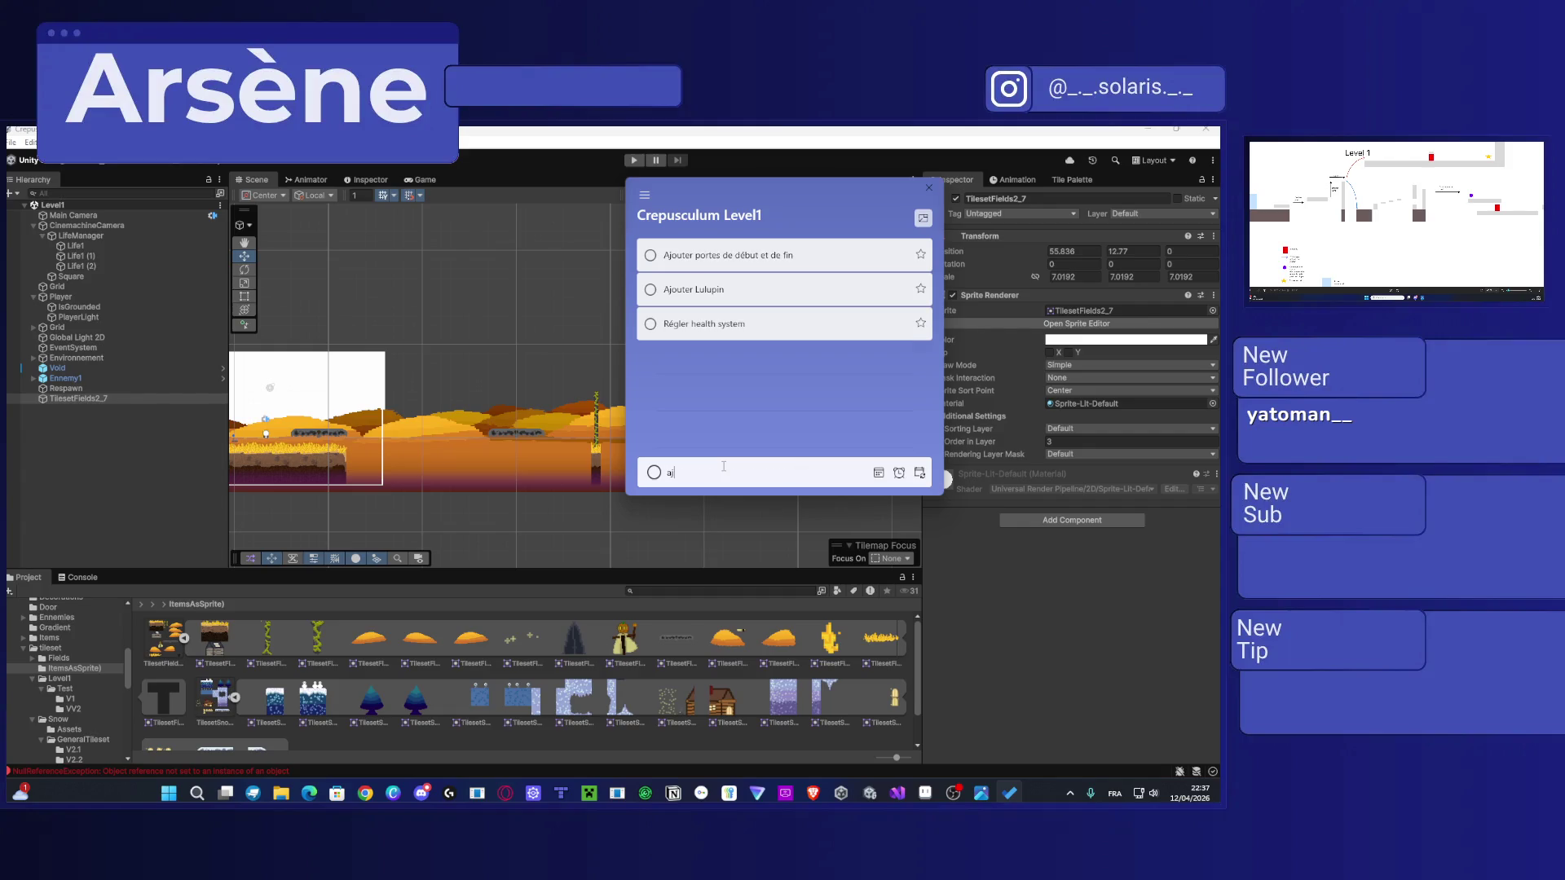
type("outer cinématique")
type(" porte")
key("BackSpace")
key("BackSpace")
type("1")
key("Return")
type("Ajo")
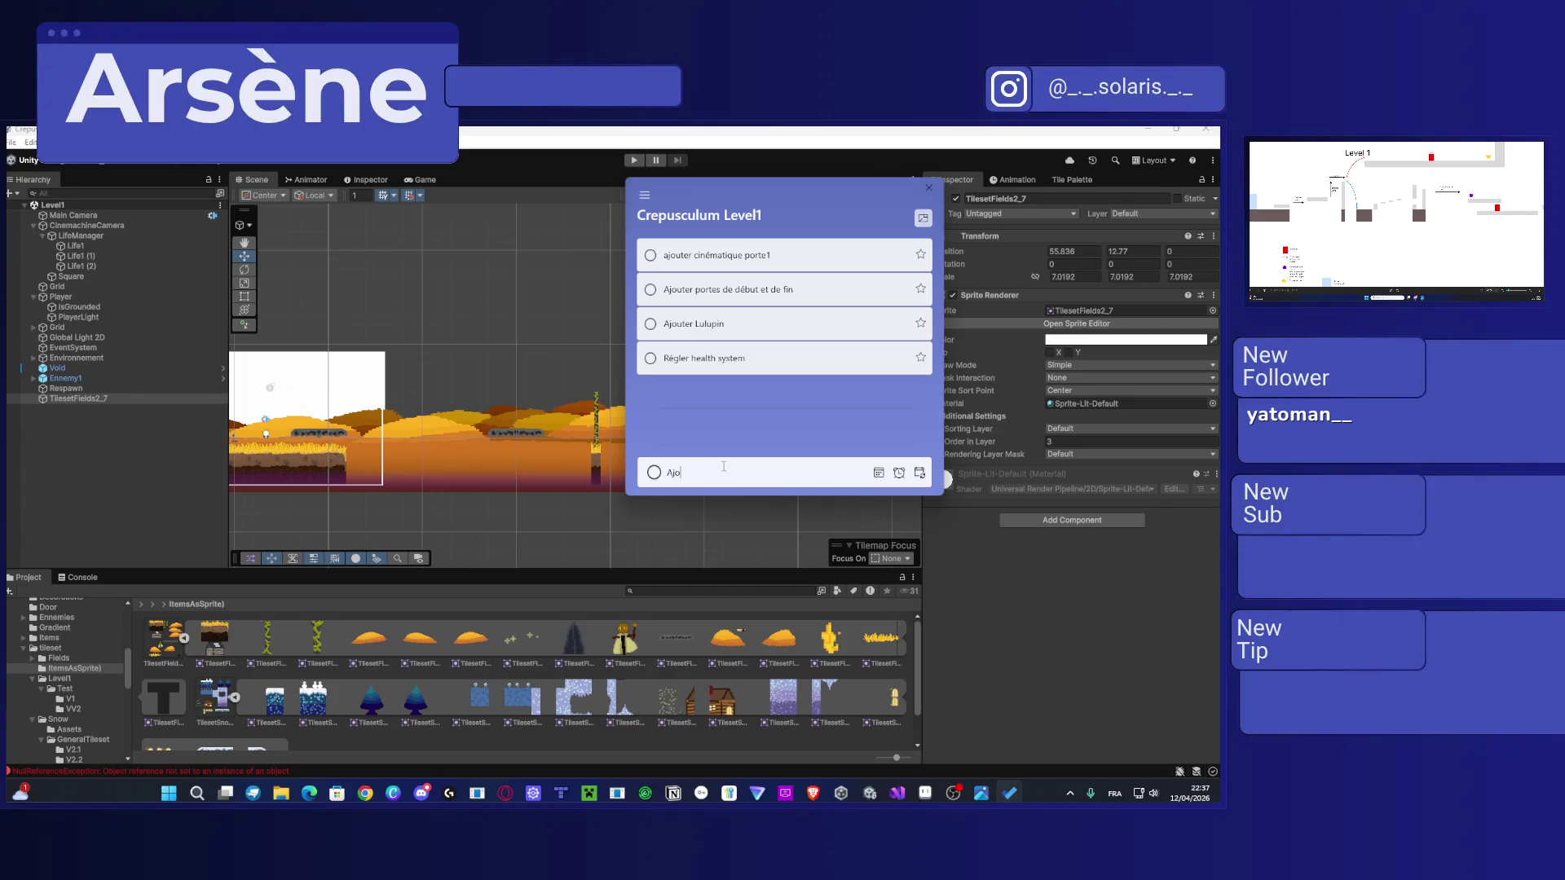
type("uter cinématique port")
type("e 2")
key("Return")
Step: Add 'ajouter easter egg' and 'ajouter dialogue discover lulupin', then send the window to the other monitor
type("ajouter ")
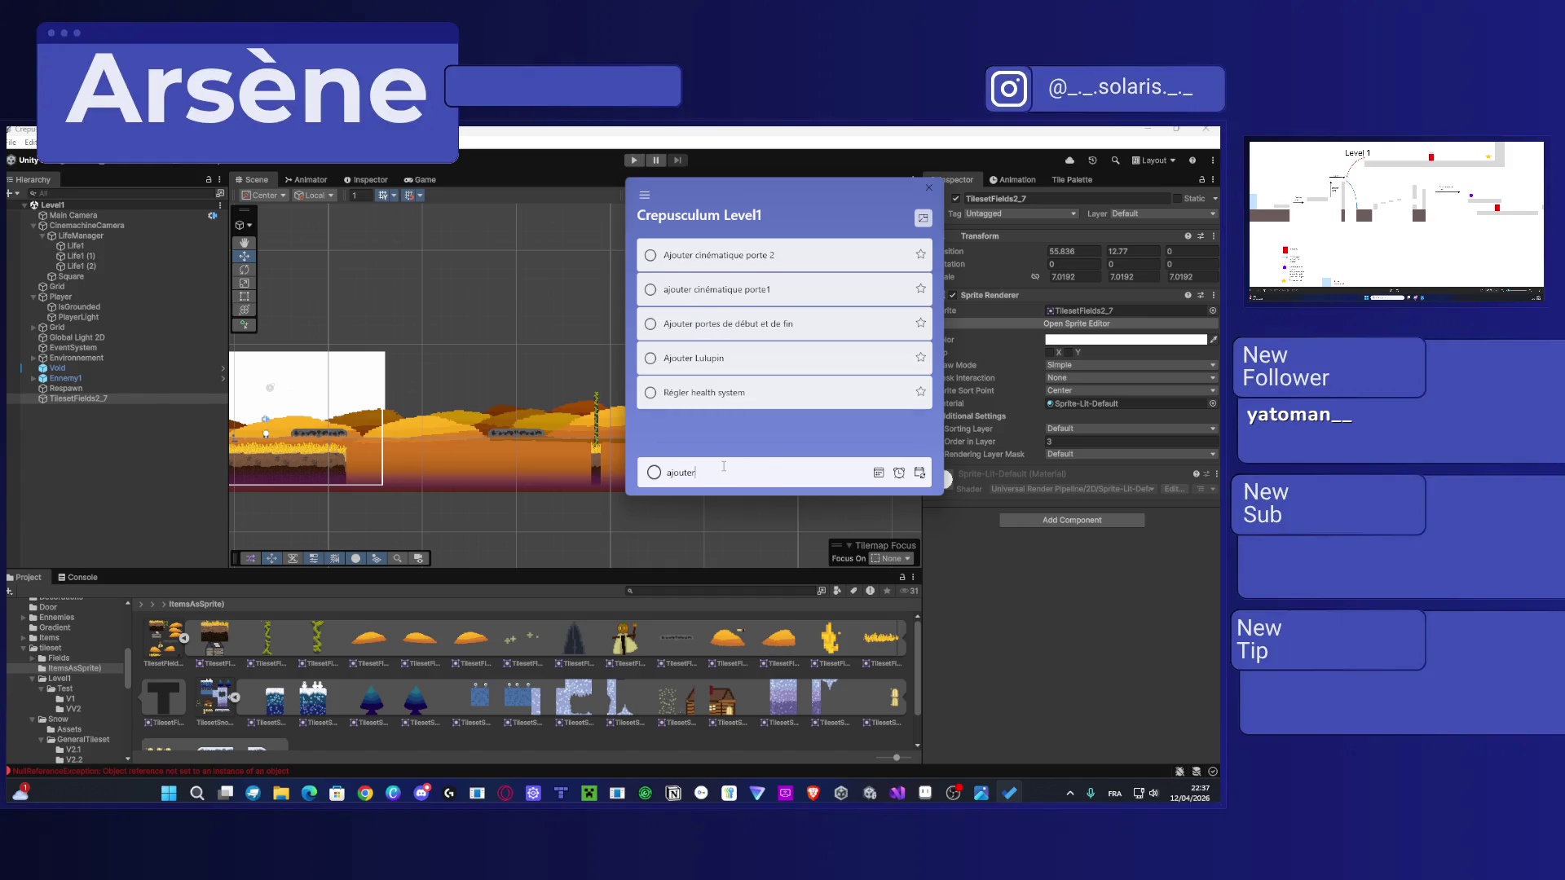
type("easter eg")
type("g")
key("Return")
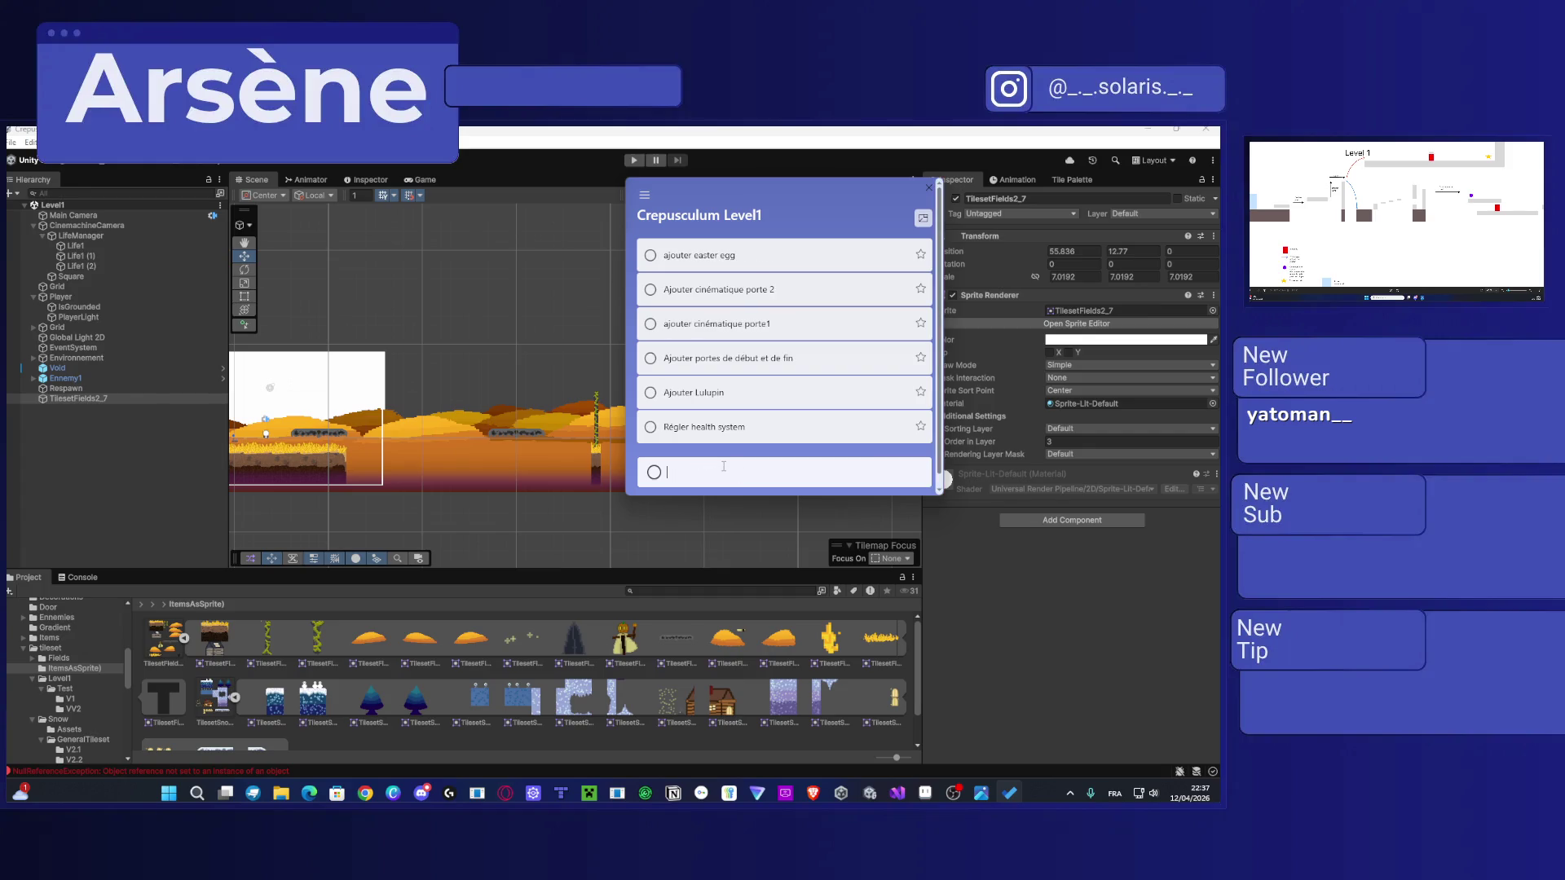
type("ajouter dialog")
type("ue ")
type("discover")
type(" lulupin")
key("Return")
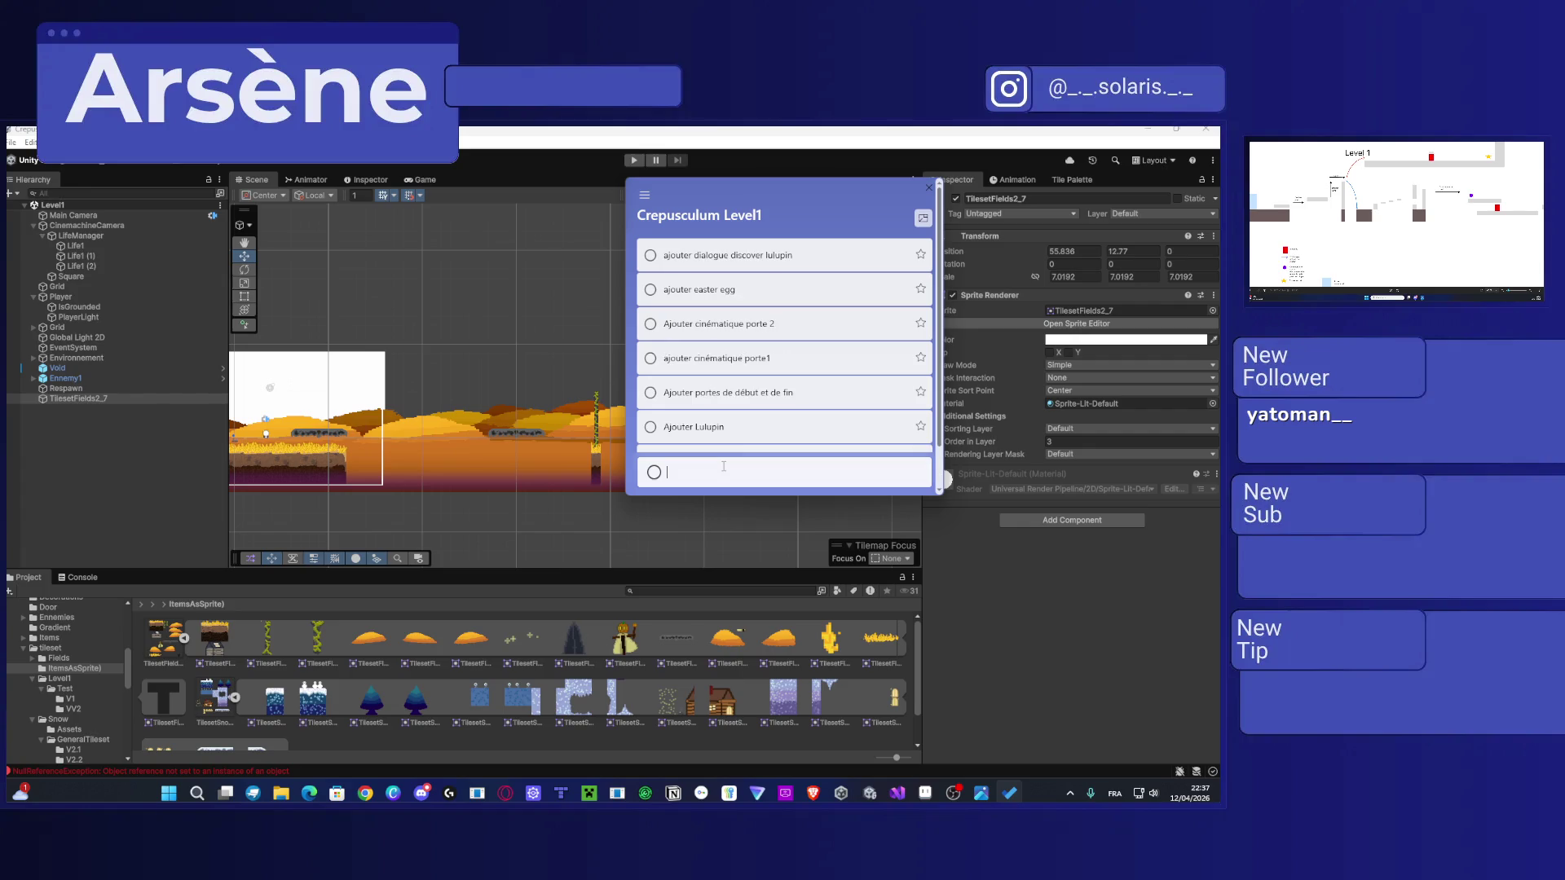
key("Escape")
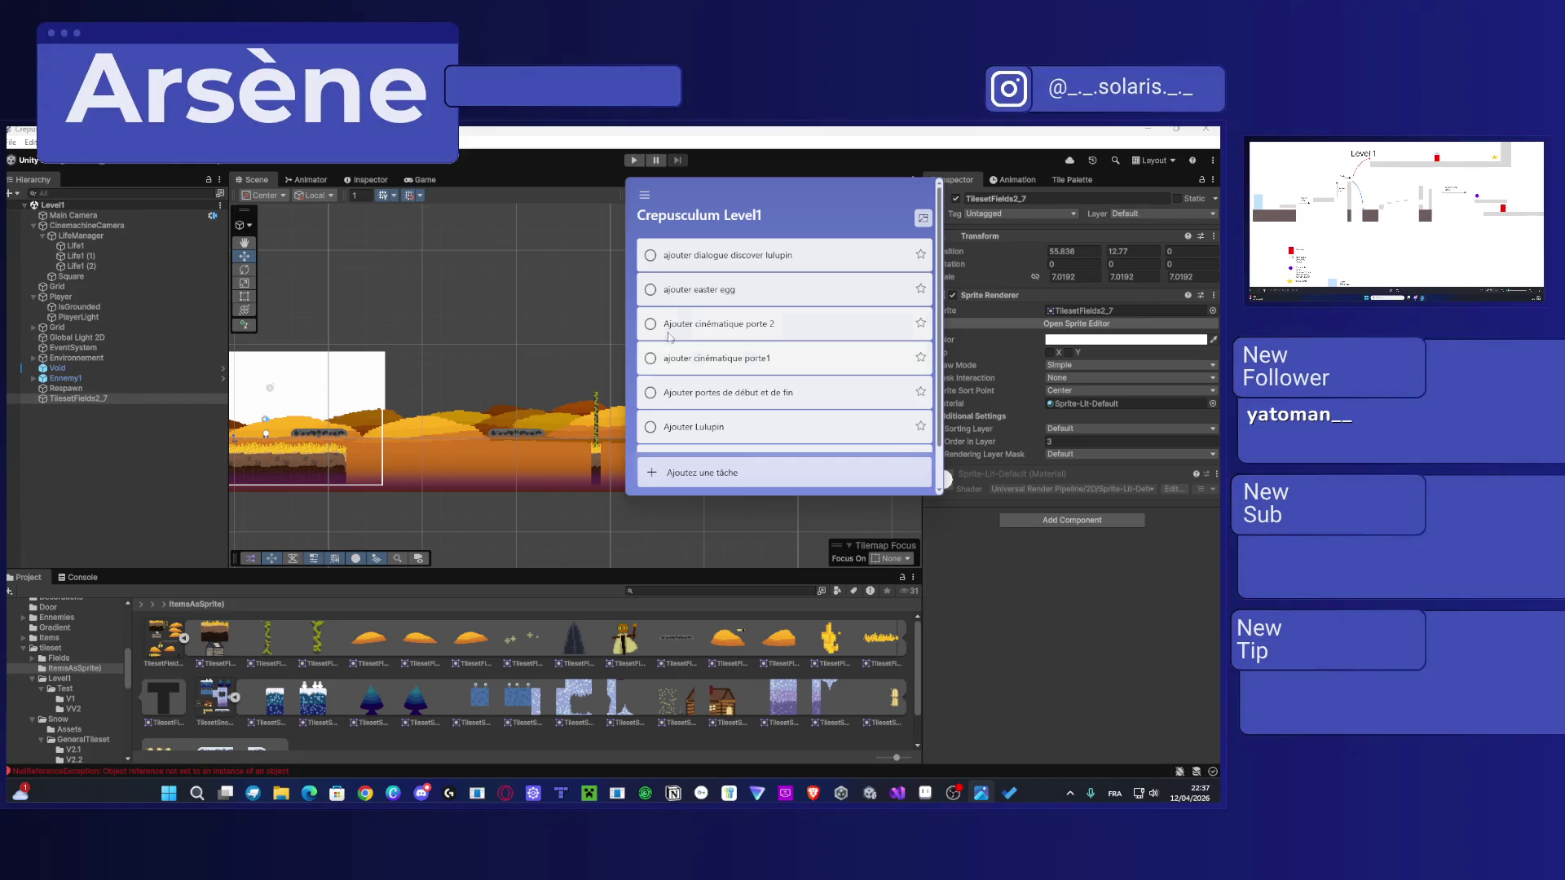
key("super+shift+Right")
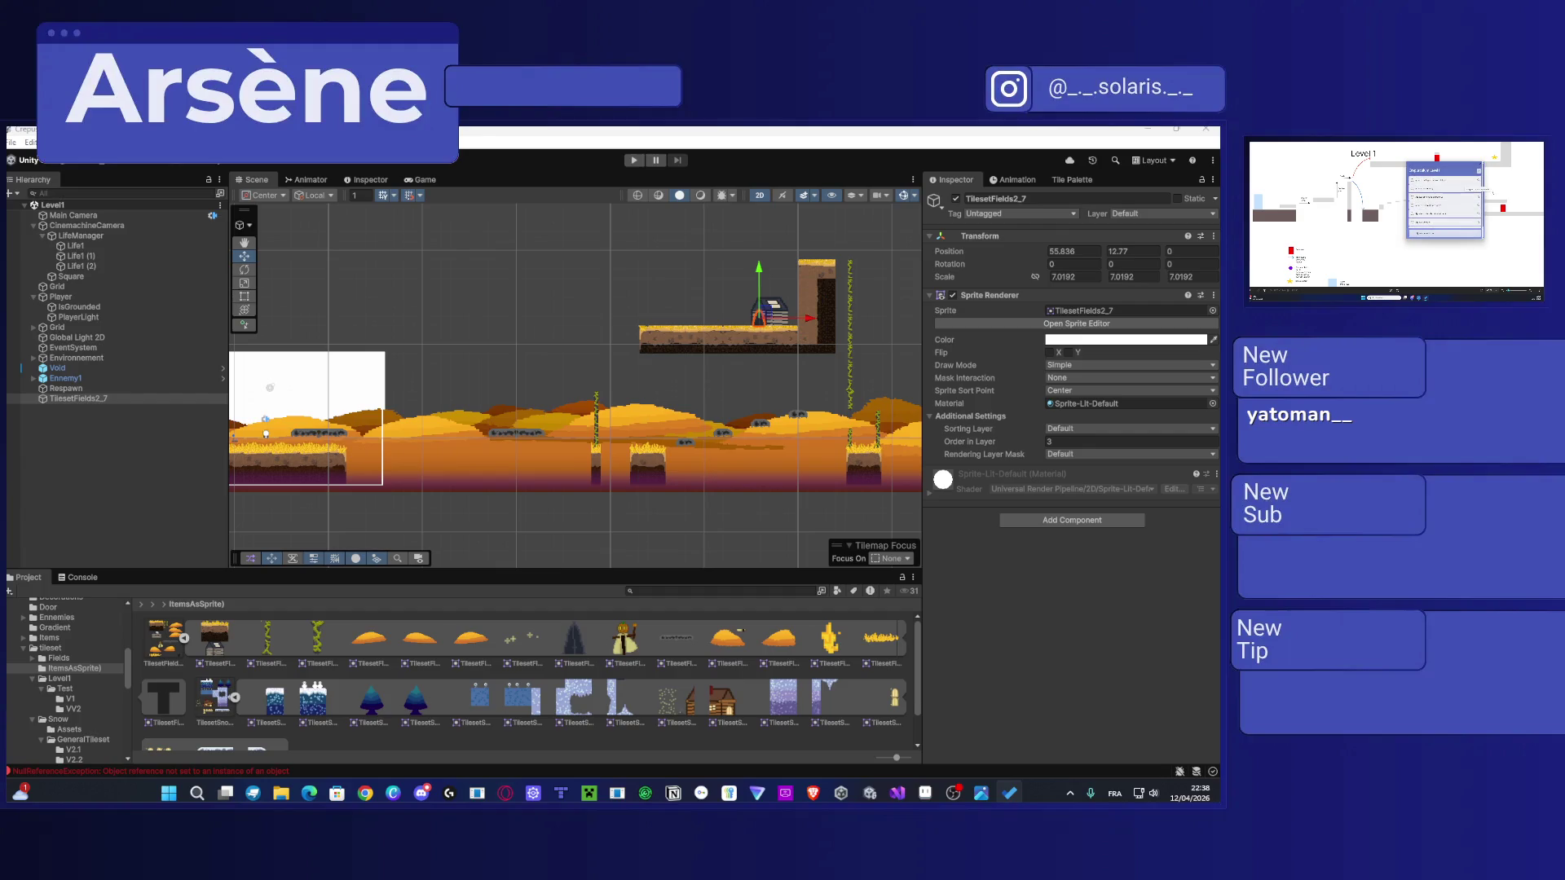
Step: Pan and zoom the Scene view onto the player and the nearby floating platforms
mouse_move(926, 300)
left_mouse_down()
mouse_move(789, 388)
mouse_move(566, 381)
left_mouse_up()
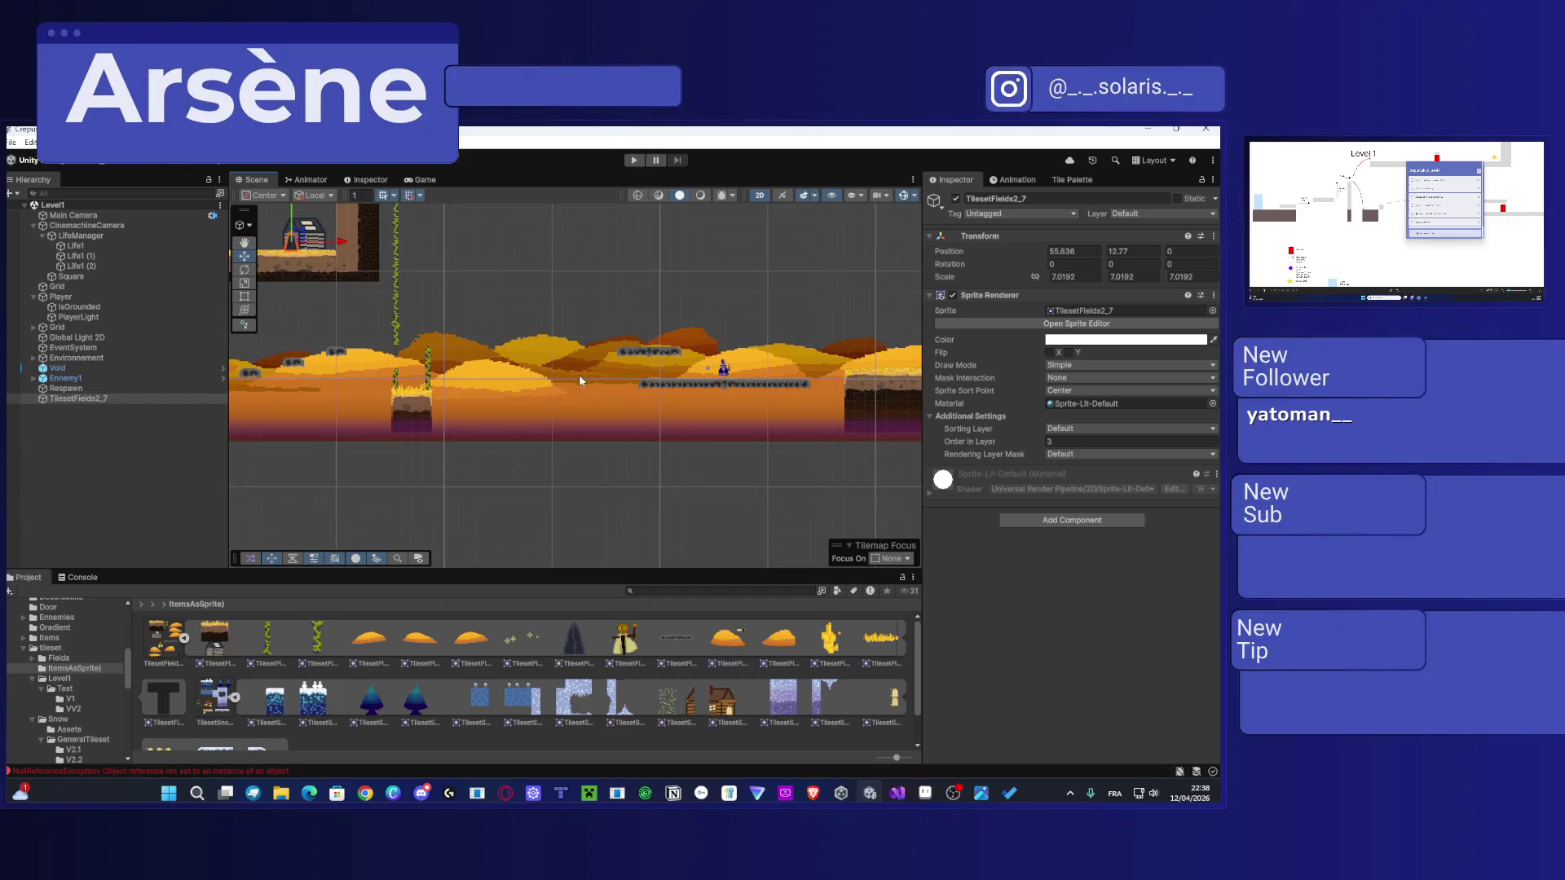
scroll(678, 362, "up", 4)
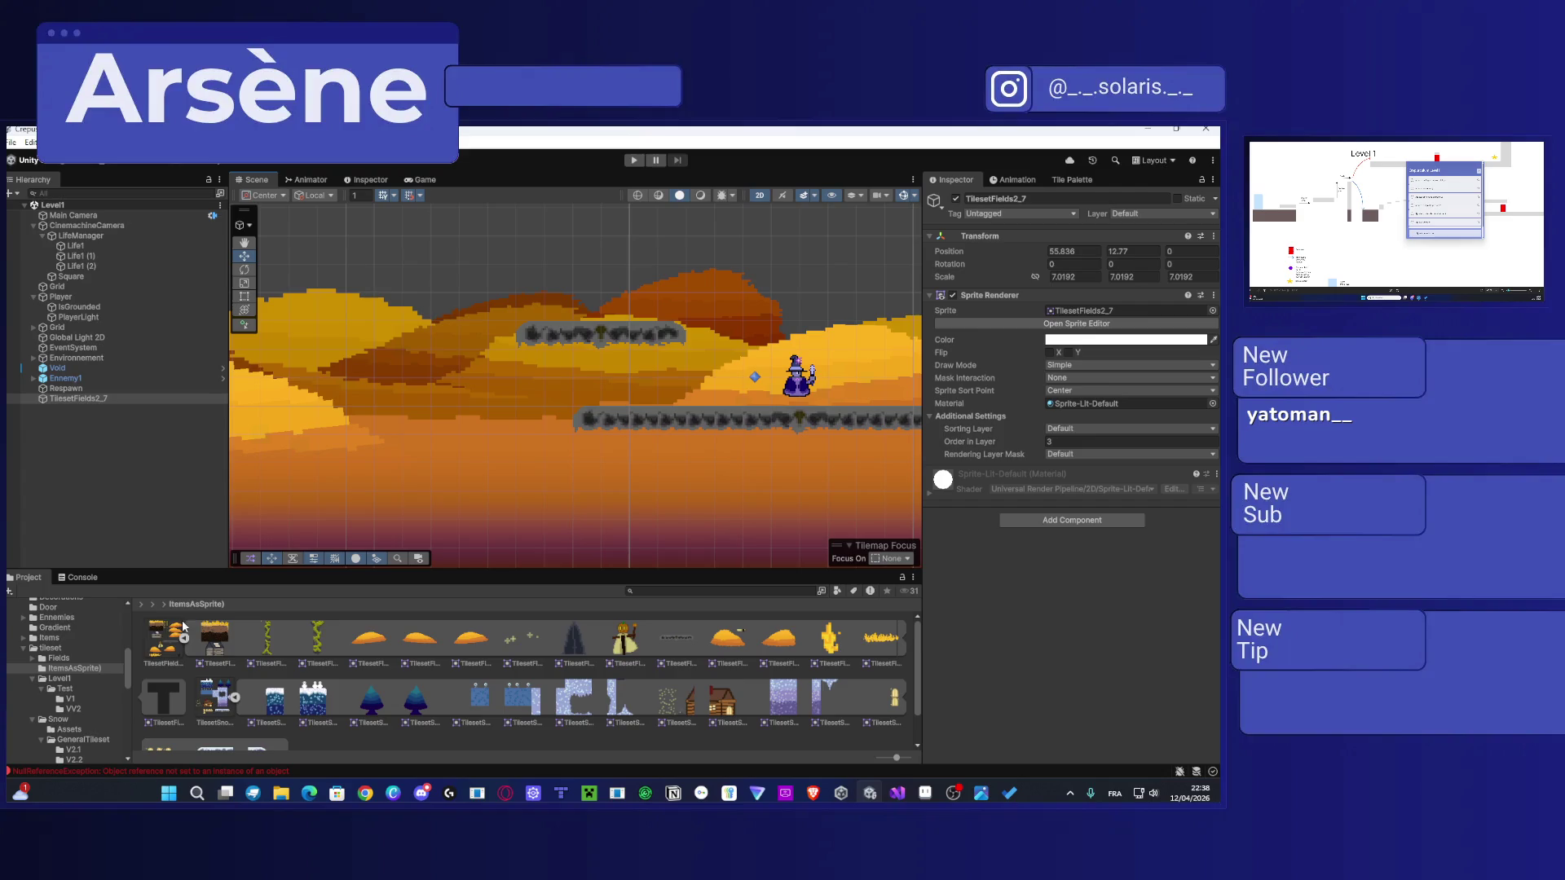
scroll(79, 663, "up", 5)
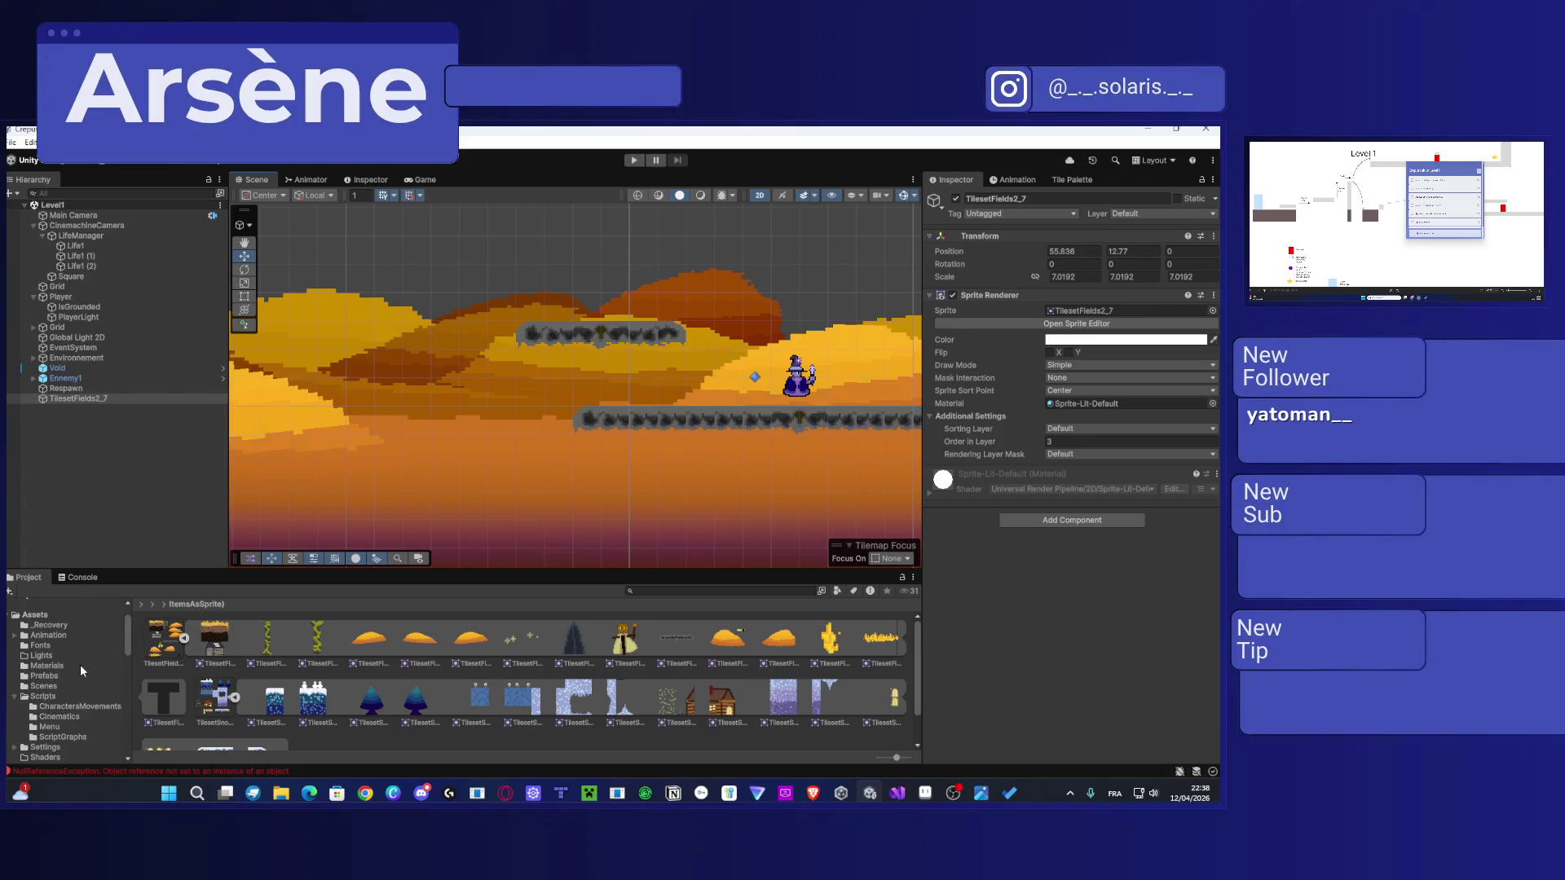
scroll(78, 668, "down", 2)
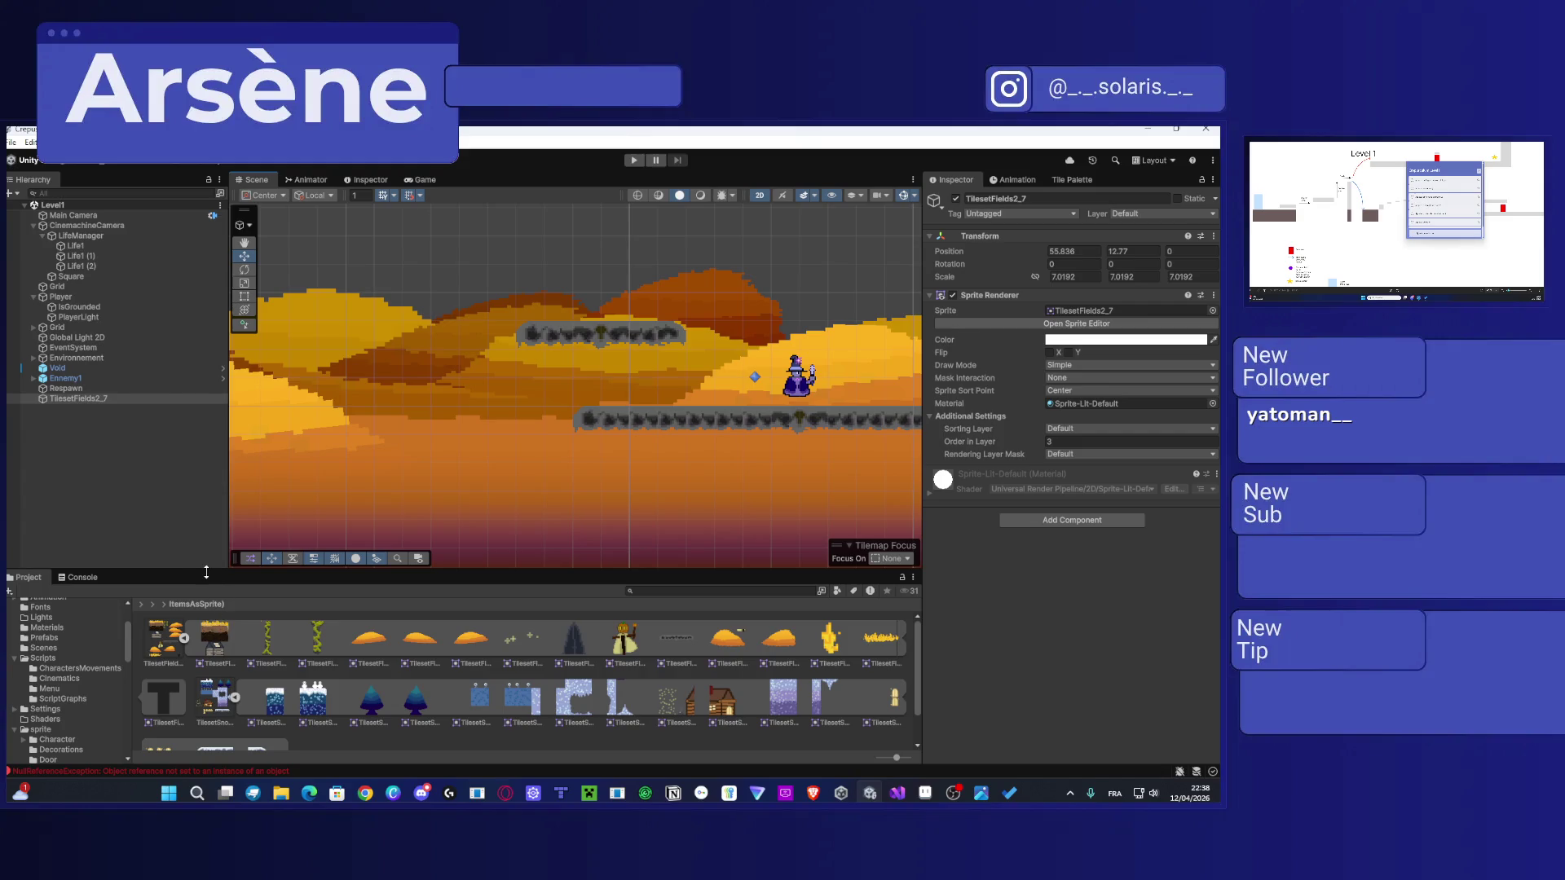
Step: In the Scripts folder, preview DialogueTrigger, then read and select the DiscoverManager script's code
left_click(58, 654)
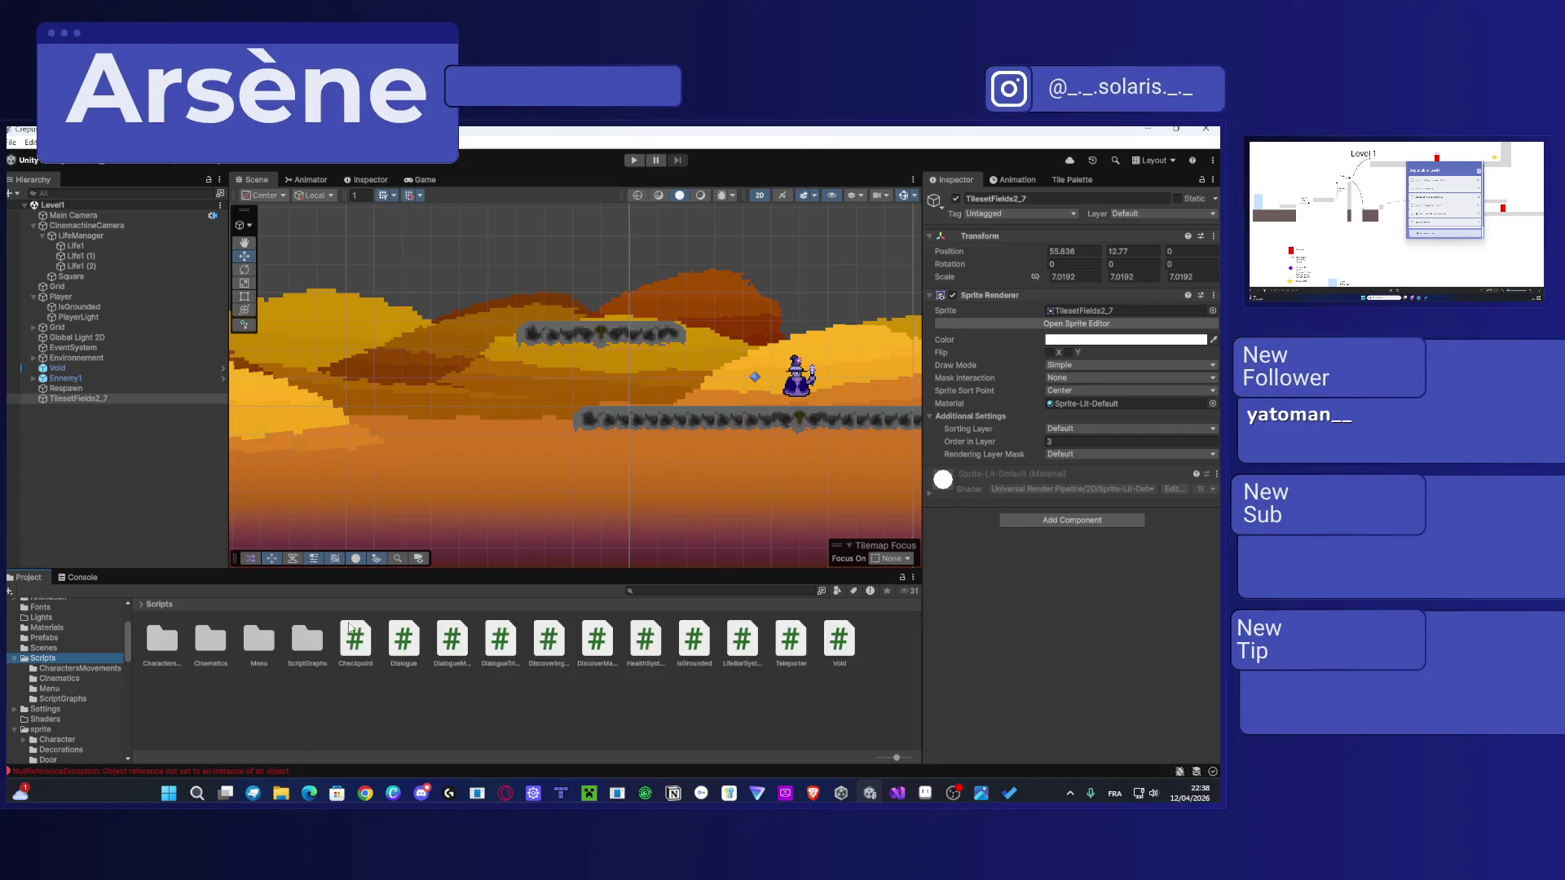
left_click(501, 641)
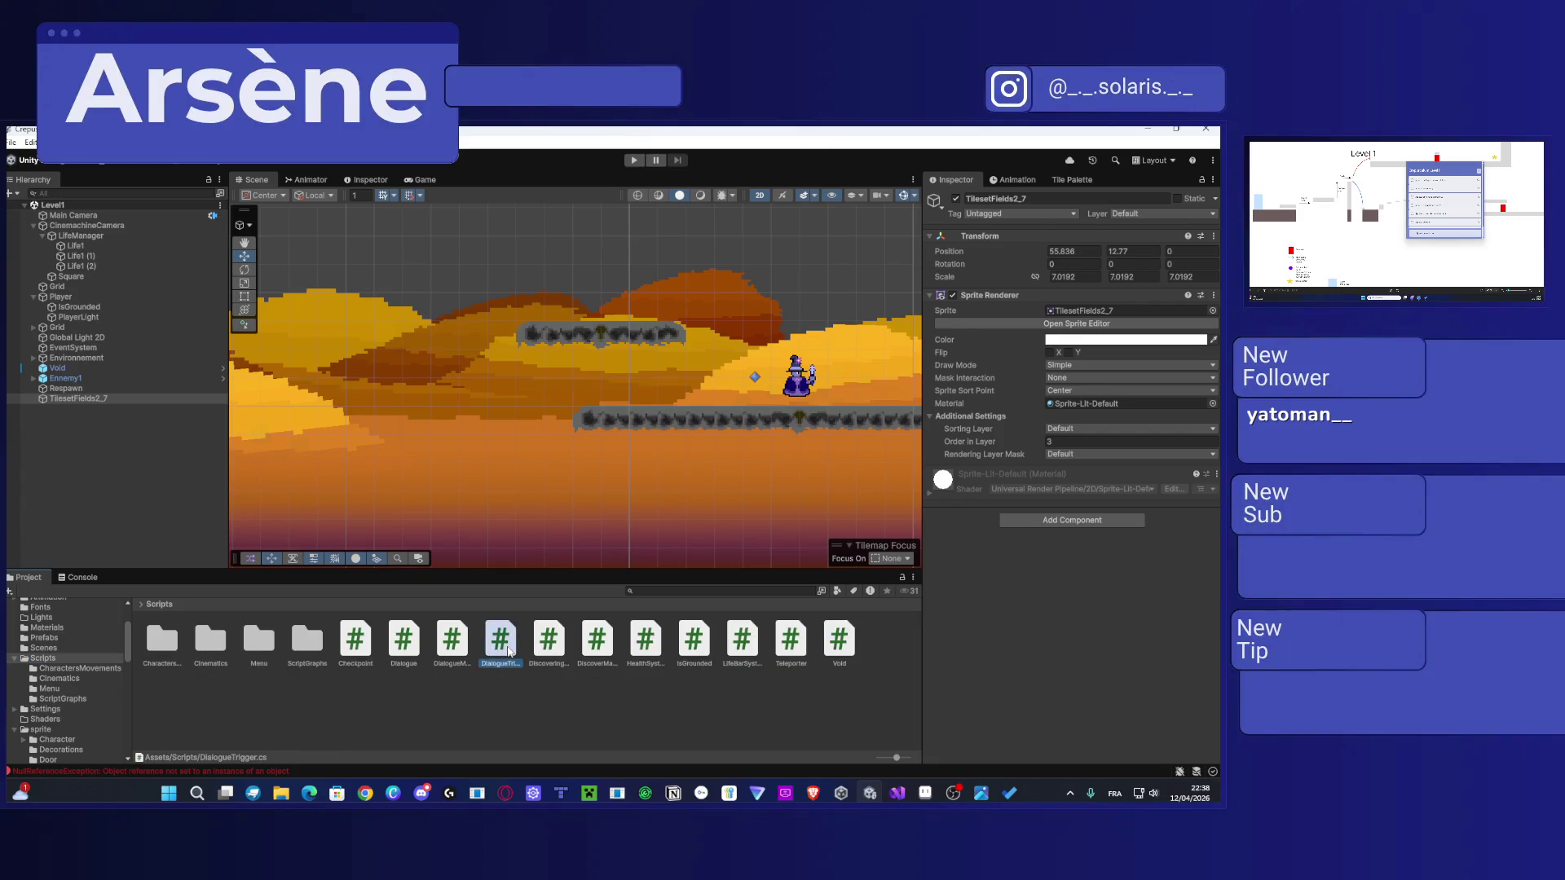
left_click(550, 646)
left_click(597, 642)
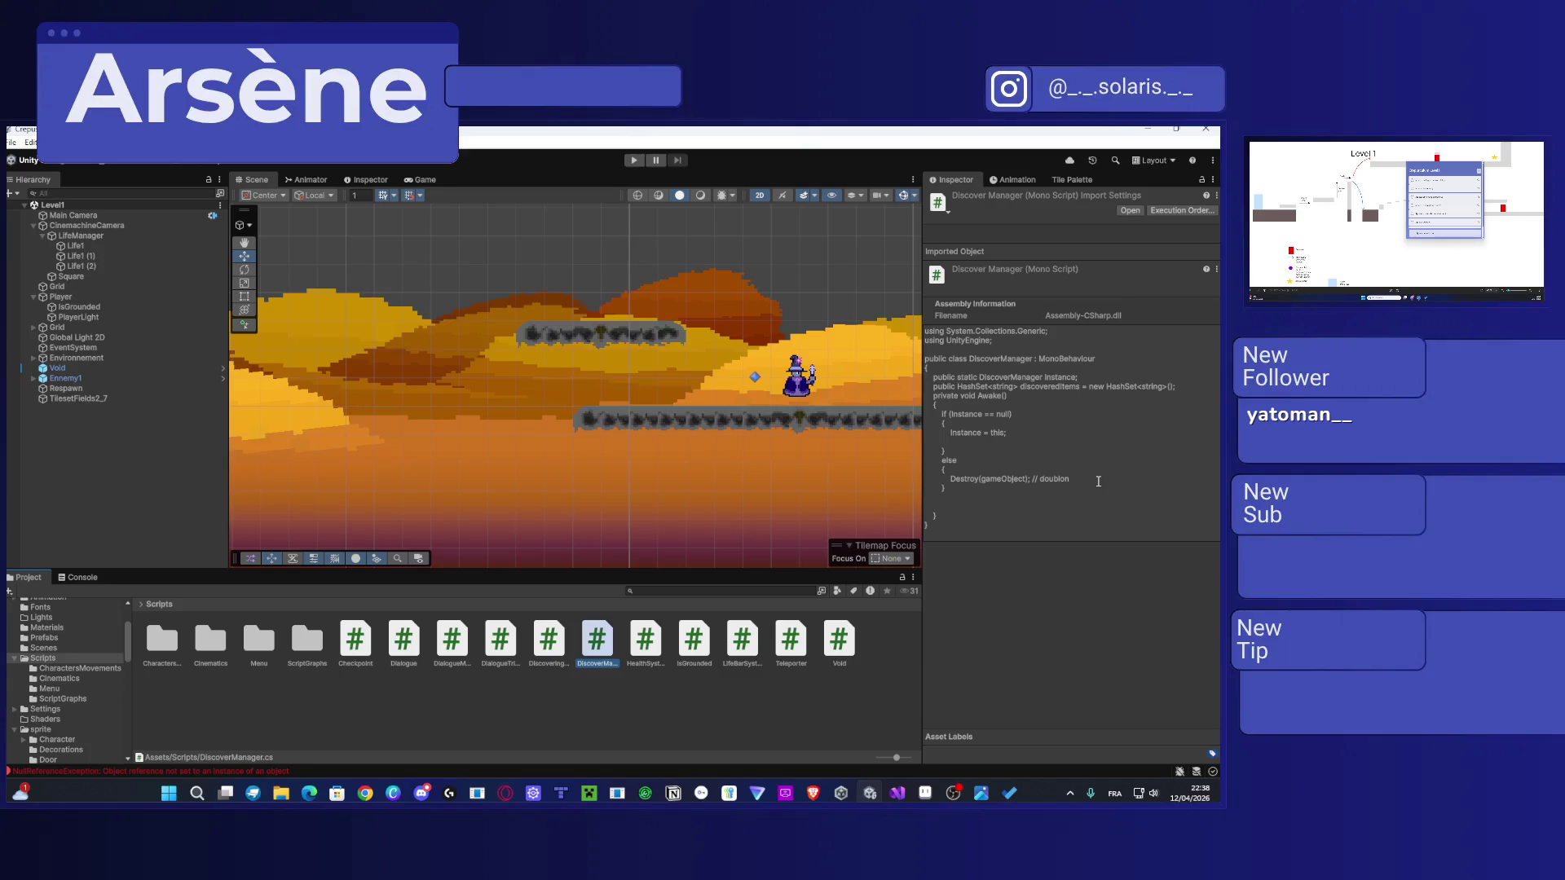
left_click(1098, 481)
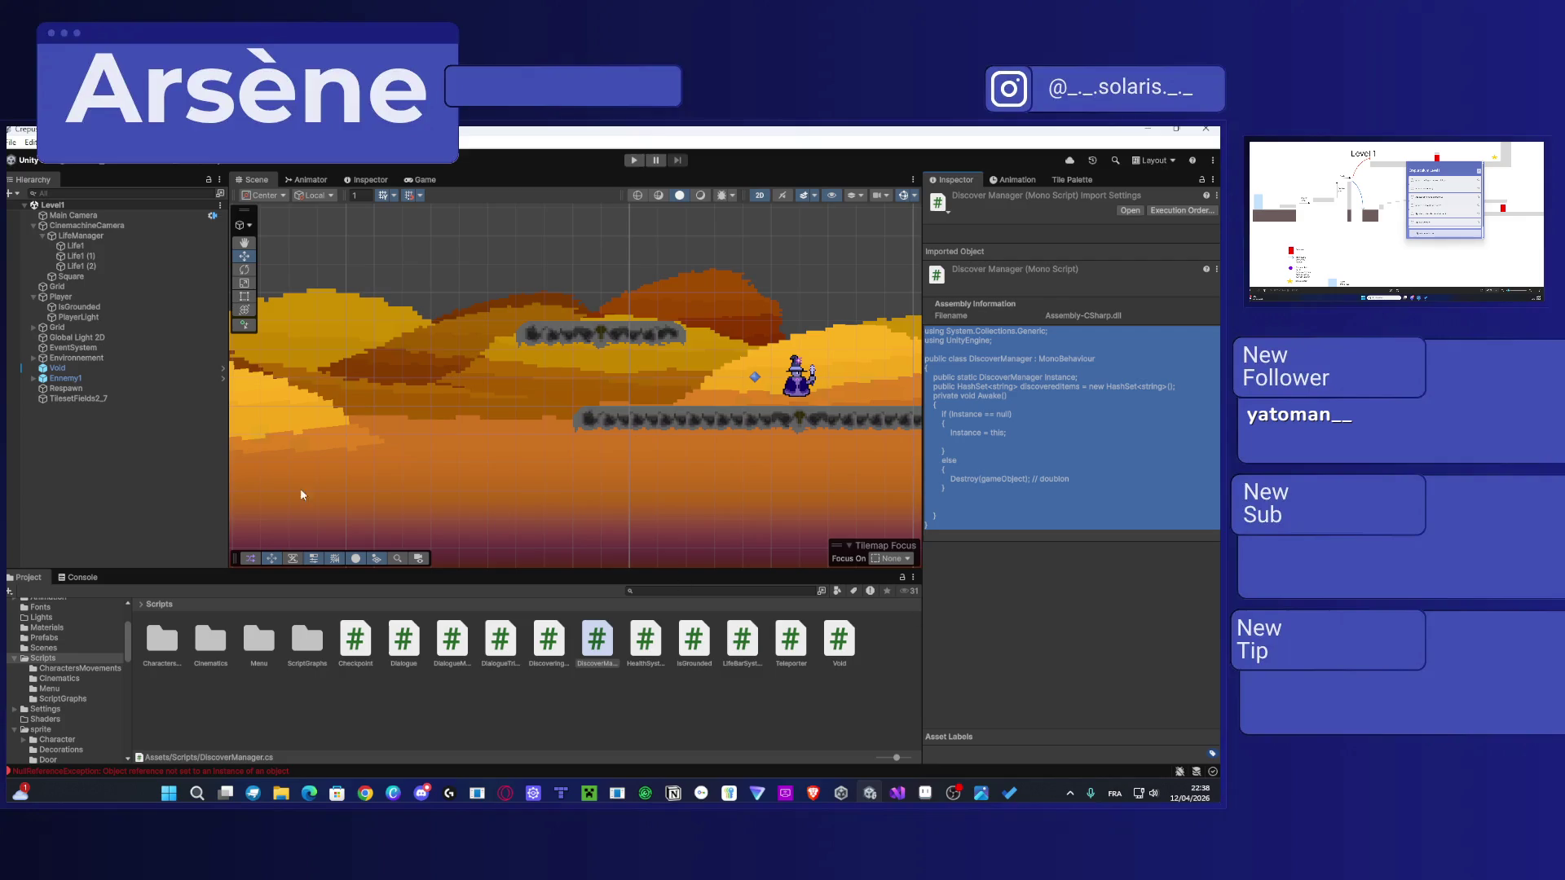
Step: Create an empty GameObject named DiscoverManager in the Level1 Hierarchy
right_click(42, 457)
left_click(155, 572)
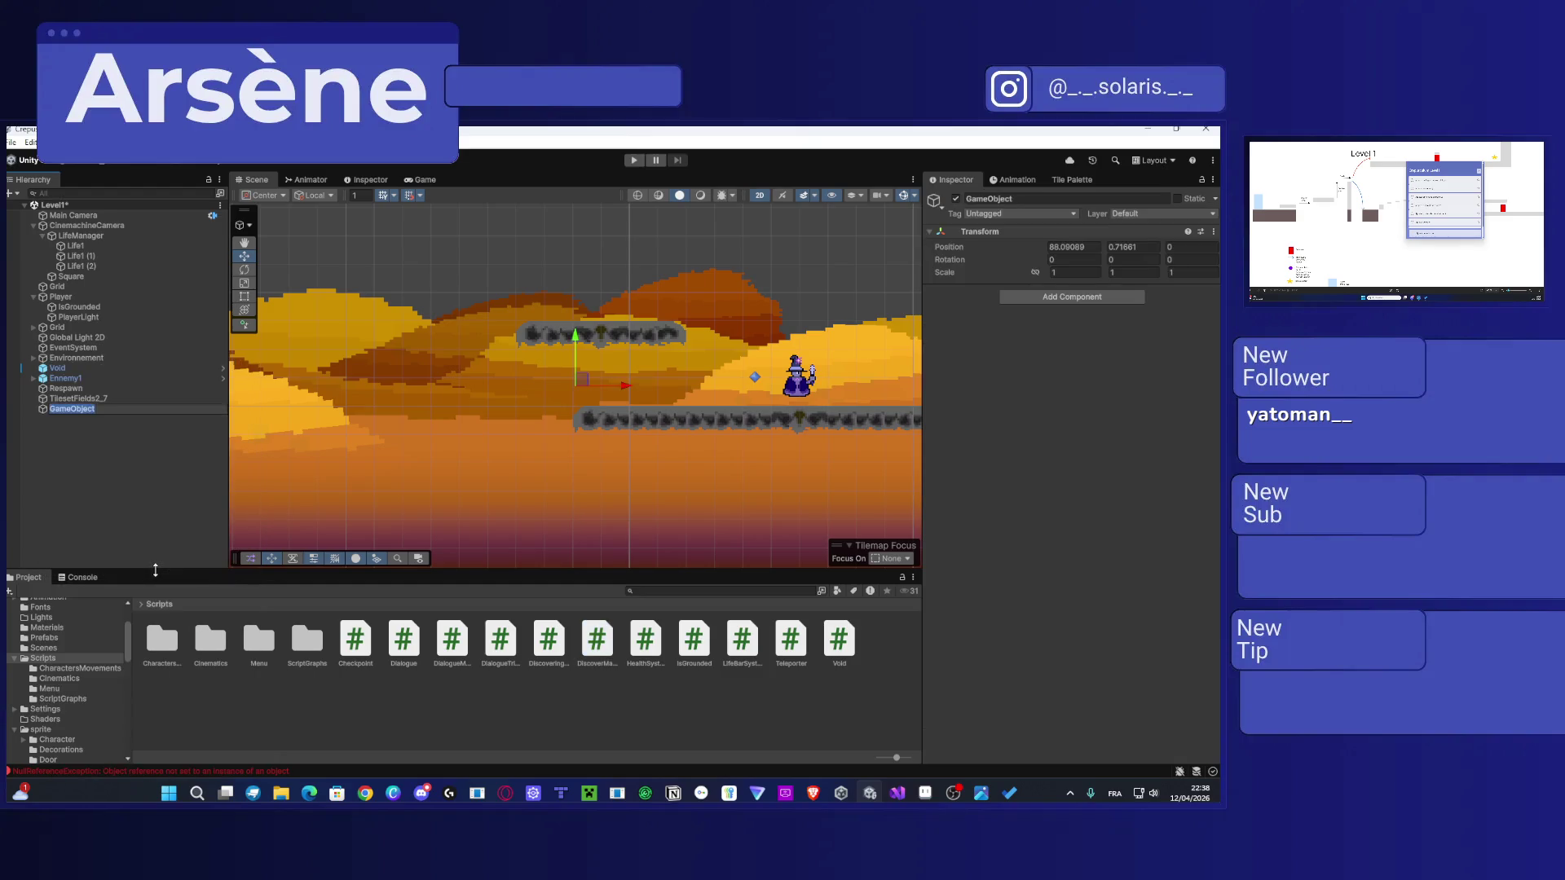
type("Discover")
type("Manager")
key("Return")
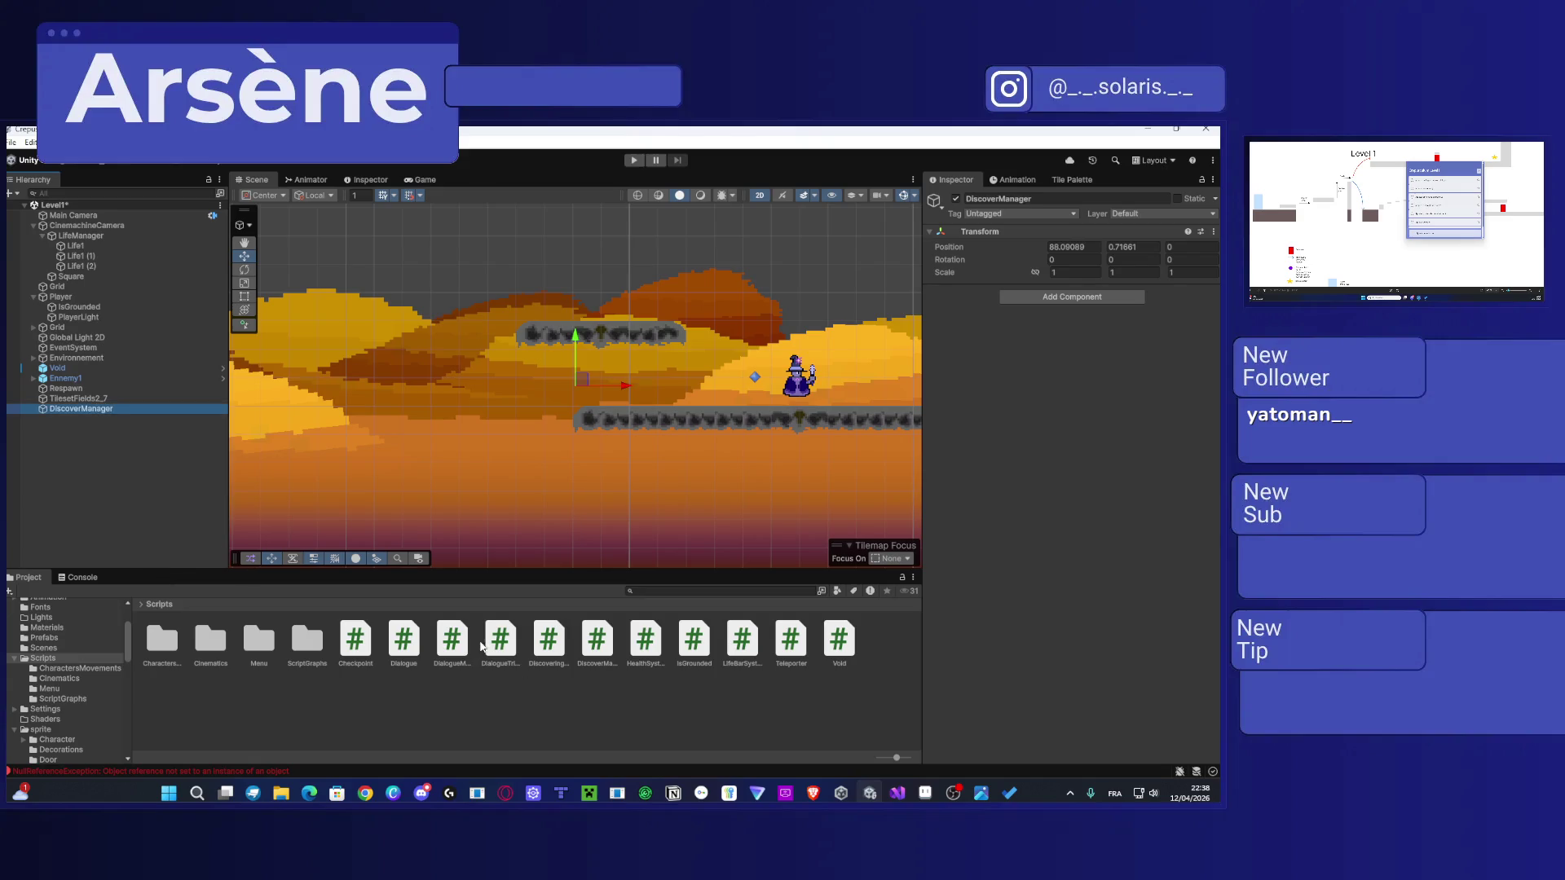
Step: Attach the DiscoverManager script to the DiscoverManager object
left_click(603, 643)
mouse_move(603, 643)
left_mouse_down()
mouse_move(61, 424)
mouse_move(74, 410)
left_mouse_up()
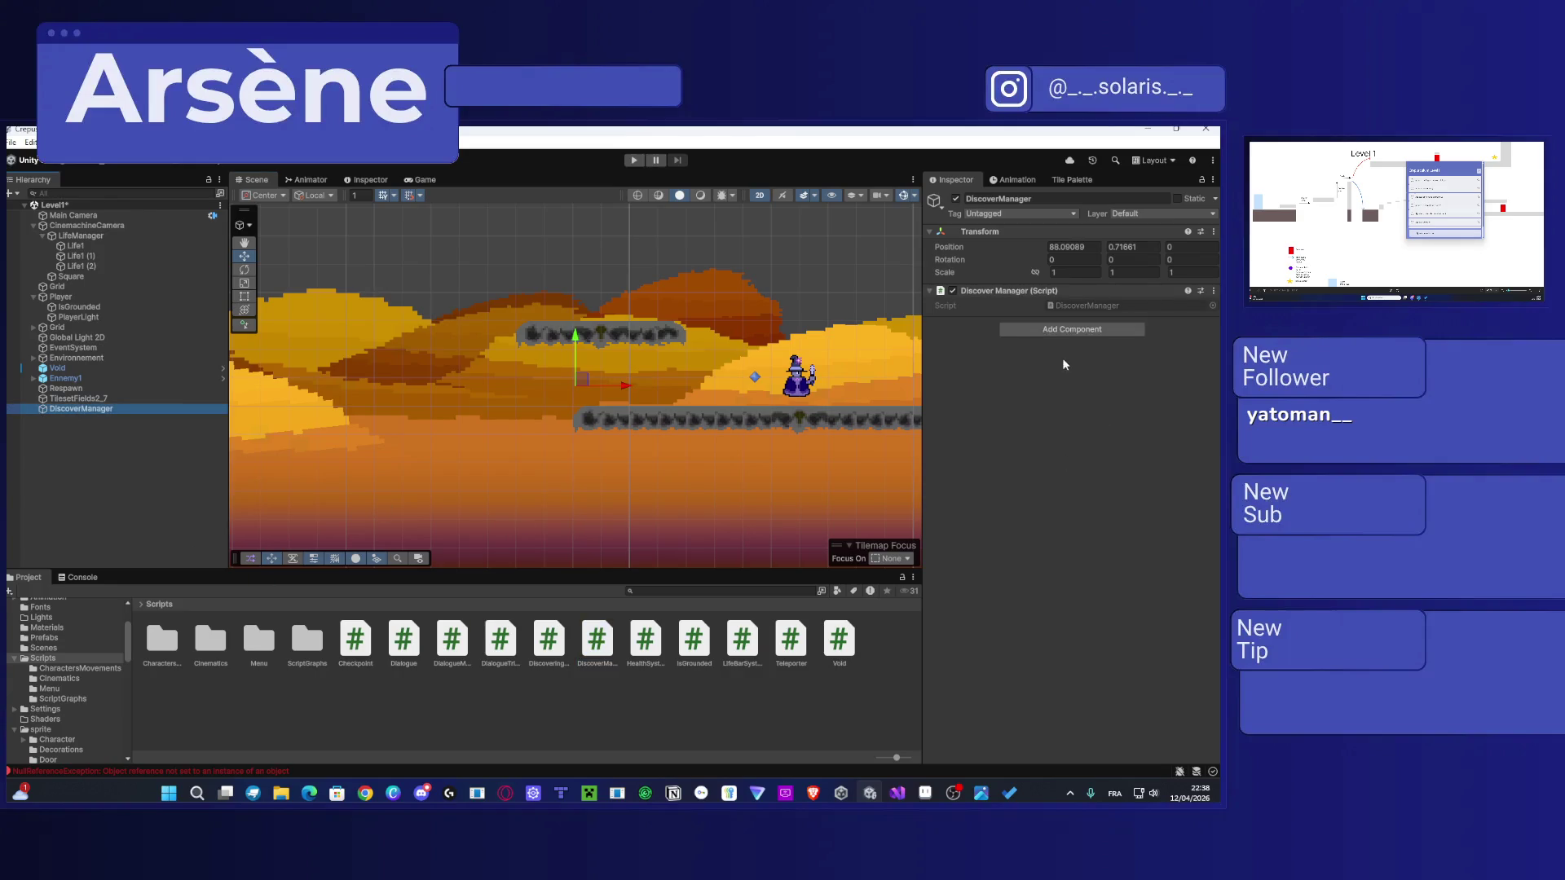
left_click(581, 652)
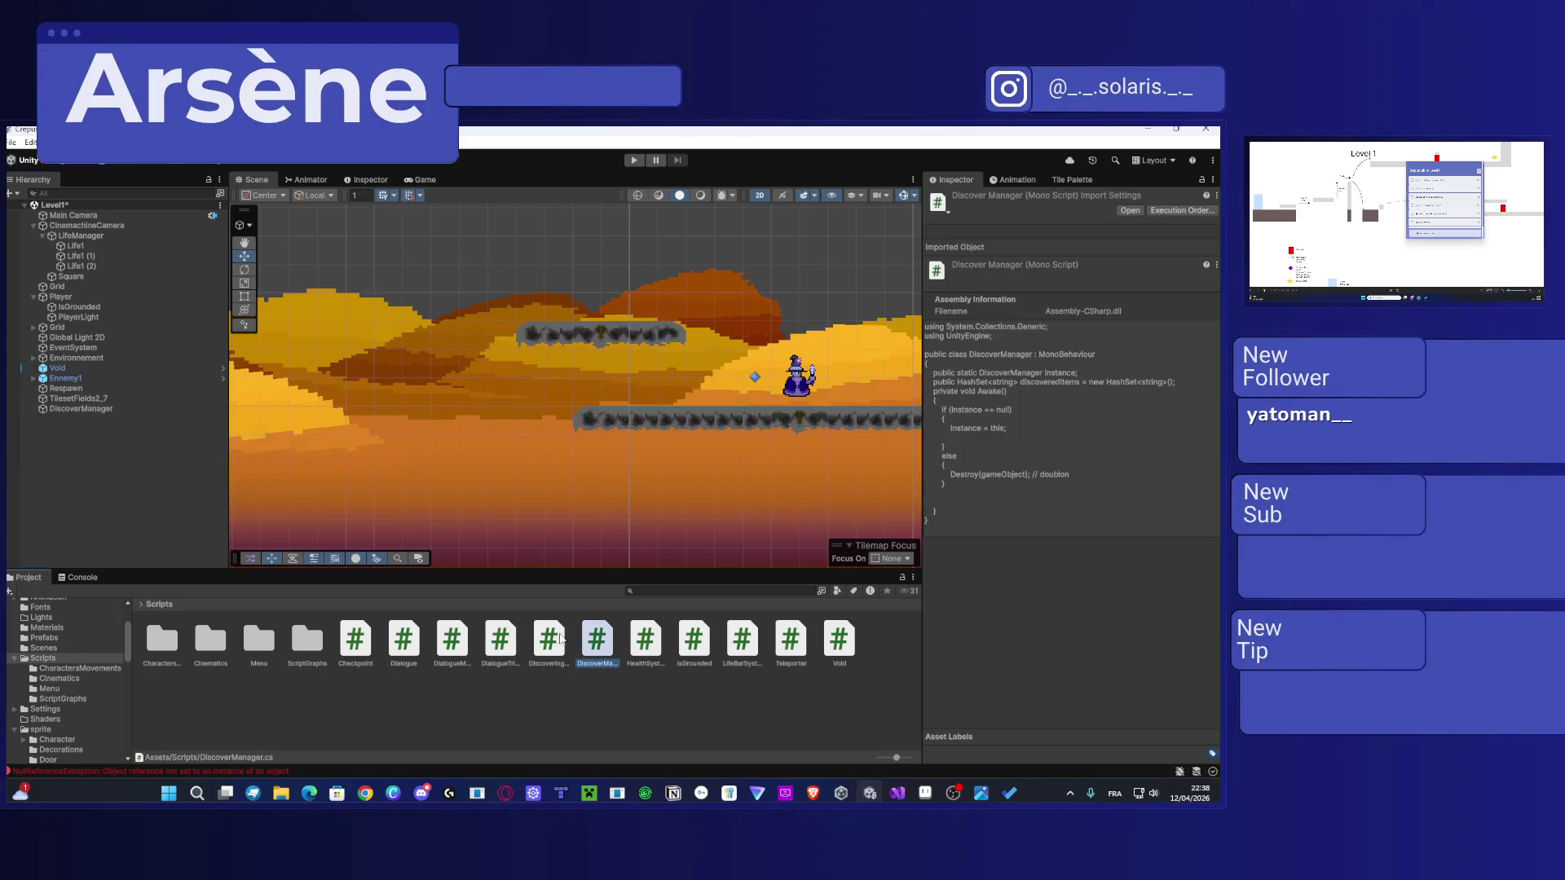
left_click(557, 637)
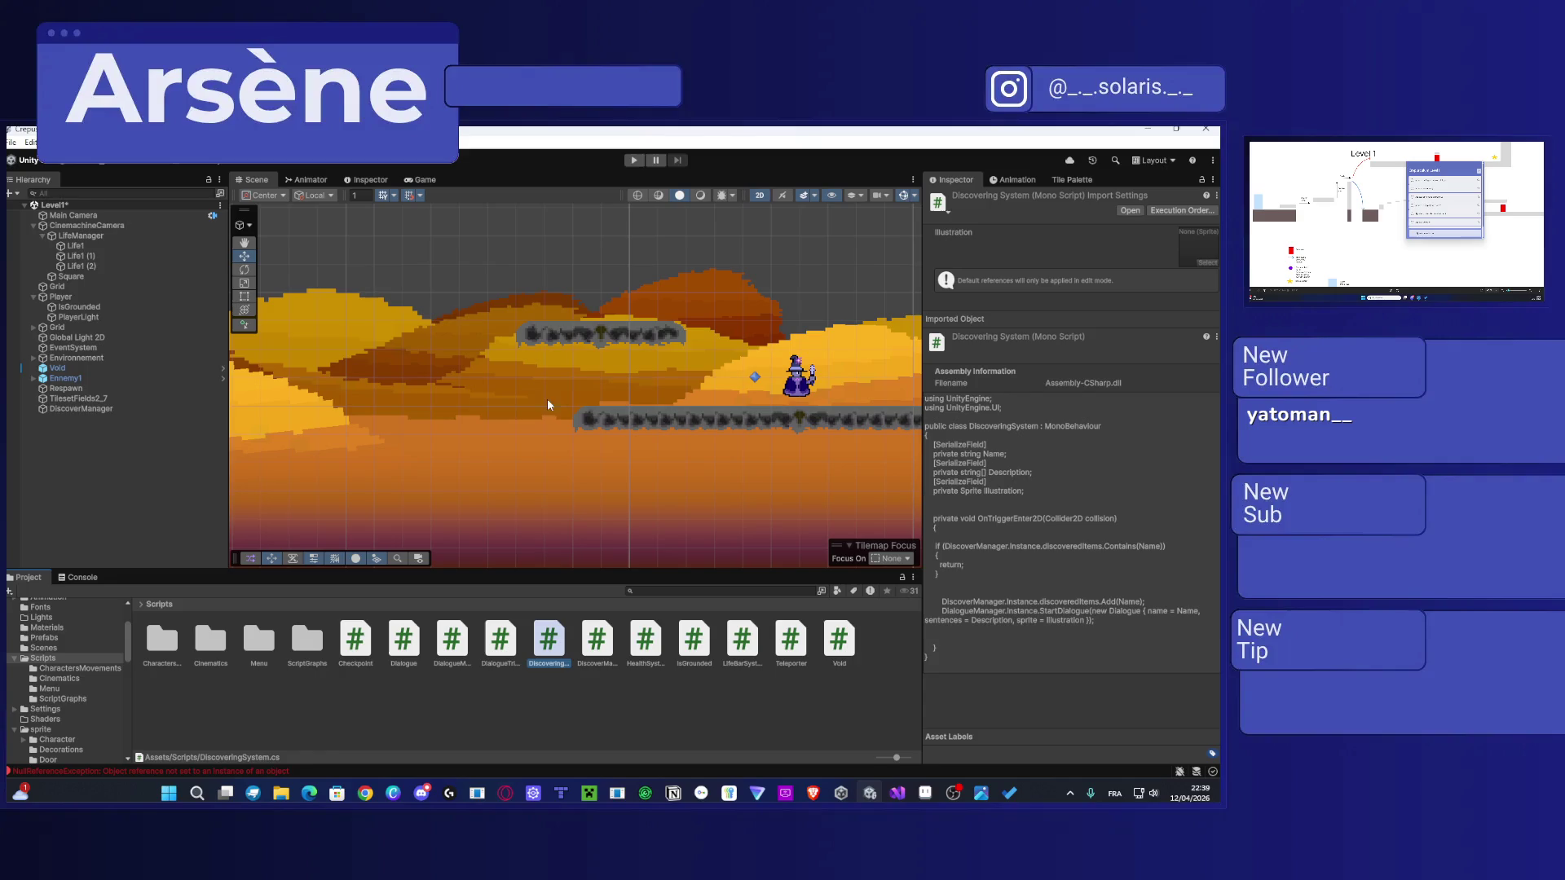
Step: Create an empty GameObject named DiscoverEnemies in the Hierarchy
right_click(99, 489)
left_click(147, 573)
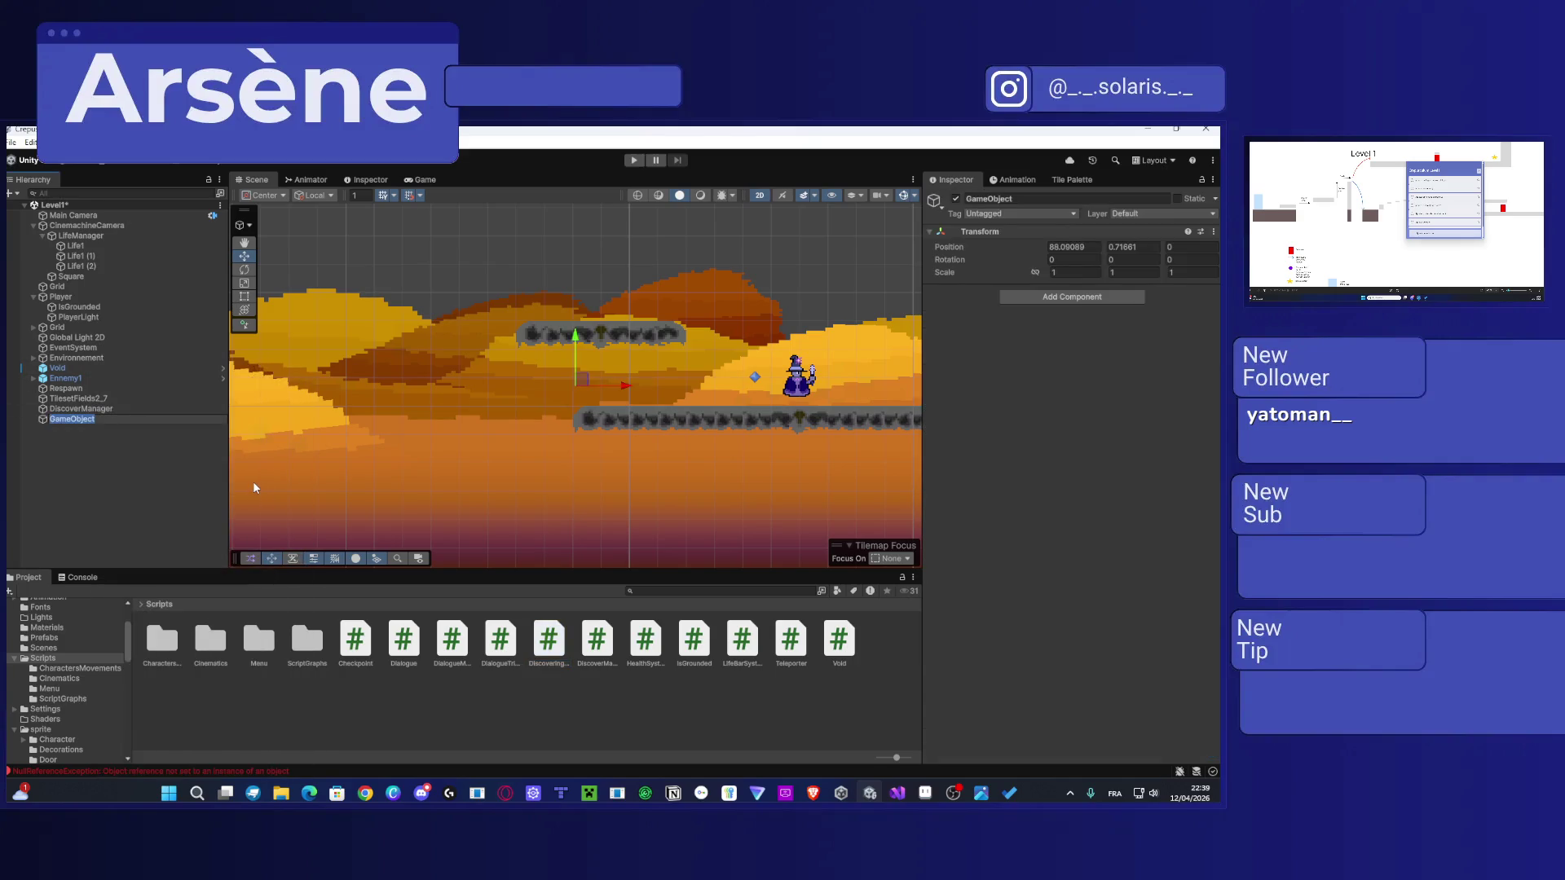
type("Discover")
type("Enem")
type("ies1")
key("Return")
Step: Add a DiscoveringSystem object with Illustration Lulupin-Sheet_0 and one Description entry
left_click_drag(552, 649, 134, 424)
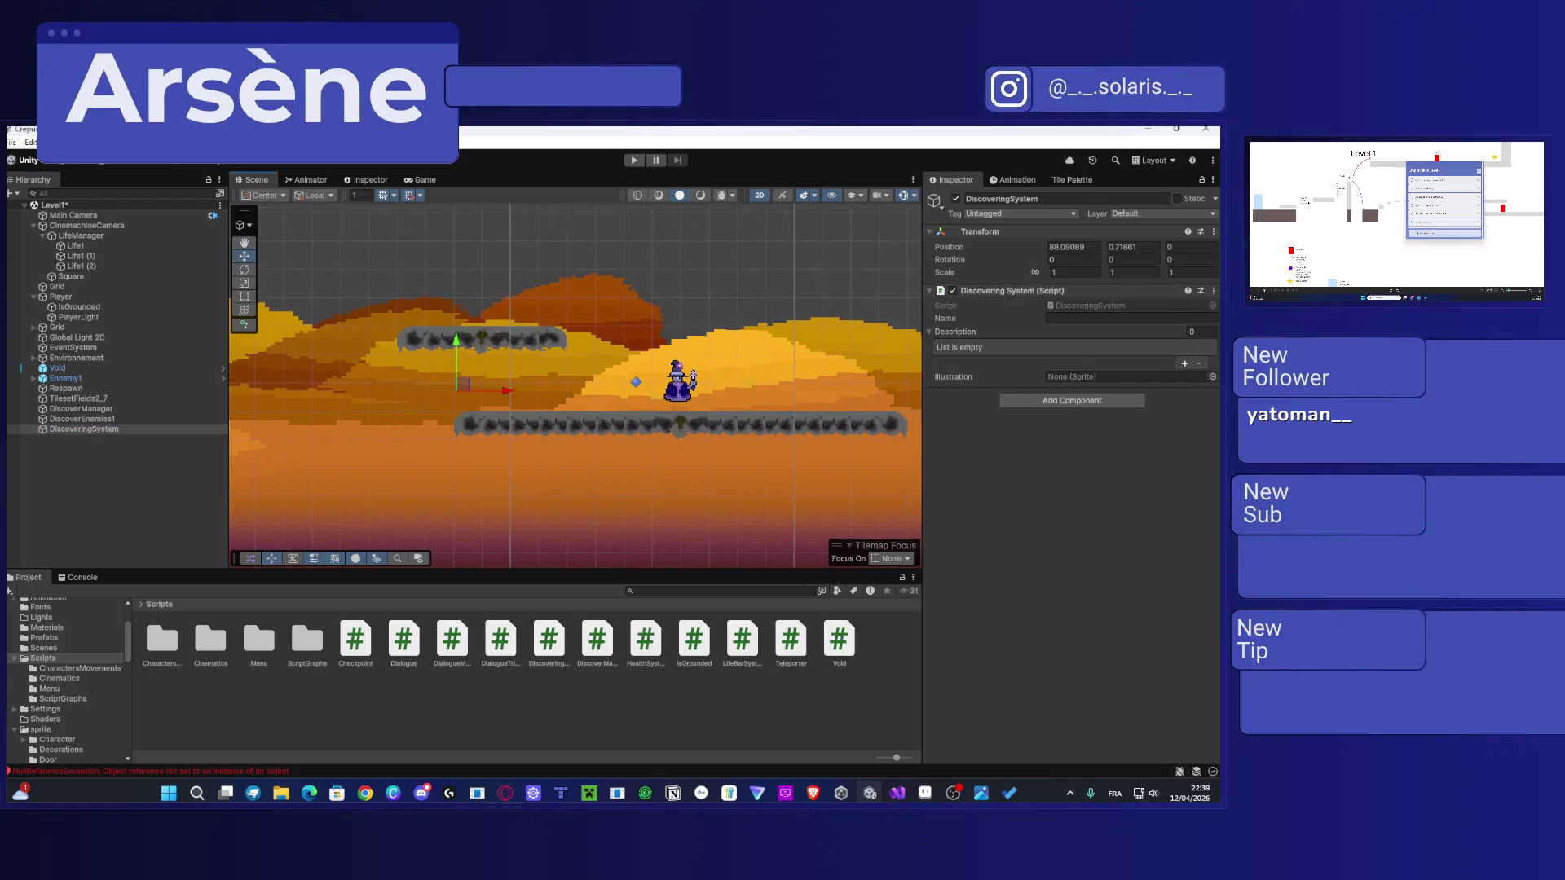
left_click(1212, 377)
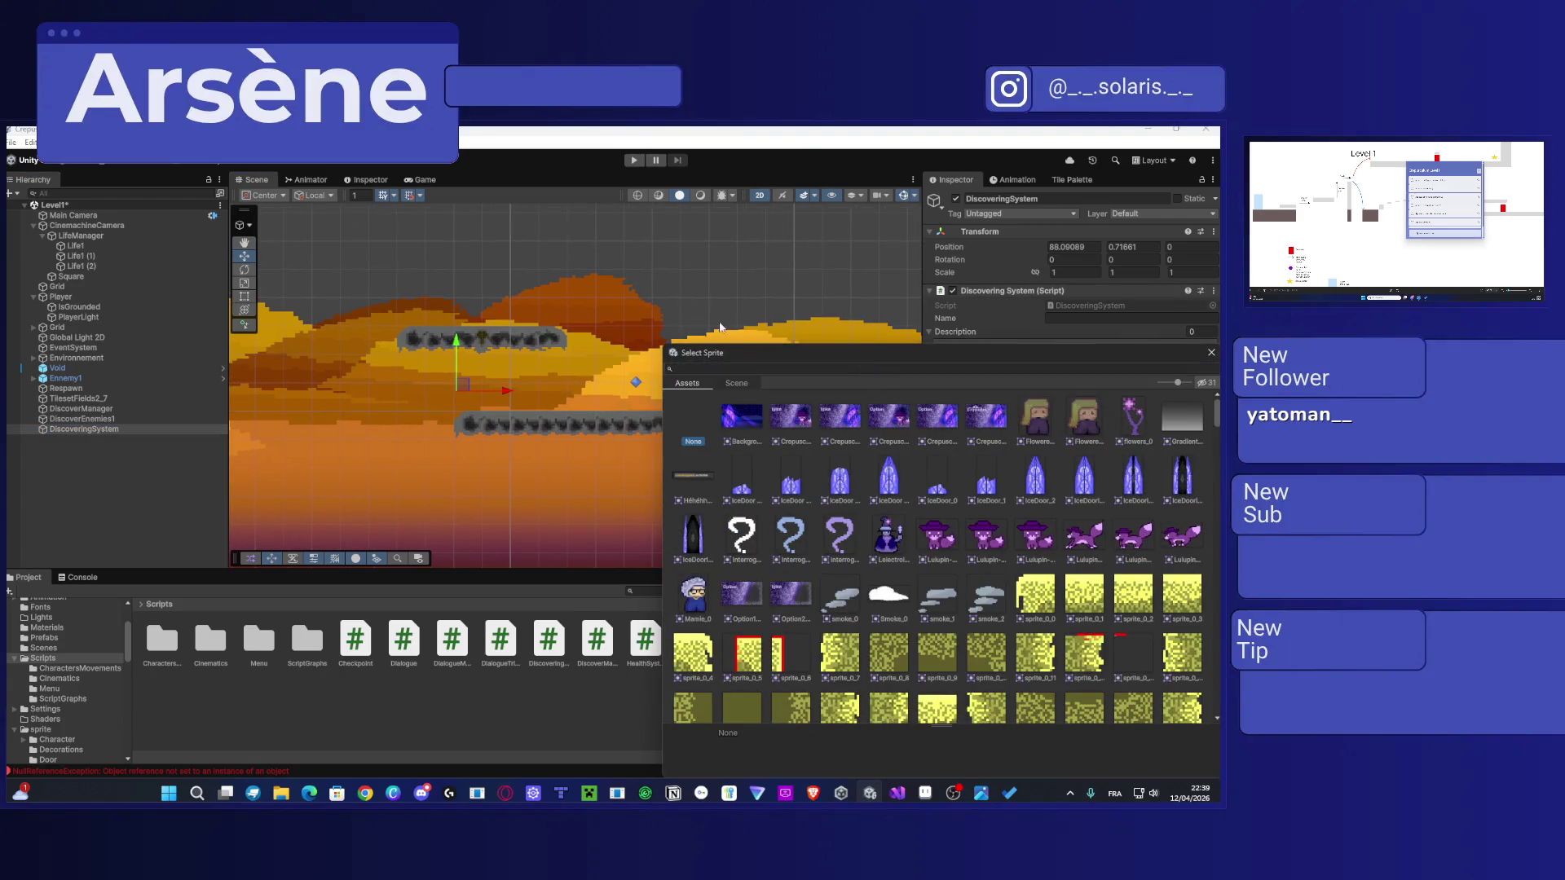
left_click_drag(782, 352, 522, 277)
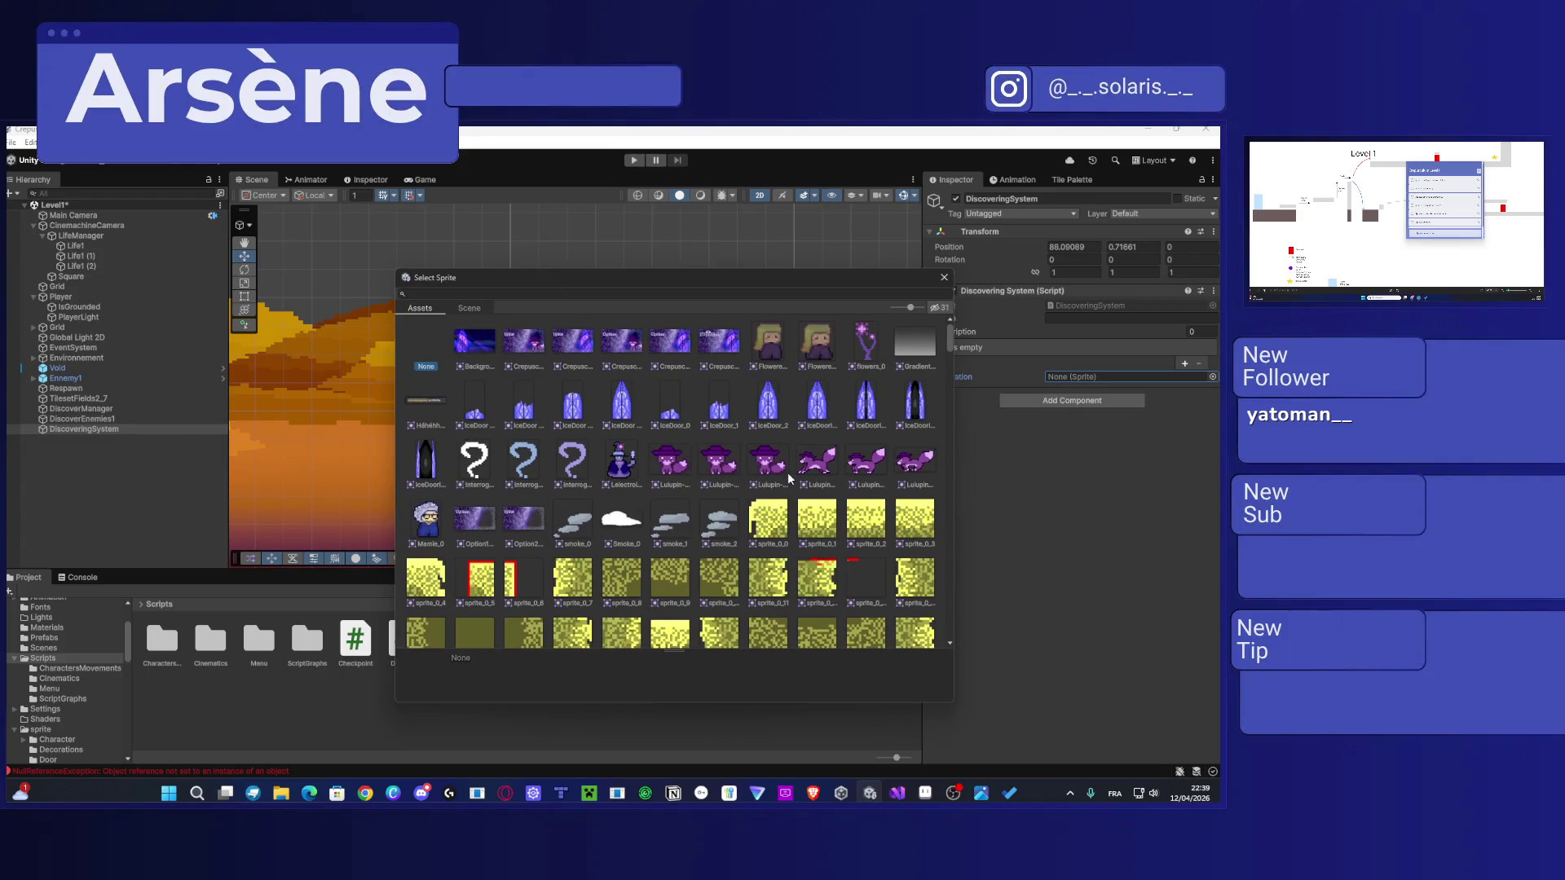
left_click(680, 469)
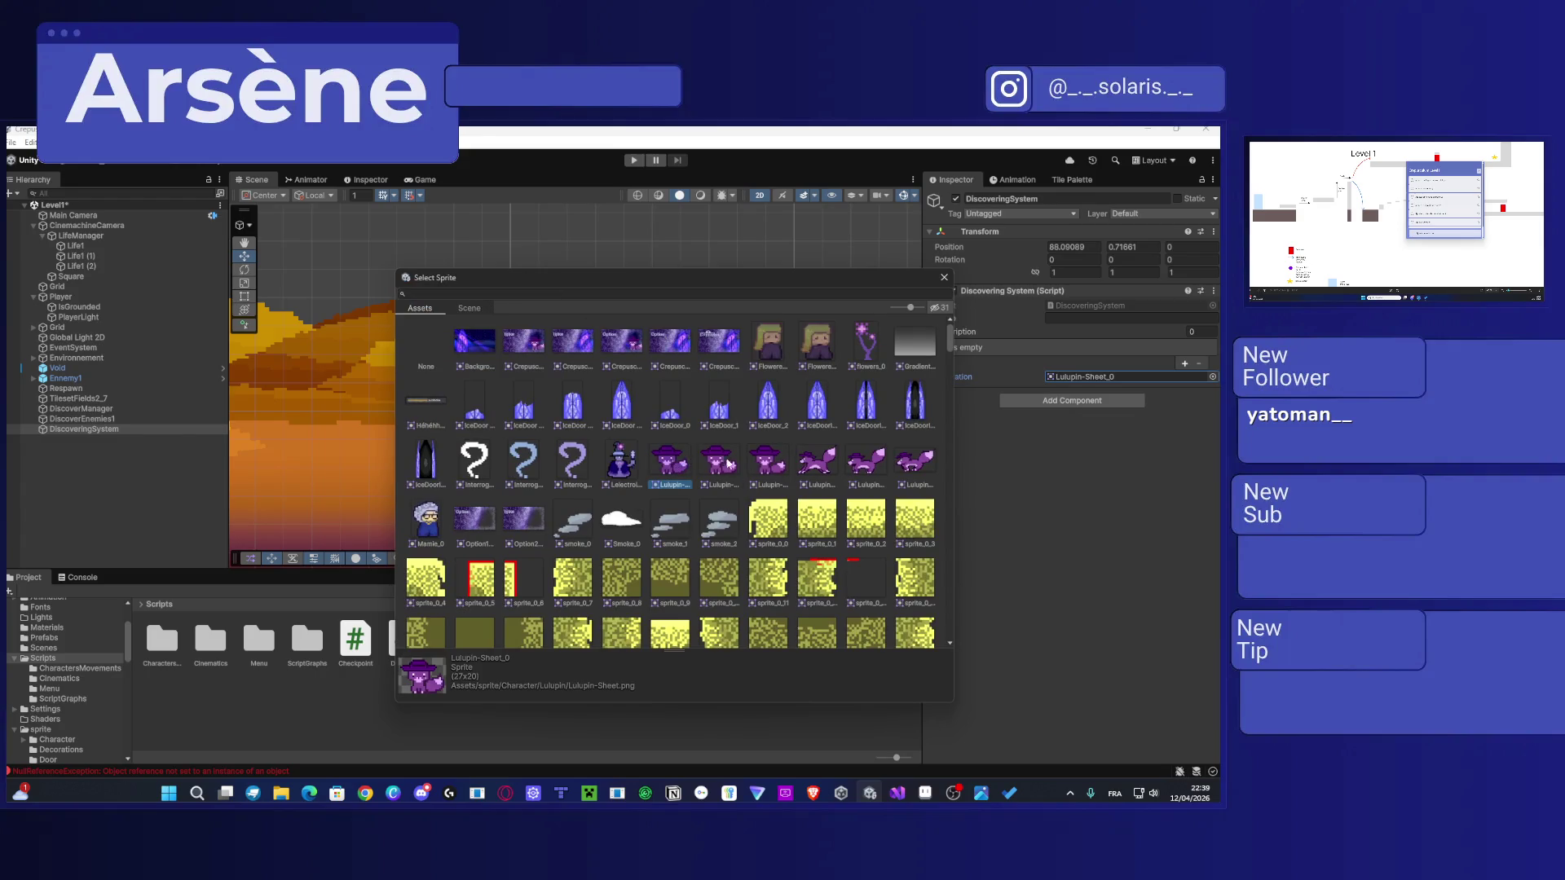
left_click(944, 278)
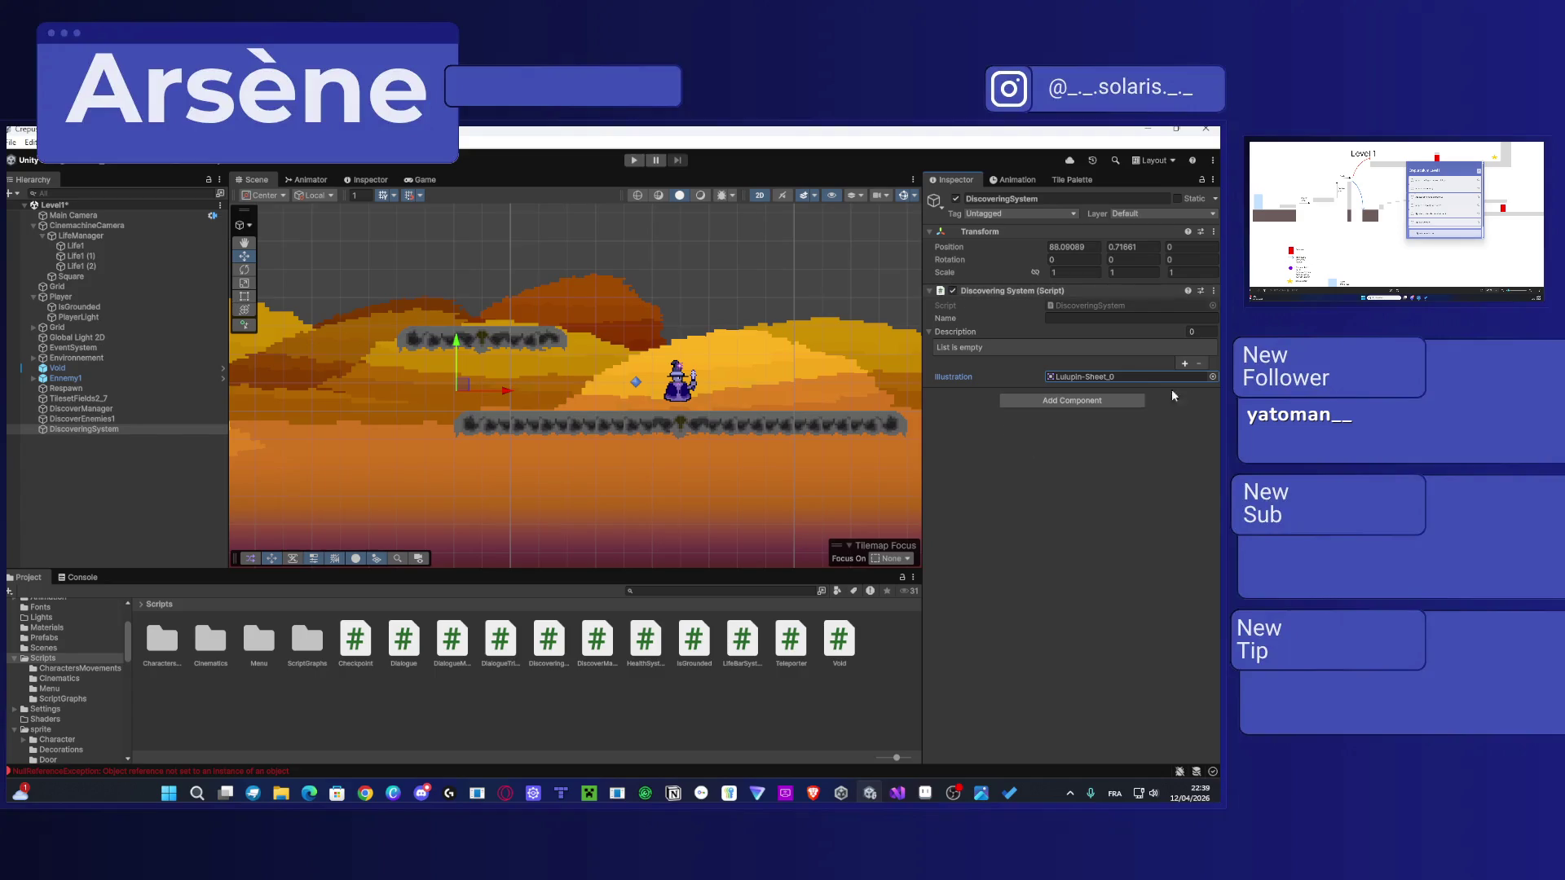
left_click(1184, 363)
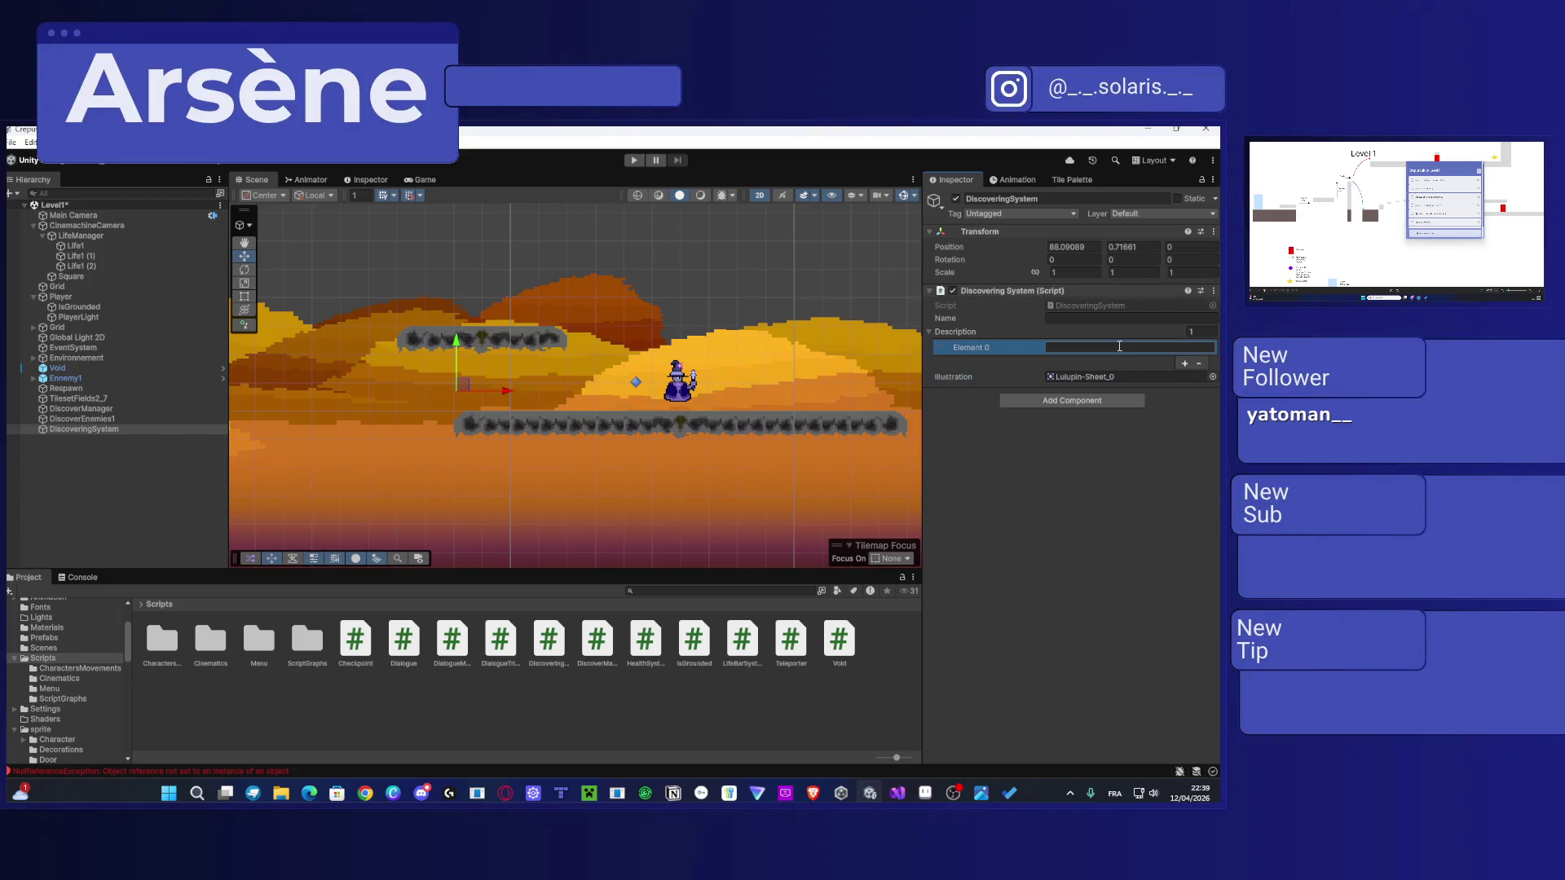
Step: Set the DiscoveringSystem Name field to Ennemi
left_click(1104, 318)
type("Enemies")
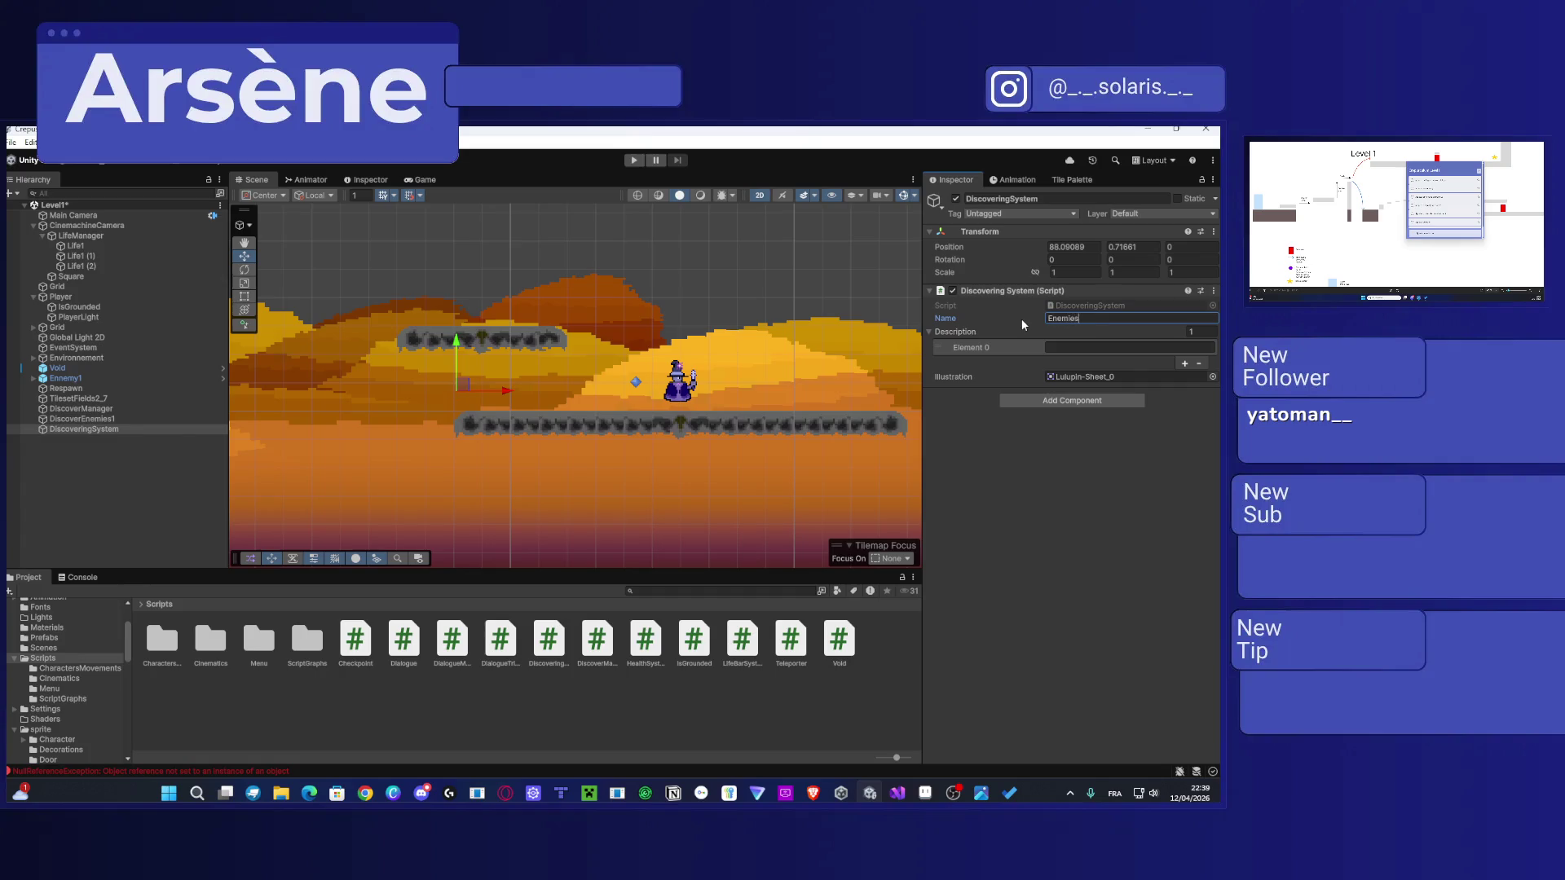
type("is")
type("n")
left_click(1122, 346)
double_click(1083, 317)
type("Ennemi")
left_click(1091, 348)
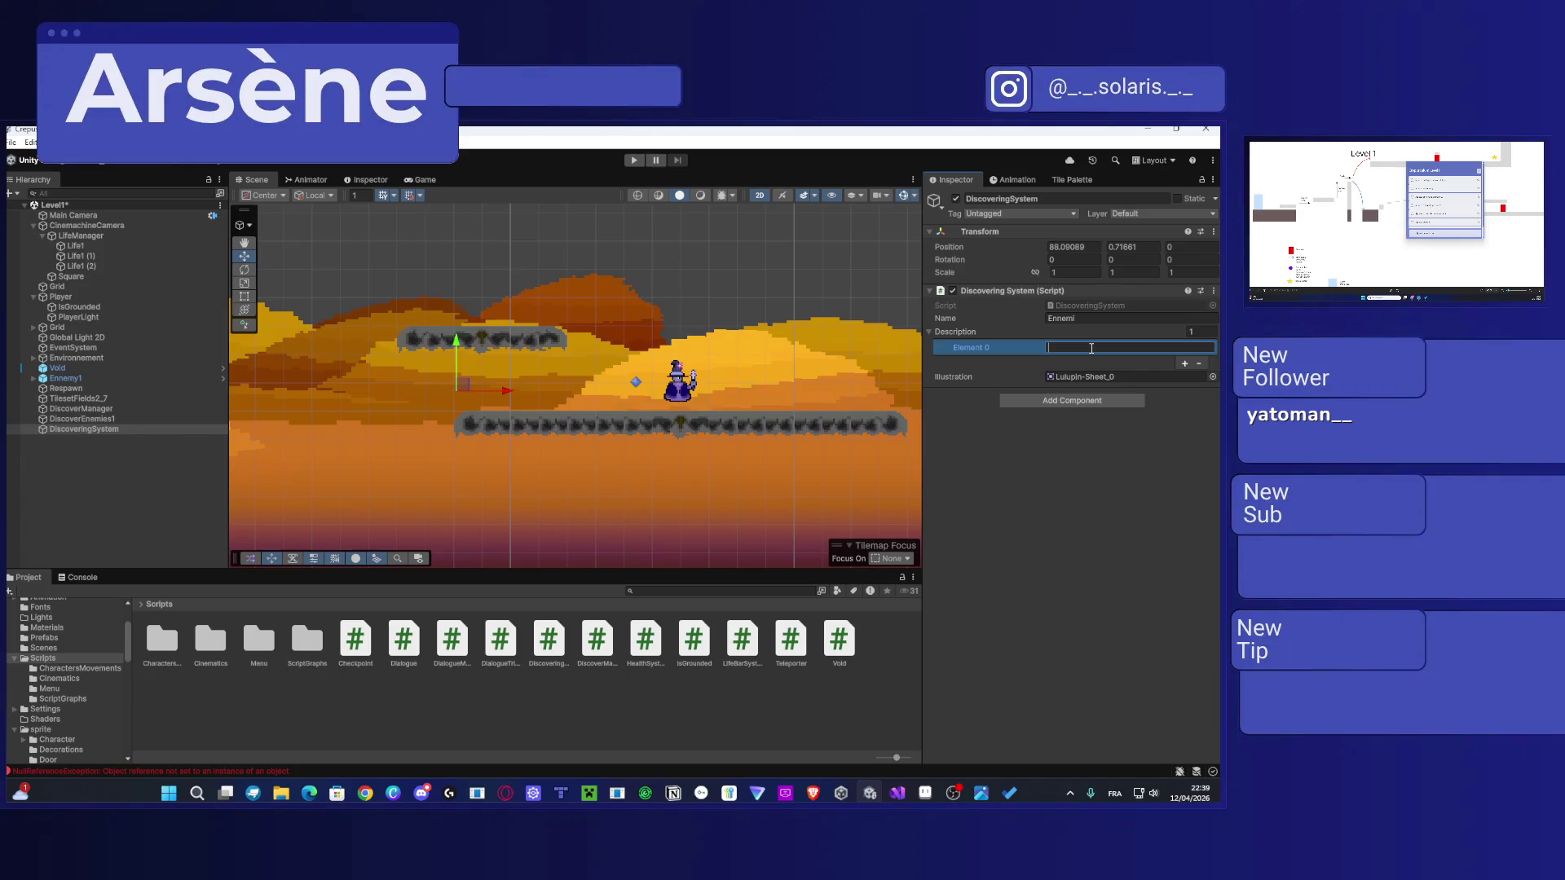
type("P")
type("P")
left_click(1080, 319)
key("ctrl+a")
type("Lulup")
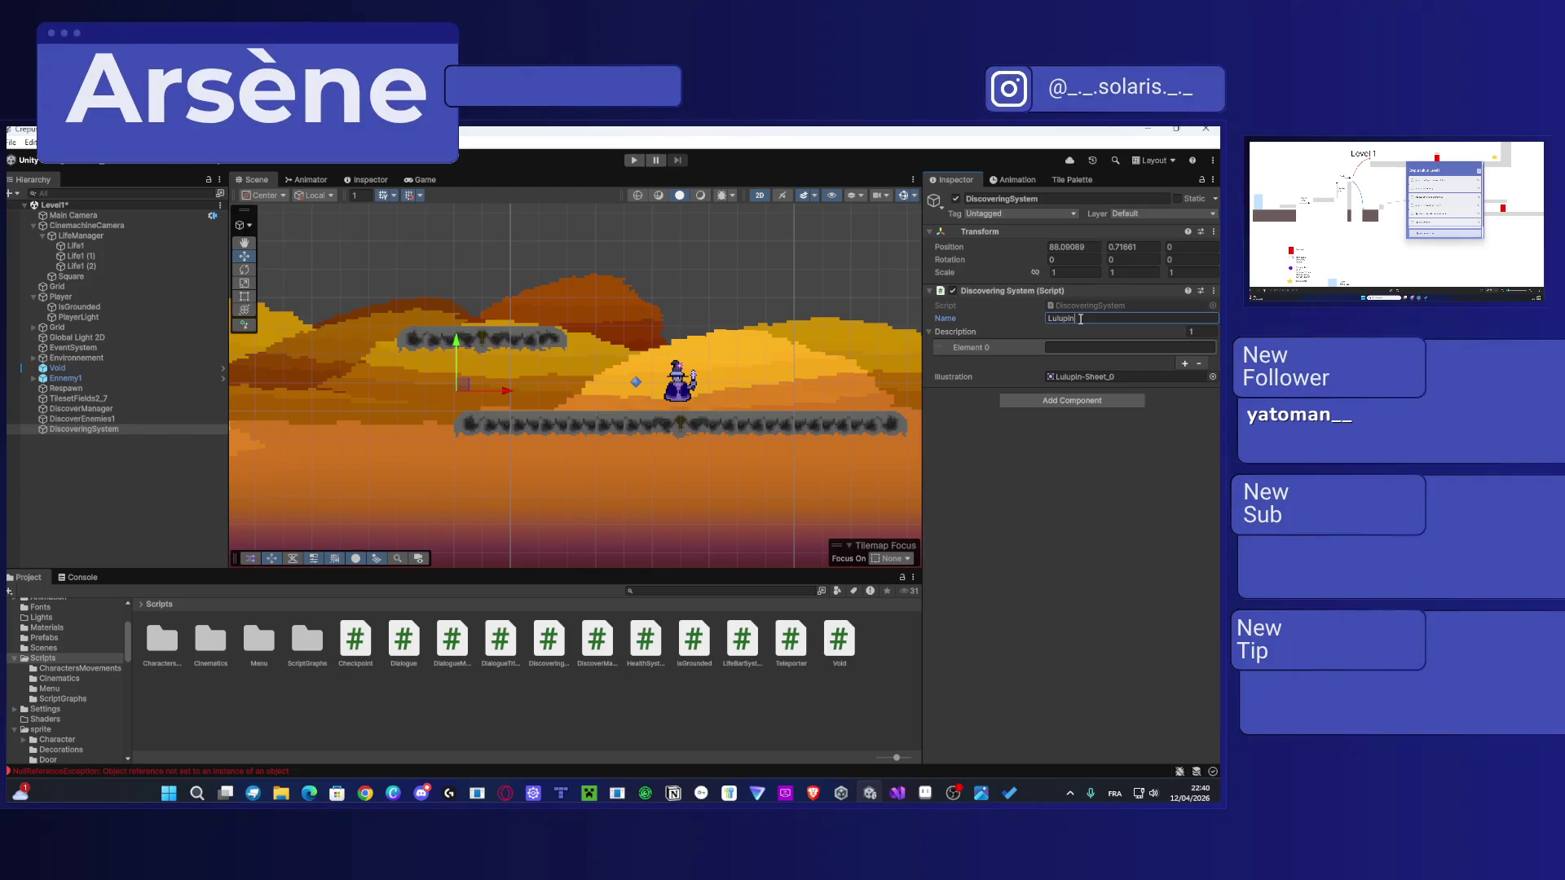
Step: Fill Description Element 0 with the French warning about the flower on the enemy's hat
left_click(1110, 346)
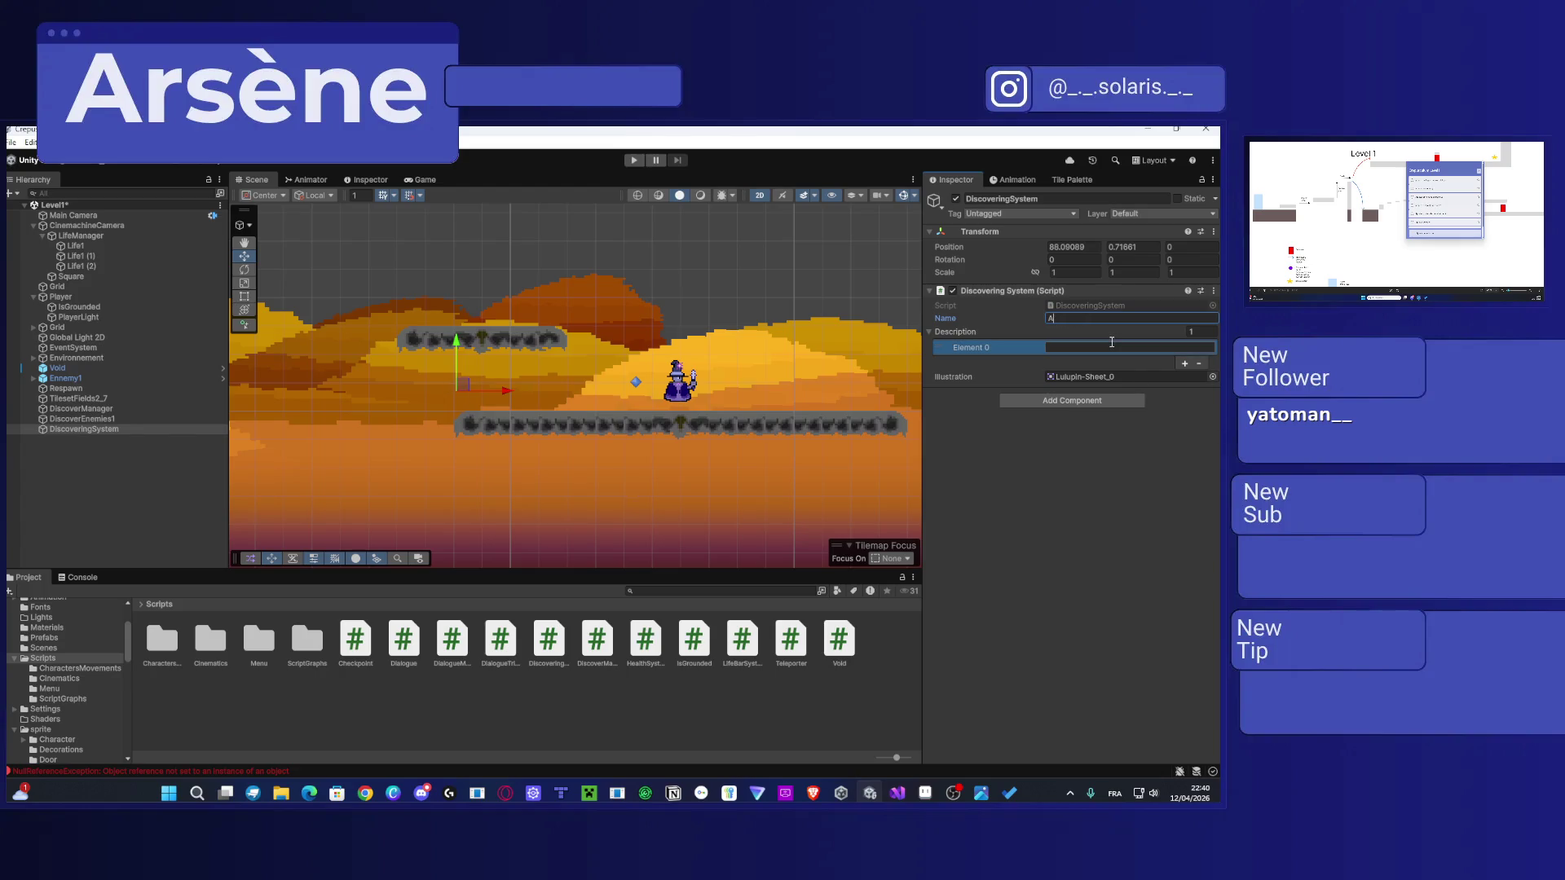
type("attenti")
key("ctrl+a")
type("Attent")
type("n Cleurs dont nous ")
type("parlons")
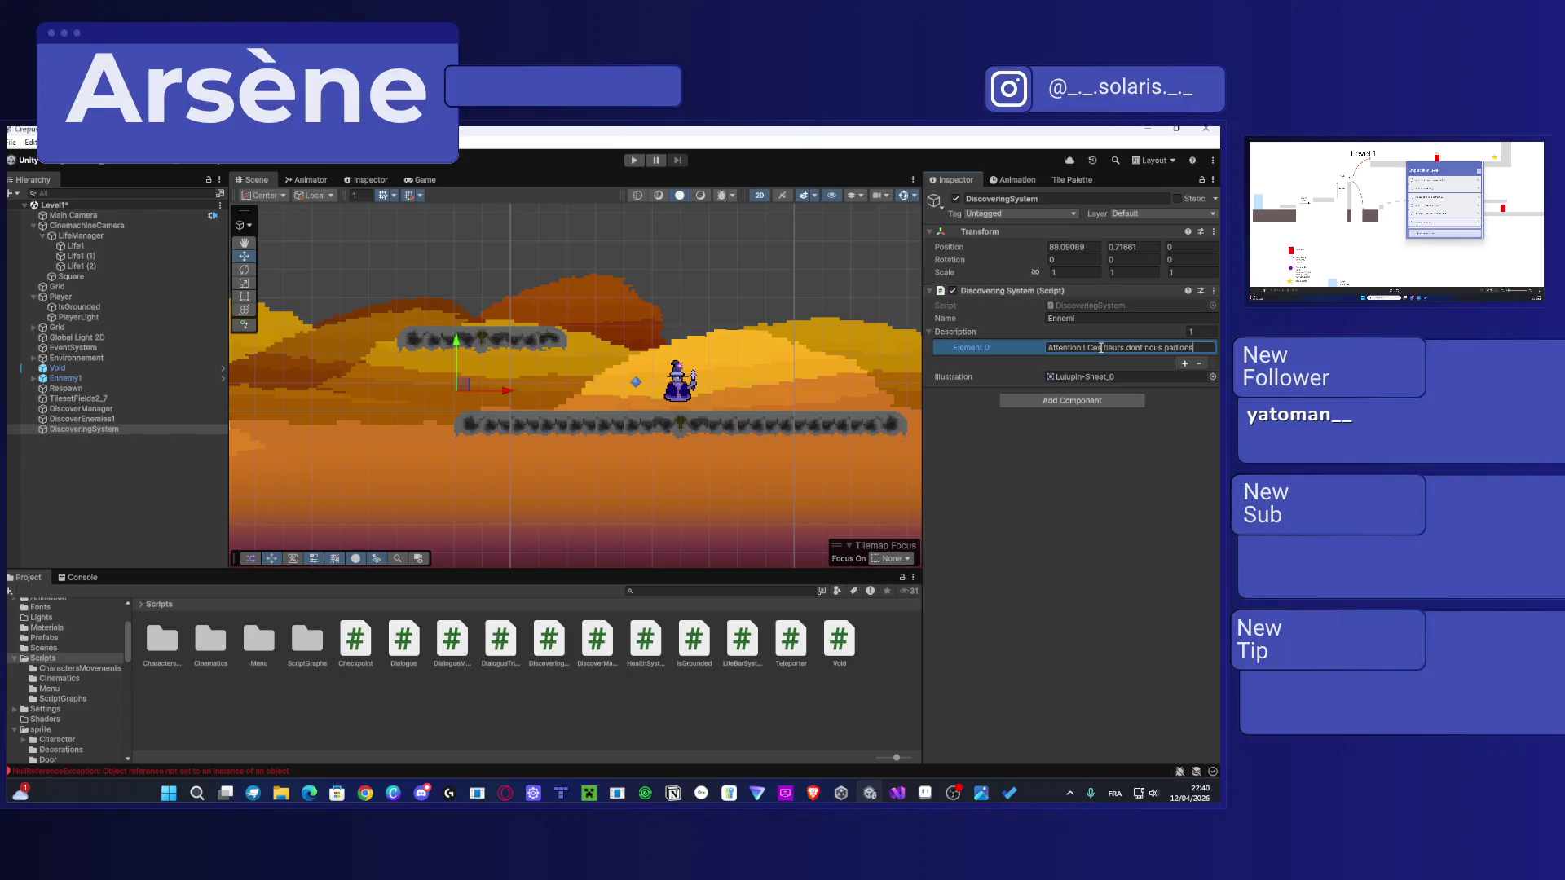
type(" toutà l'heure ! C")
type("emi en")
type(" porte une sur")
type(" son chapeau ")
type(" pren")
type("d garde!")
key("Home")
left_click(945, 204)
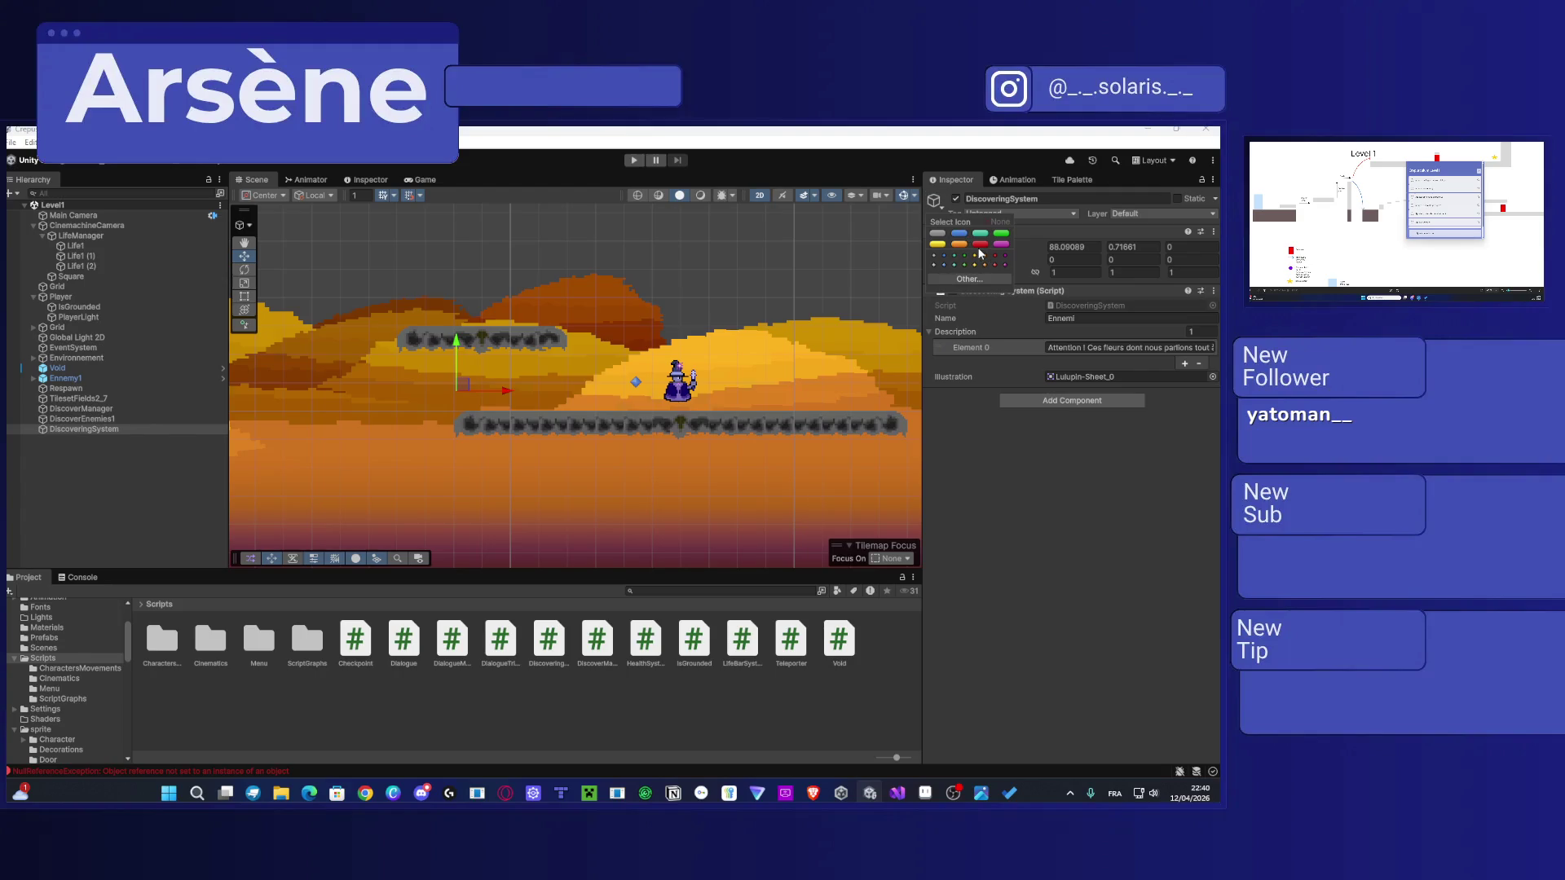
Step: Give DiscoveringSystem a red label icon and save the Level1 scene
left_click(981, 245)
scroll(523, 376, "down", 3)
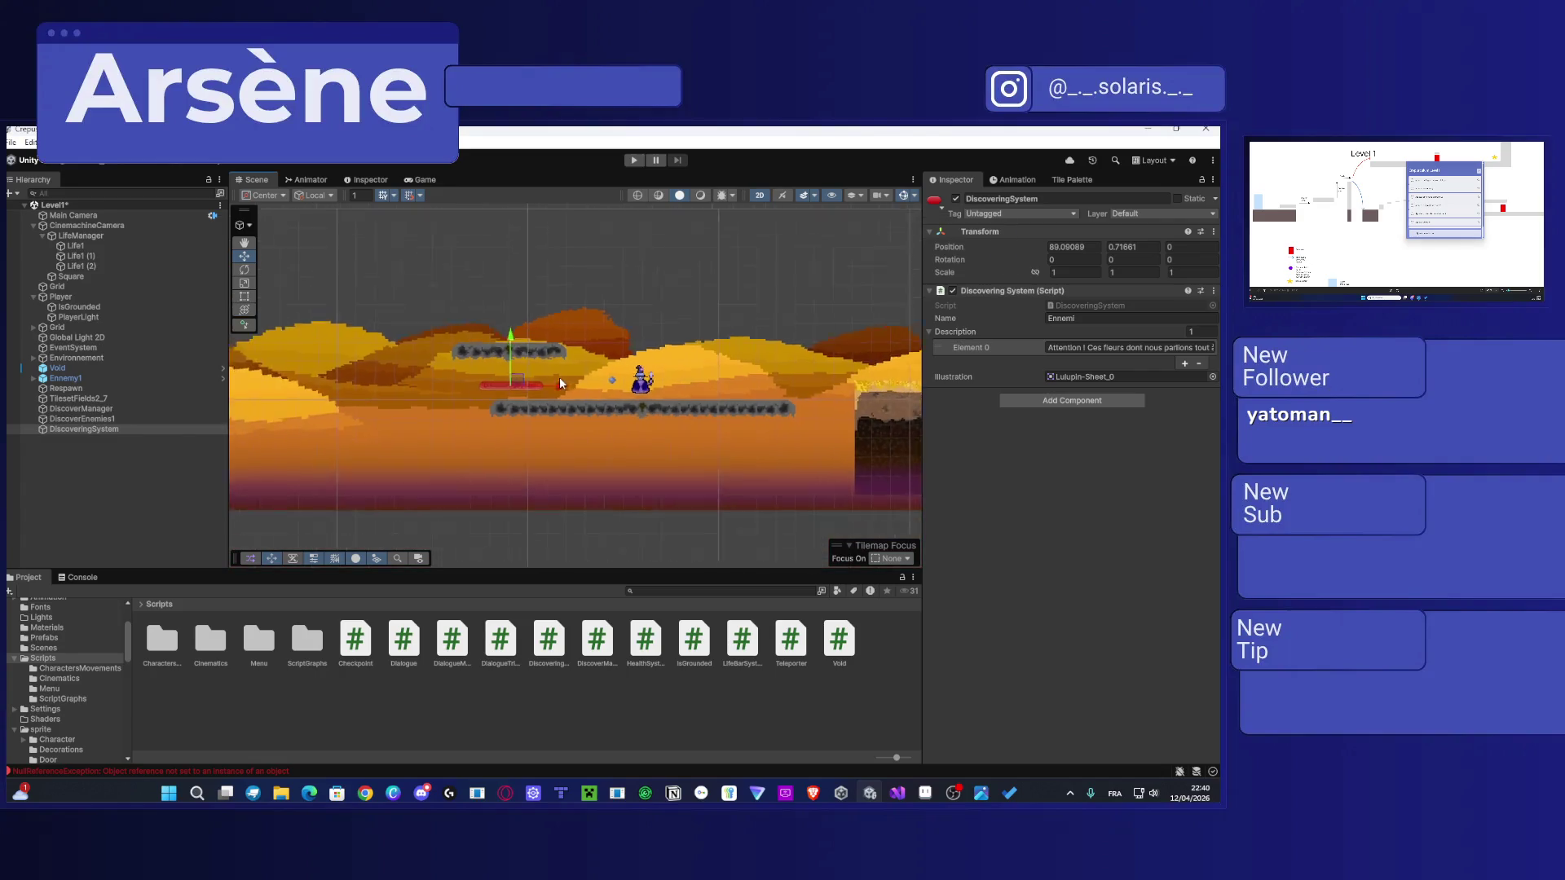
key("ctrl+s")
Step: Duplicate DiscoveringSystem and place the copy above the platform with the house
key("ctrl+d")
mouse_move(526, 376)
left_mouse_down()
mouse_move(380, 238)
mouse_move(404, 276)
mouse_move(346, 301)
mouse_move(395, 310)
left_mouse_up()
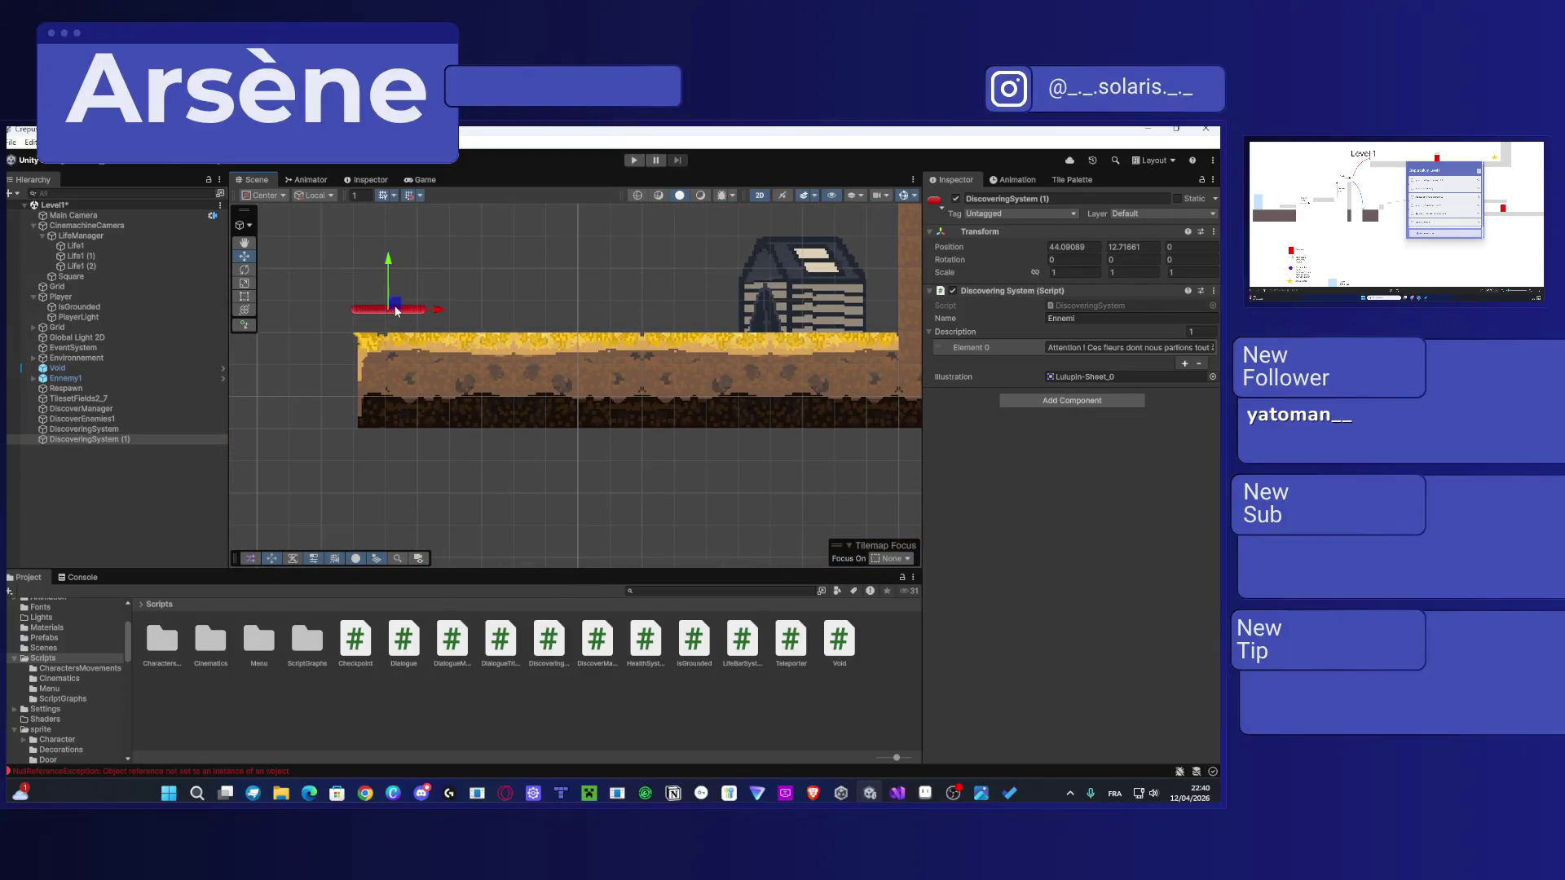
scroll(394, 310, "down", 2)
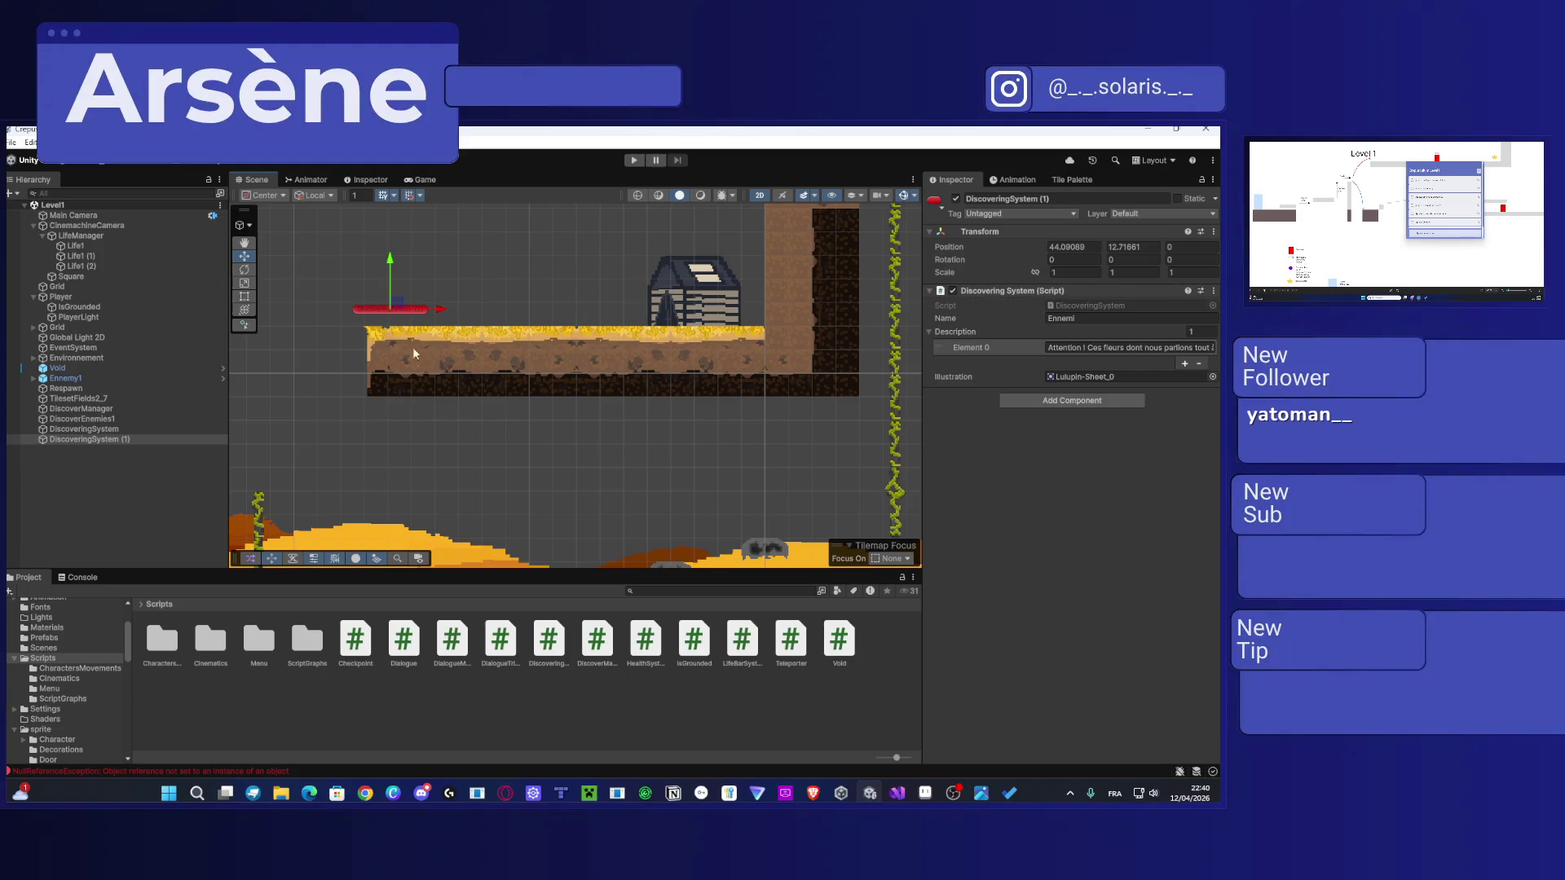
scroll(374, 382, "down", 1)
mouse_move(374, 381)
left_mouse_down()
mouse_move(643, 330)
mouse_move(452, 368)
left_mouse_up()
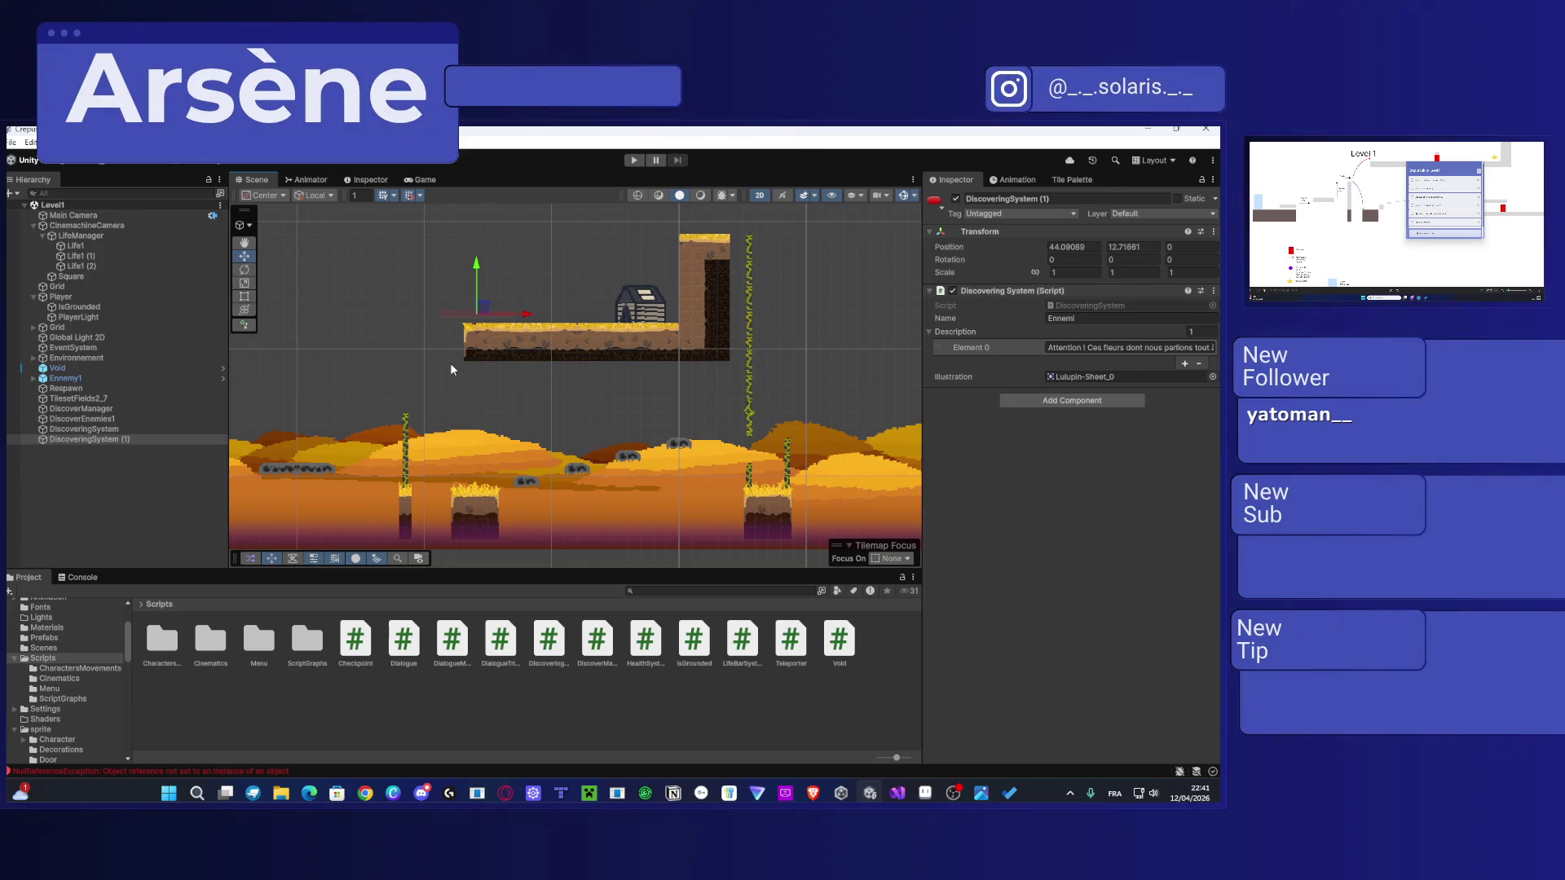
Step: Duplicate Enemmy1 and set the copy down on the upper platform left of the house
left_click(91, 378)
key("ctrl+d")
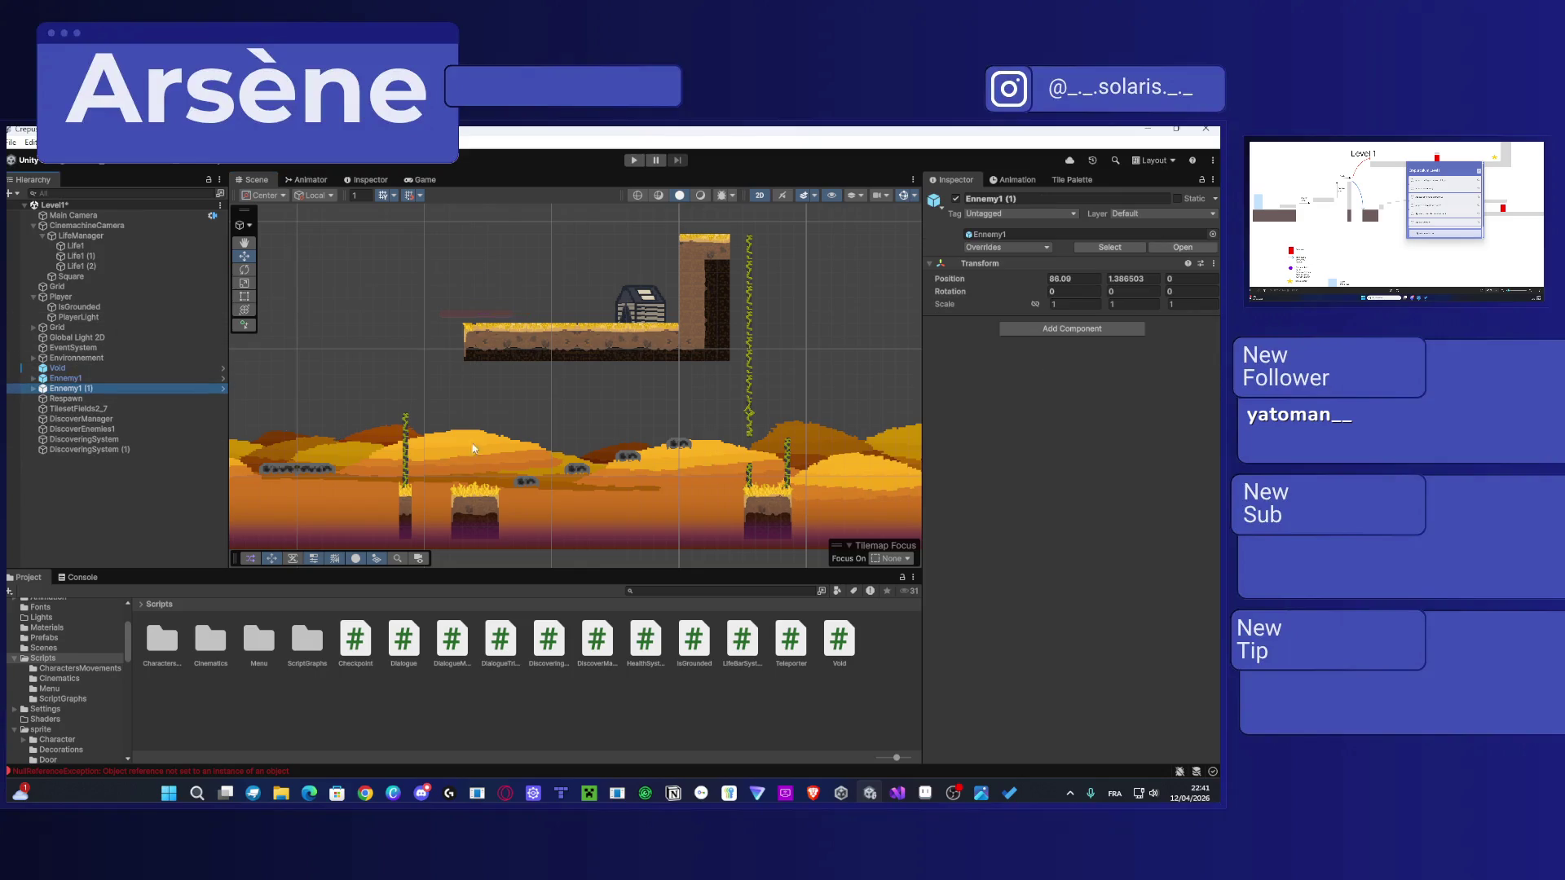
key("f")
left_click_drag(660, 446, 352, 332)
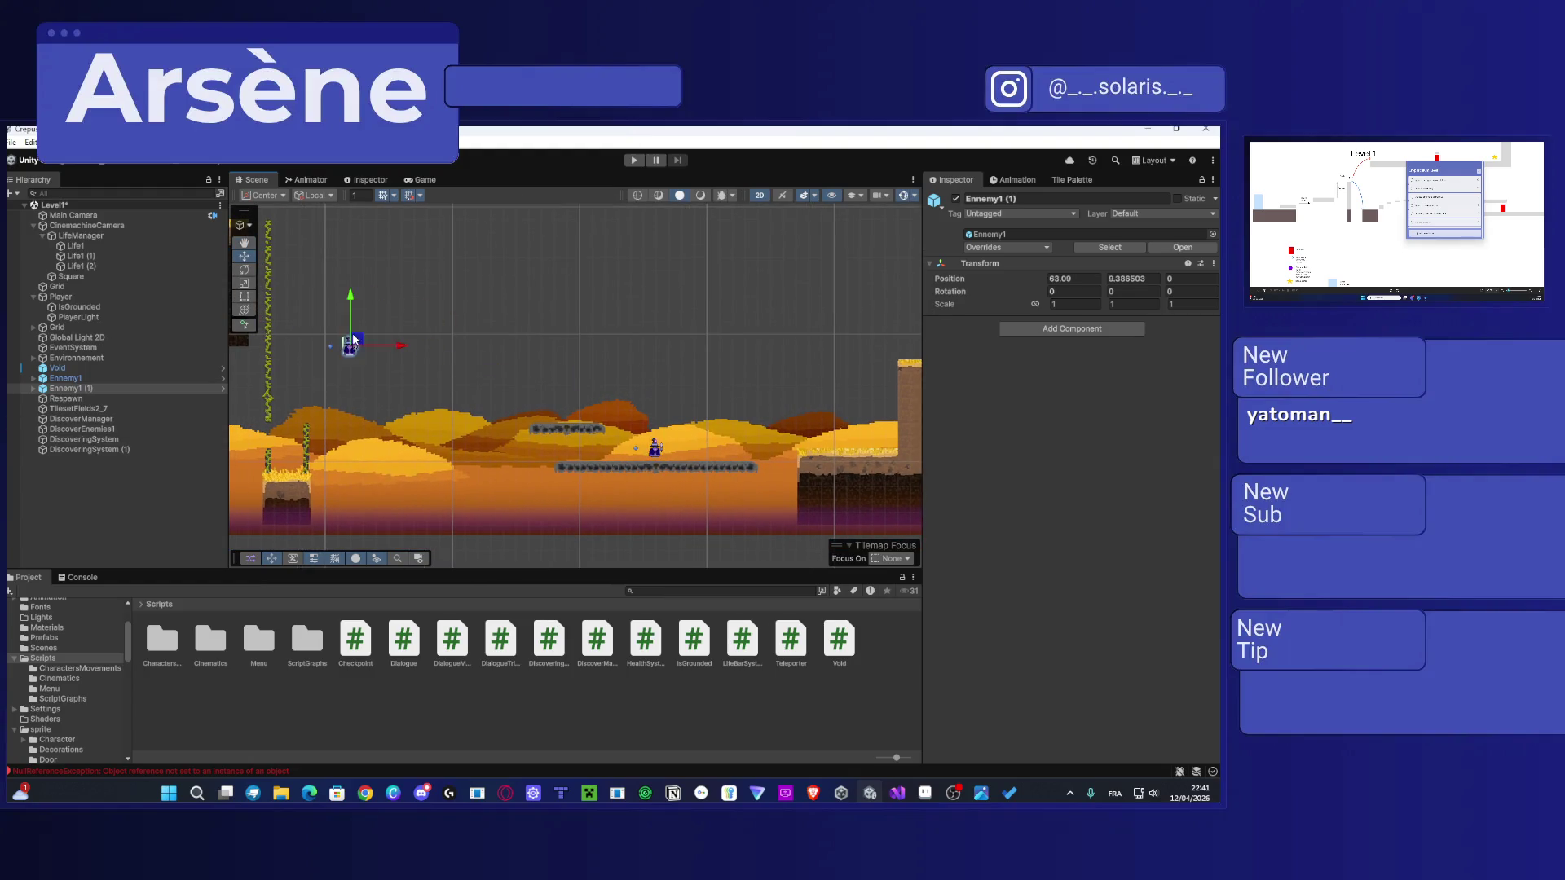
key("f")
left_click_drag(678, 363, 392, 310)
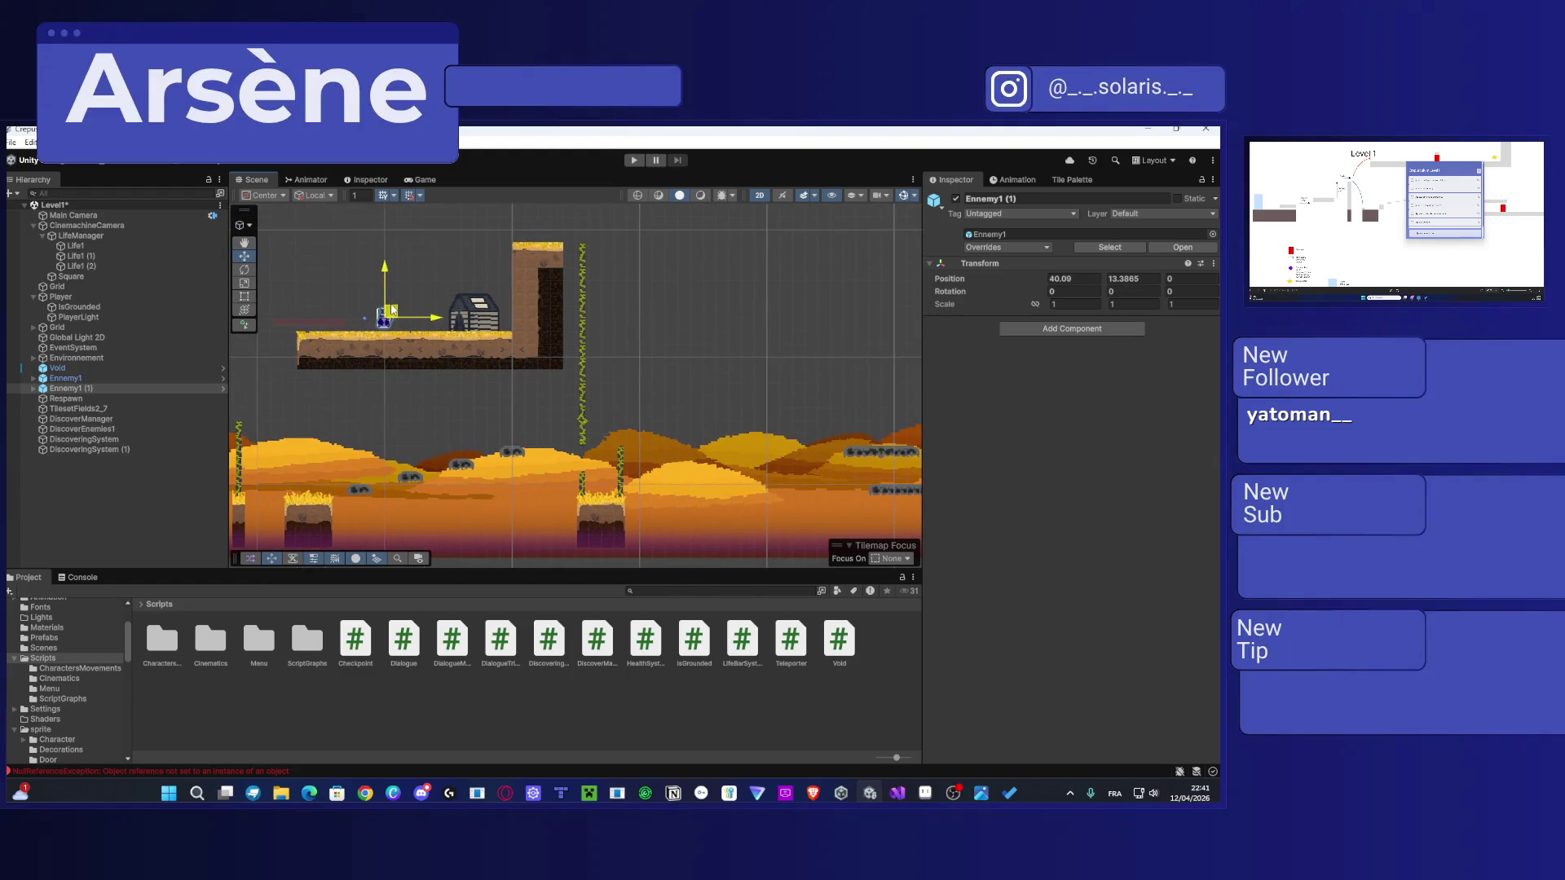
scroll(373, 342, "up", 4)
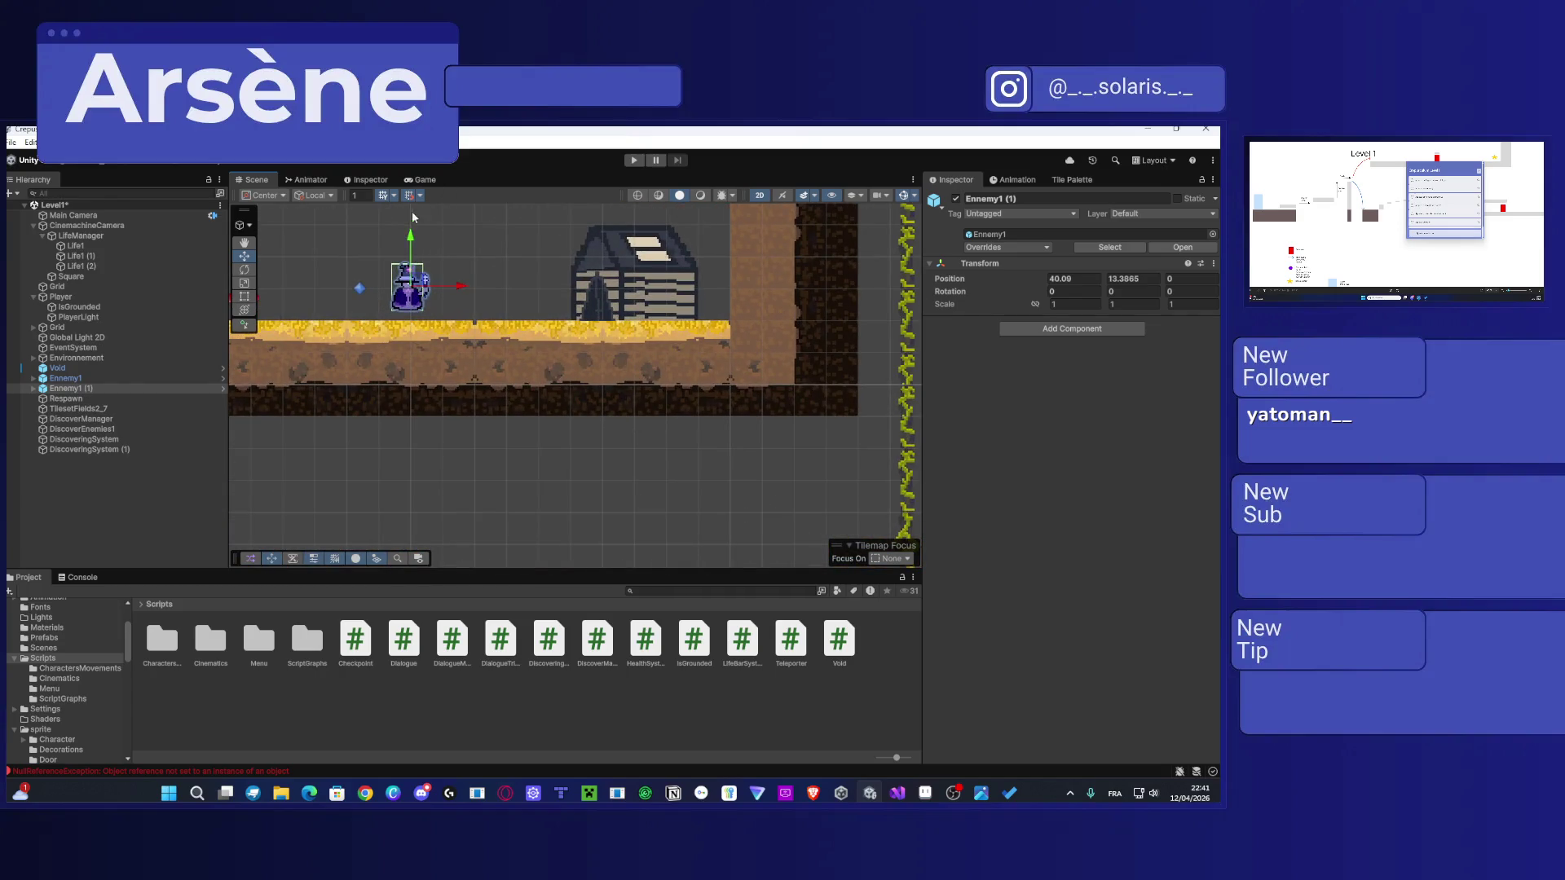
left_click_drag(410, 252, 606, 345)
left_click(446, 272)
Step: Return to the Move tool and bring the hills below the platform into view
scroll(447, 272, "down", 3)
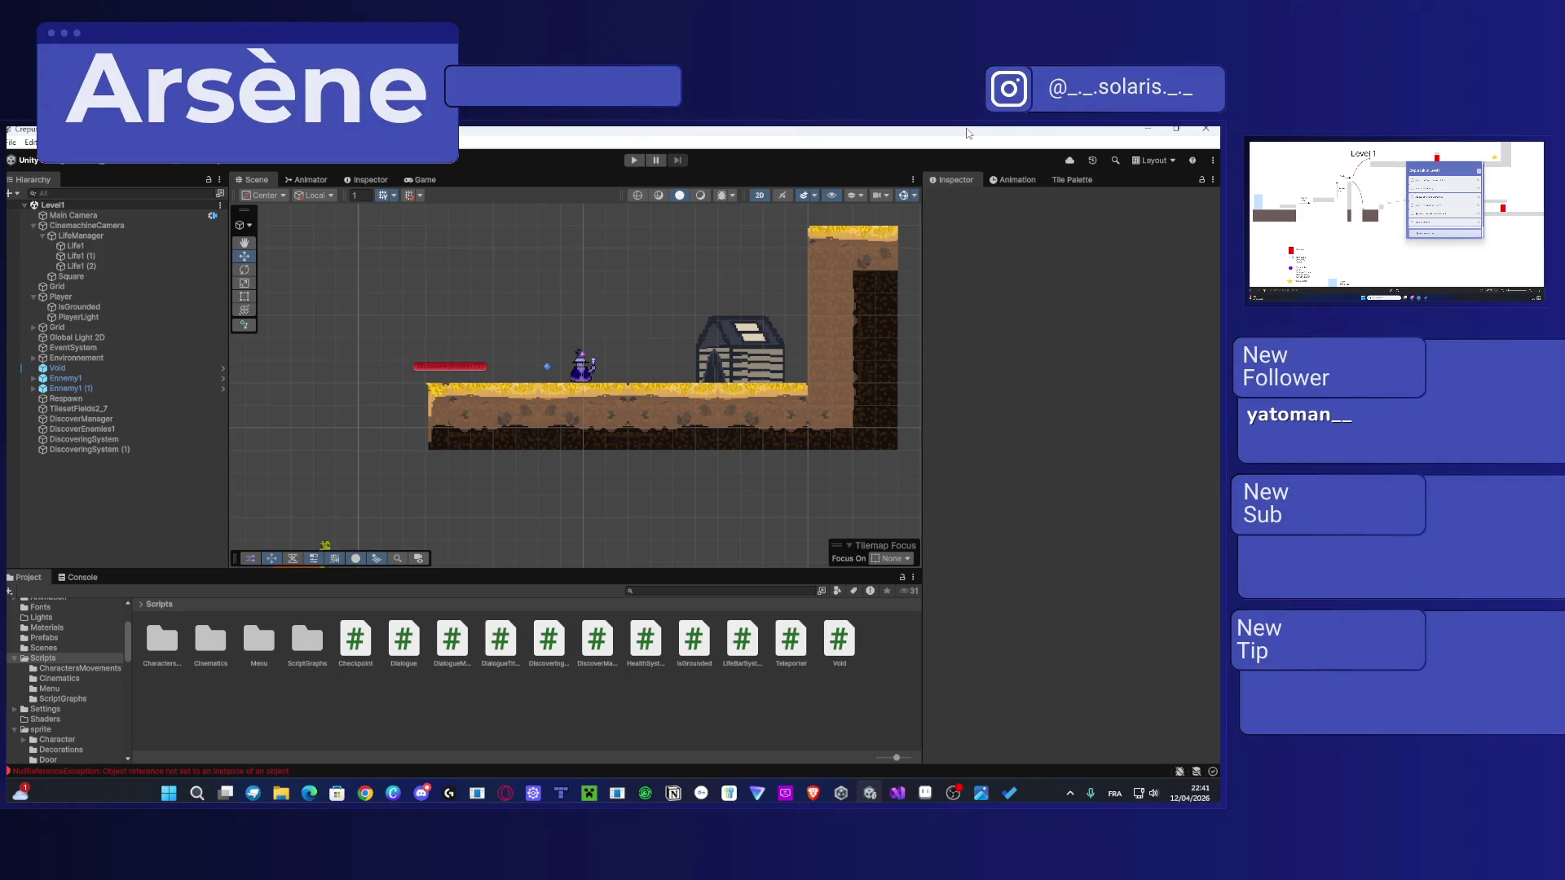
mouse_move(319, 396)
left_mouse_down()
mouse_move(669, 257)
mouse_move(355, 331)
left_mouse_up()
left_click(453, 360)
left_click(433, 379)
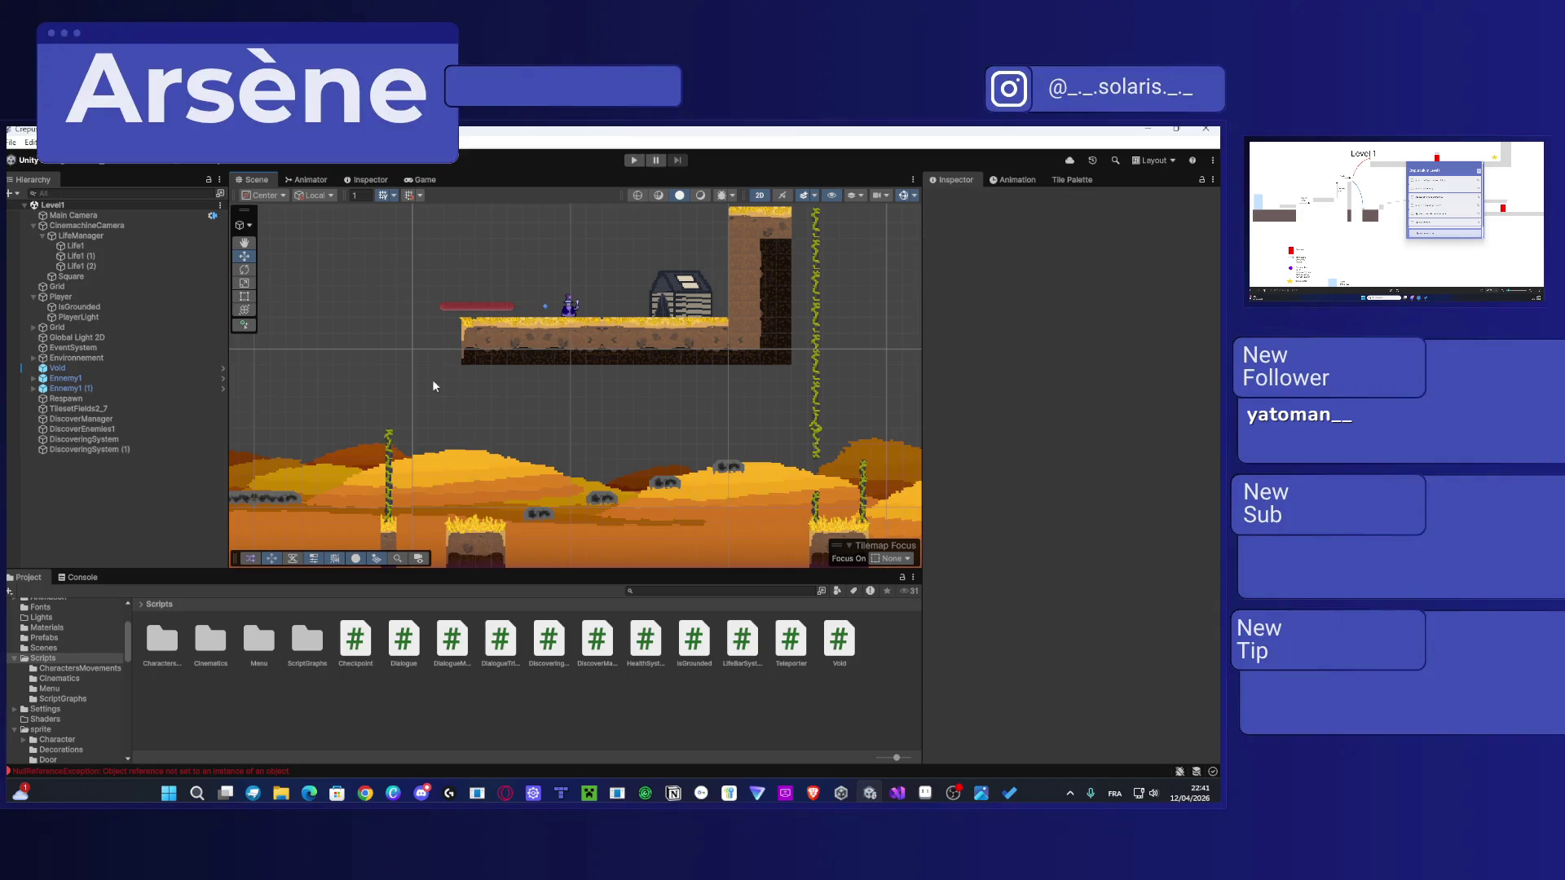
left_click_drag(421, 369, 625, 286)
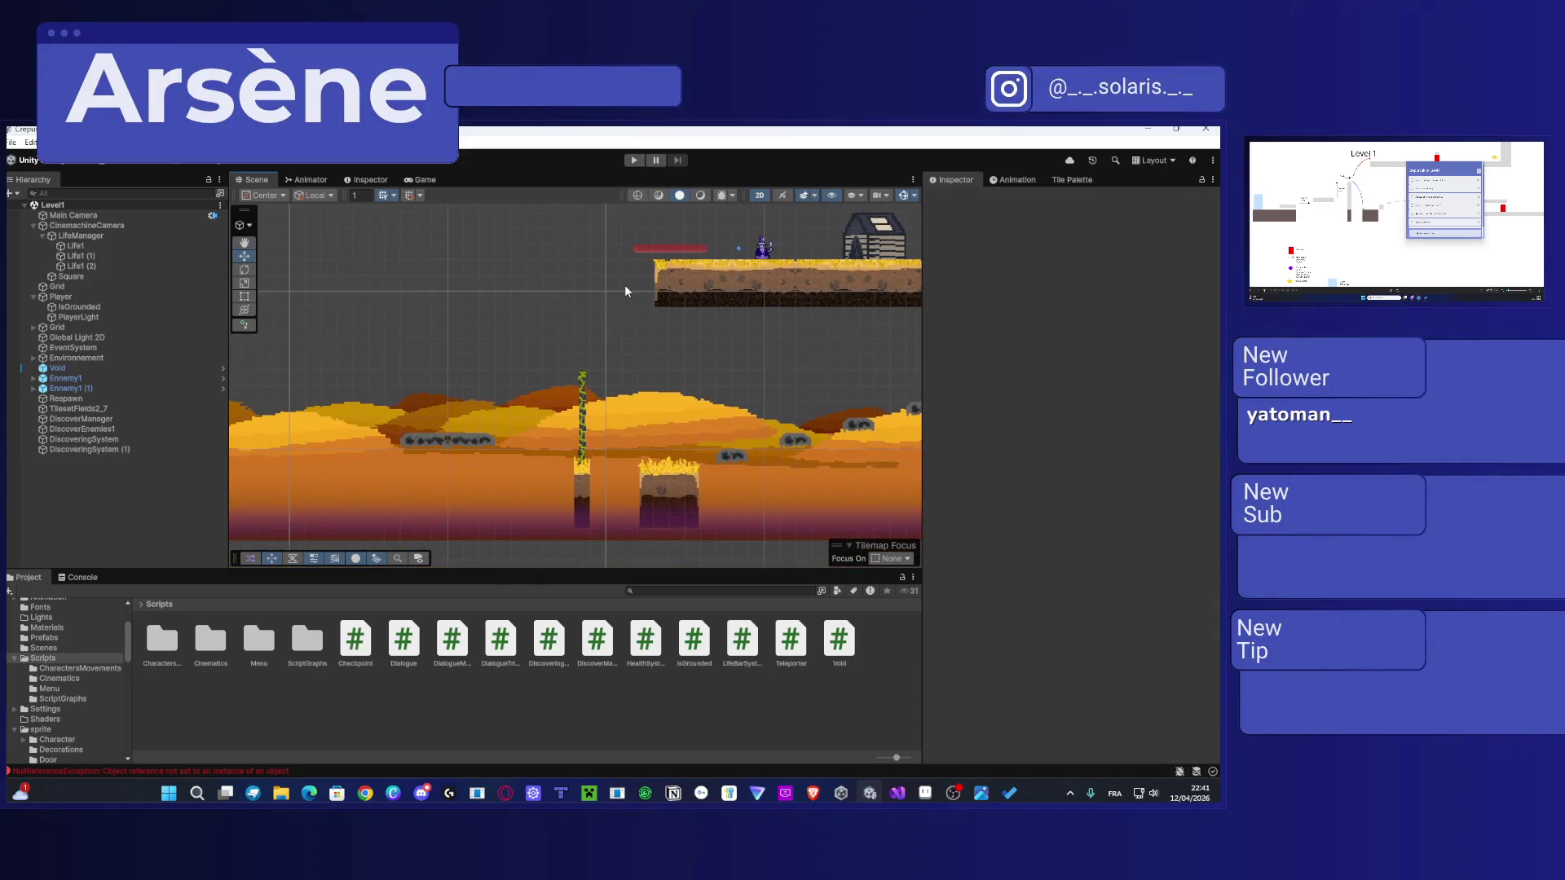
Step: Start Play mode and run the player right over the dunes, jumping toward the vine
left_click(634, 160)
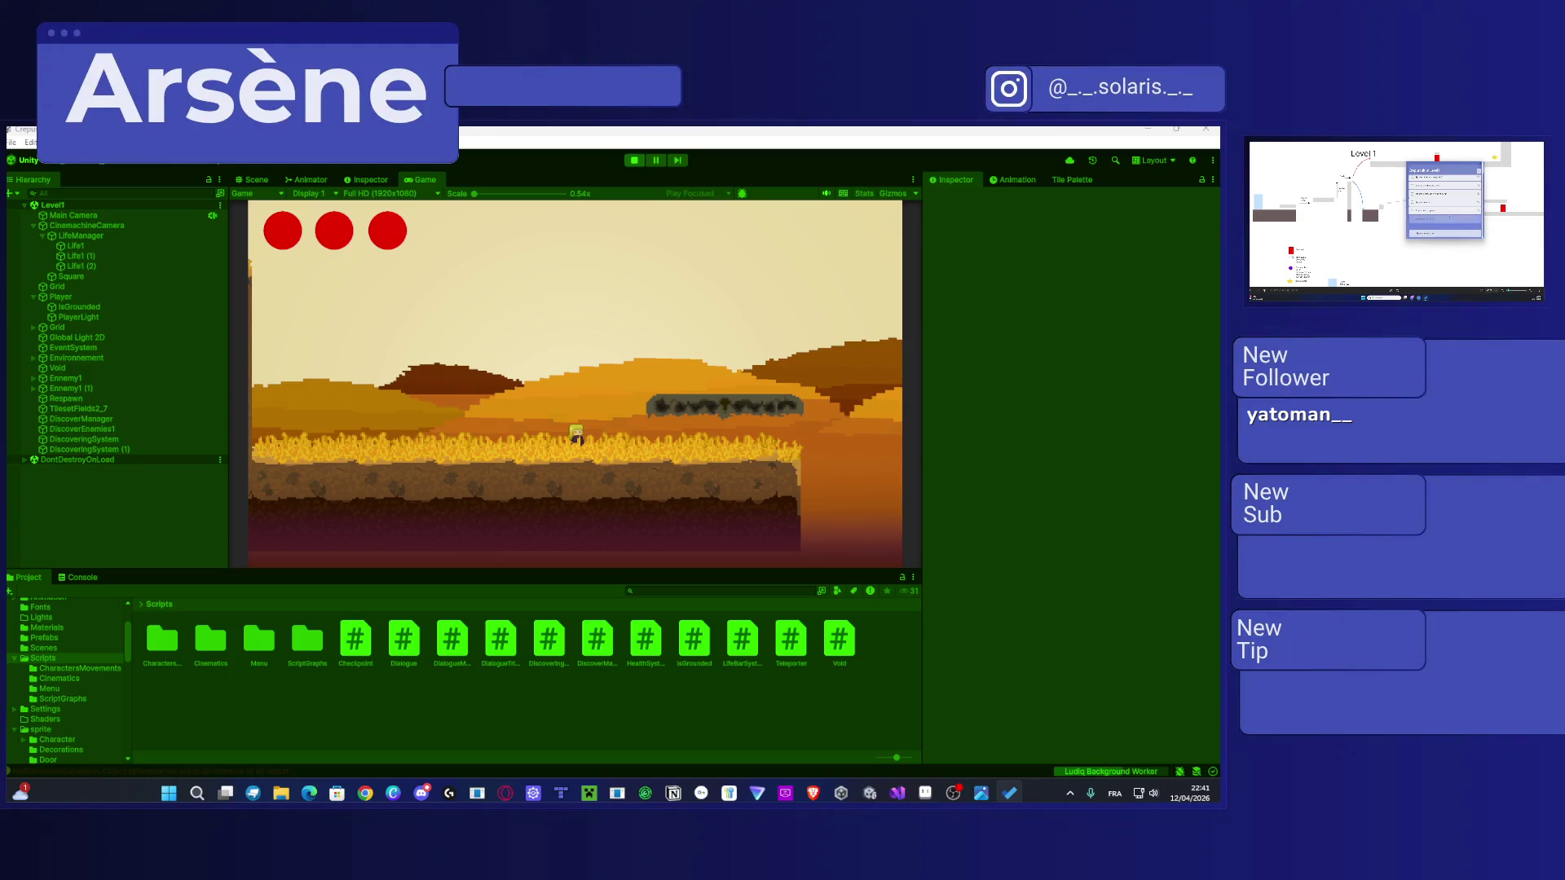
left_click(486, 411)
key("d")
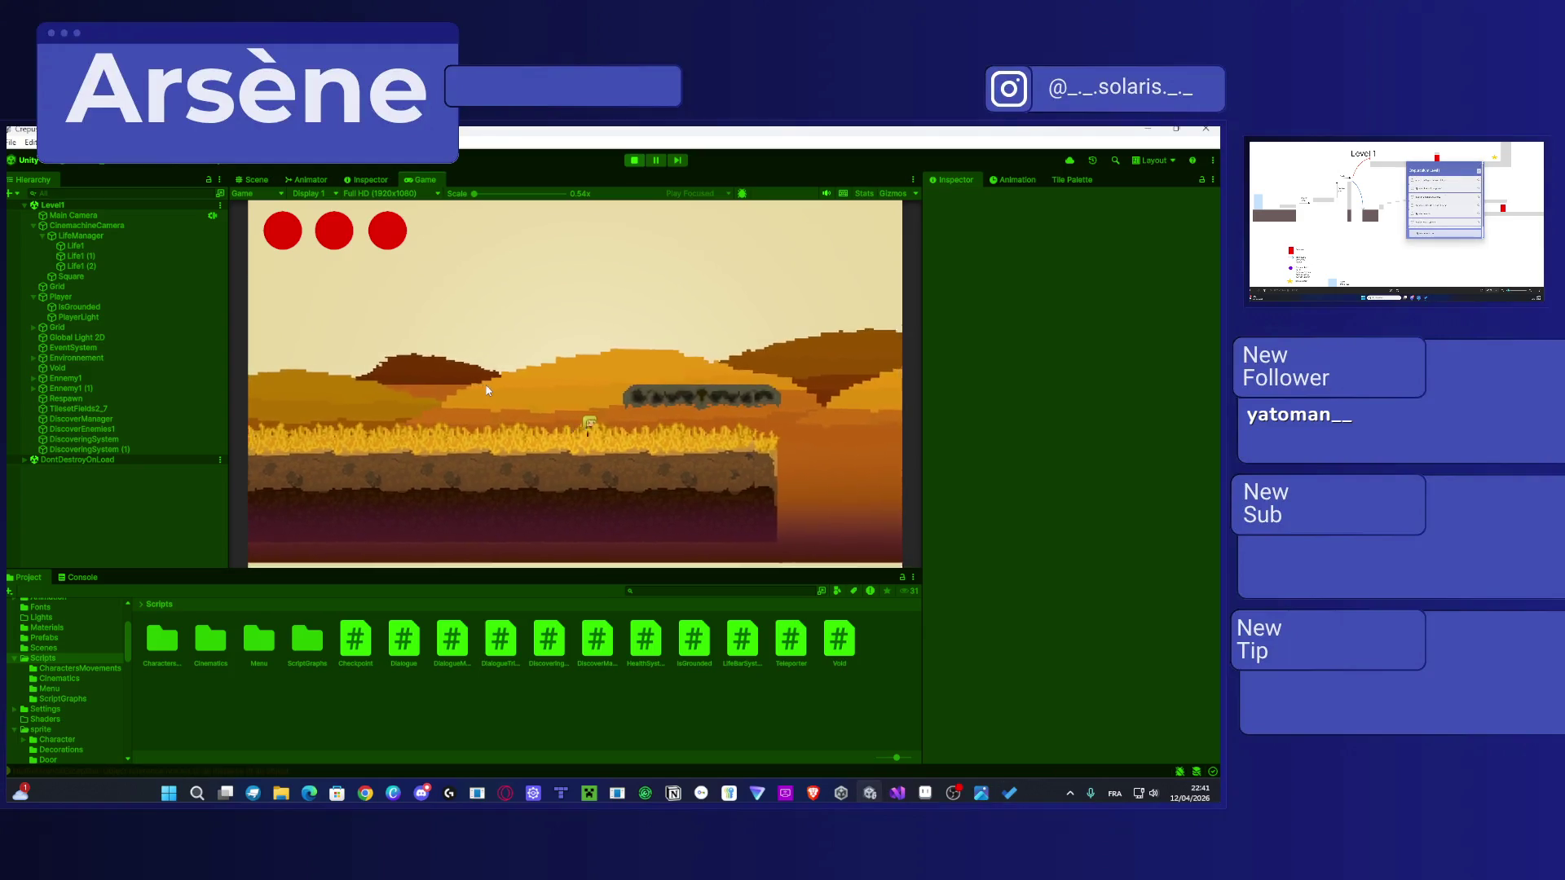
key("space")
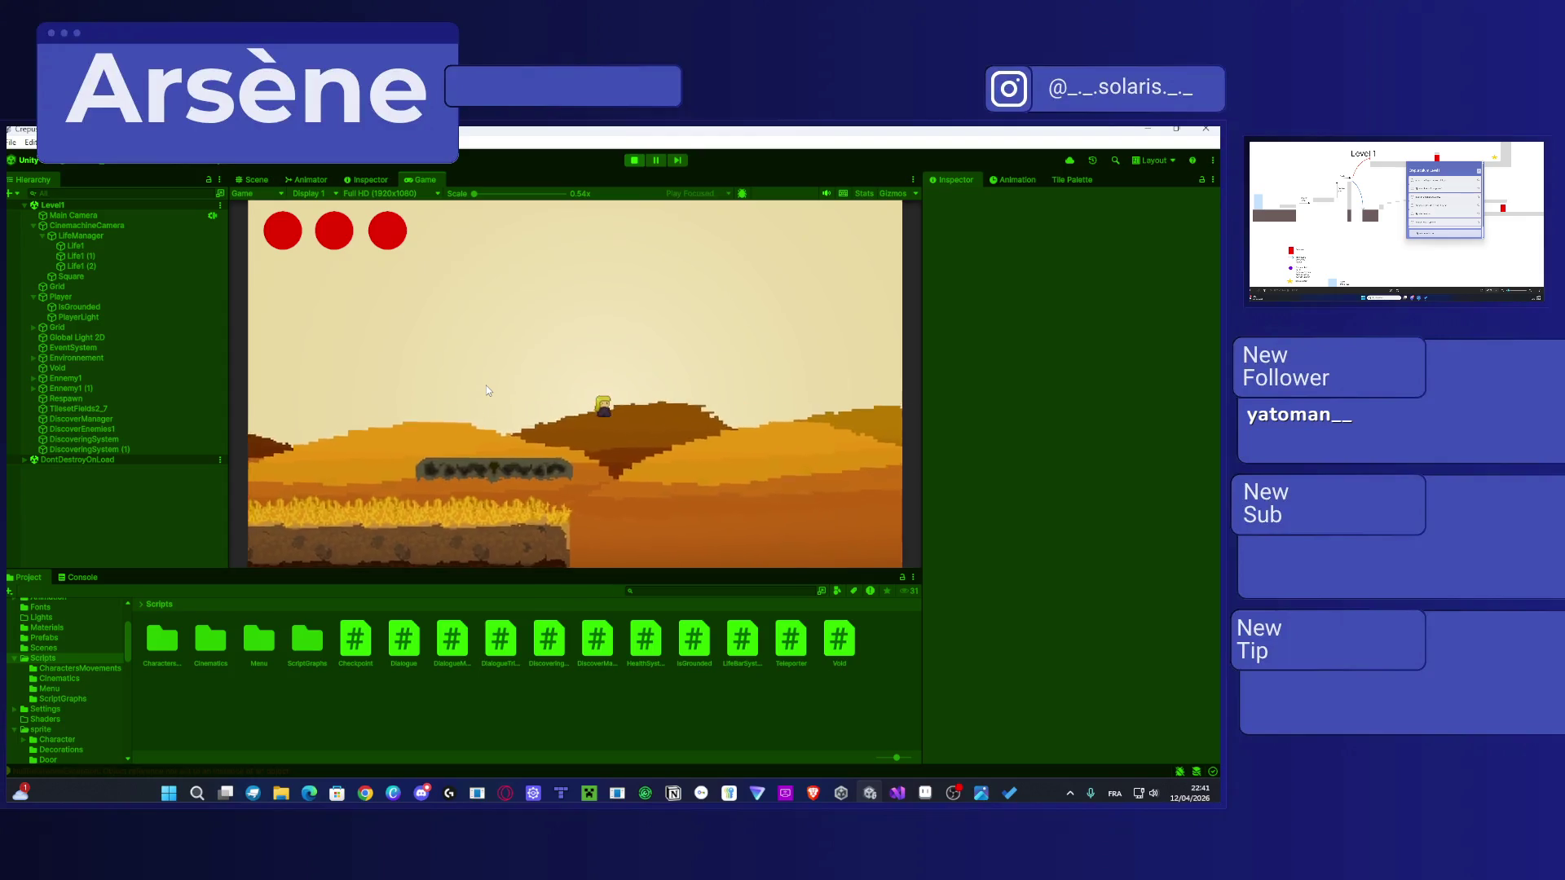
key("space")
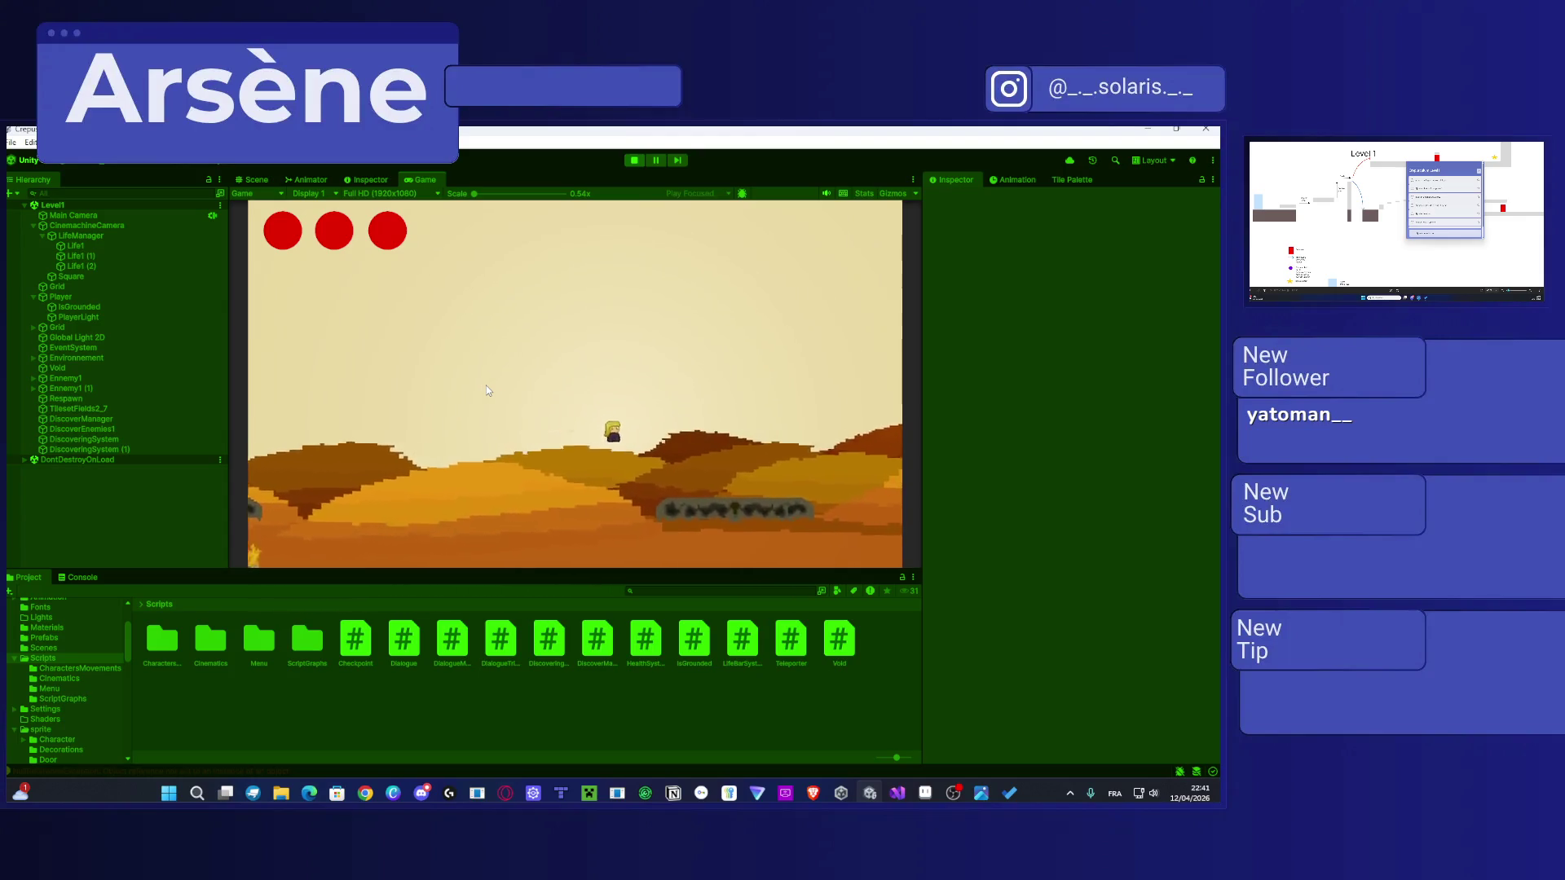
key("d")
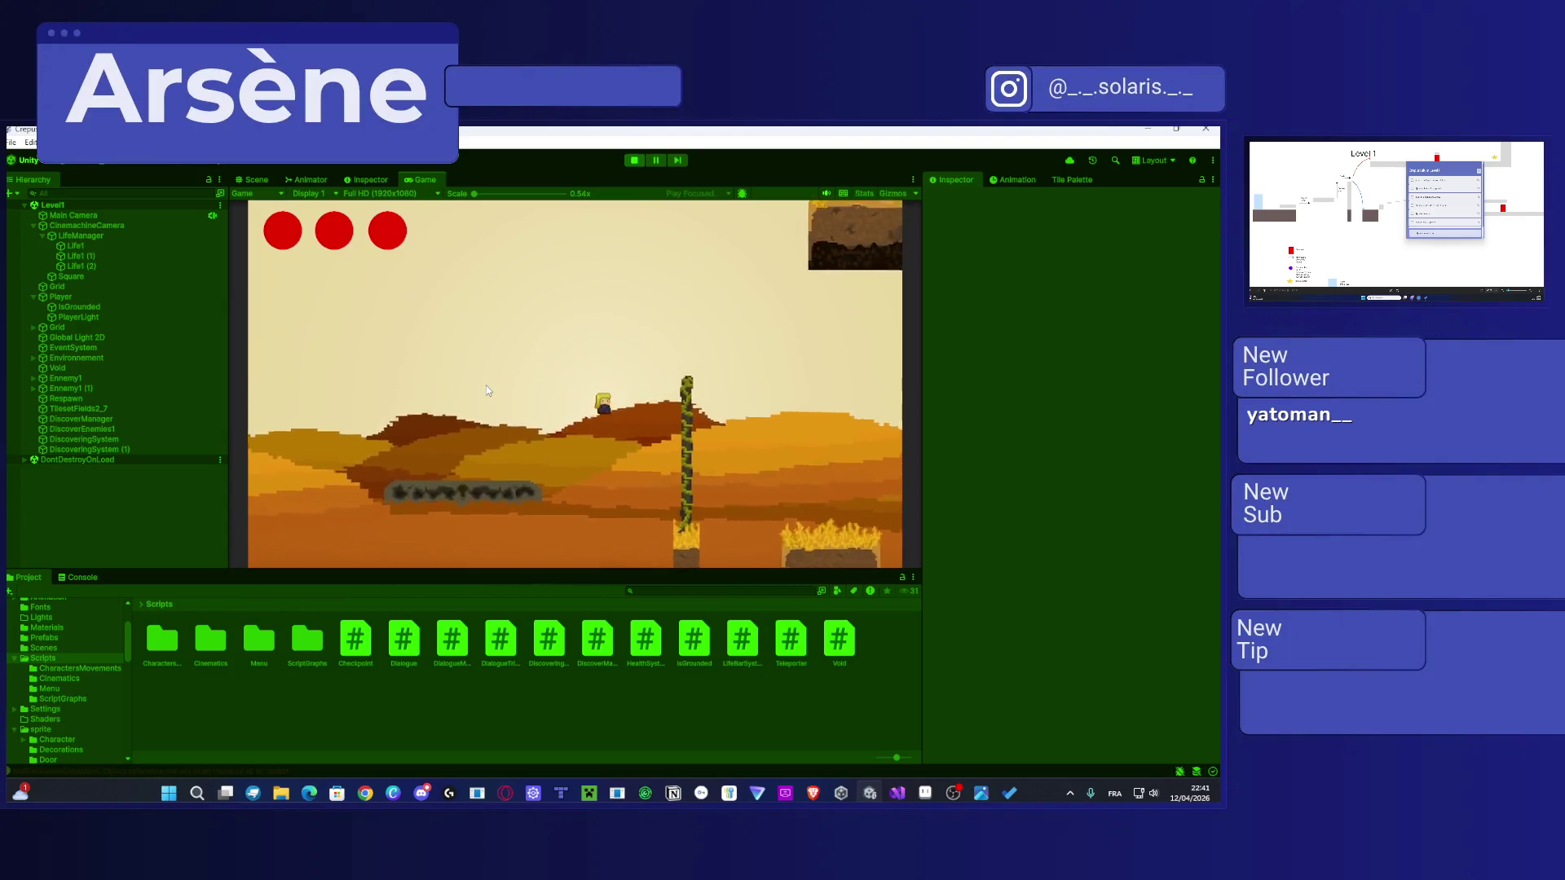
key("d")
key("space")
key("a")
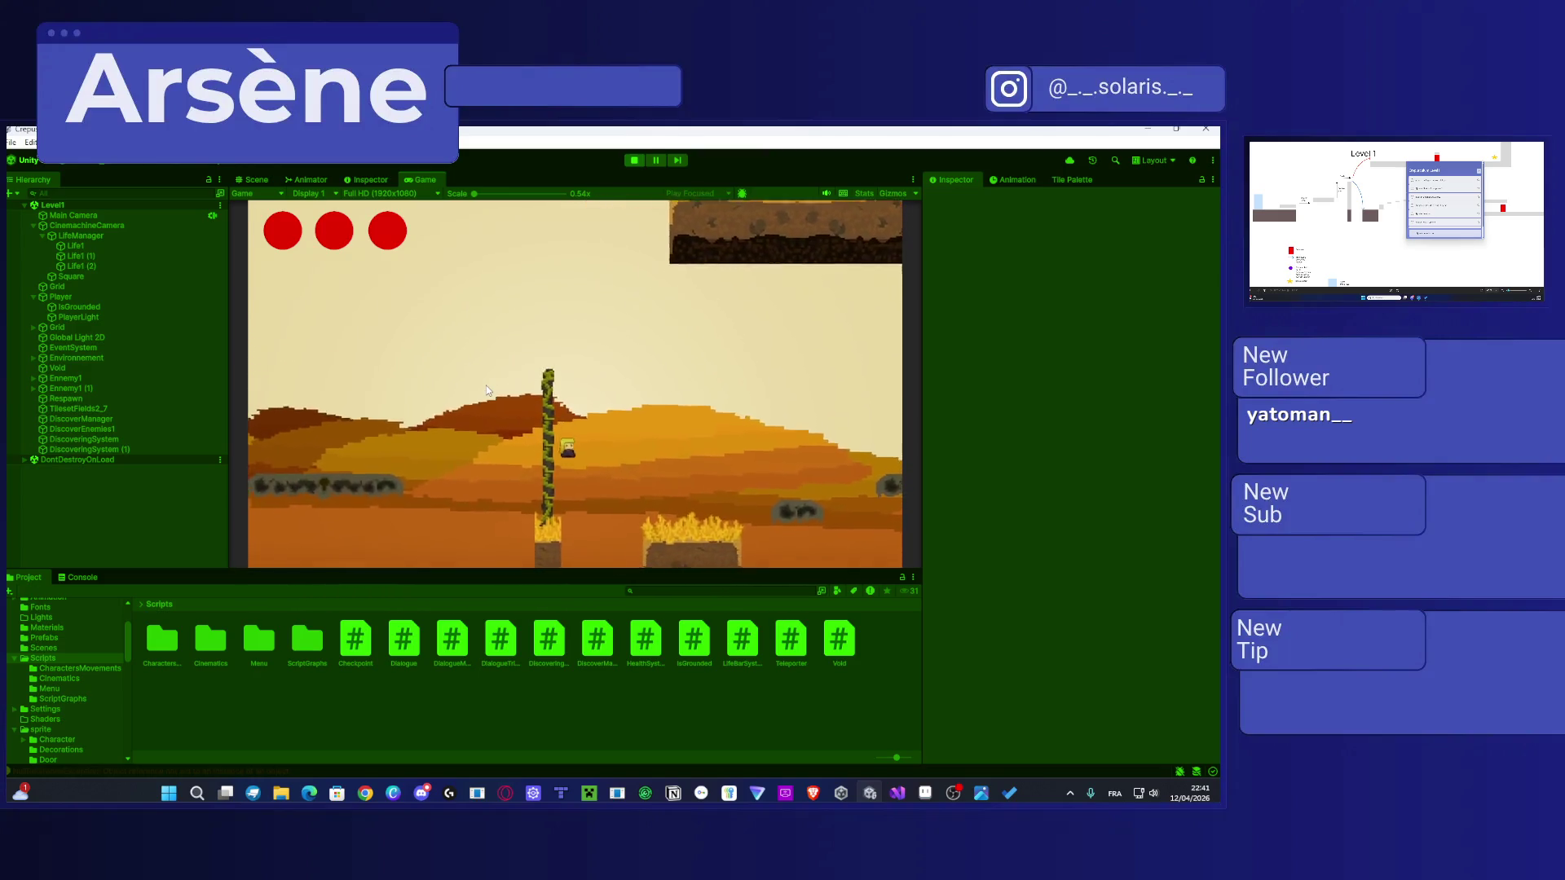
Step: Jump and dash across the floating stones, climb the vine and reach the floating rock
key("d")
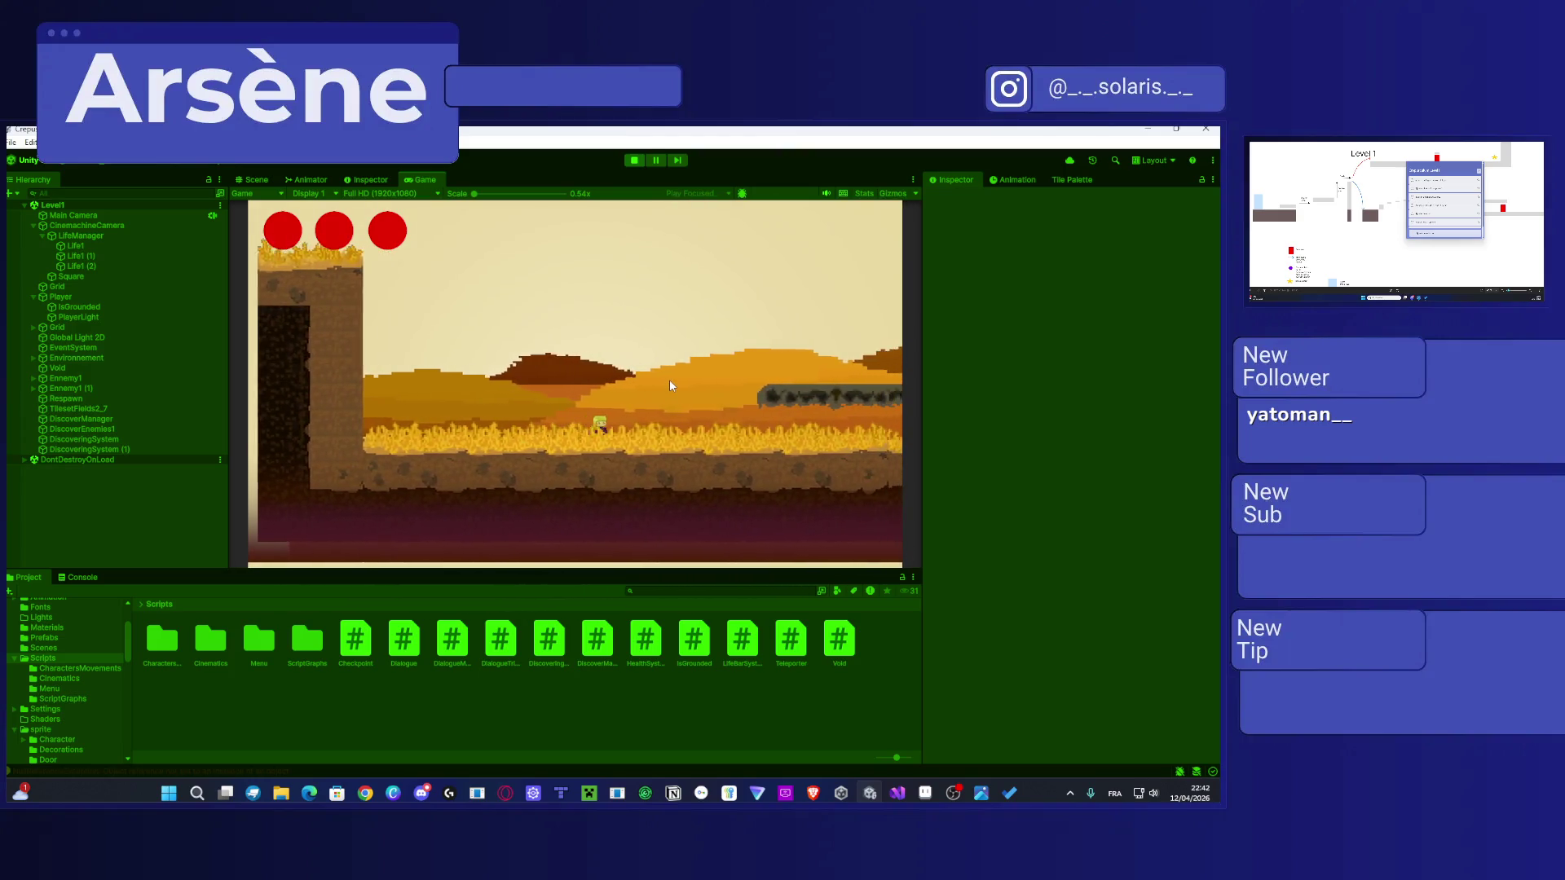
key("d")
key("space")
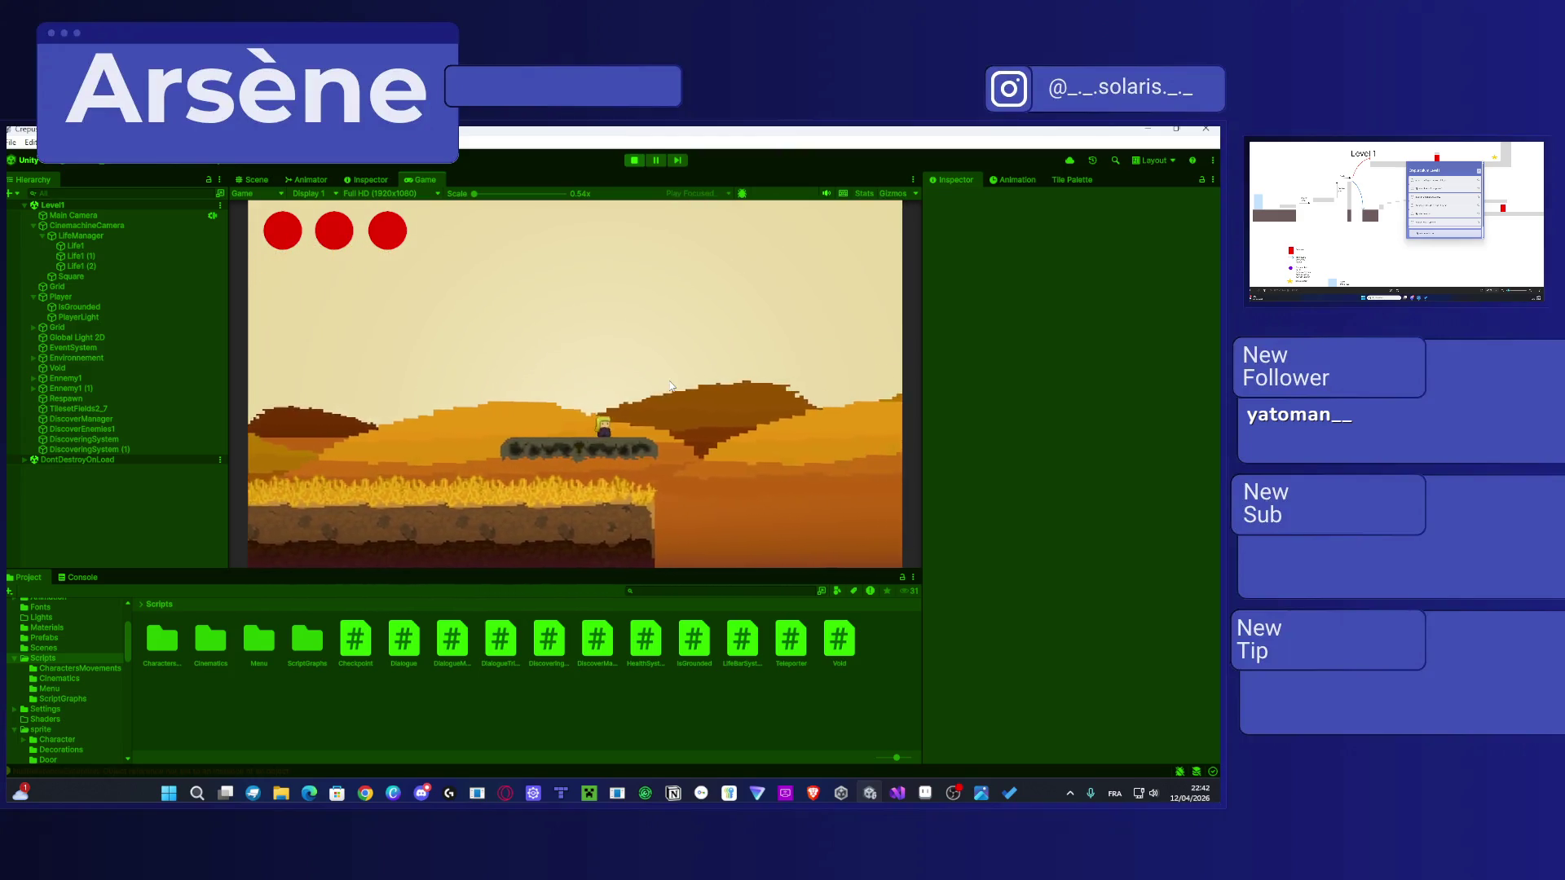
key("space")
key("d")
key("shift")
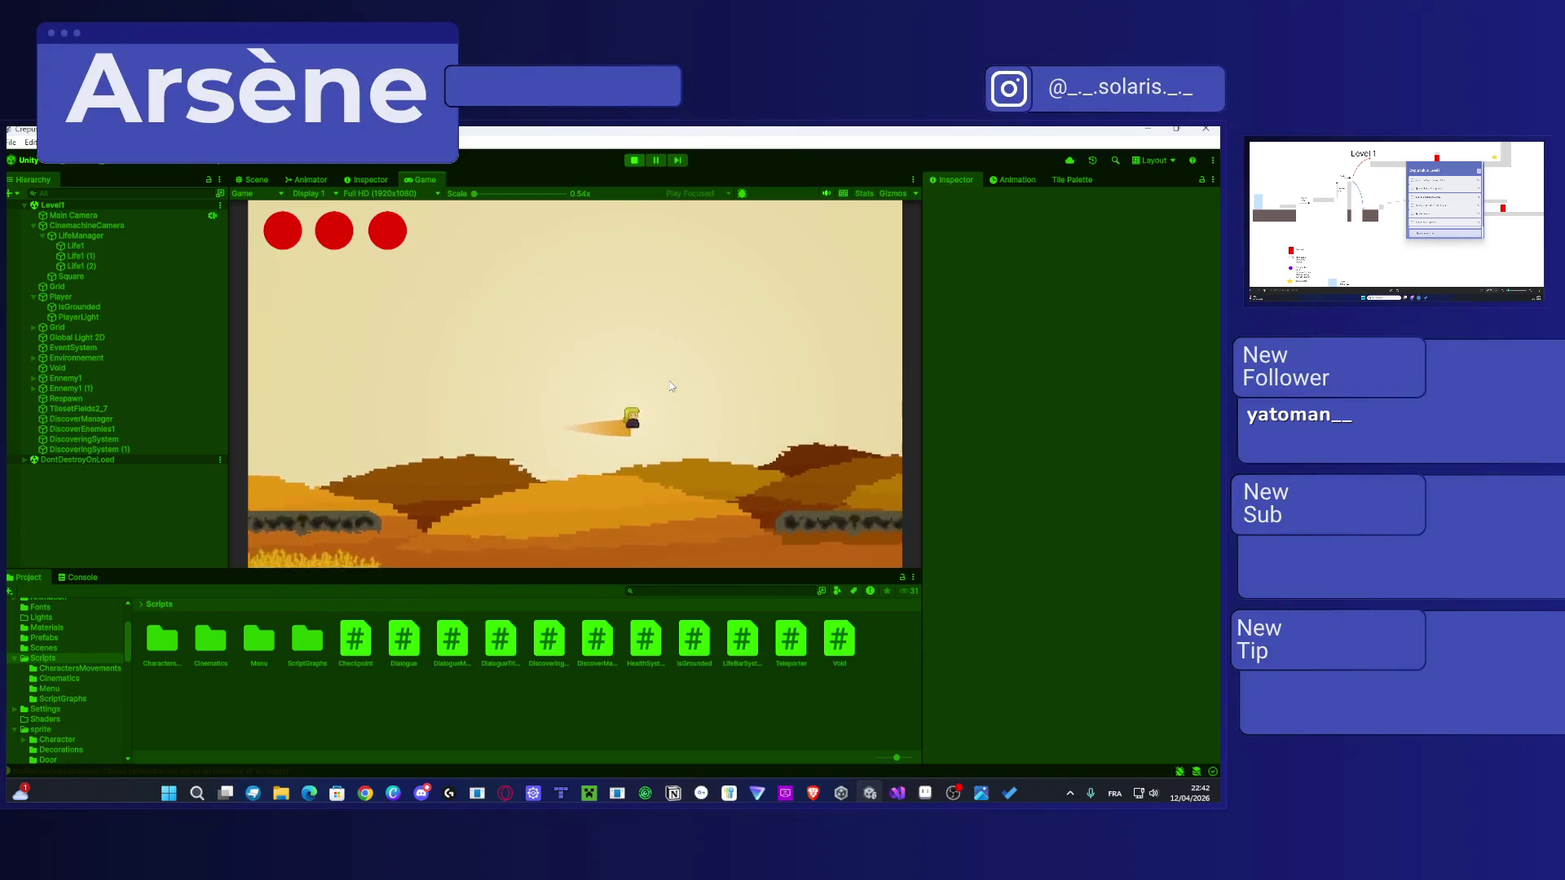
key("d")
key("space")
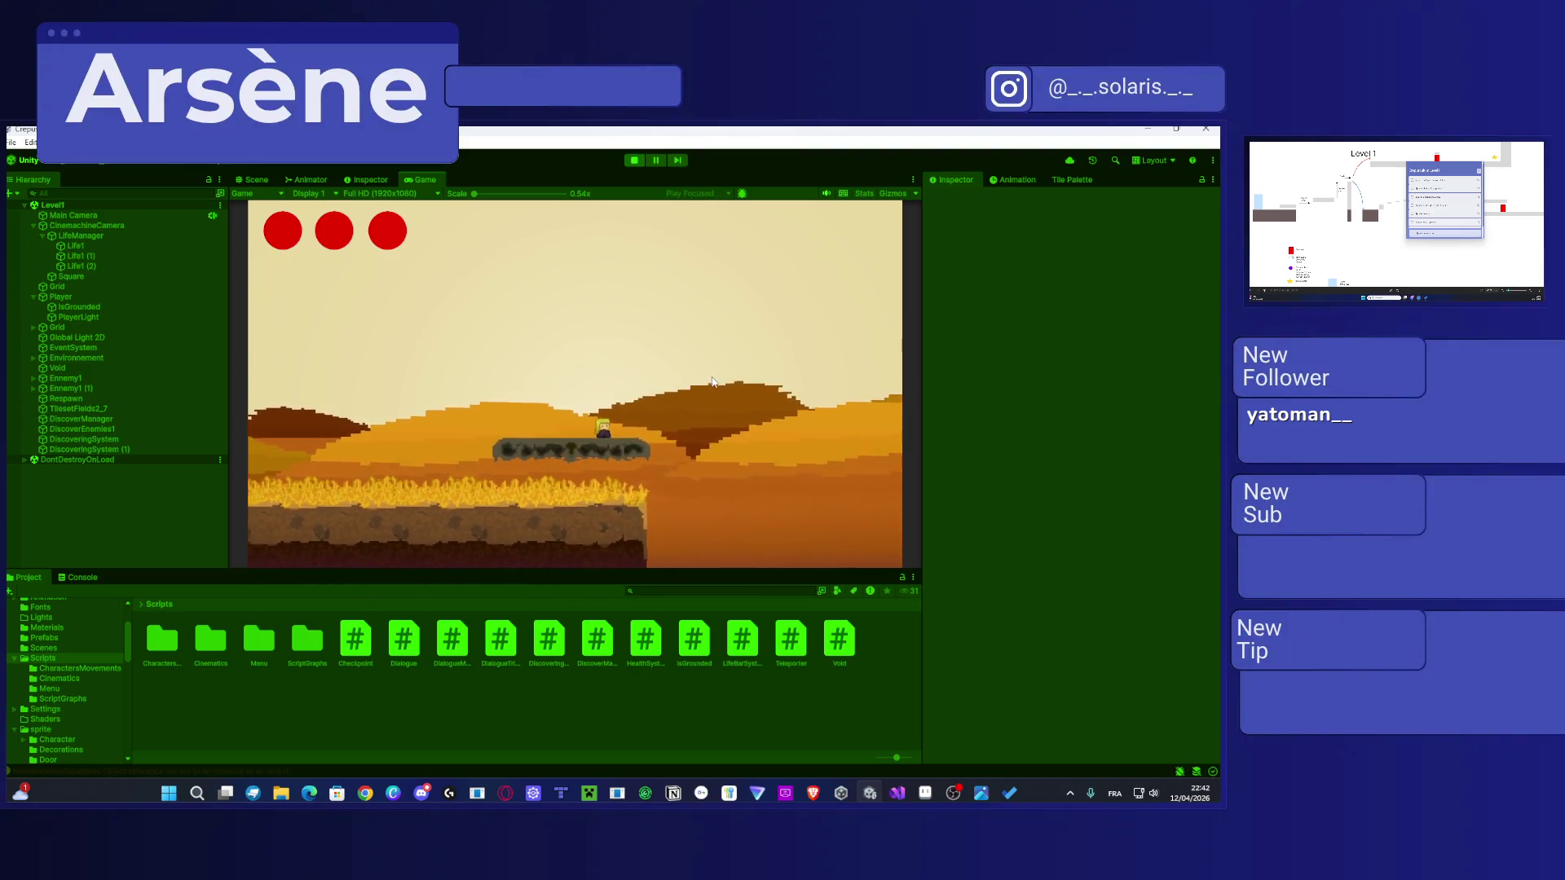
key("space")
key("d")
key("d")
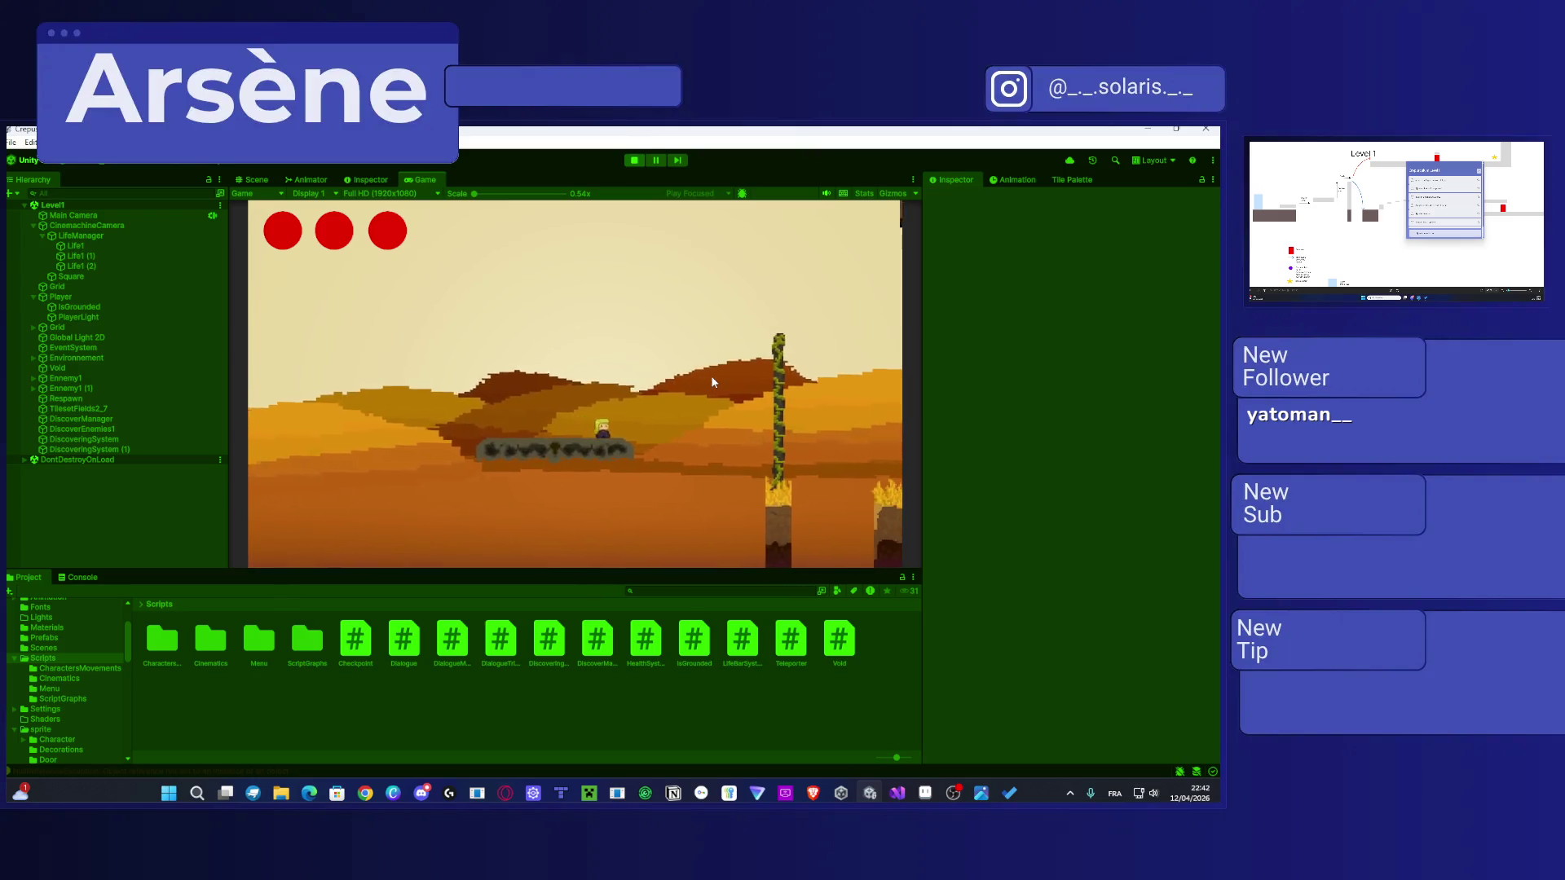
key("d")
key("w")
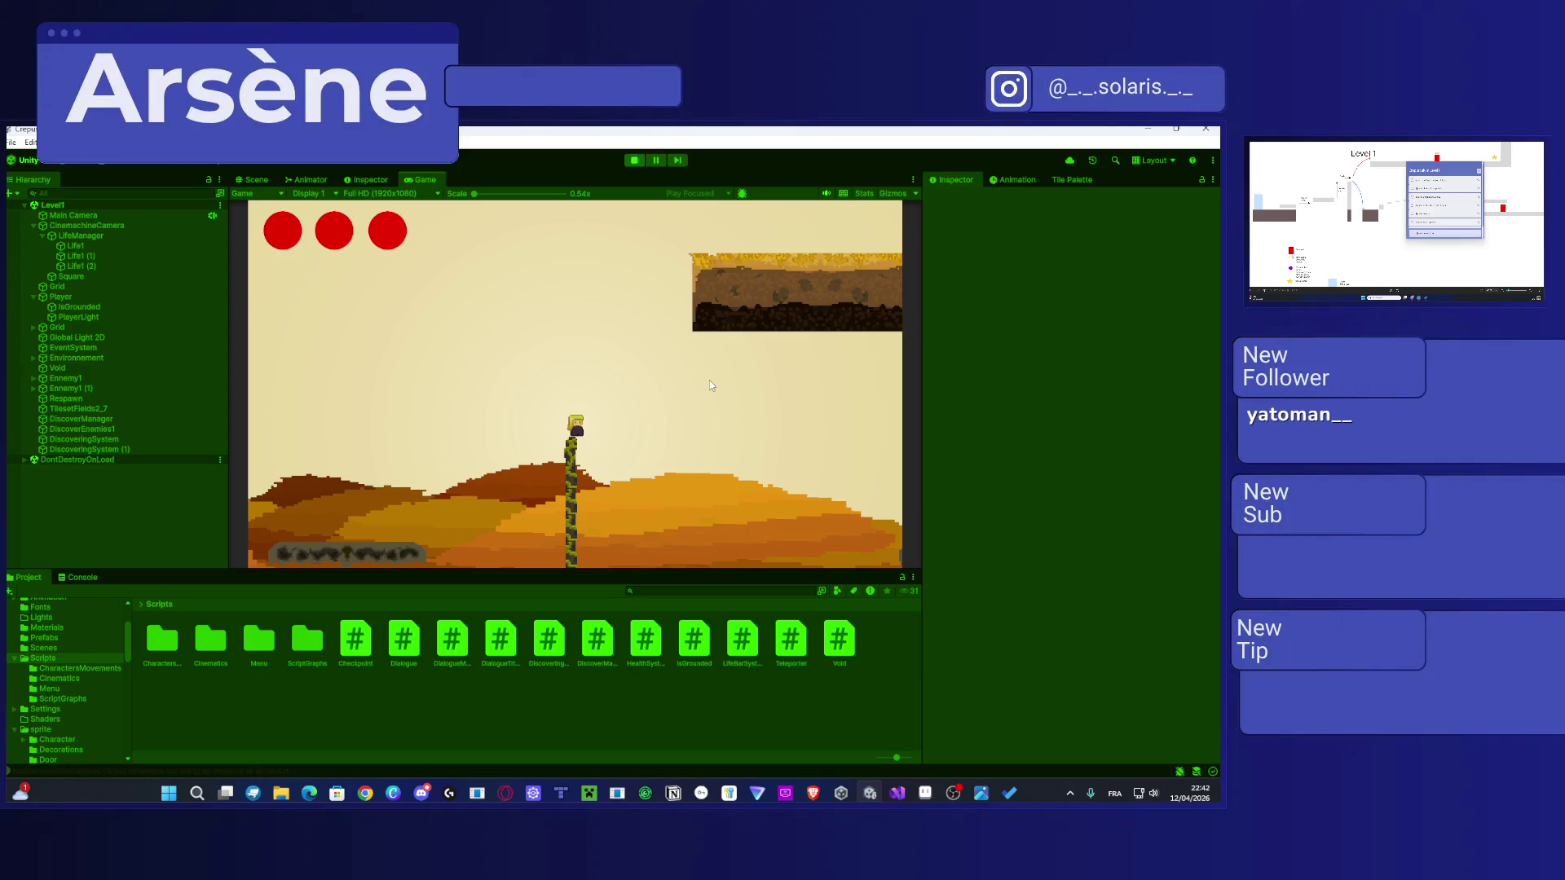
key("space")
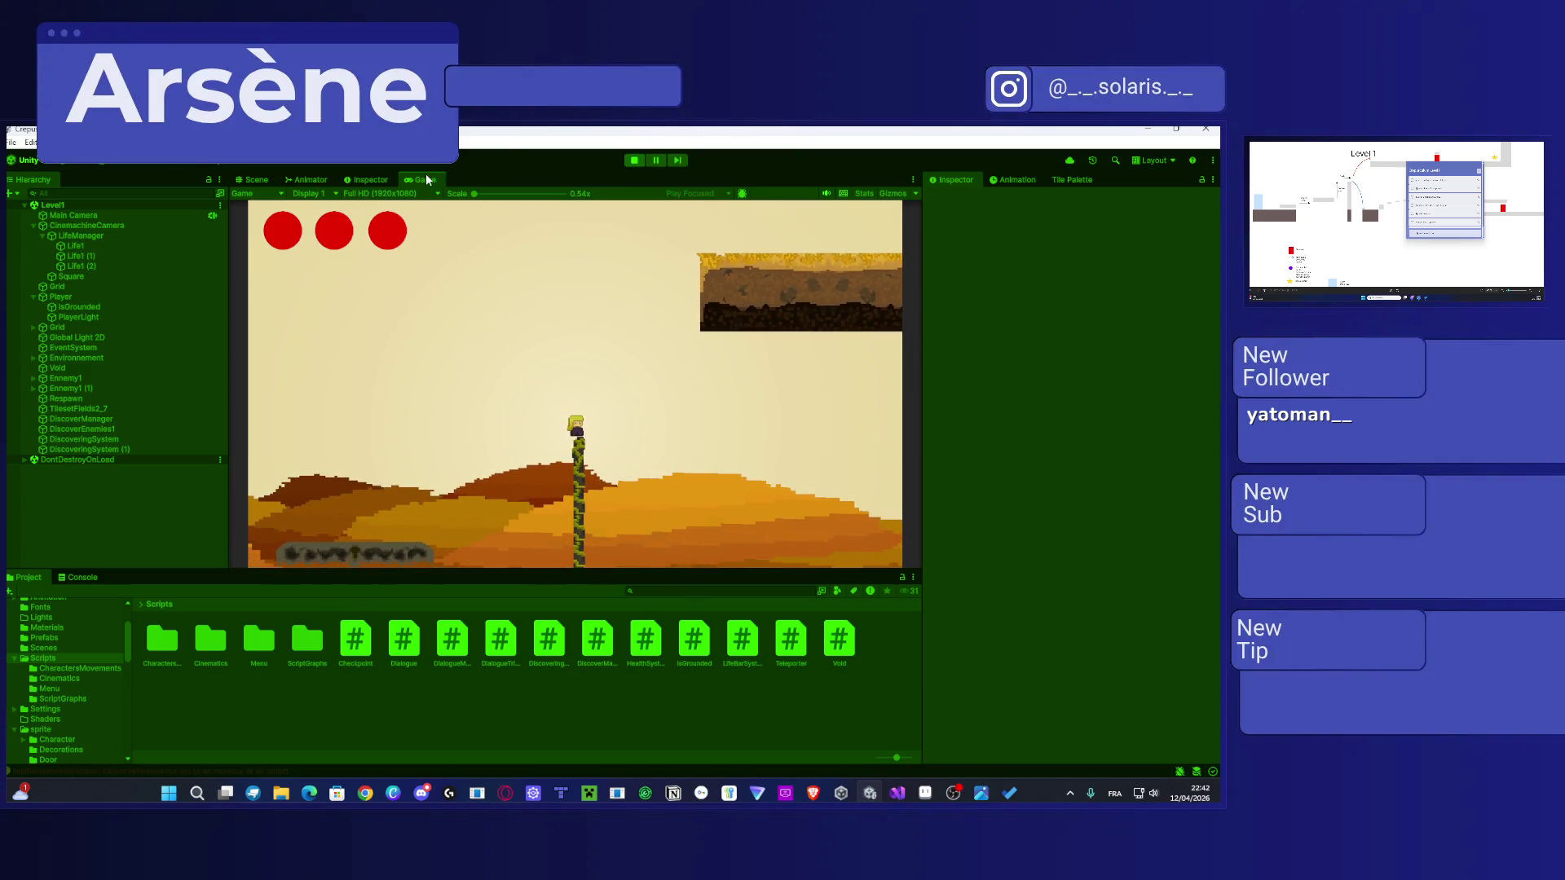
key("space")
key("d")
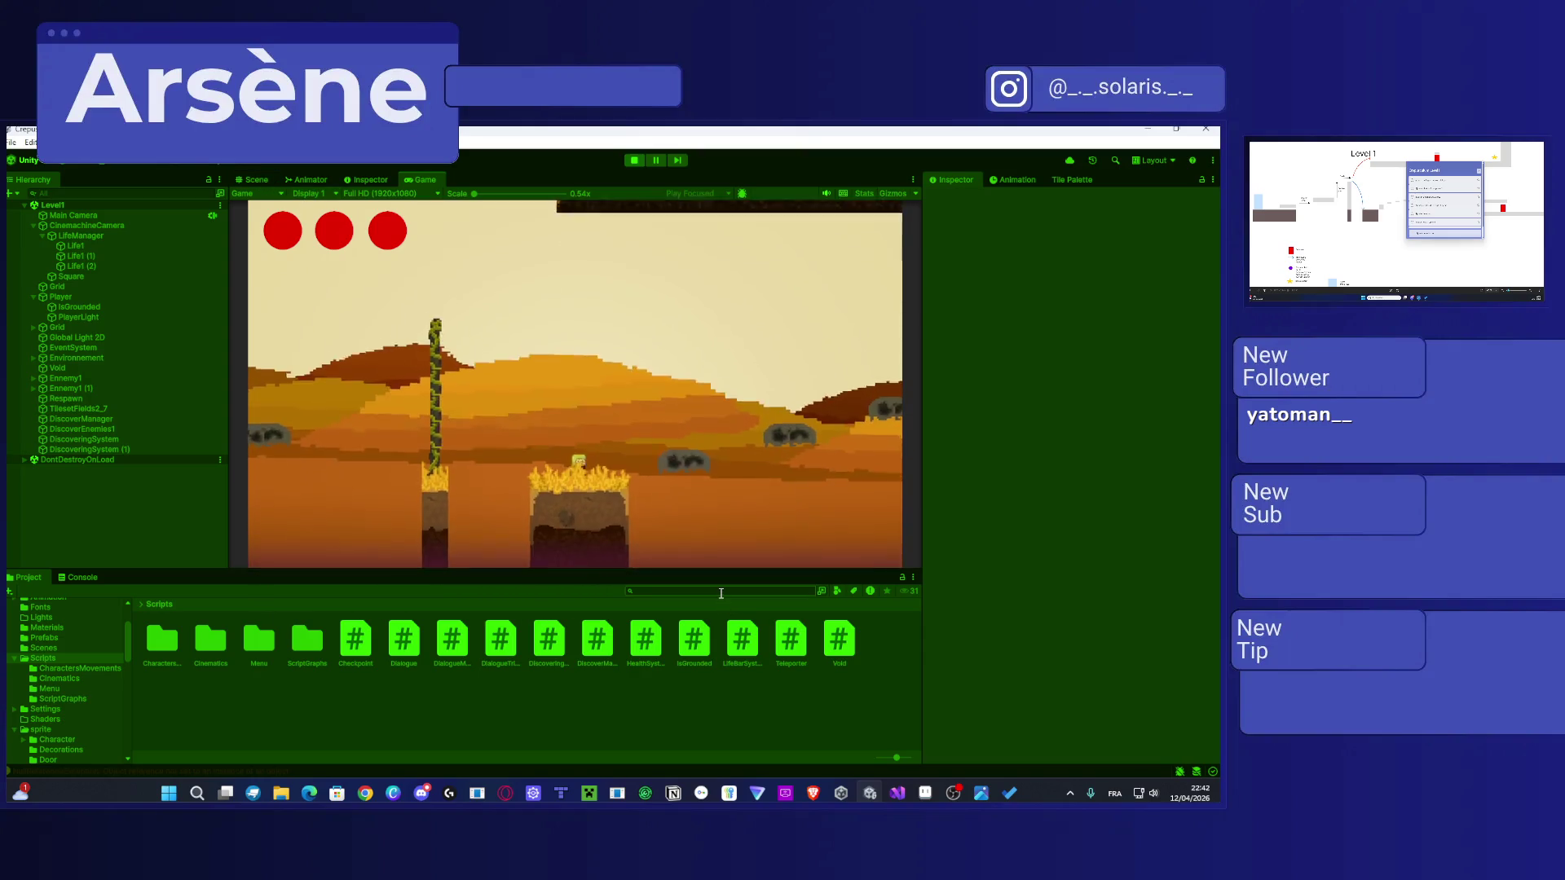
key("d")
key("space")
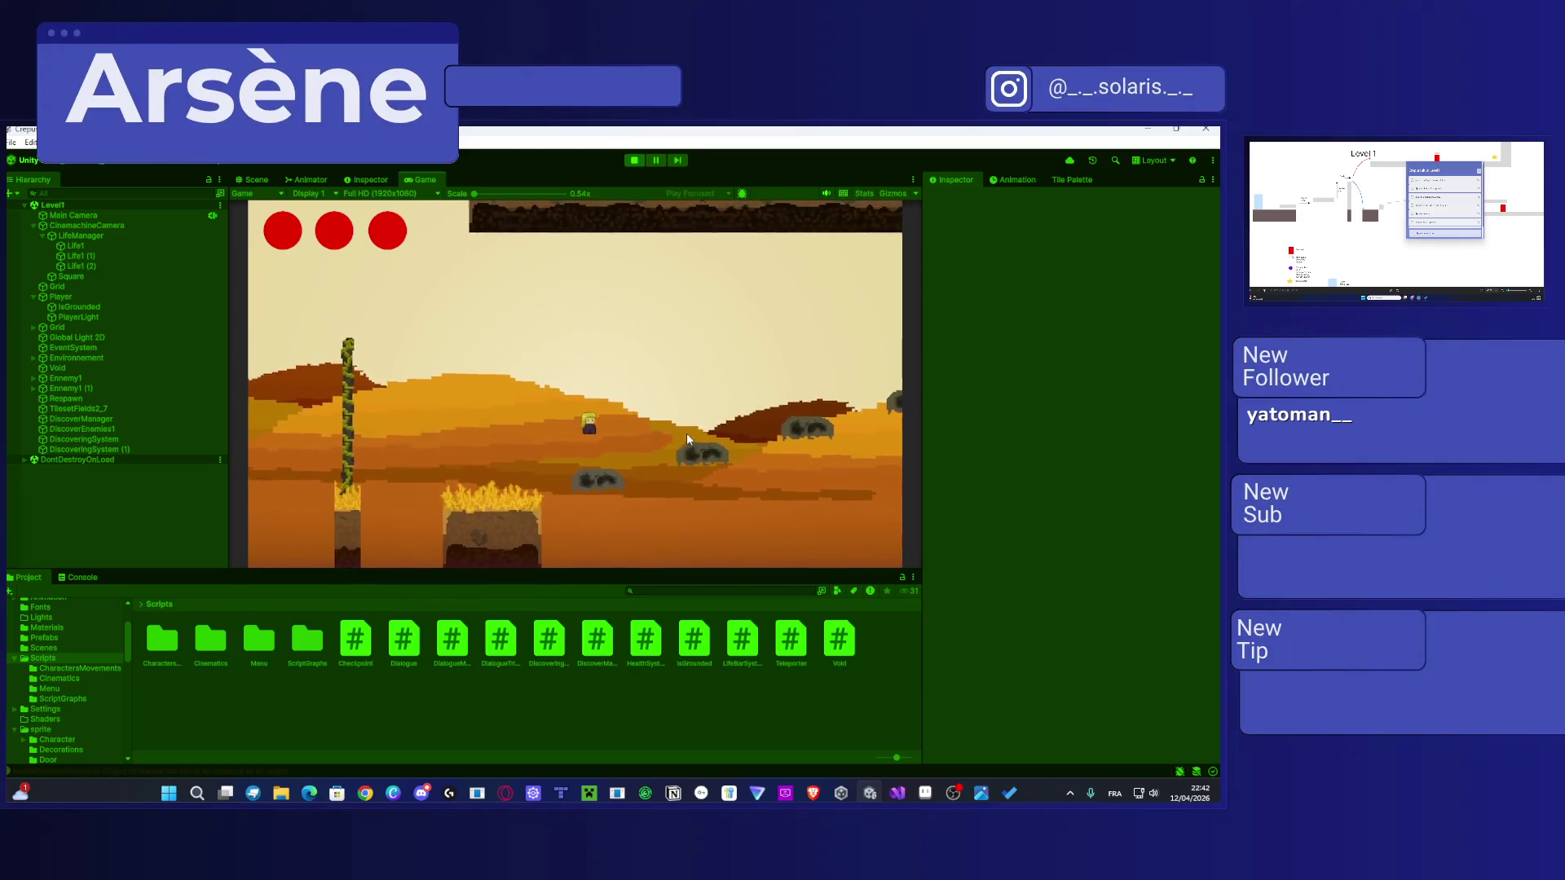
Step: Continue right past the fire pit and hills, then walk left off the upper platform
key("d")
key("space")
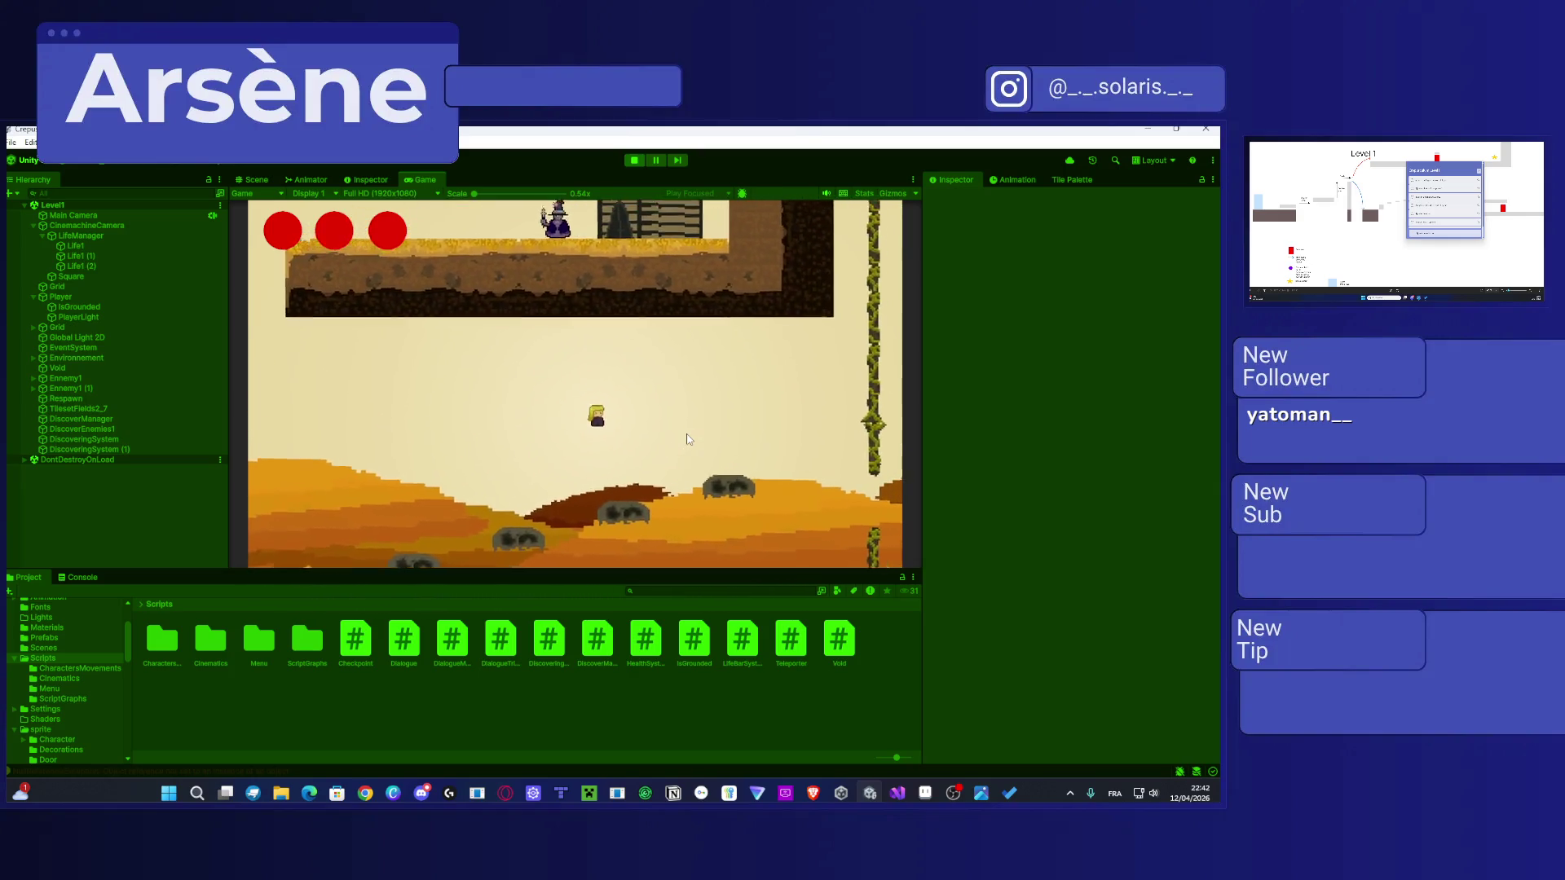
key("d")
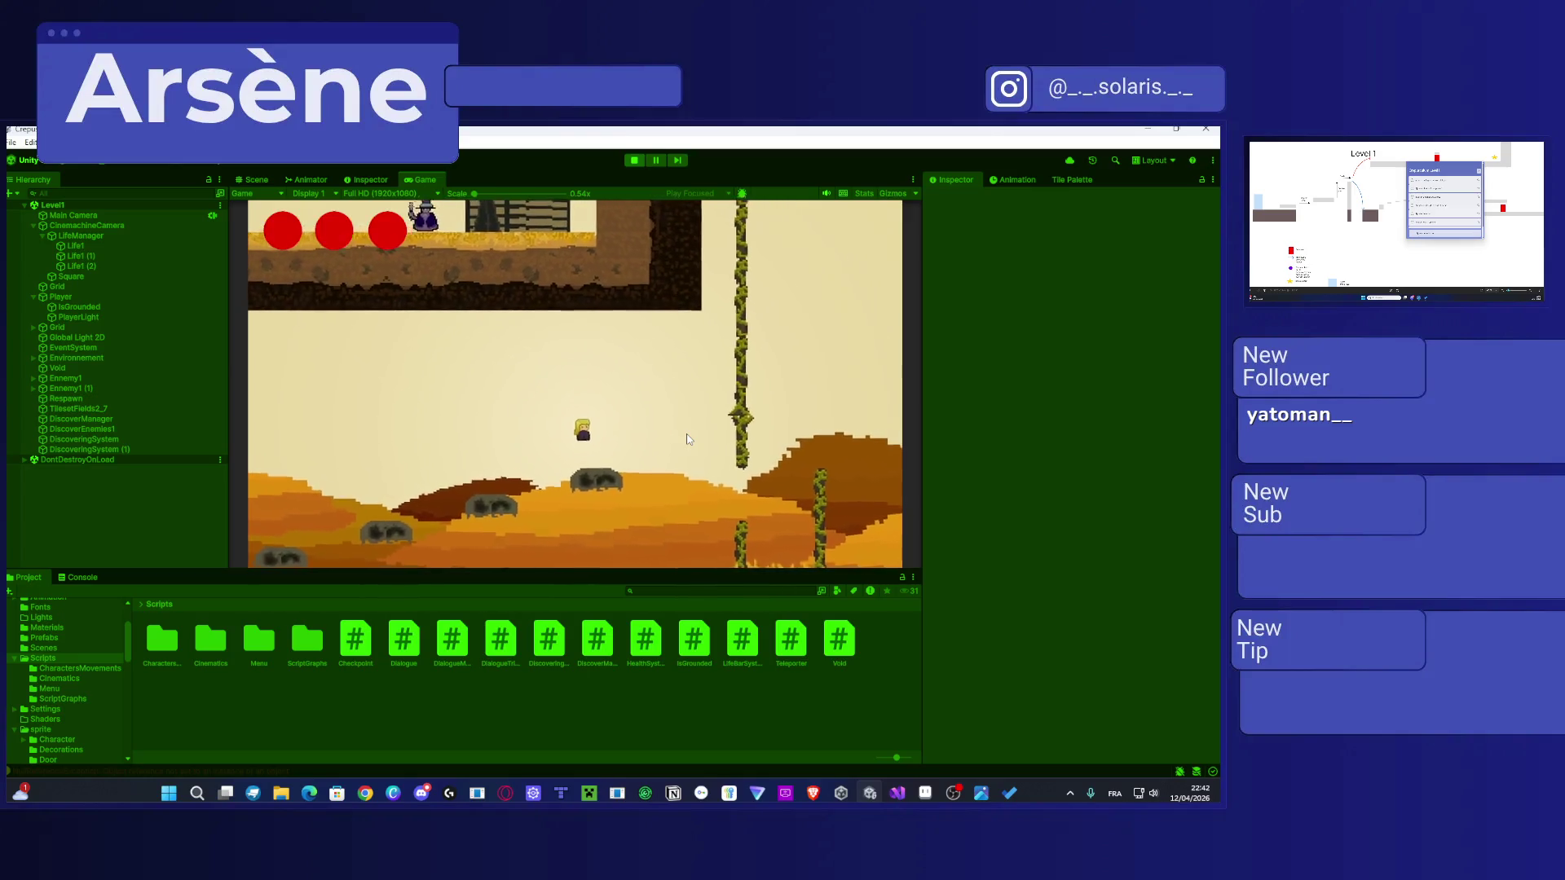
key("d")
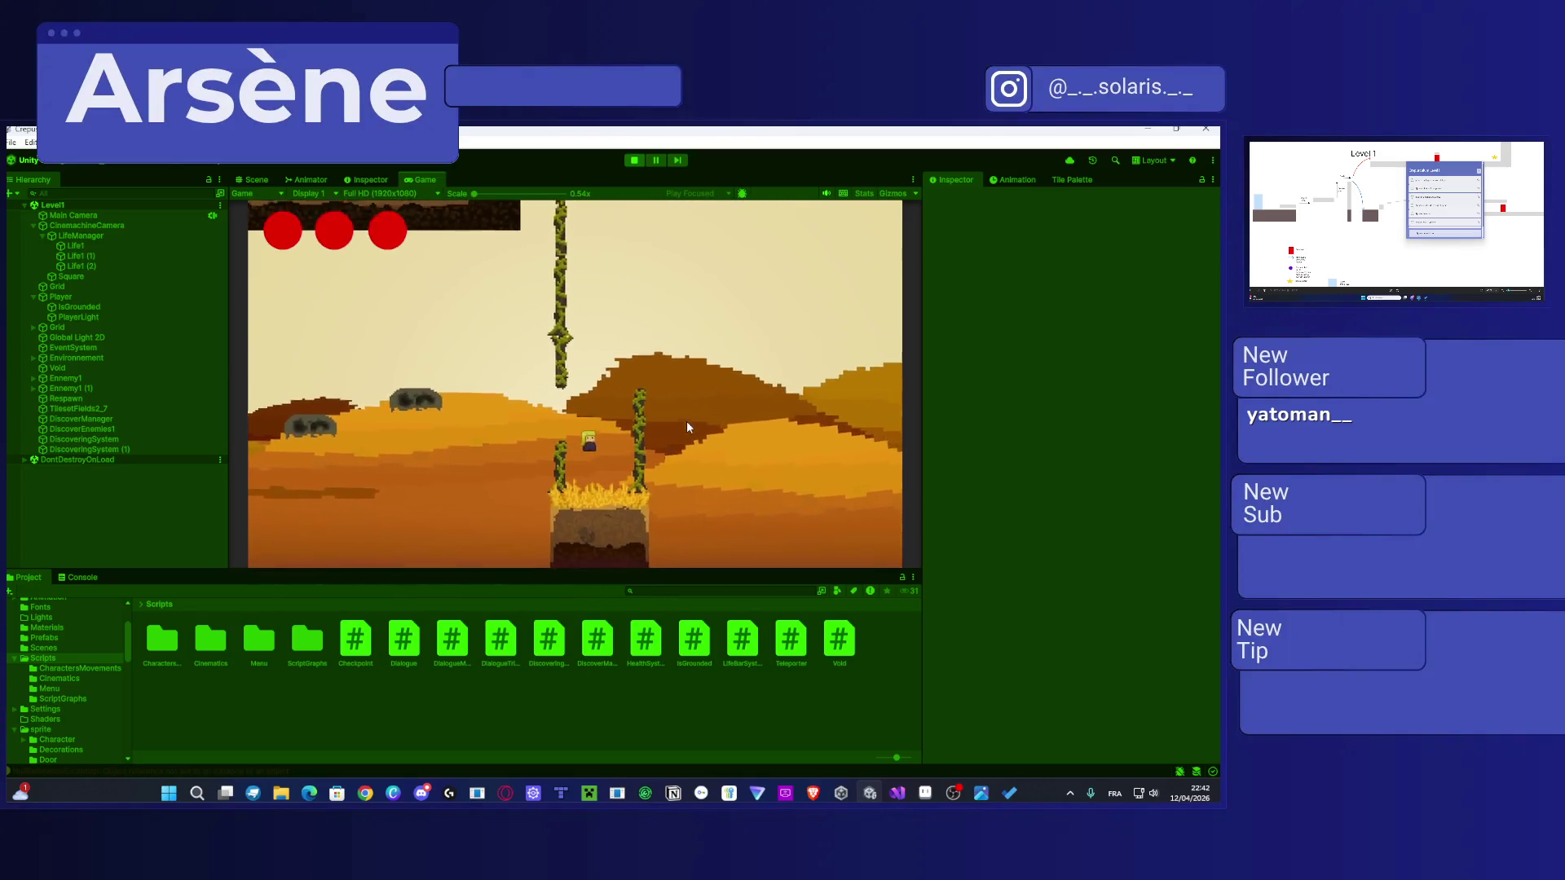
key("d")
key("space")
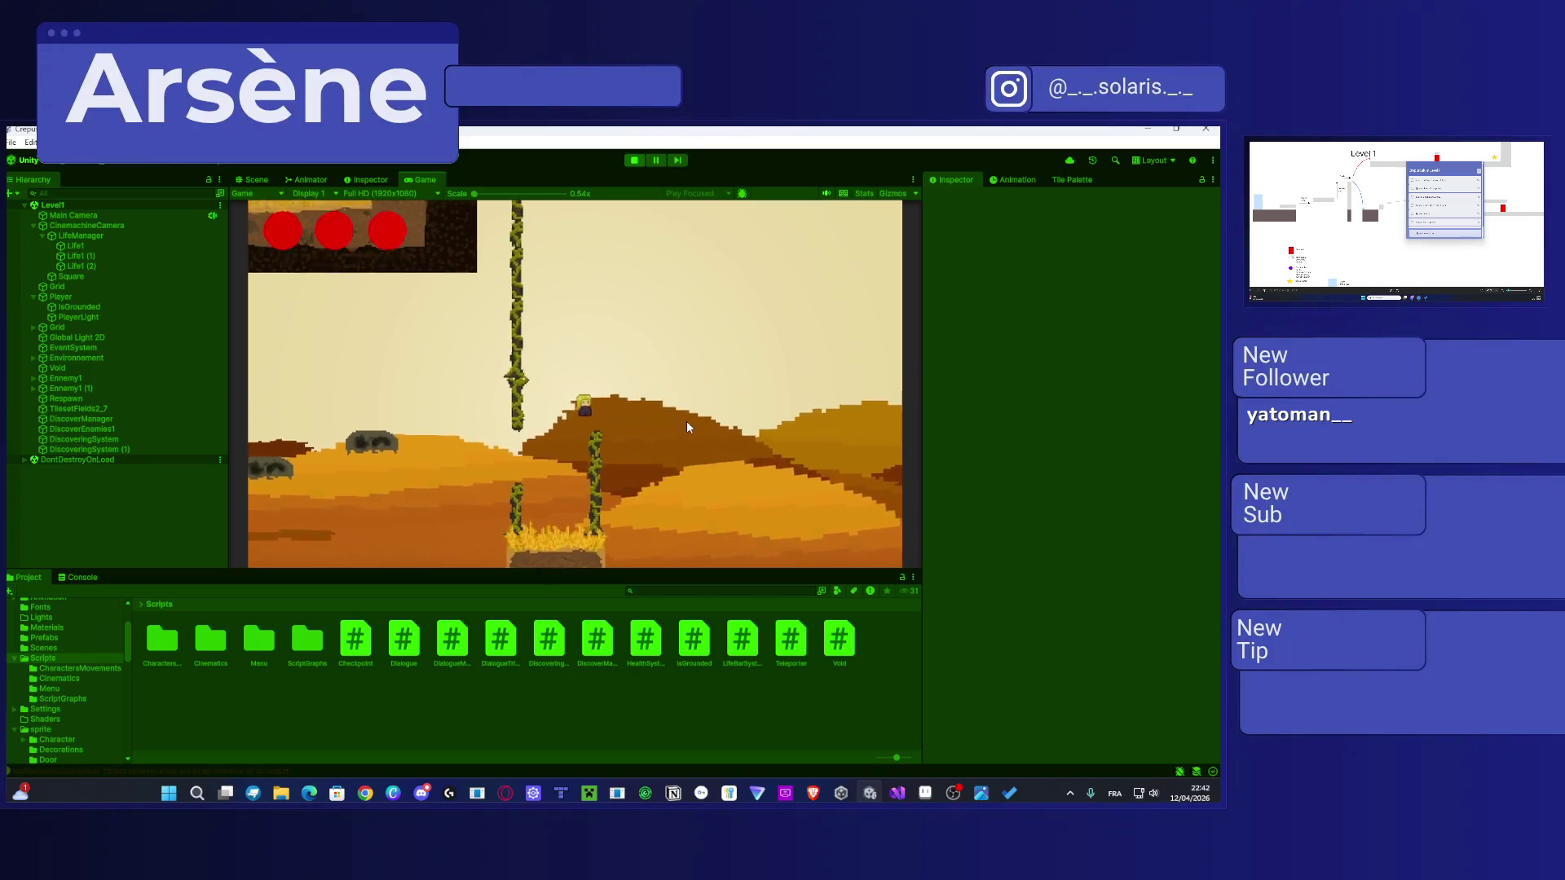
key("d")
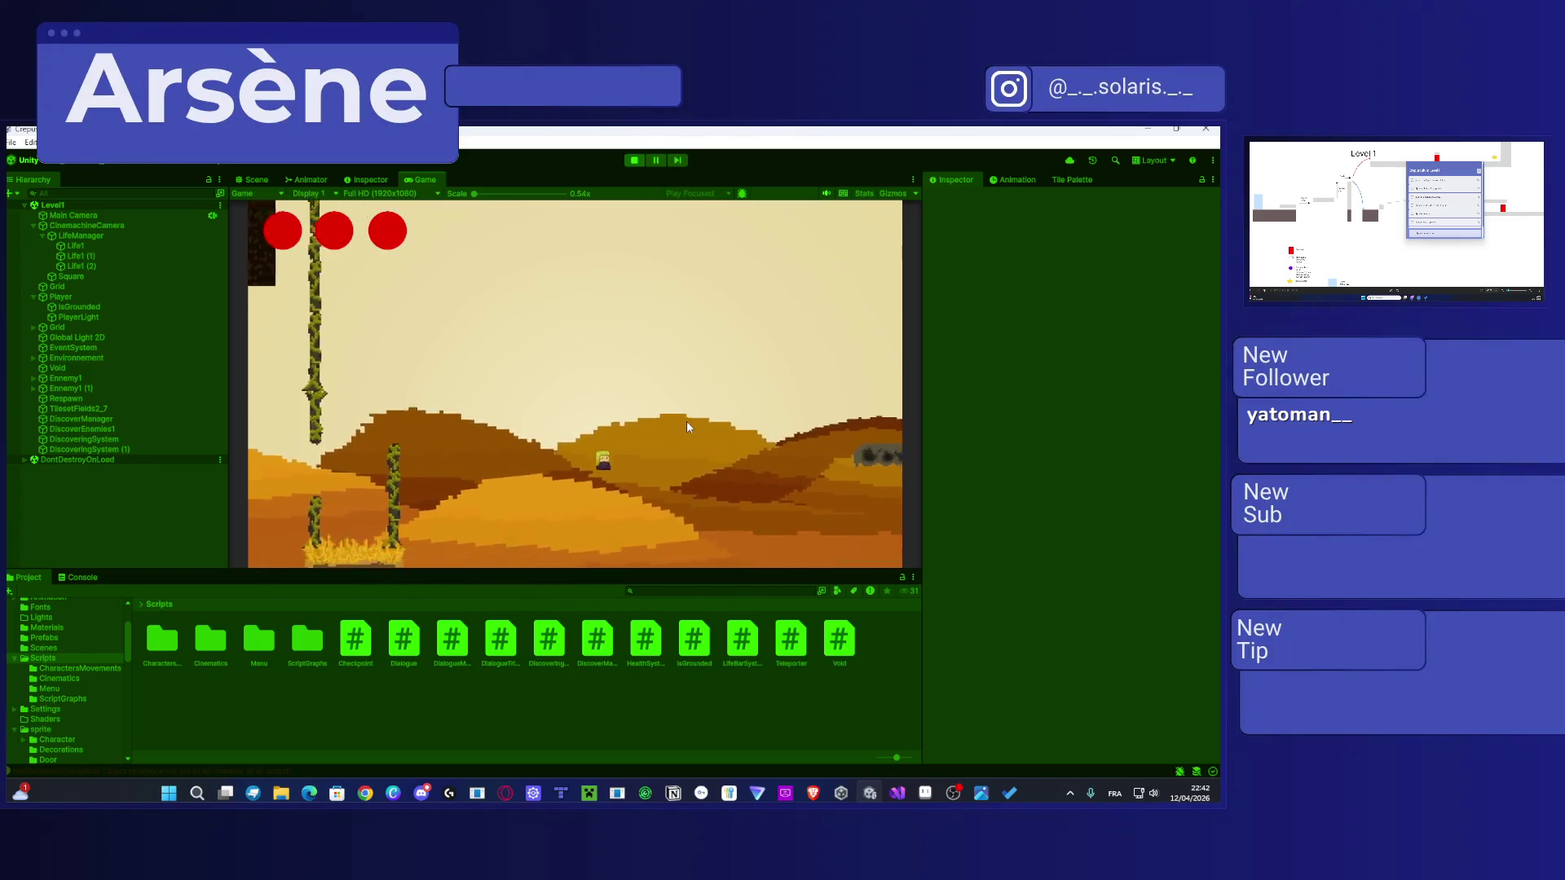
key("d")
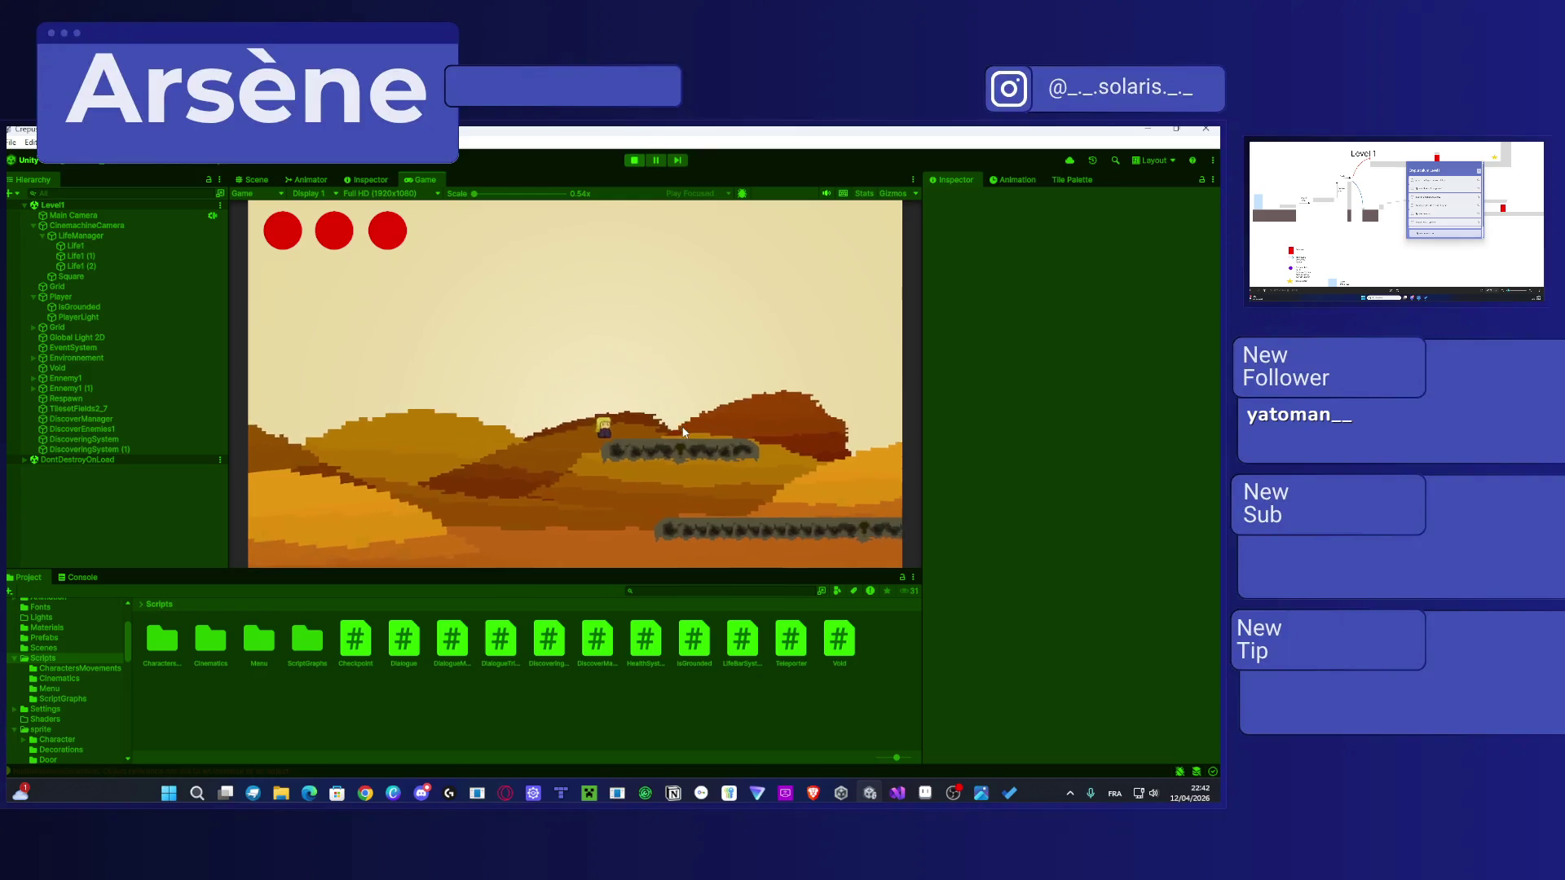
key("d")
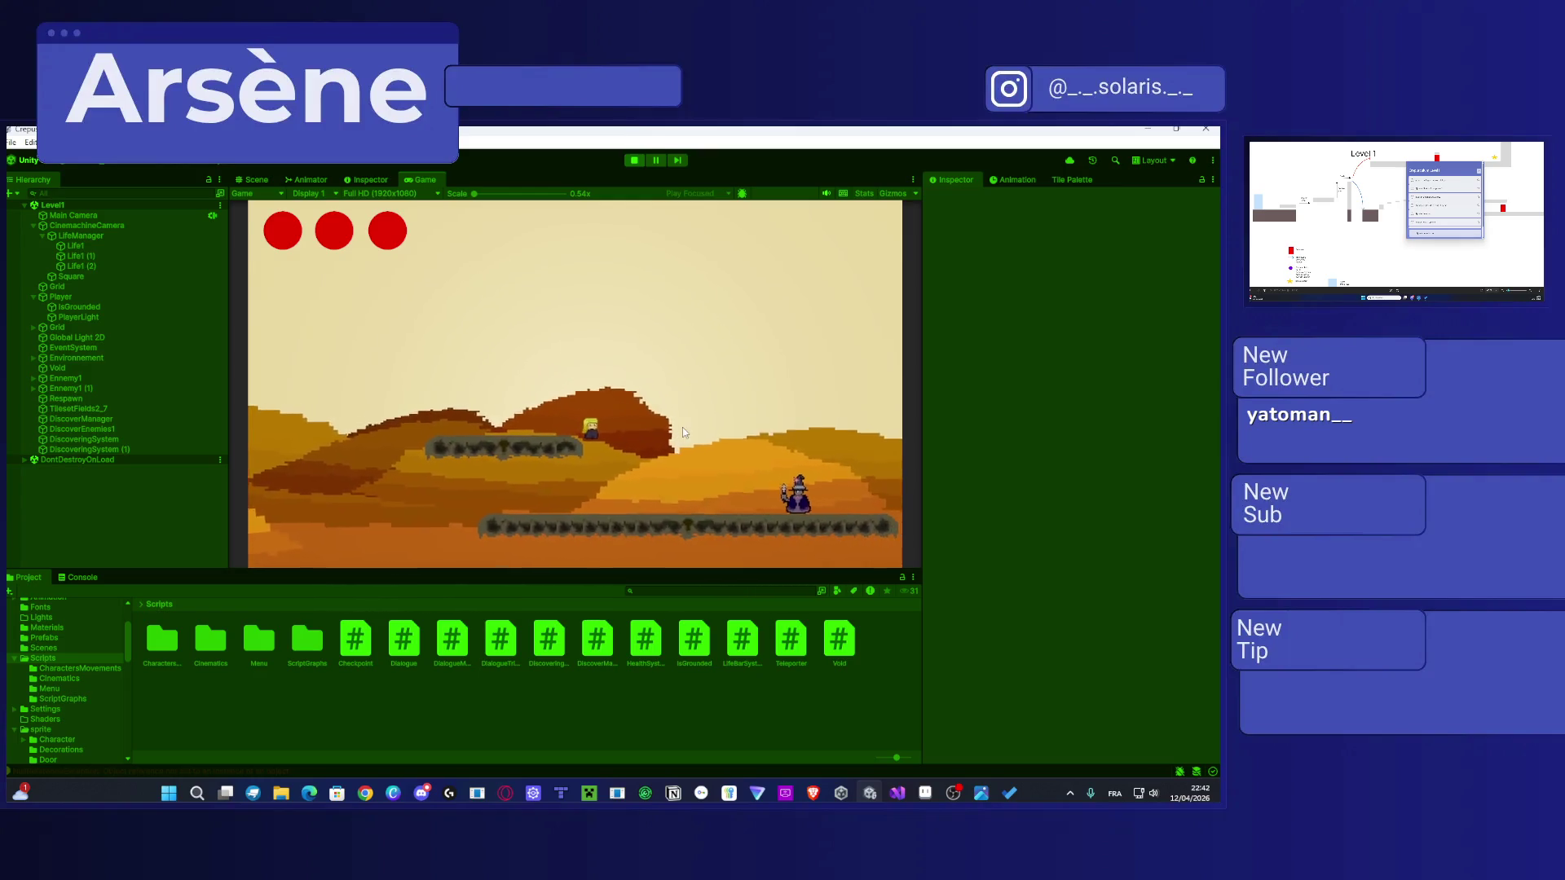
key("a")
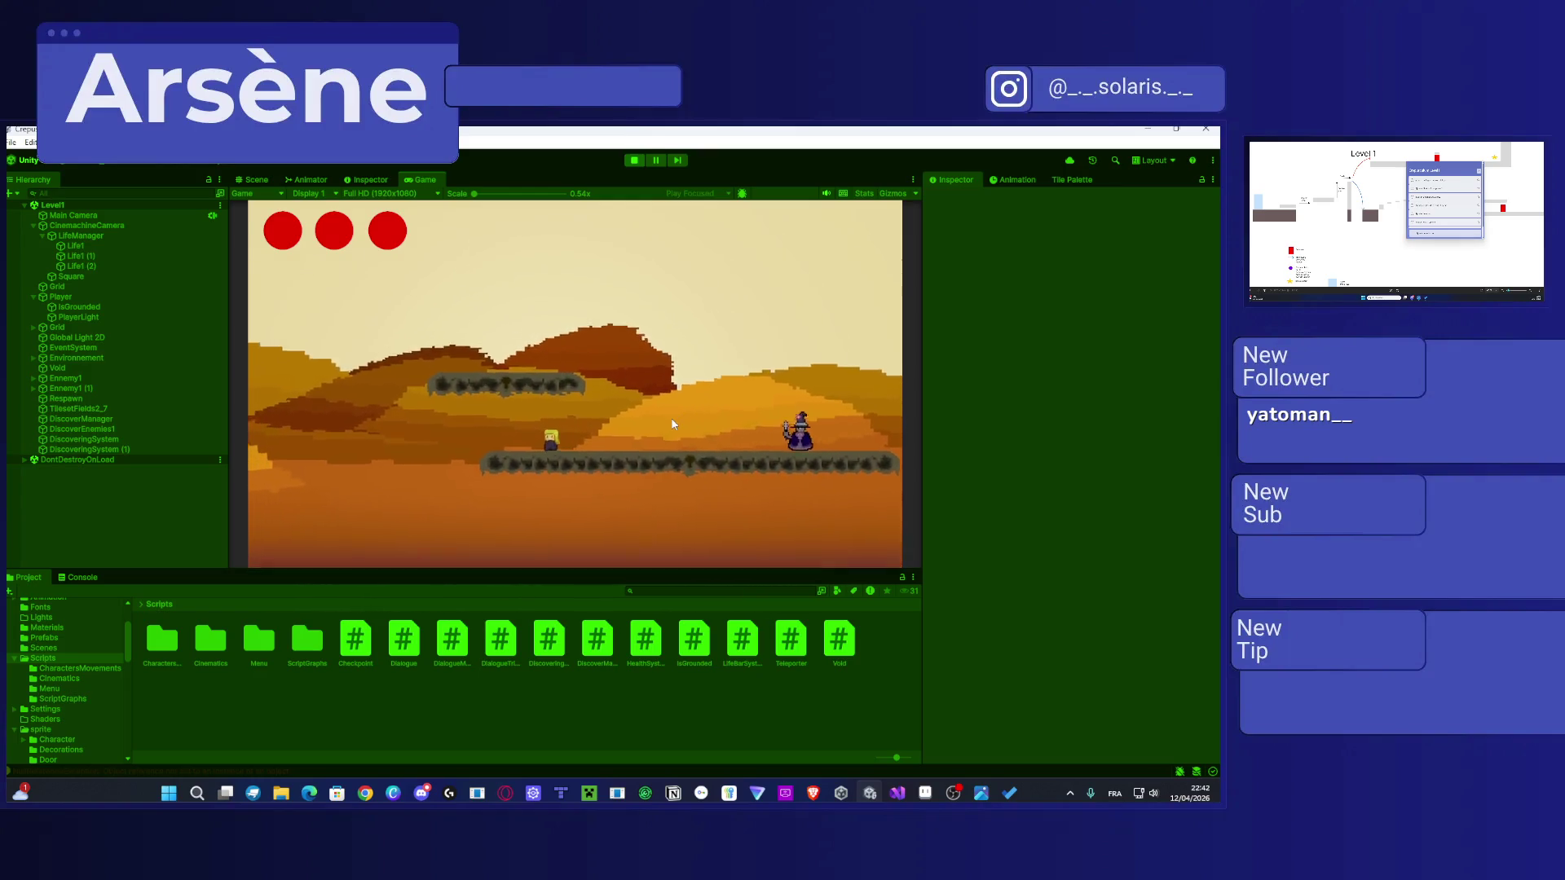
key("a")
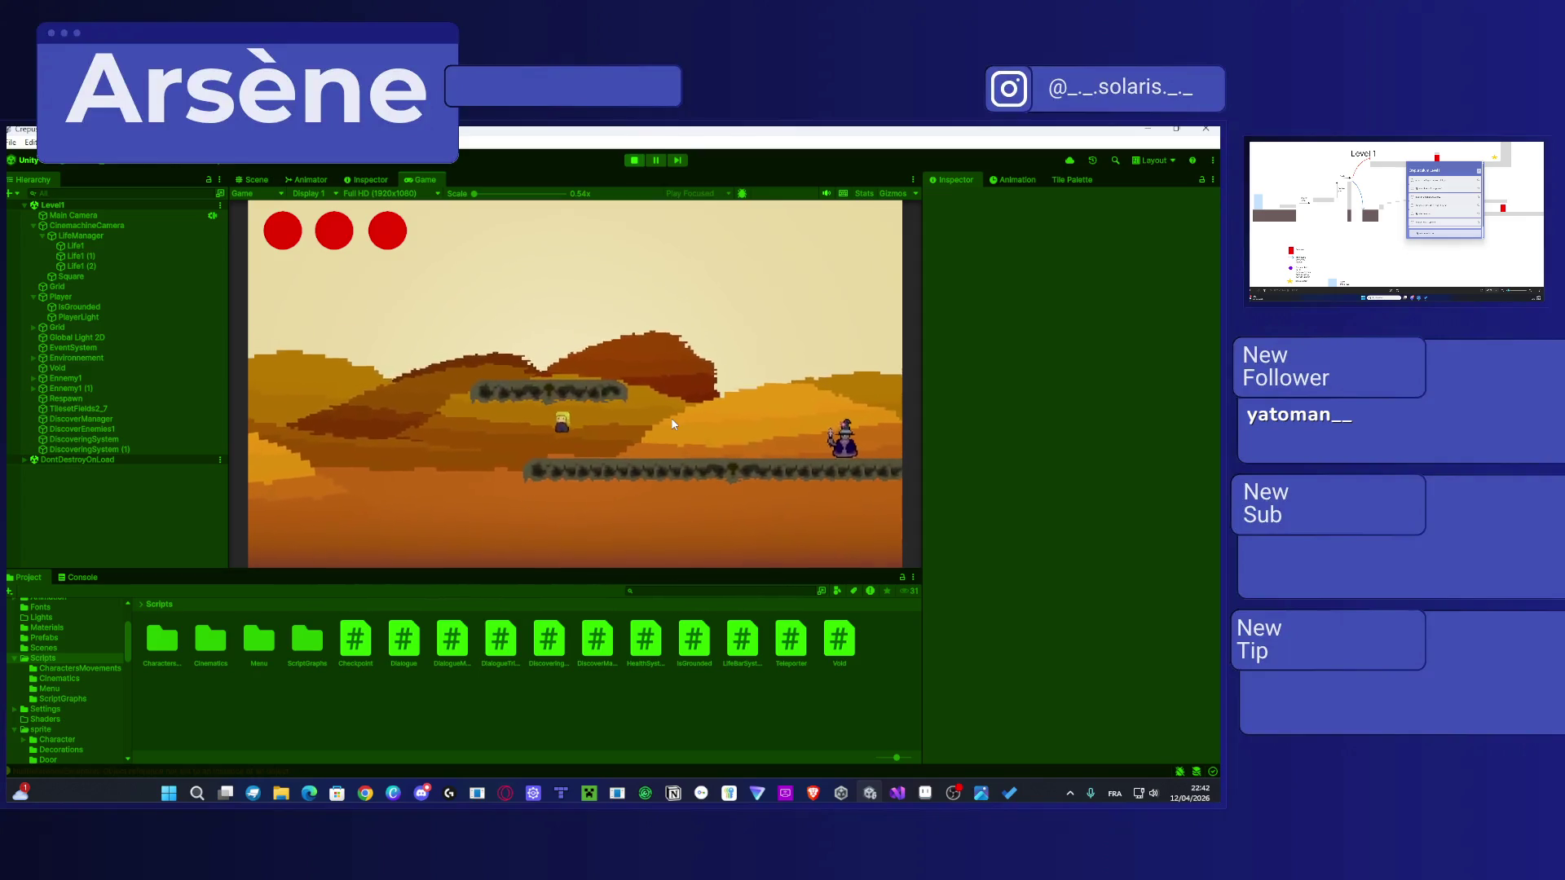
Step: Show the Console's LifeBarSystem NullReferenceException errors while playing, then stop Play mode
left_click(77, 577)
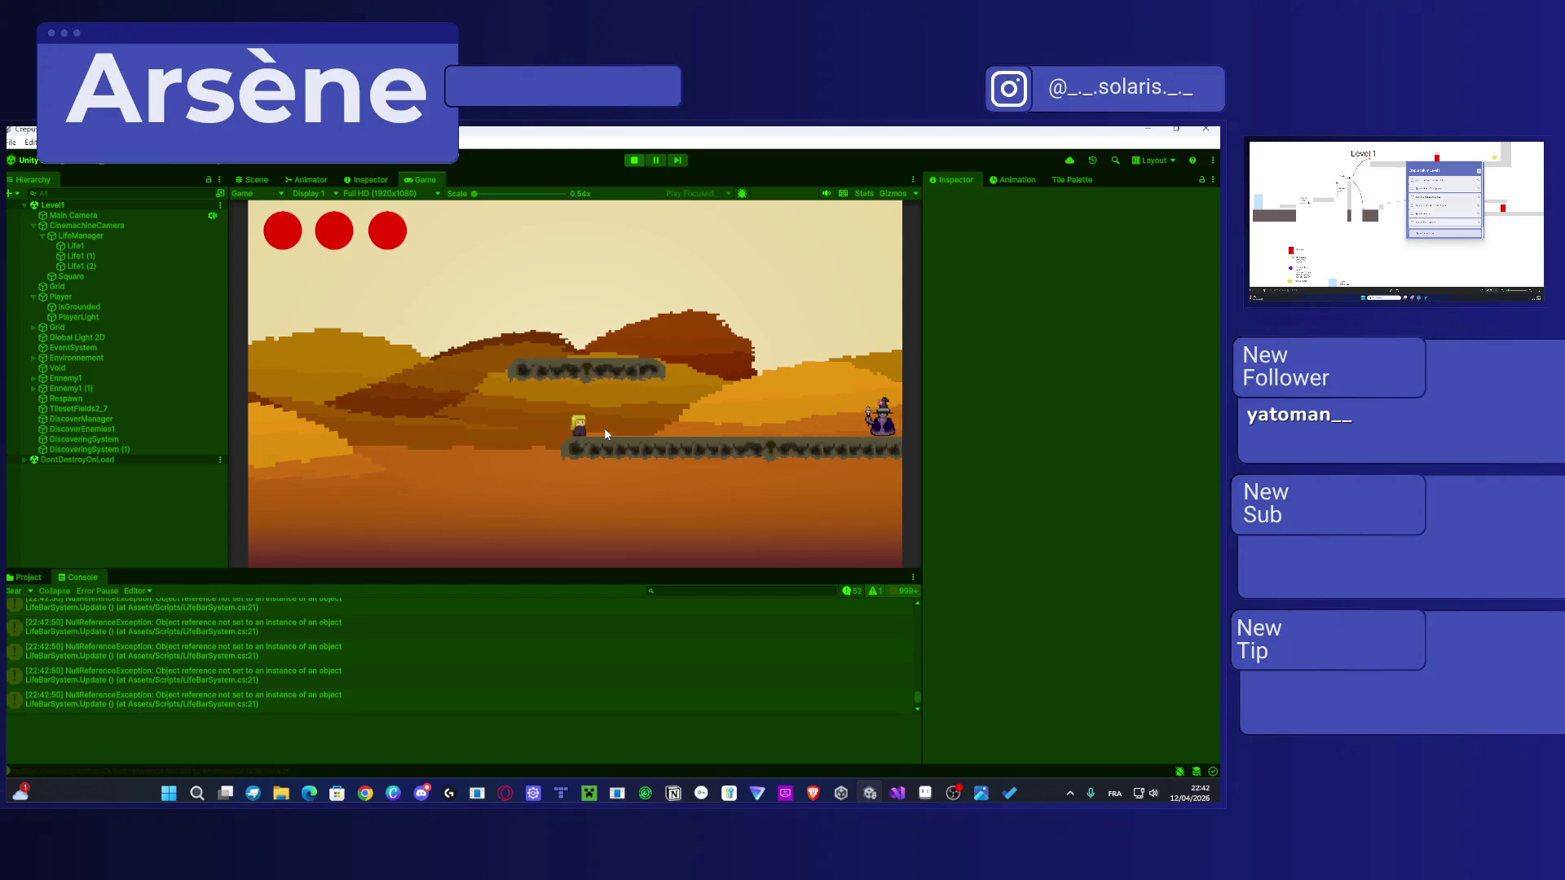
key("d")
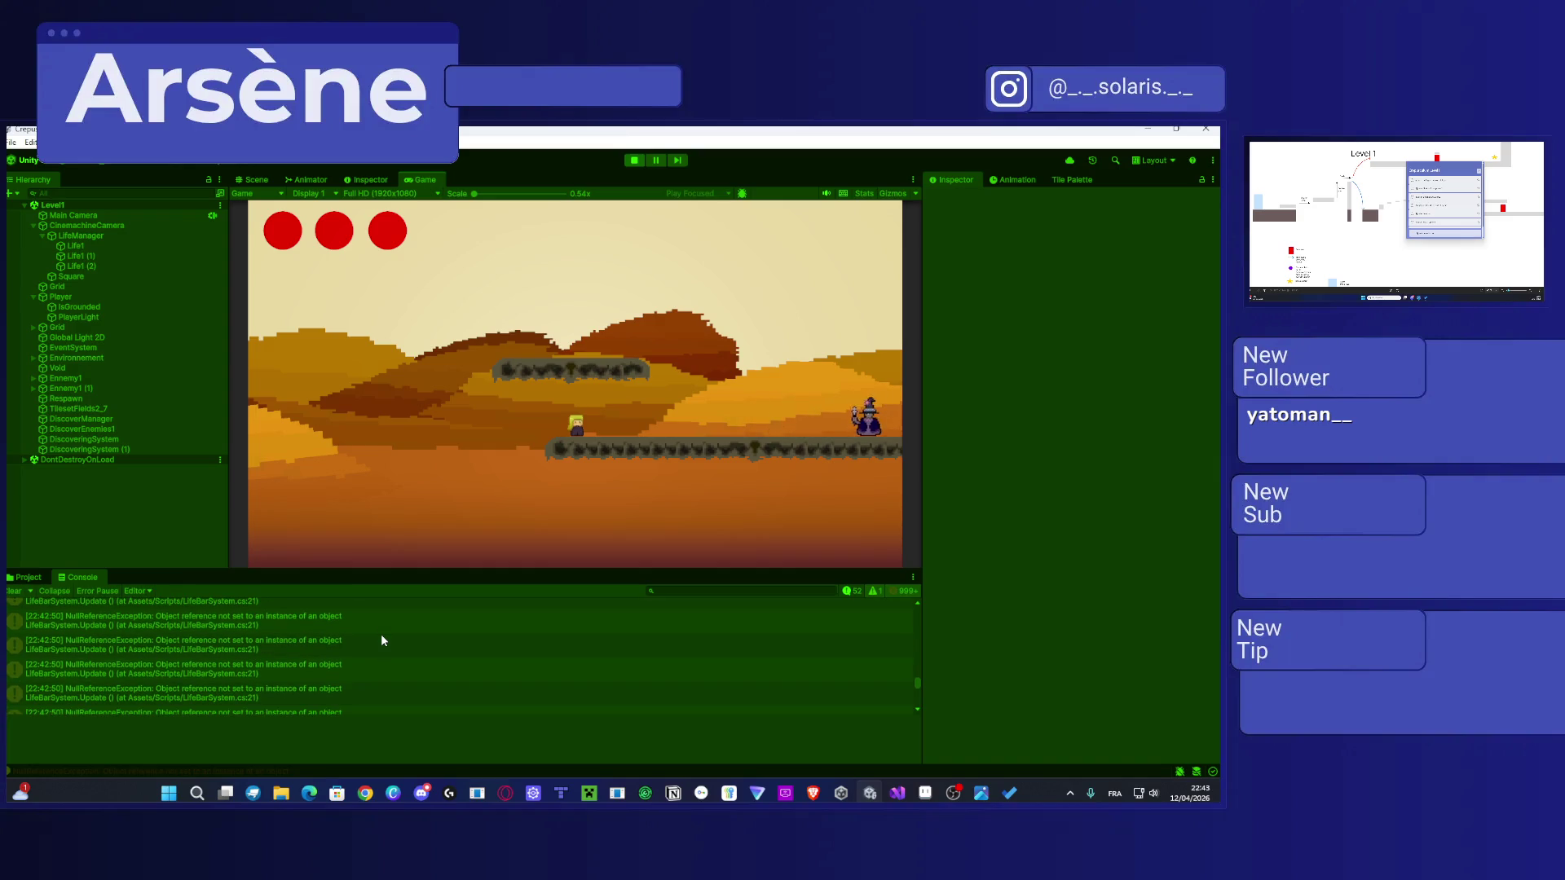
left_click(634, 161)
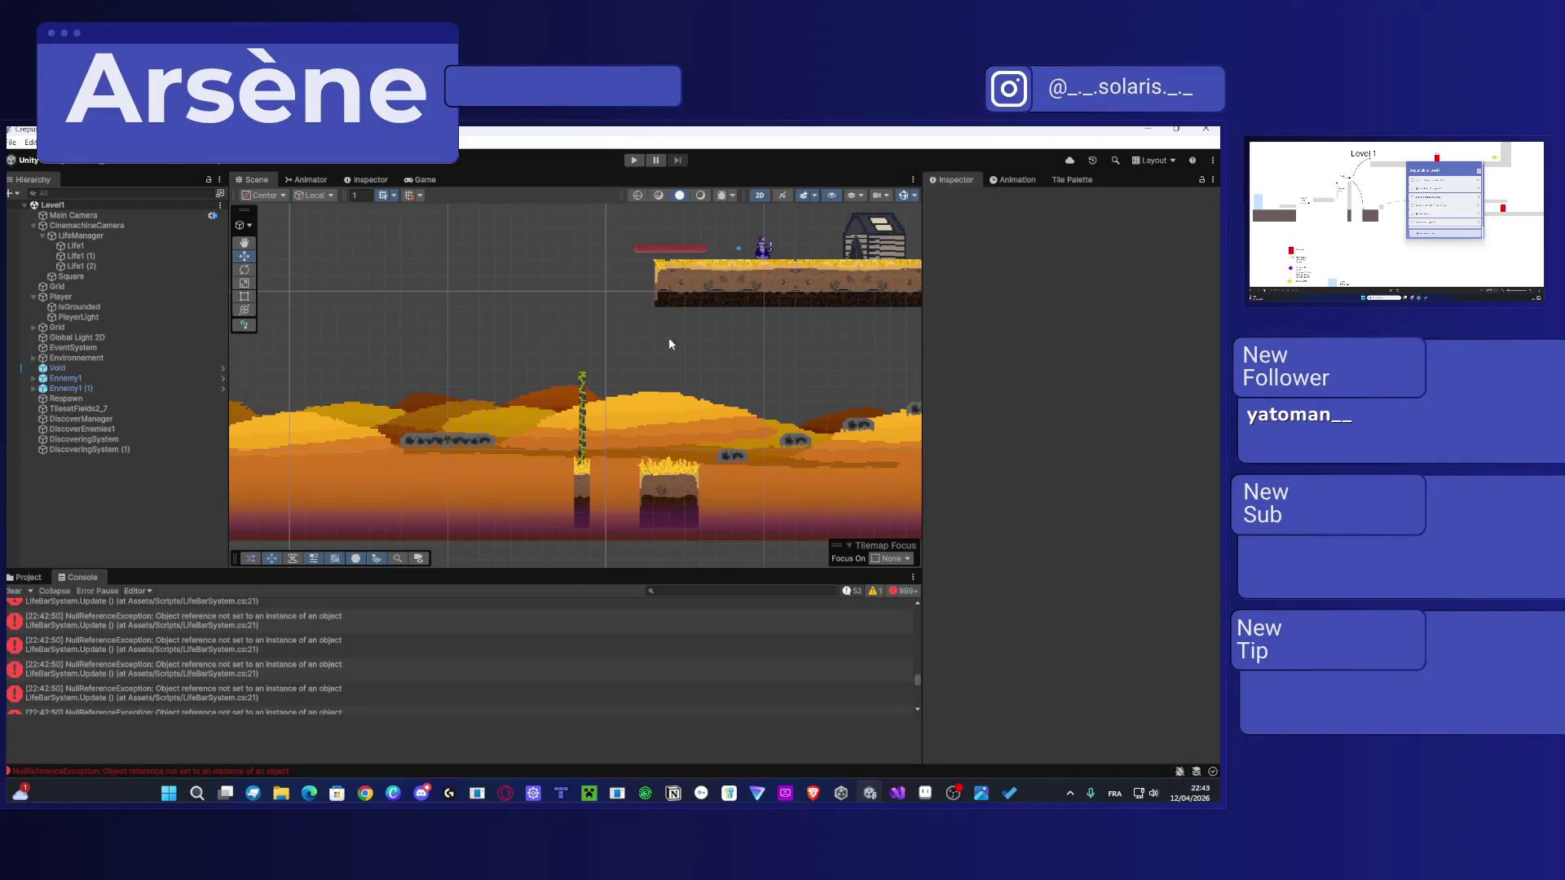
Step: Inspect the NullReferenceException details and open LifeBarSystem.cs at line 21
mouse_move(338, 301)
left_mouse_down()
mouse_move(325, 318)
mouse_move(687, 408)
left_mouse_up()
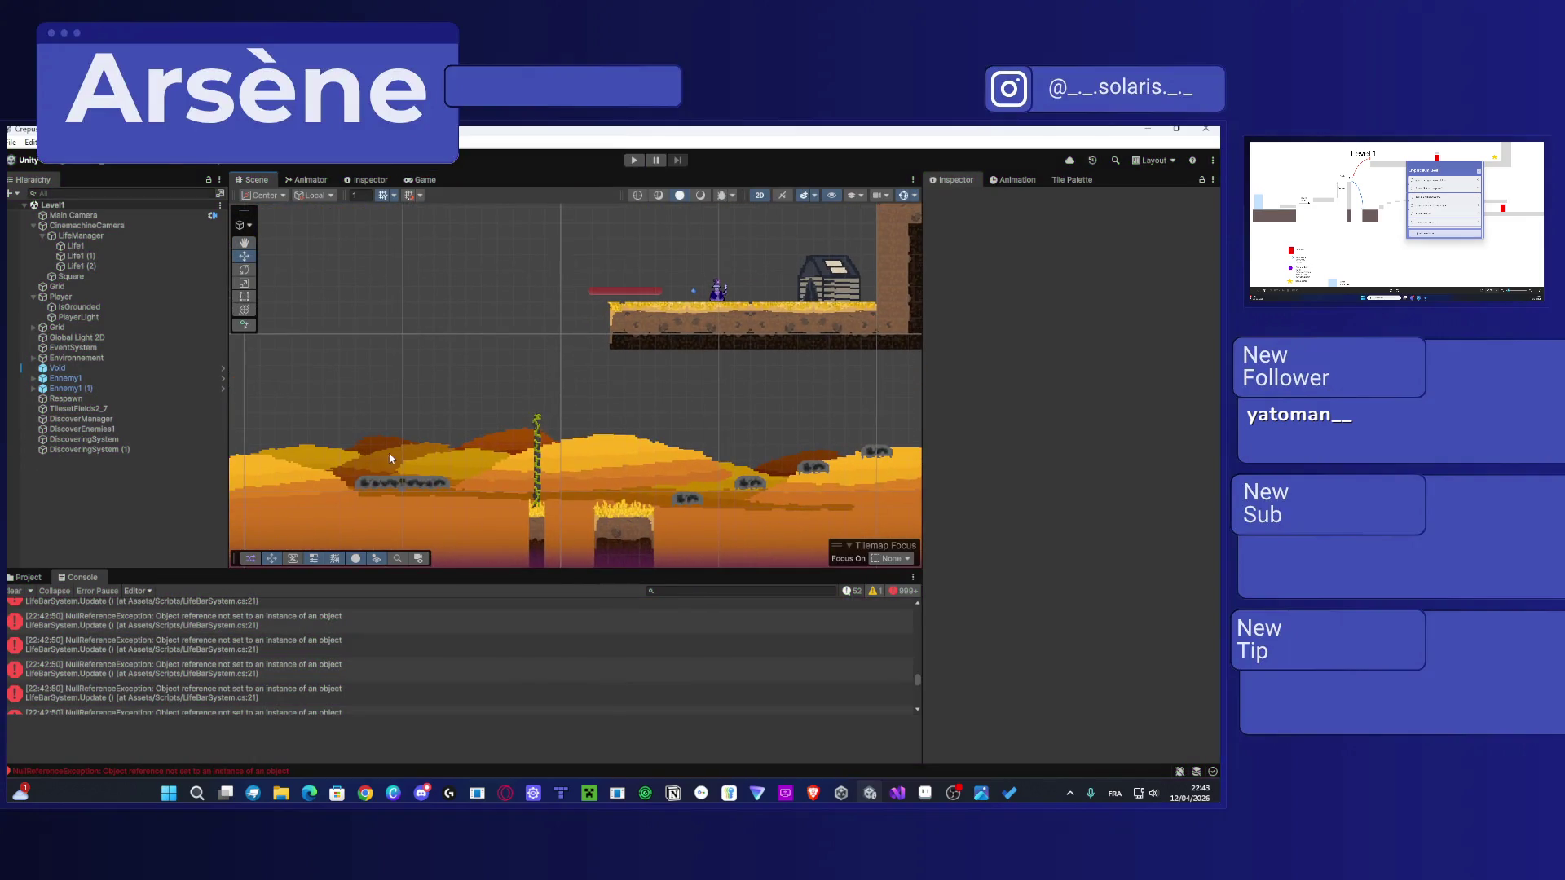
left_click(121, 654)
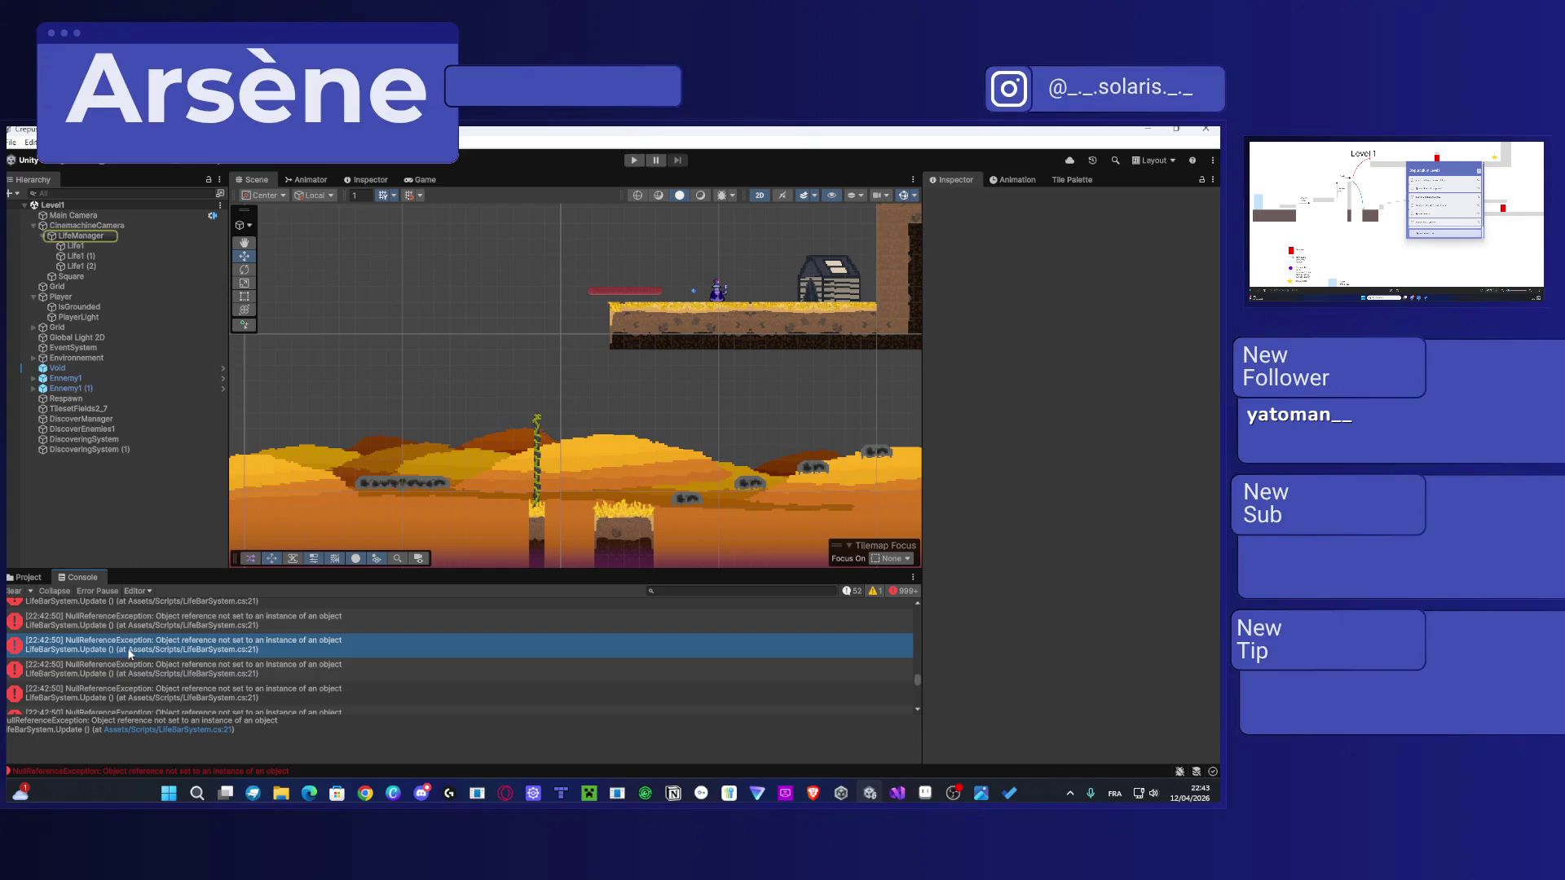
triple_click(267, 727)
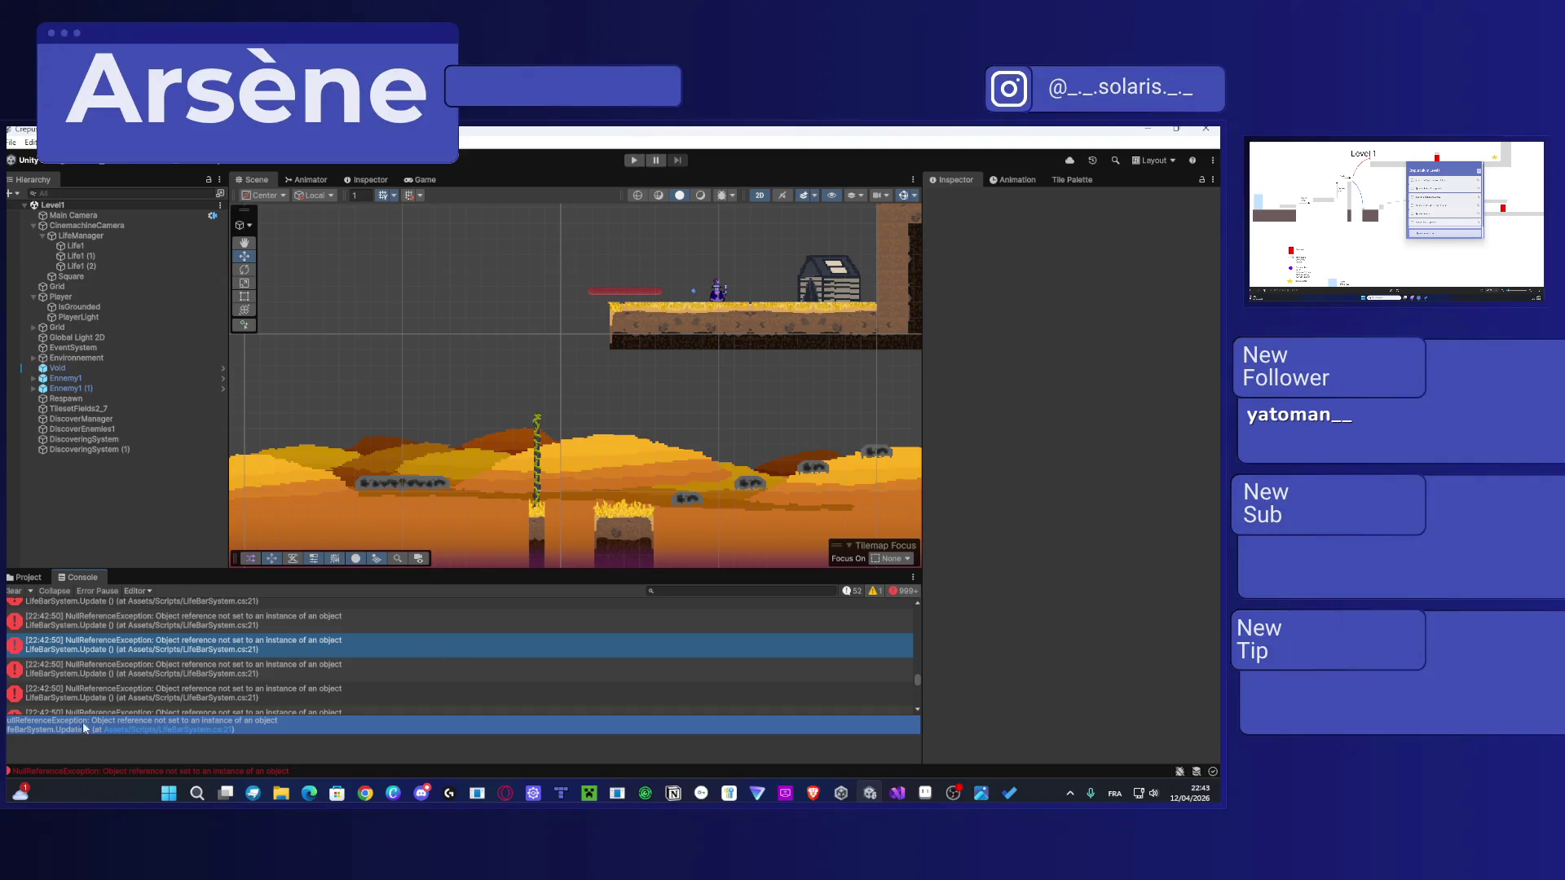
left_click(119, 648)
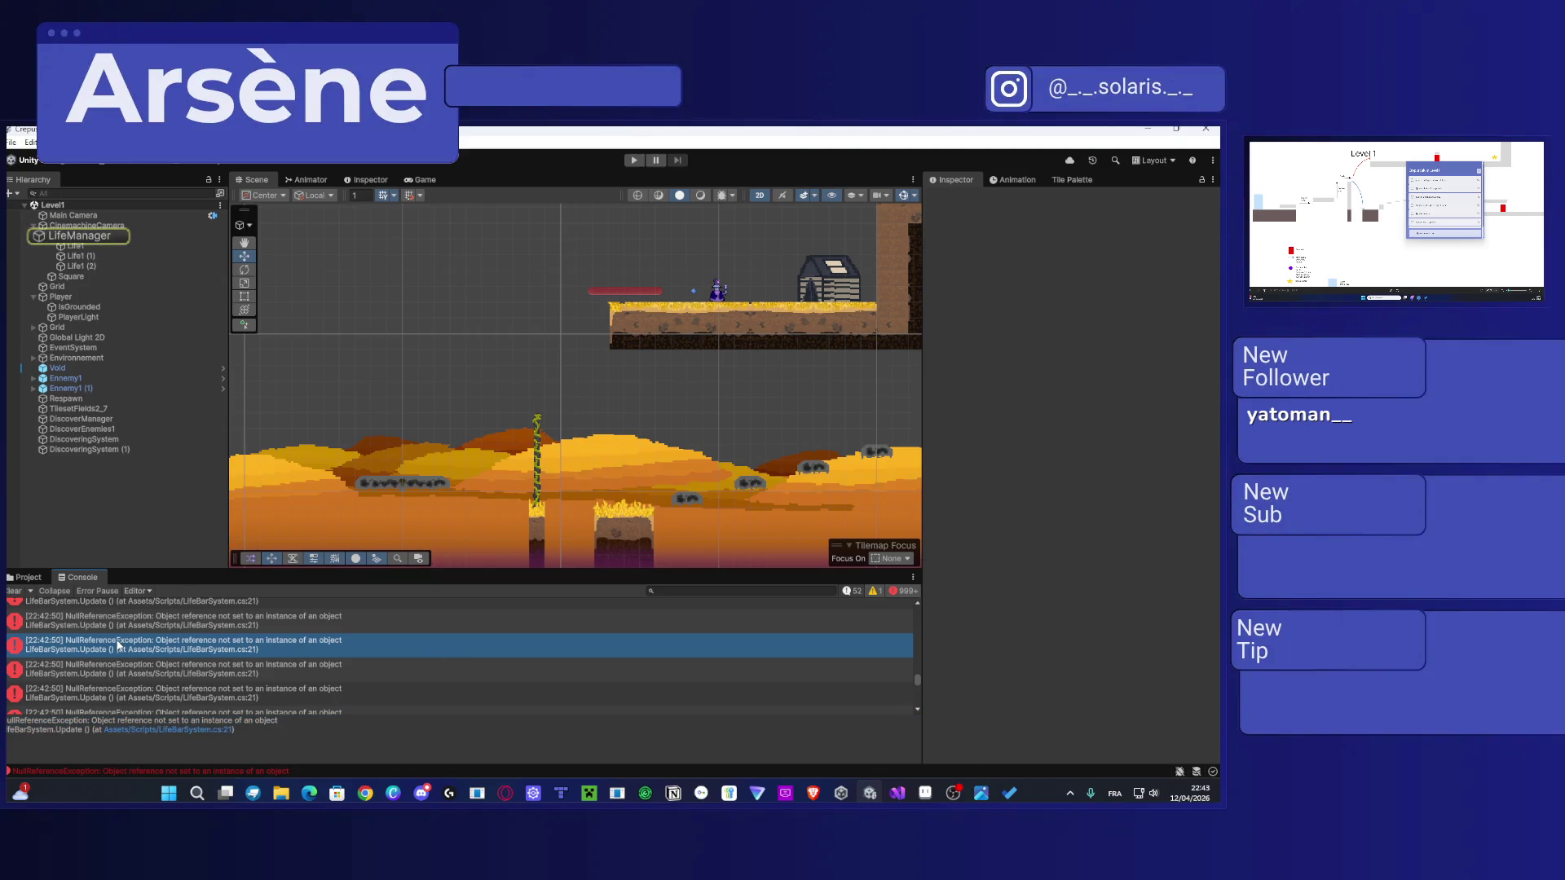
double_click(119, 645)
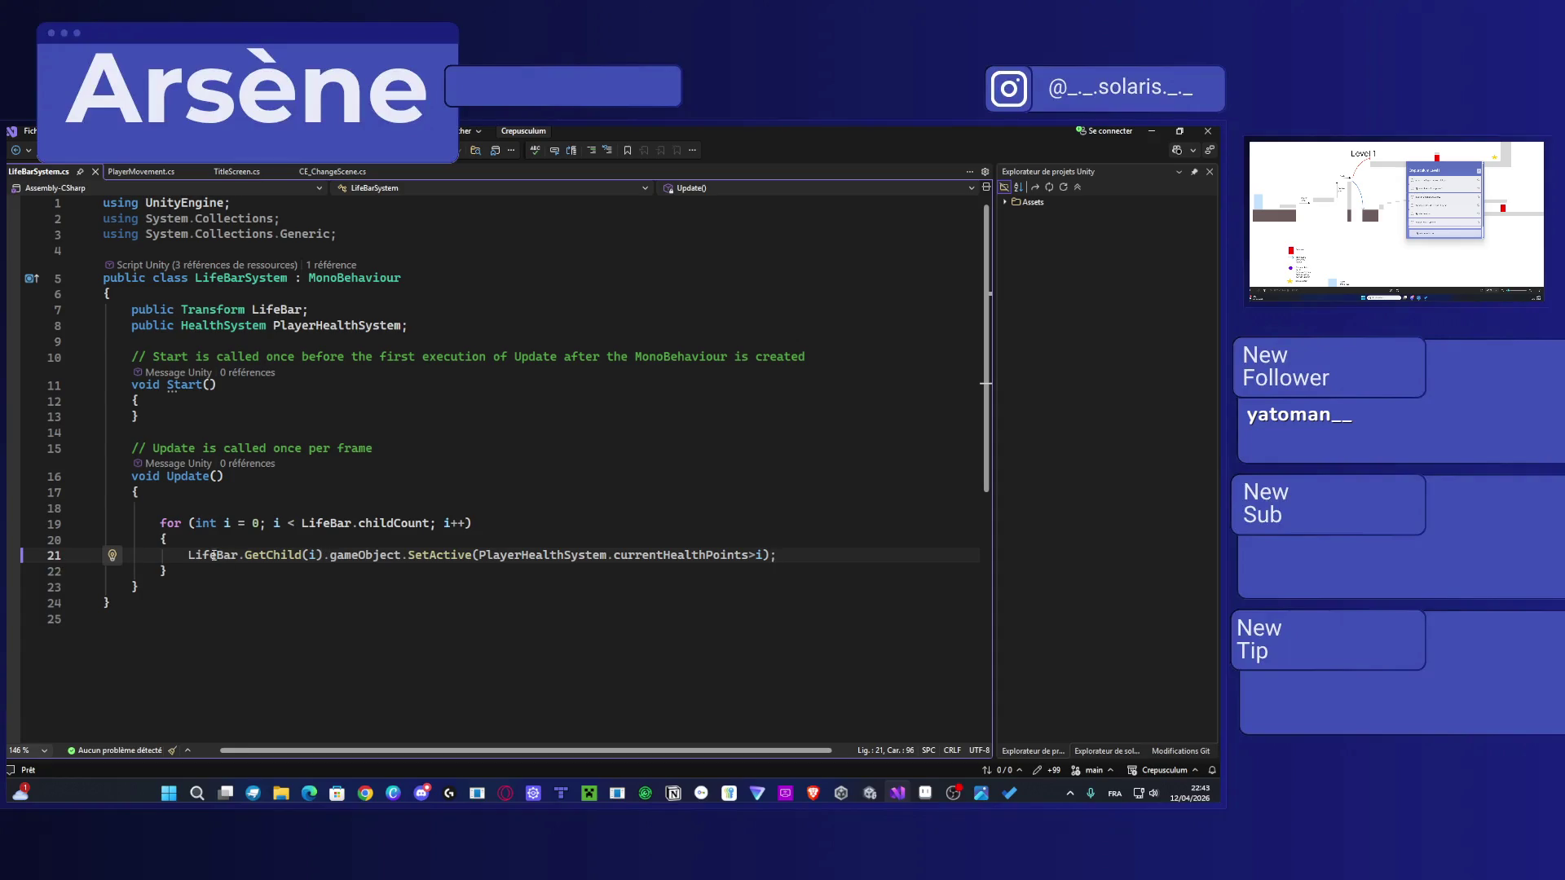
Step: Review the LifeBar.GetChild call and health check on line 21 of LifeBarSystem.cs, then select the whole script
left_click_drag(183, 555, 310, 554)
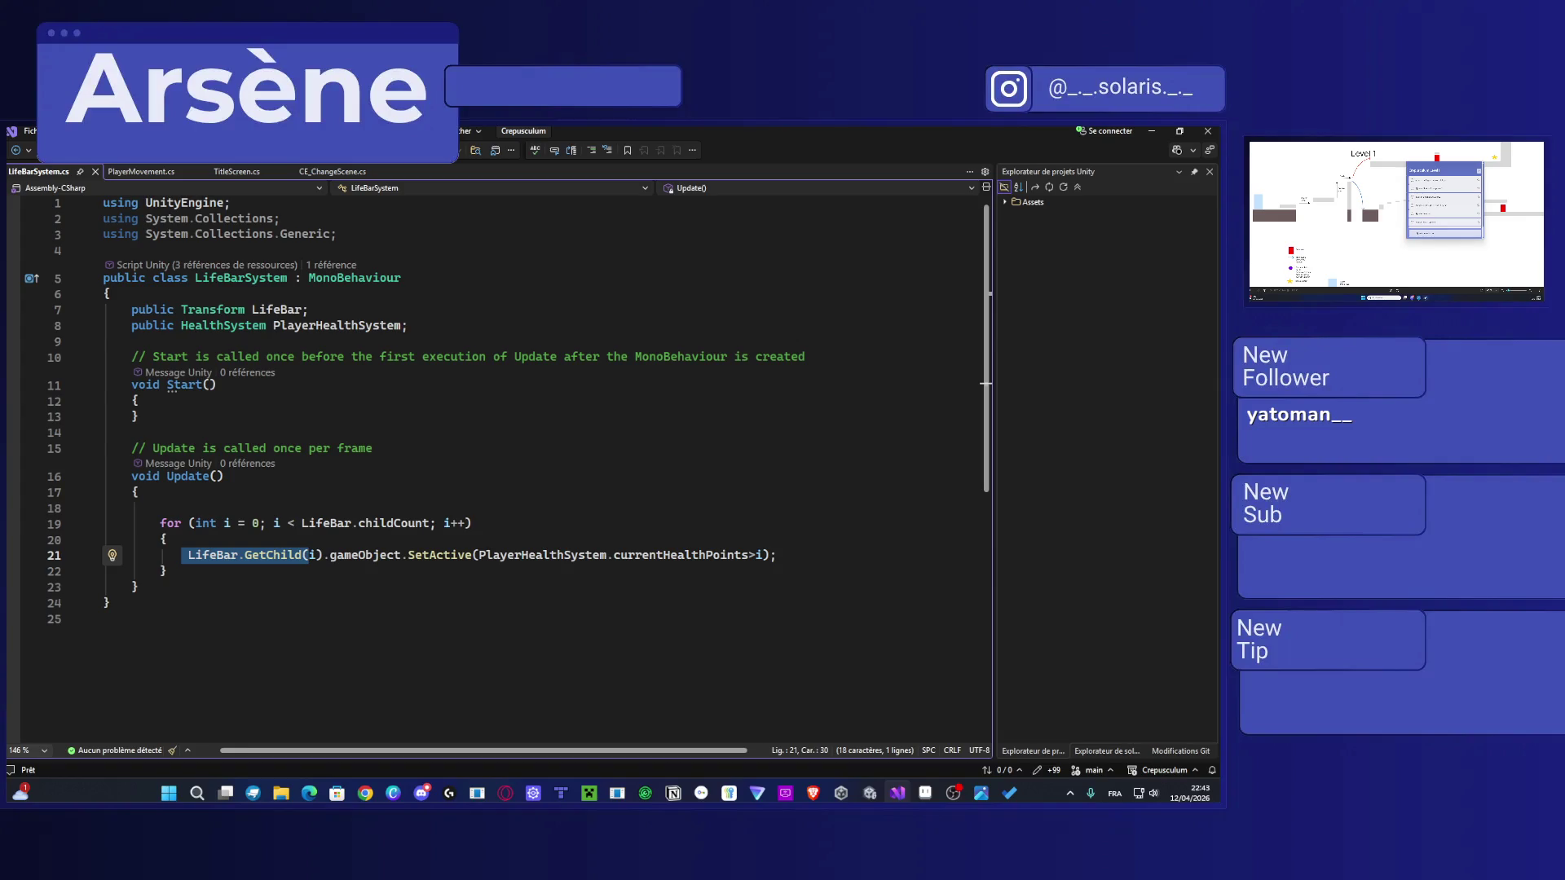
key("alt+Tab")
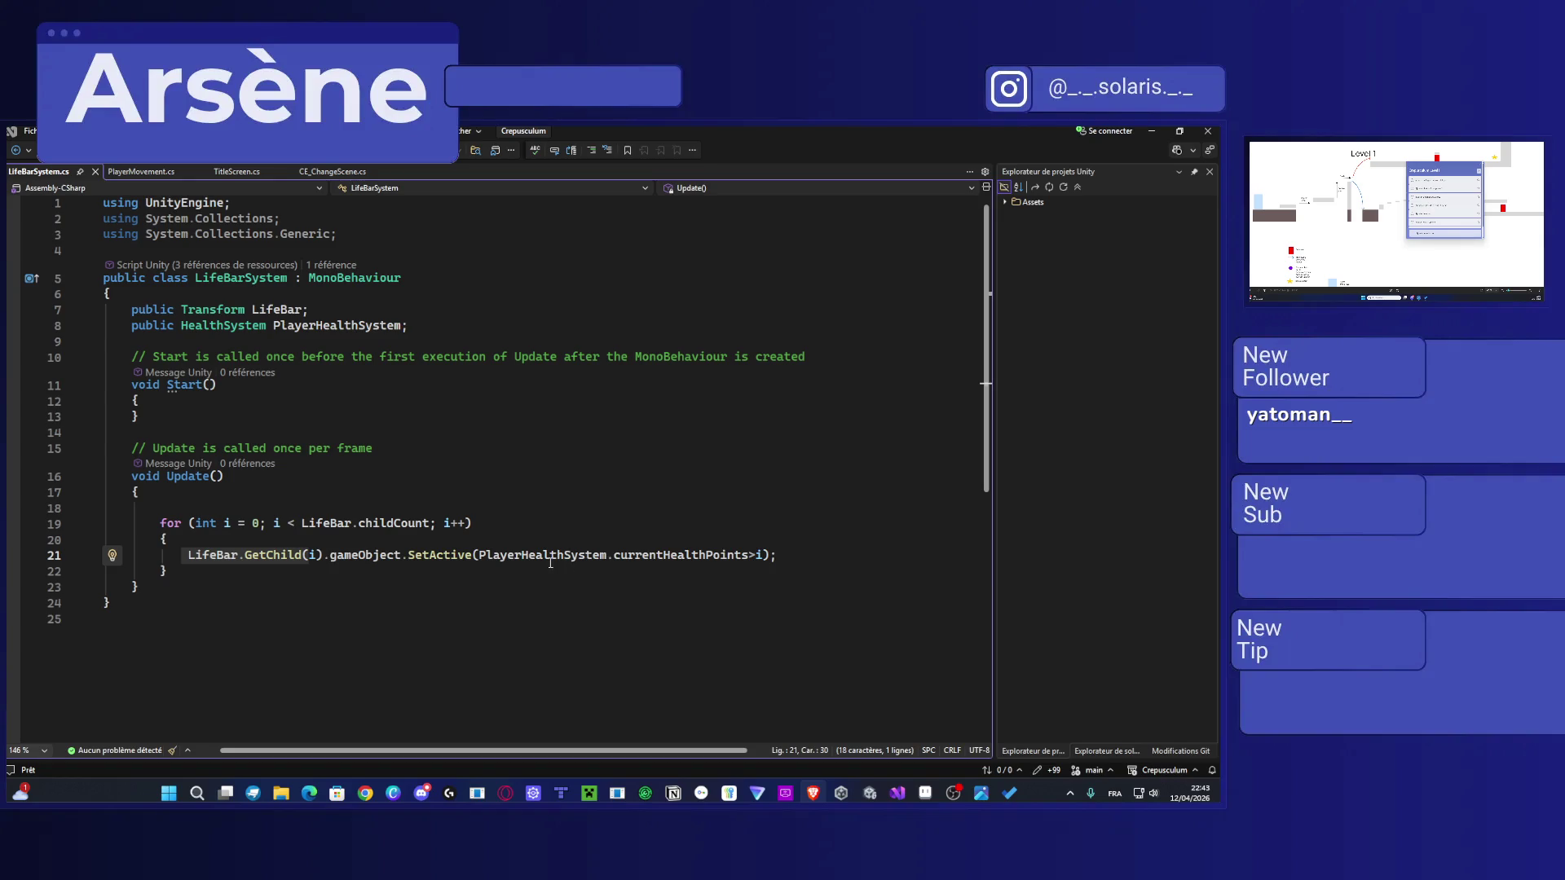
left_click_drag(764, 555, 481, 563)
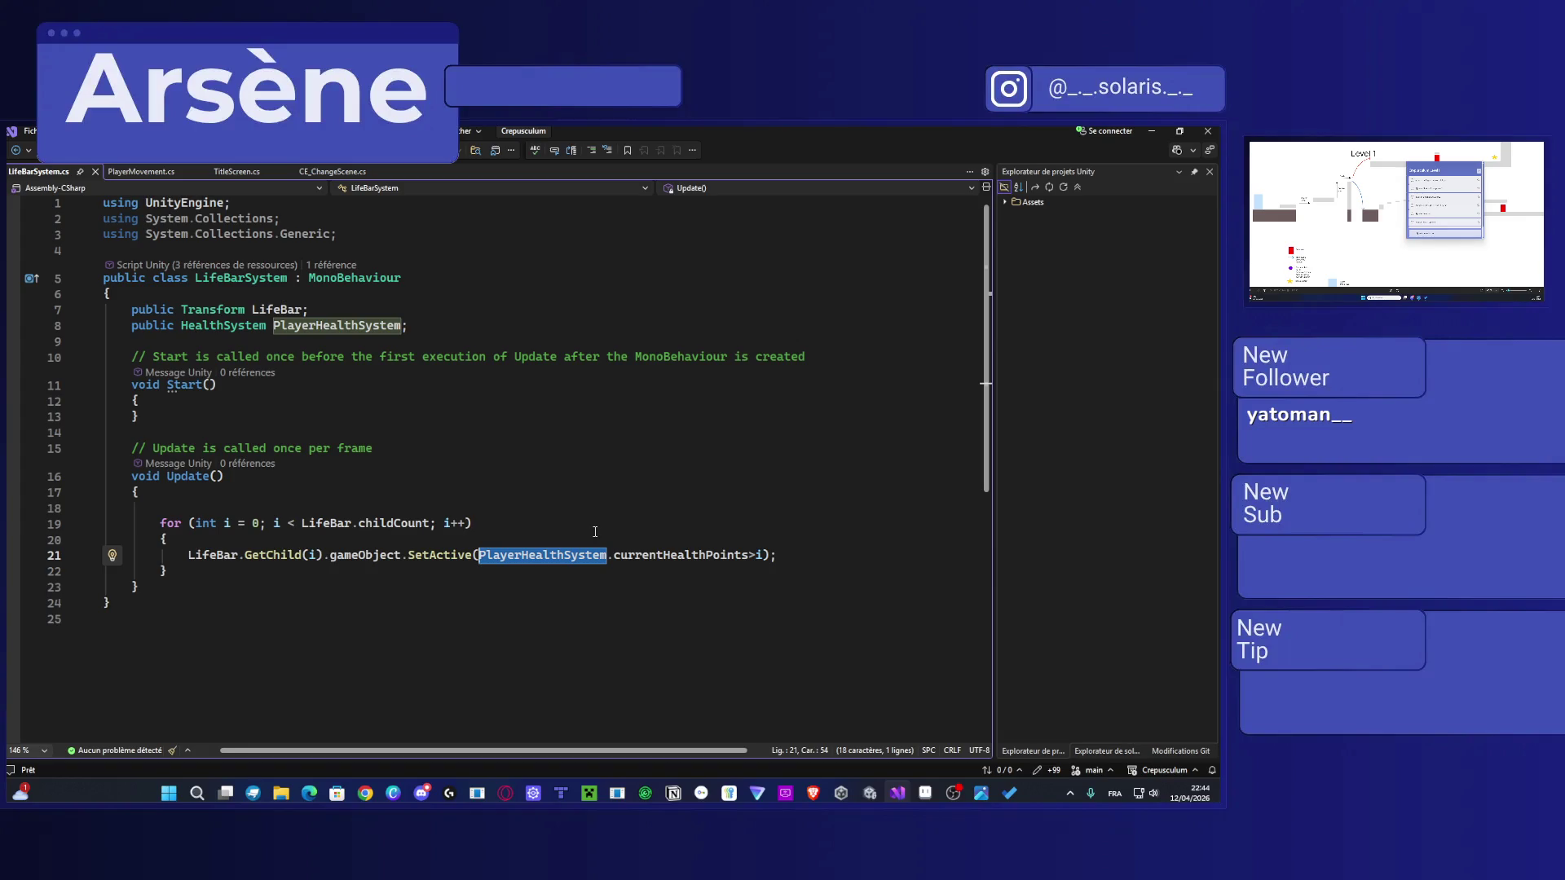
left_click(616, 554)
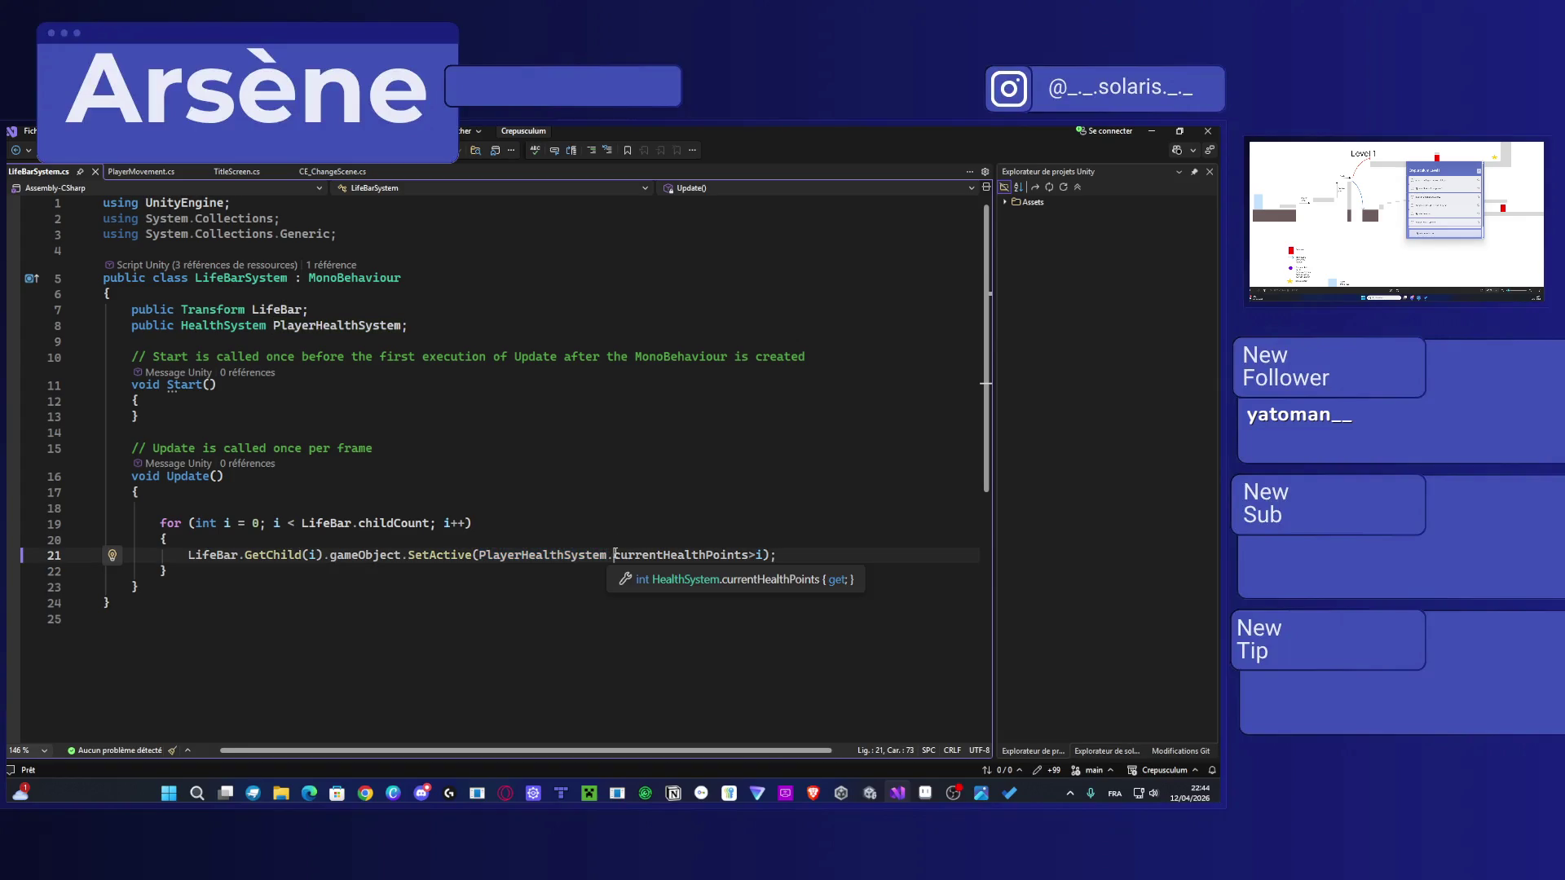
key("ctrl+a")
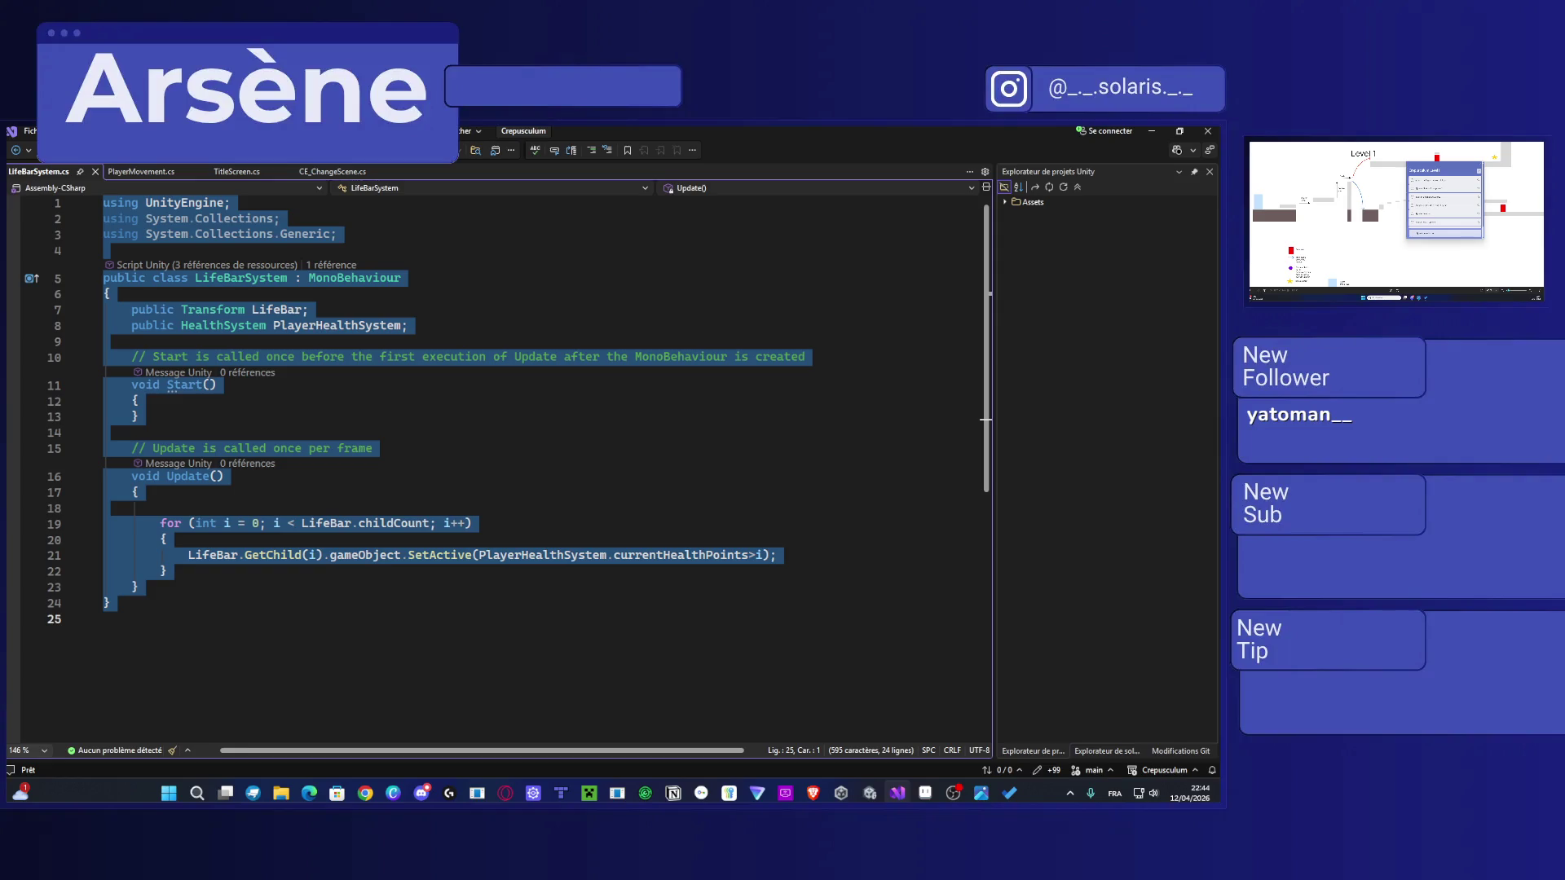
key("alt+Tab")
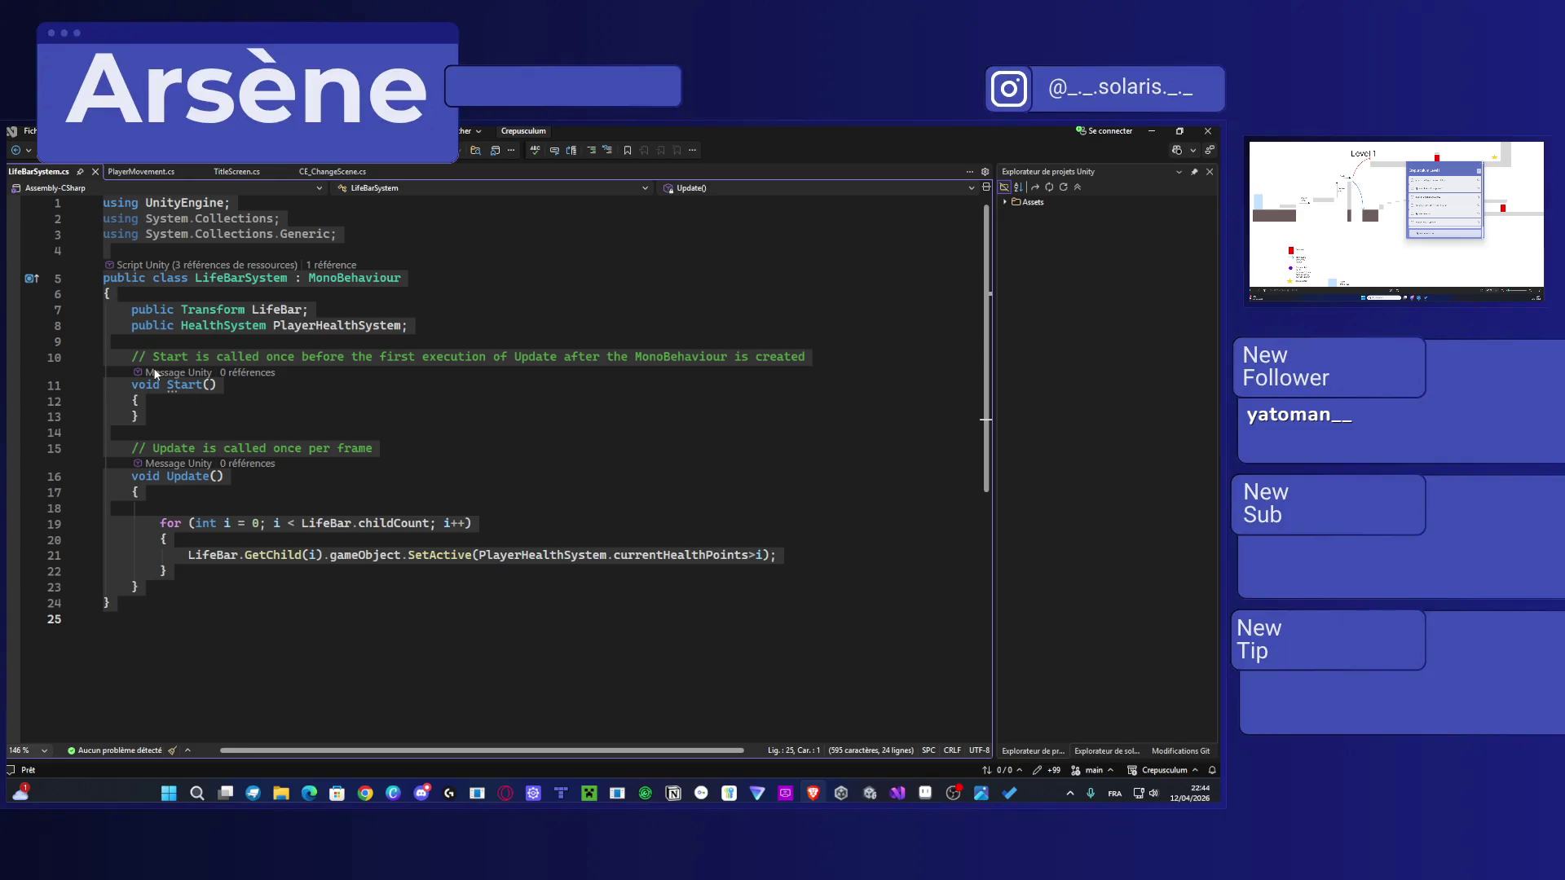
Step: Deselect the code, leave the caret on line 21, and return to Unity
left_click(150, 523)
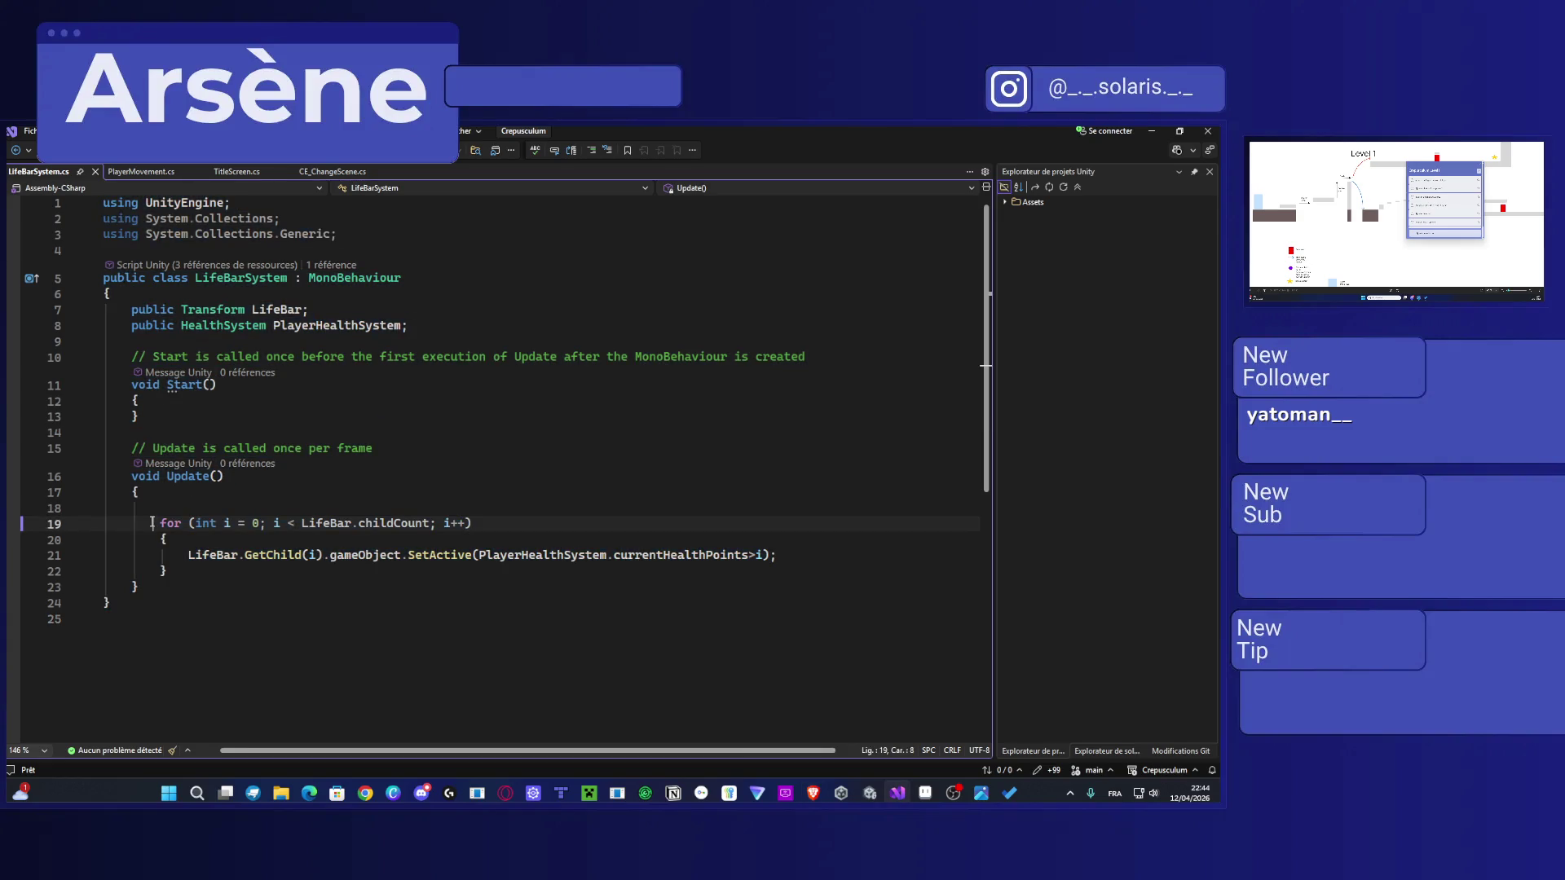
key("Down")
key("Down")
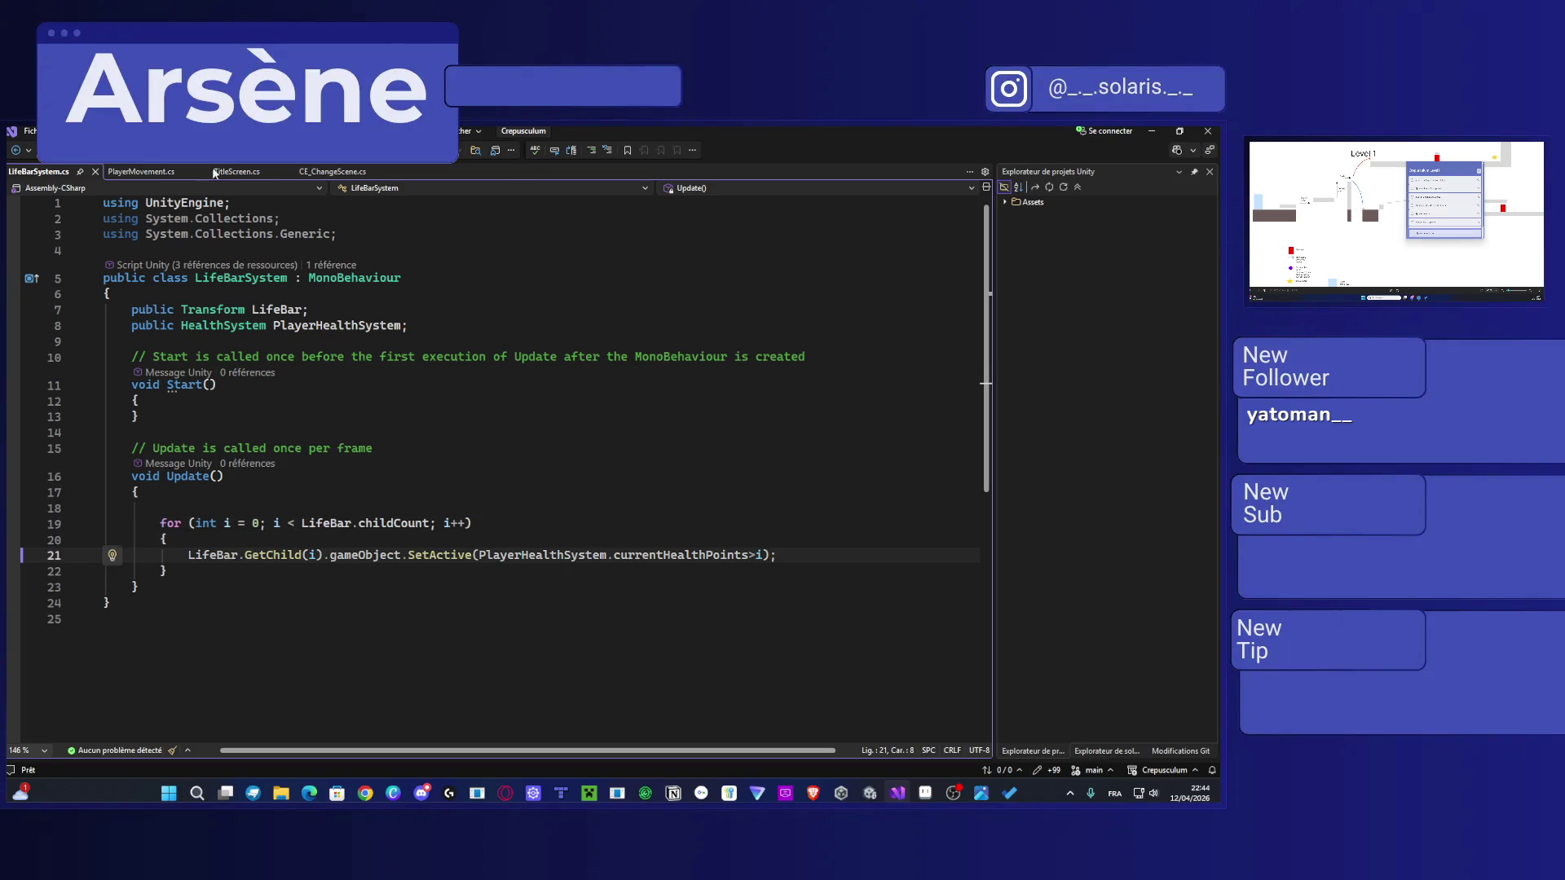
key("alt+Tab")
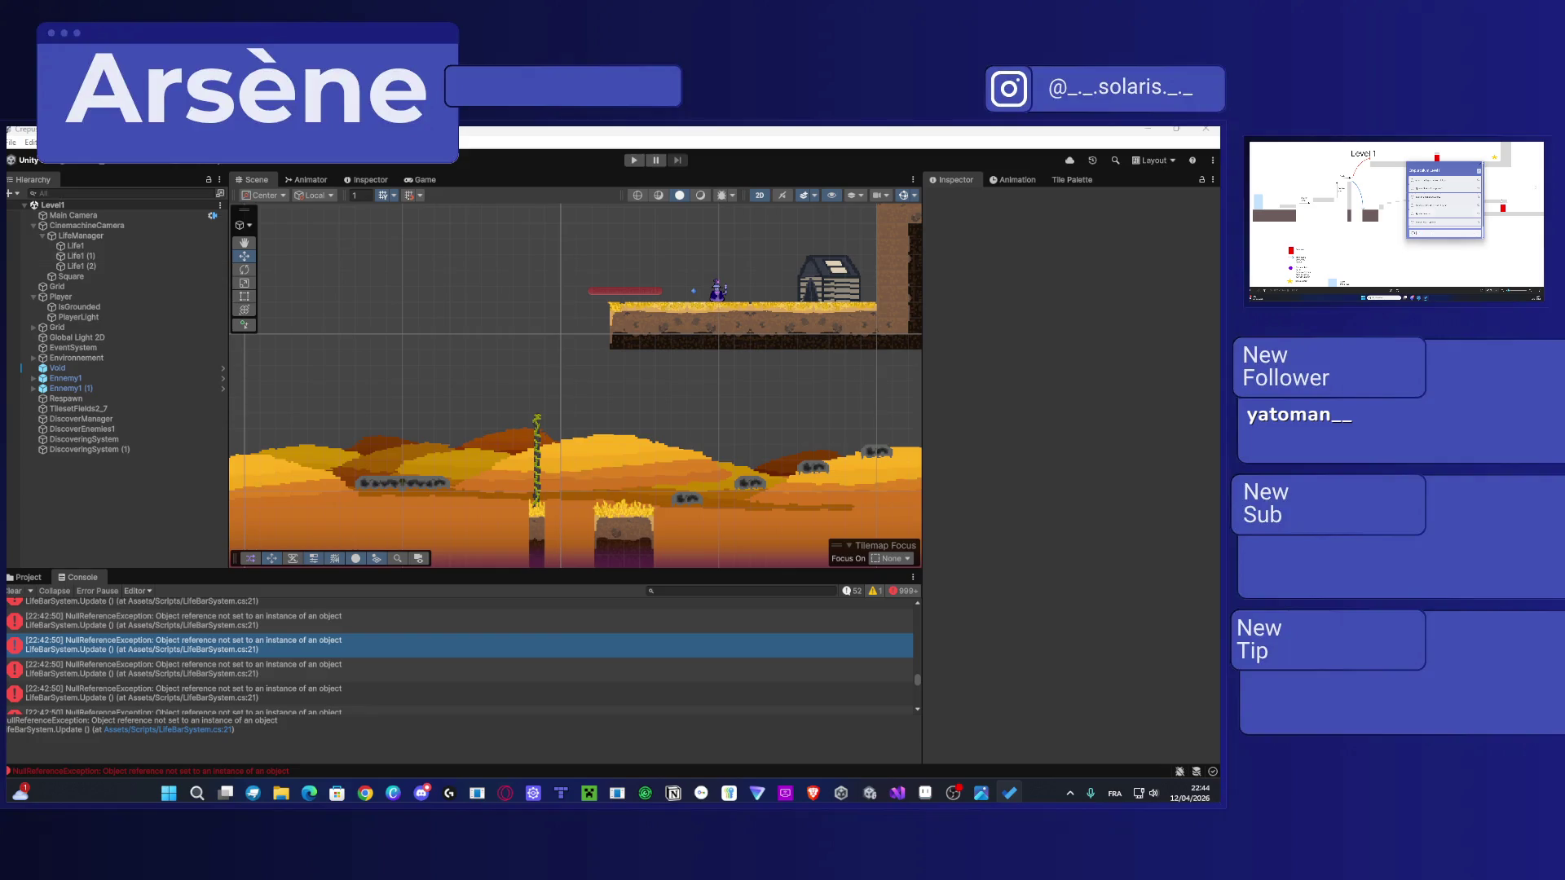
Step: Collapse the repeated LifeBarSystem errors, read the node-loading warning, then clear the Console
scroll(685, 353, "down", 1)
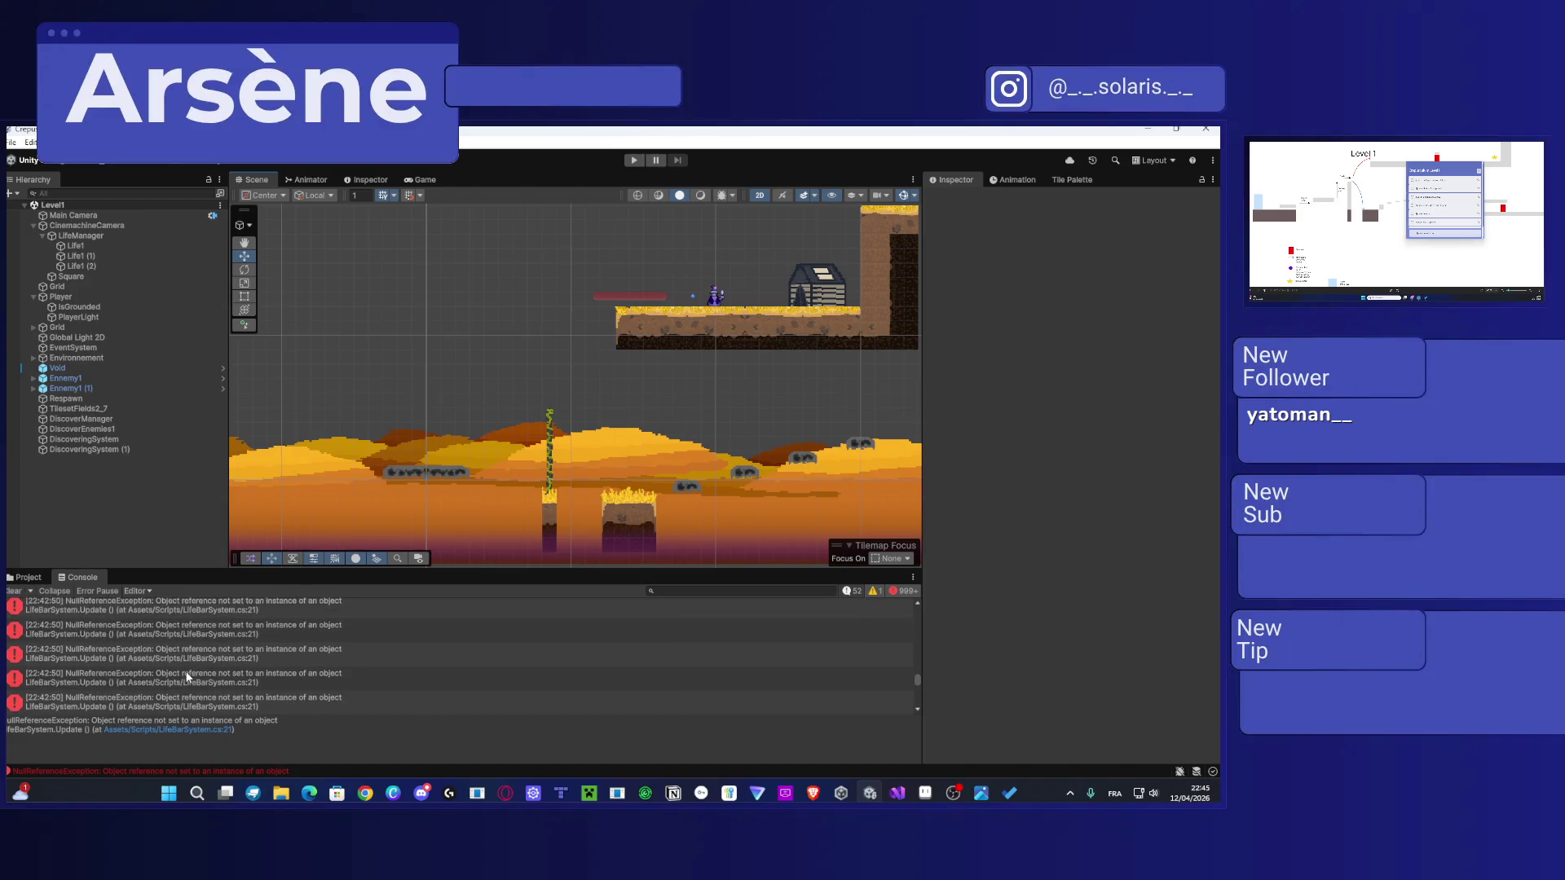
left_click(55, 592)
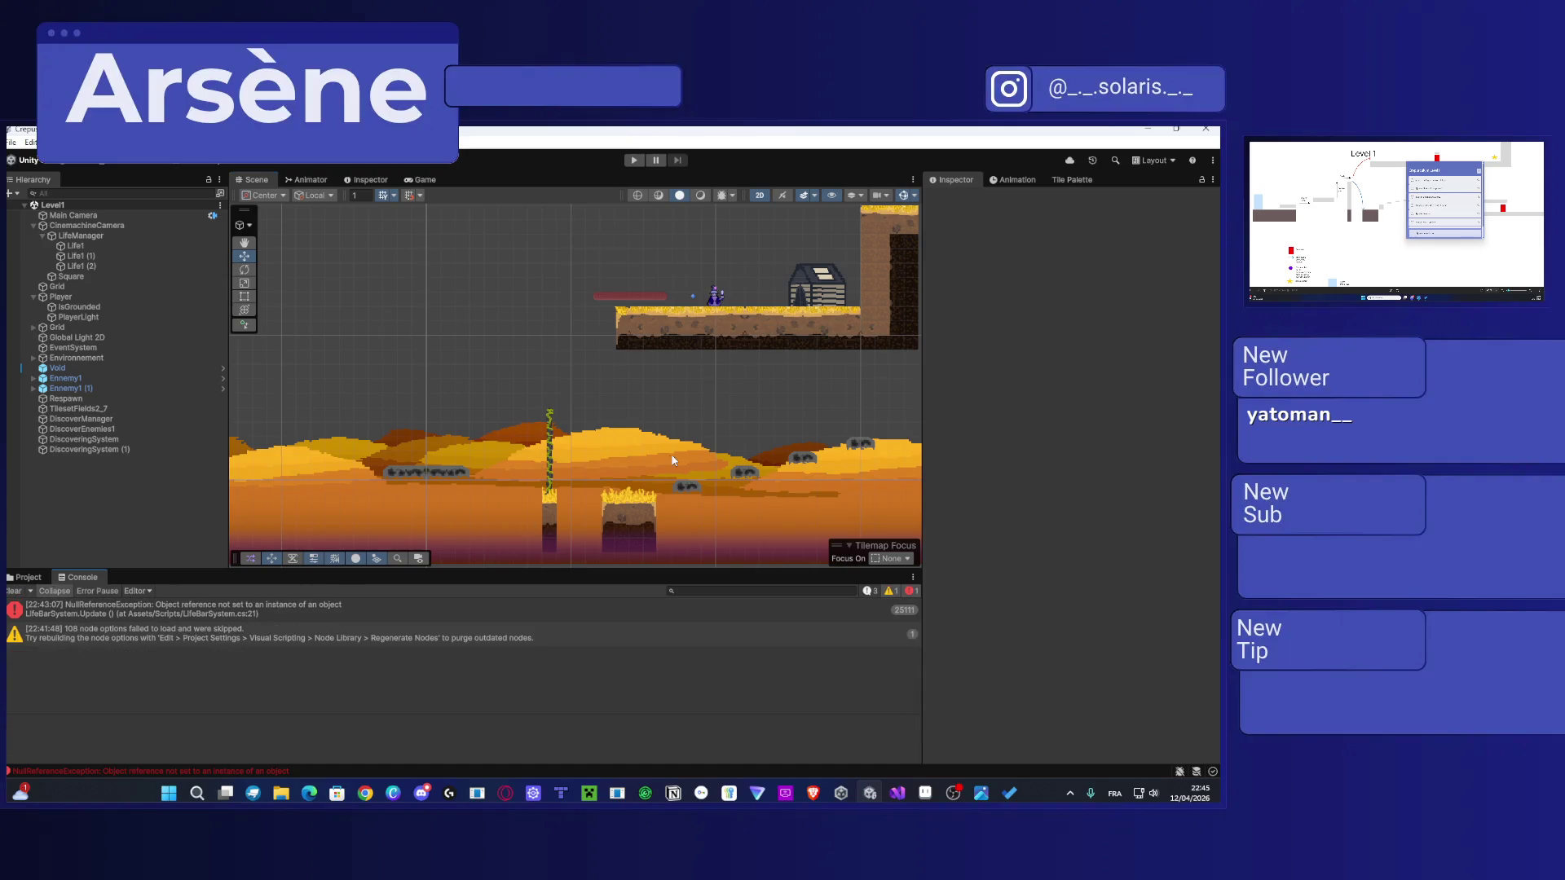
scroll(670, 462, "down", 5)
left_click_drag(668, 457, 491, 461)
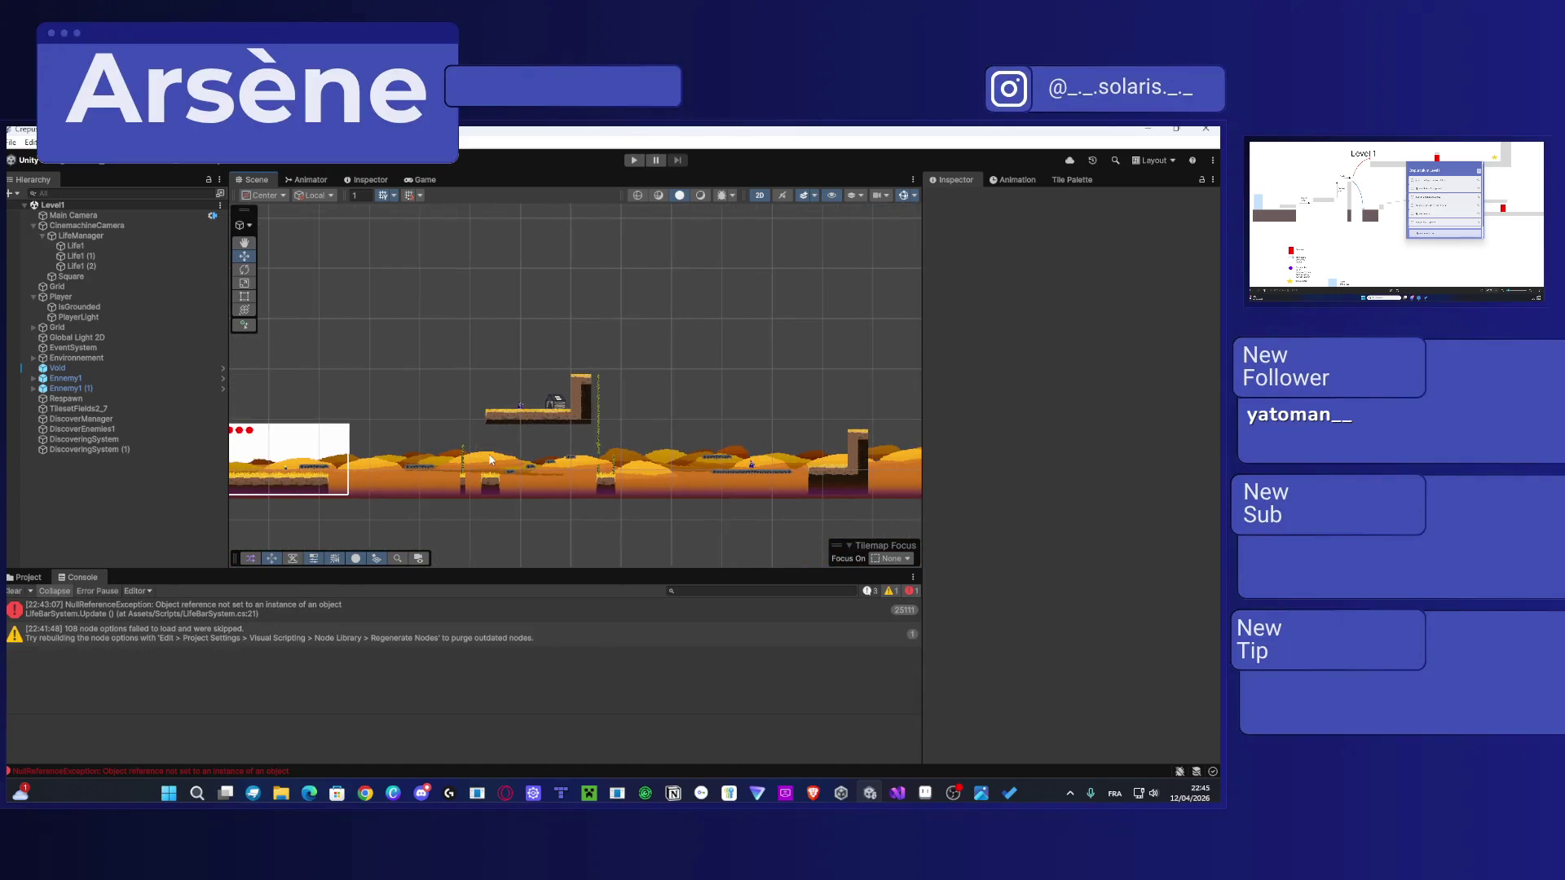
left_click(171, 635)
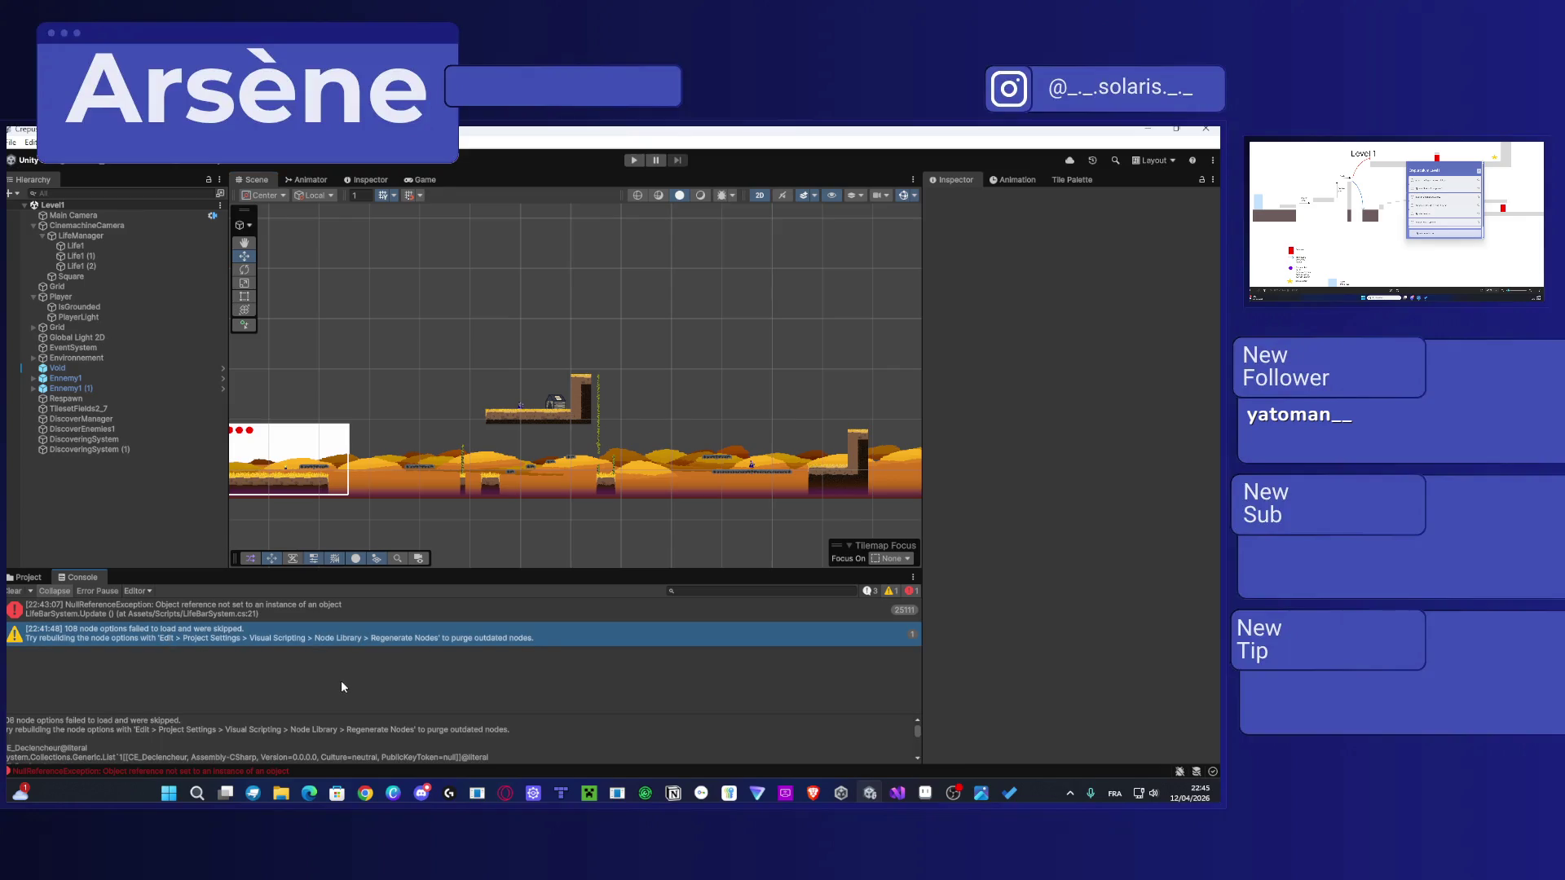
left_click(15, 592)
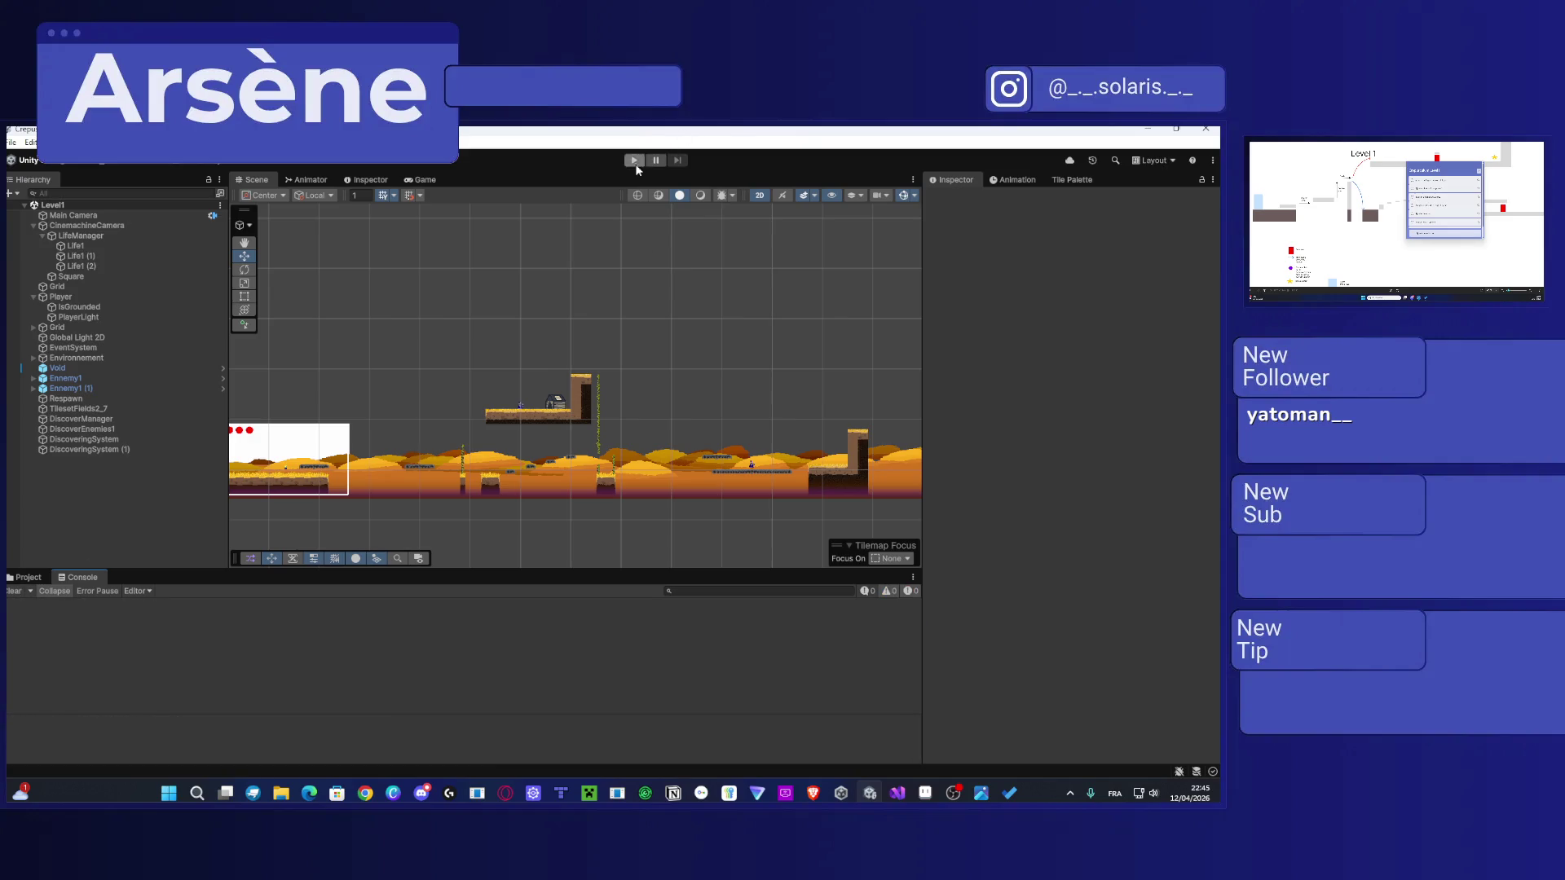
scroll(560, 448, "up", 3)
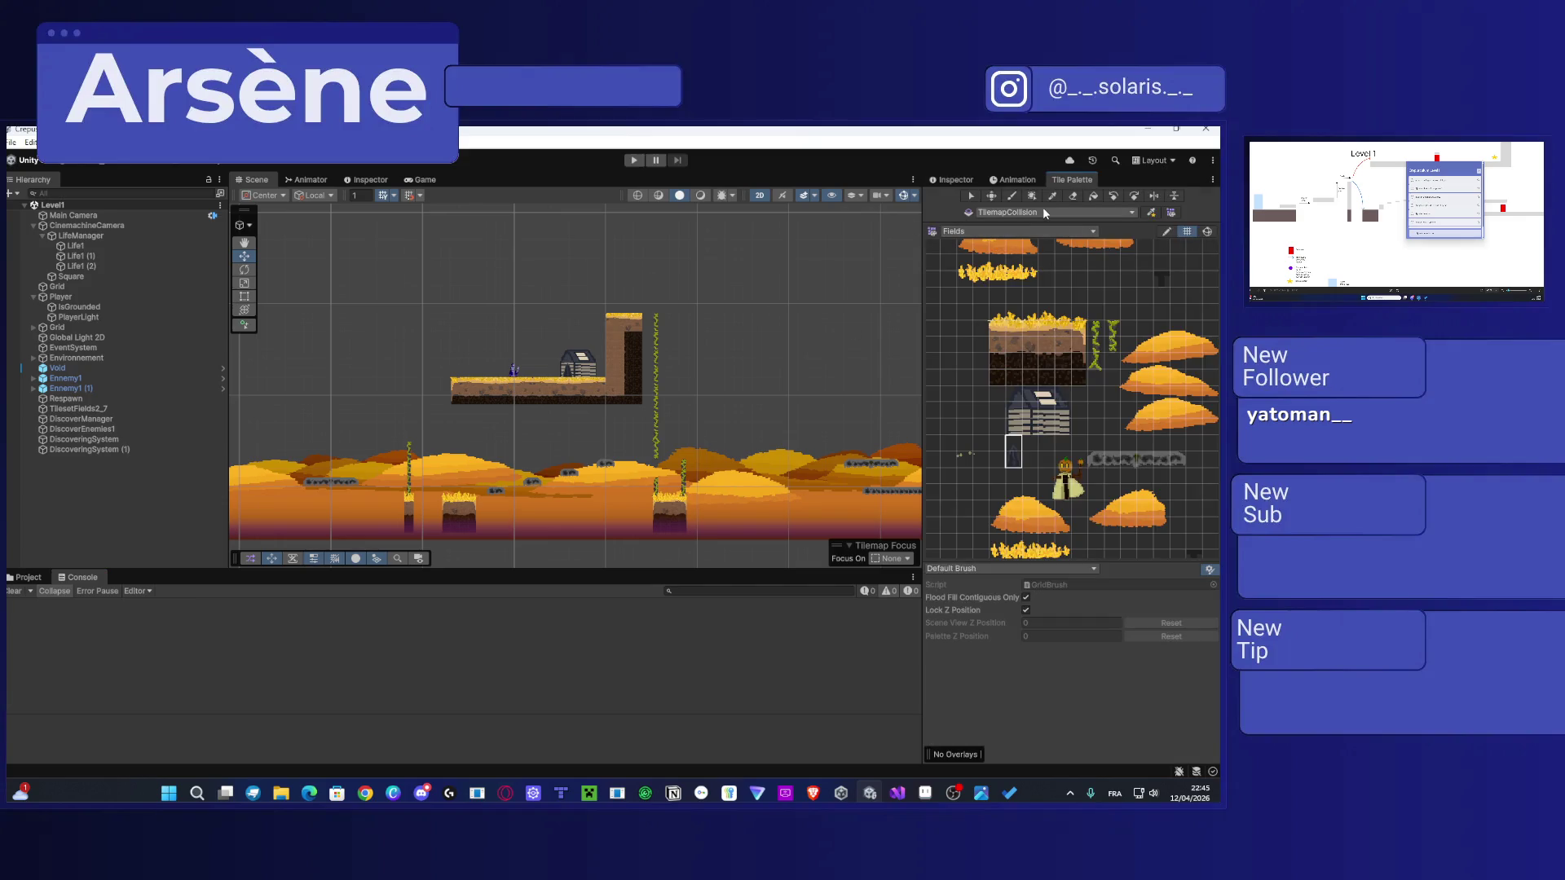
Step: Box-select the upper platform and wall tiles on TilemapCollision and move them down two cells
left_click(619, 353)
scroll(610, 404, "up", 2)
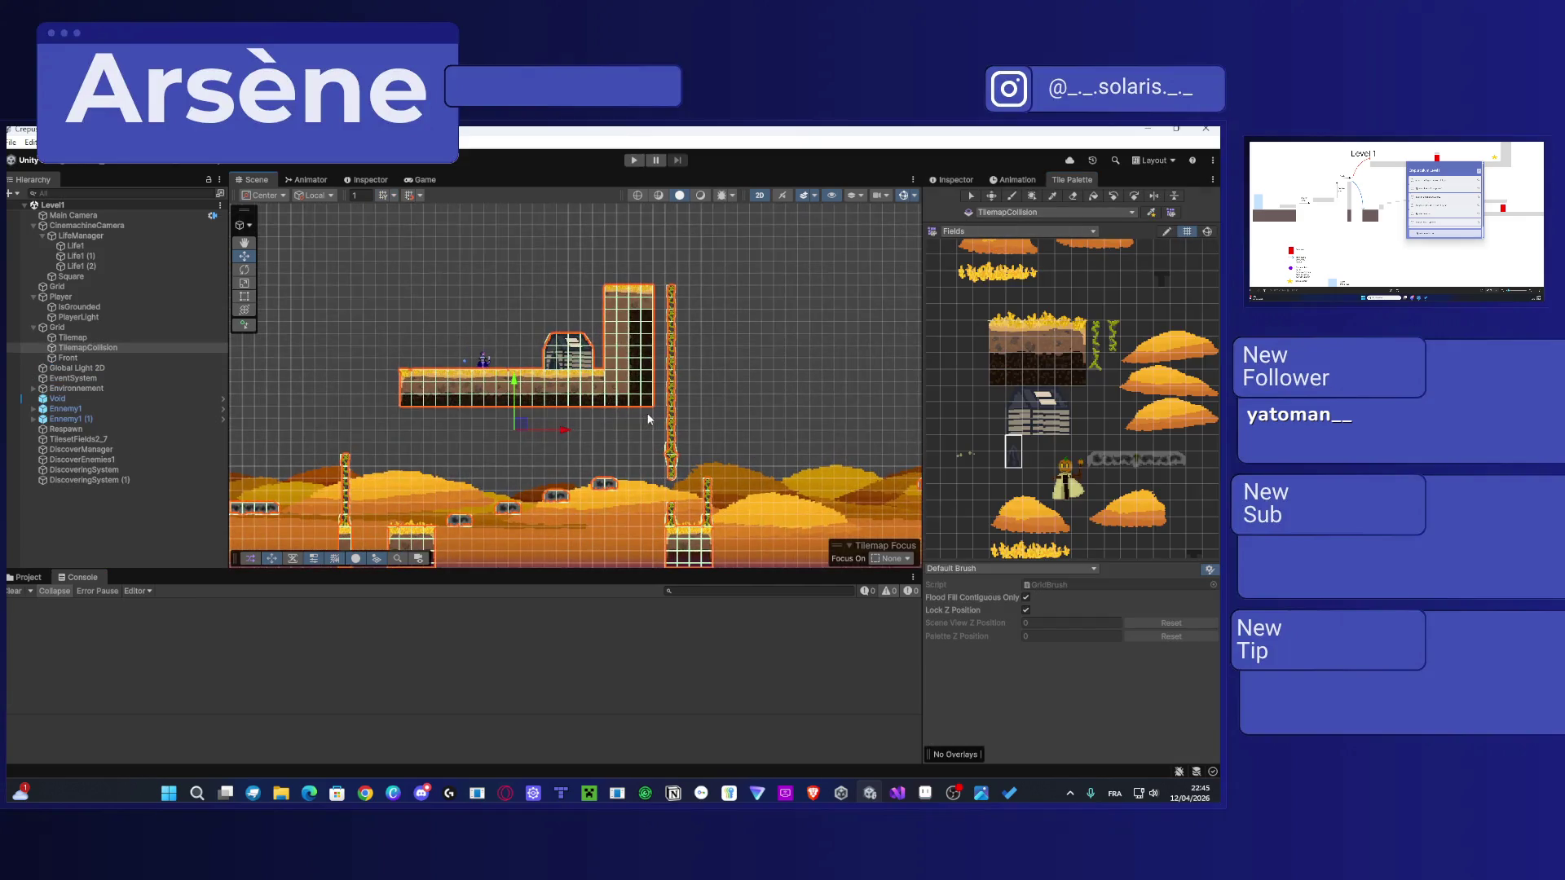
left_click(991, 196)
key("s")
mouse_move(650, 403)
left_mouse_down()
mouse_move(458, 292)
mouse_move(405, 287)
left_mouse_up()
key("m")
left_click_drag(613, 398, 606, 424)
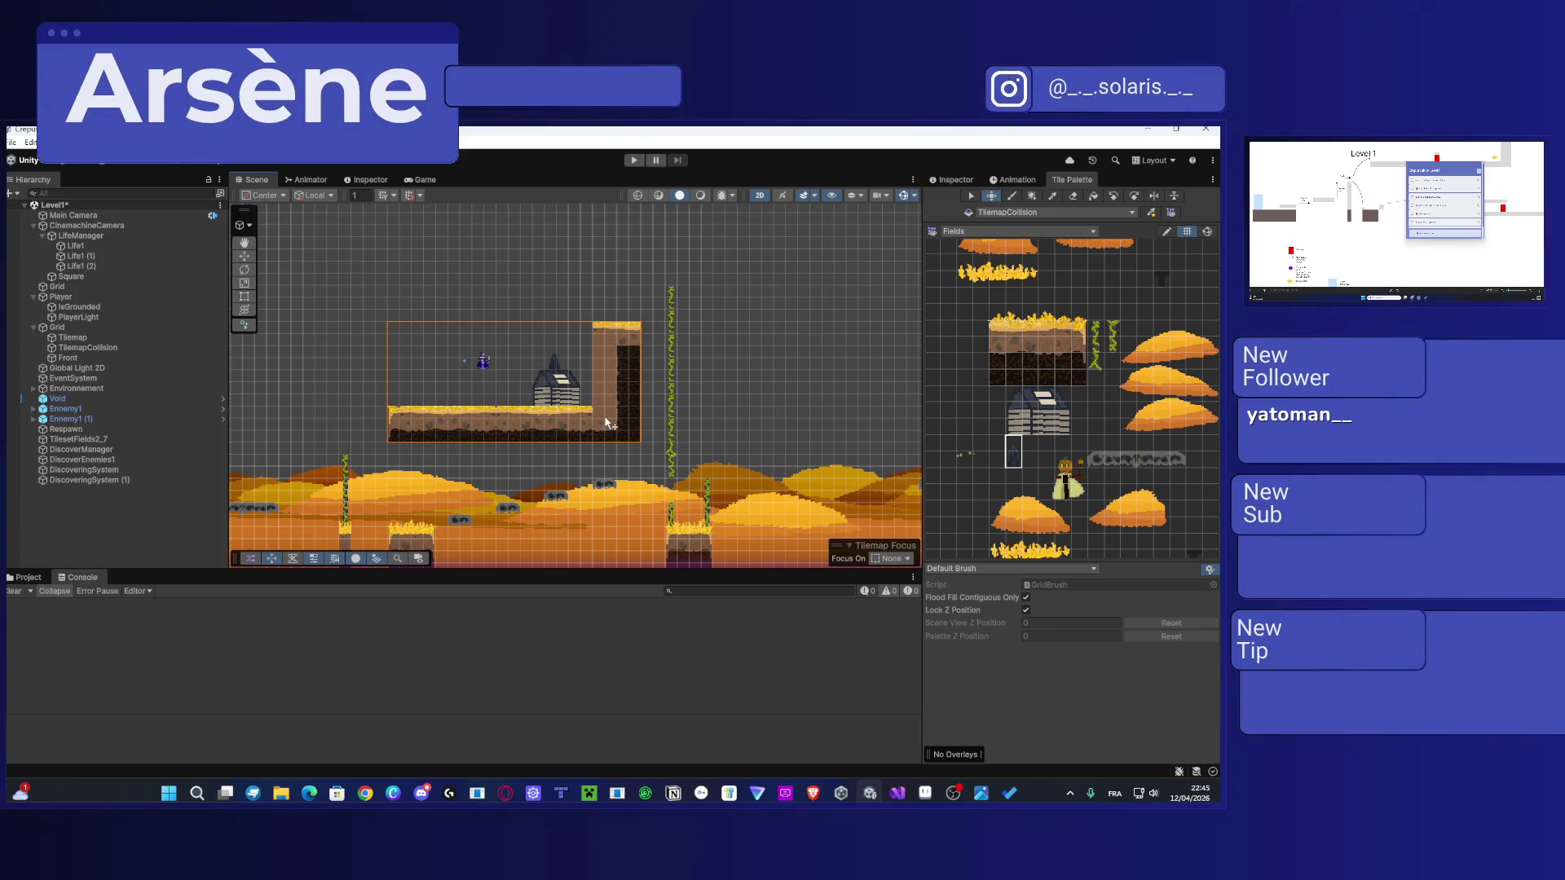
Step: Switch back to the scene Move tool and select the spire sprite TilesetFields2_7
scroll(545, 370, "up", 2)
scroll(546, 366, "up", 2)
left_click(977, 178)
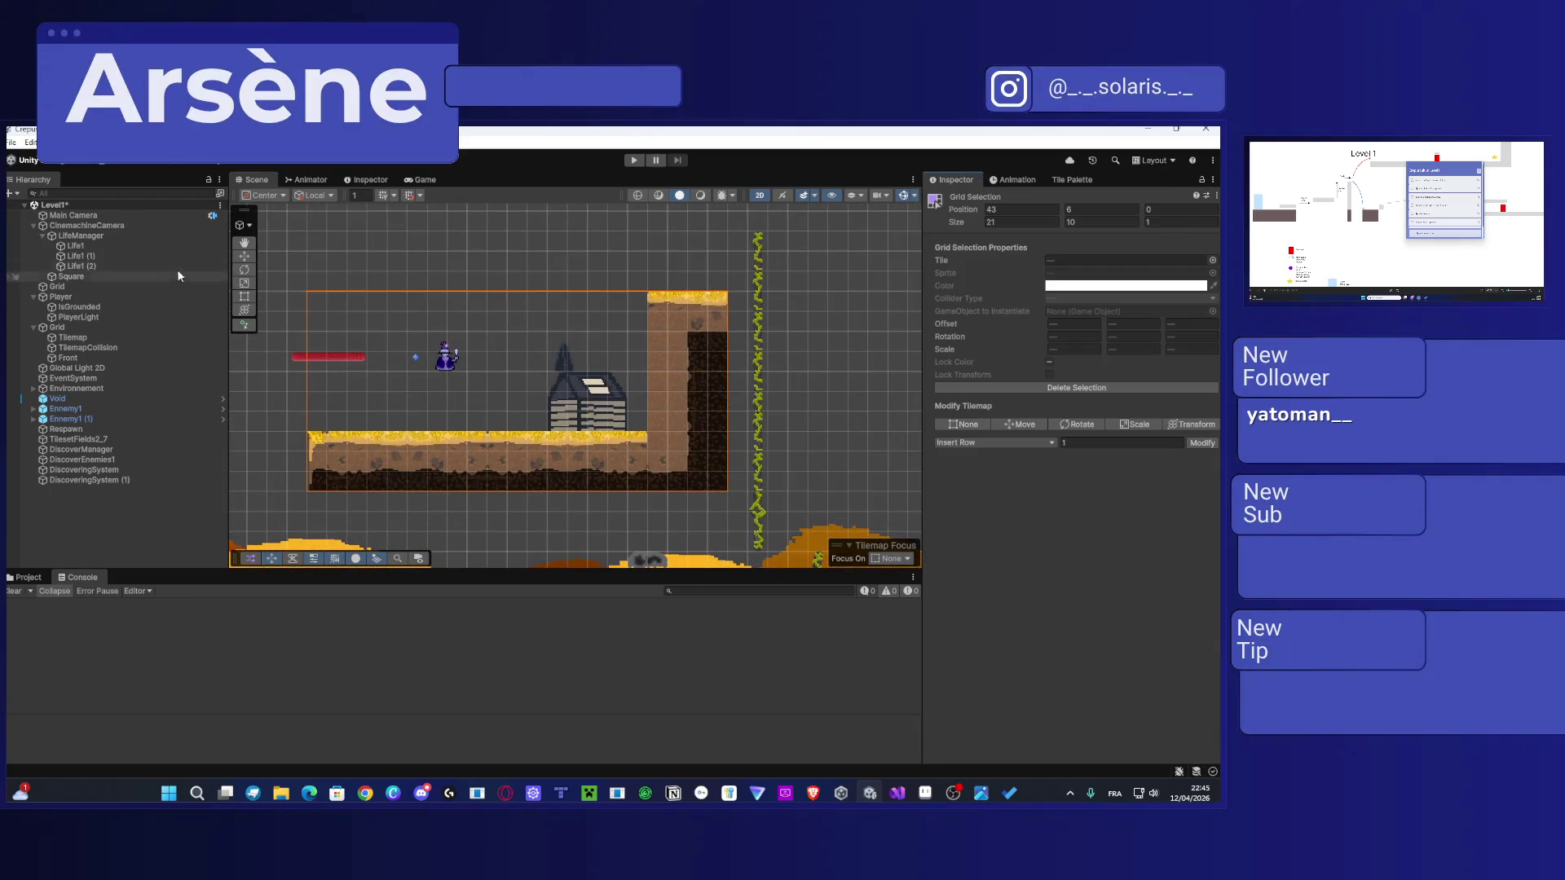
left_click(246, 259)
left_click(564, 361)
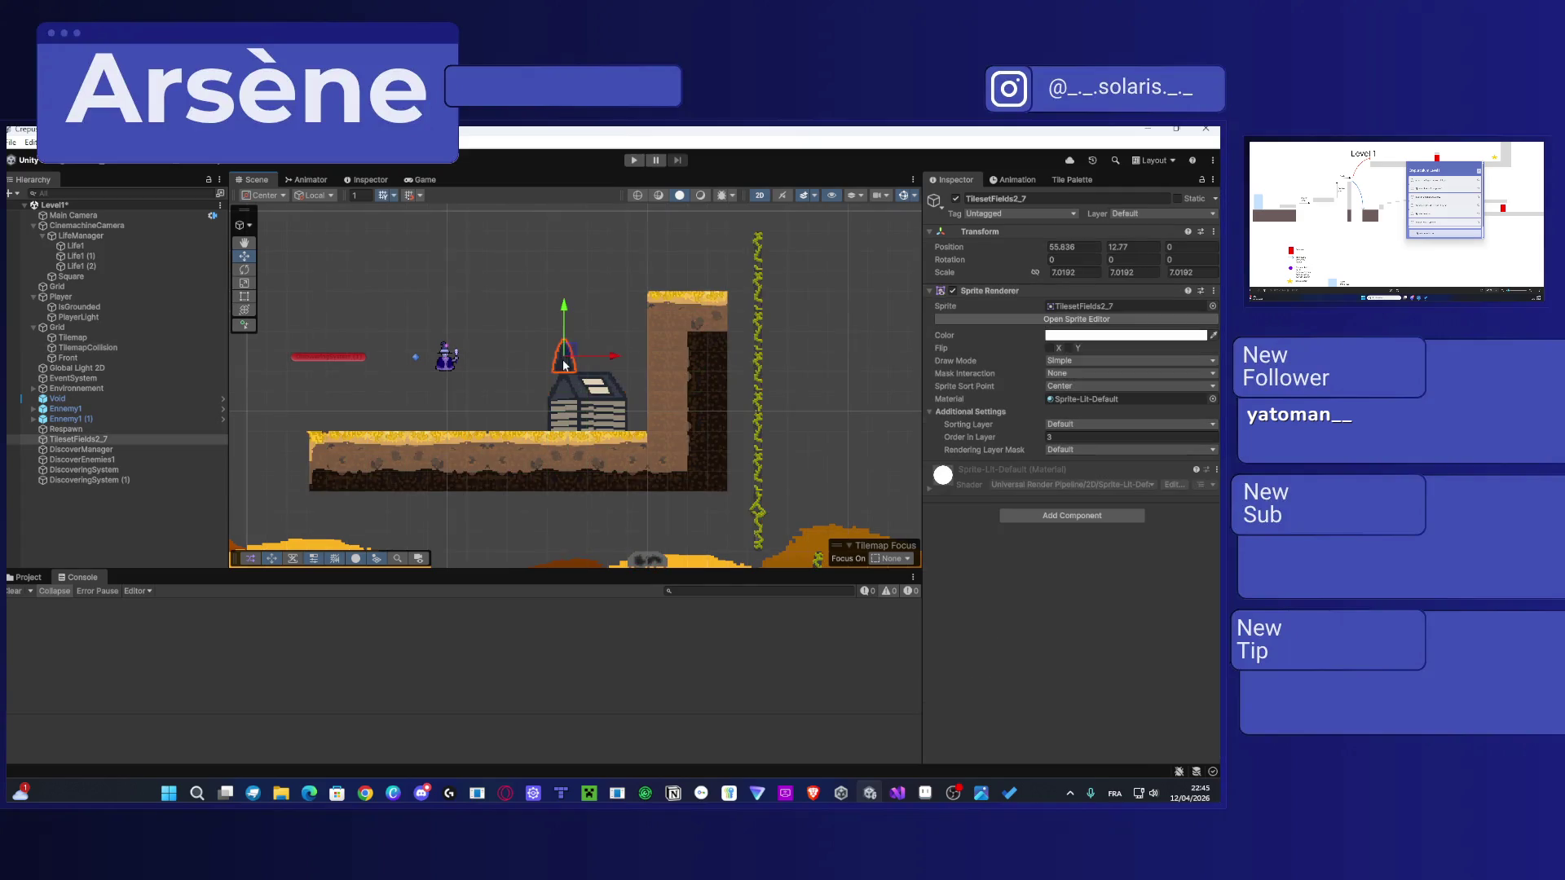
Step: Lower the spire onto the house roof and move Ennemy1 (1) down onto the platform
left_click_drag(563, 339, 563, 397)
left_click(440, 361)
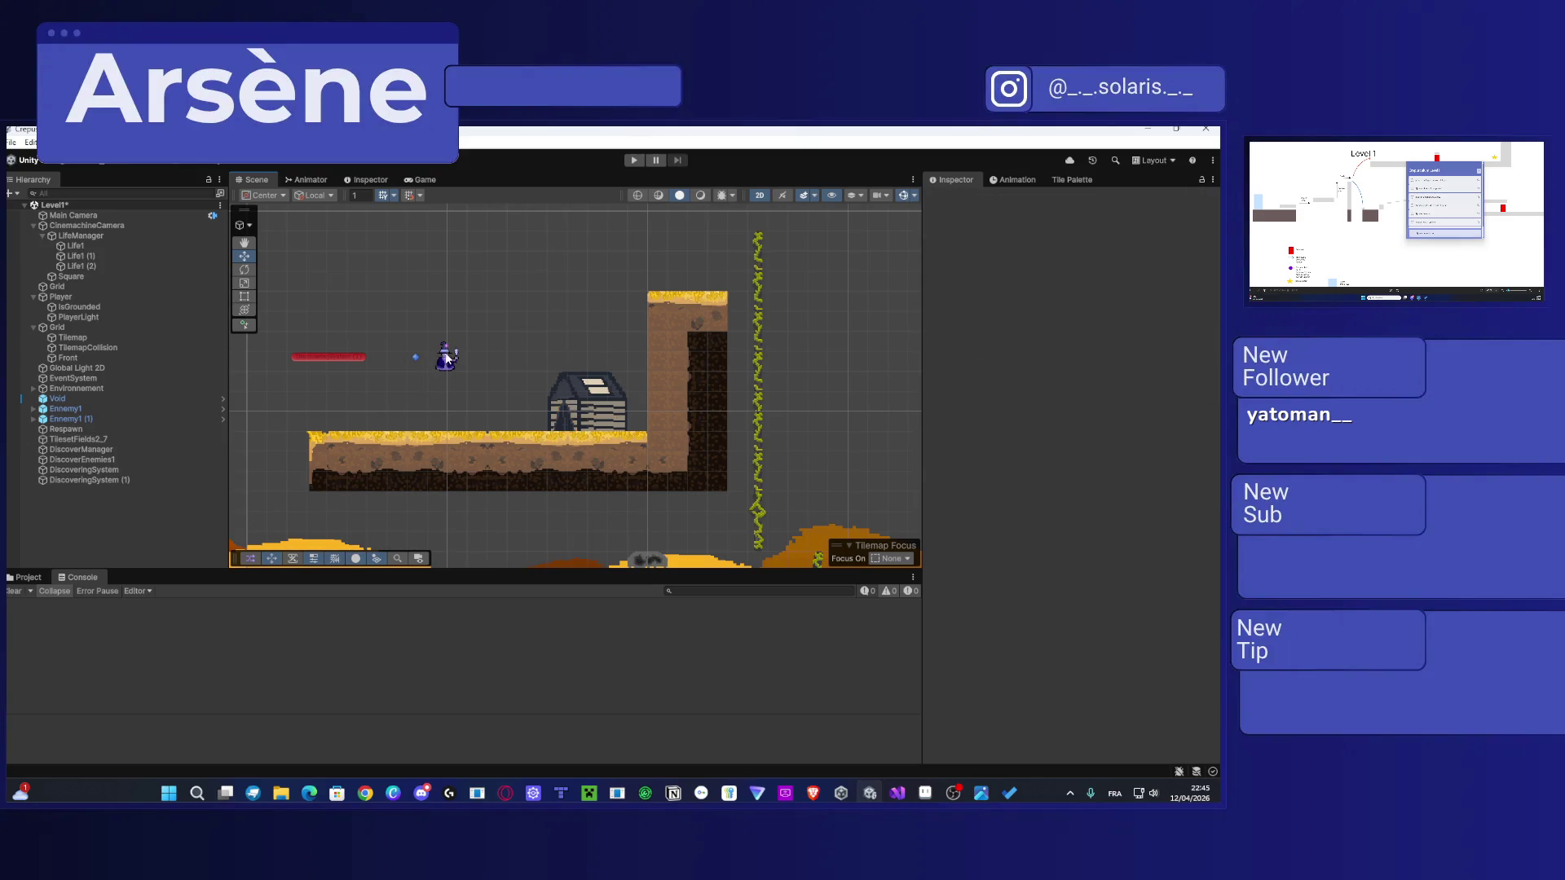
left_click_drag(443, 363, 453, 401)
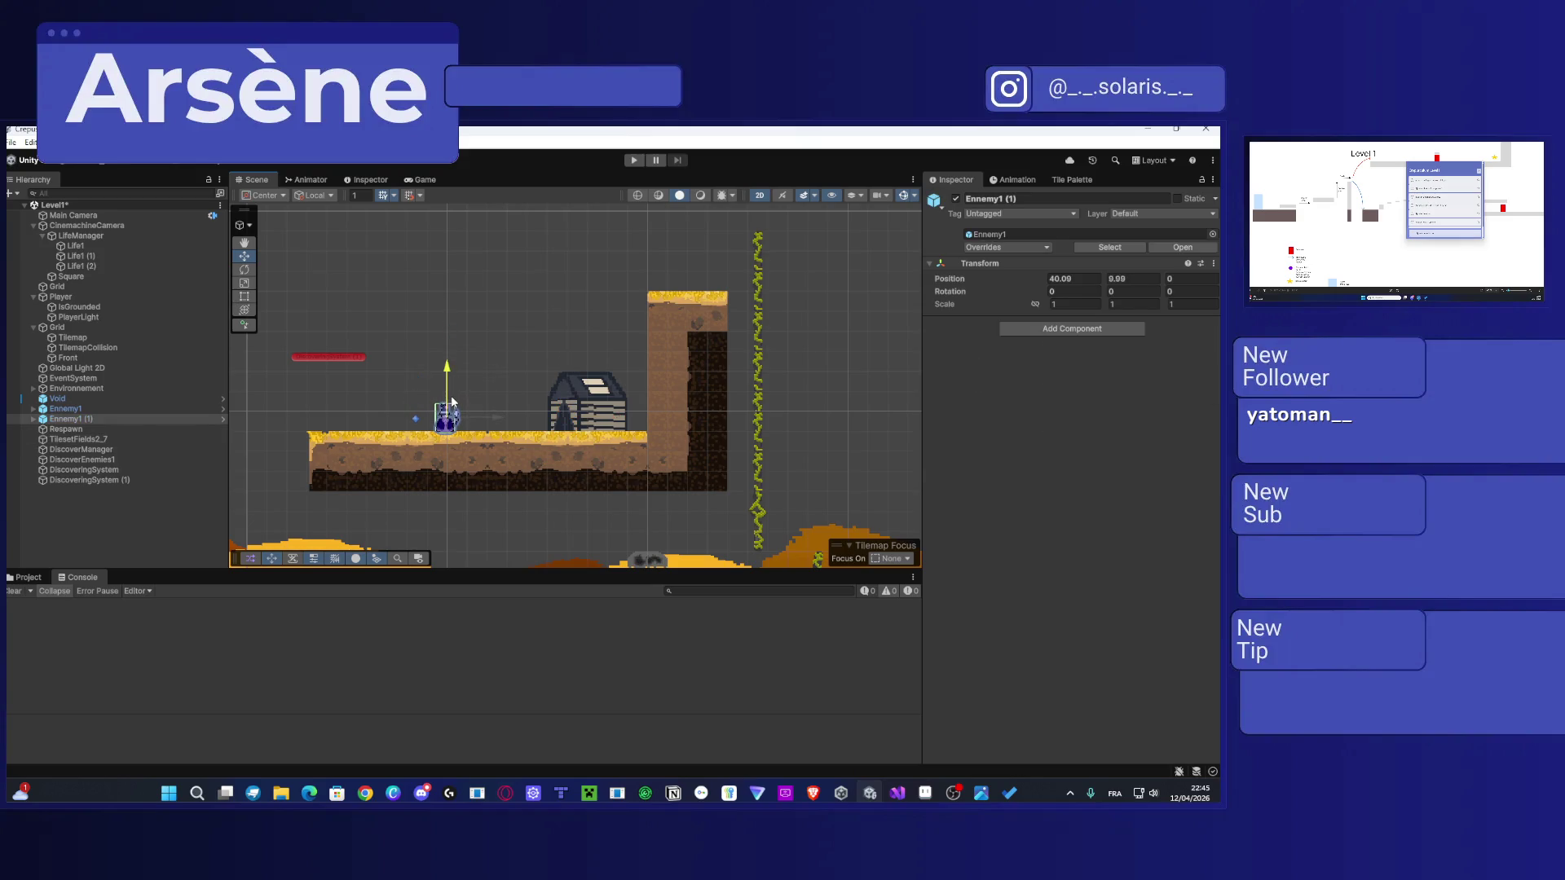
left_click(354, 359)
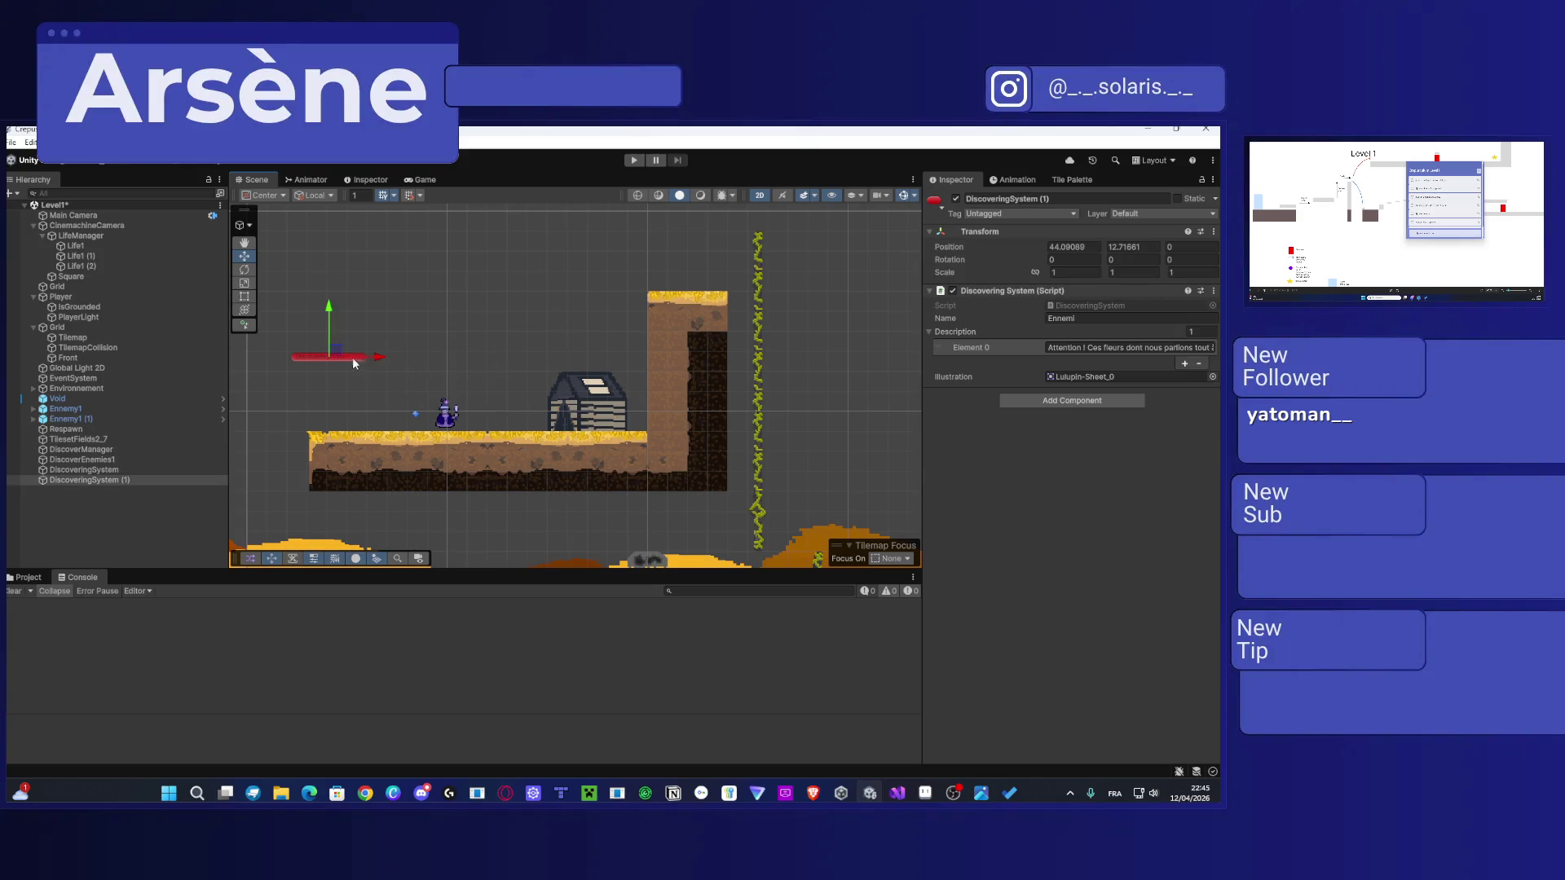
left_click(396, 373)
Step: Pan across the level toward the house platform and start Level1 in Play mode
scroll(398, 371, "down", 3)
scroll(571, 383, "down", 2)
left_click_drag(600, 388, 525, 289)
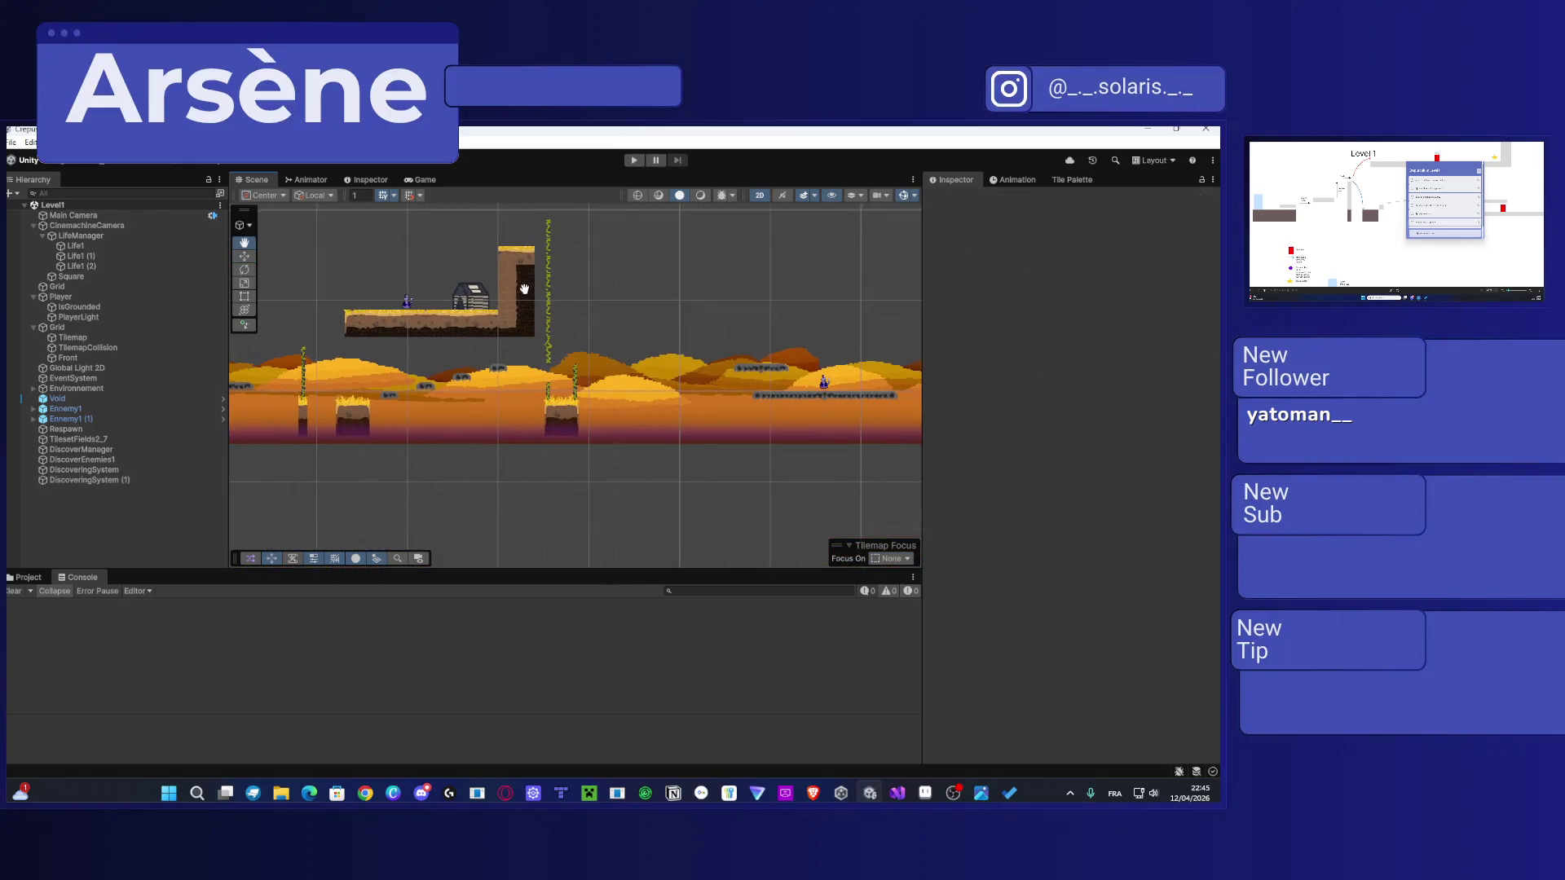
scroll(524, 292, "up", 5)
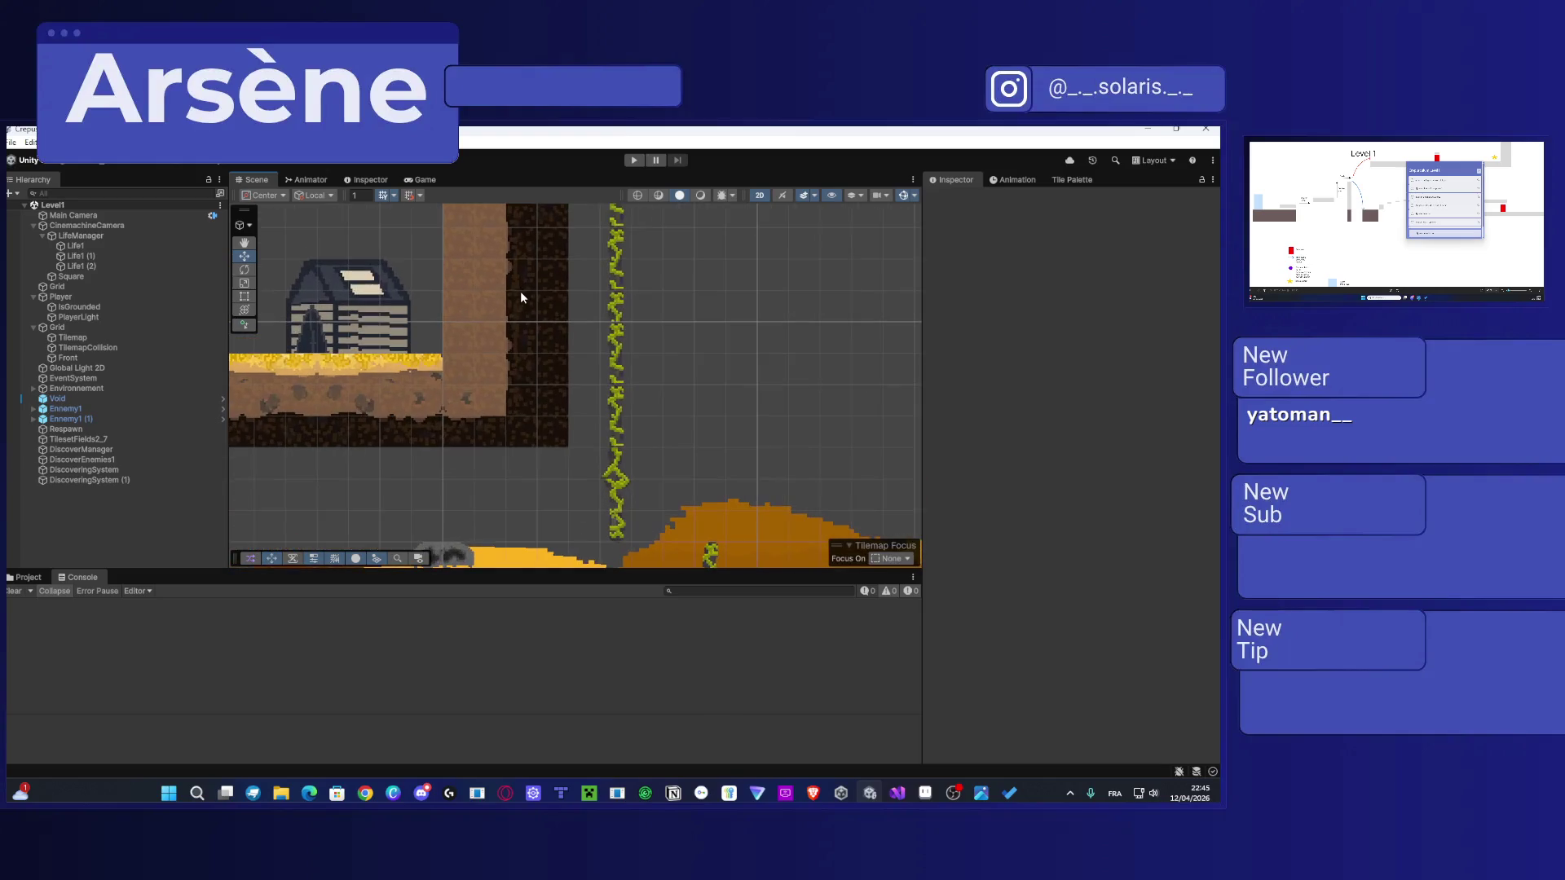
left_click_drag(548, 307, 445, 292)
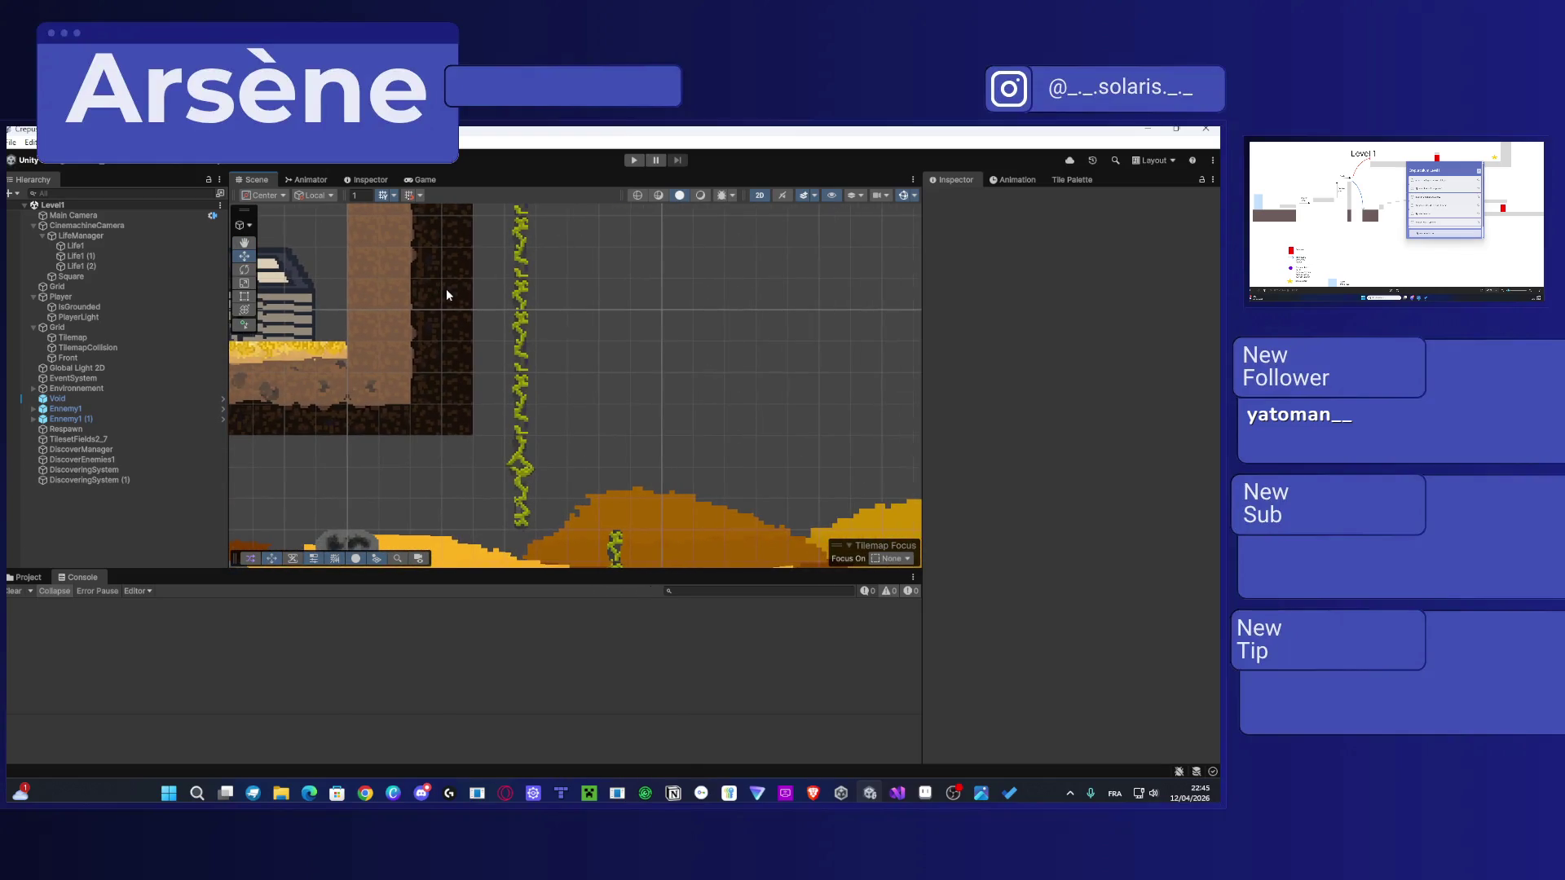
scroll(447, 291, "down", 3)
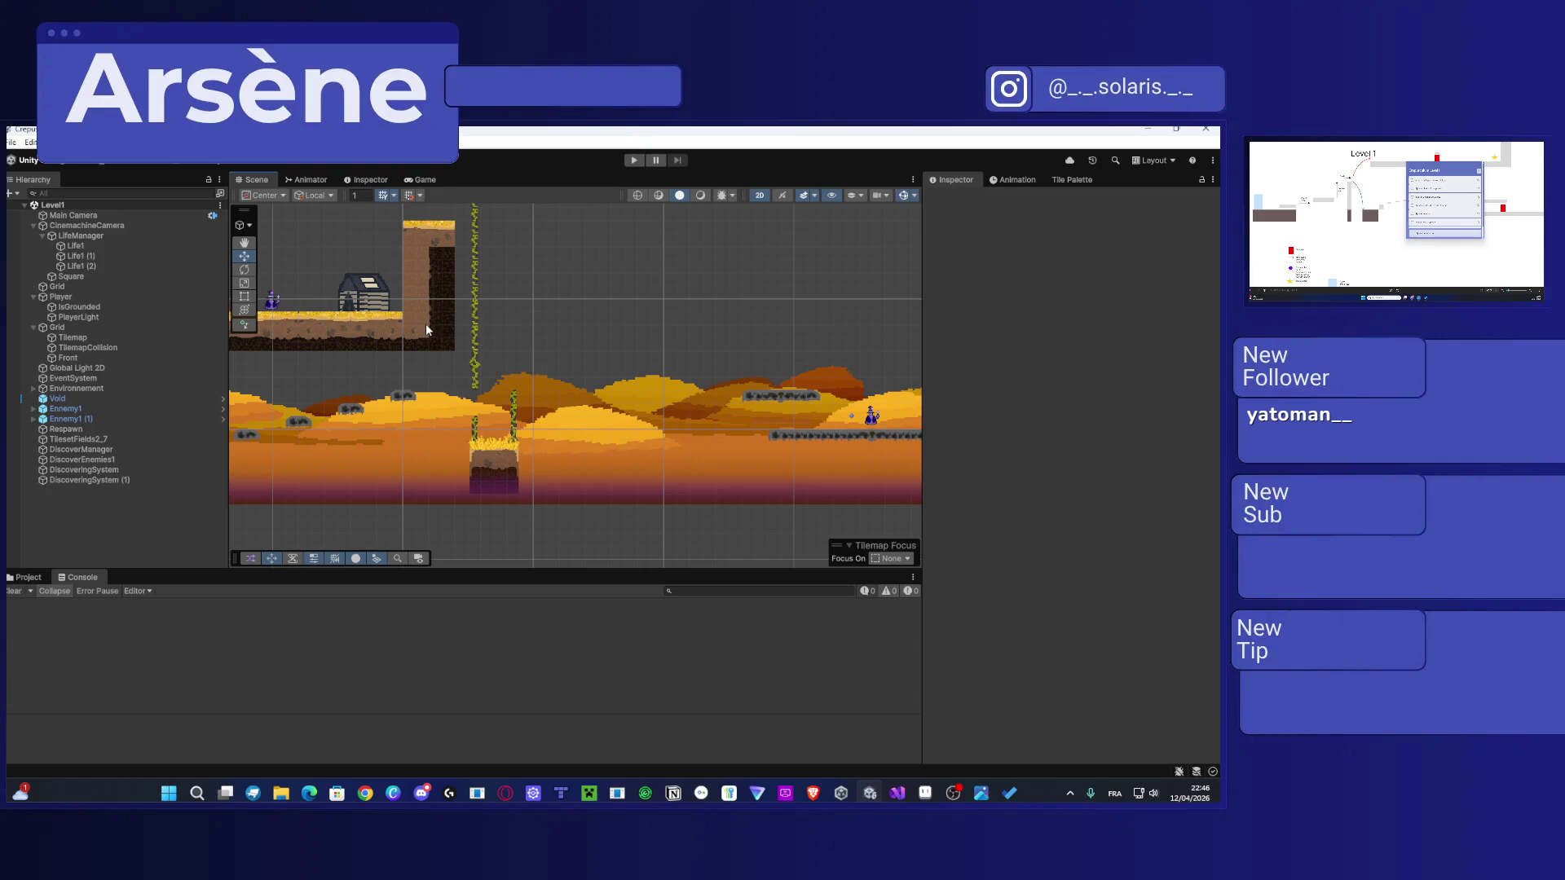
left_click_drag(370, 409, 847, 348)
left_click(632, 160)
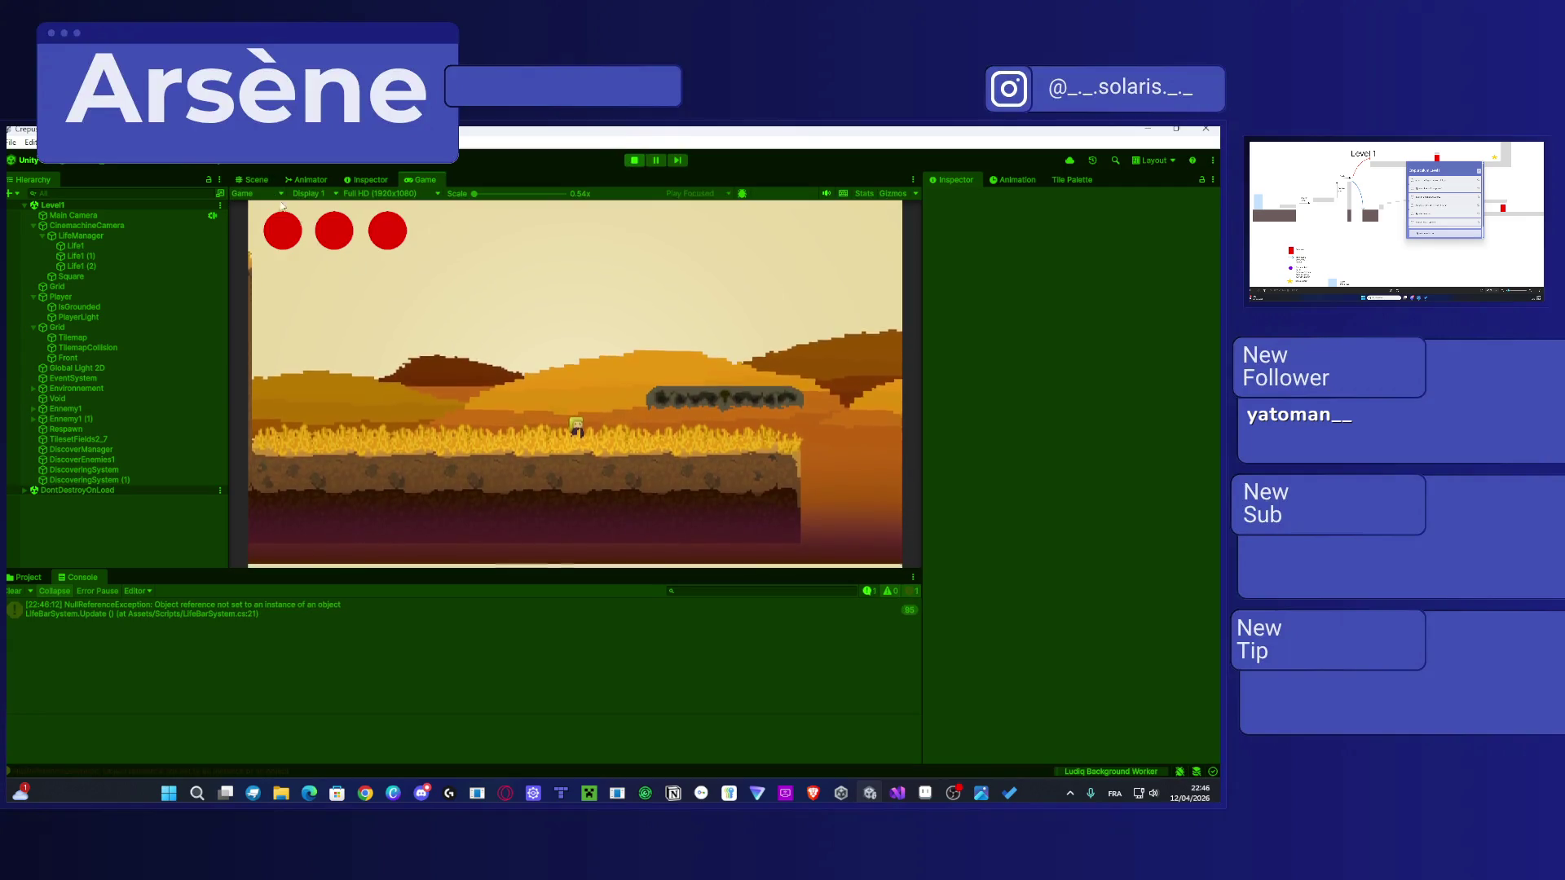
Step: In the Scene view during play, select the Player and move it further right
key("ctrl+1")
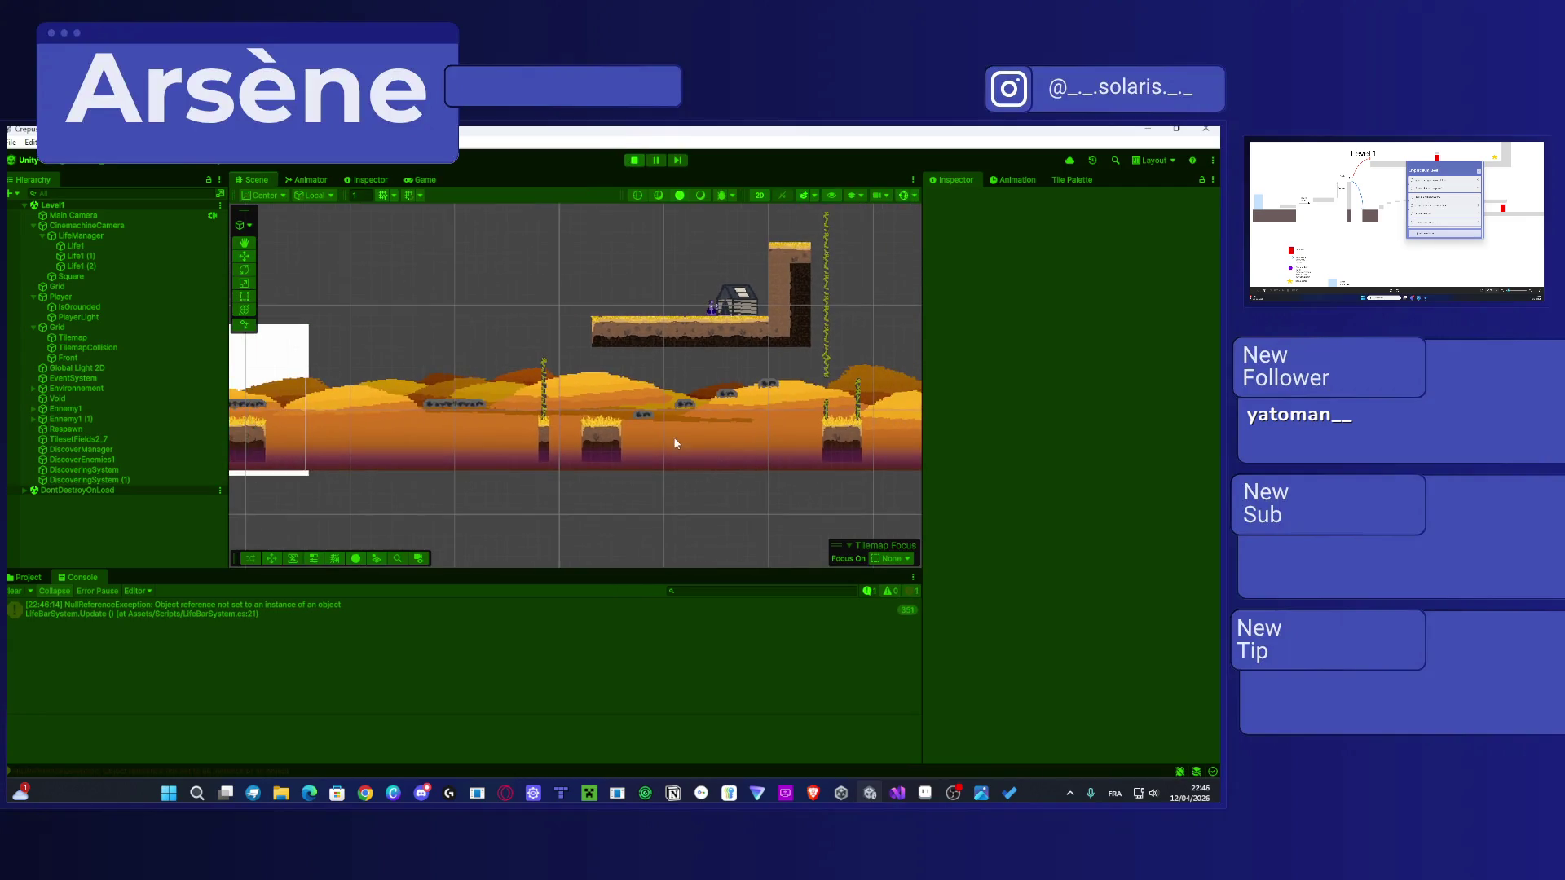
scroll(675, 443, "left", 5)
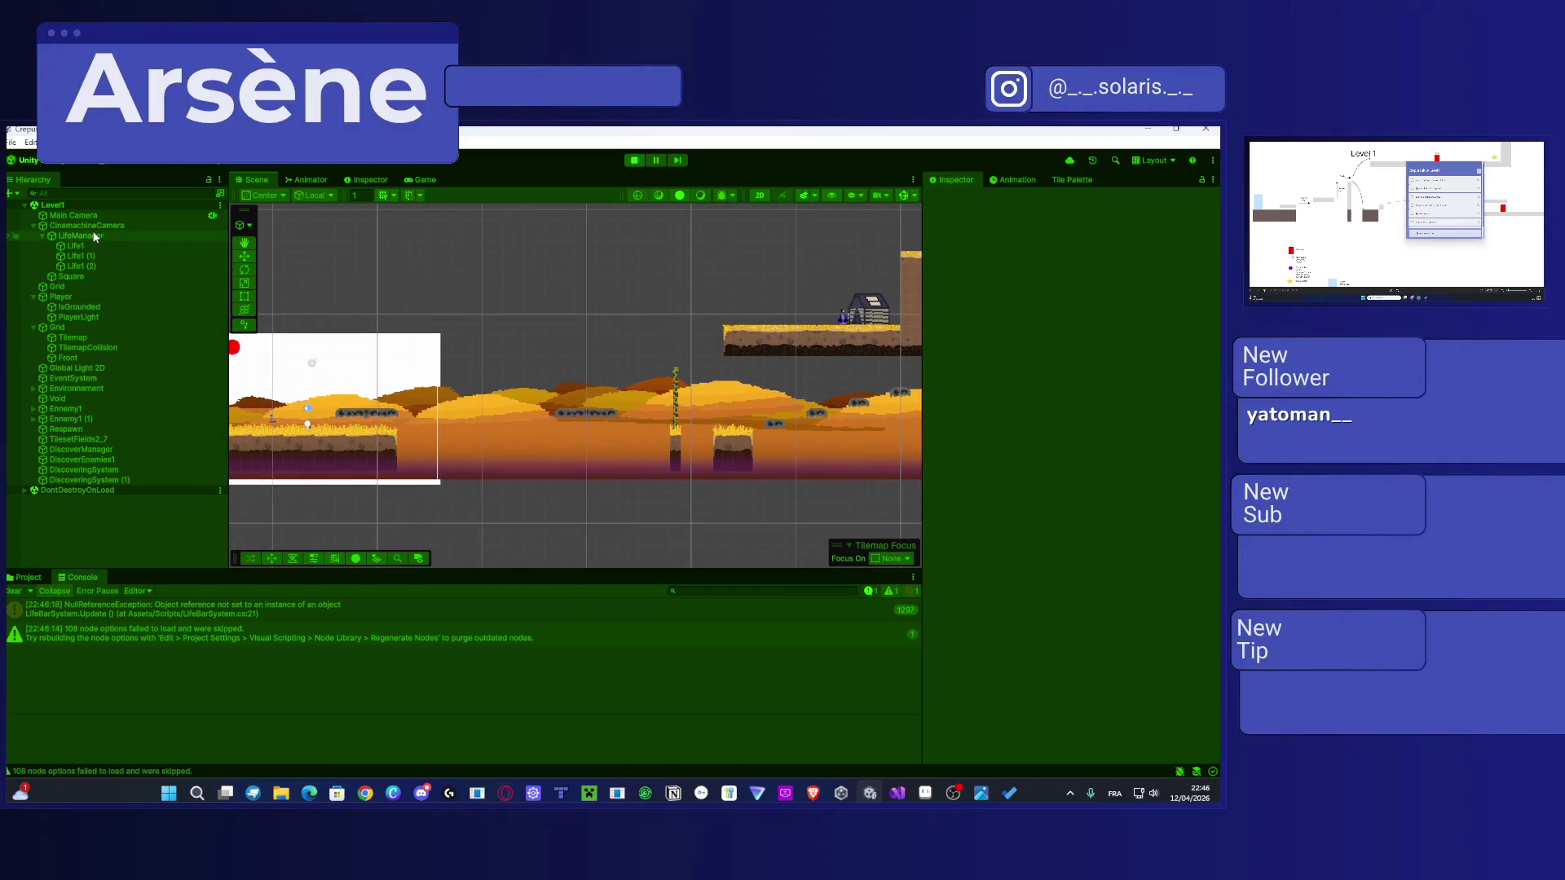
left_click(77, 297)
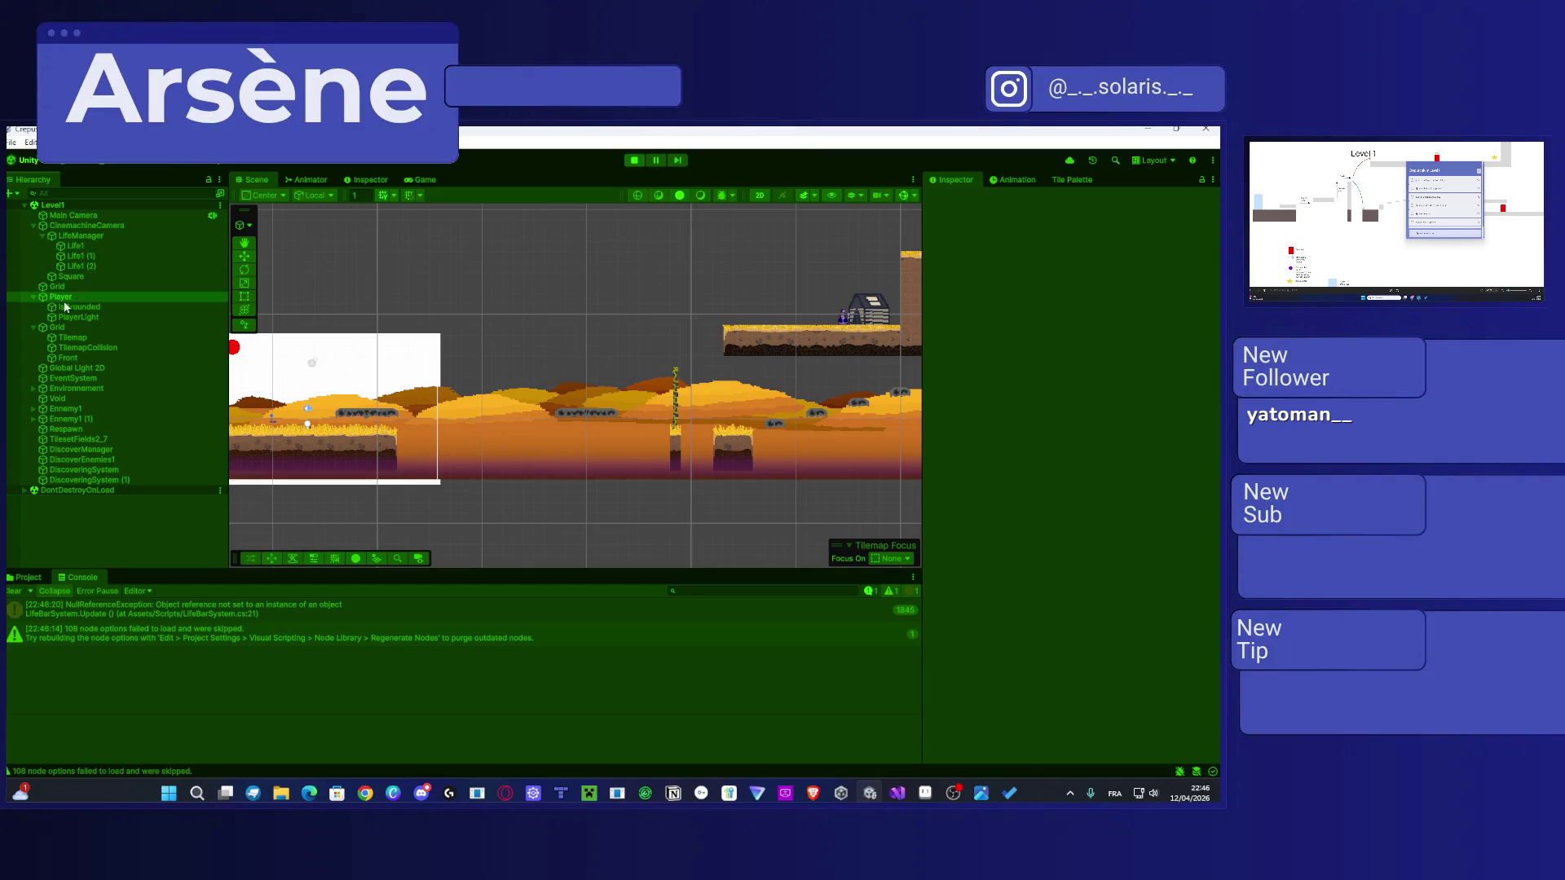
mouse_move(311, 426)
left_mouse_down()
mouse_move(632, 326)
mouse_move(695, 341)
mouse_move(681, 356)
left_mouse_up()
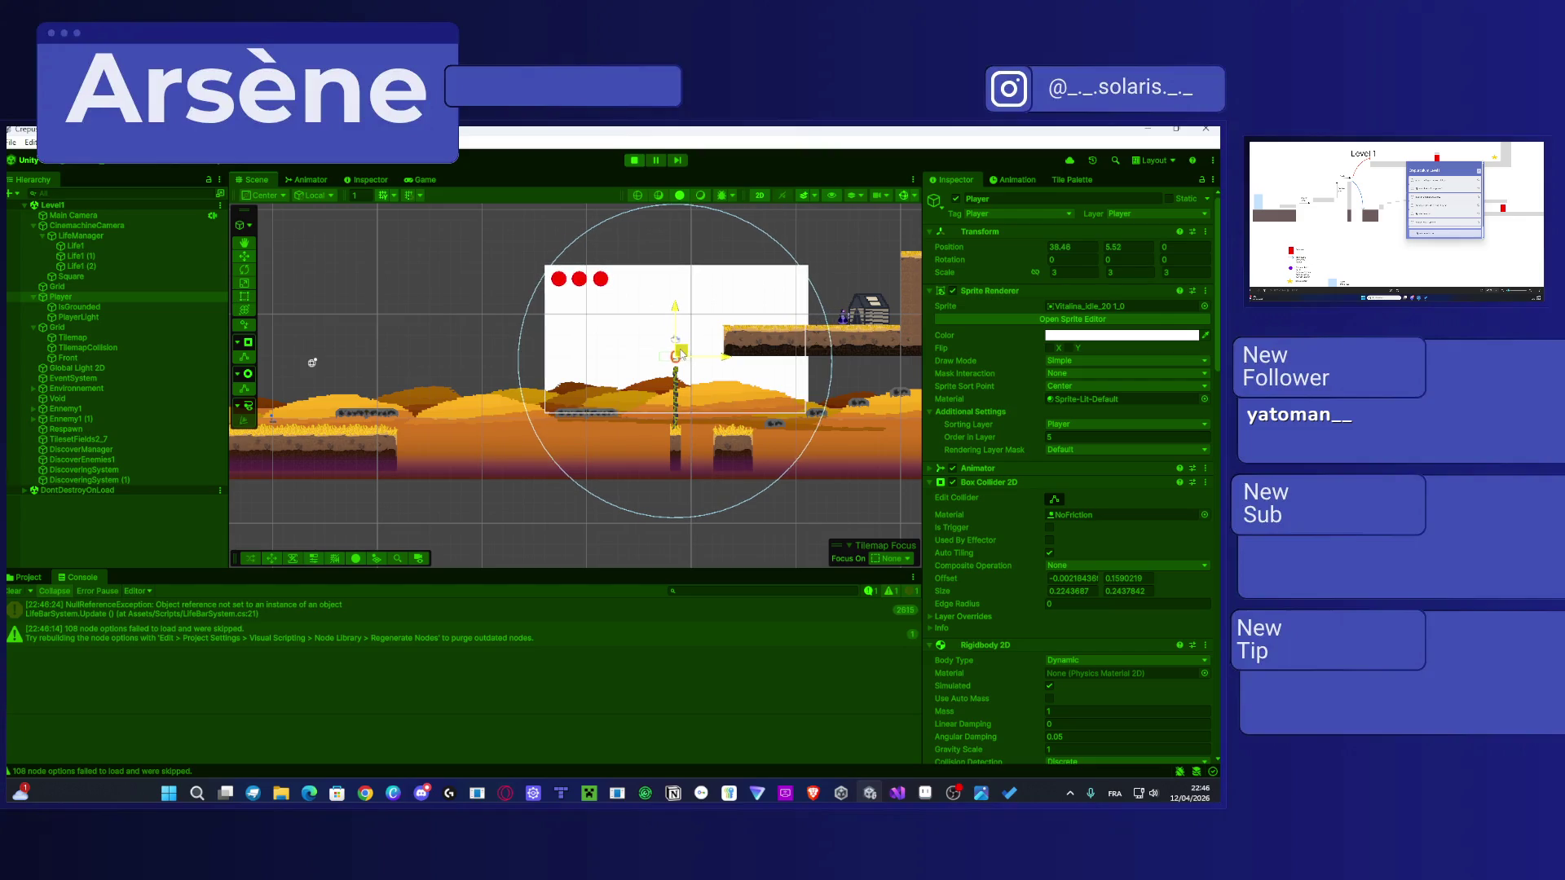
Step: Test jumping onto and walking off the platform, then move the Player up beside the house platform
left_click(421, 180)
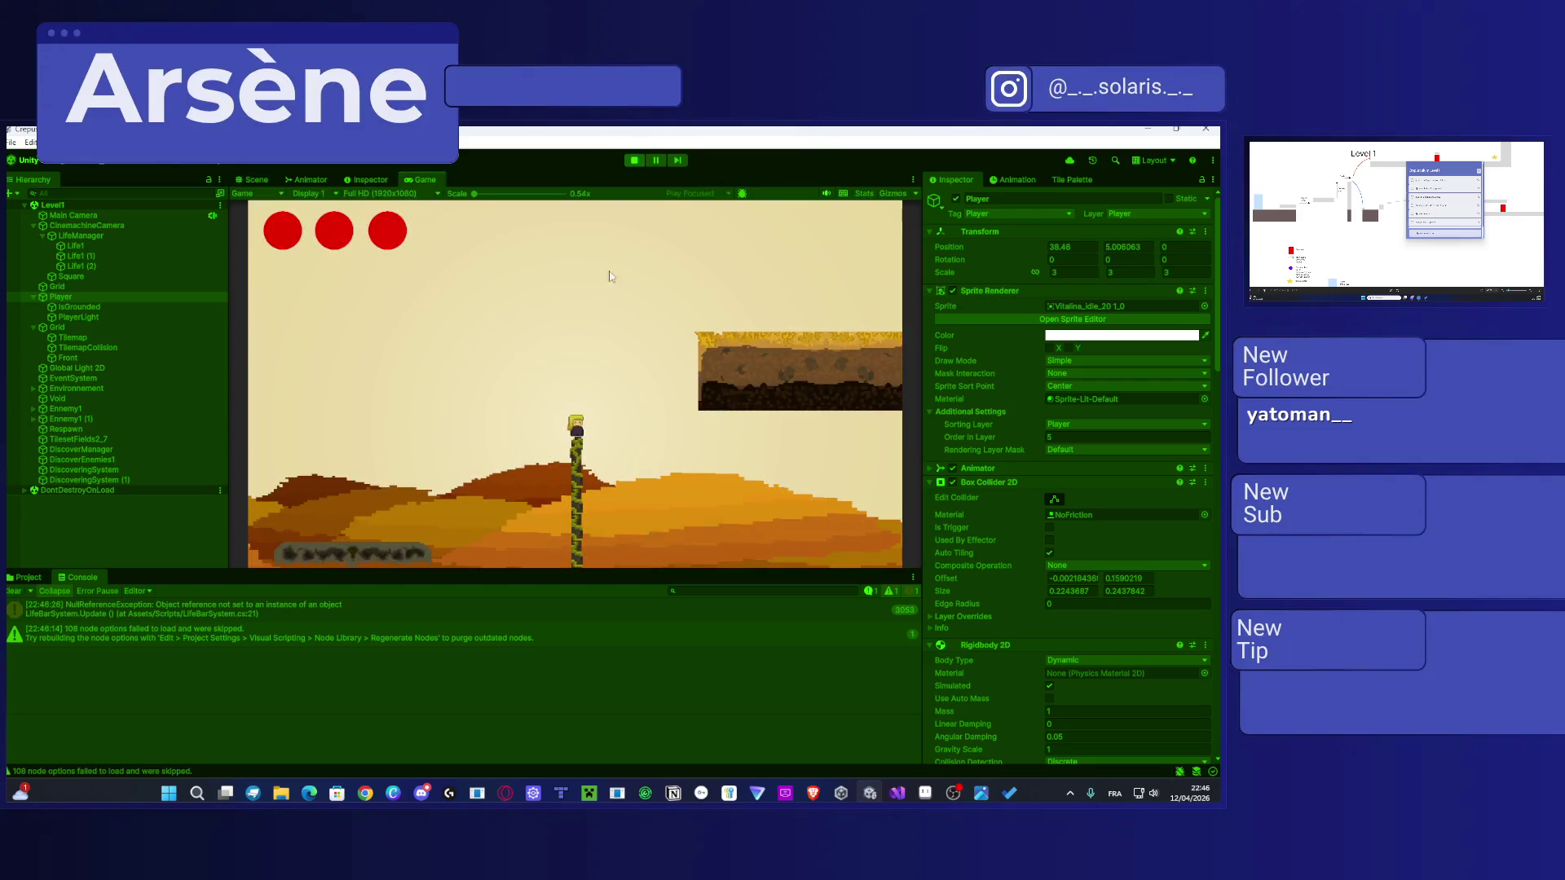
key("d")
key("space")
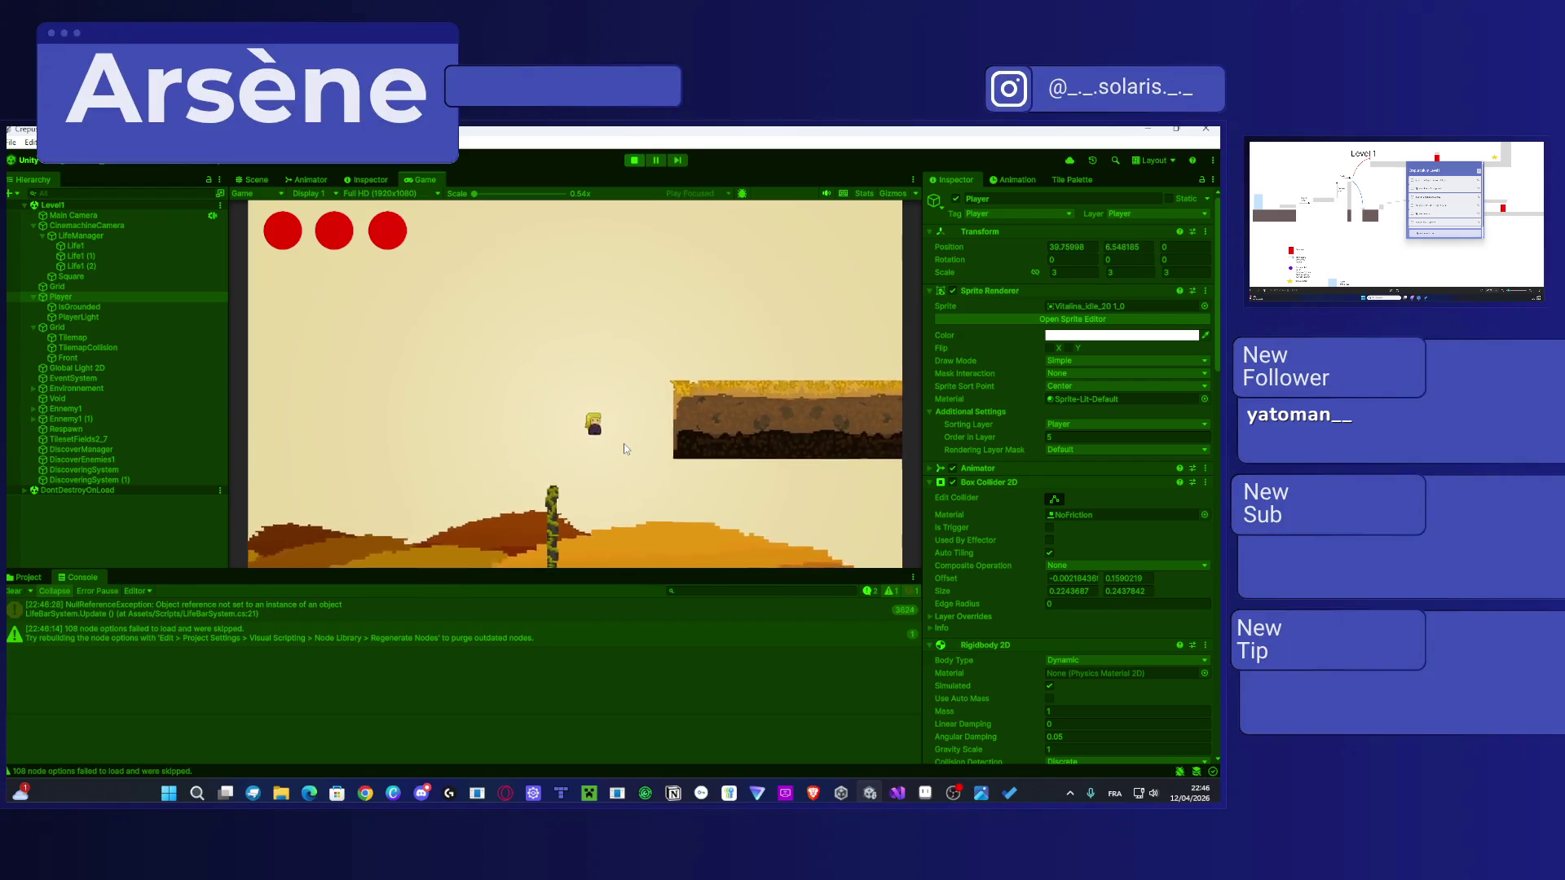
key("a")
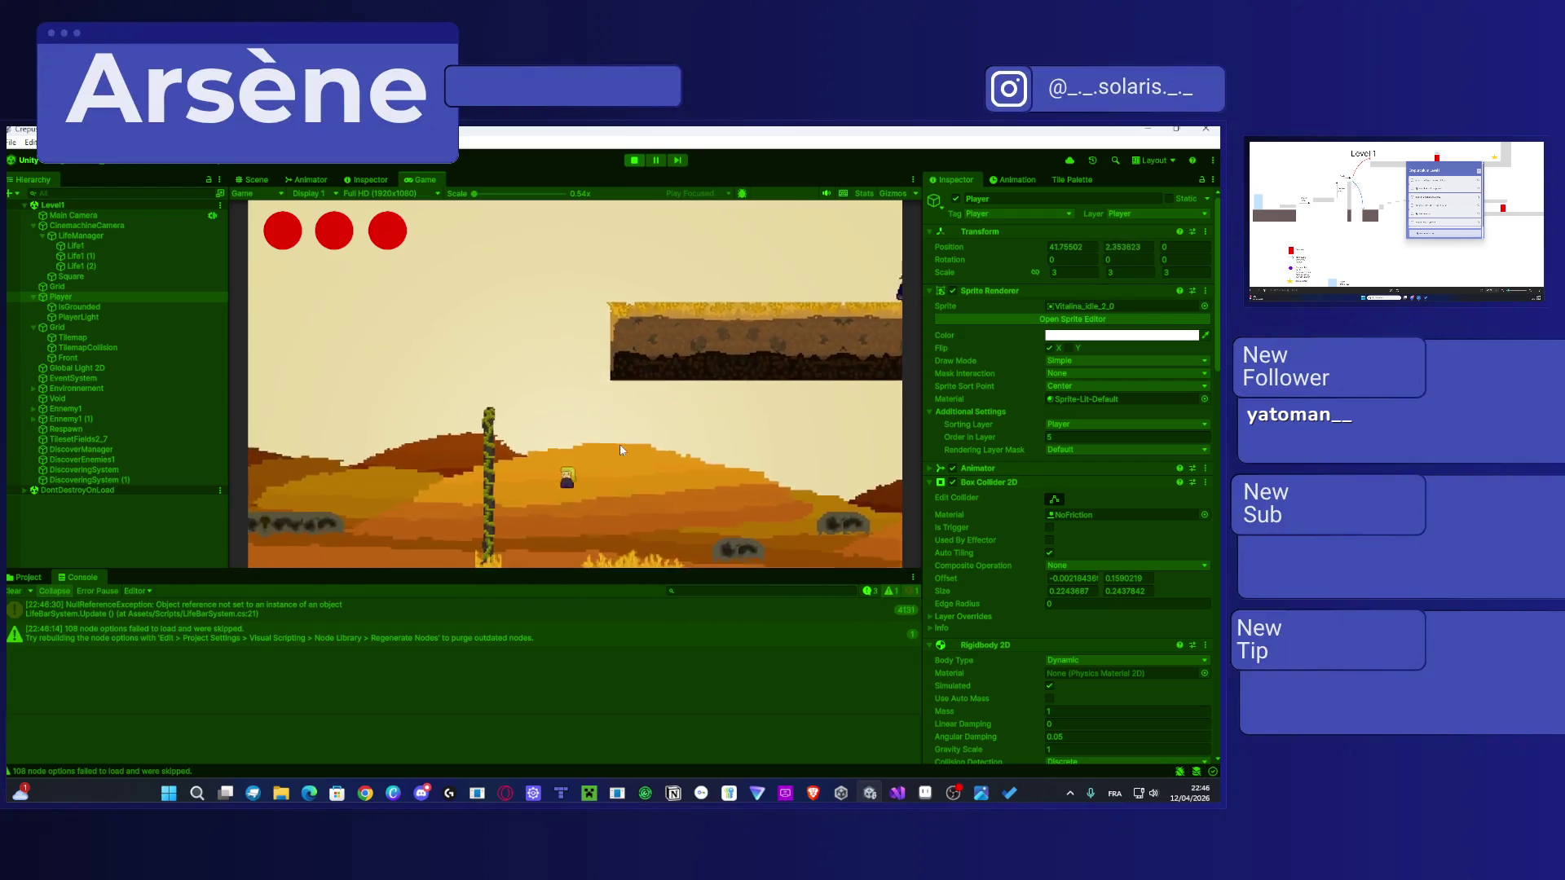
left_click(262, 180)
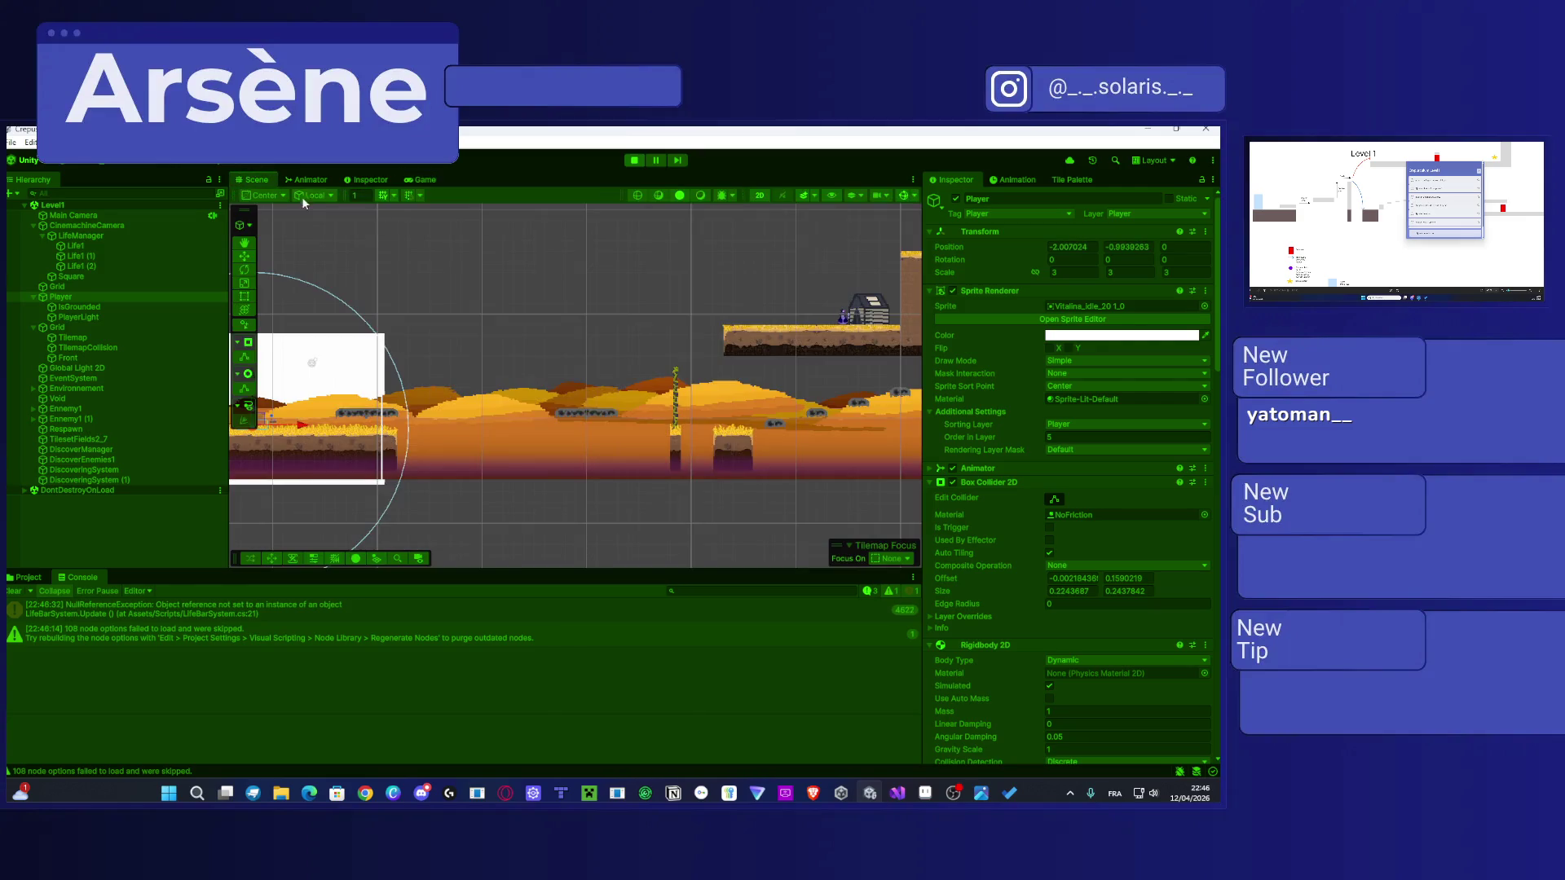
mouse_move(279, 421)
left_mouse_down()
mouse_move(309, 391)
mouse_move(608, 269)
mouse_move(751, 236)
left_mouse_up()
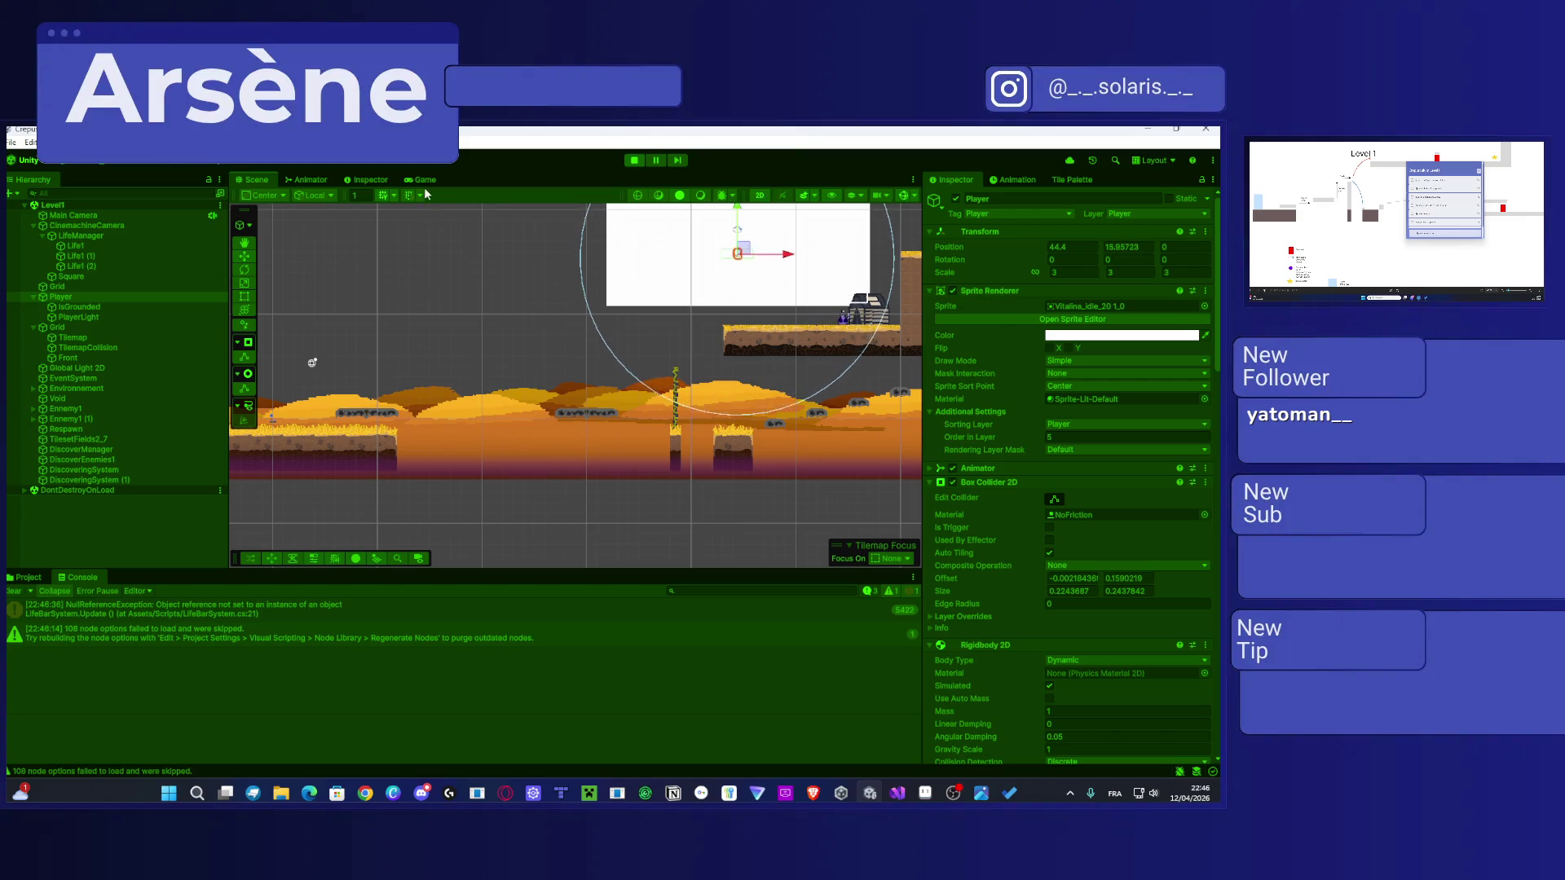
Step: In the Game view, run the player right and jump it up the rising terrain
left_click(424, 181)
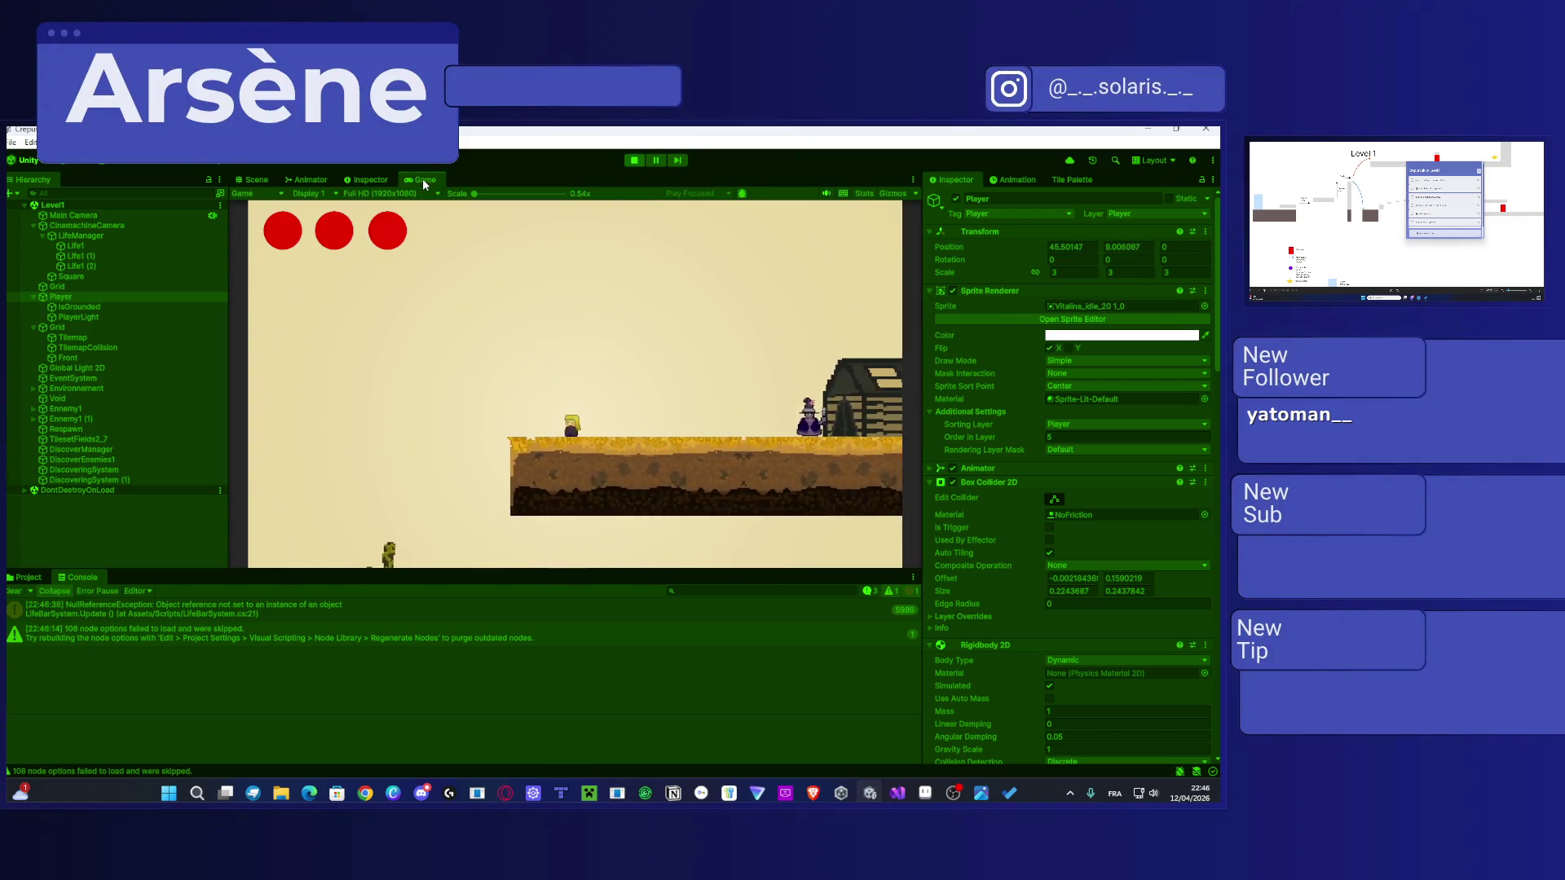
key("Right")
key("space")
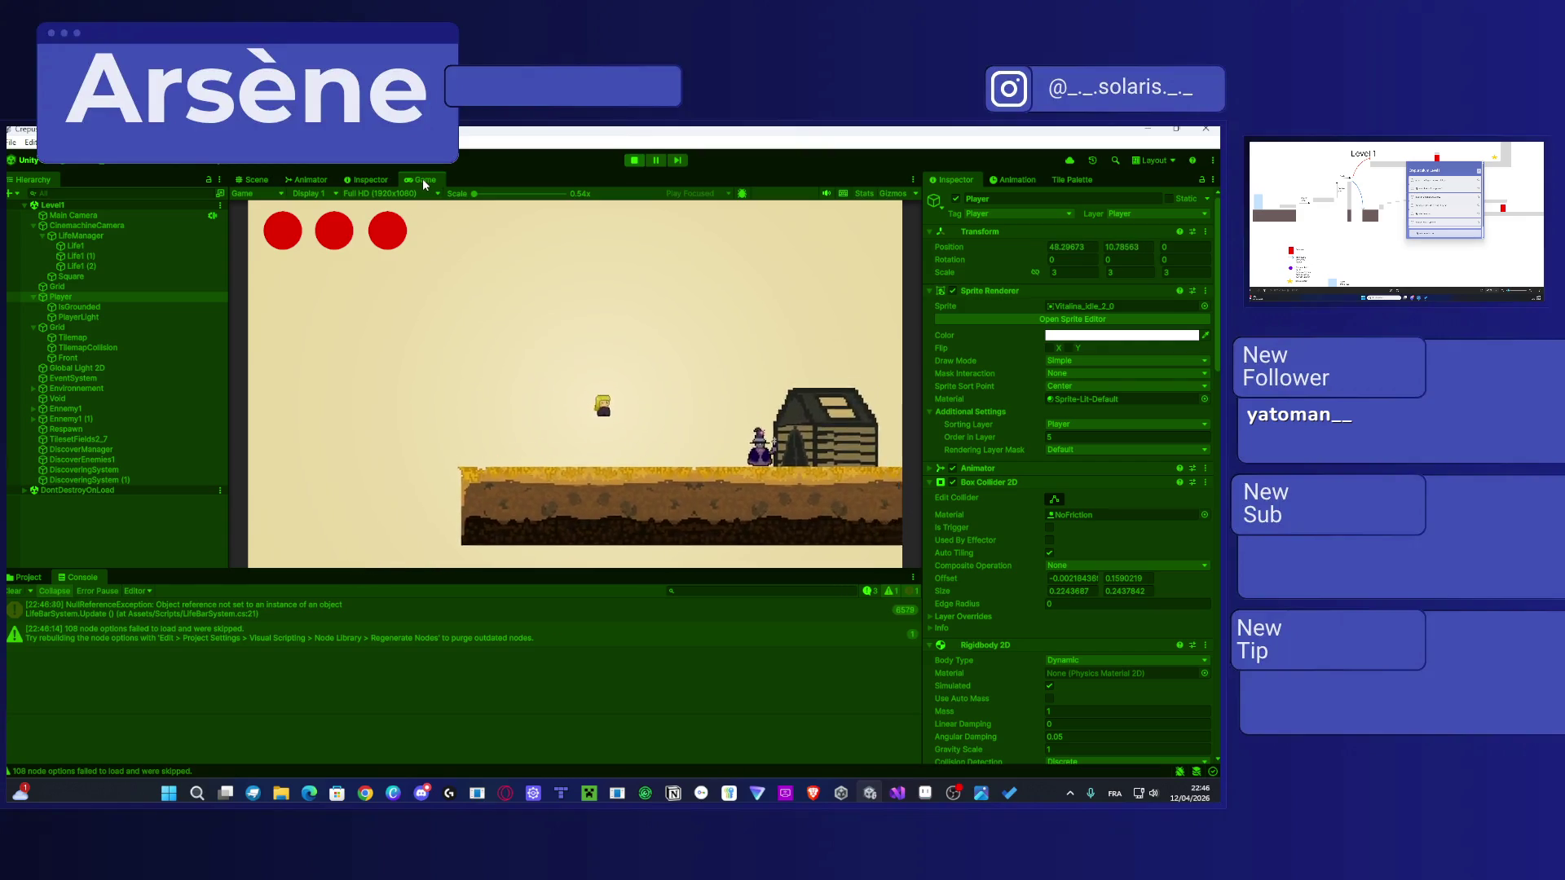
key("Right")
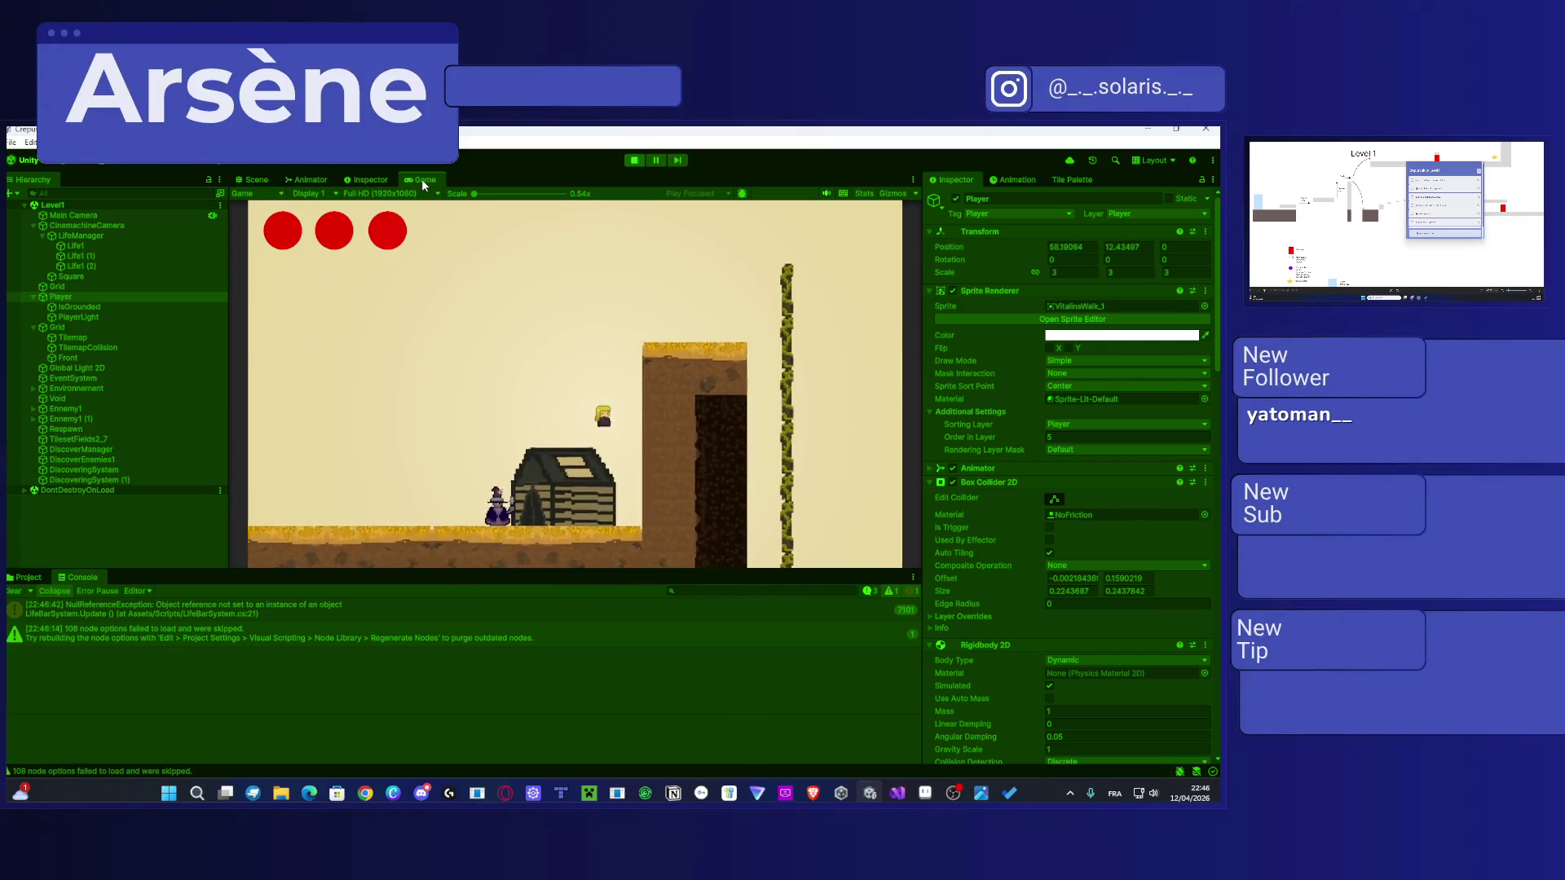
key("Right")
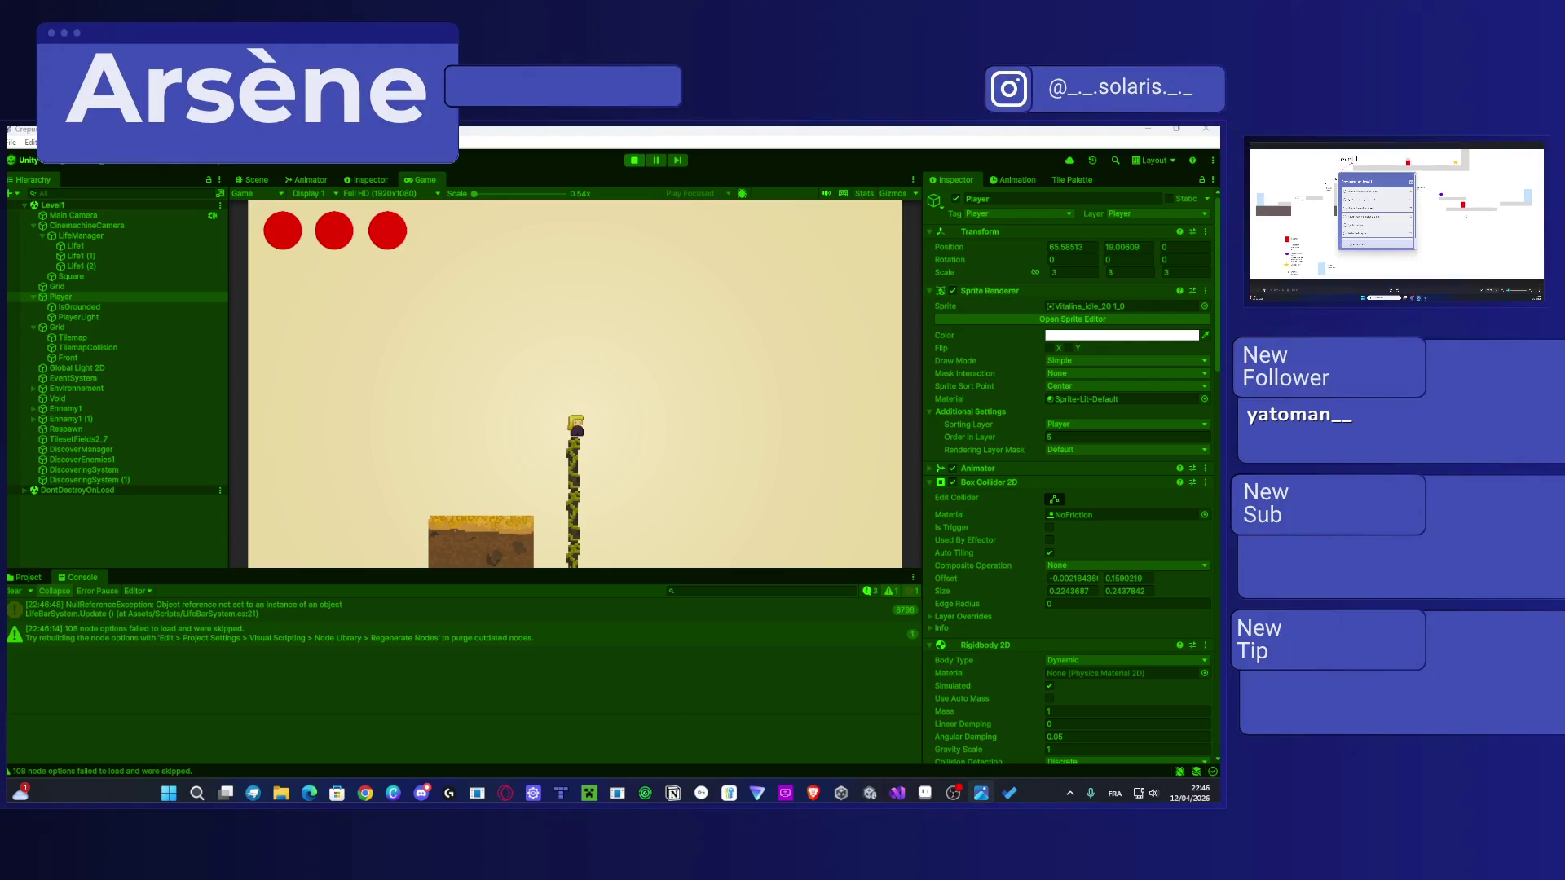
key("space")
key("d")
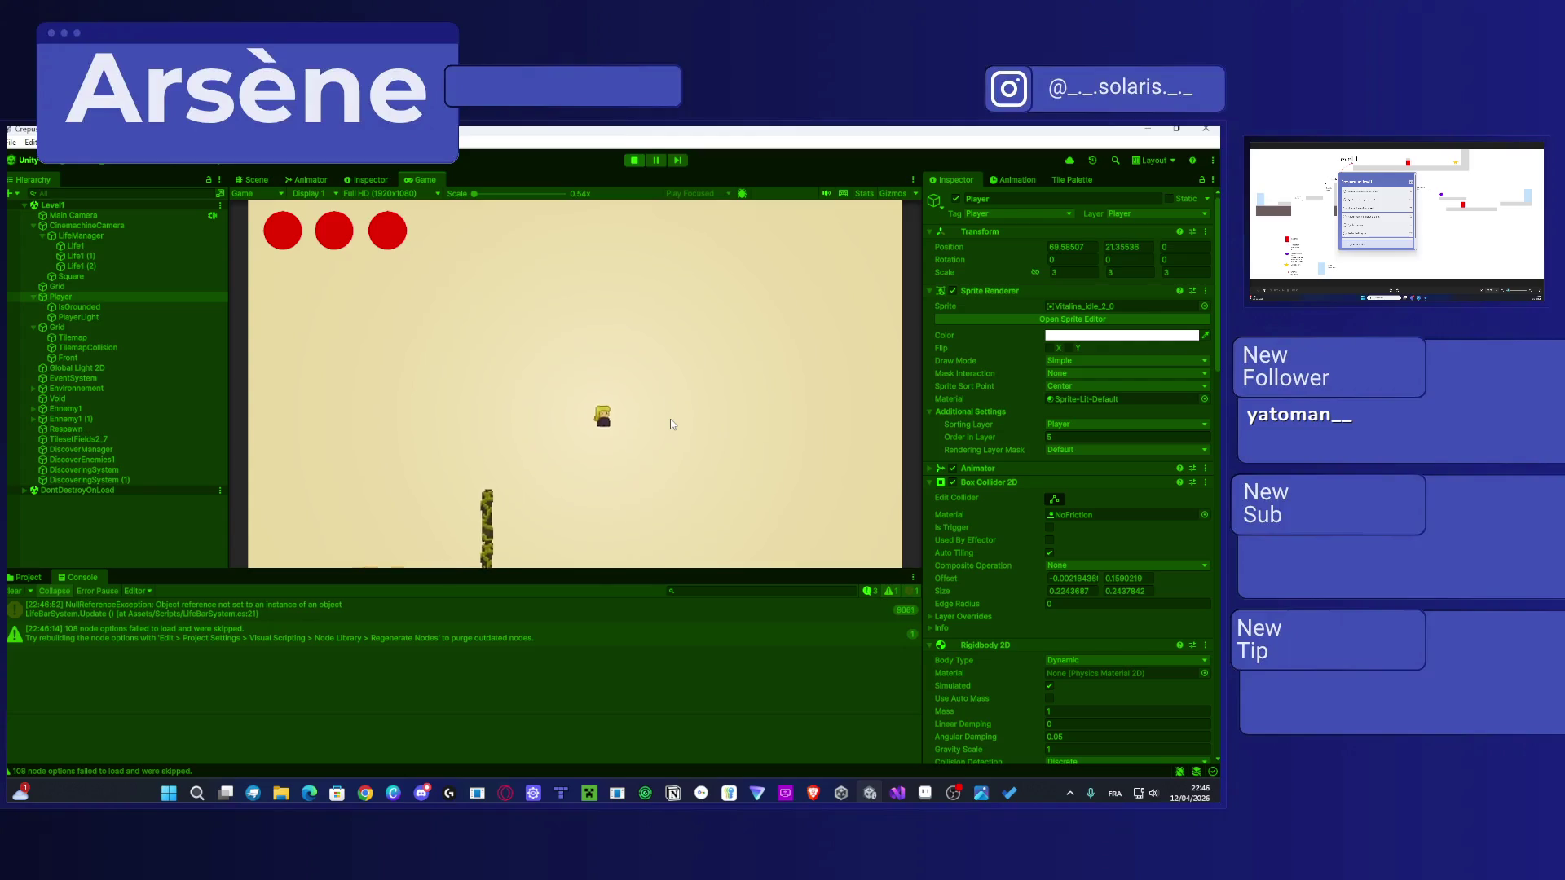
Step: Dash and jump the player further right onto a platform, then stop Play mode
key("shift")
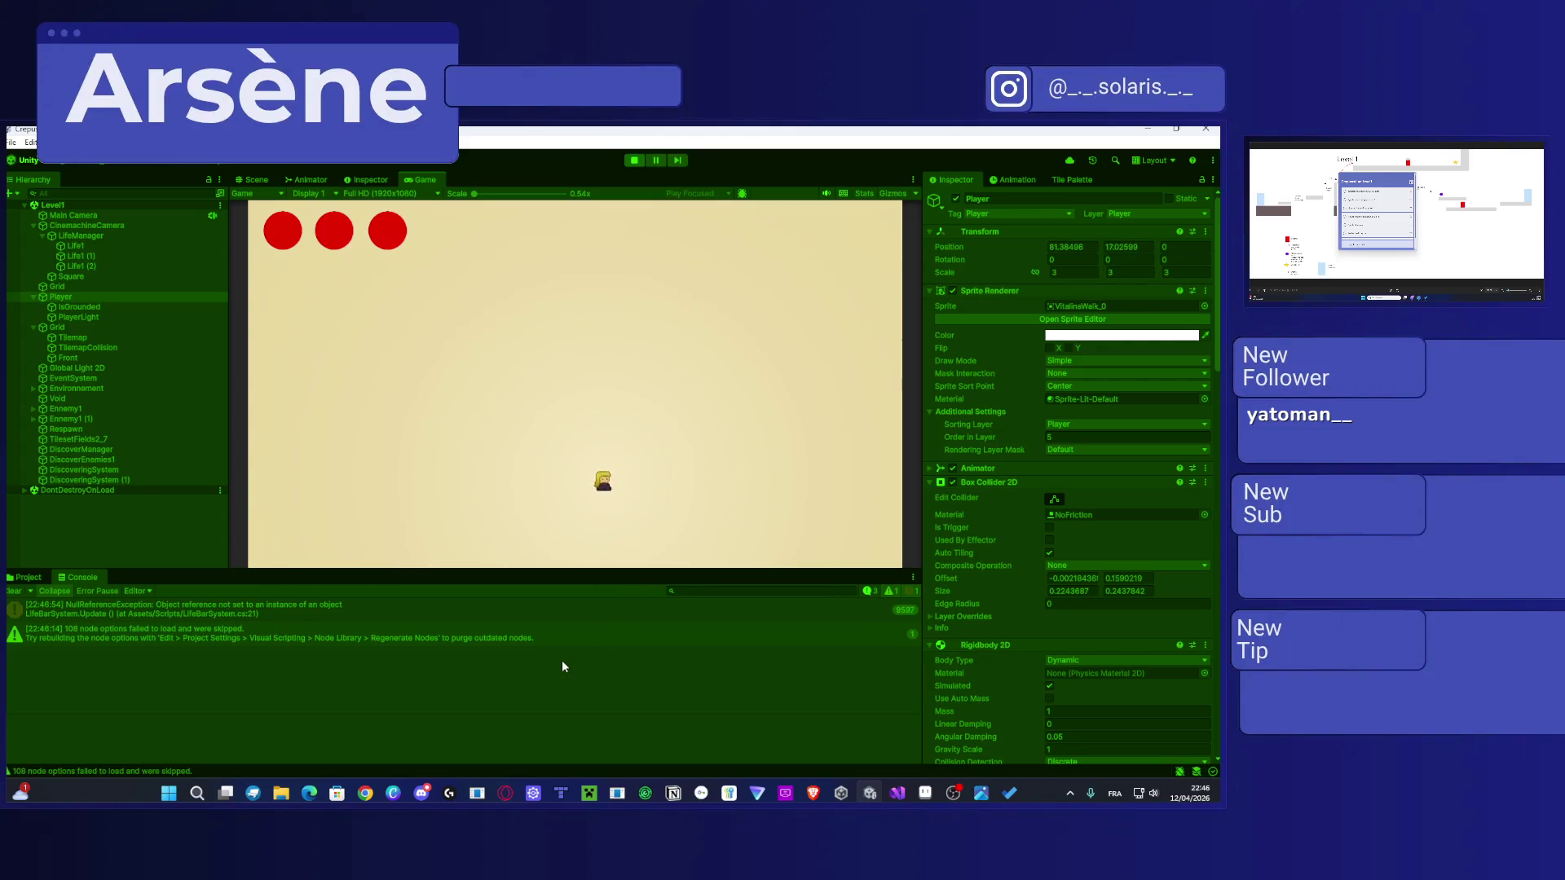
key("d")
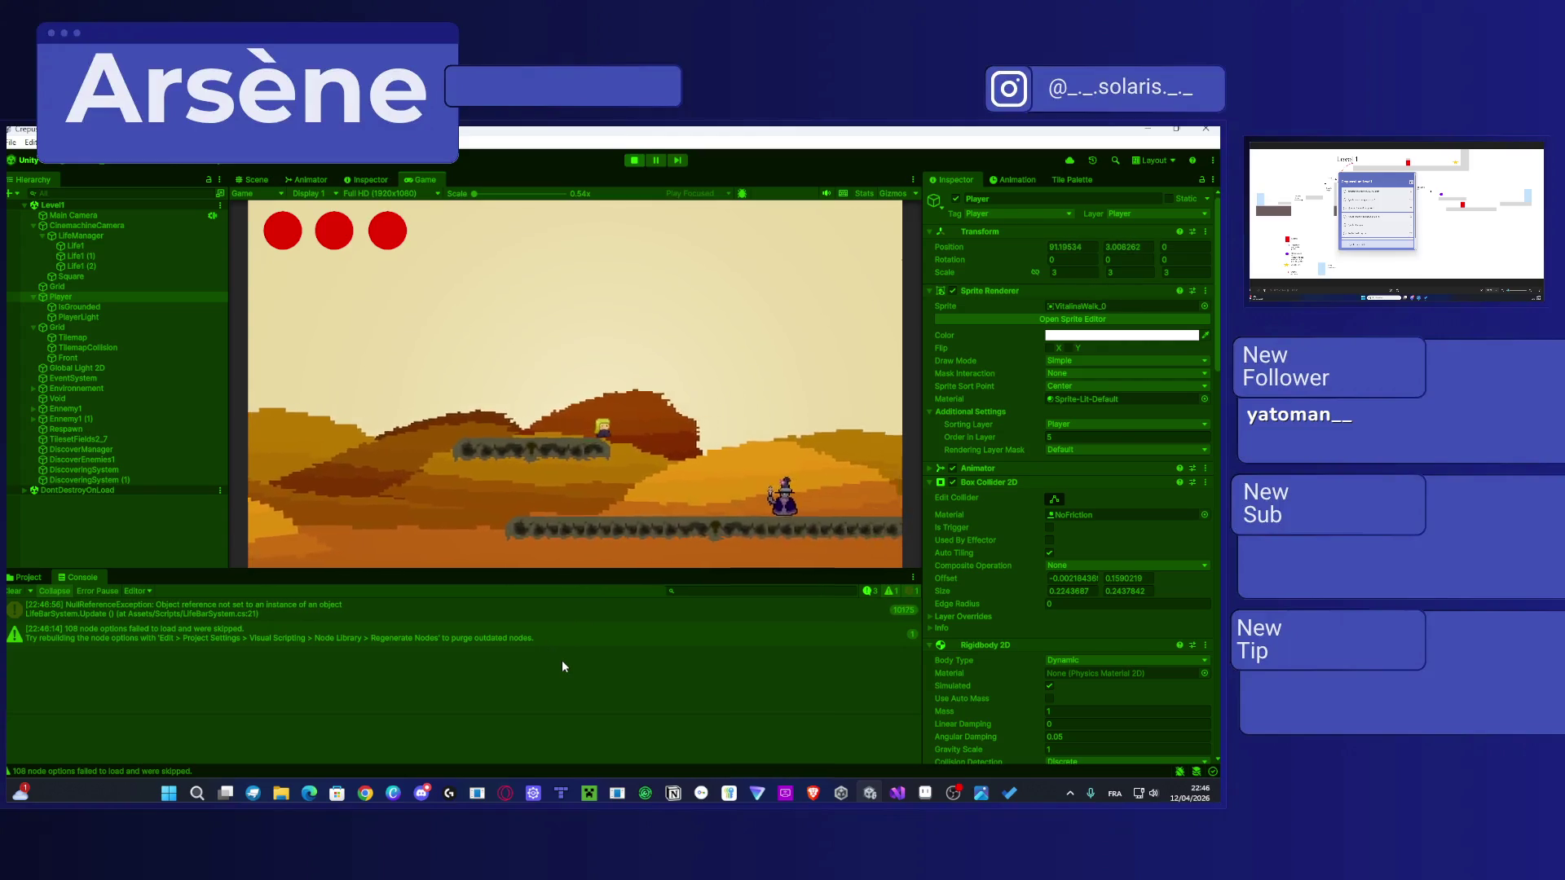
key("space")
key("d")
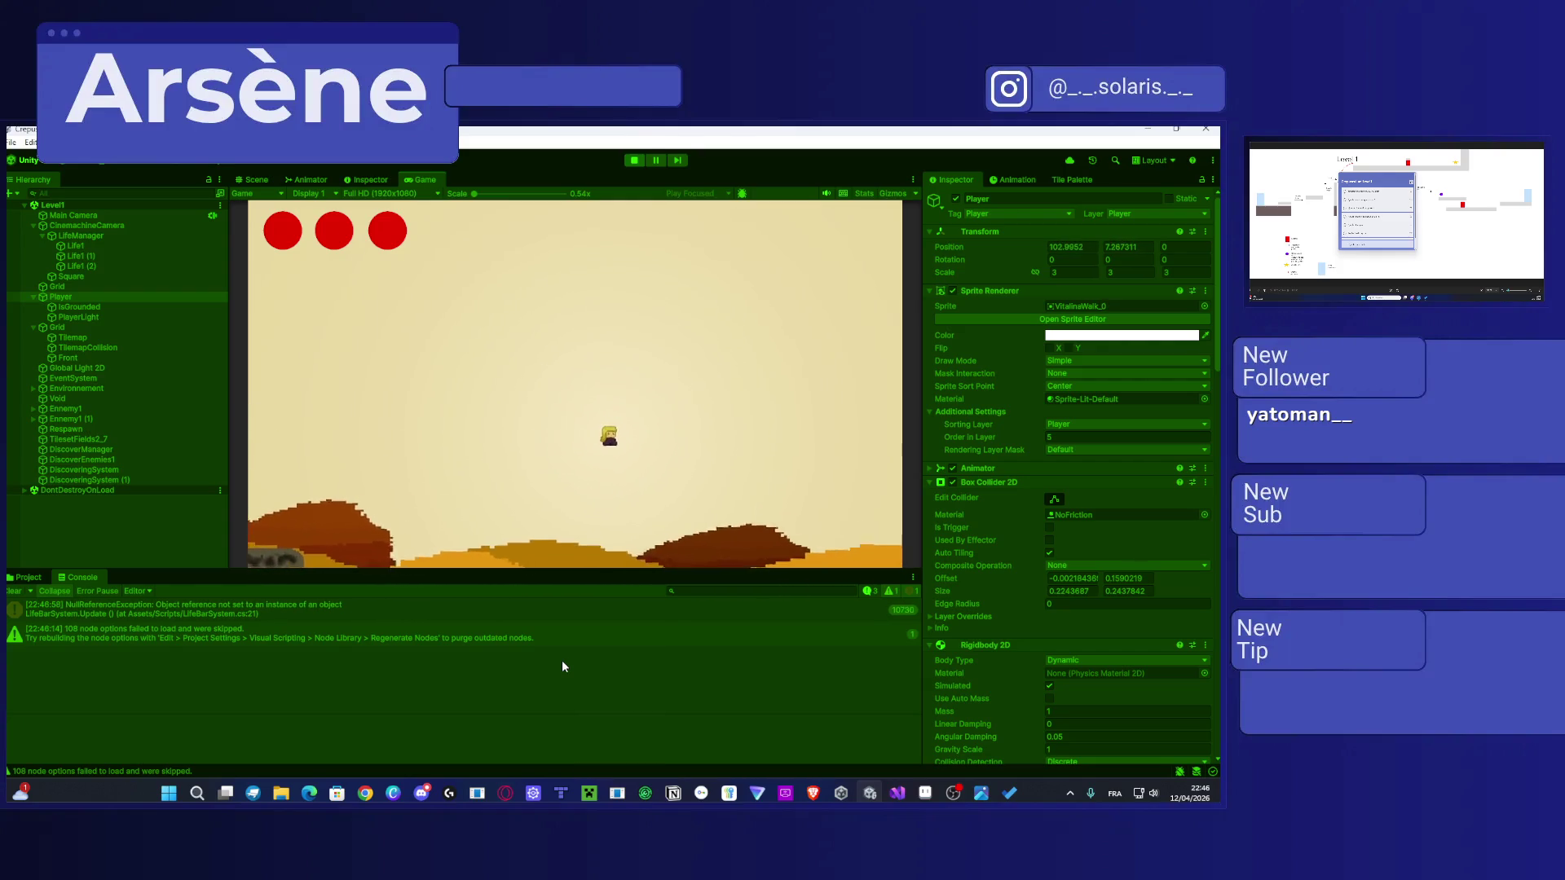
key("d")
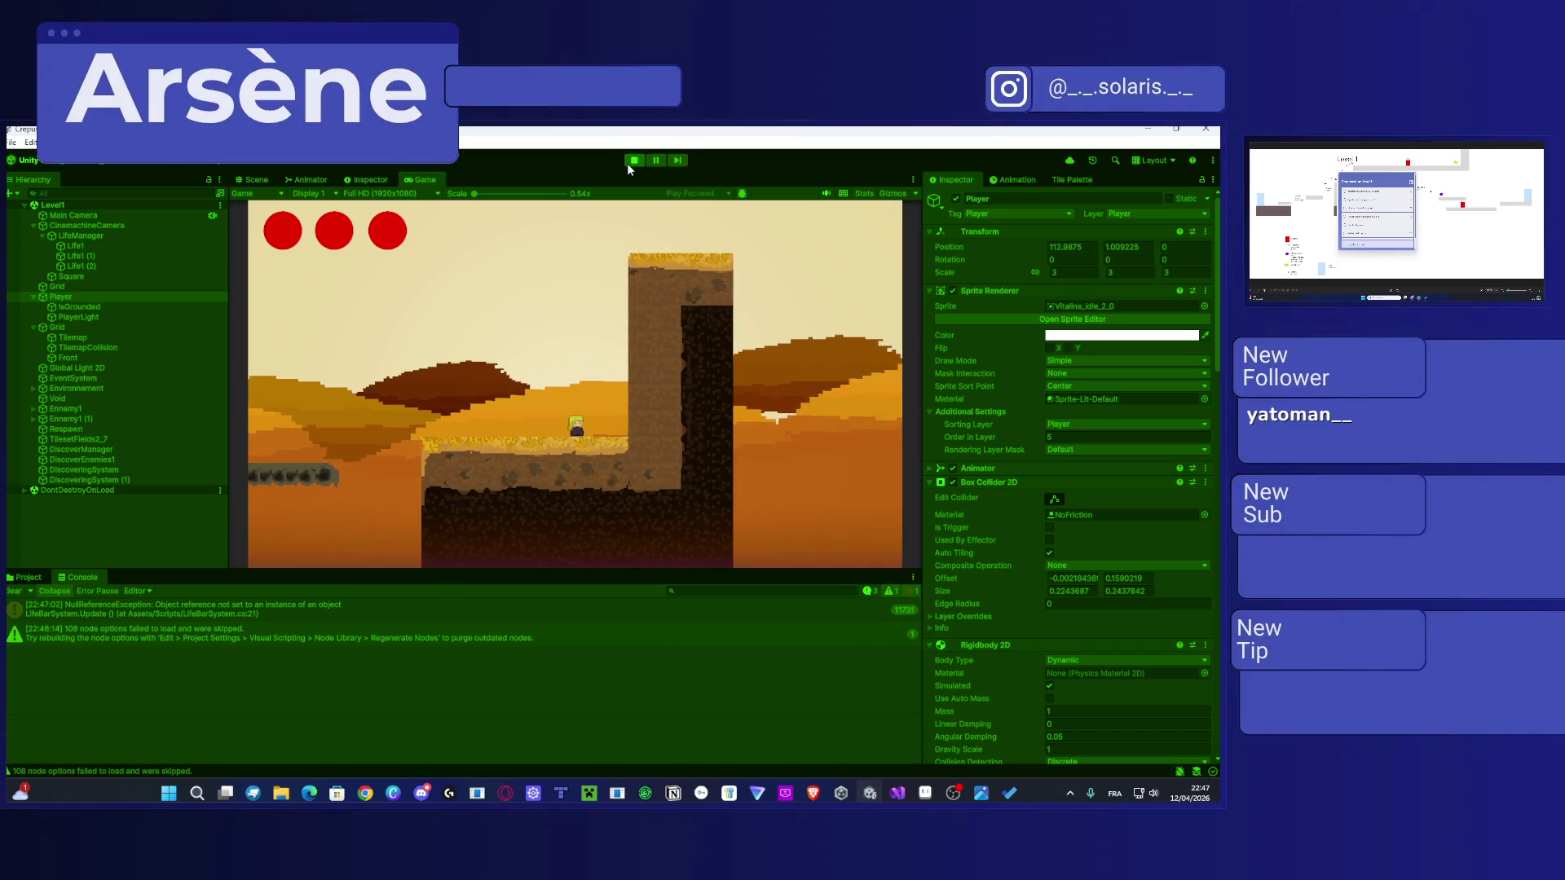
left_click(629, 162)
Step: Center on the Player and box-select the house platform tiles on TilemapCollision in the Tile Palette
key("f")
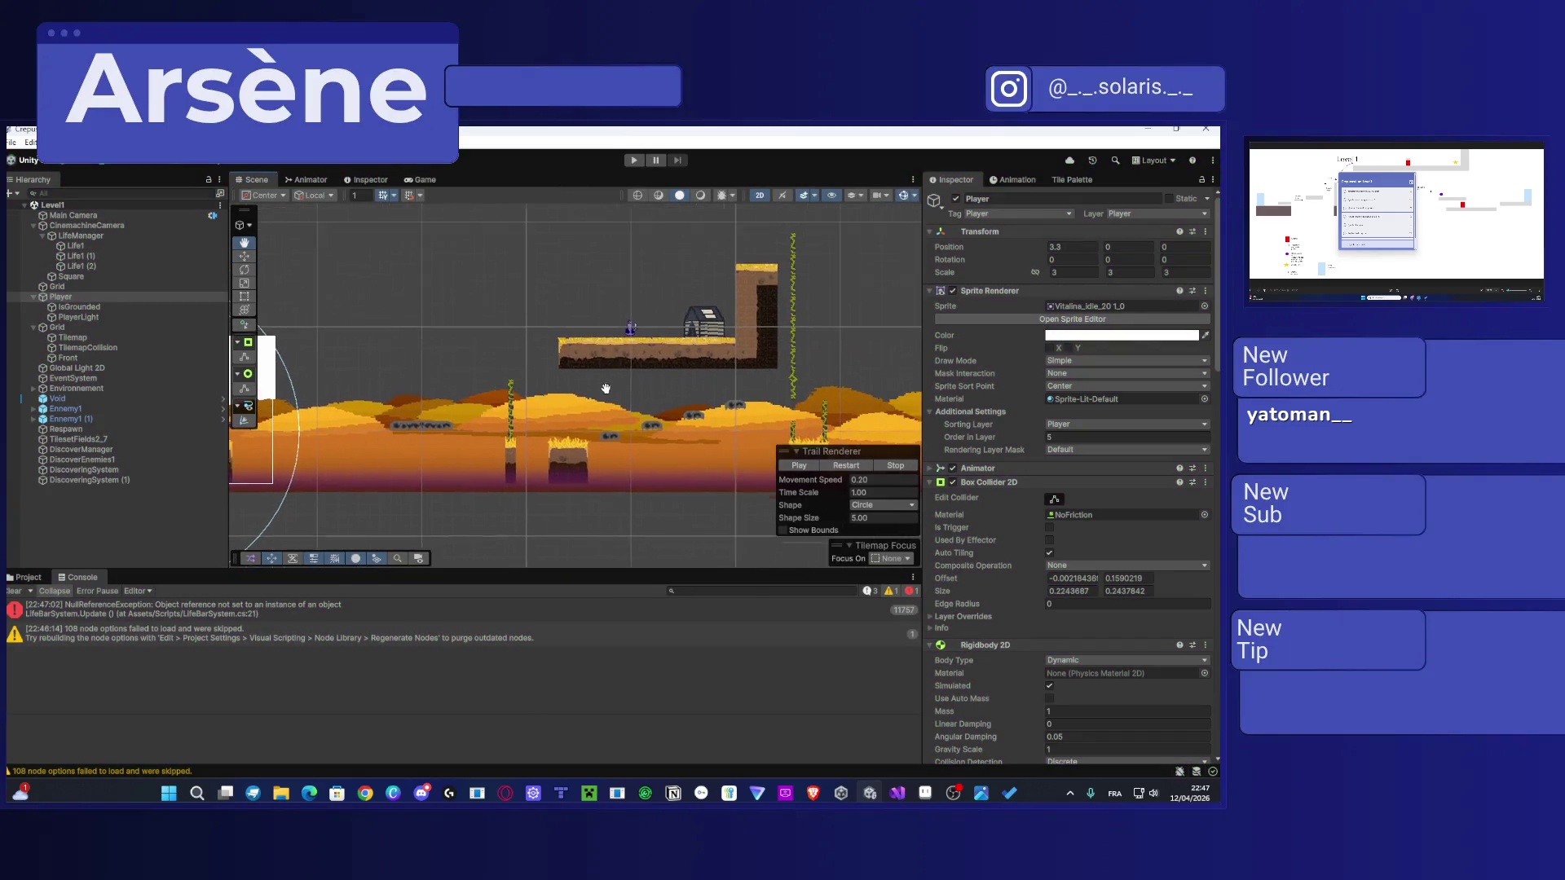
left_click(731, 343)
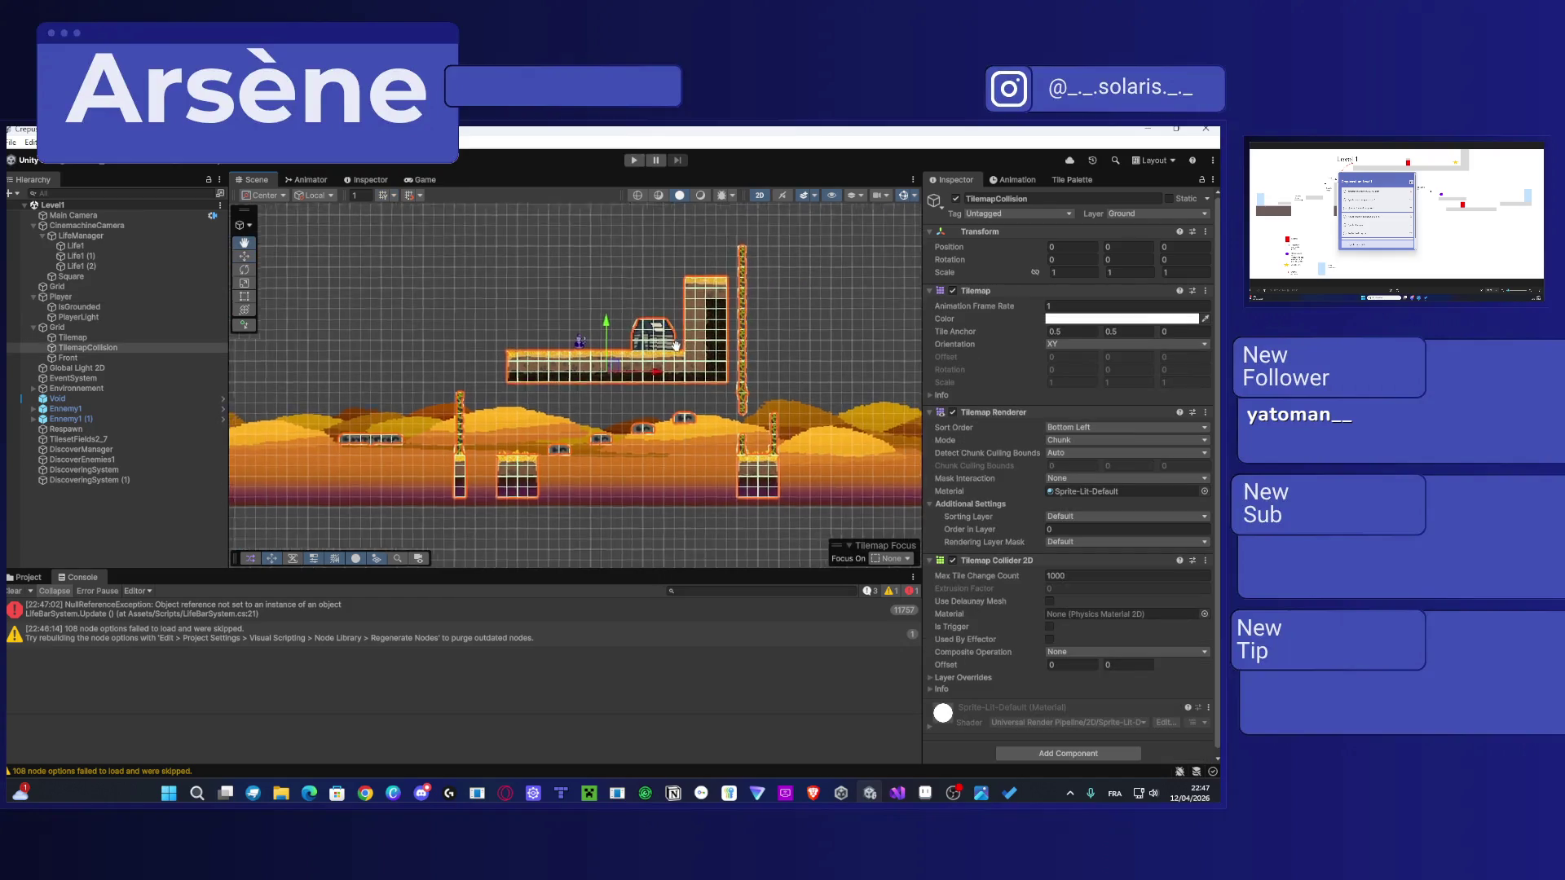
left_click(1048, 181)
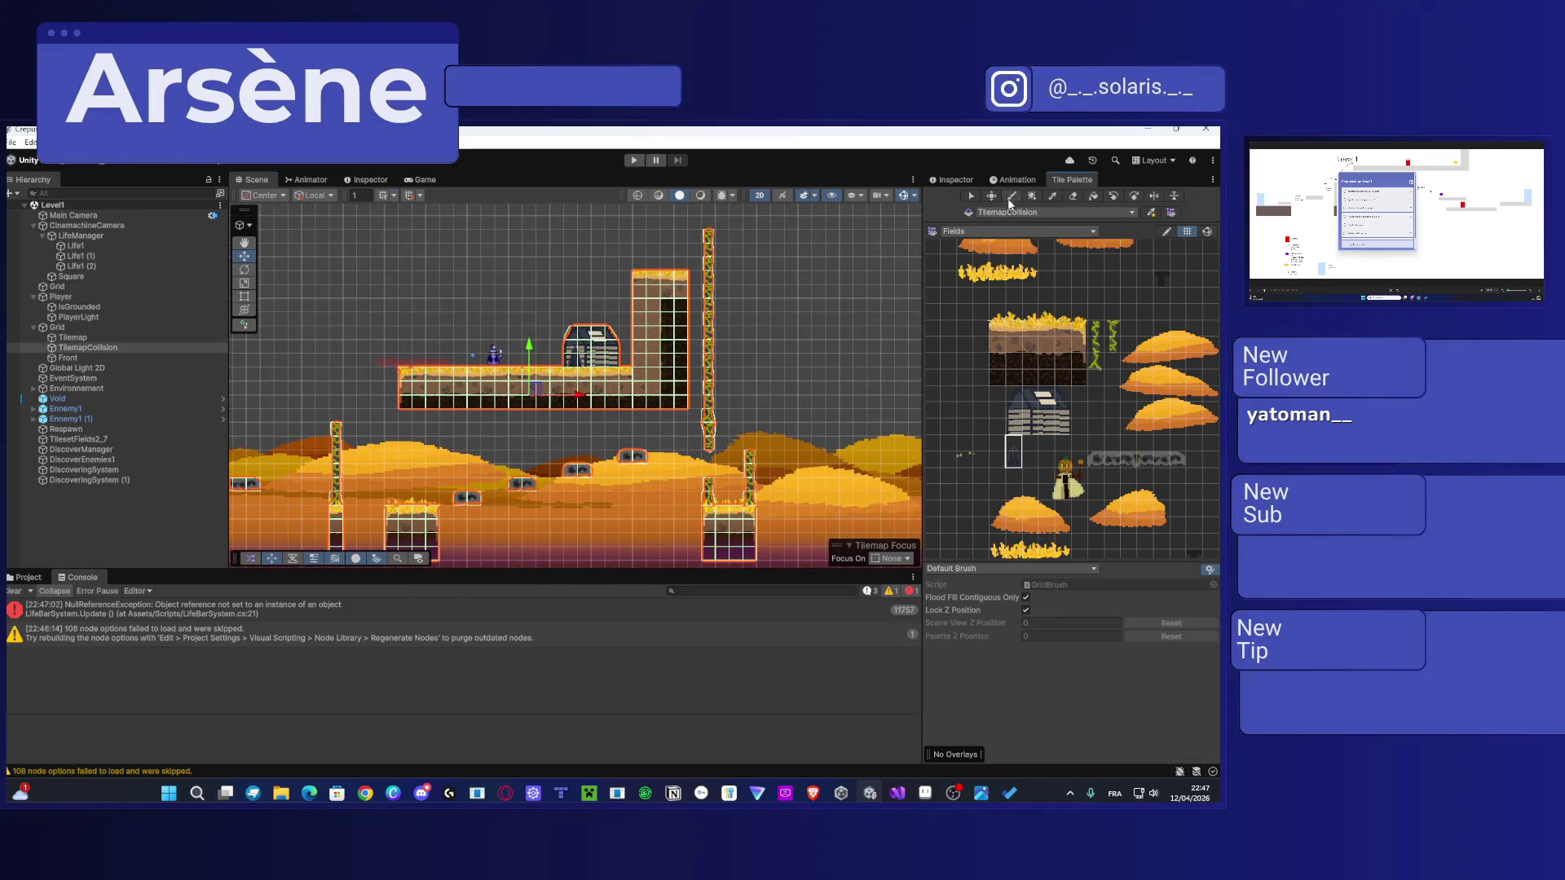
key("s")
left_click_drag(688, 408, 410, 266)
key("m")
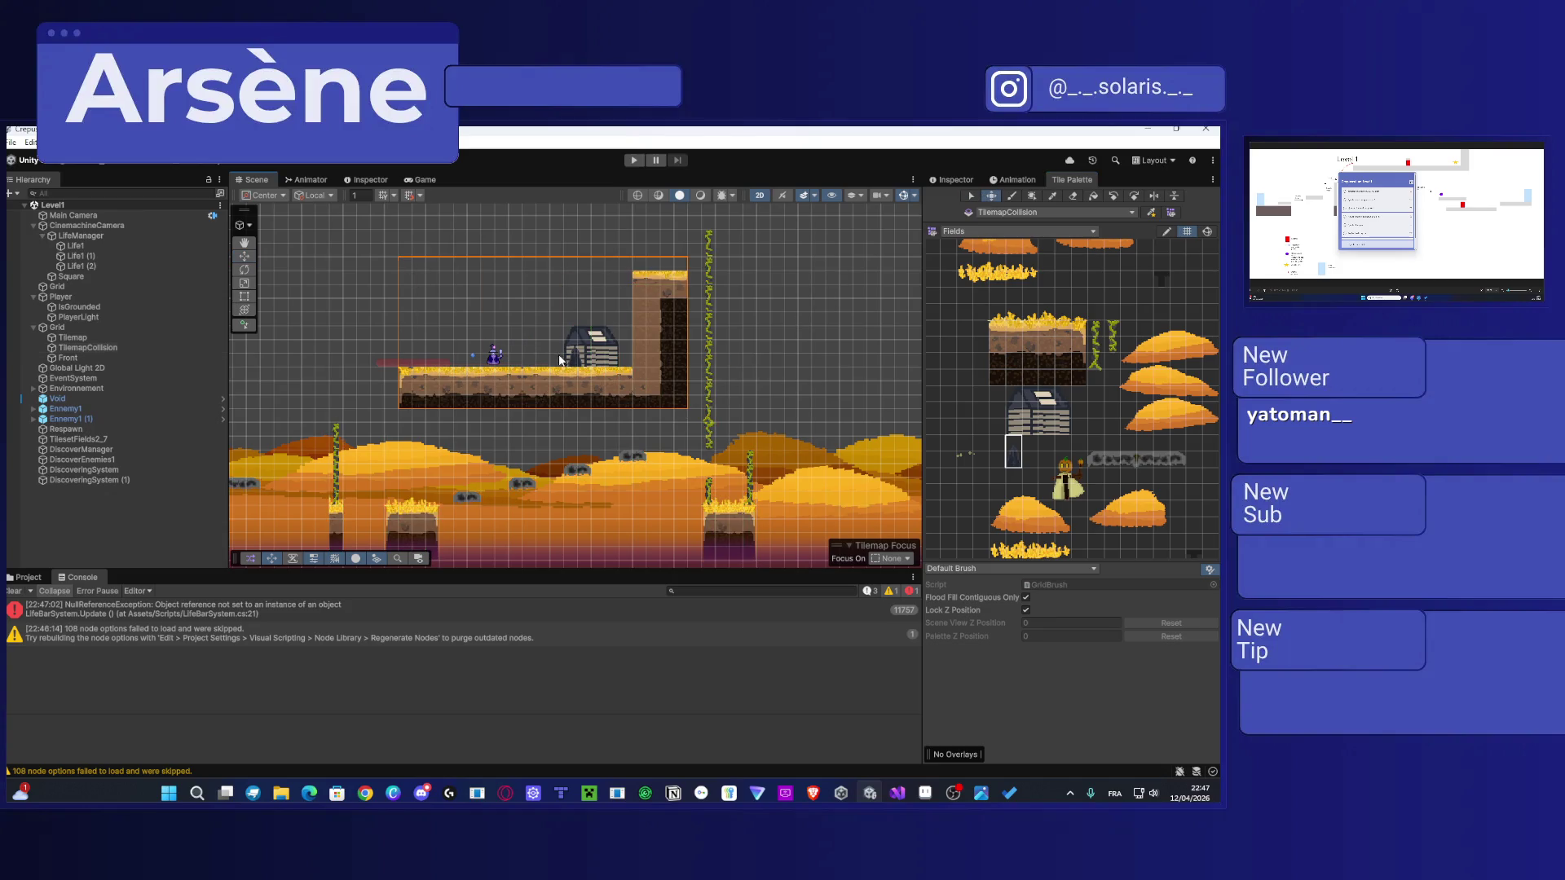
key("w")
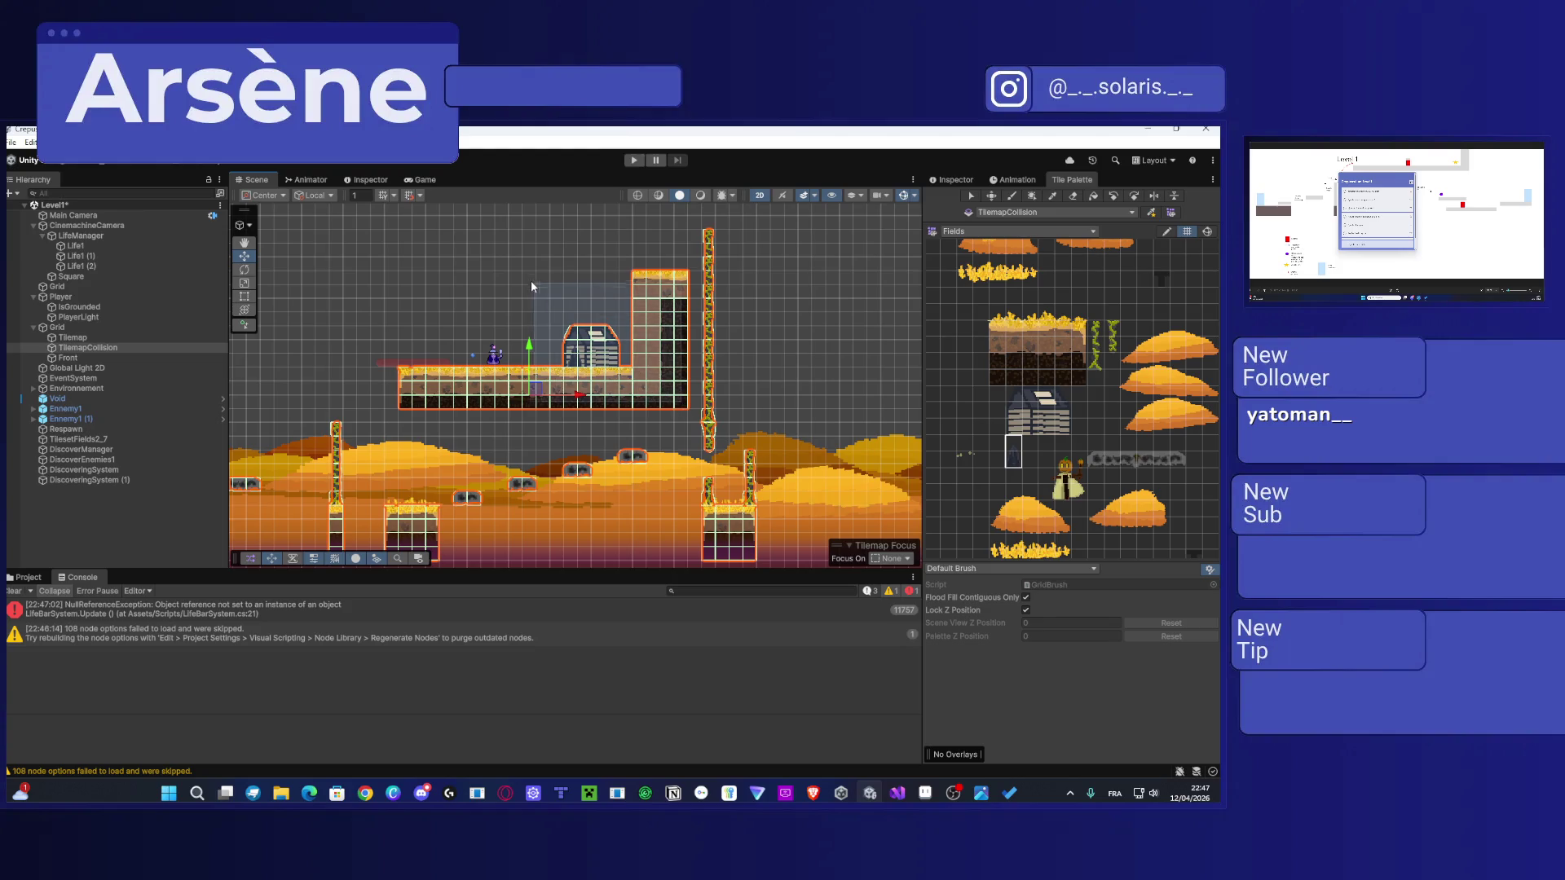
left_click(994, 198)
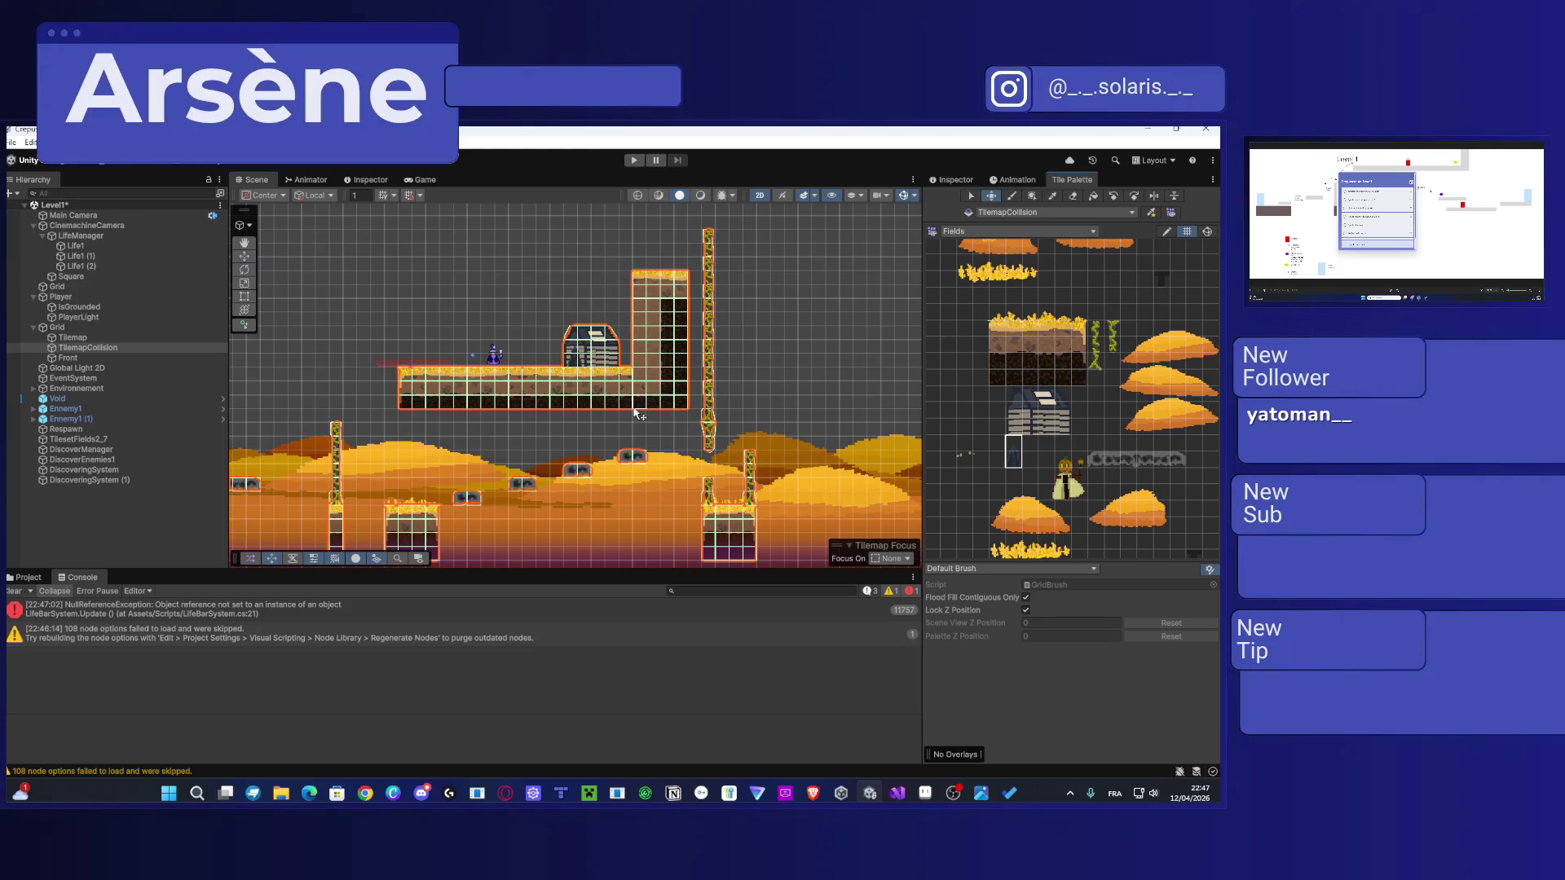
mouse_move(683, 412)
left_mouse_down()
mouse_move(589, 325)
mouse_move(438, 277)
mouse_move(411, 287)
left_mouse_up()
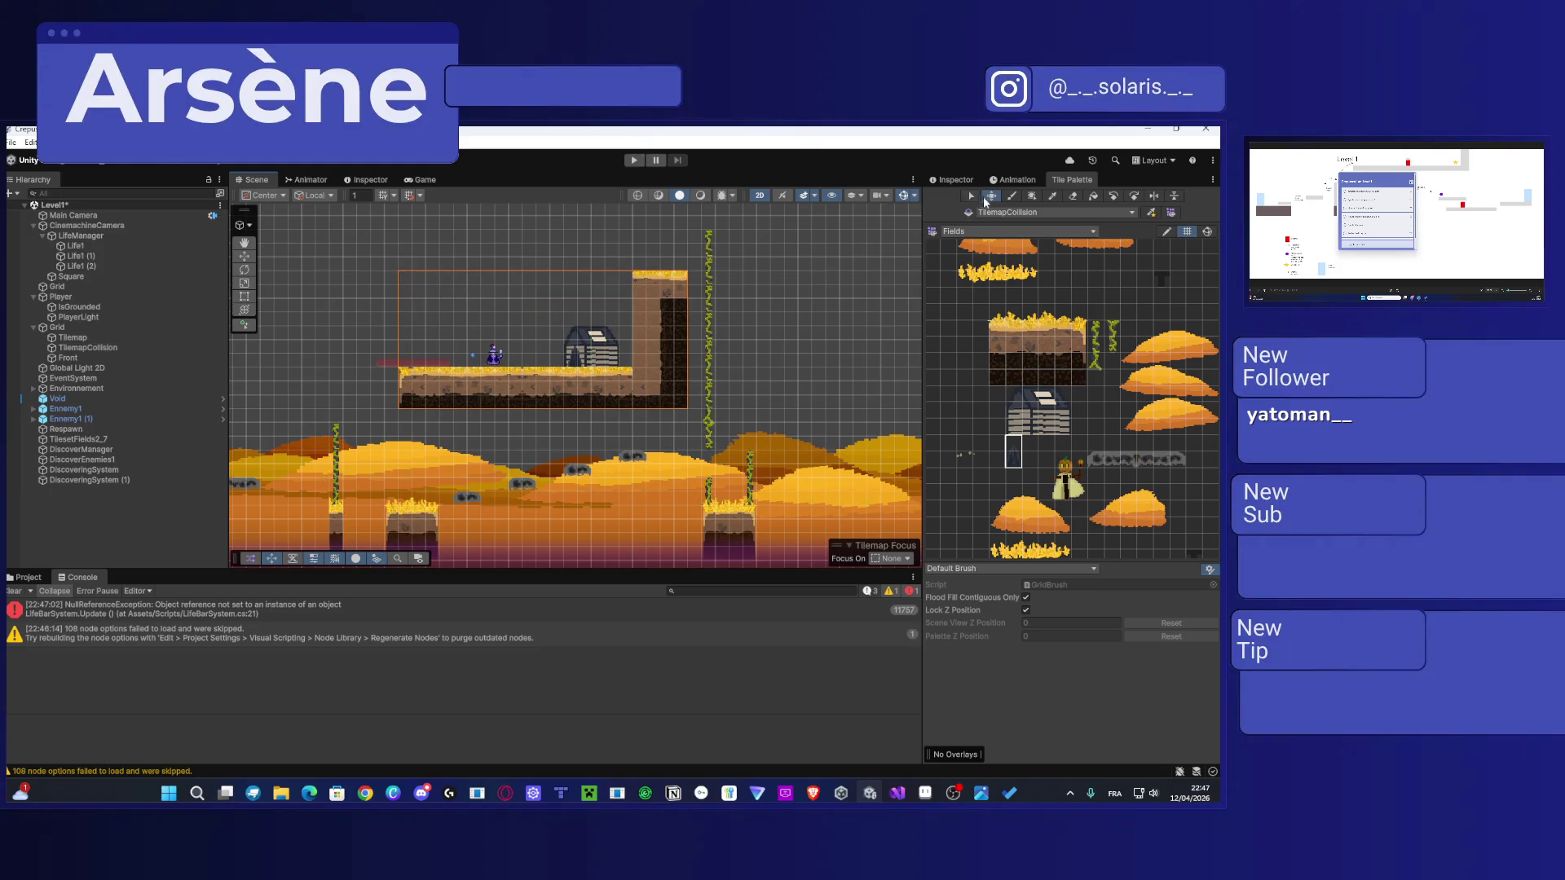
Step: Reselect the whole raised platform block of tiles on the TilemapCollision layer
left_click(991, 196)
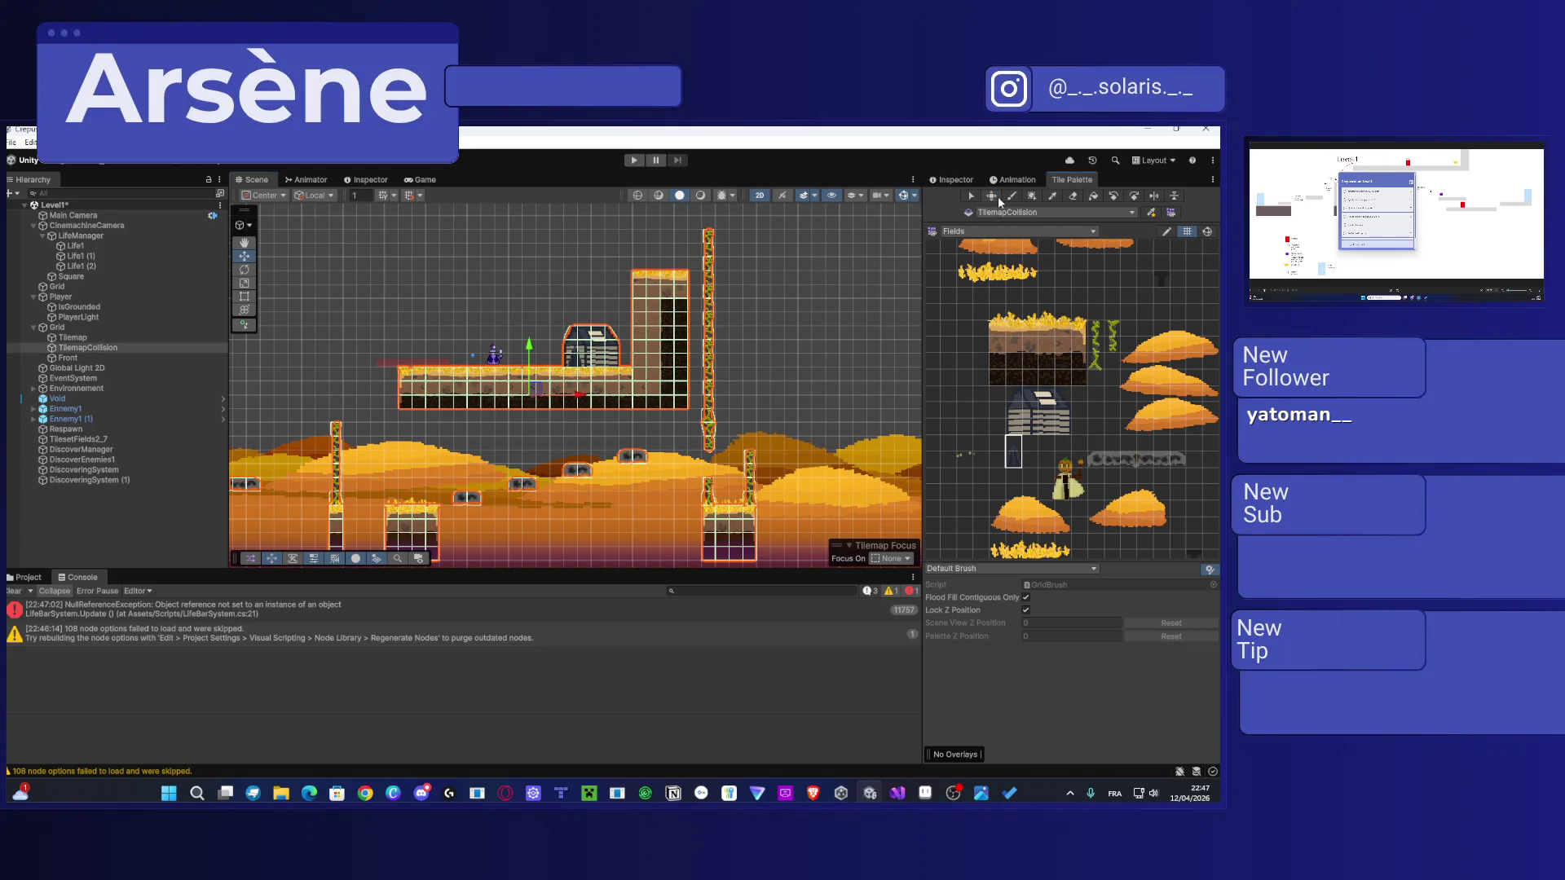
left_click(972, 197)
mouse_move(683, 405)
left_mouse_down()
mouse_move(493, 285)
mouse_move(405, 279)
left_mouse_up()
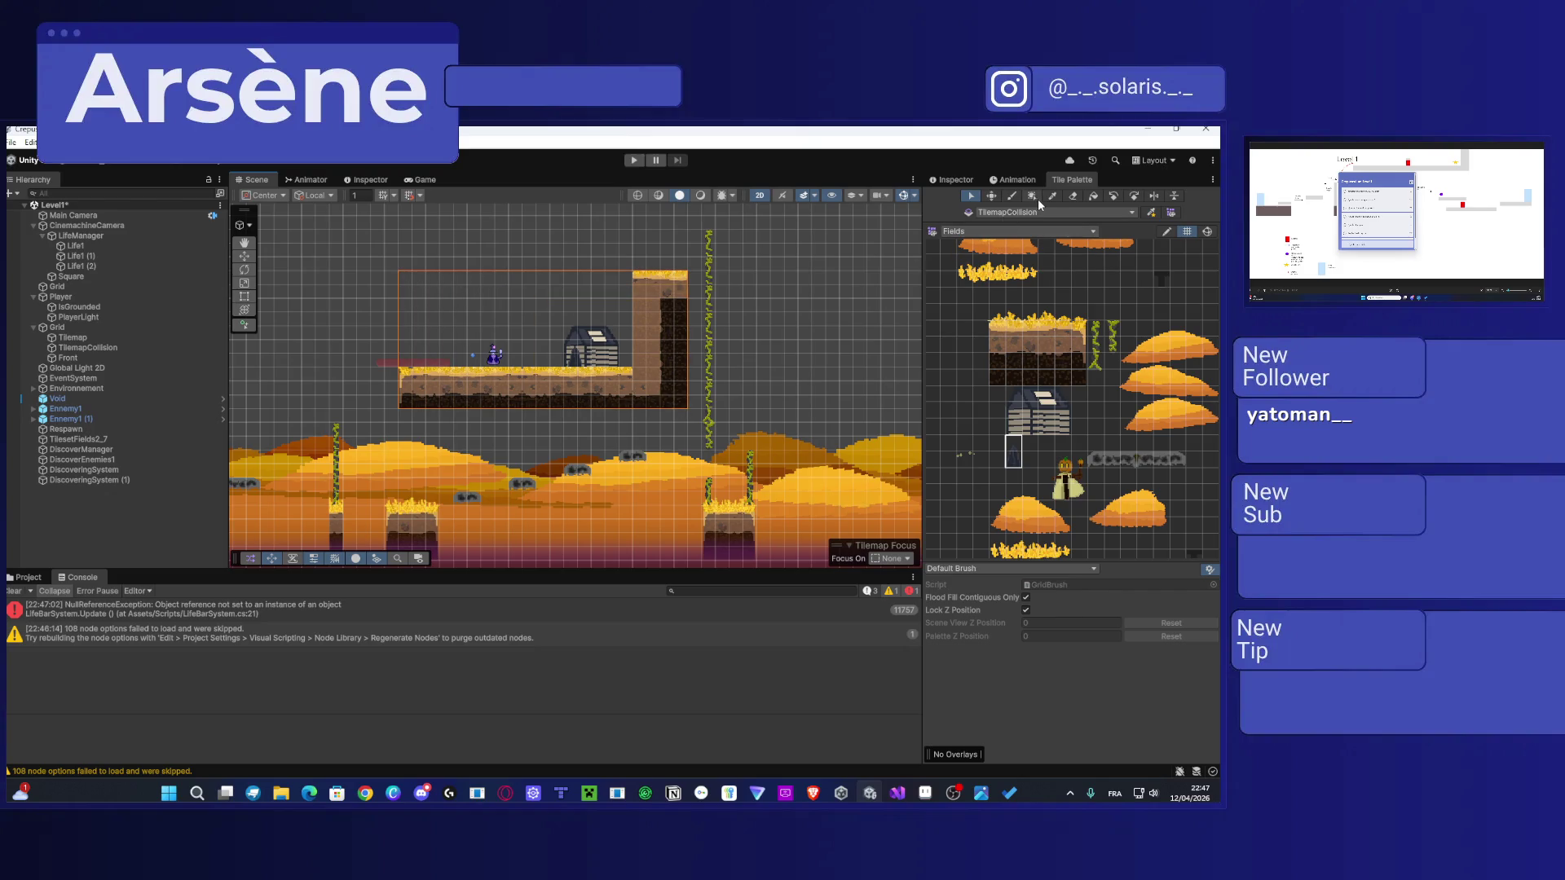
left_click(992, 197)
scroll(516, 357, "down", 10)
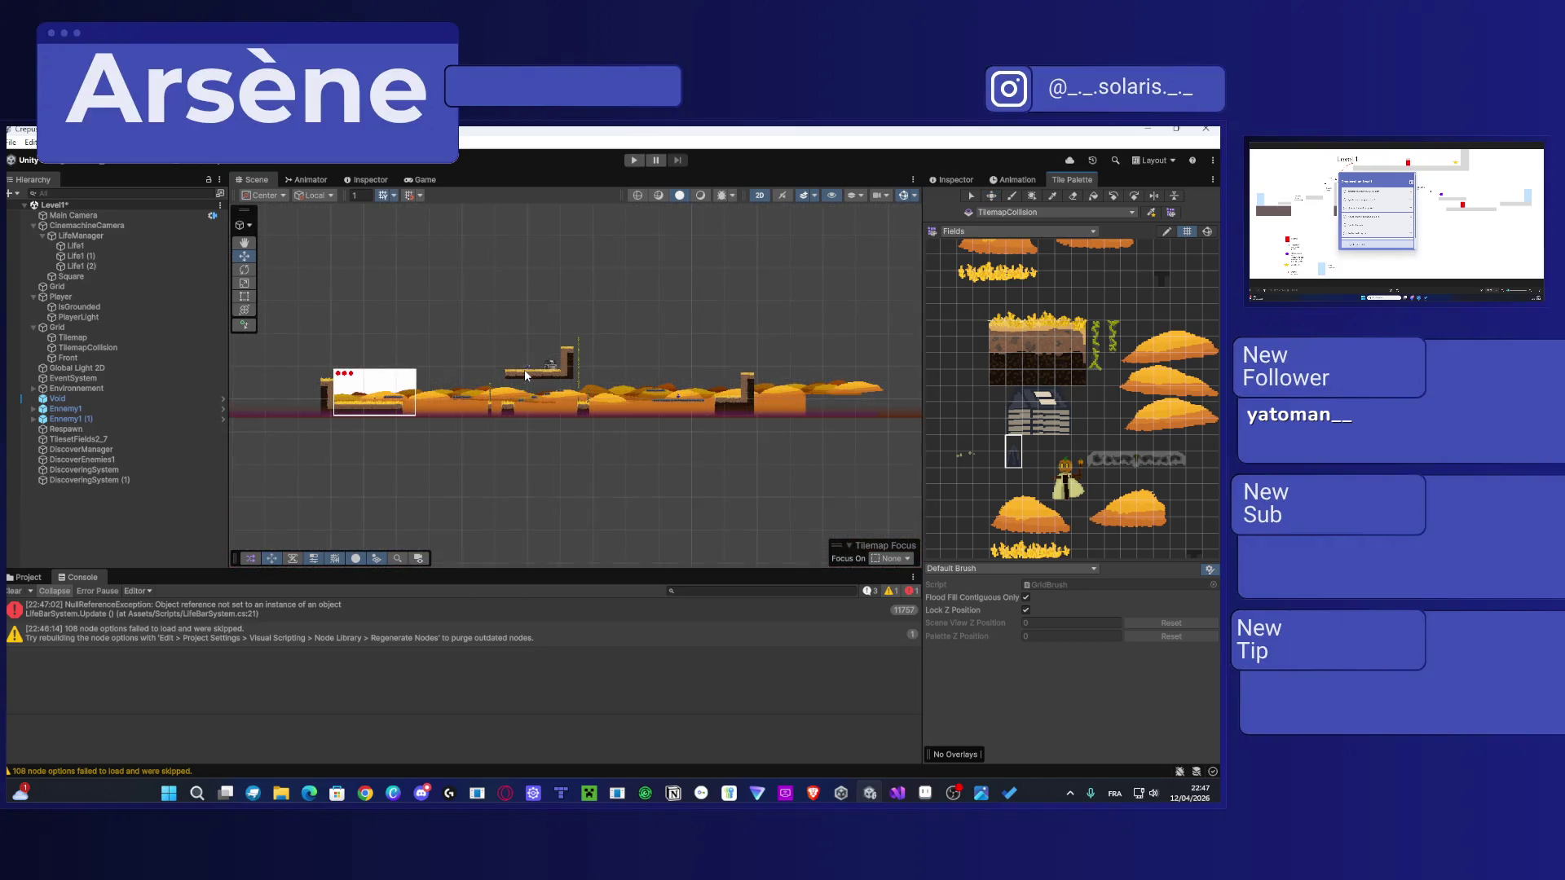
scroll(526, 376, "up", 10)
left_click(617, 397)
left_click(992, 195)
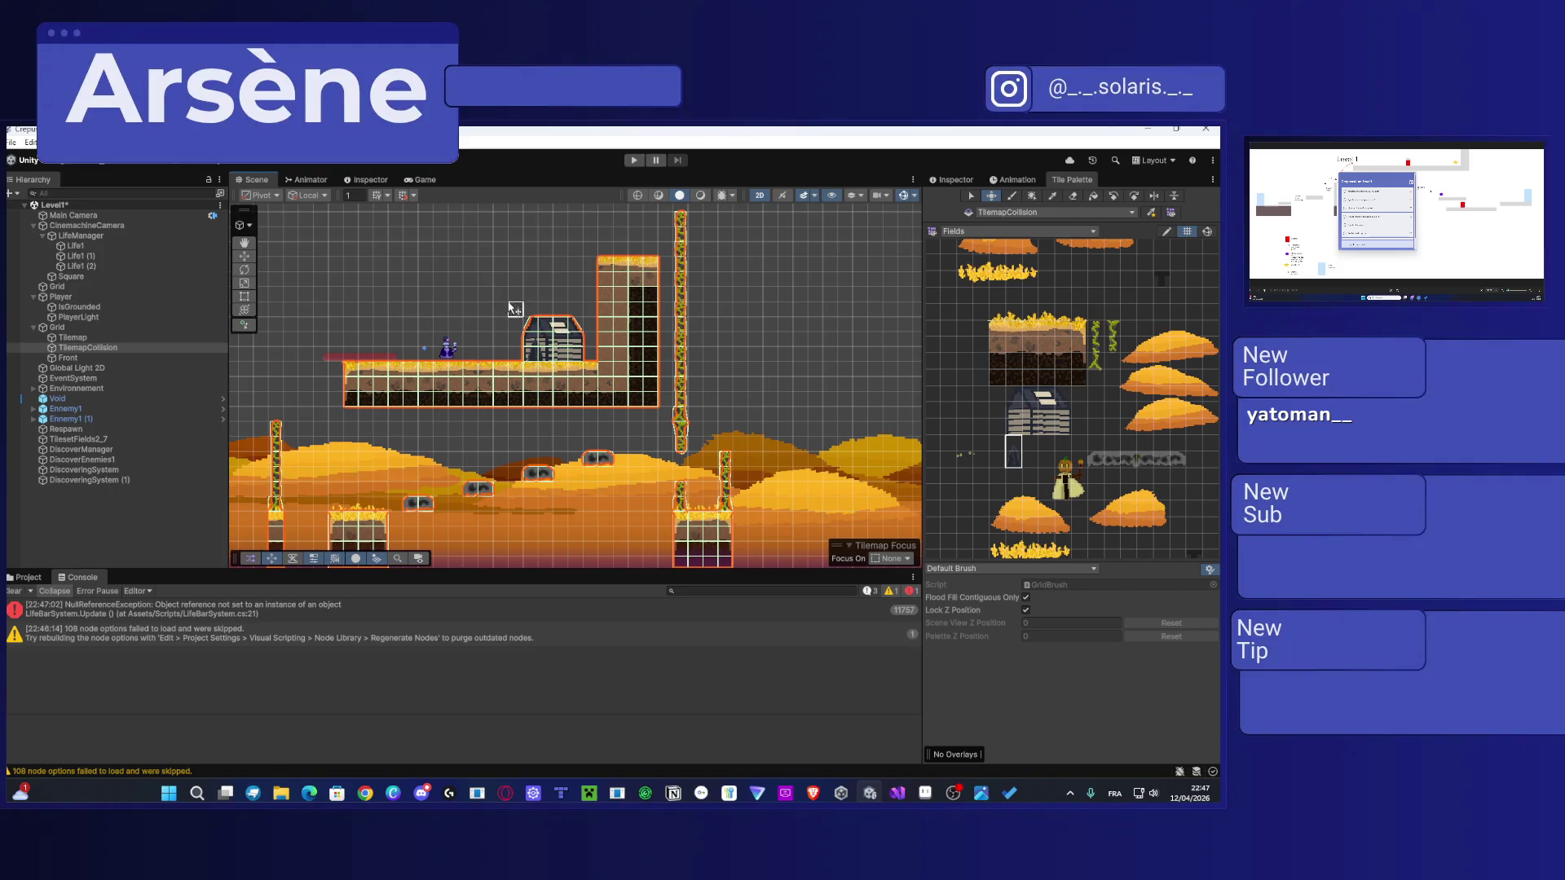
mouse_move(648, 407)
left_mouse_down()
mouse_move(506, 311)
mouse_move(362, 252)
mouse_move(363, 269)
left_mouse_up()
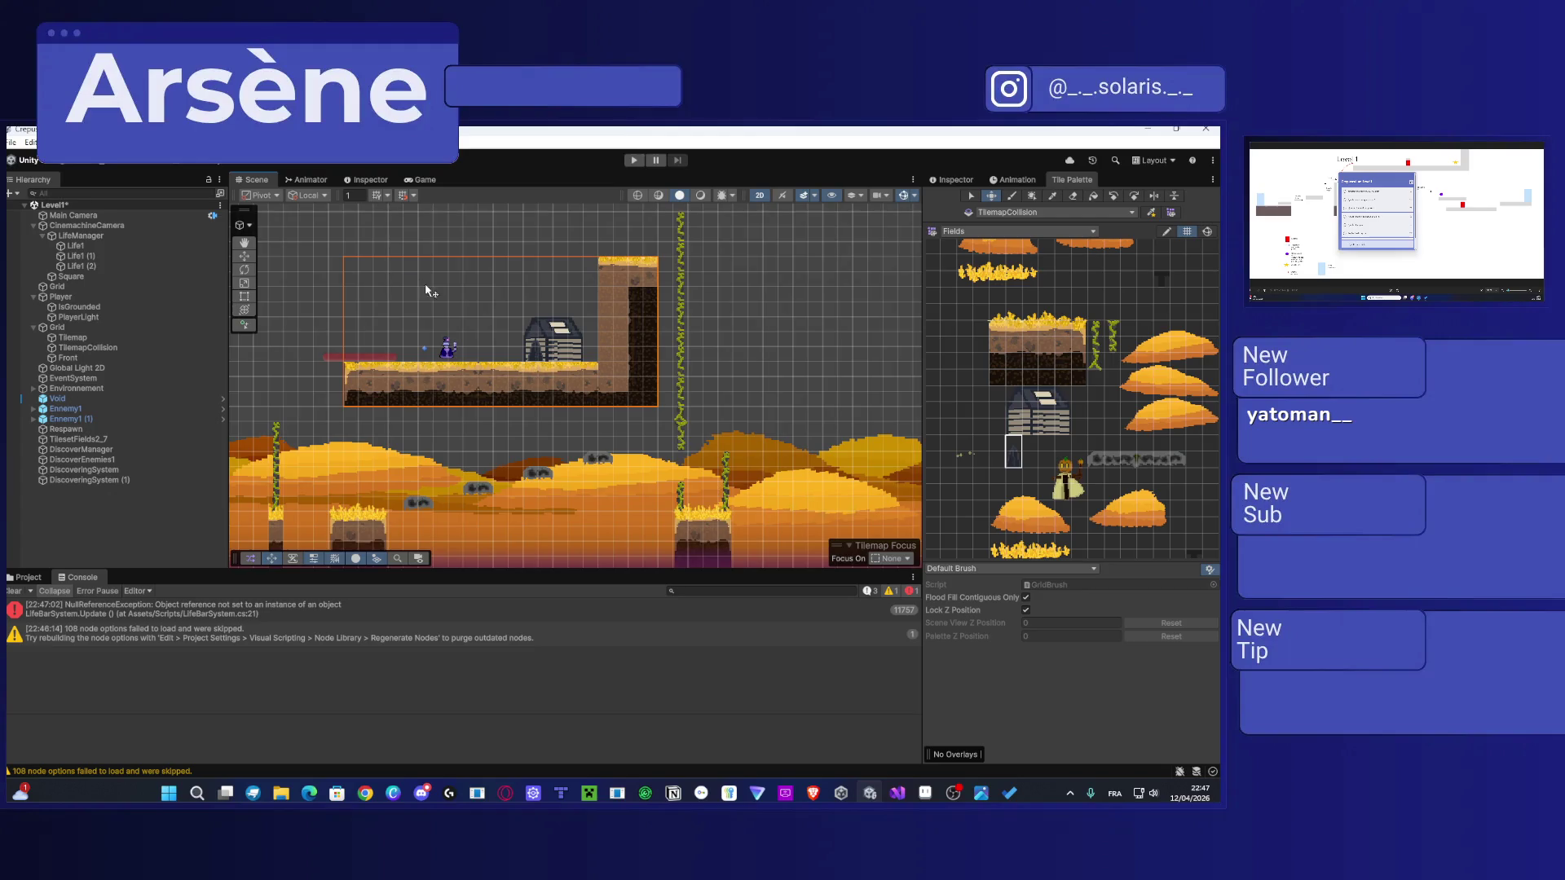
Step: Shift the upper platform tiles up one grid cell
scroll(491, 334, "up", 2)
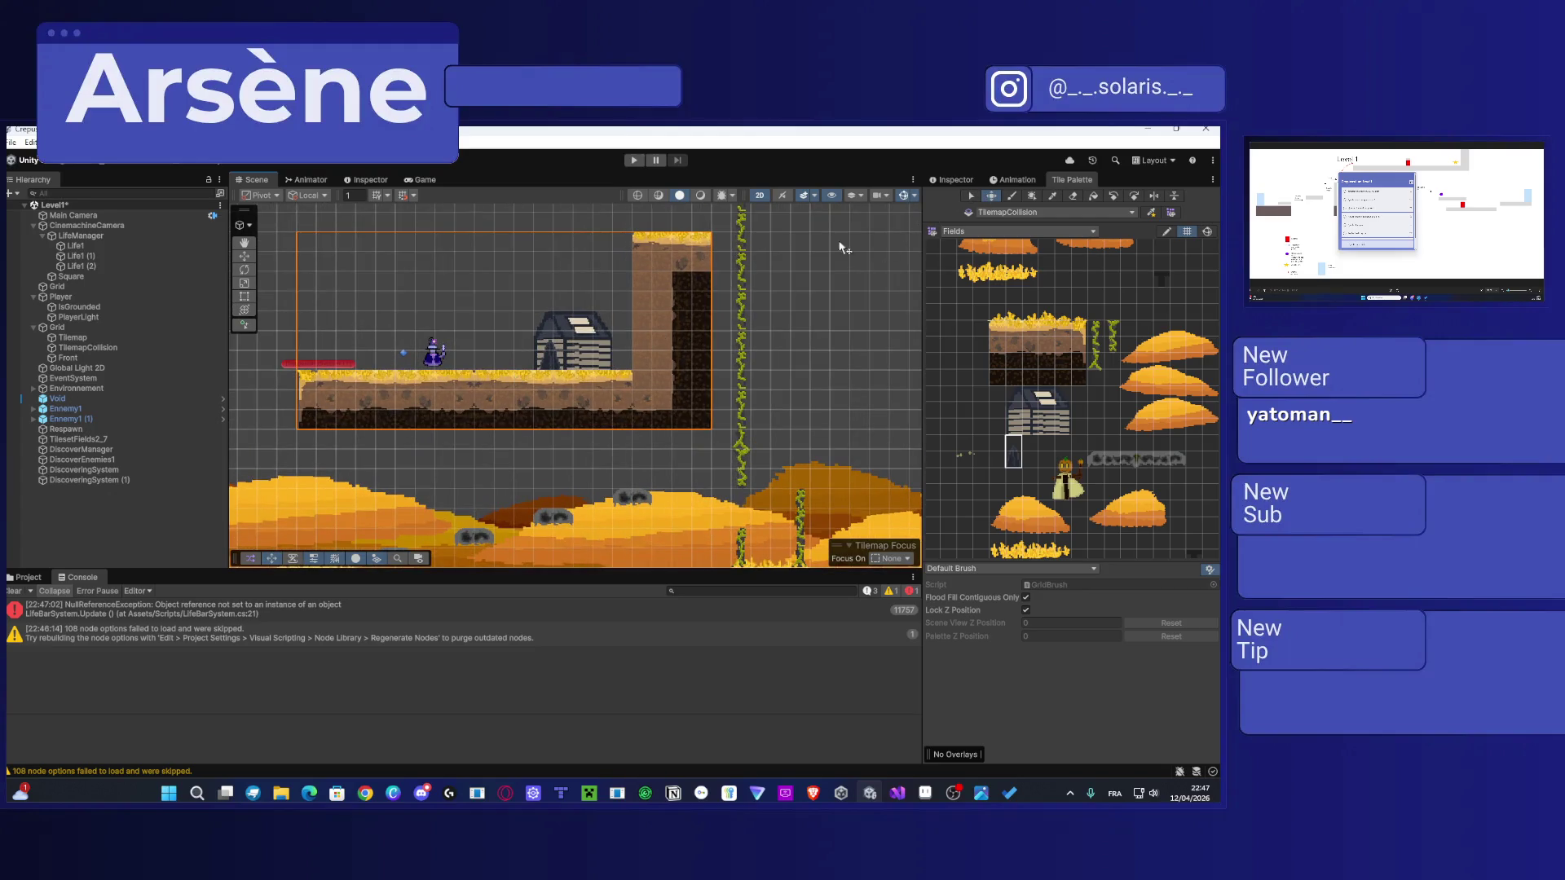
scroll(564, 345, "down", 10)
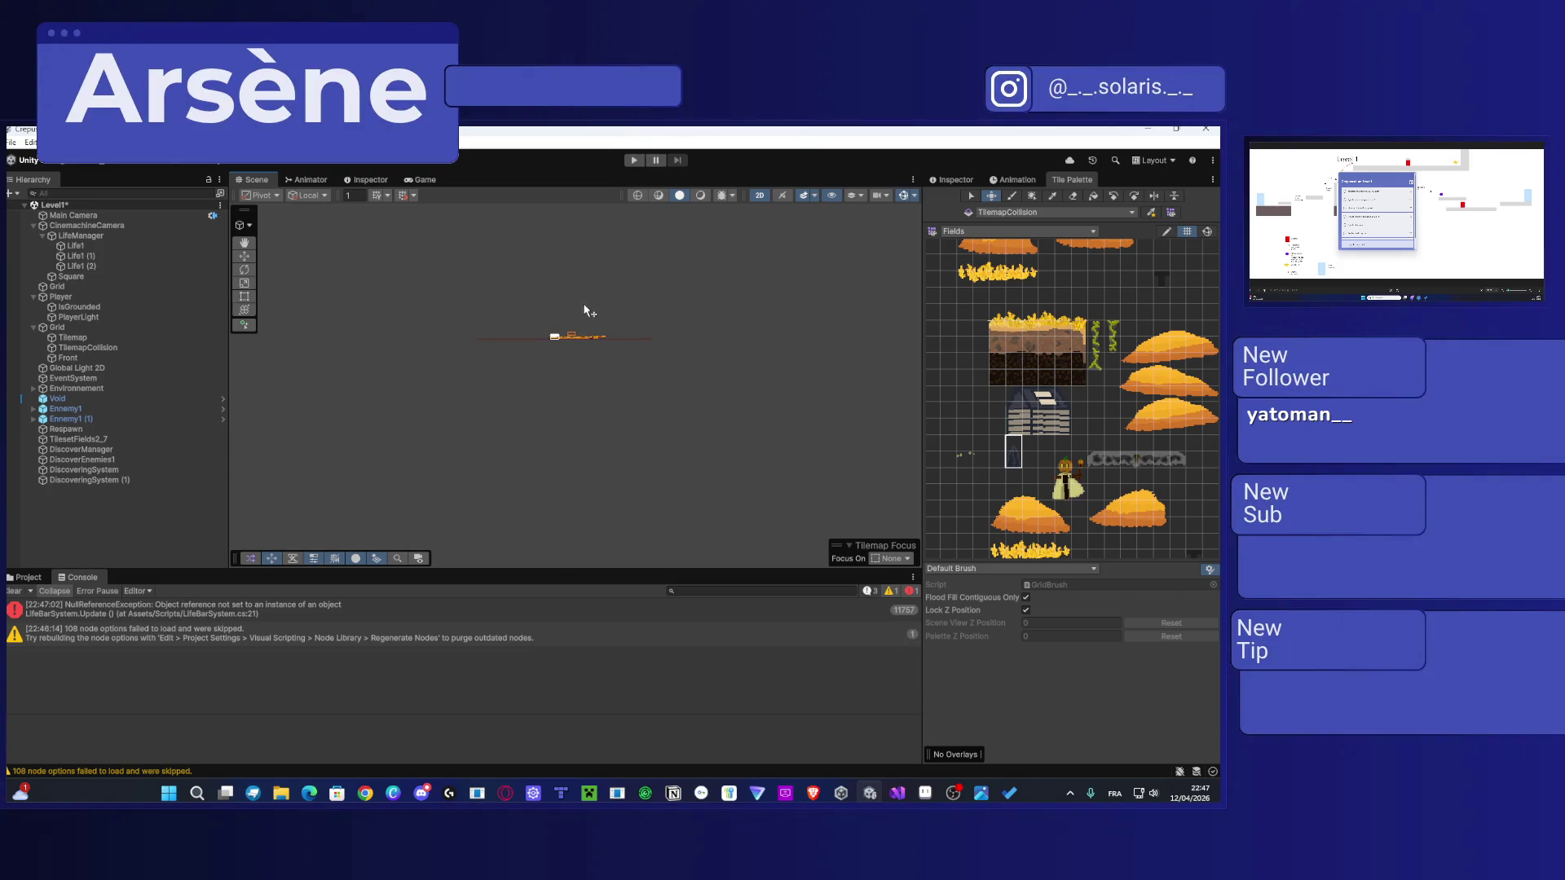
scroll(575, 326, "up", 3)
scroll(568, 368, "up", 8)
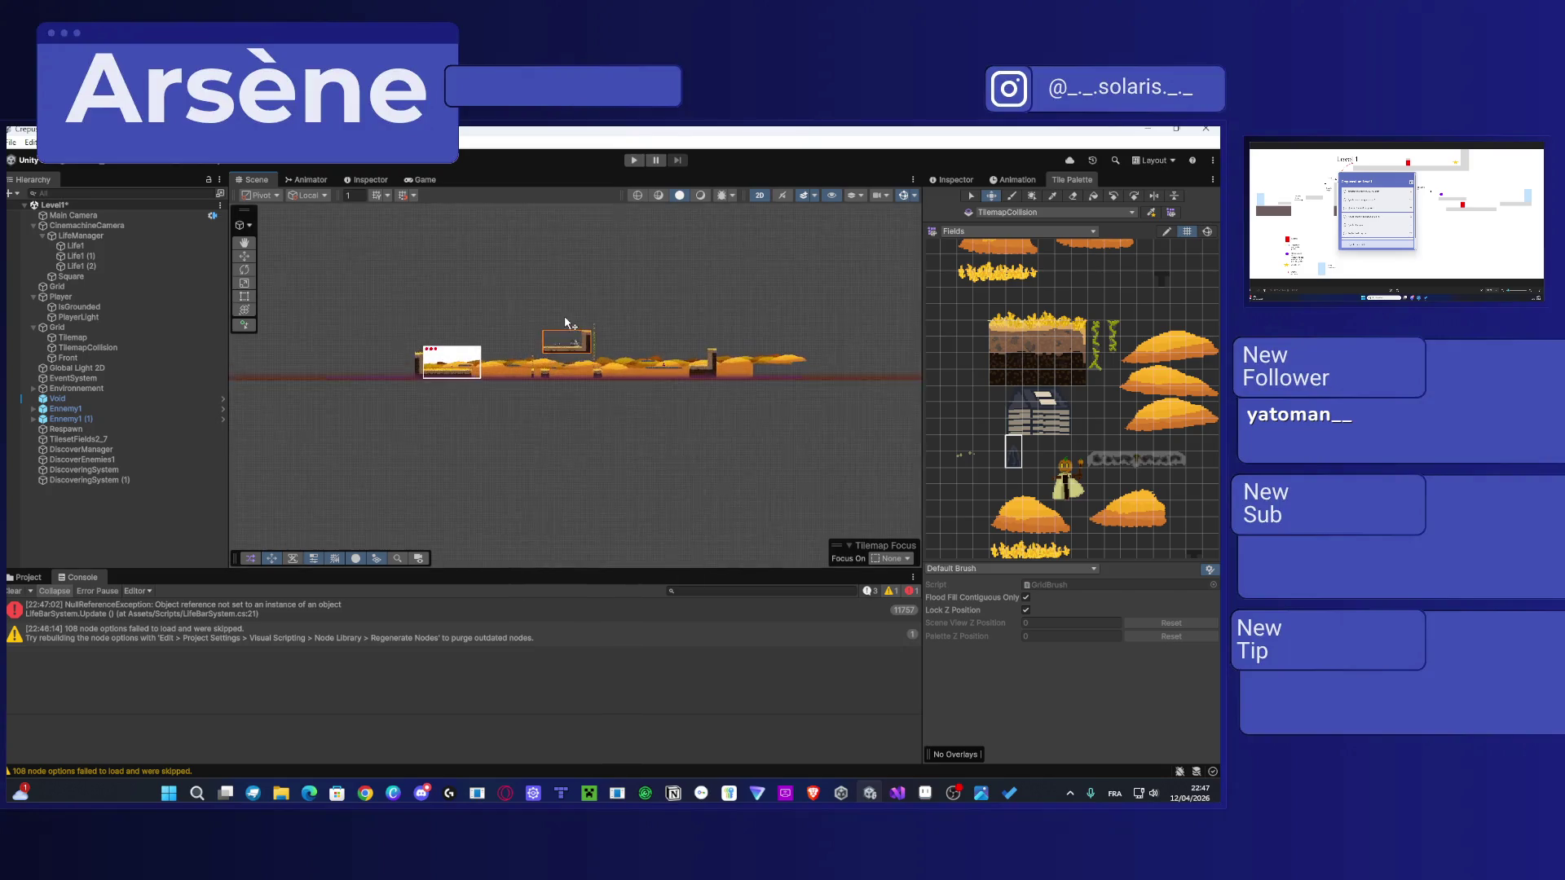
scroll(535, 316, "up", 6)
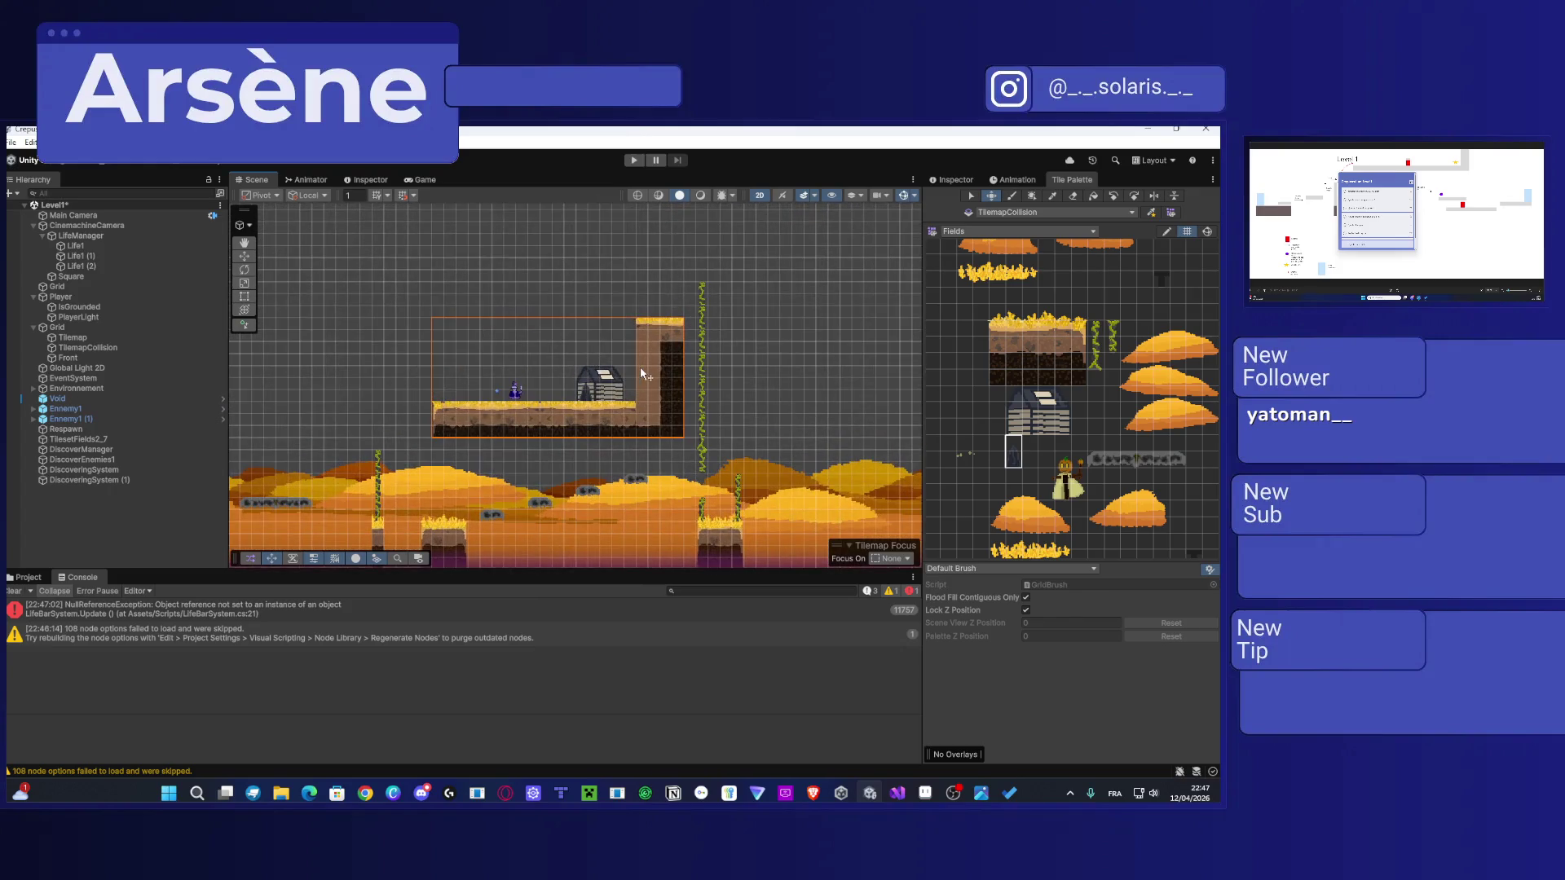
scroll(647, 355, "up", 3)
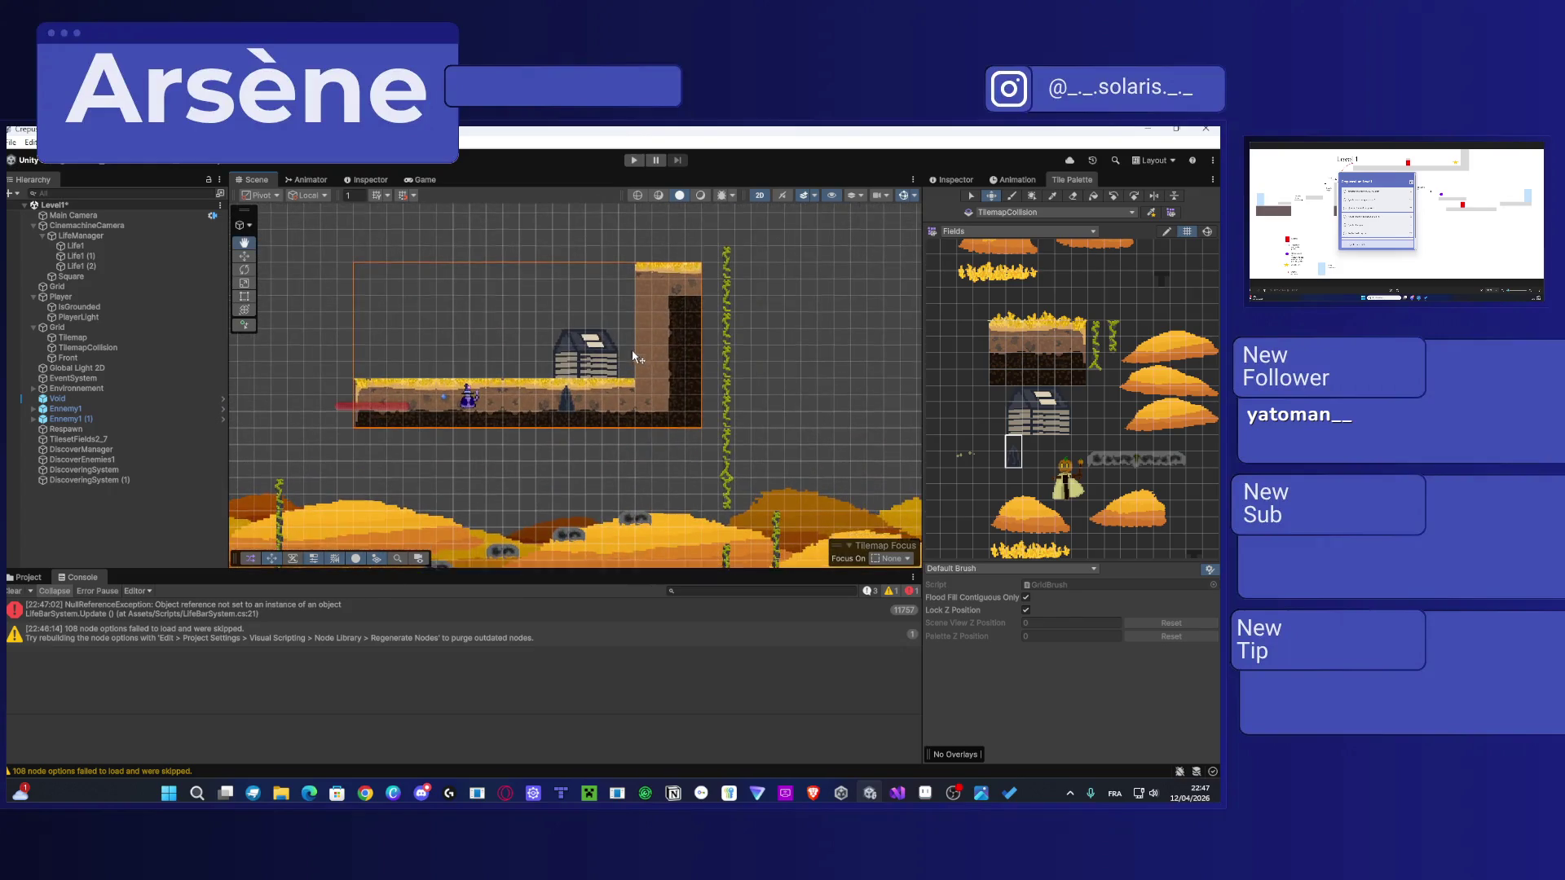
left_click_drag(575, 400, 577, 390)
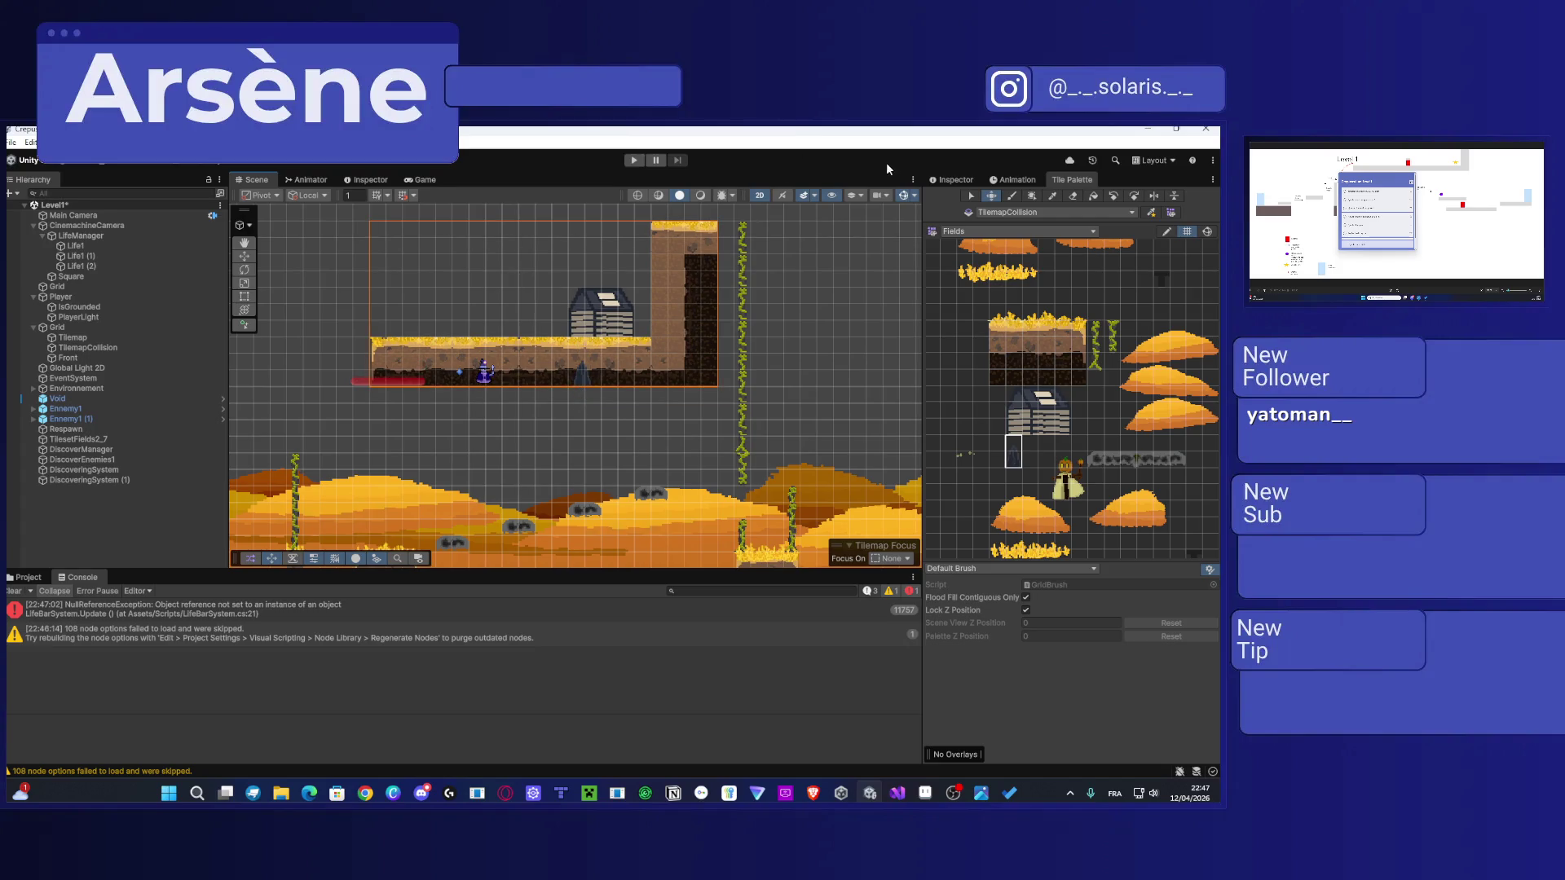
Step: Paint over a tile on the collision layer with an empty tile
left_click(934, 344)
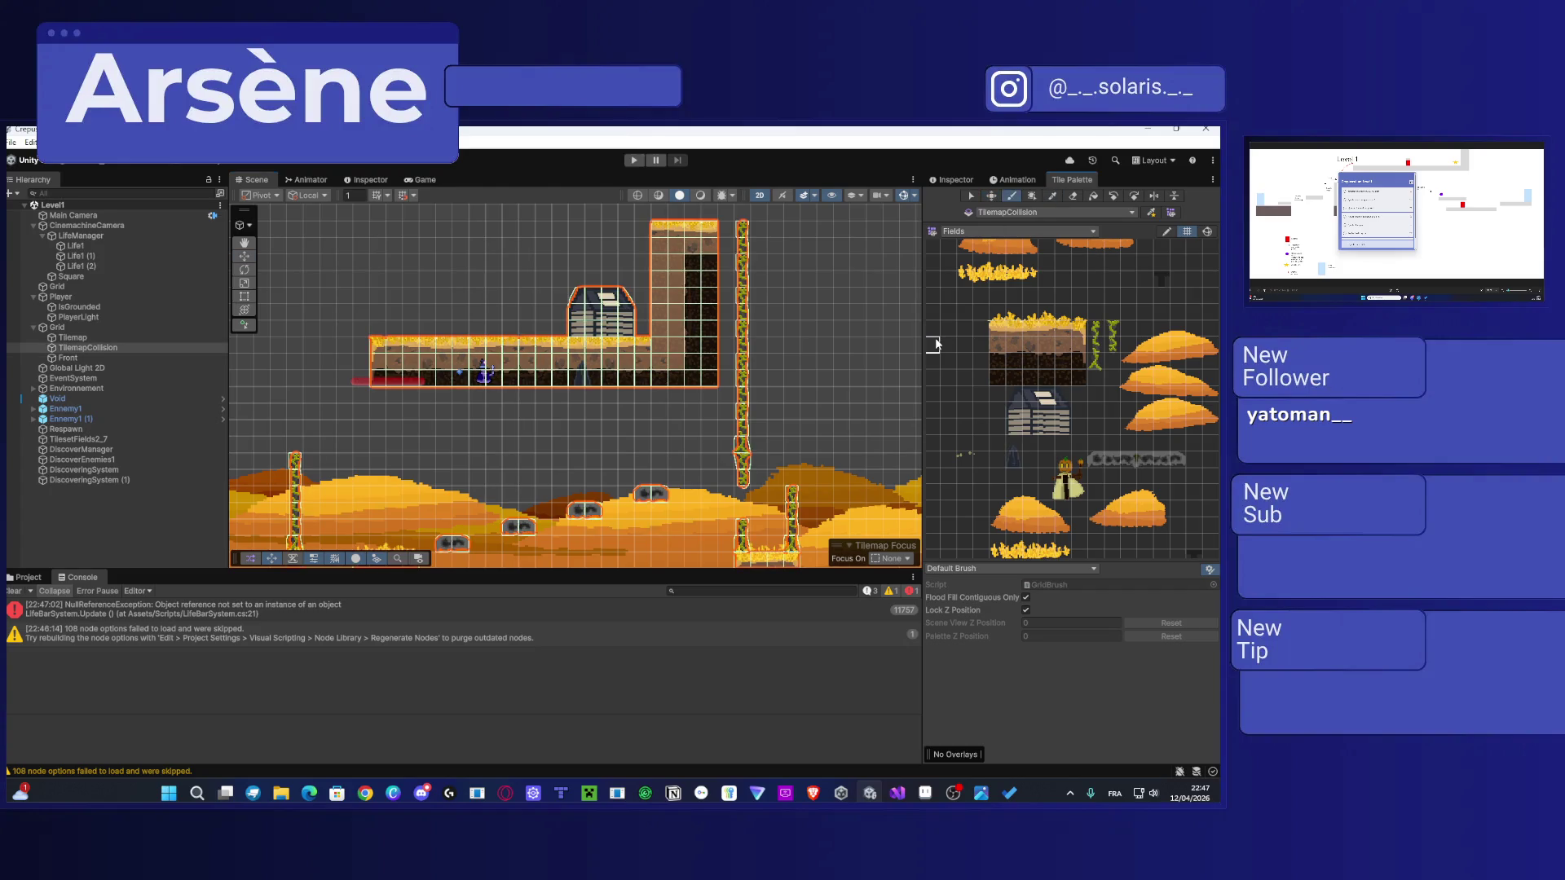
scroll(428, 367, "down", 3)
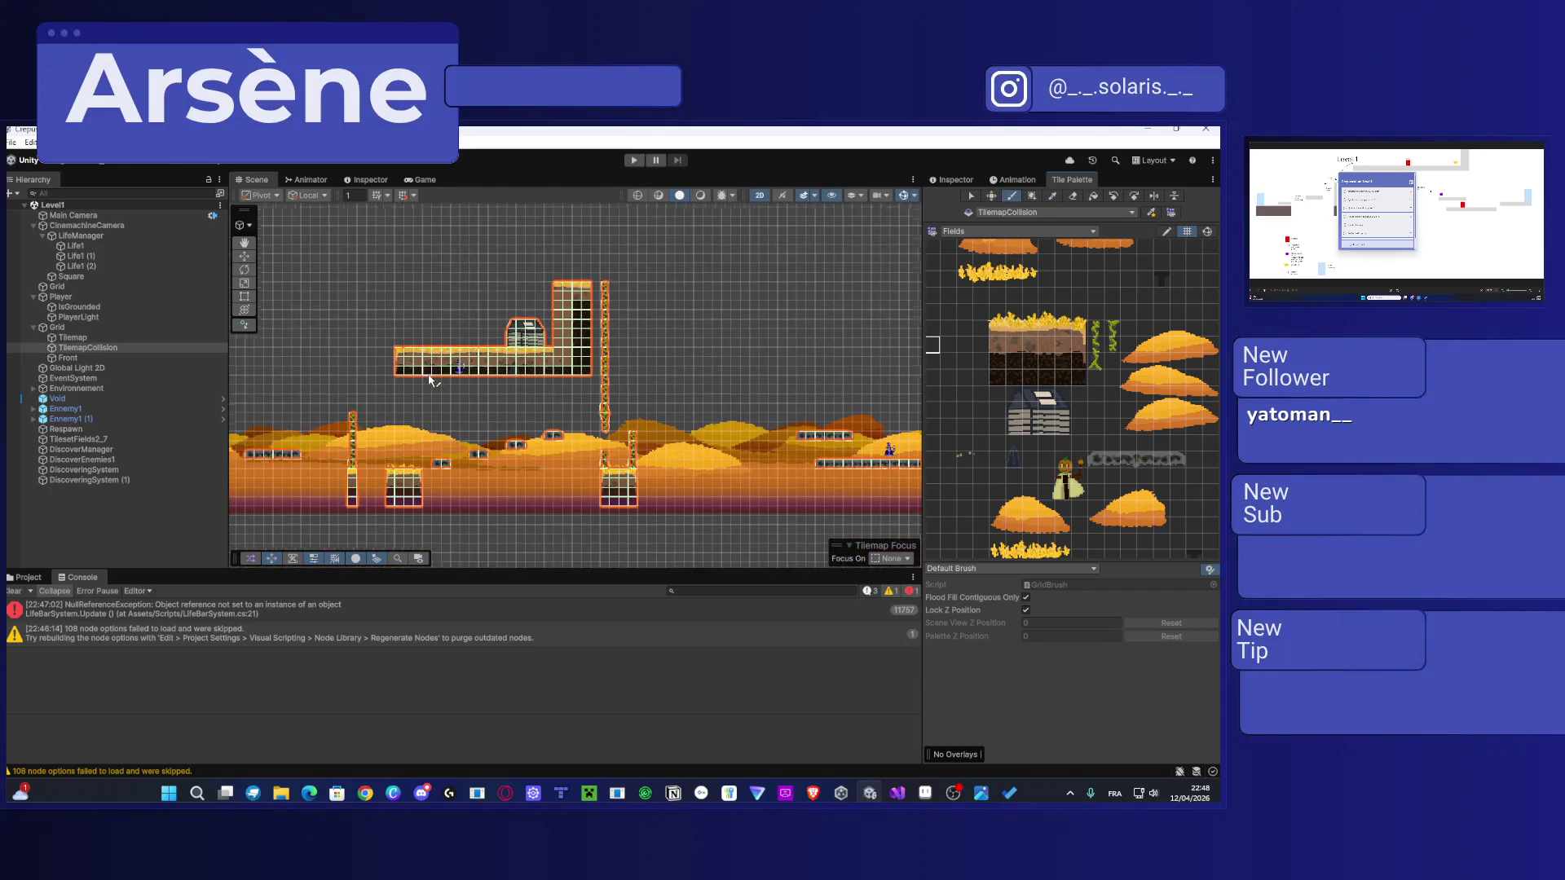
scroll(432, 372, "up", 2)
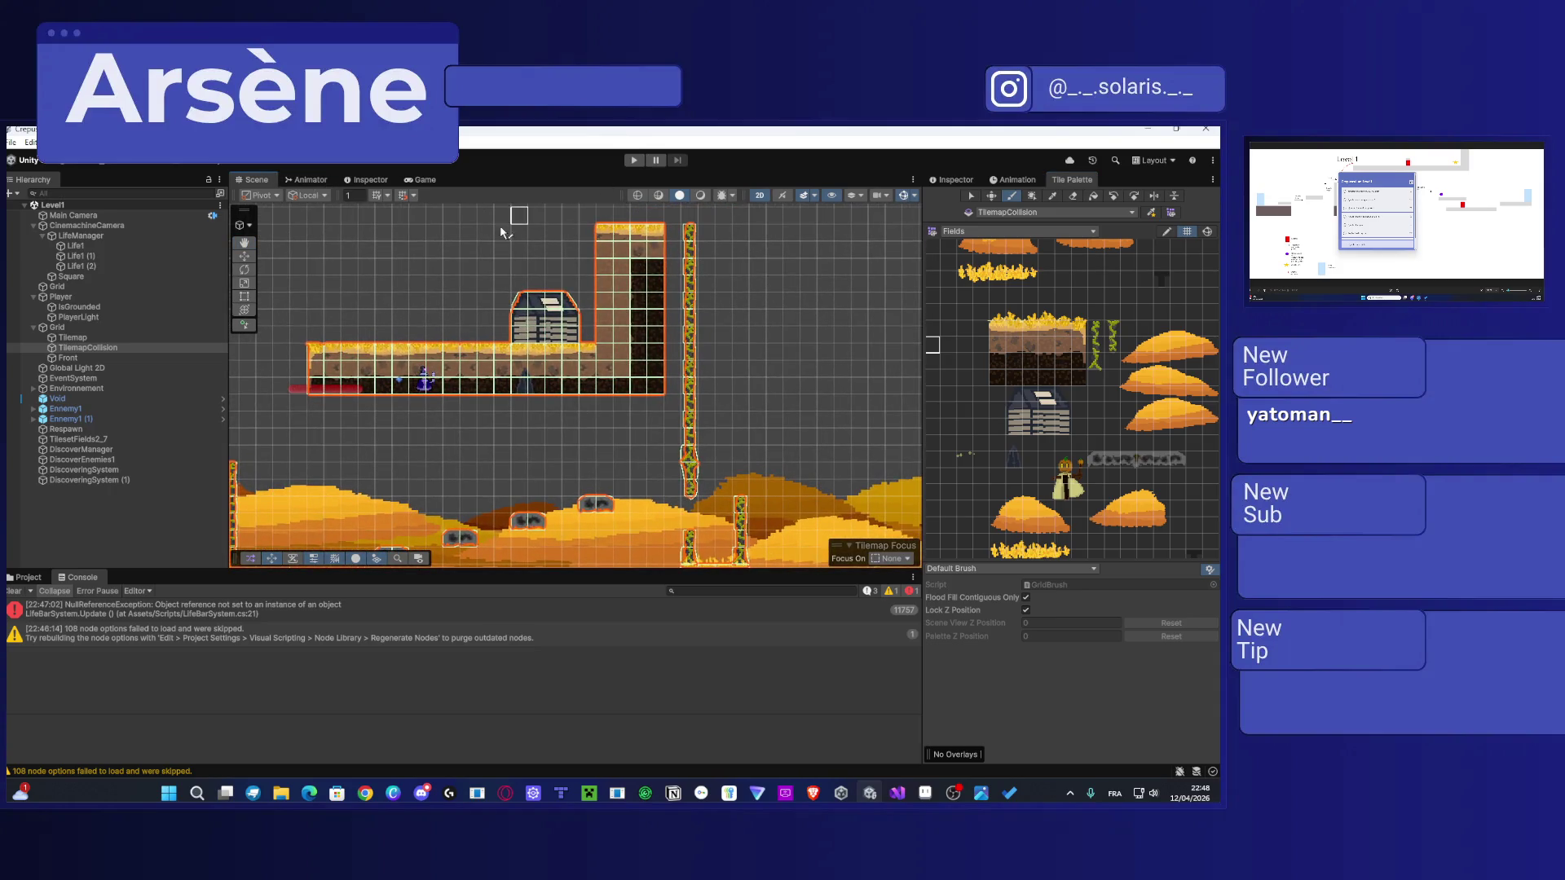
left_click(289, 179)
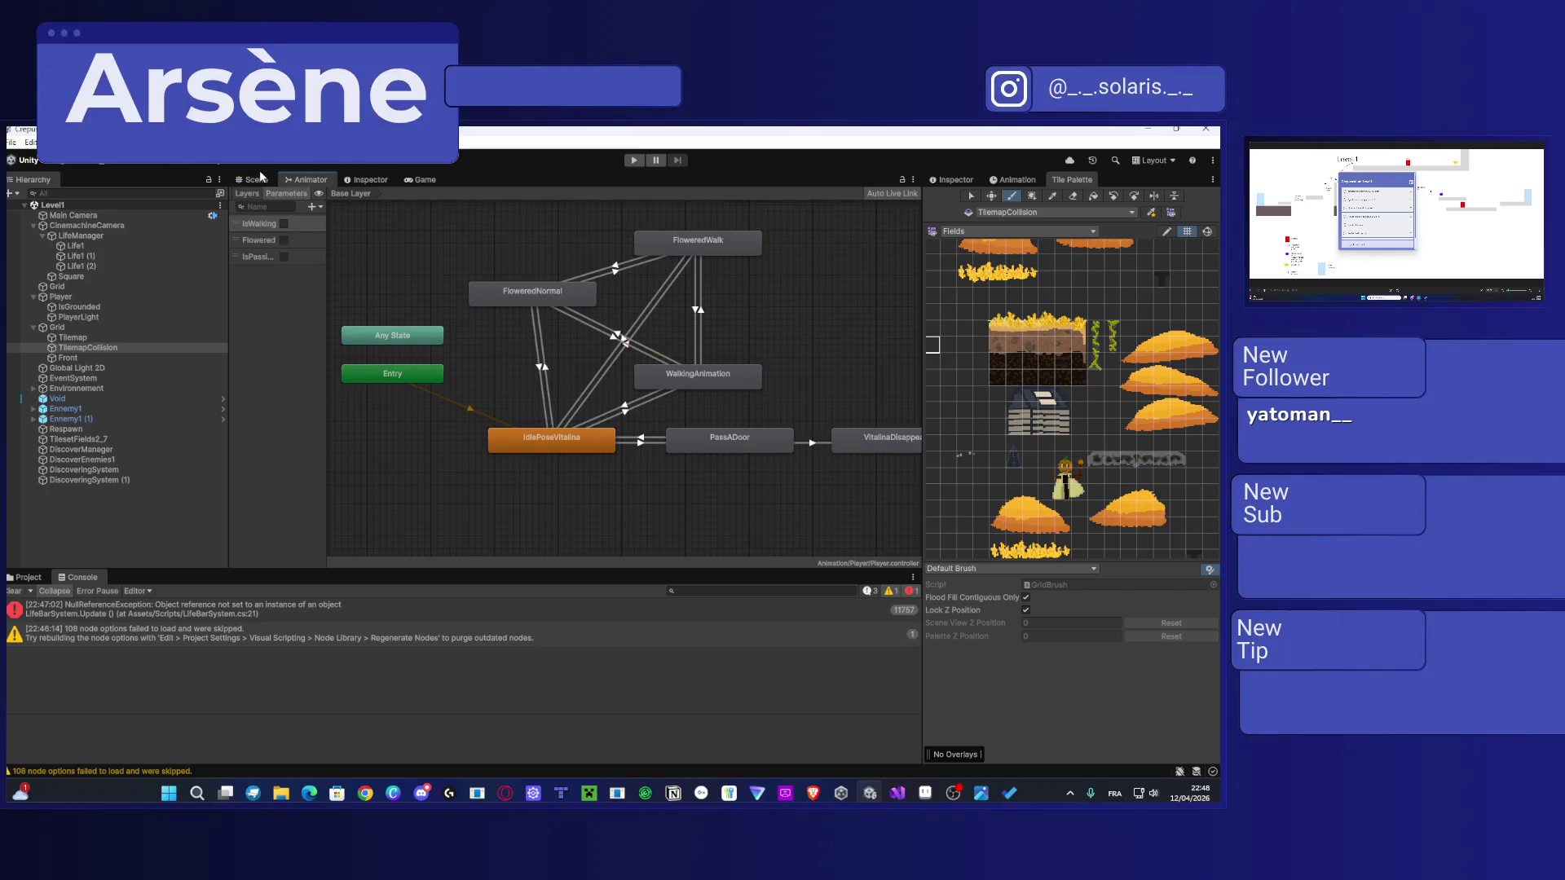
left_click(254, 180)
scroll(535, 414, "up", 3)
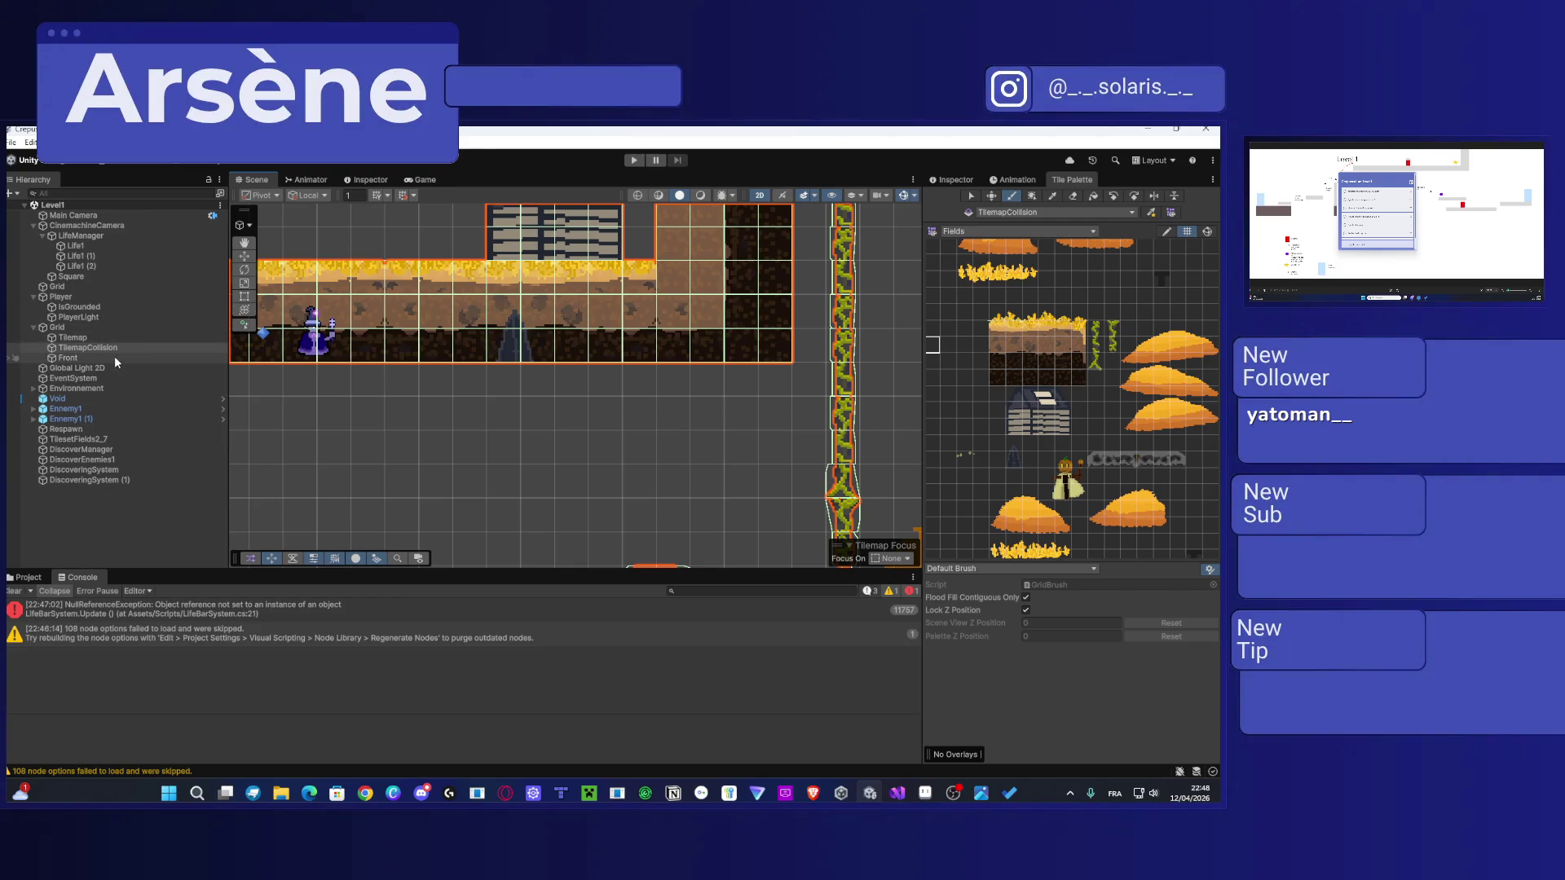
left_click(514, 342)
Step: Lift the enemy and spike up onto the raised platform
key("w")
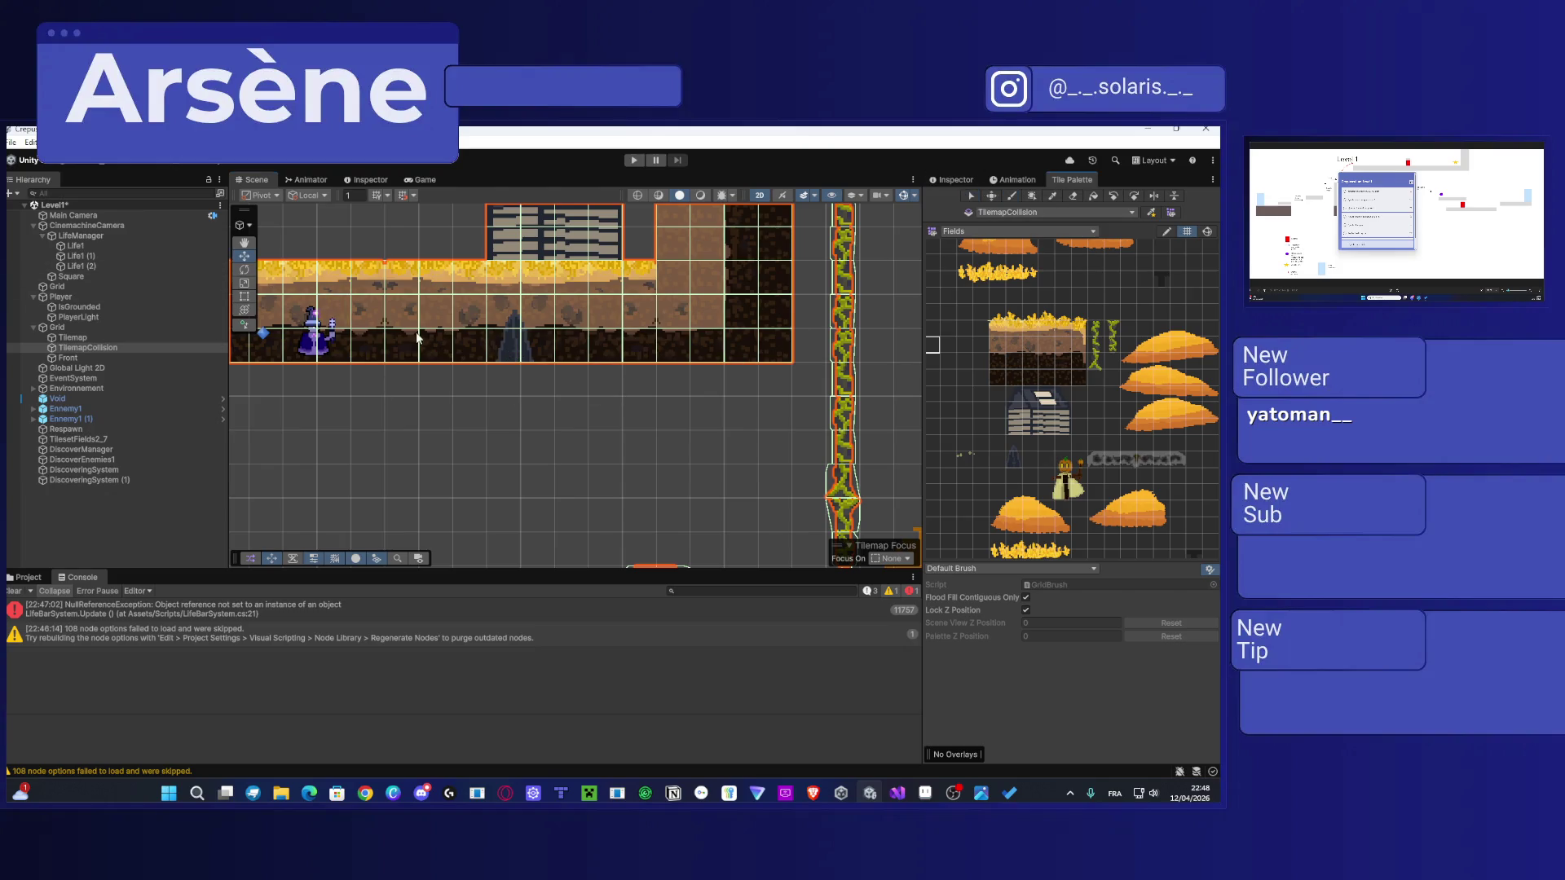
left_click(510, 340)
left_click(314, 333)
left_click(506, 345, "ctrl")
left_click_drag(510, 334, 512, 261)
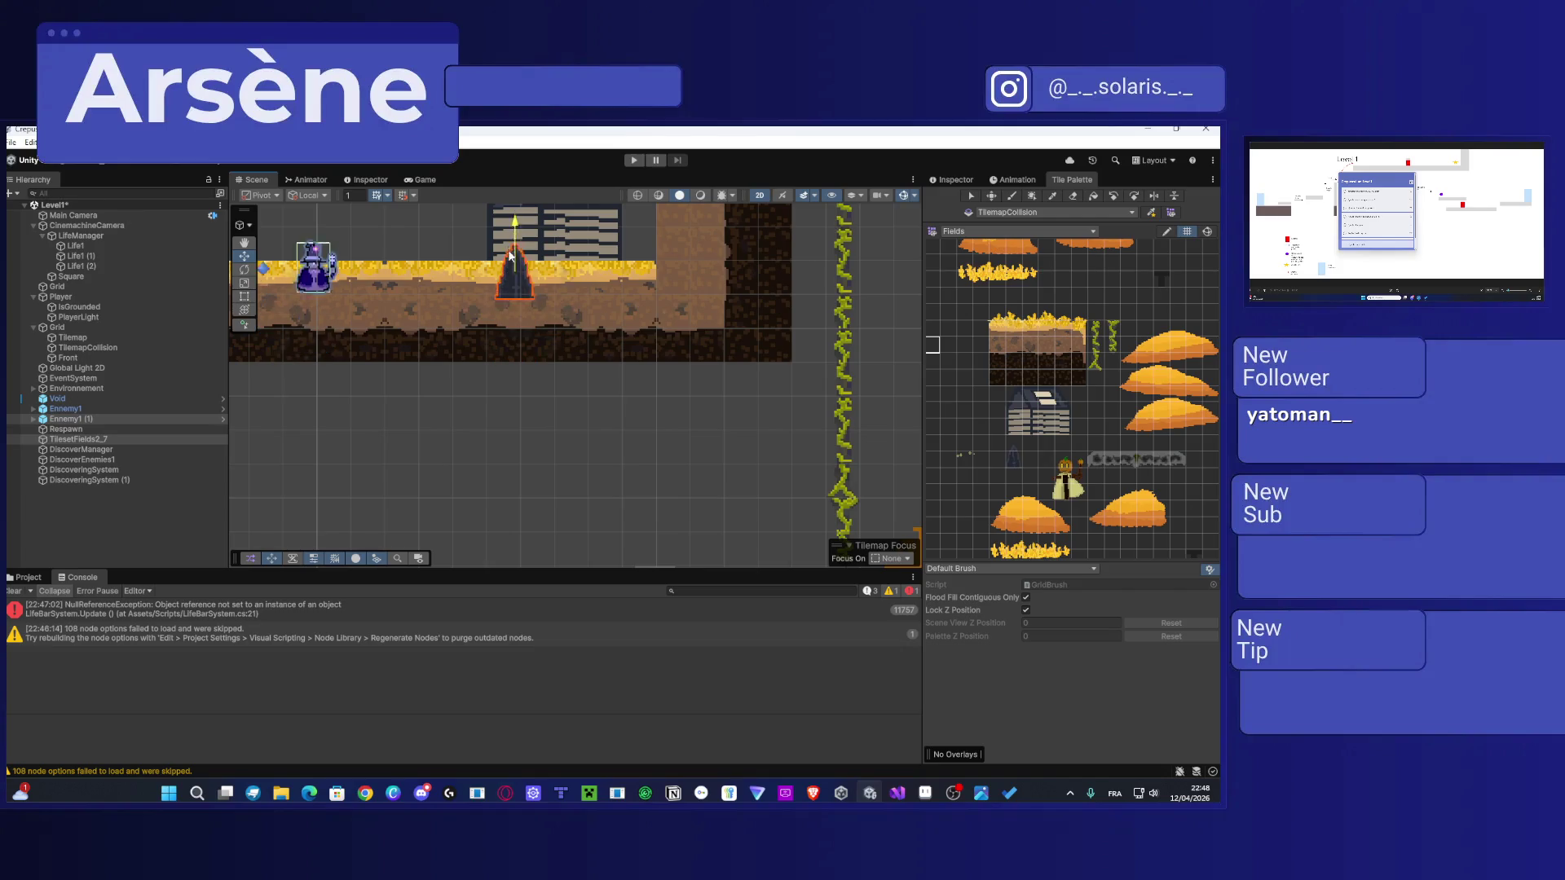
Step: Move the red bar up onto the ground surface and save Level1
left_click_drag(423, 309, 682, 369)
left_click(380, 453)
left_click_drag(379, 452, 394, 329)
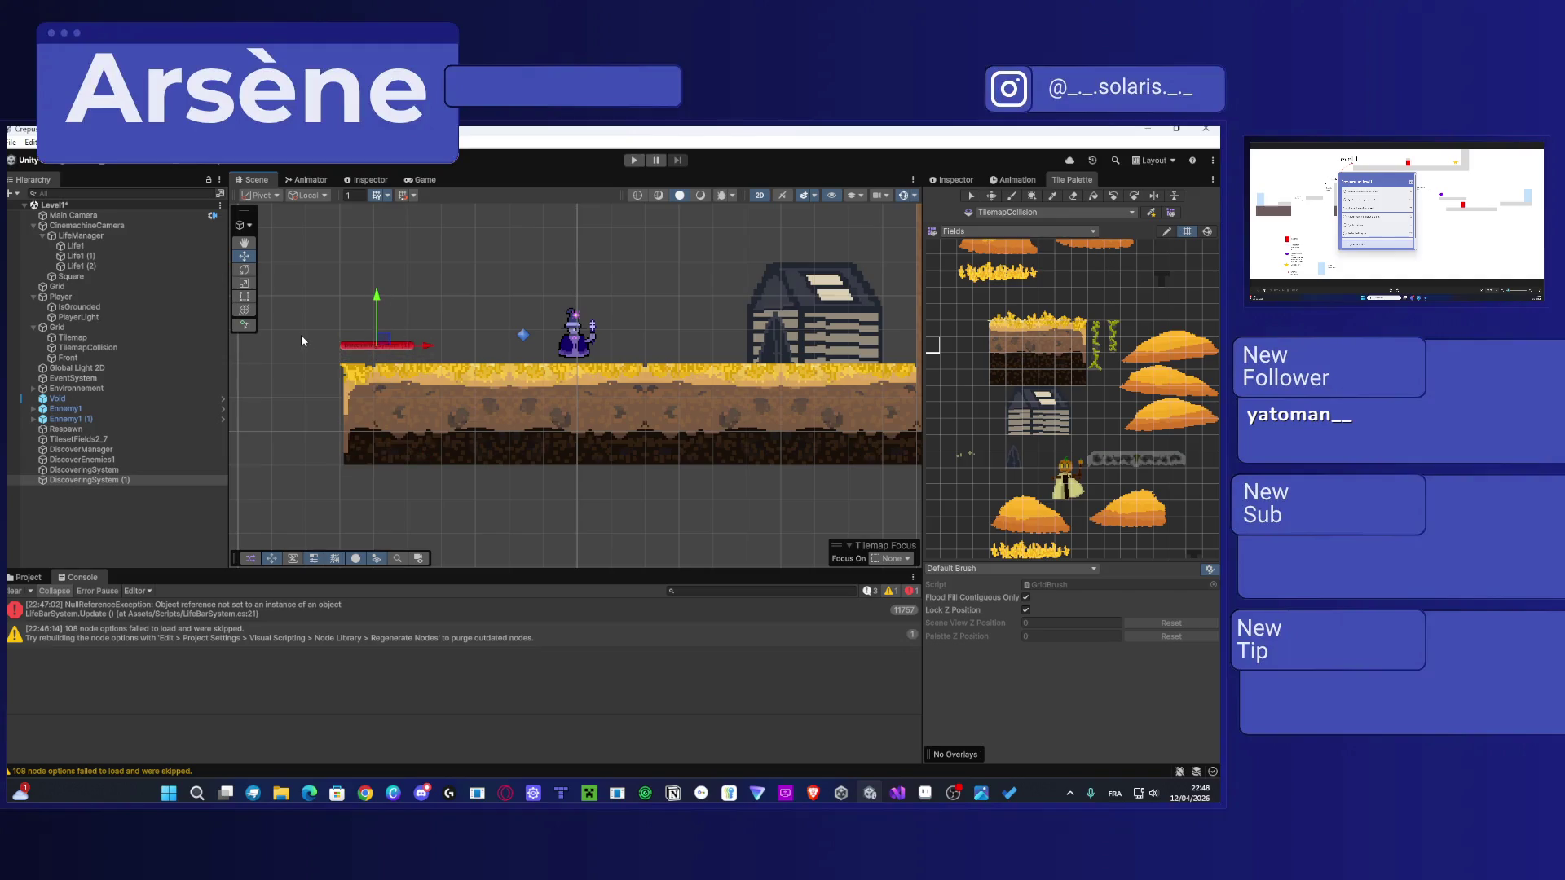
key("ctrl+s")
Step: Open SnowScene from Assets/Scenes and inspect the FlowerCinematic object's properties
left_click(25, 577)
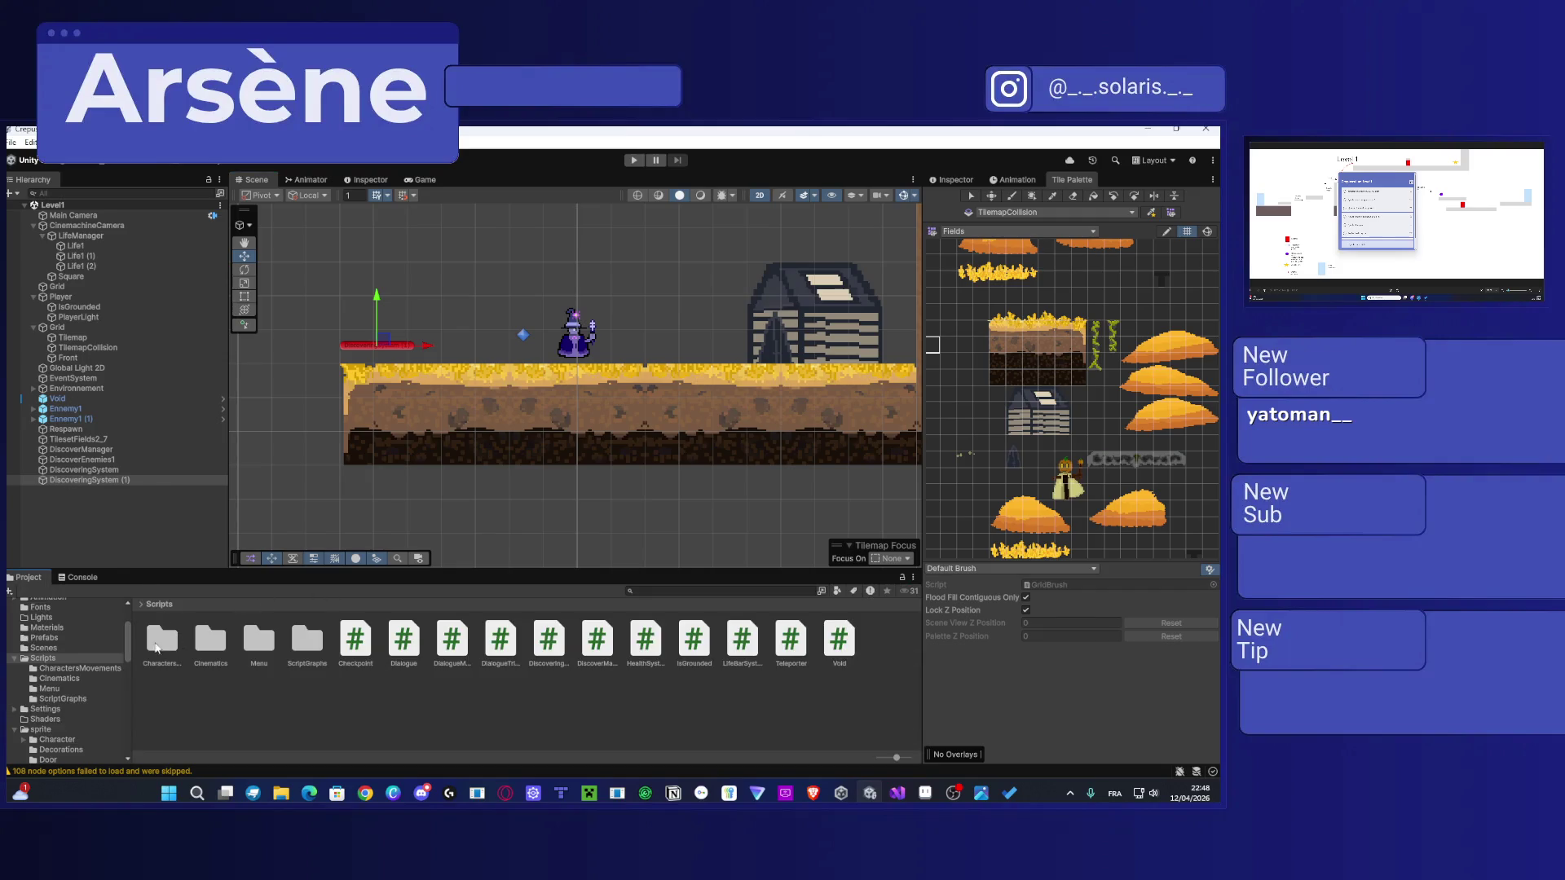
scroll(52, 650, "up", 3)
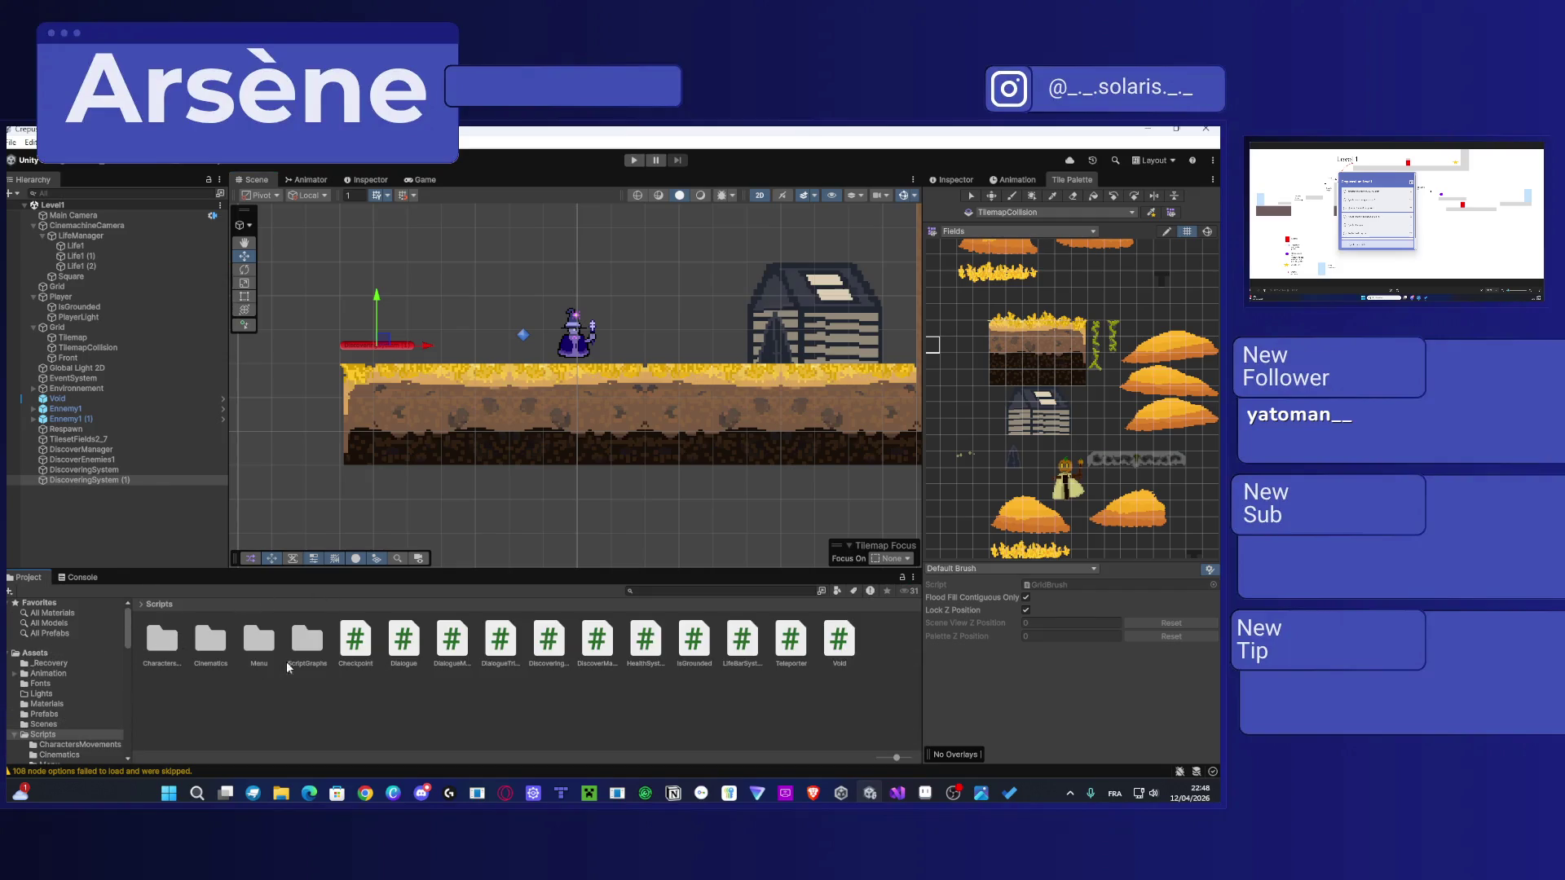
scroll(39, 701, "down", 2)
scroll(39, 703, "down", 2)
left_click(45, 648)
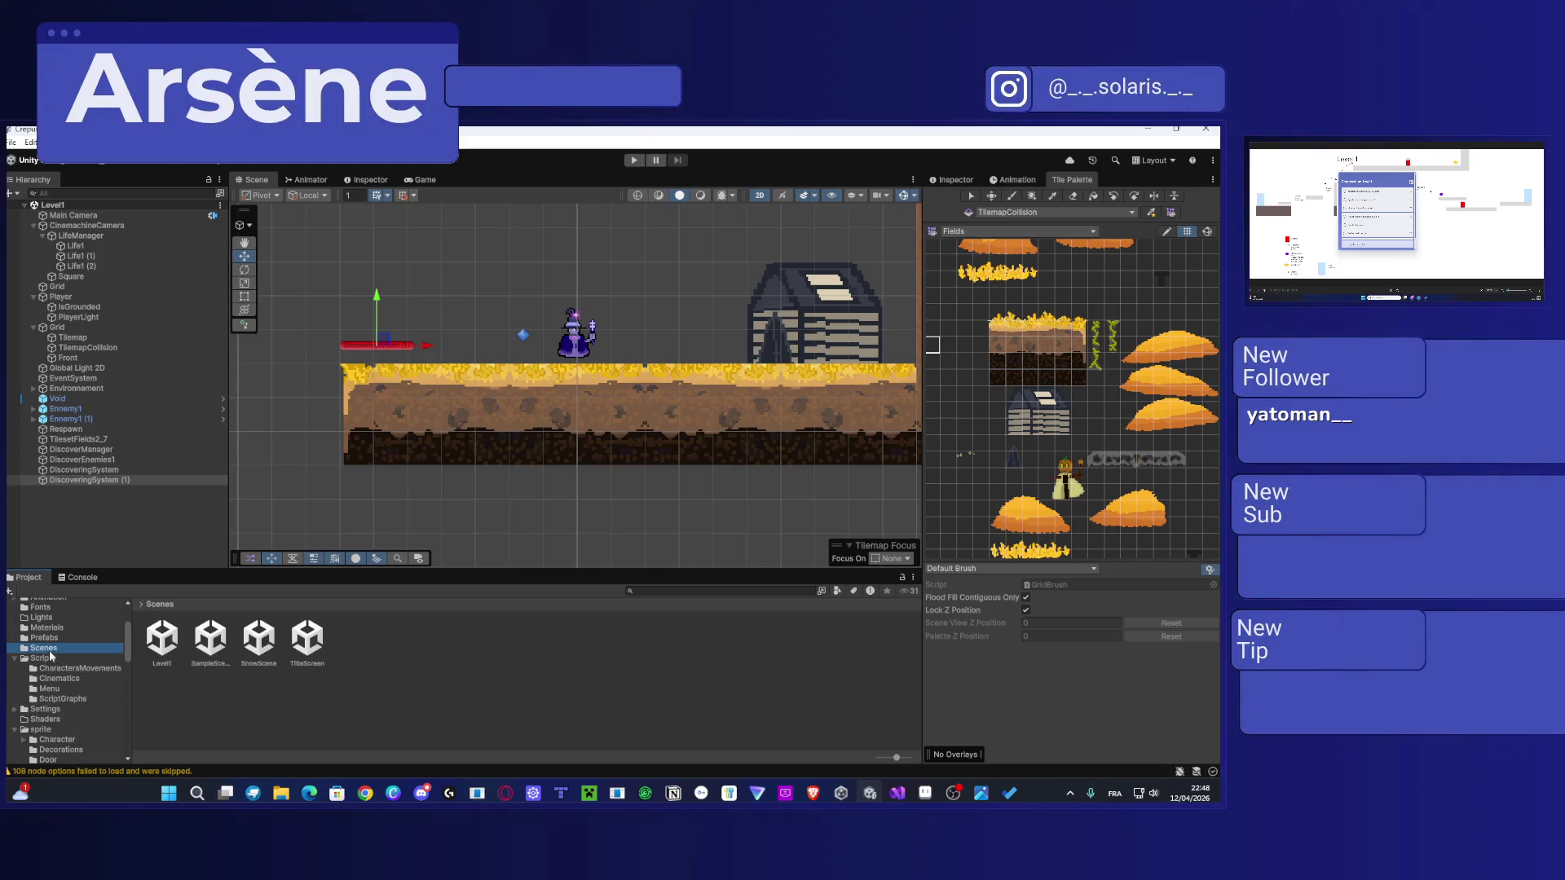
left_click(254, 643)
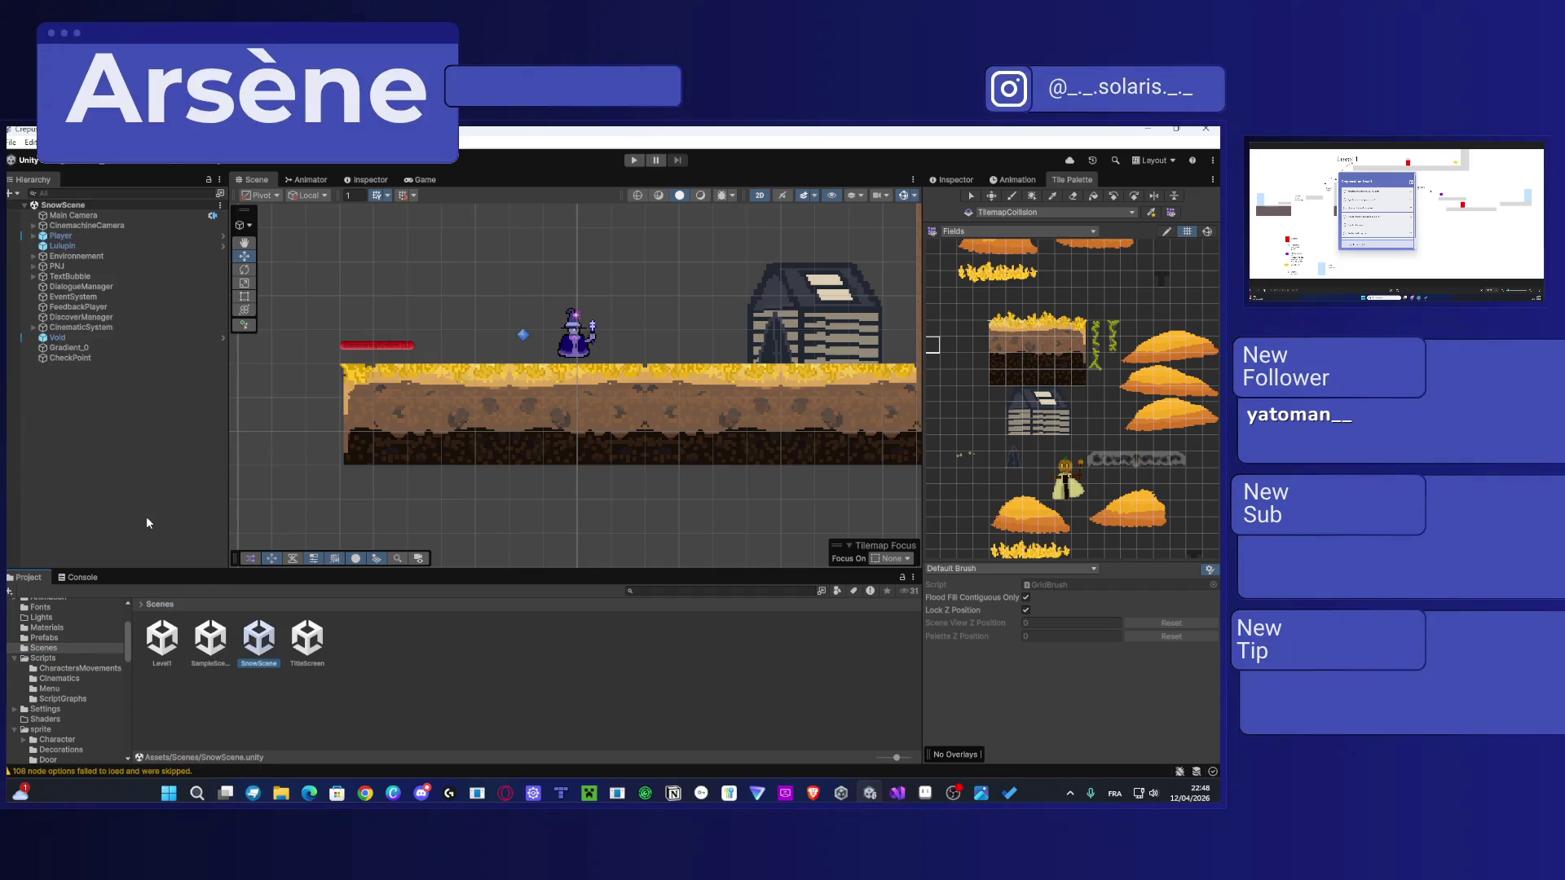
scroll(383, 471, "down", 10)
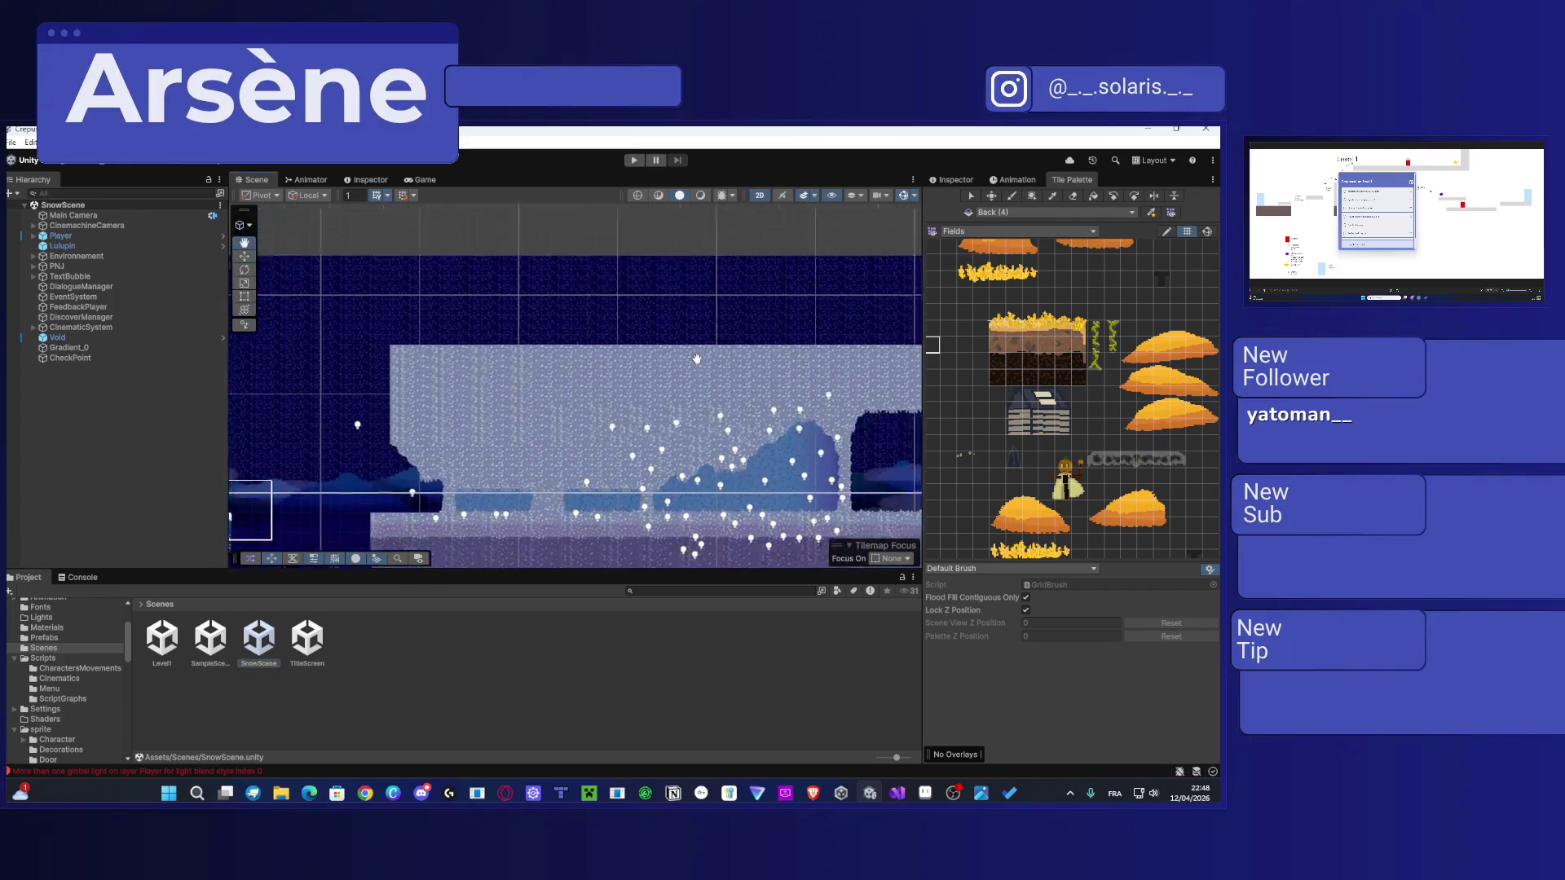
scroll(663, 420, "up", 8)
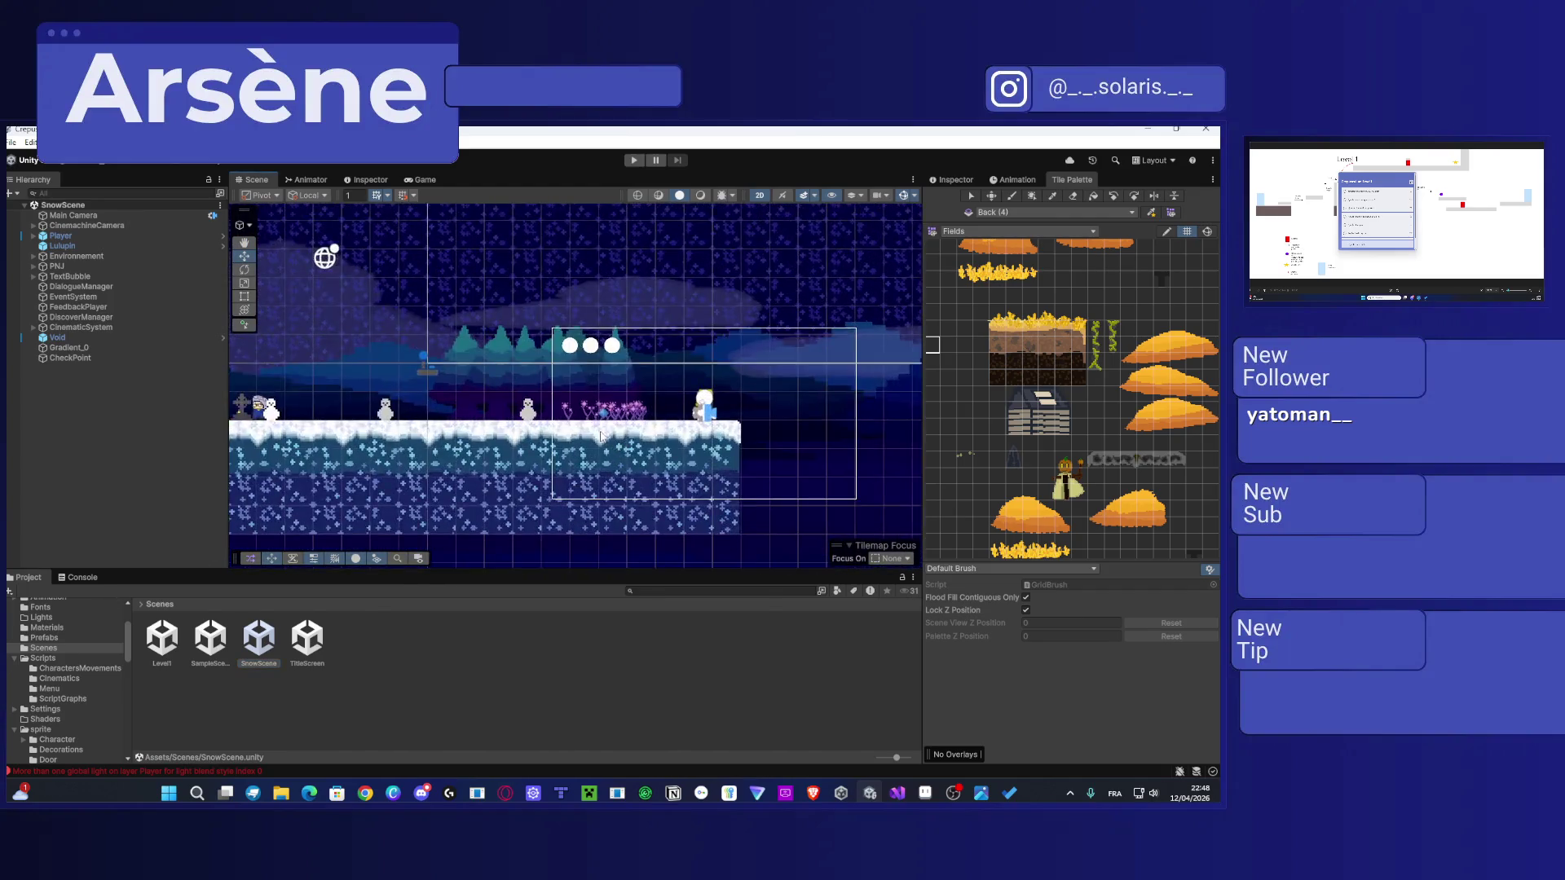
left_click(604, 411)
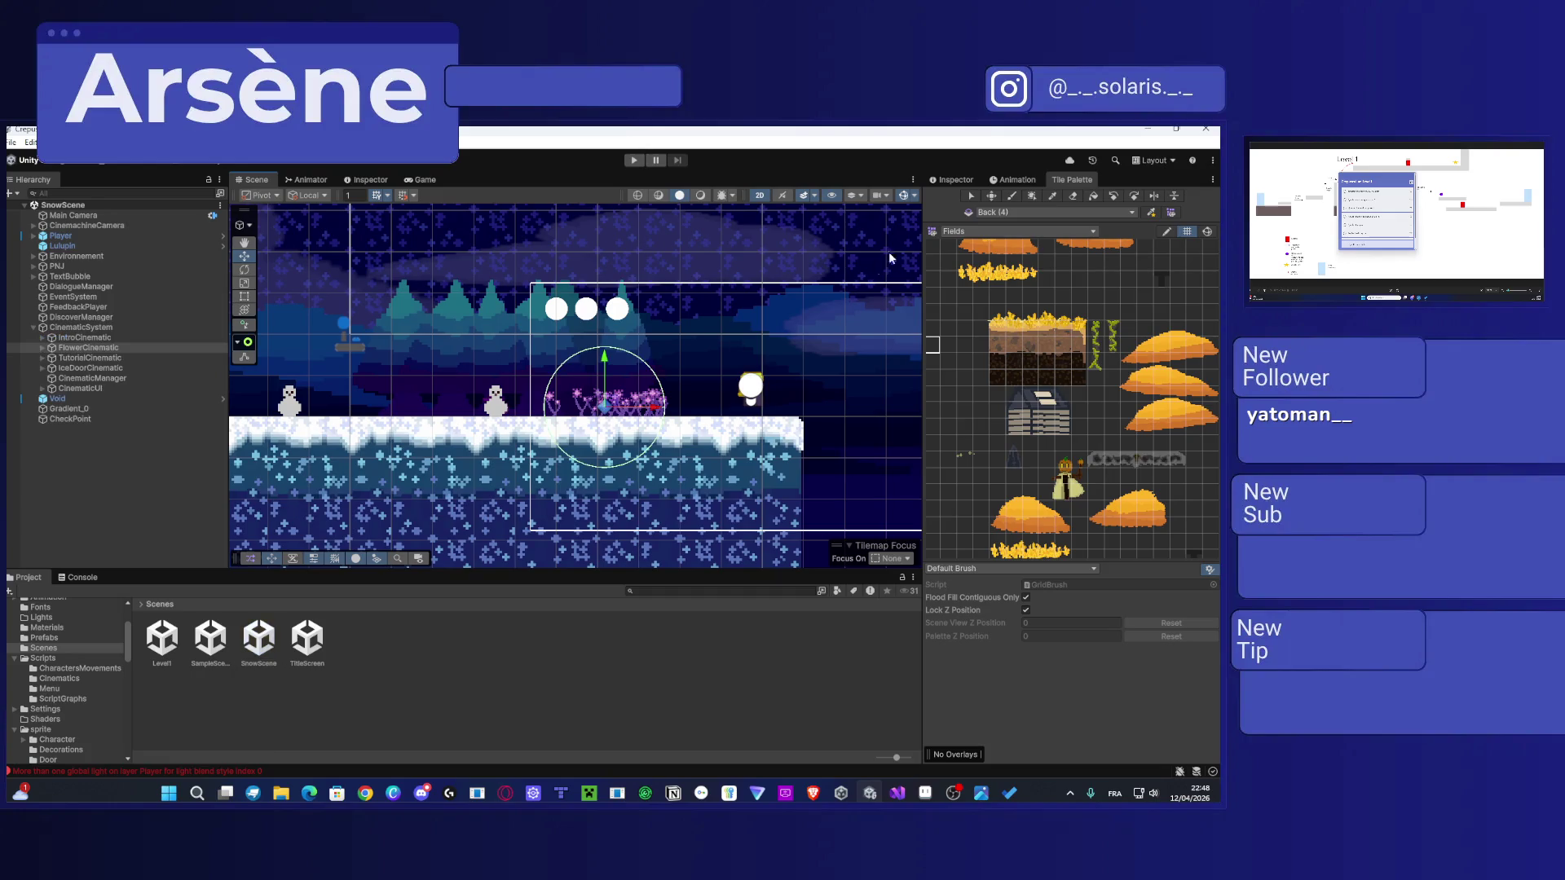
left_click(961, 179)
Step: Expand FlowerCinematic to inspect Step (4), then inspect the DiscoverManager object and its script
scroll(642, 415, "up", 2)
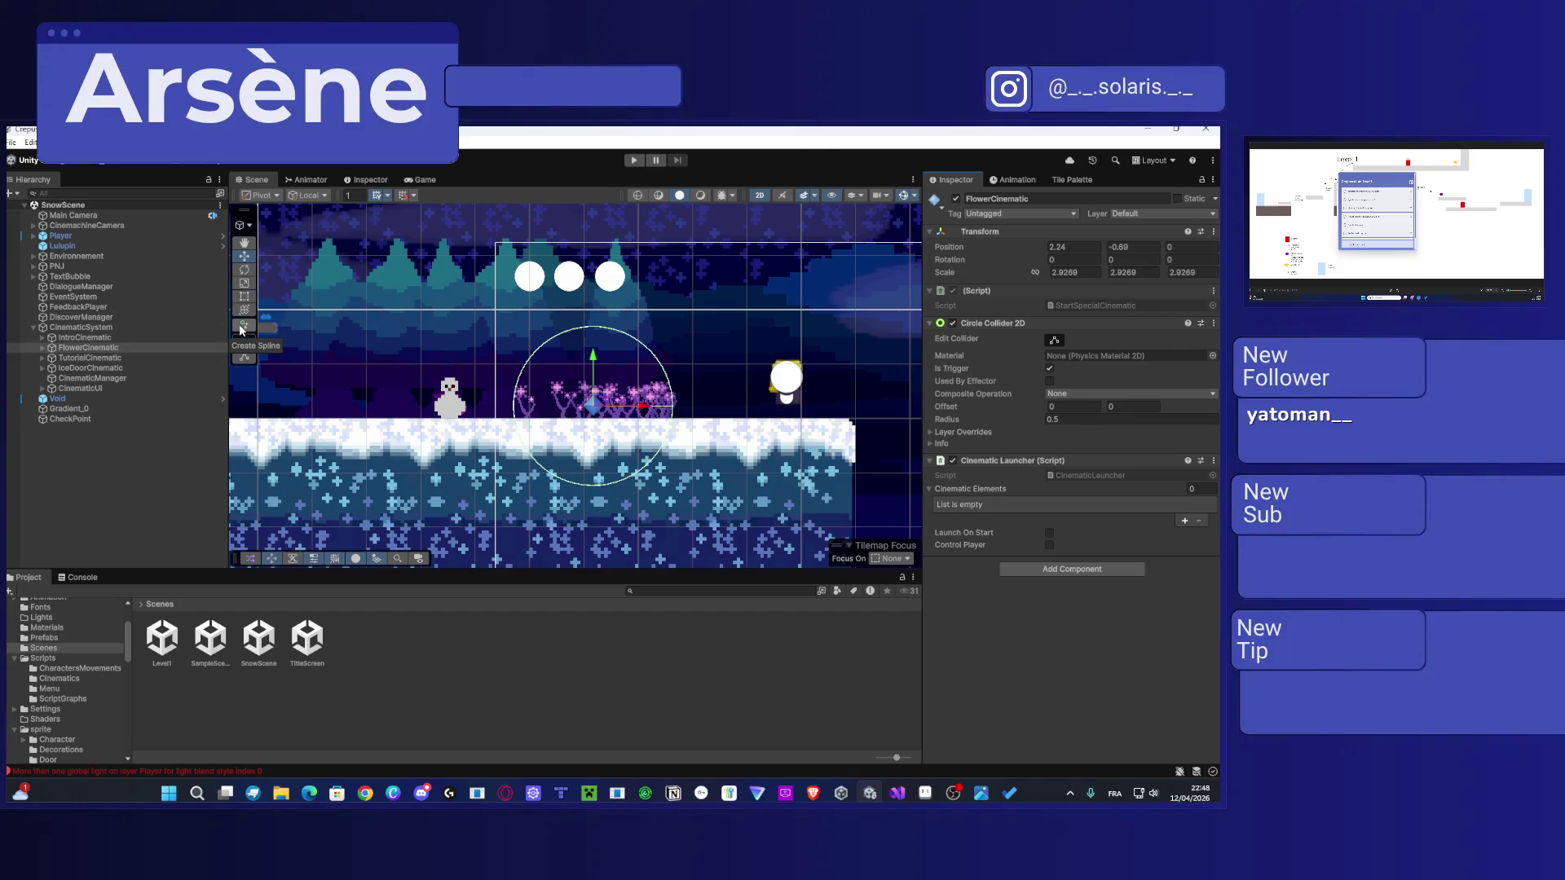
left_click(46, 346)
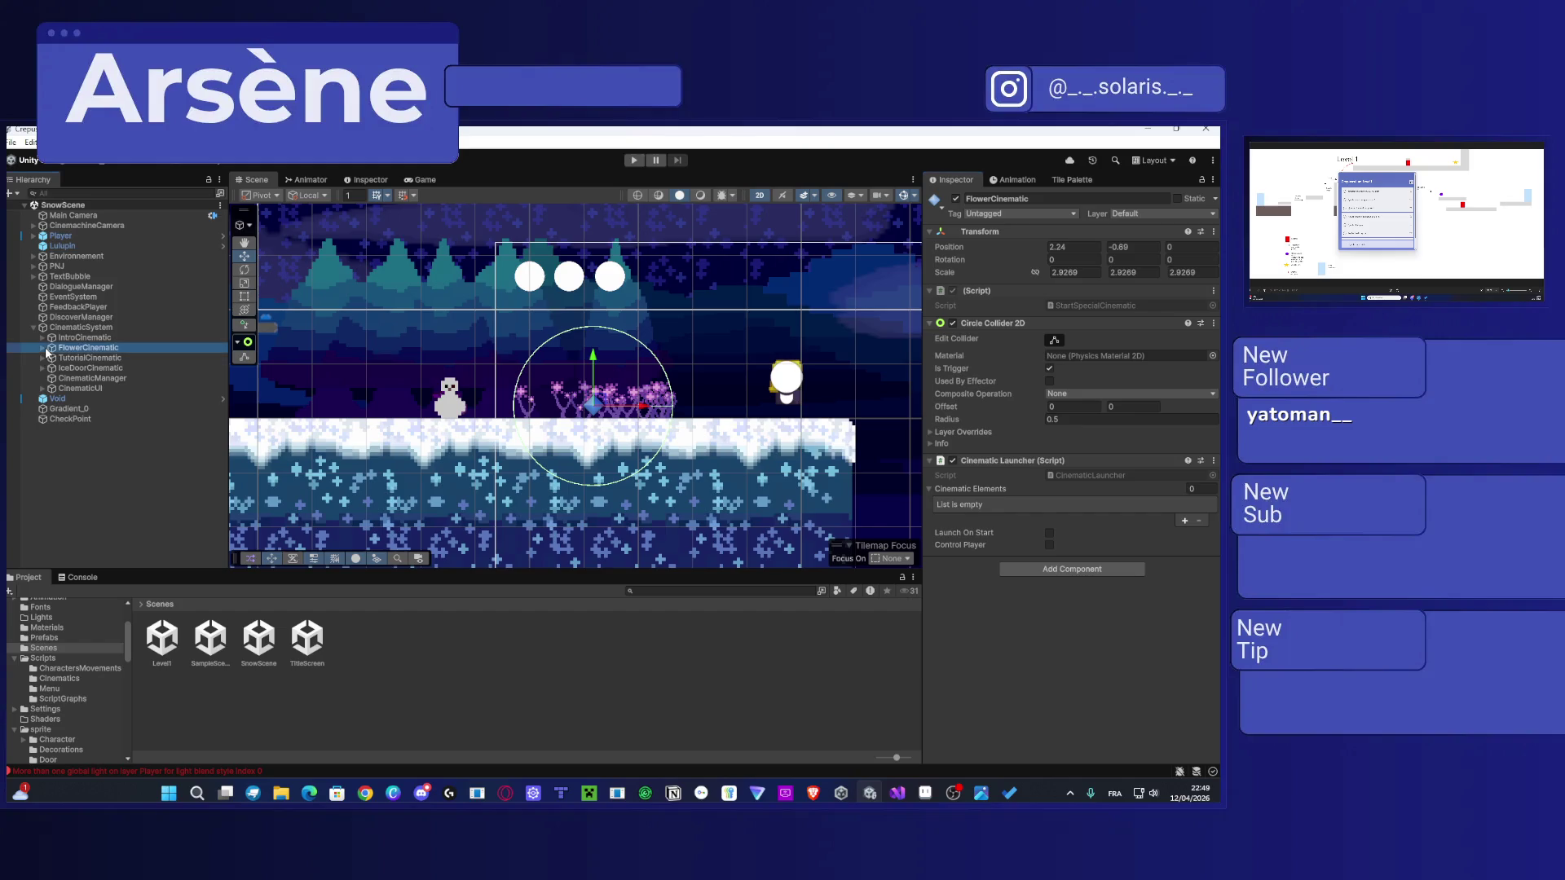
left_click(42, 347)
left_click(78, 398)
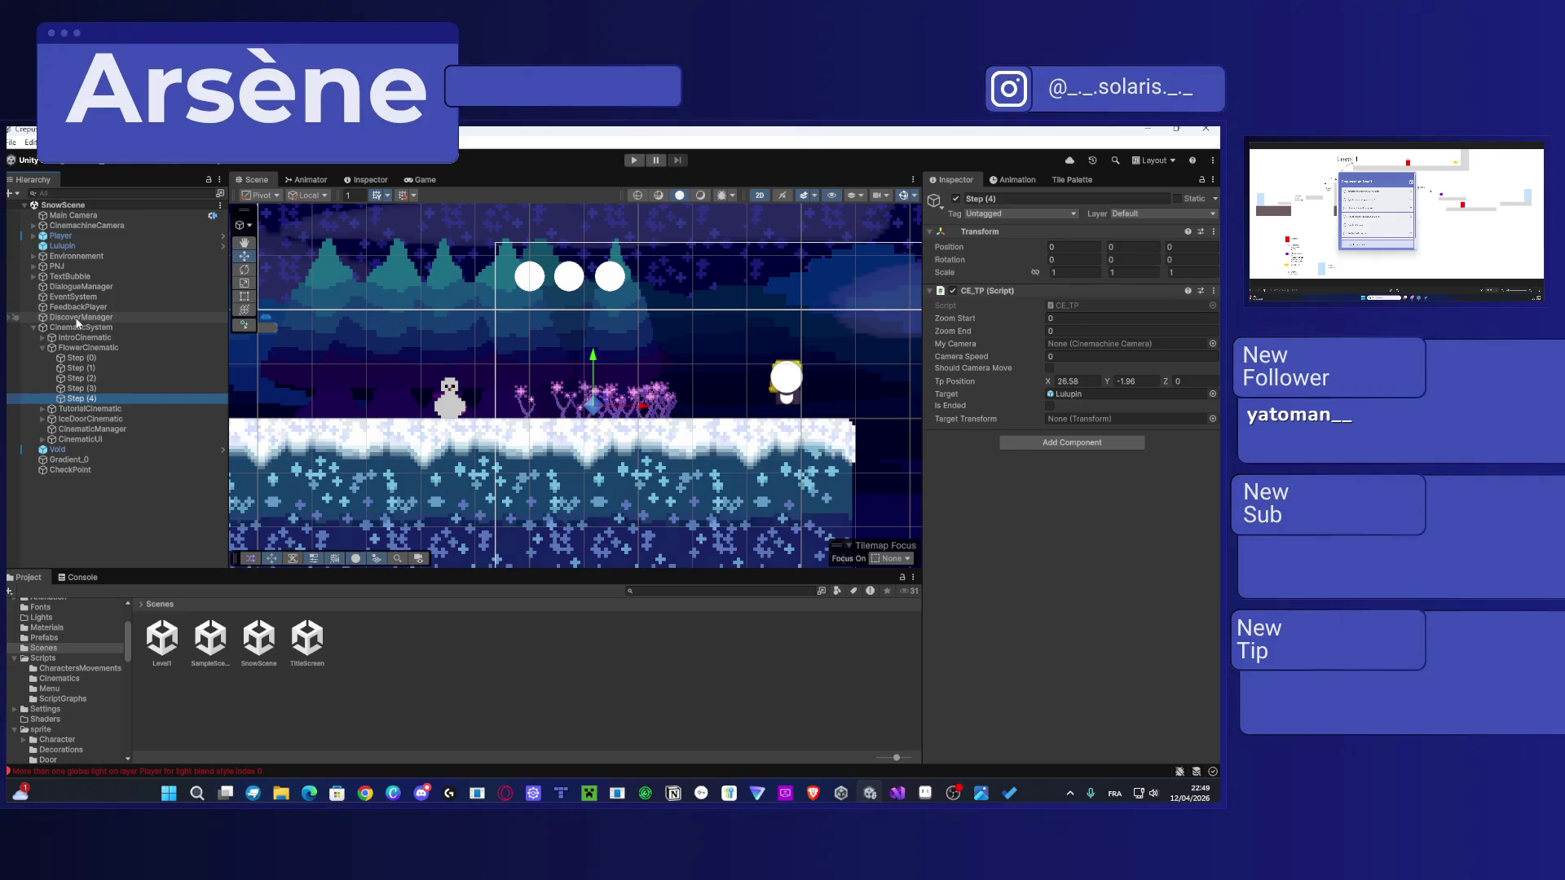
left_click(78, 319)
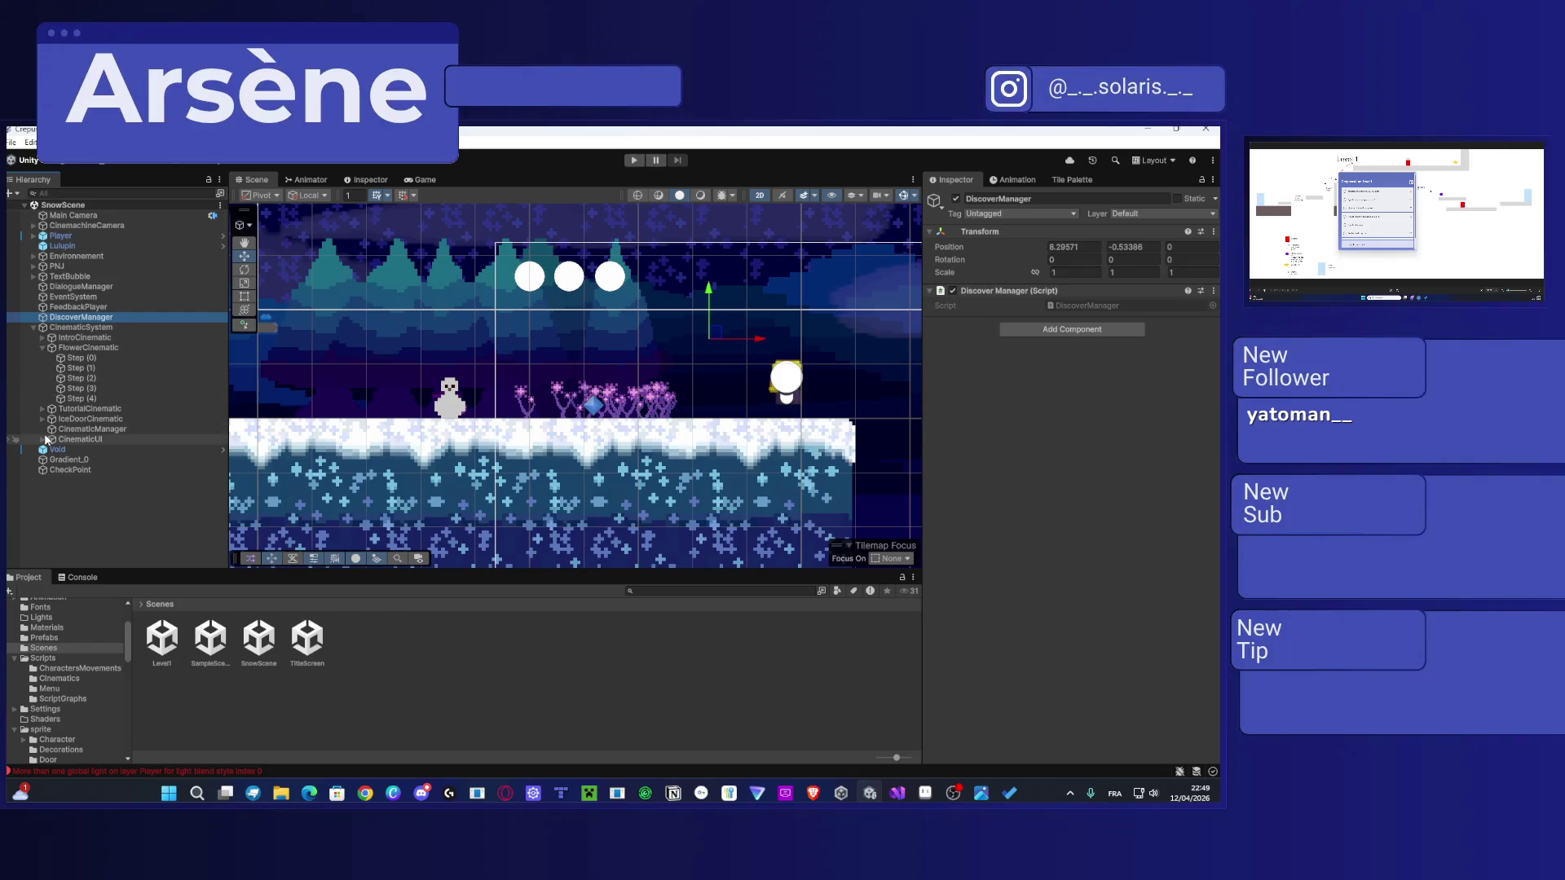
Step: Inspect the Back (4) background tilemap settings and briefly expand the Player's children
left_click_drag(672, 392, 700, 392)
scroll(700, 392, "up", 2)
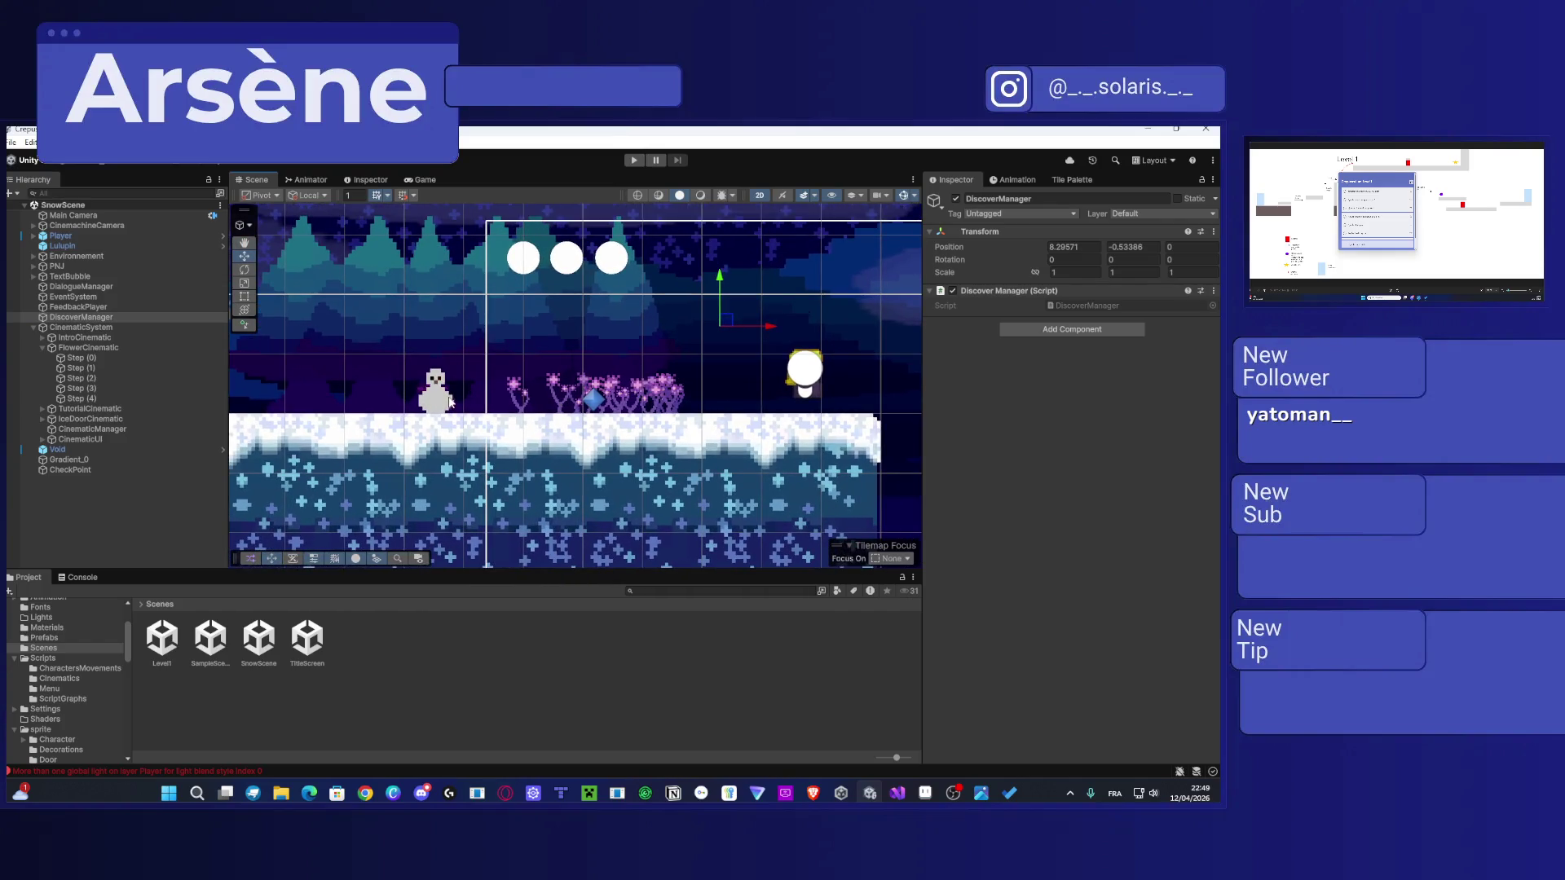
left_click(450, 401)
left_click(452, 395)
scroll(480, 361, "down", 2)
scroll(480, 362, "down", 2)
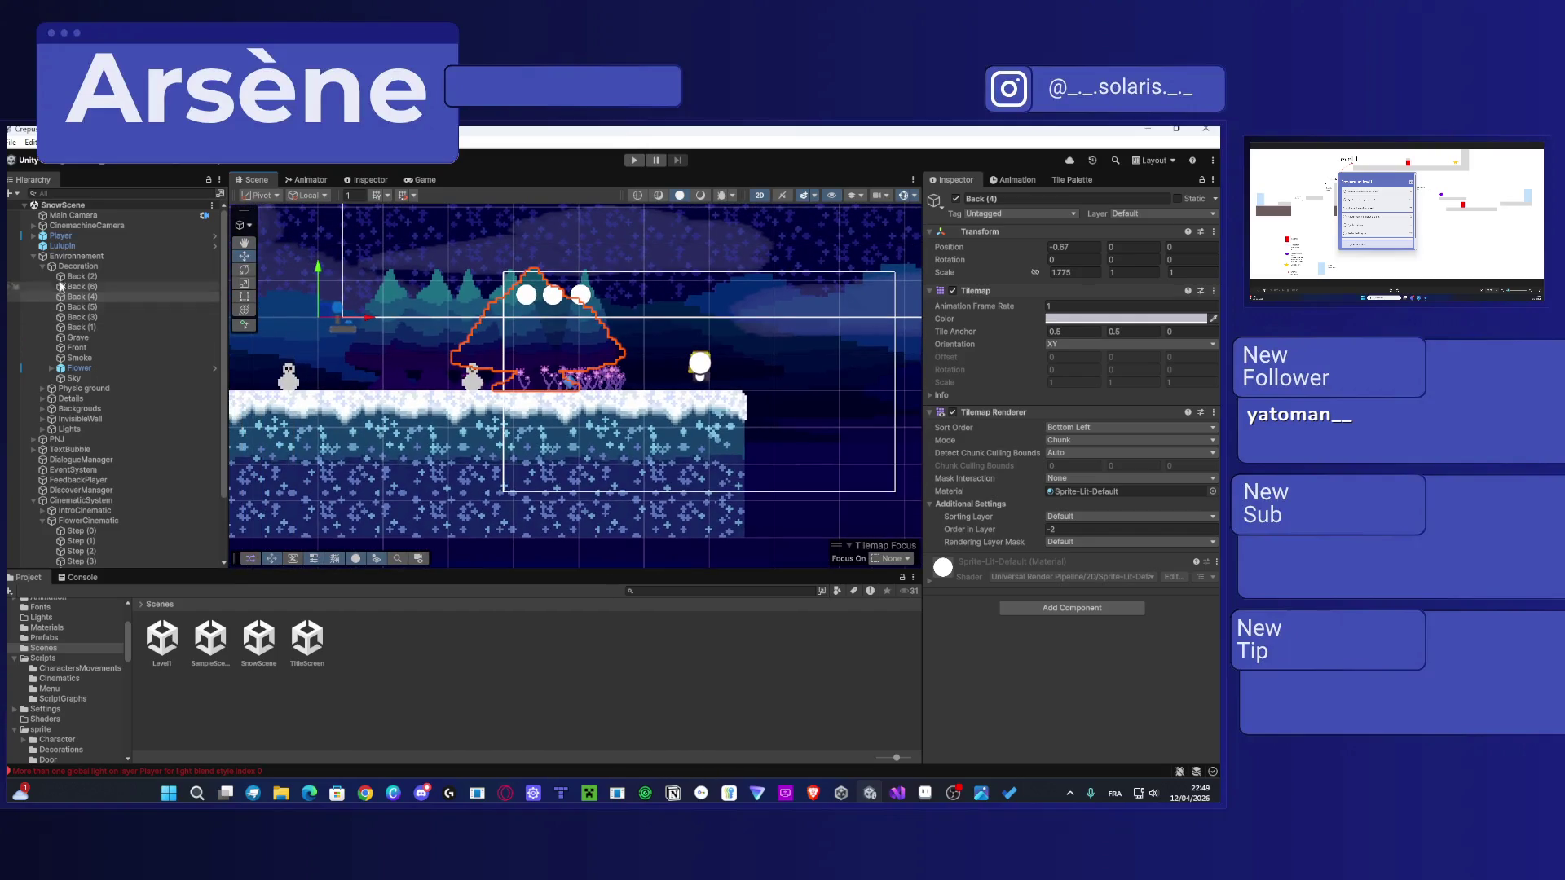
left_click(33, 236)
left_click(33, 237)
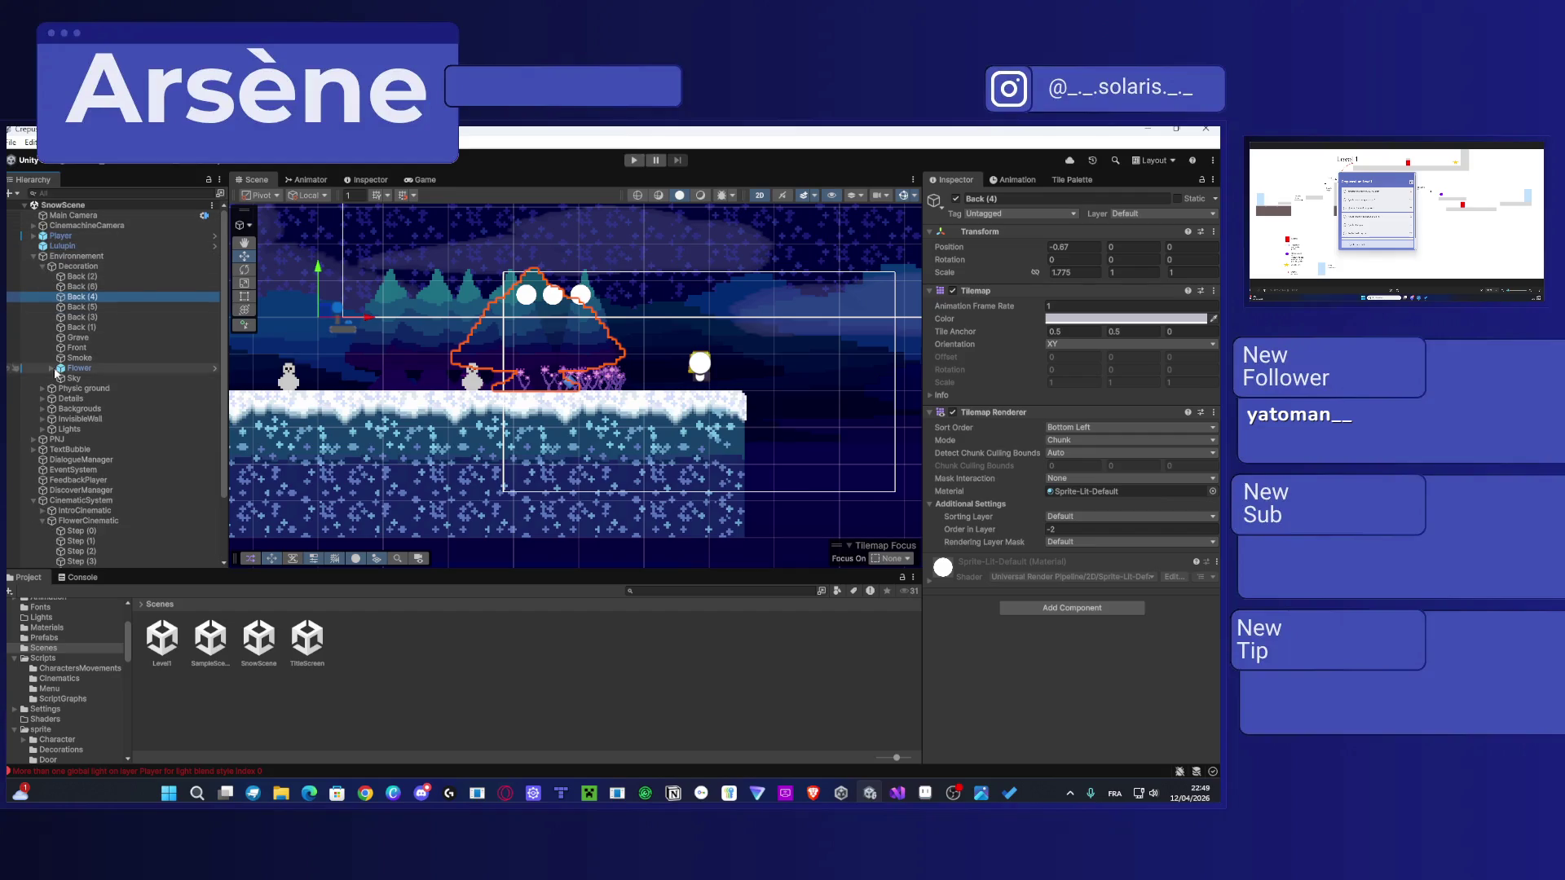
Step: Filter the Hierarchy by searching for 'flower'
scroll(56, 413, "down", 3)
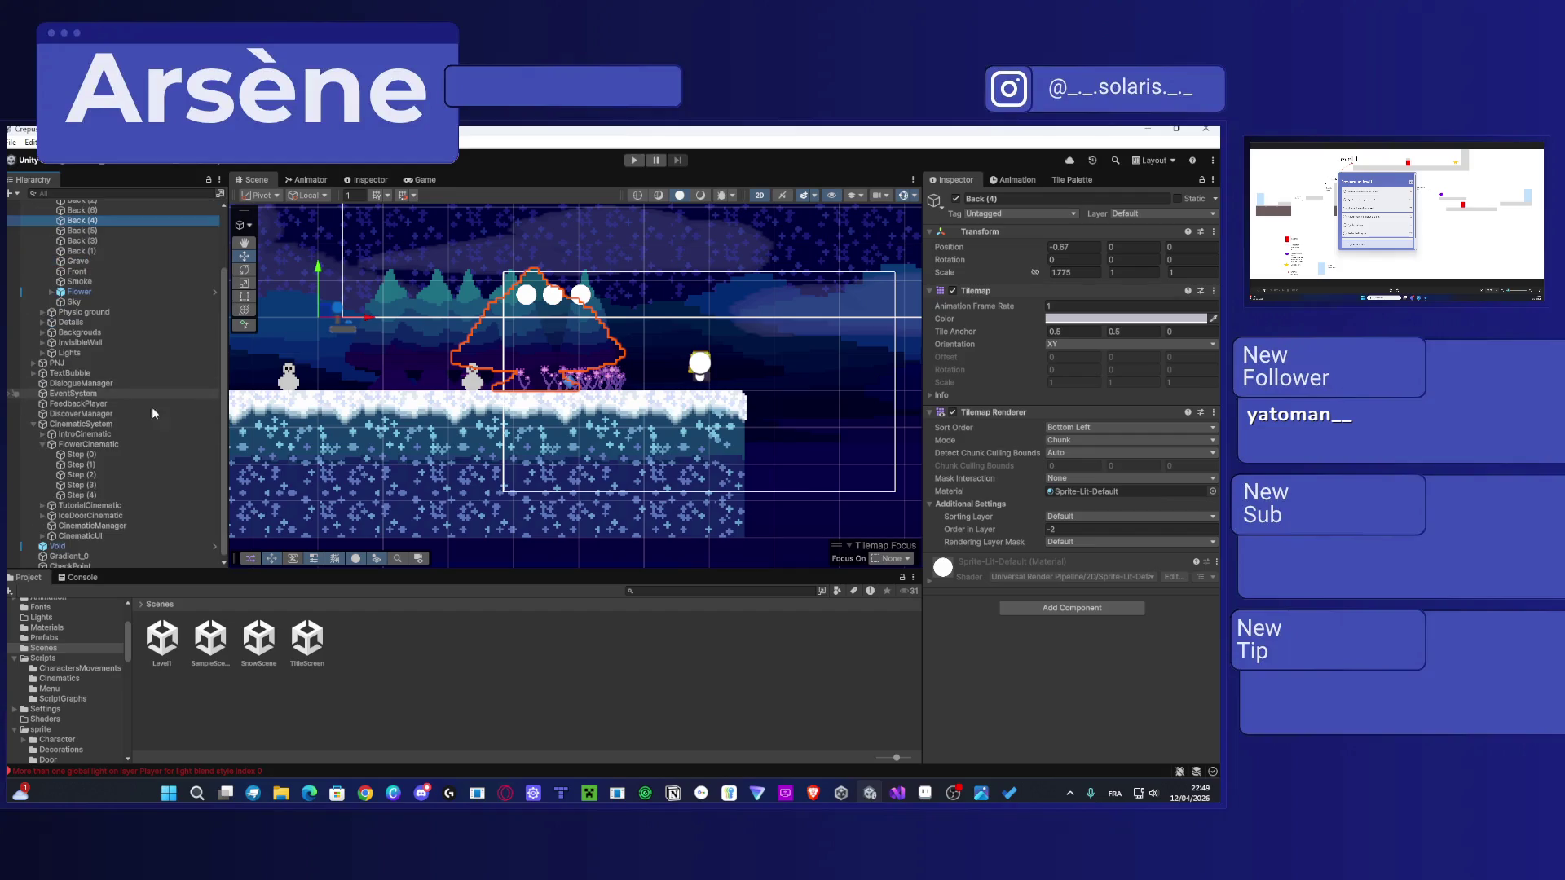
scroll(129, 376, "up", 3)
left_click(84, 192)
type("flower")
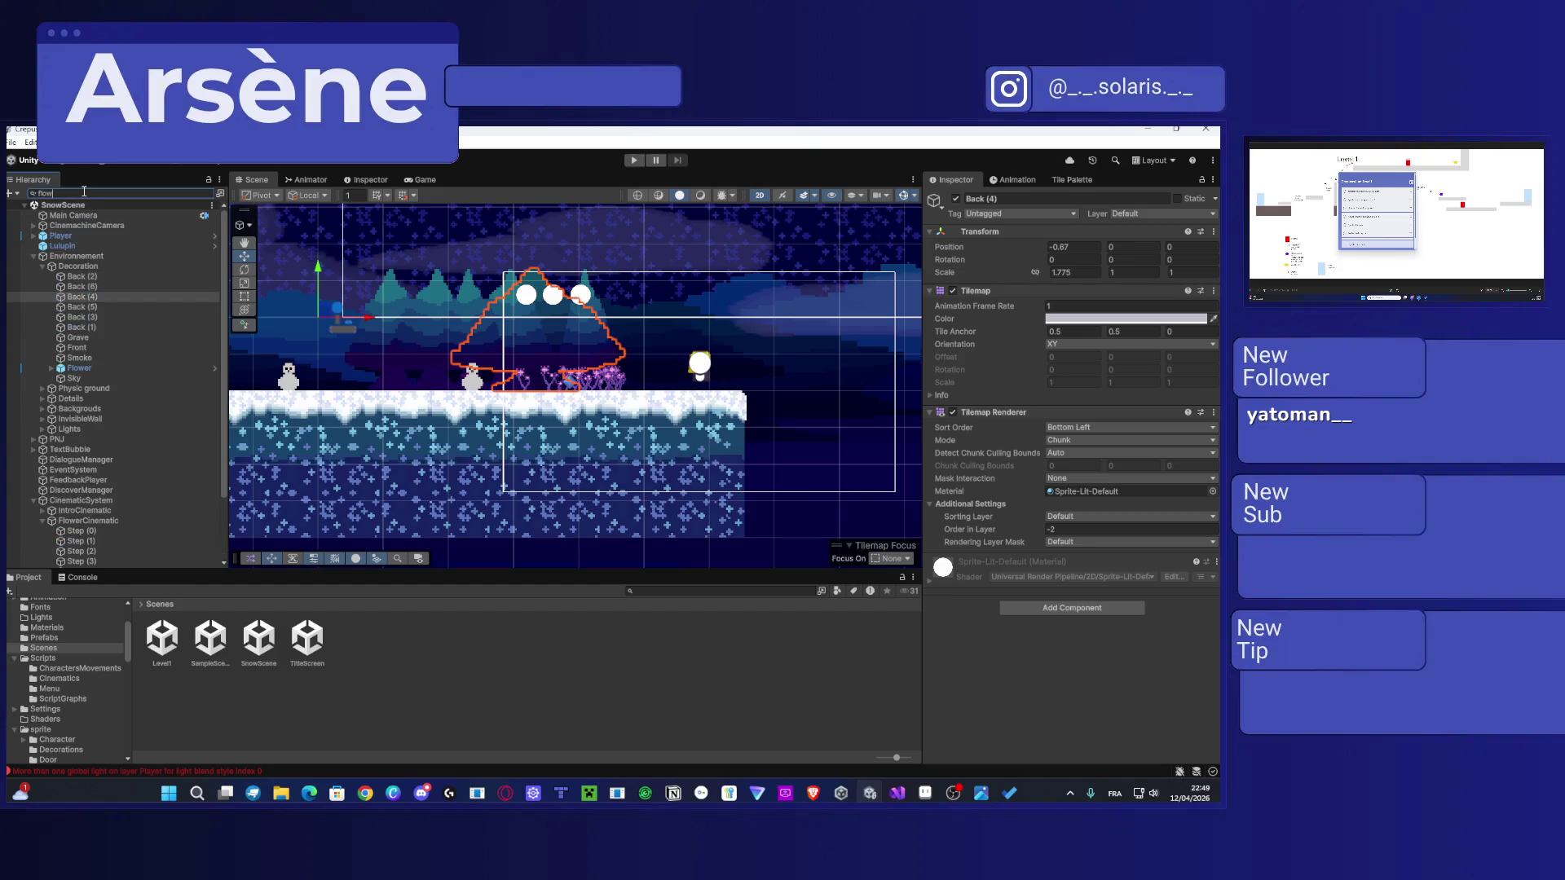
Step: Frame FlowerCinematic and inspect the Flower copies, including Flower (2), (7) and (9)
left_click(106, 367)
key("f")
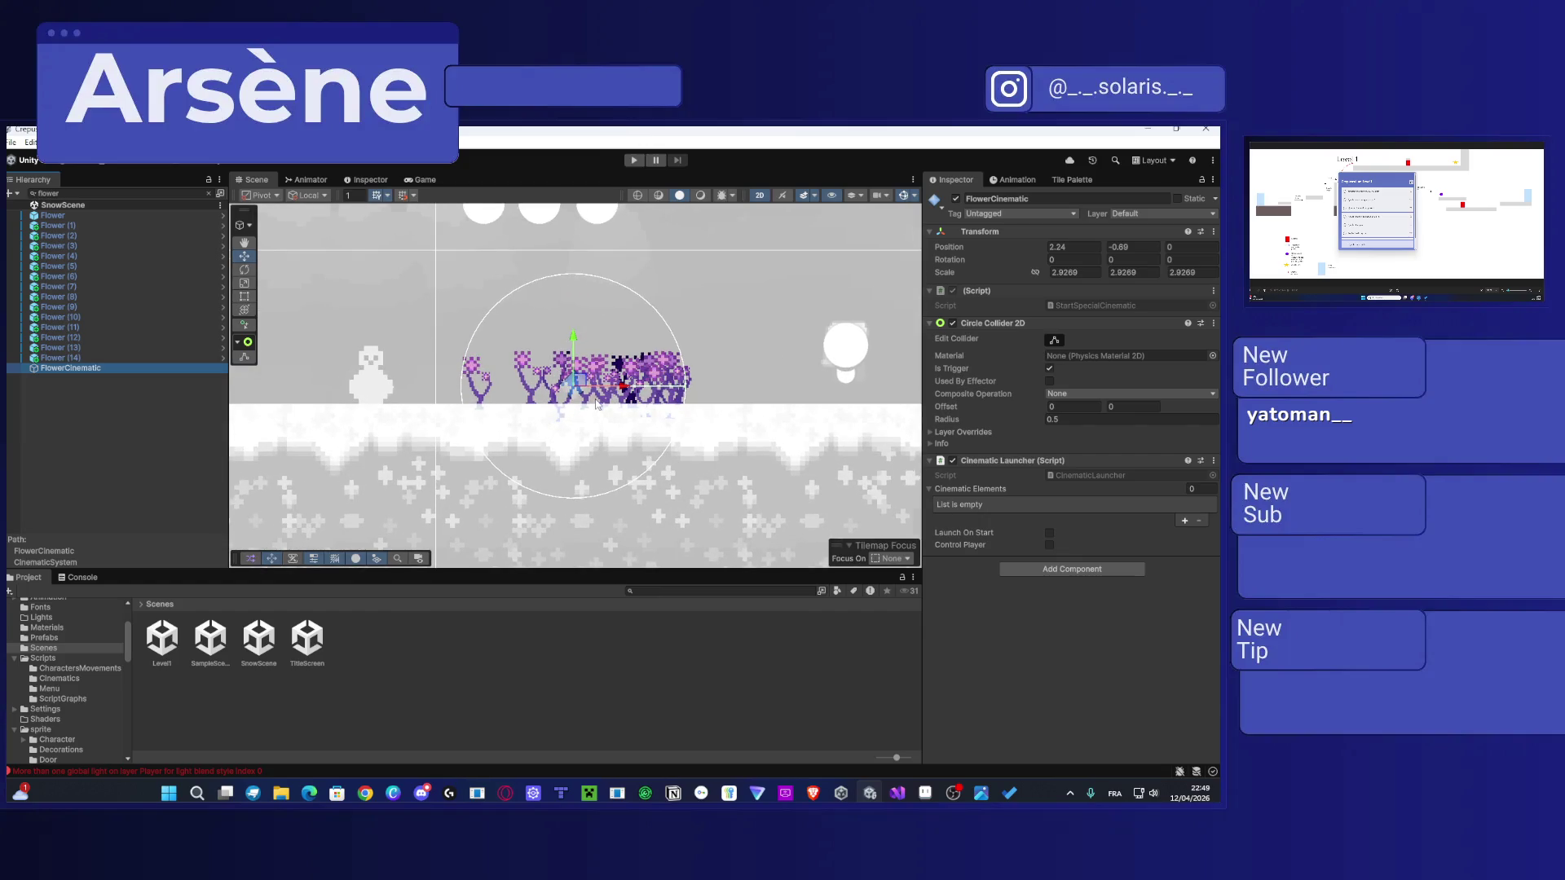
left_click(94, 216)
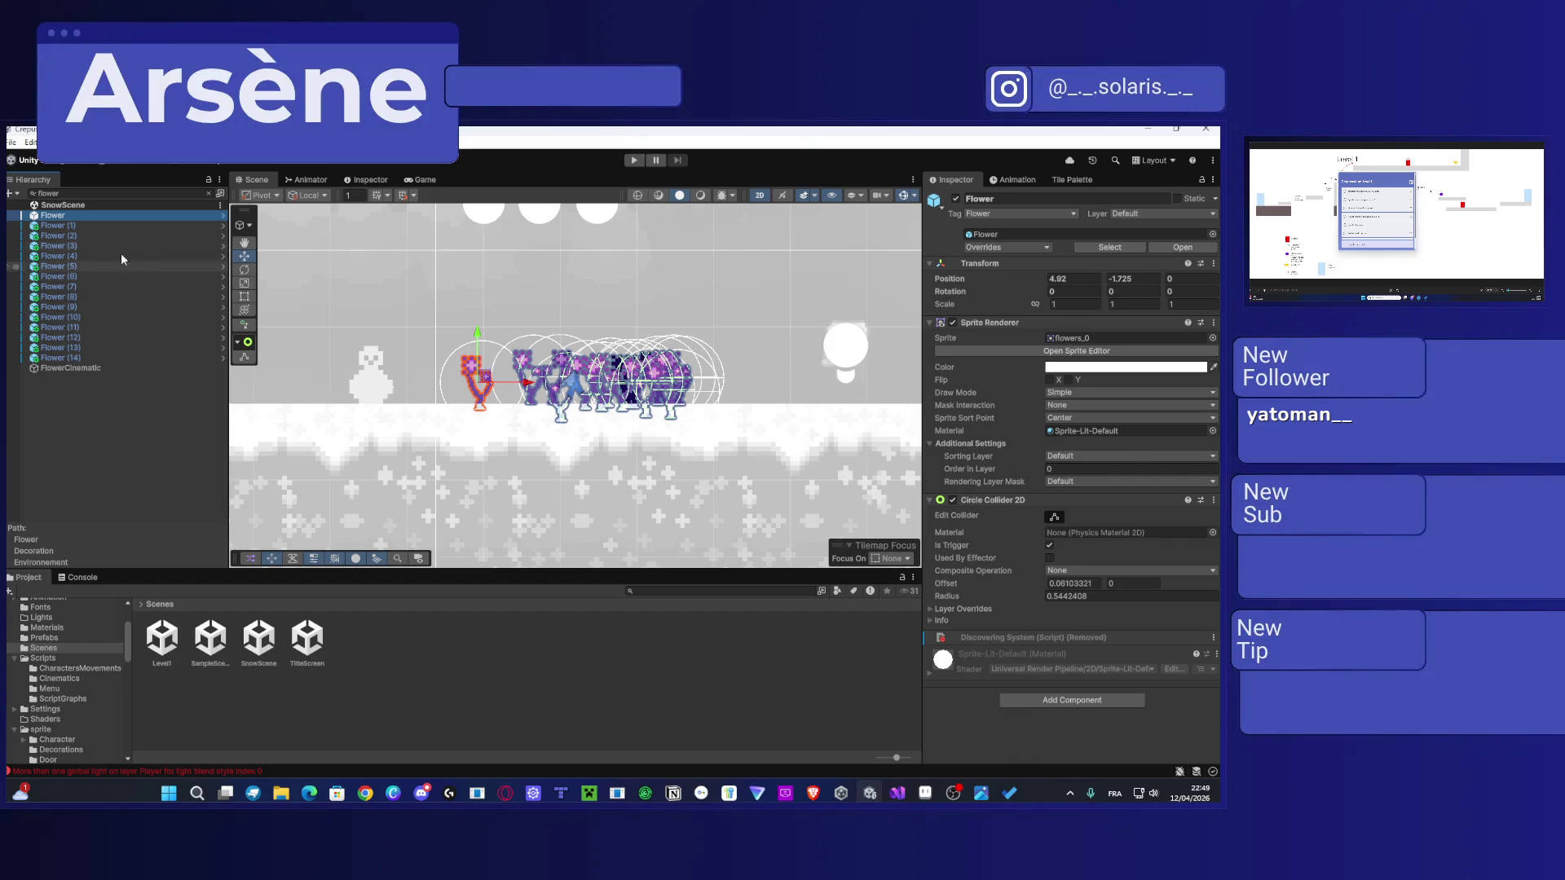
left_click(96, 223)
left_click(94, 237)
left_click(92, 286)
left_click(75, 307)
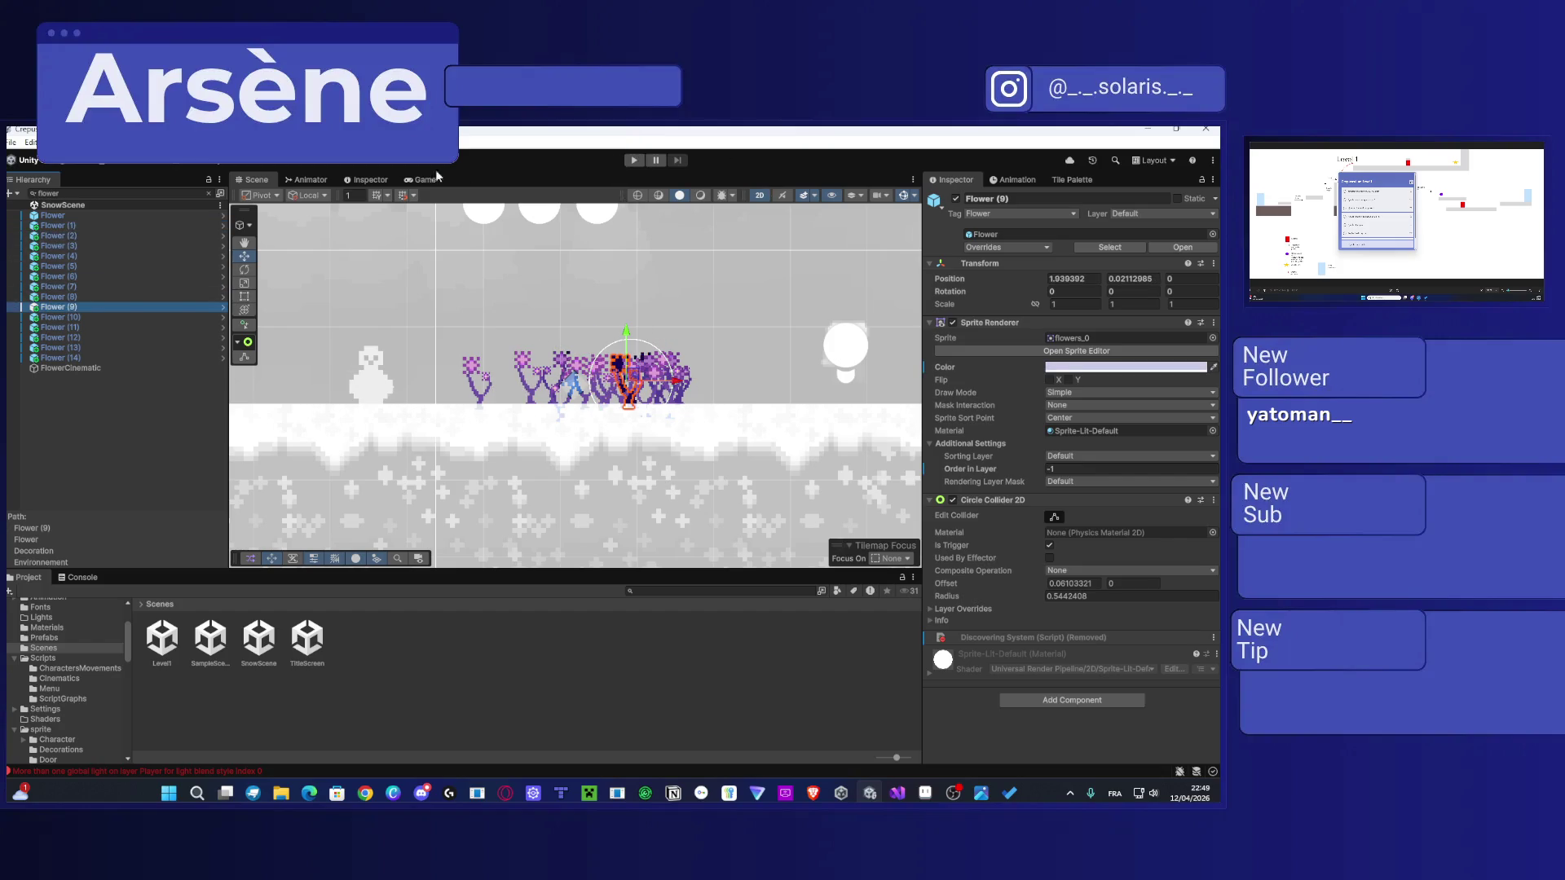
Step: Clear the search and open the parent Flower prefab in Prefab Mode
left_click(211, 192)
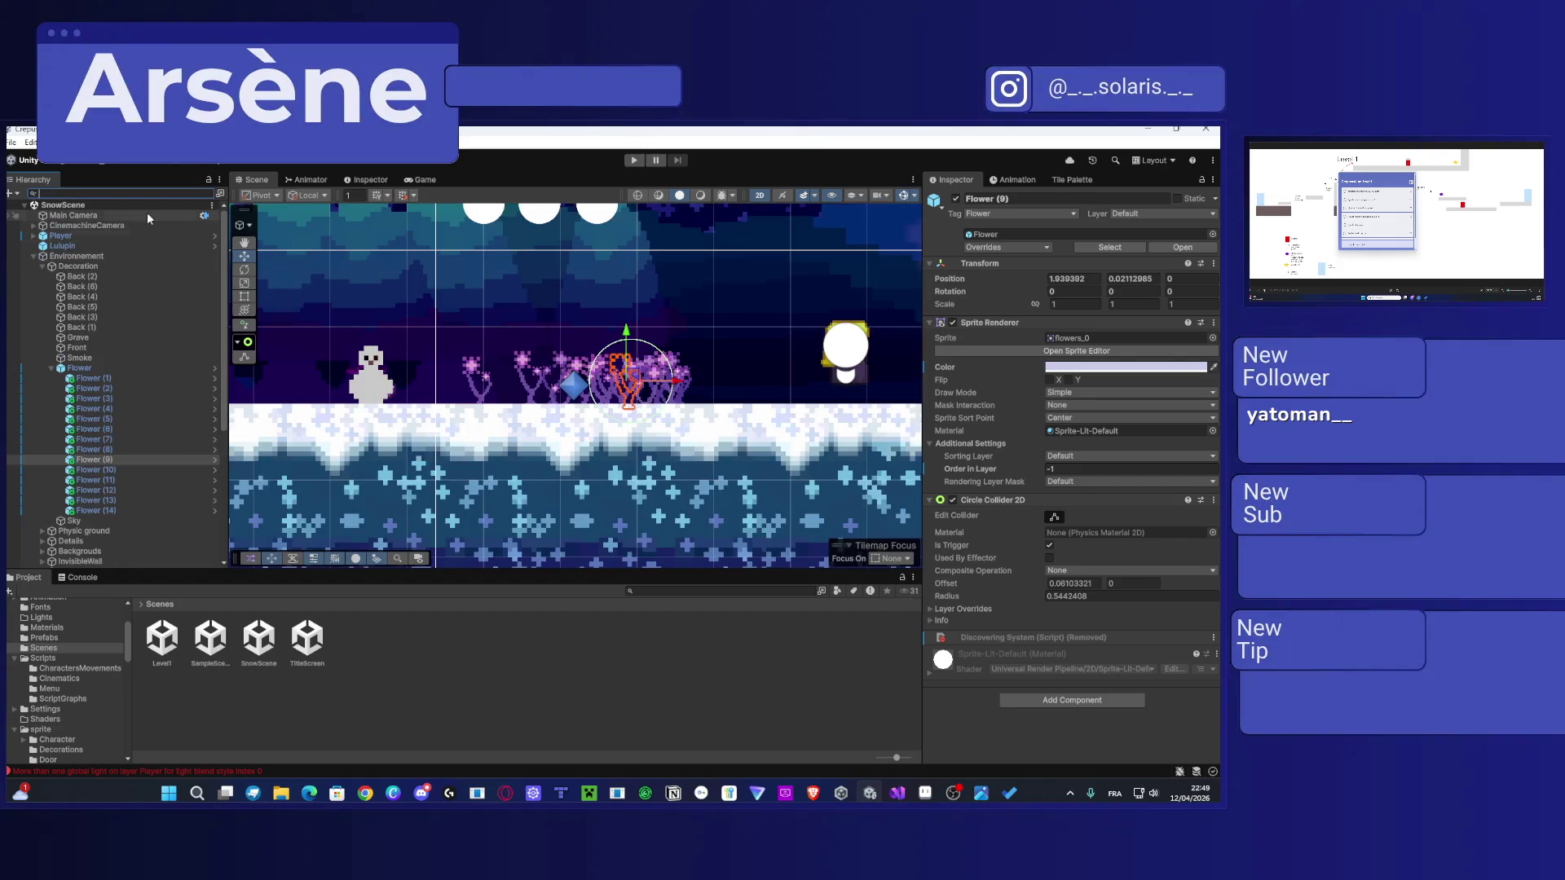
left_click(194, 367)
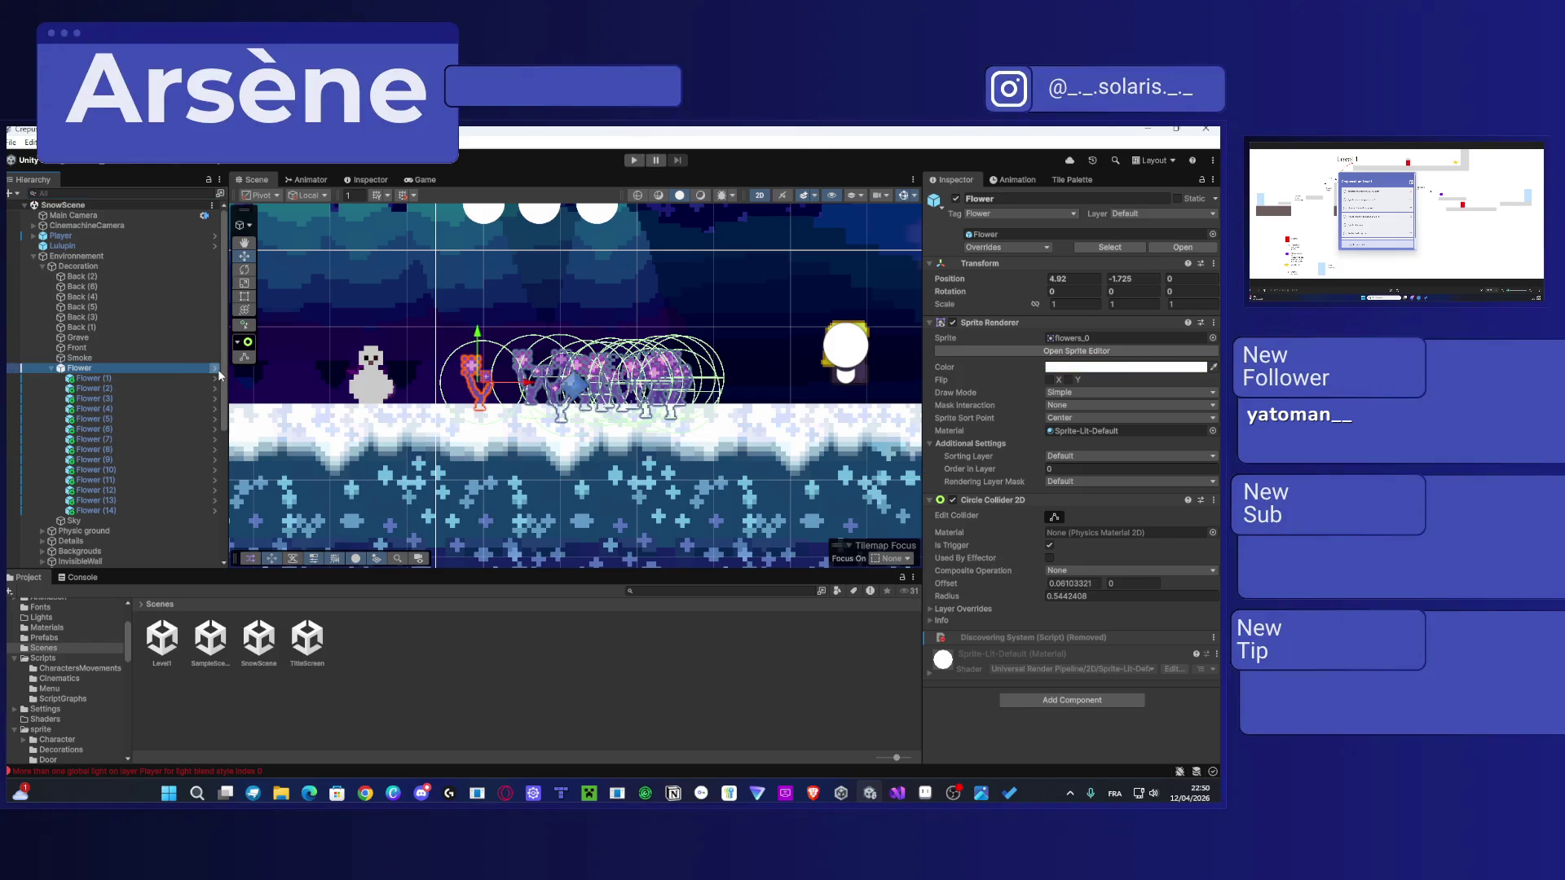
left_click(216, 368)
scroll(1010, 458, "down", 1)
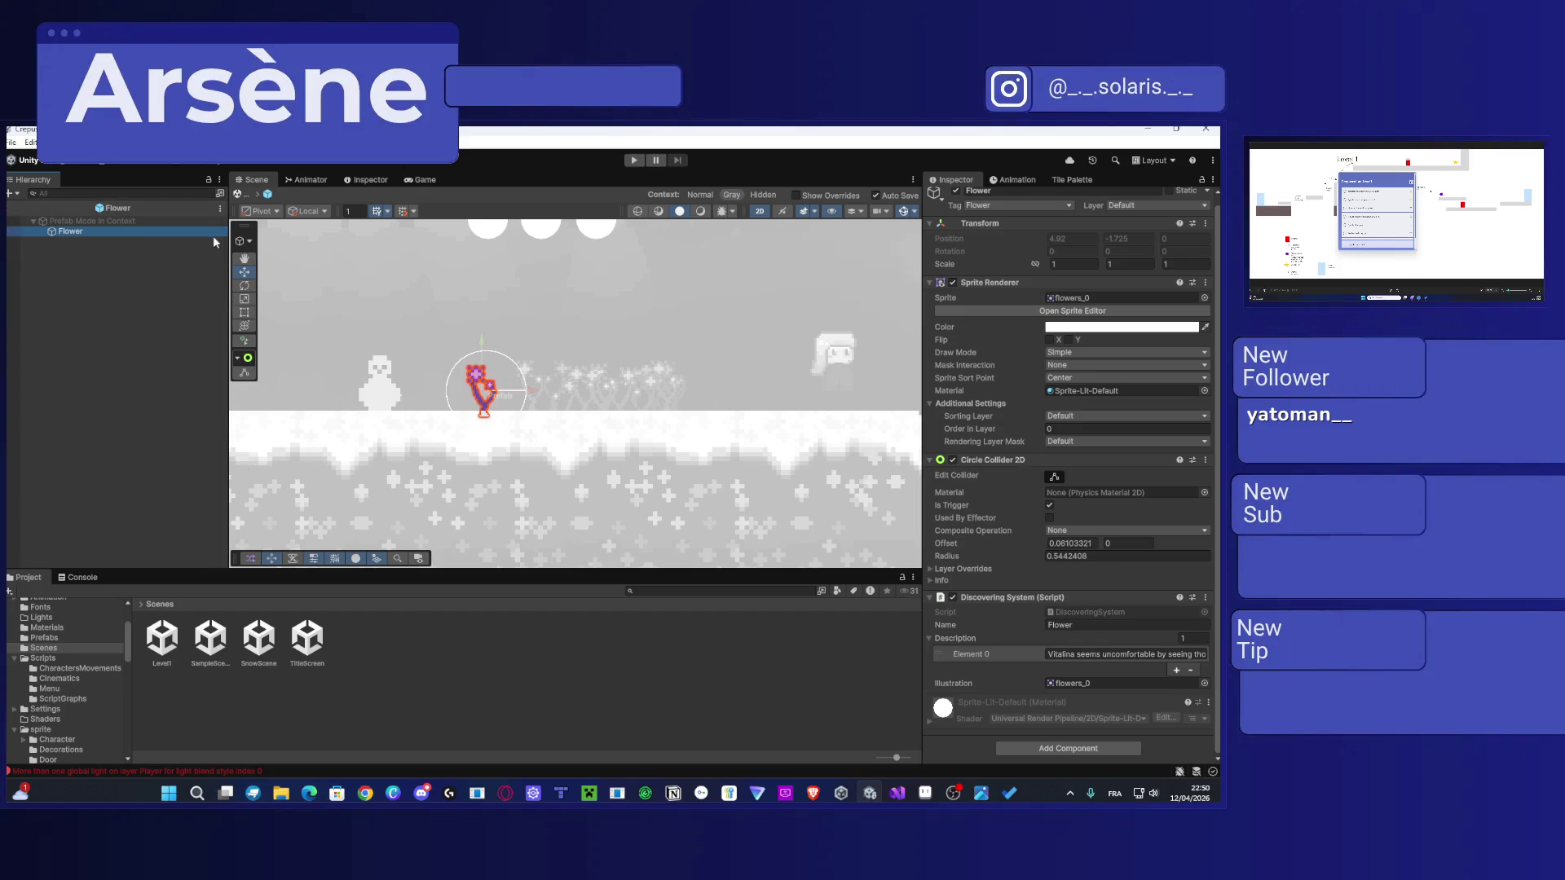
Step: Return from the Flower prefab to SnowScene and collapse Flower in the Hierarchy
left_click(61, 218)
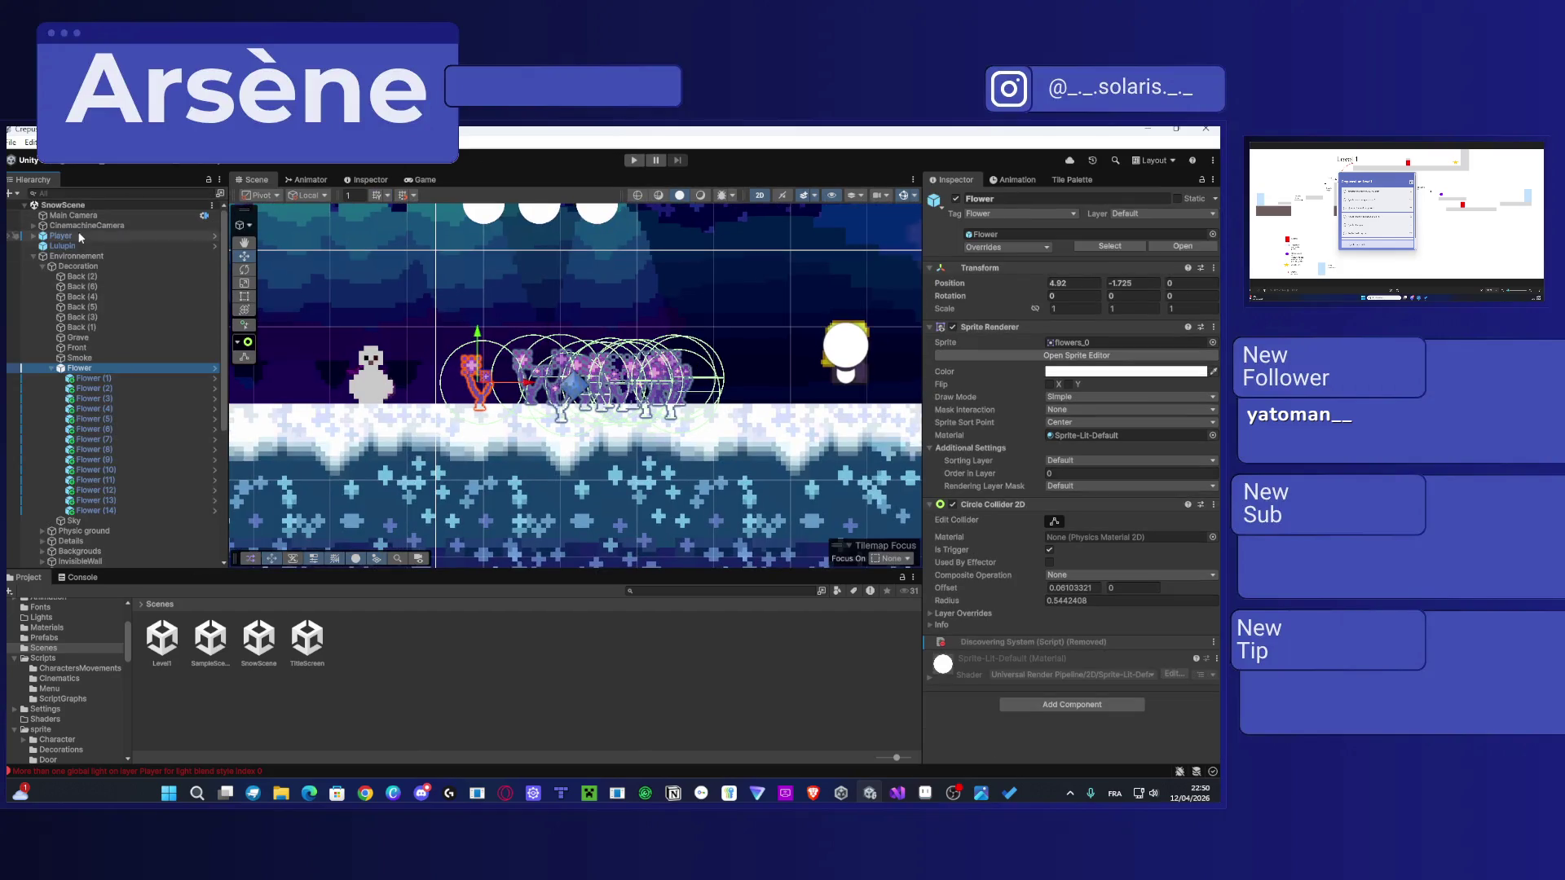
scroll(92, 259, "down", 5)
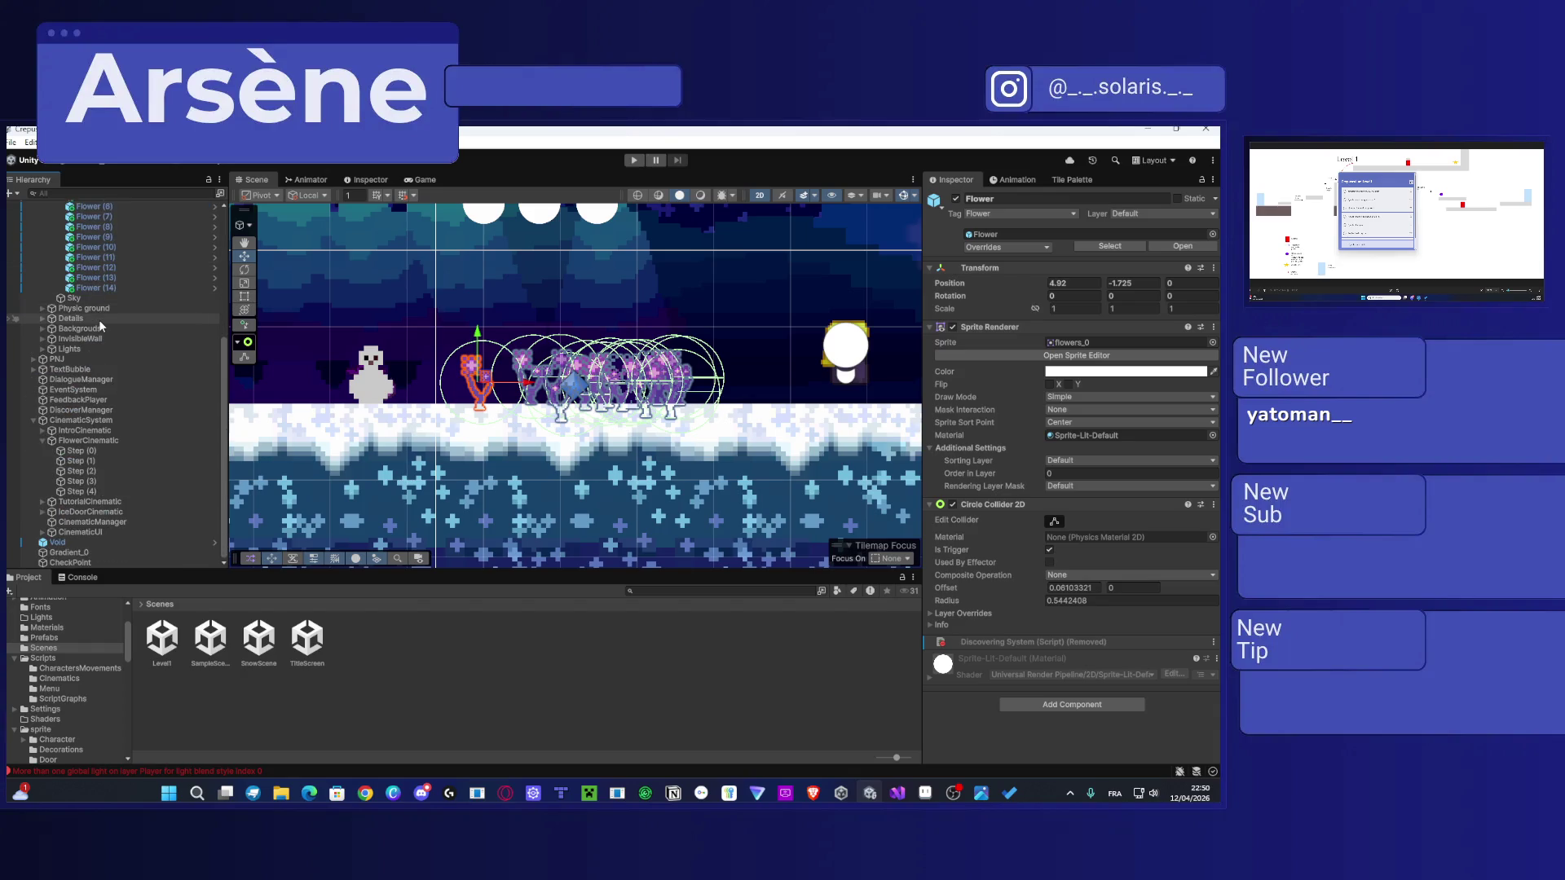
scroll(99, 326, "up", 5)
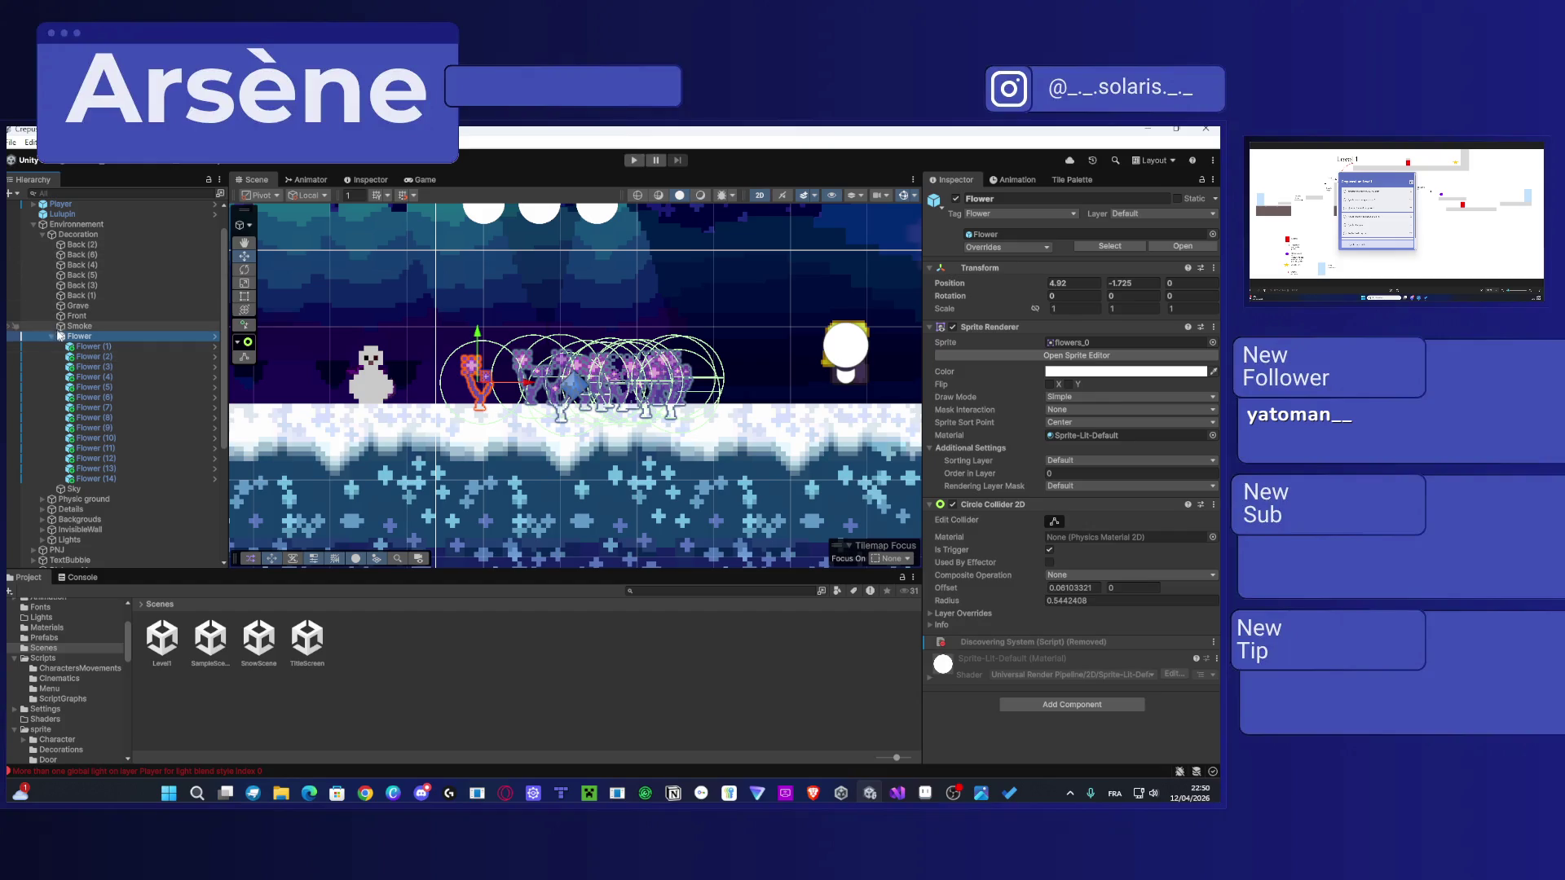
left_click(53, 336)
scroll(88, 342, "up", 1)
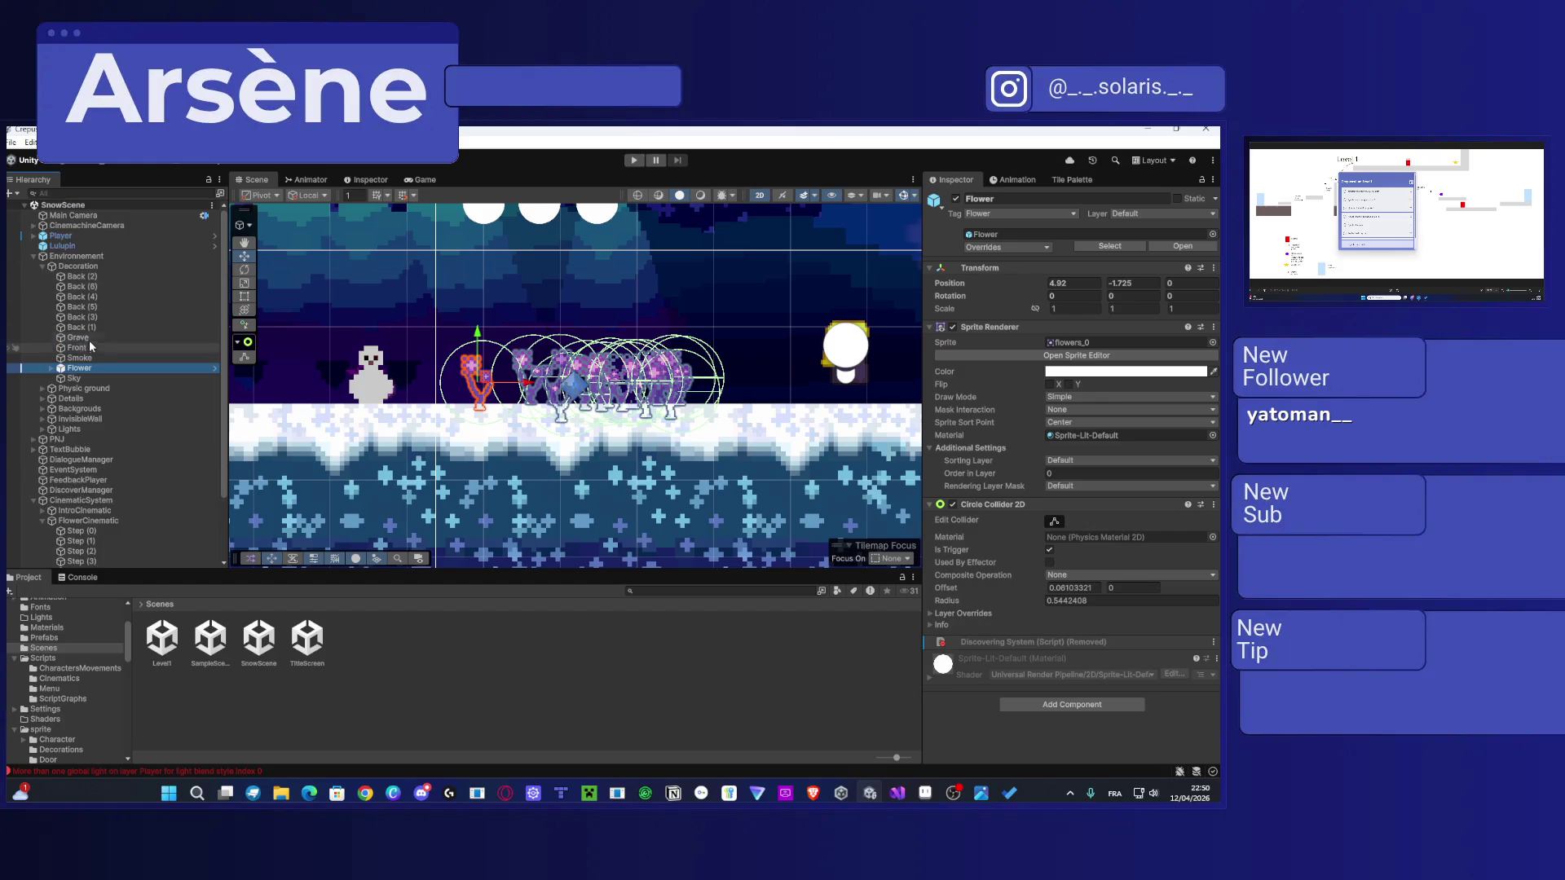
Step: Search the Hierarchy for 'disco' and select DiscoverManager
left_click(73, 194)
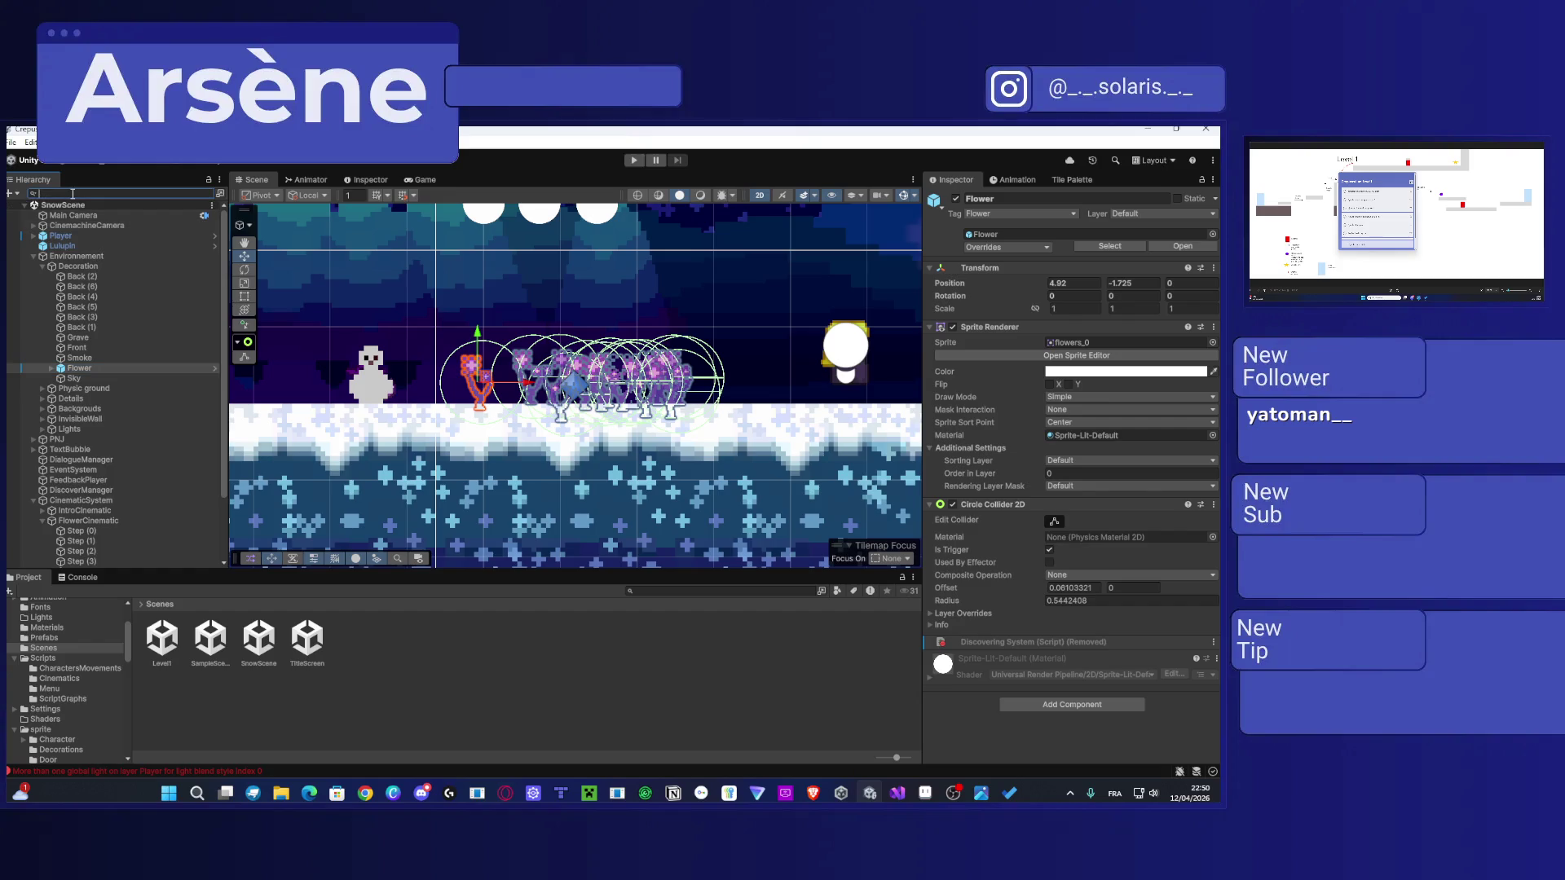
type("discoveri")
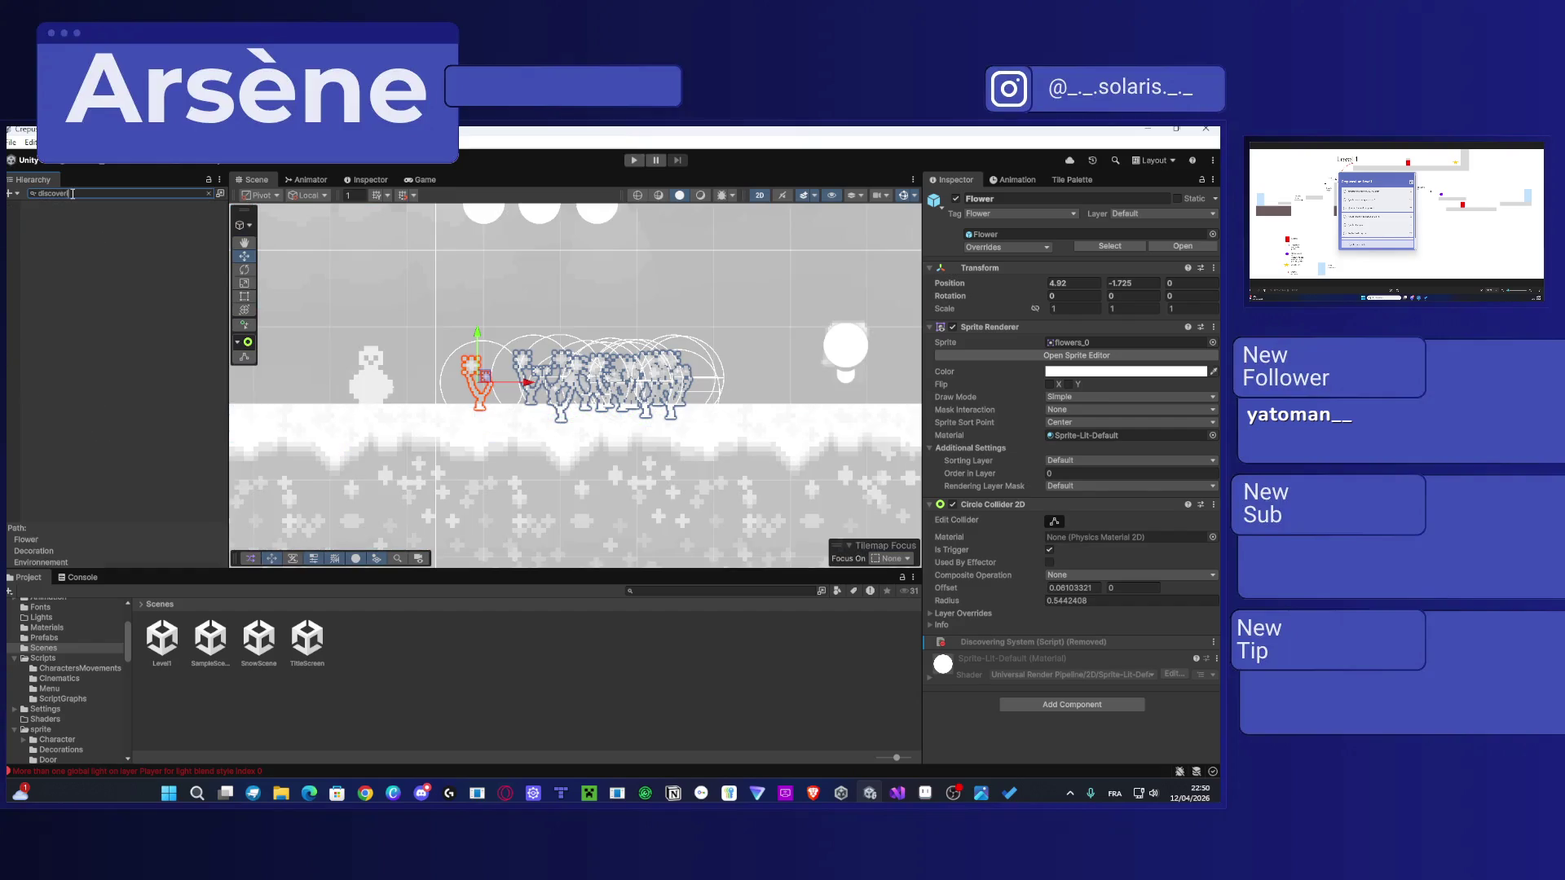
key("BackSpace")
key("BackSpace")
key("BackSpace")
type("co")
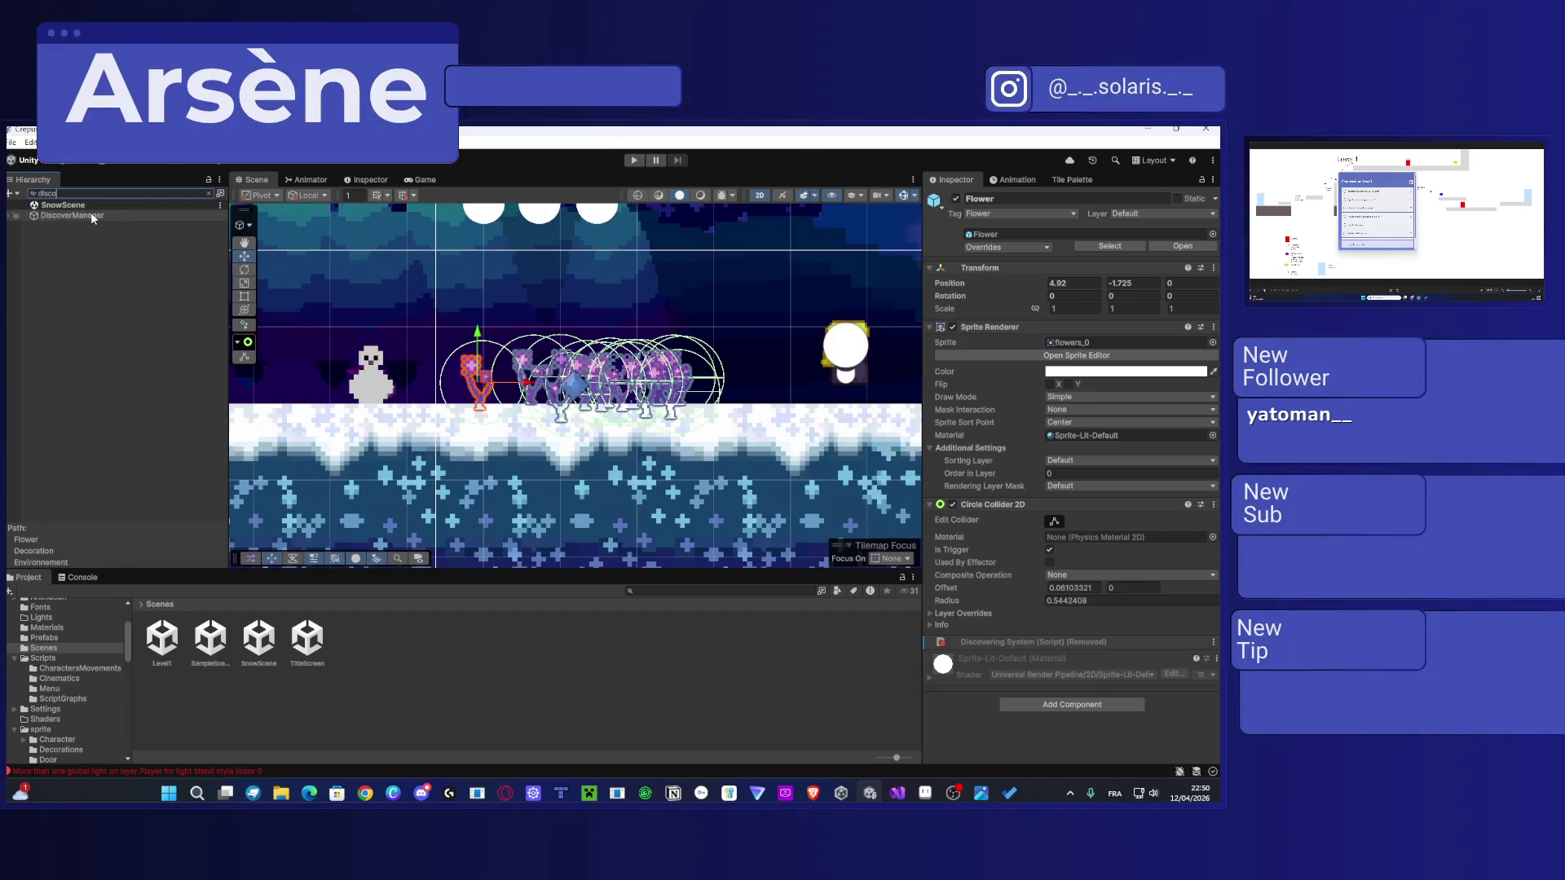
left_click(90, 214)
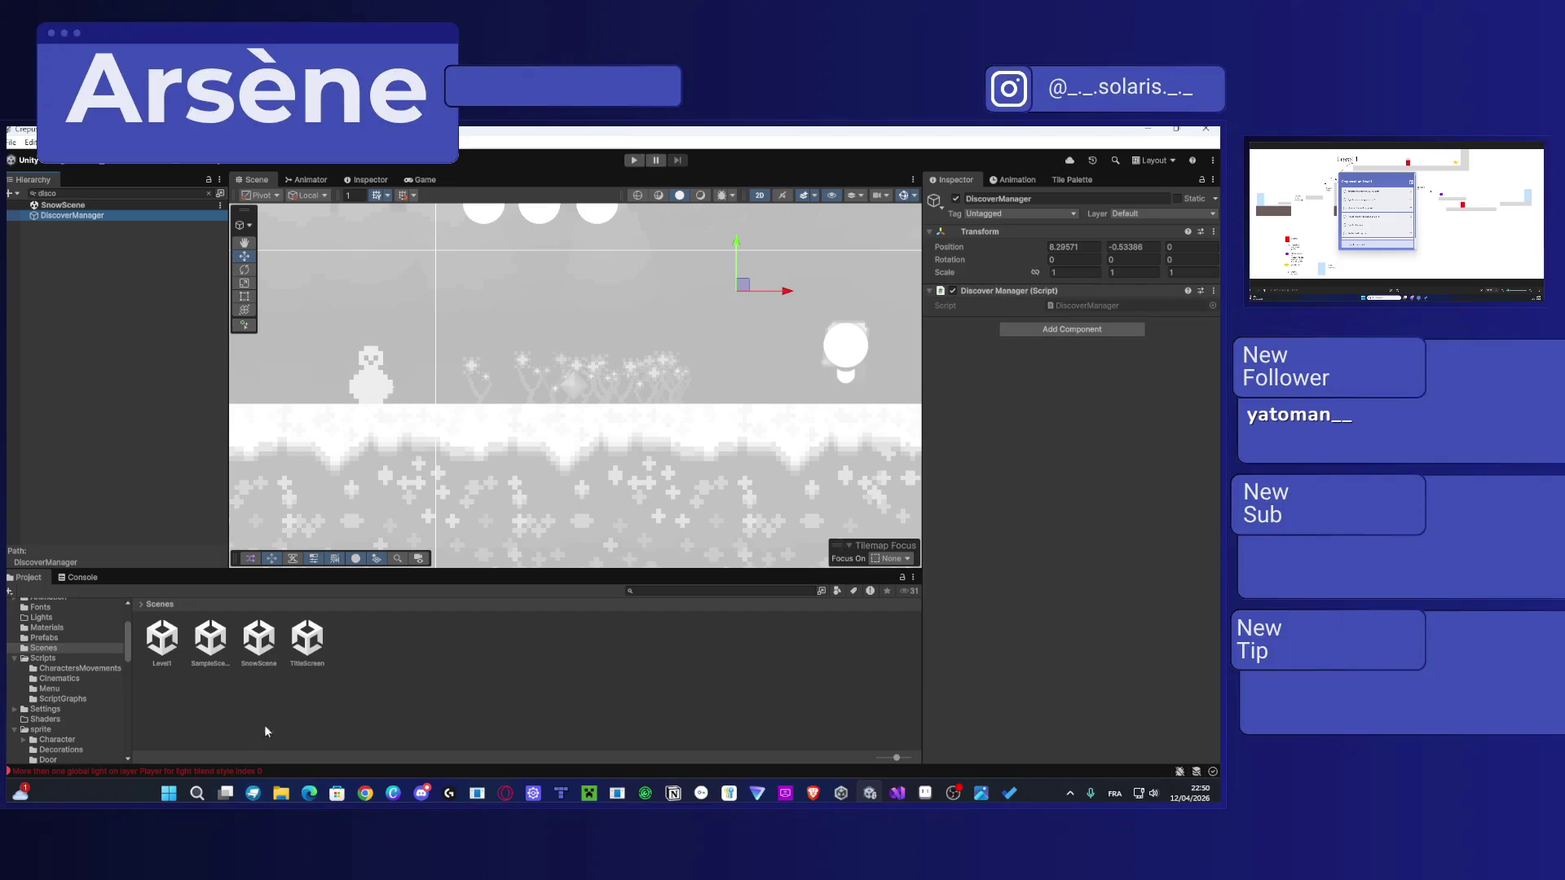
Step: Open the Level1 scene and inspect the DiscoveringSystem object
double_click(161, 638)
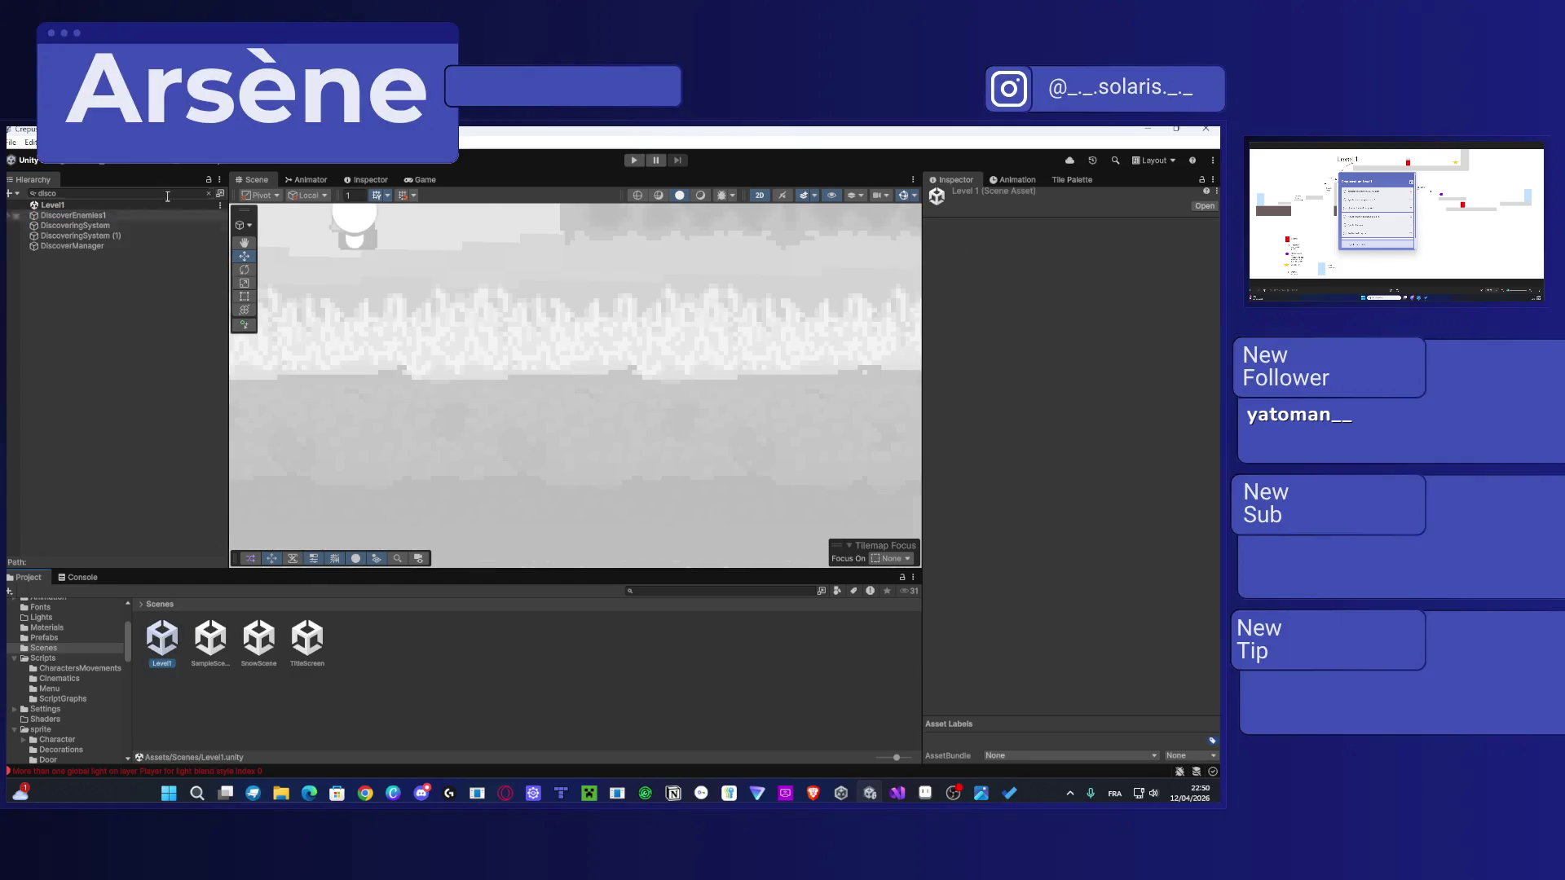
left_click(112, 226)
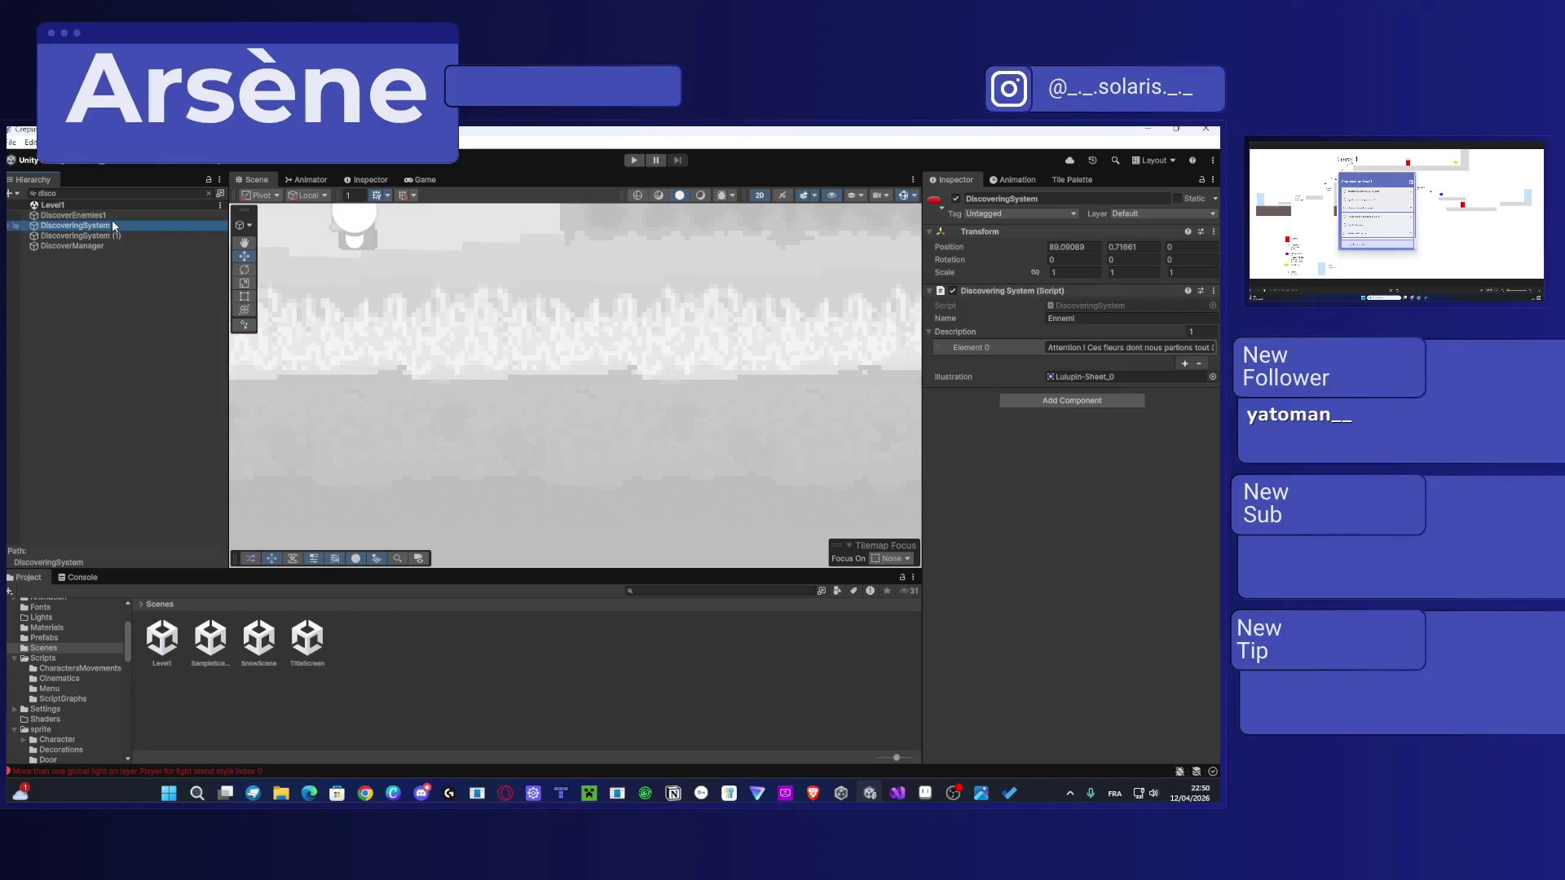
key("Down")
key("Down")
left_click(88, 230)
scroll(624, 450, "down", 3)
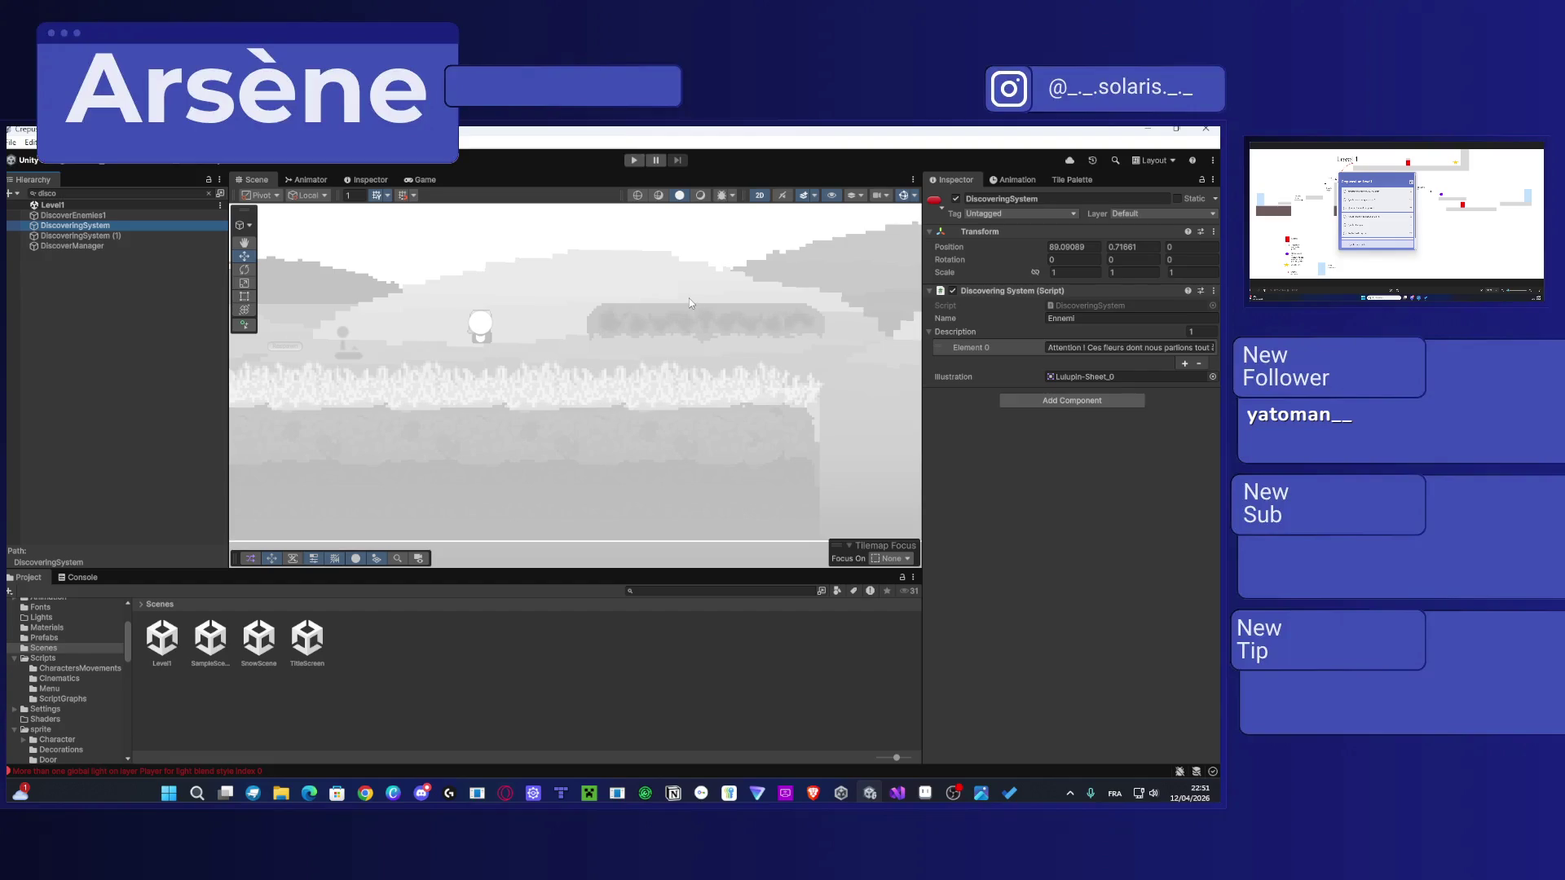
Step: Add a Box Collider 2D to both DiscoveringSystem and DiscoveringSystem (1)
left_click(155, 236, "ctrl")
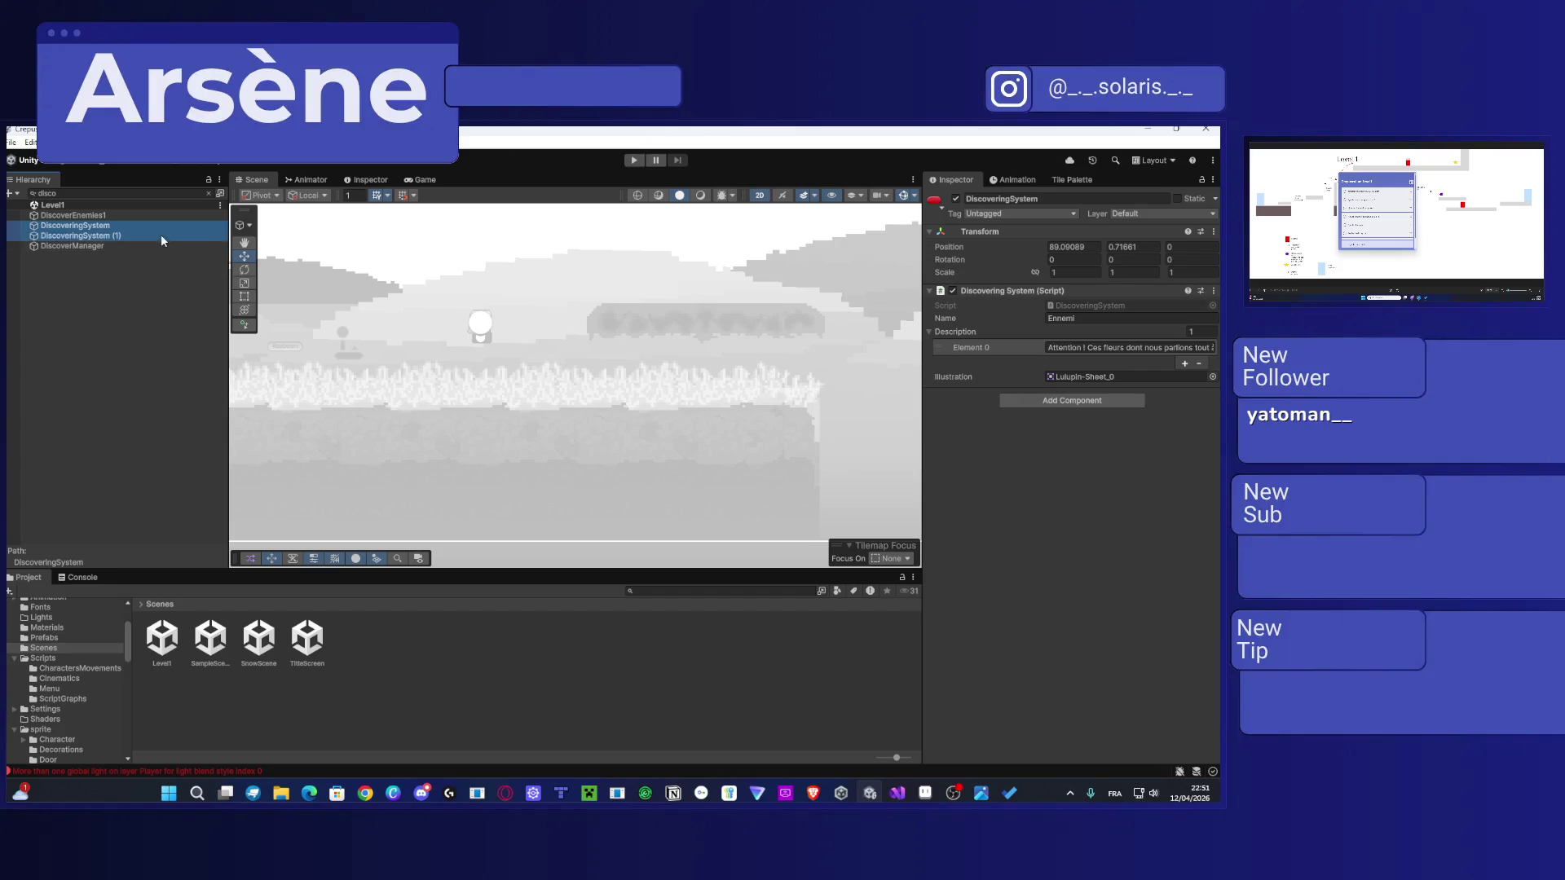
left_click(1033, 400)
type("collid")
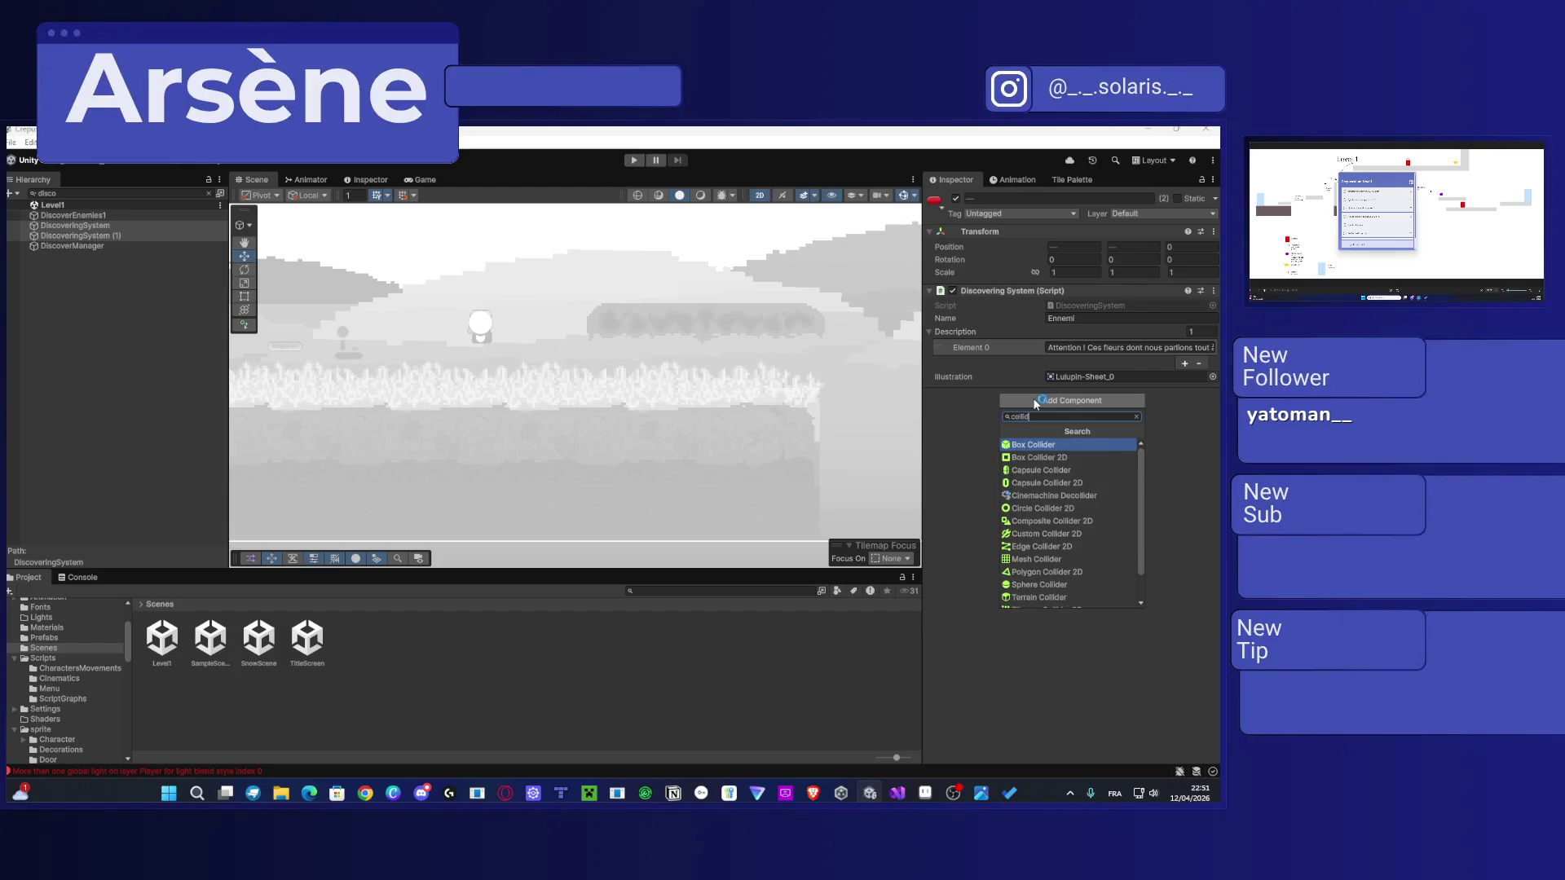
left_click(1055, 456)
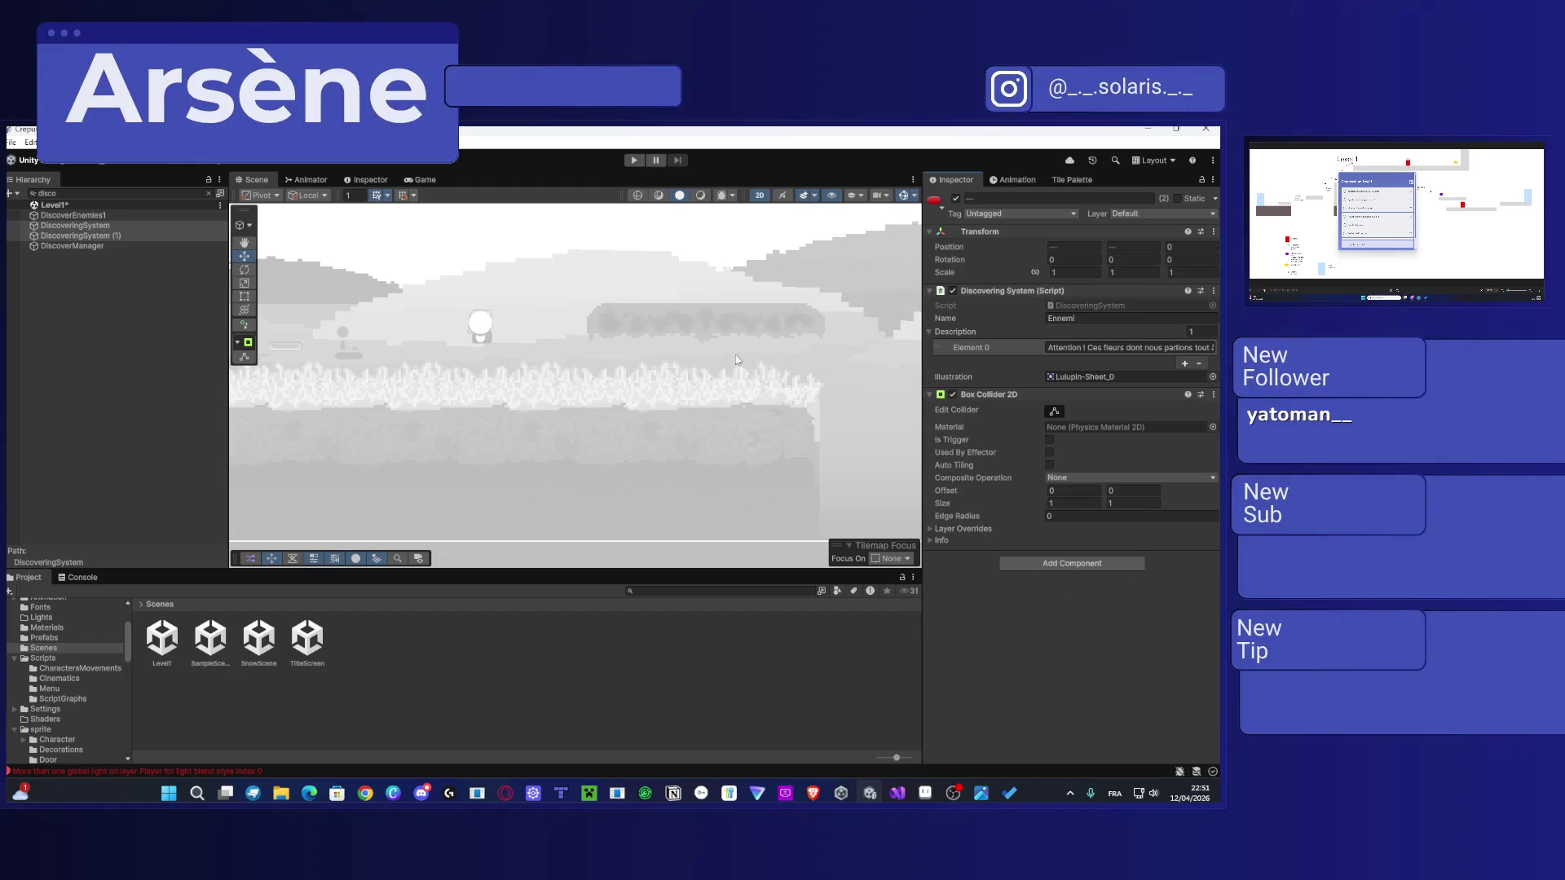
Step: Stretch DiscoveringSystem (1)'s collider upward to size 1 × 16.96, offset Y 7.54
mouse_move(689, 360)
left_mouse_down()
mouse_move(599, 329)
mouse_move(734, 326)
left_mouse_up()
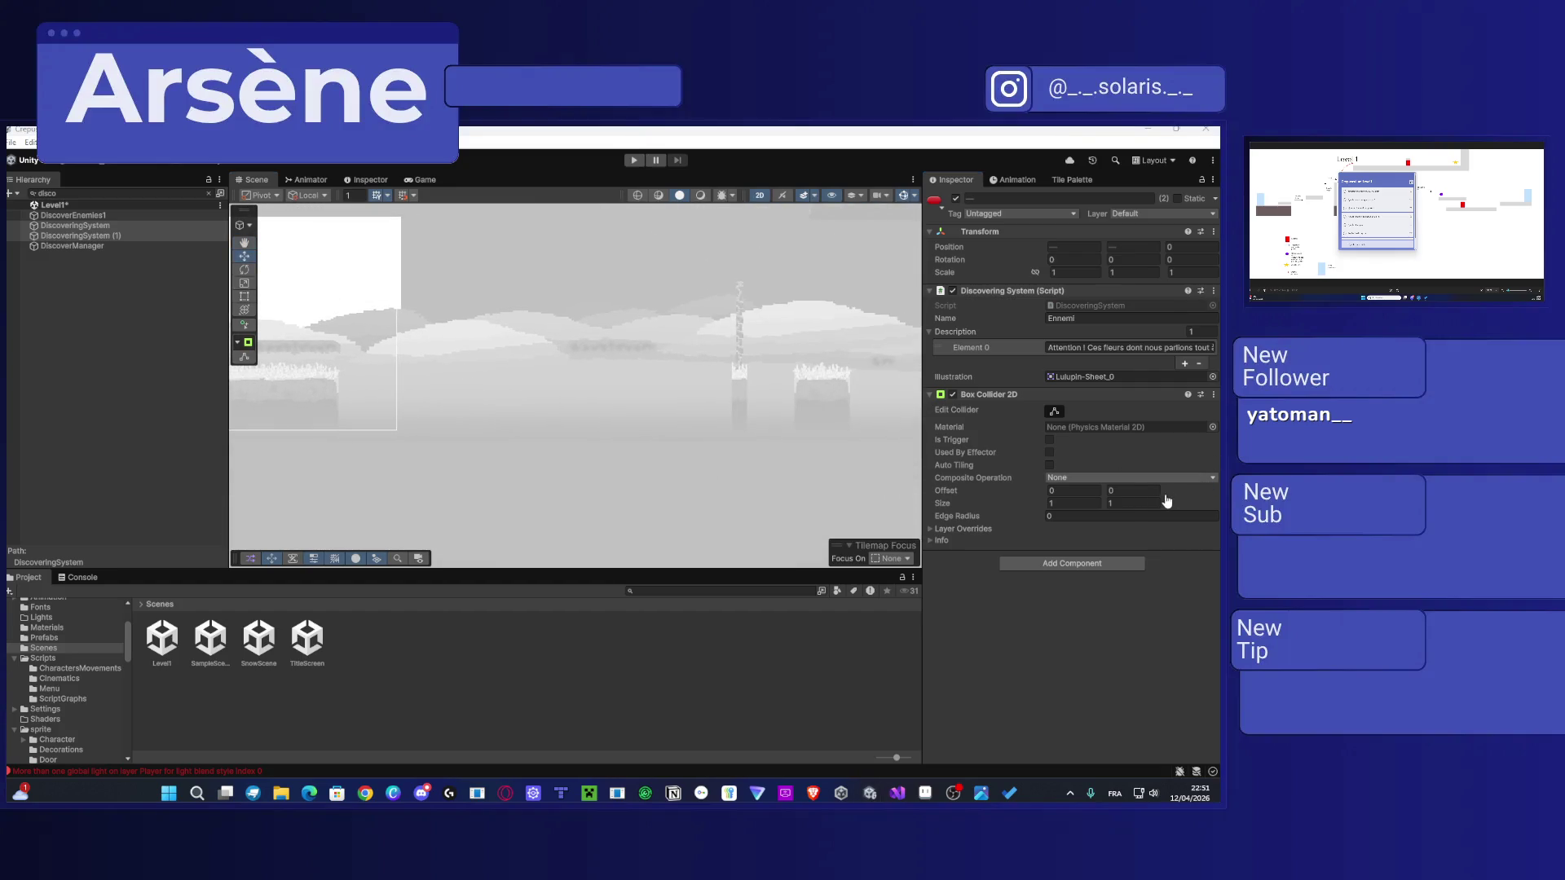
scroll(653, 389, "down", 5)
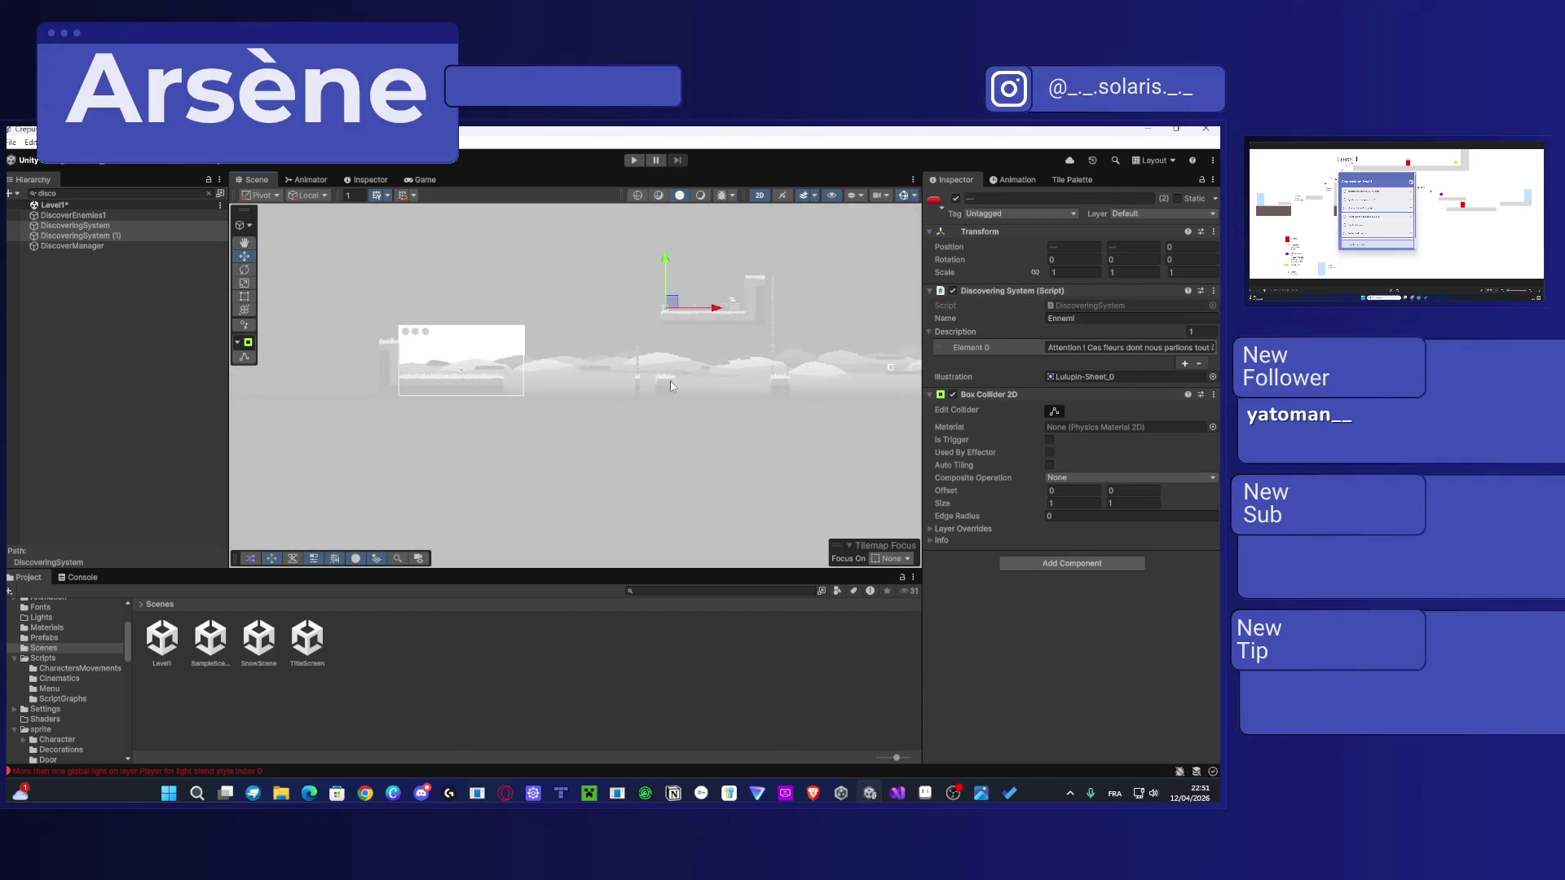
scroll(508, 339, "up", 5)
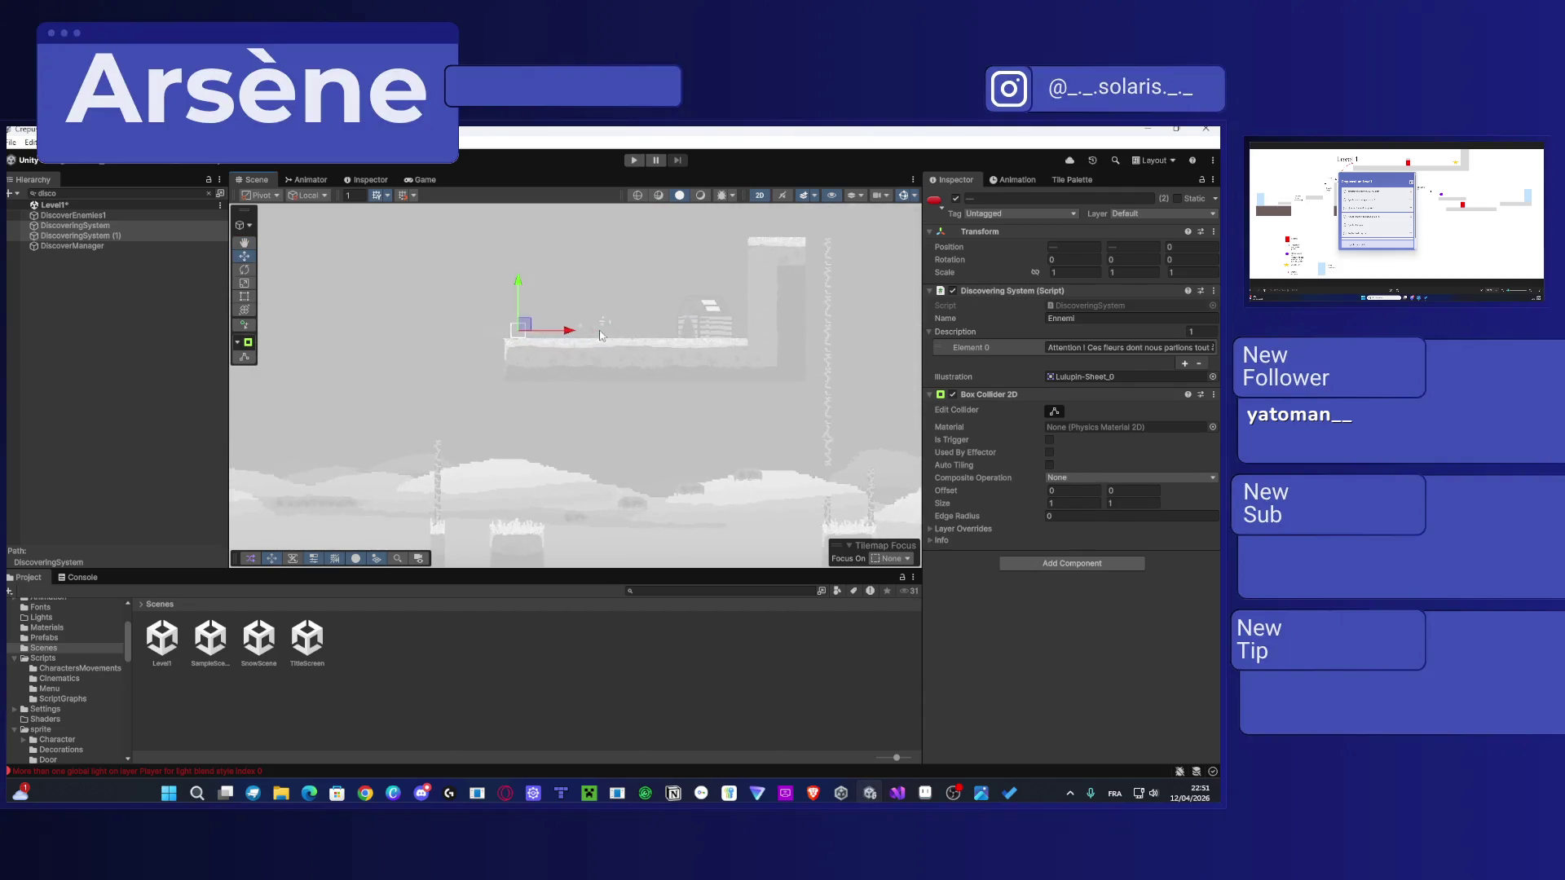
scroll(508, 339, "up", 3)
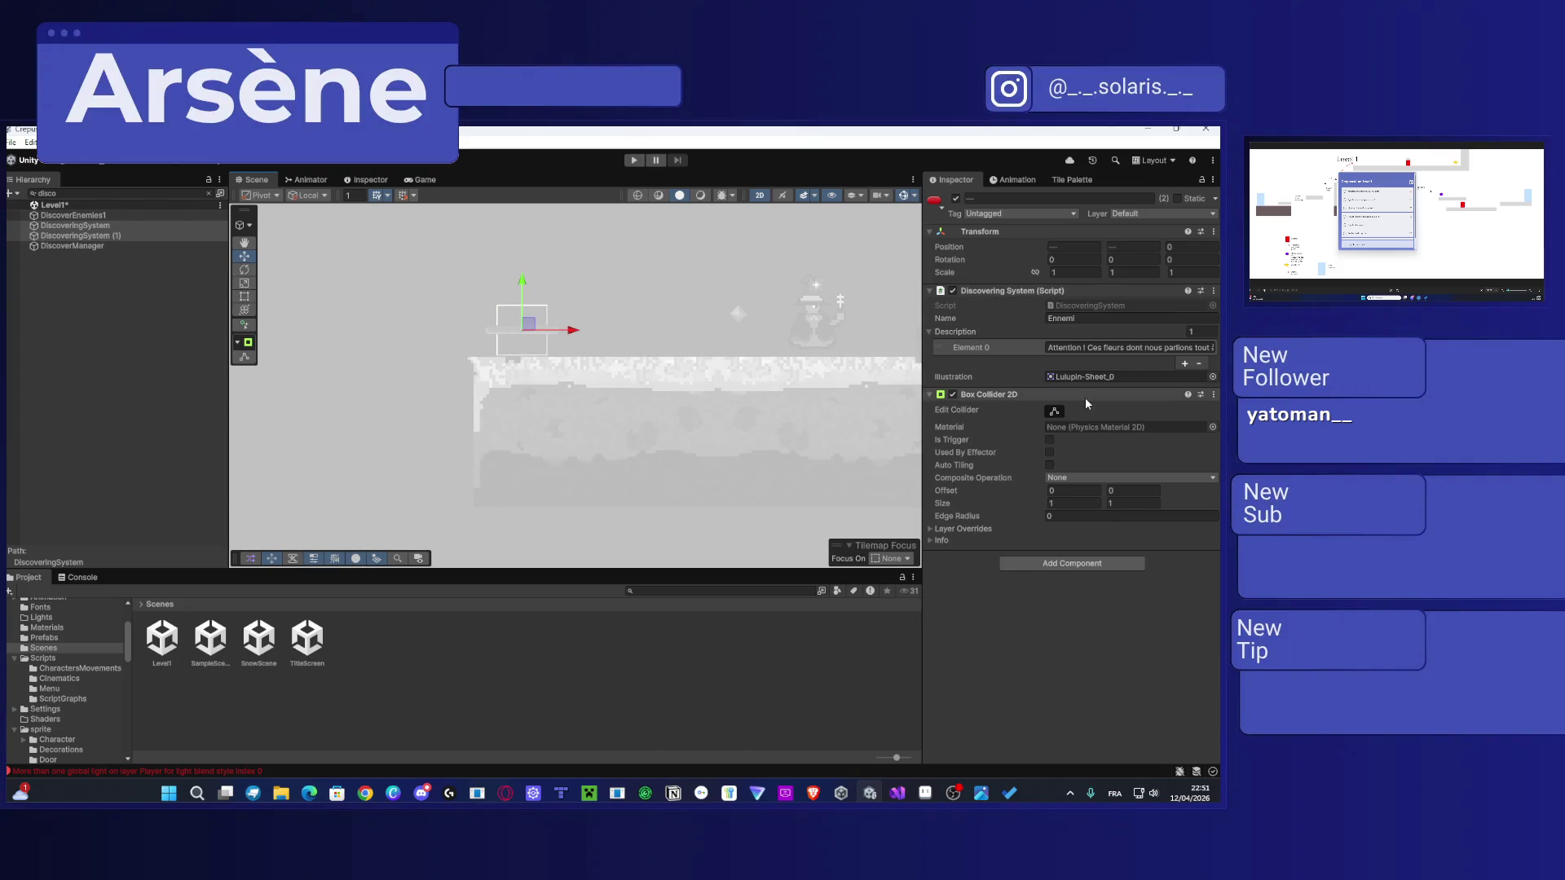
left_click(1054, 411)
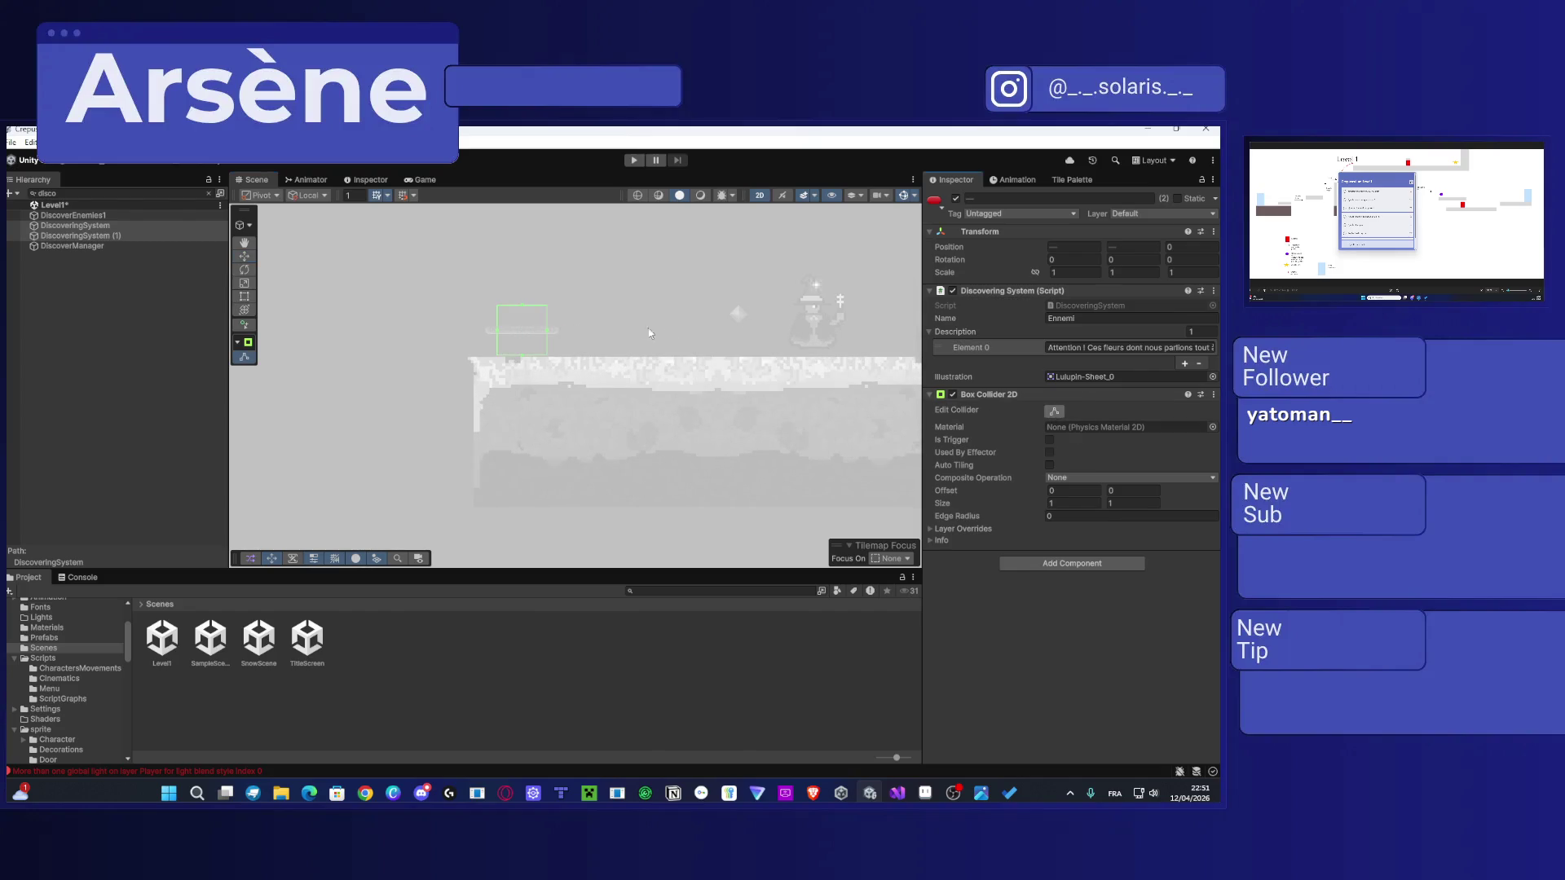
left_click_drag(524, 307, 538, 217)
scroll(526, 398, "down", 3)
left_click_drag(570, 434, 571, 455)
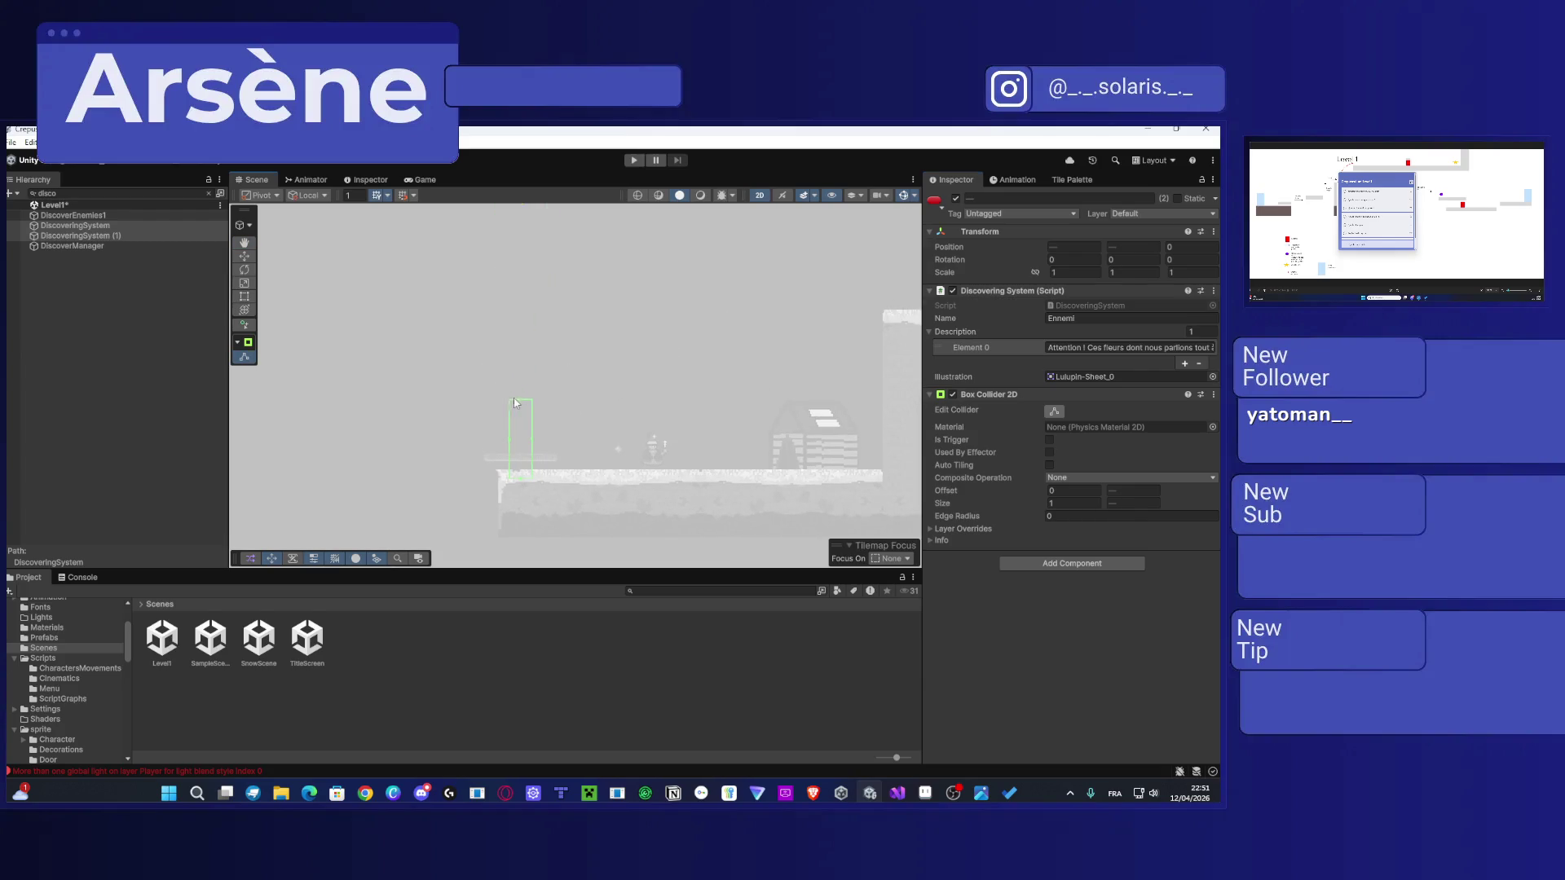
left_click_drag(531, 346, 535, 222)
left_click_drag(565, 306, 590, 462)
left_click(607, 301)
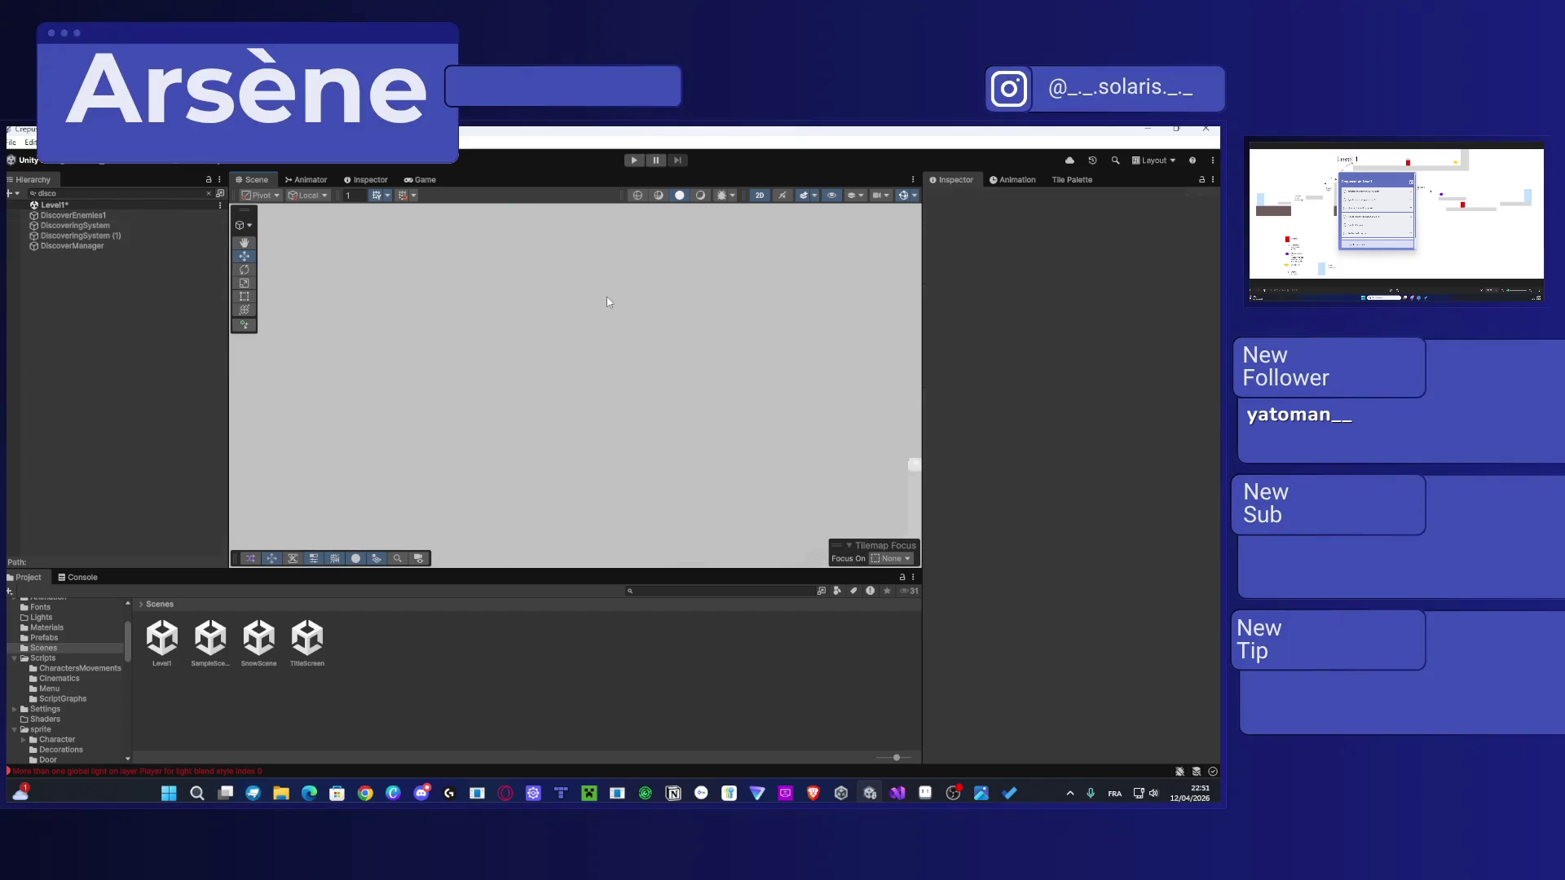
left_click(80, 236)
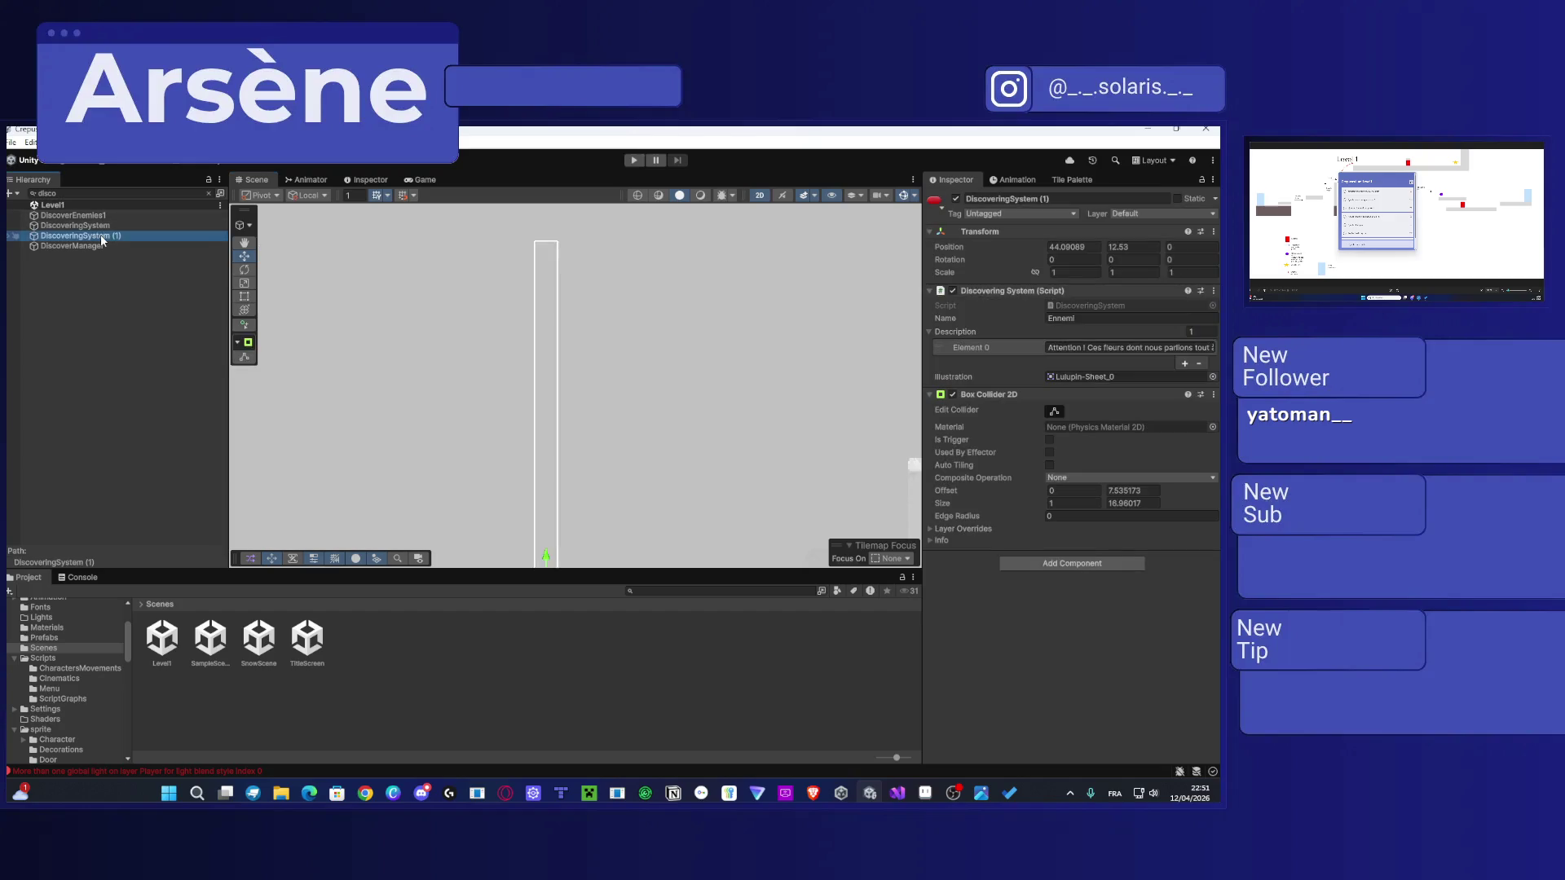
Step: Stretch DiscoveringSystem's collider into a tall column of size 1 × 16.26
left_click(209, 193)
left_click(84, 368)
key("f")
scroll(503, 398, "down", 5)
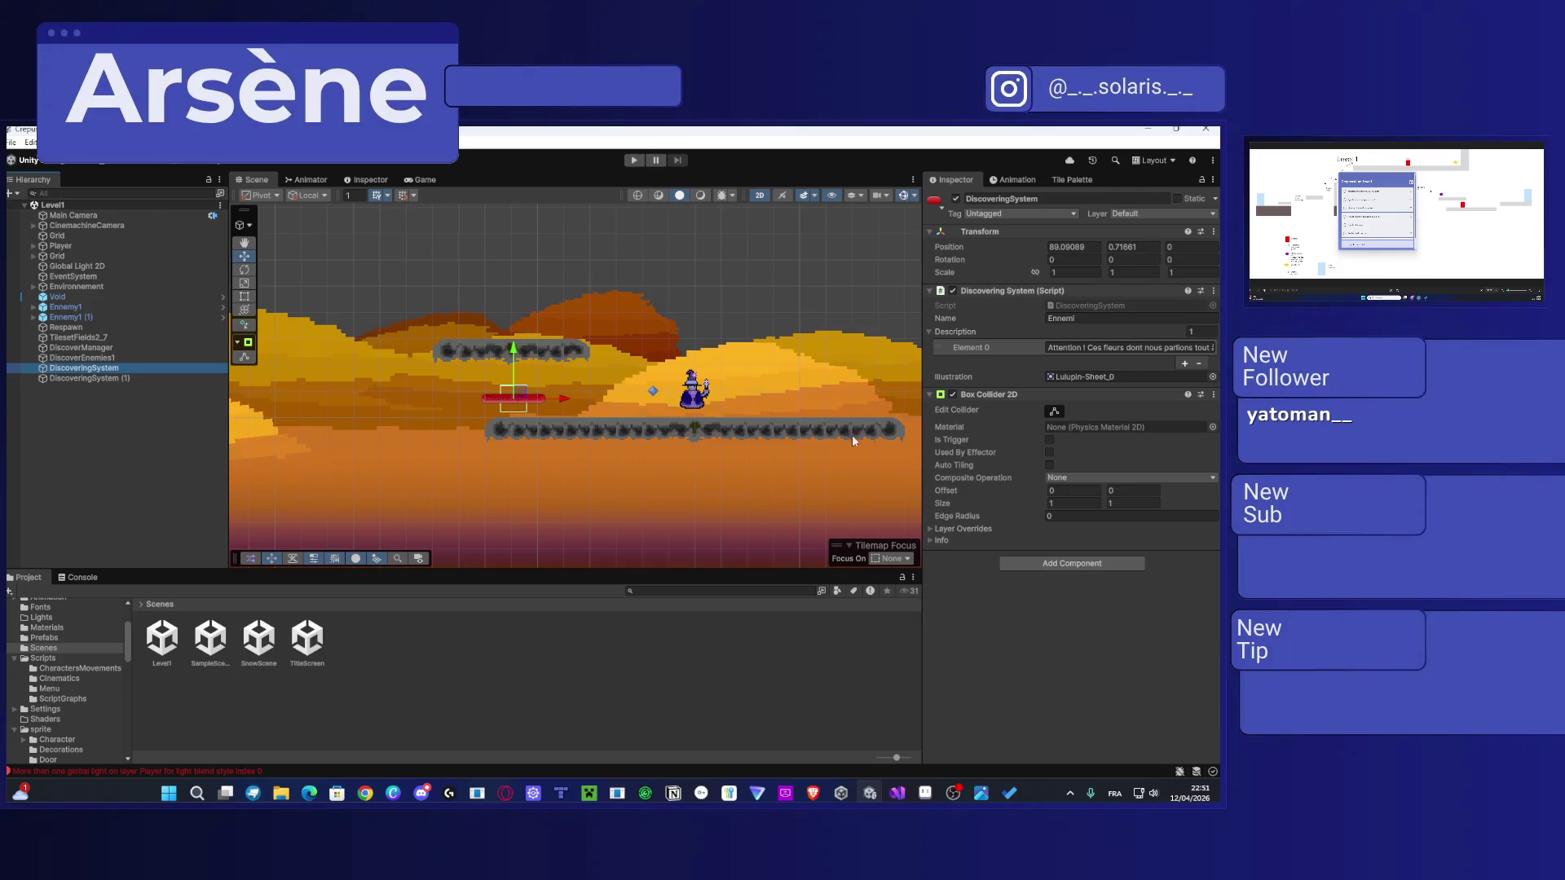
left_click(1054, 411)
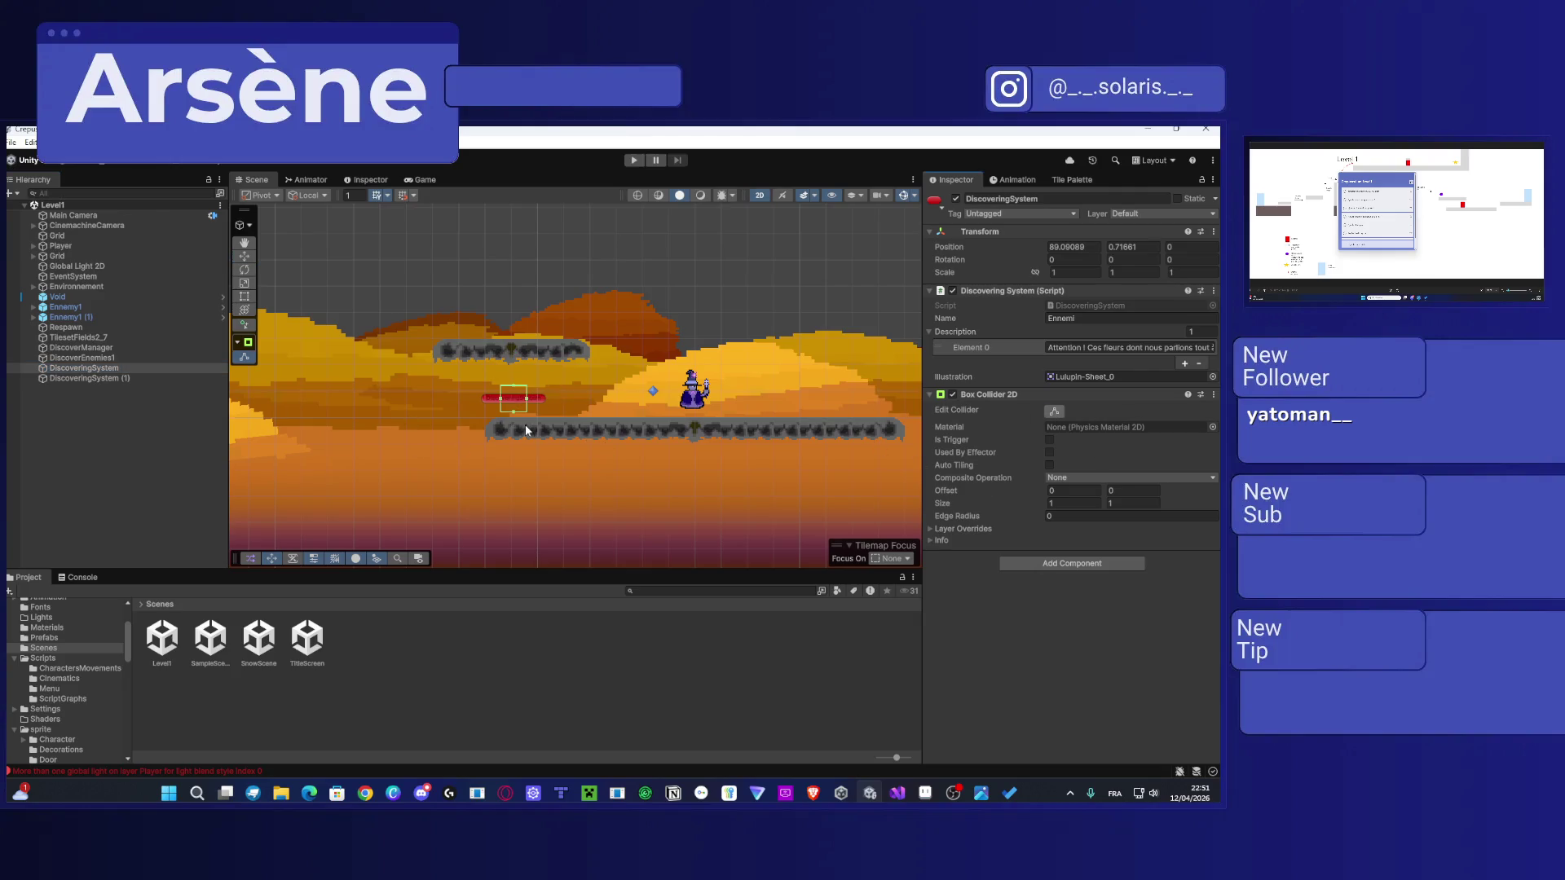
left_click_drag(515, 415, 514, 433)
mouse_move(514, 371)
left_mouse_down()
mouse_move(513, 228)
mouse_move(494, 500)
left_mouse_up()
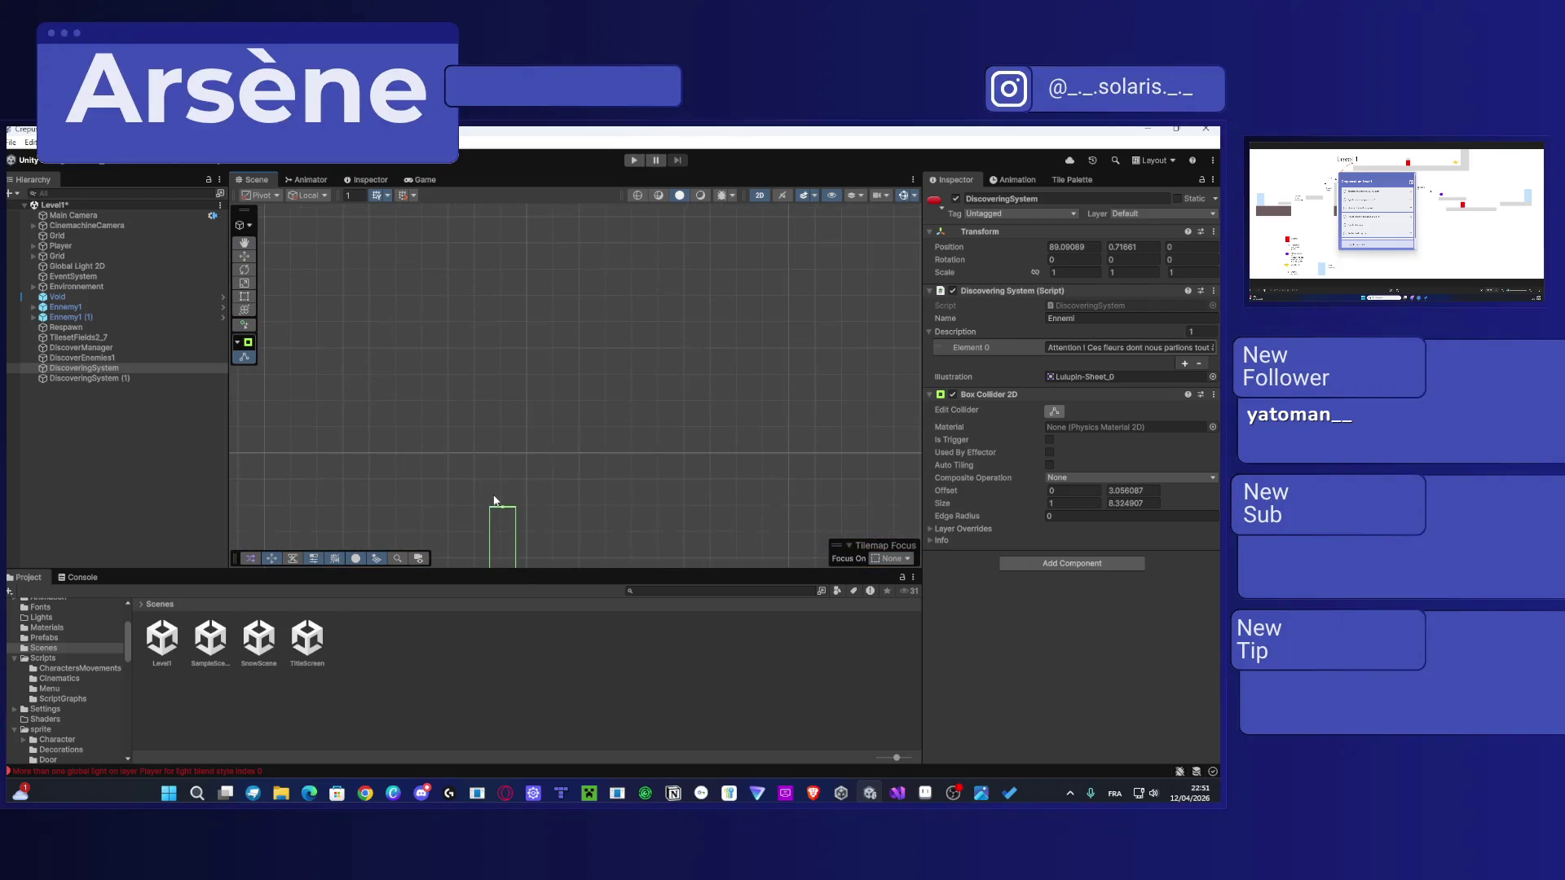
left_click(549, 394)
Step: Tick Is Trigger on DiscoveringSystem's Box Collider 2D and check DiscoveringSystem (1)
scroll(606, 374, "down", 5)
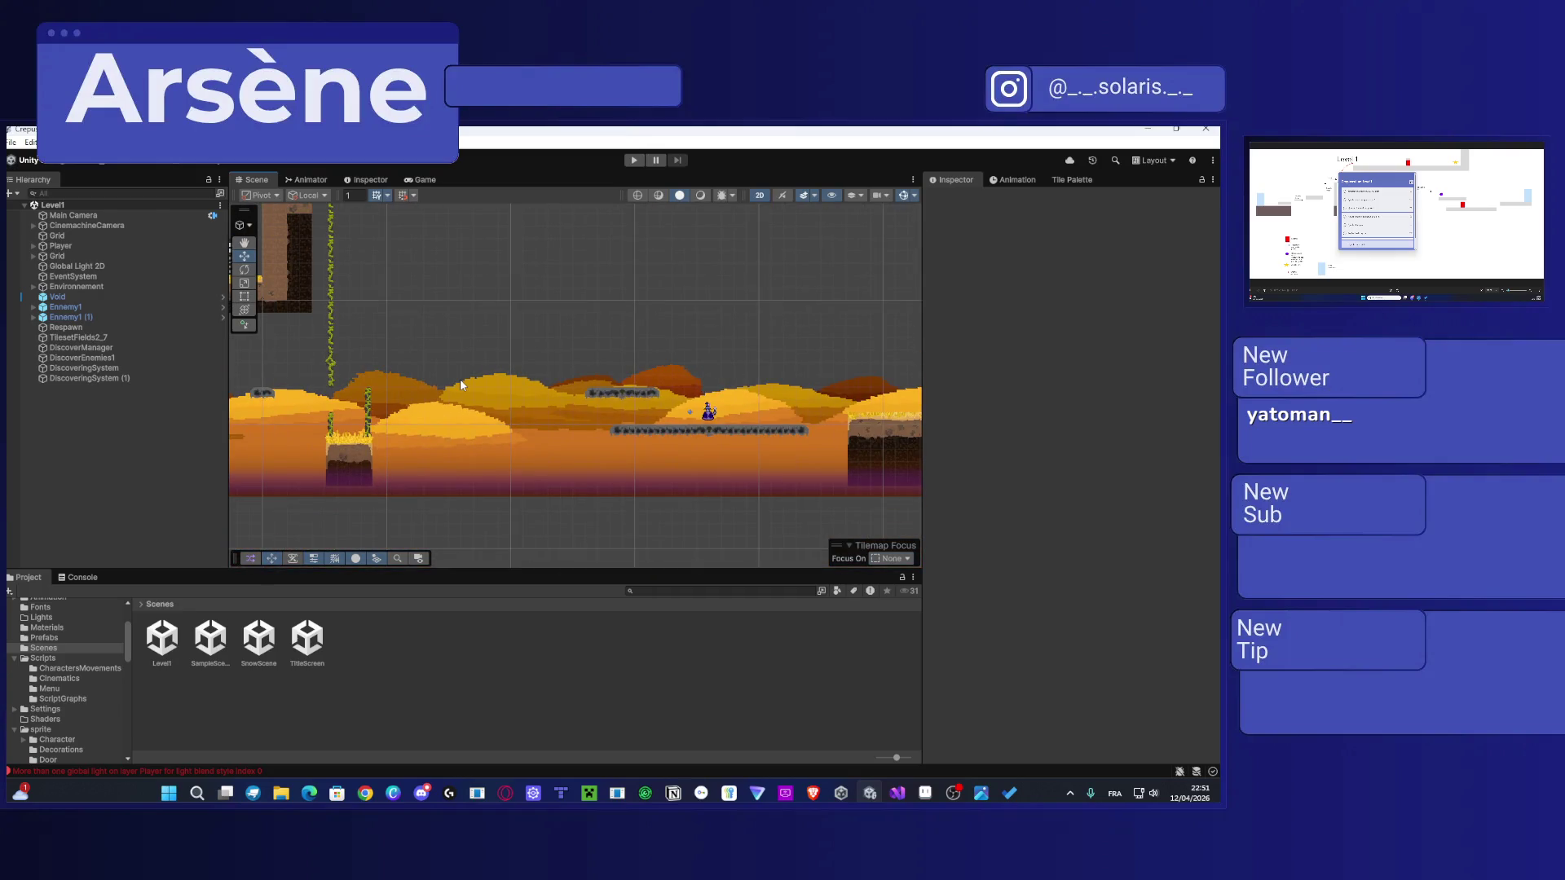
left_click_drag(460, 379, 994, 384)
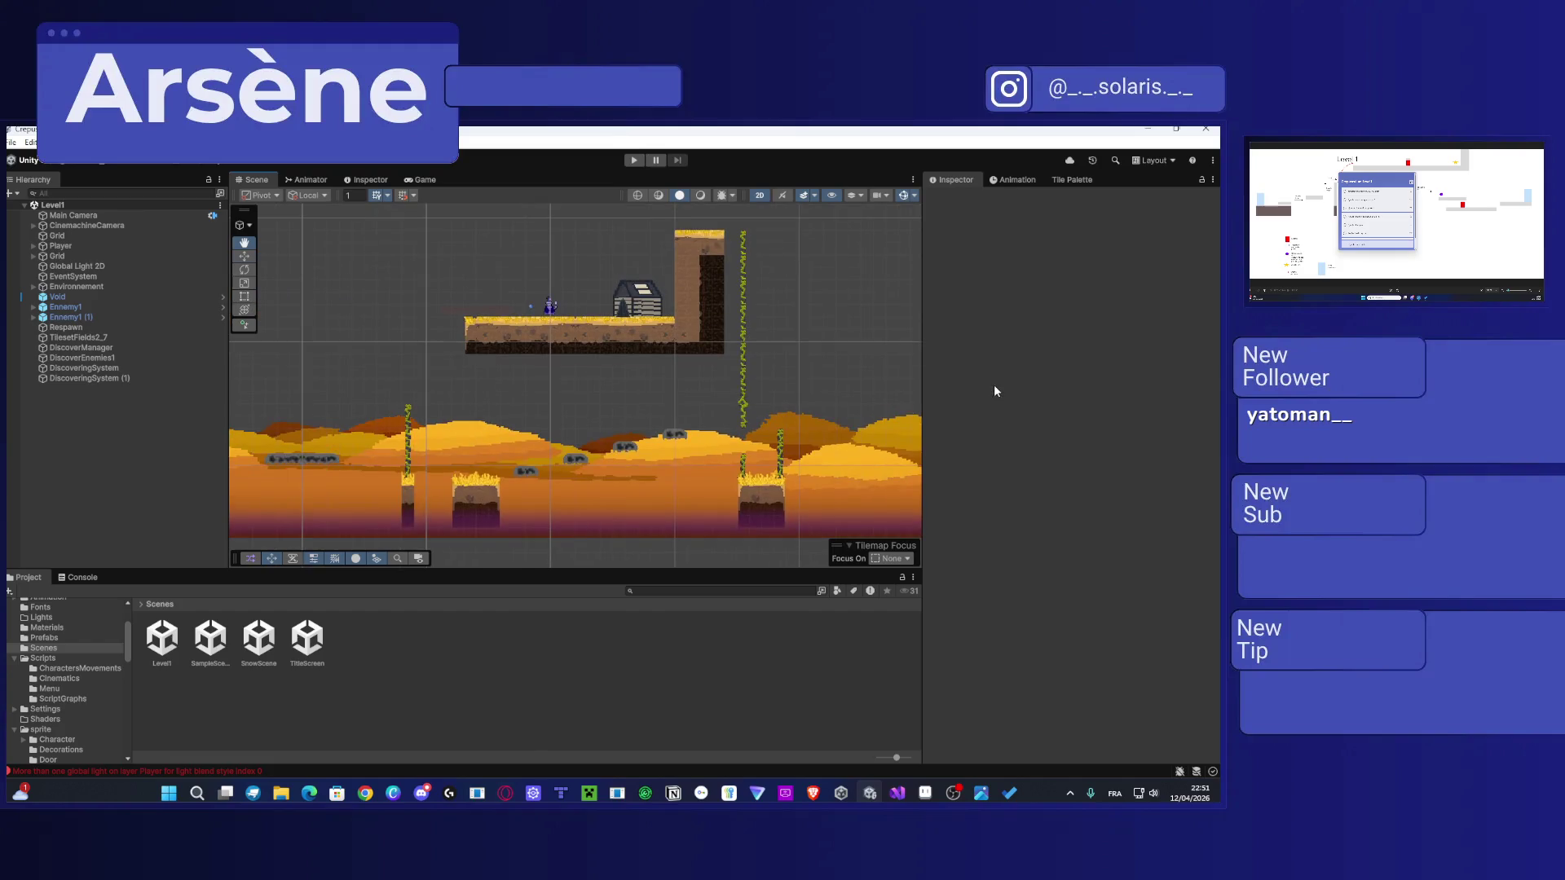
left_click_drag(545, 262, 821, 262)
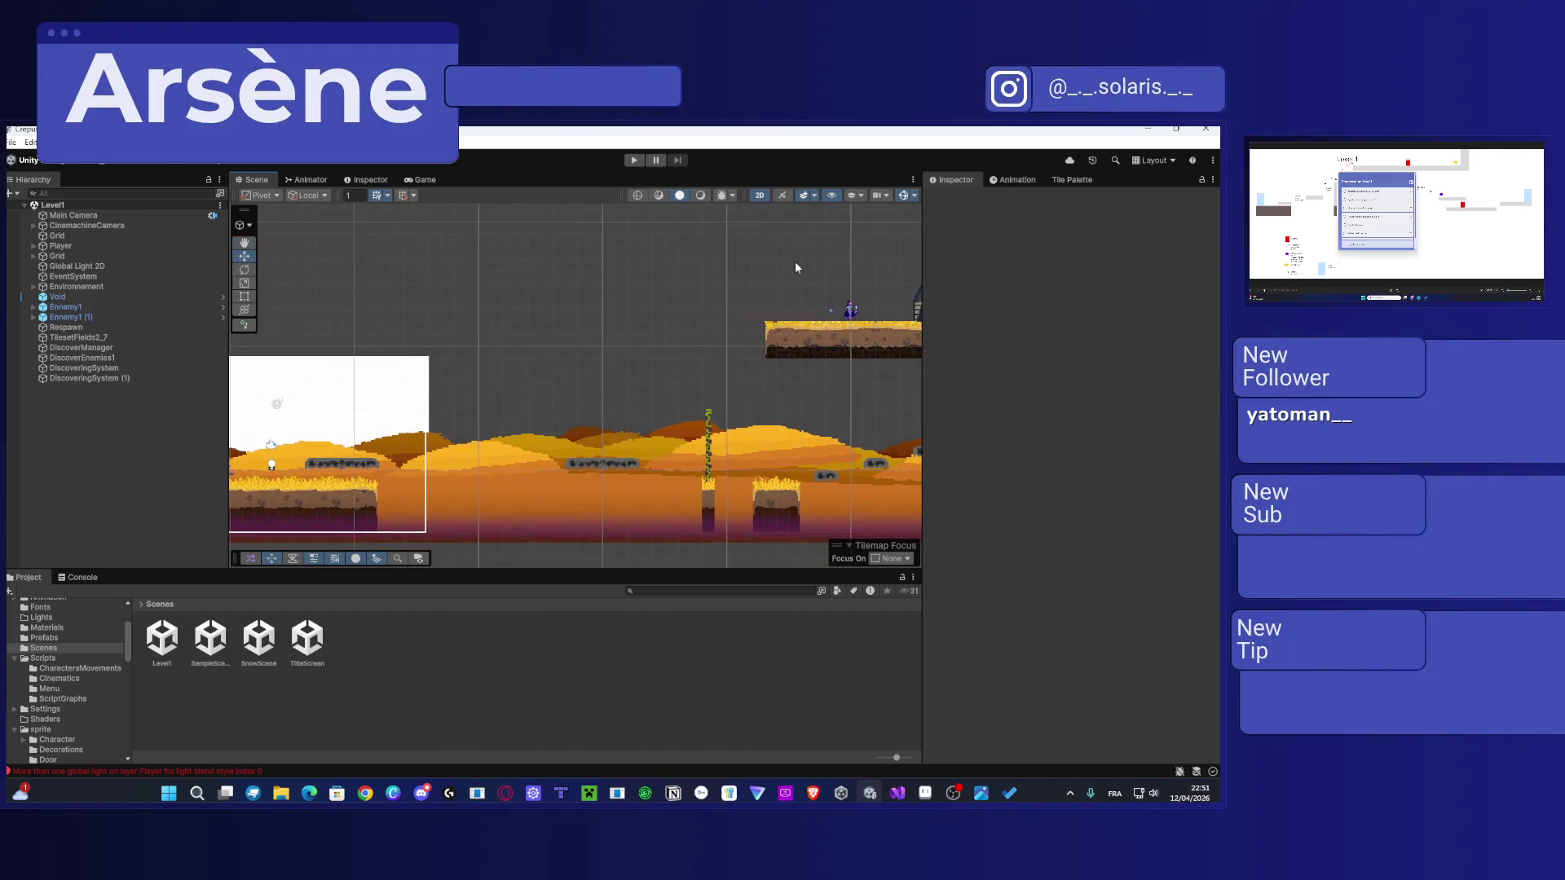
left_click_drag(327, 454, 446, 402)
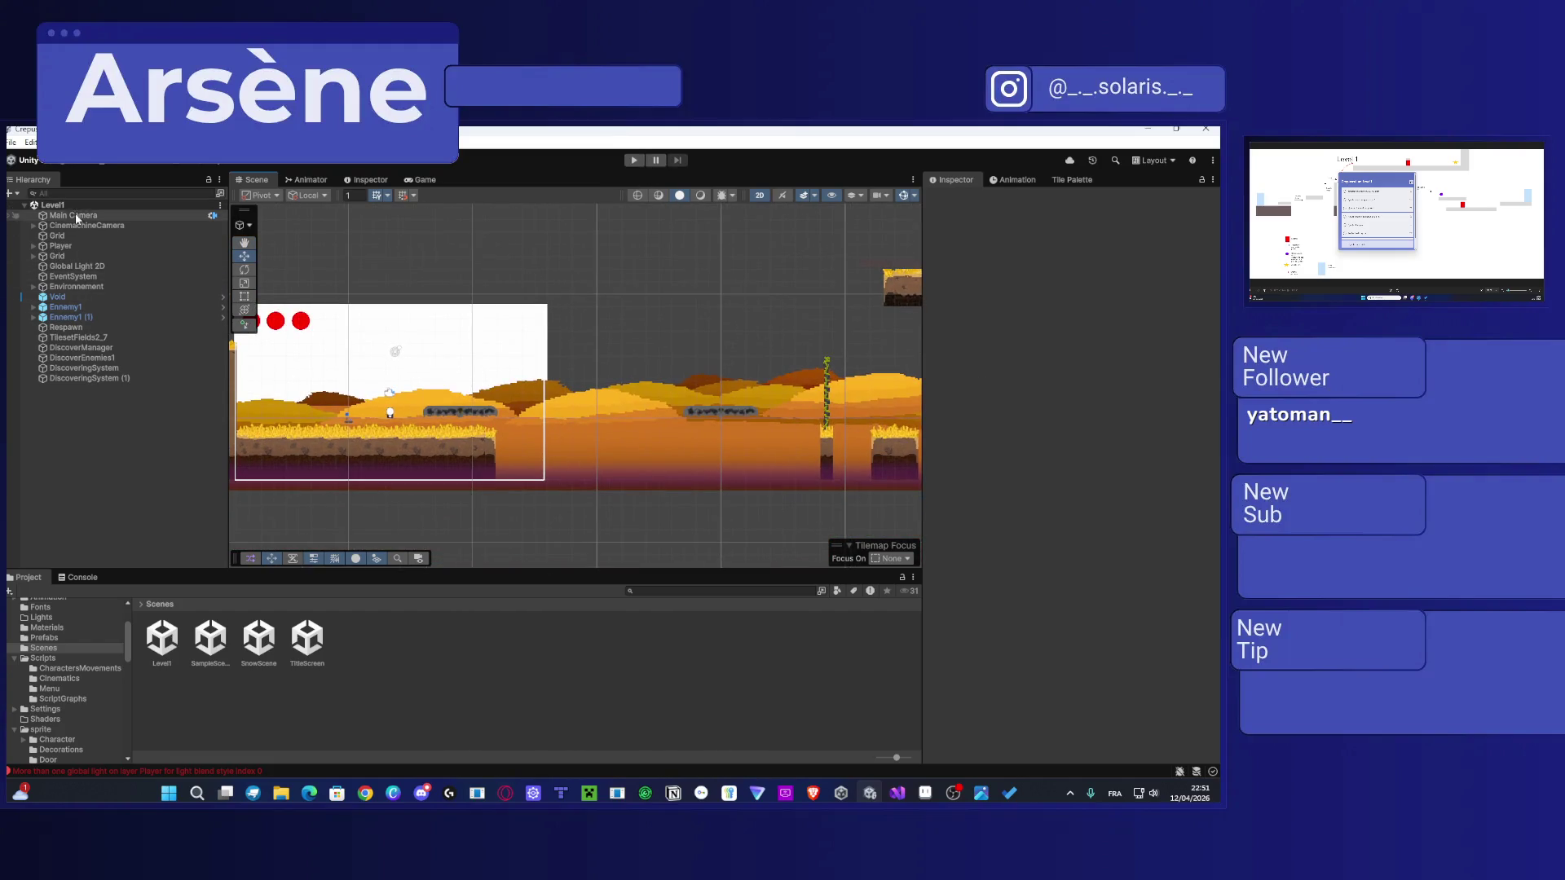
left_click_drag(478, 295, 576, 352)
scroll(577, 351, "up", 2)
scroll(577, 351, "up", 2)
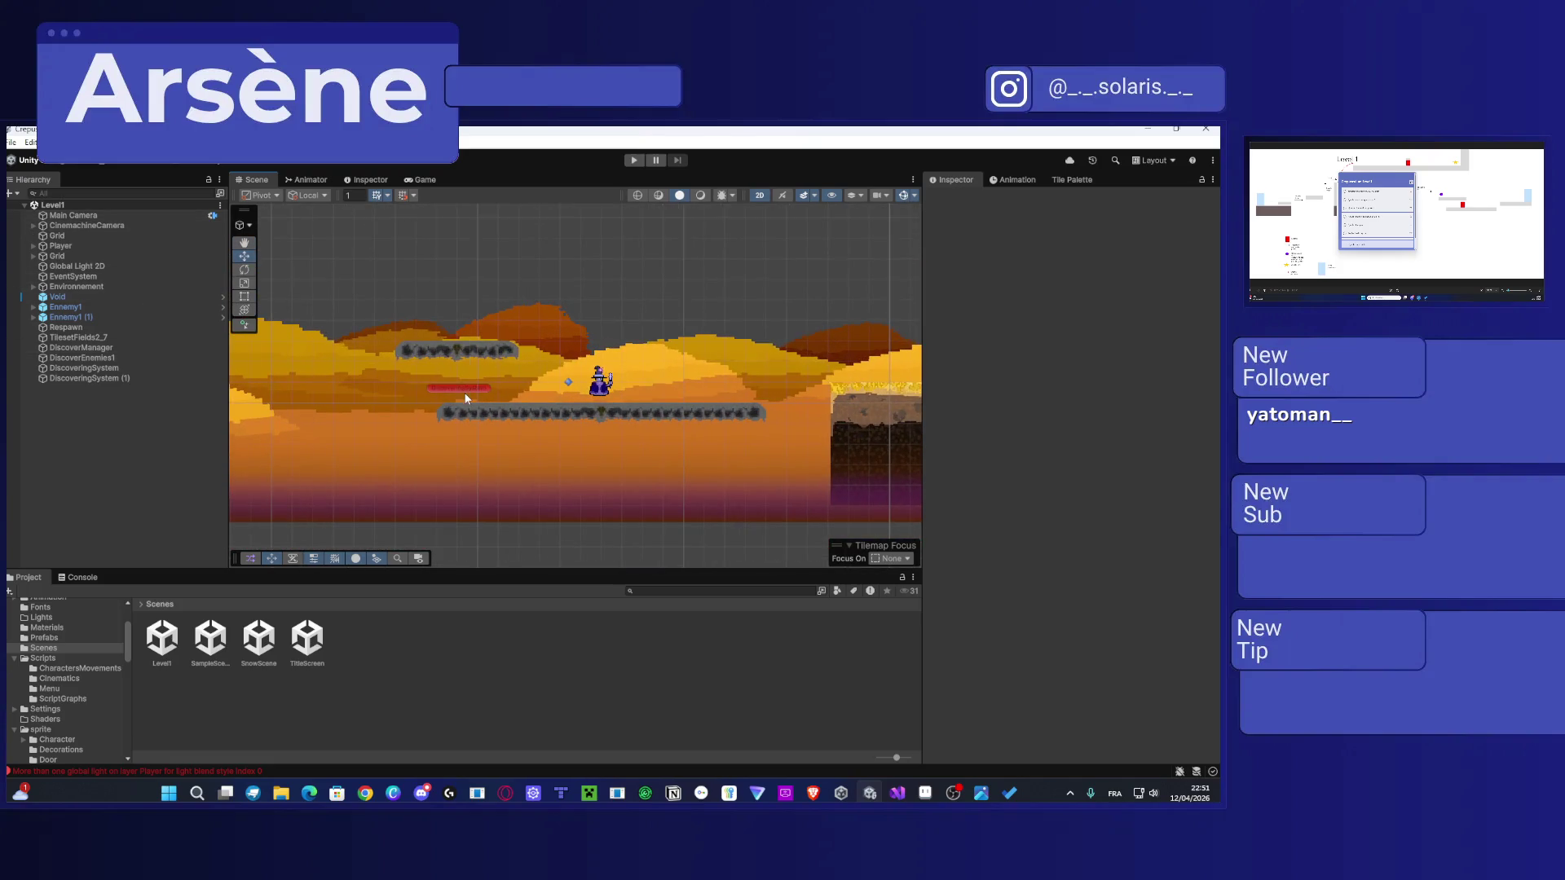
left_click(467, 395)
left_click(1050, 440)
mouse_move(571, 424)
left_mouse_down()
mouse_move(530, 350)
mouse_move(759, 349)
left_mouse_up()
left_click_drag(491, 295, 742, 346)
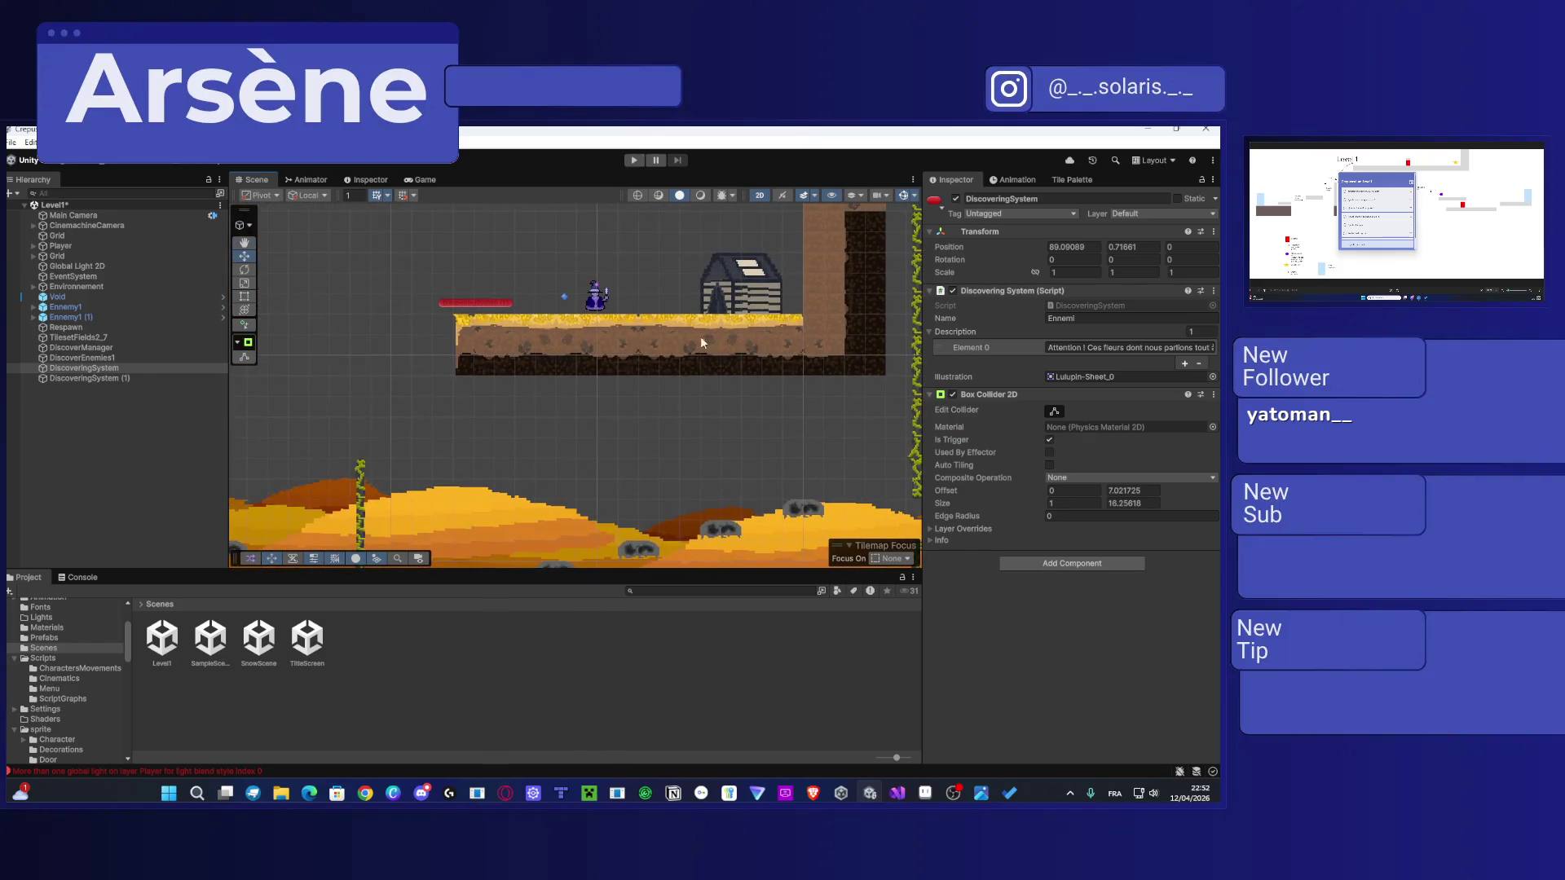
left_click(481, 310)
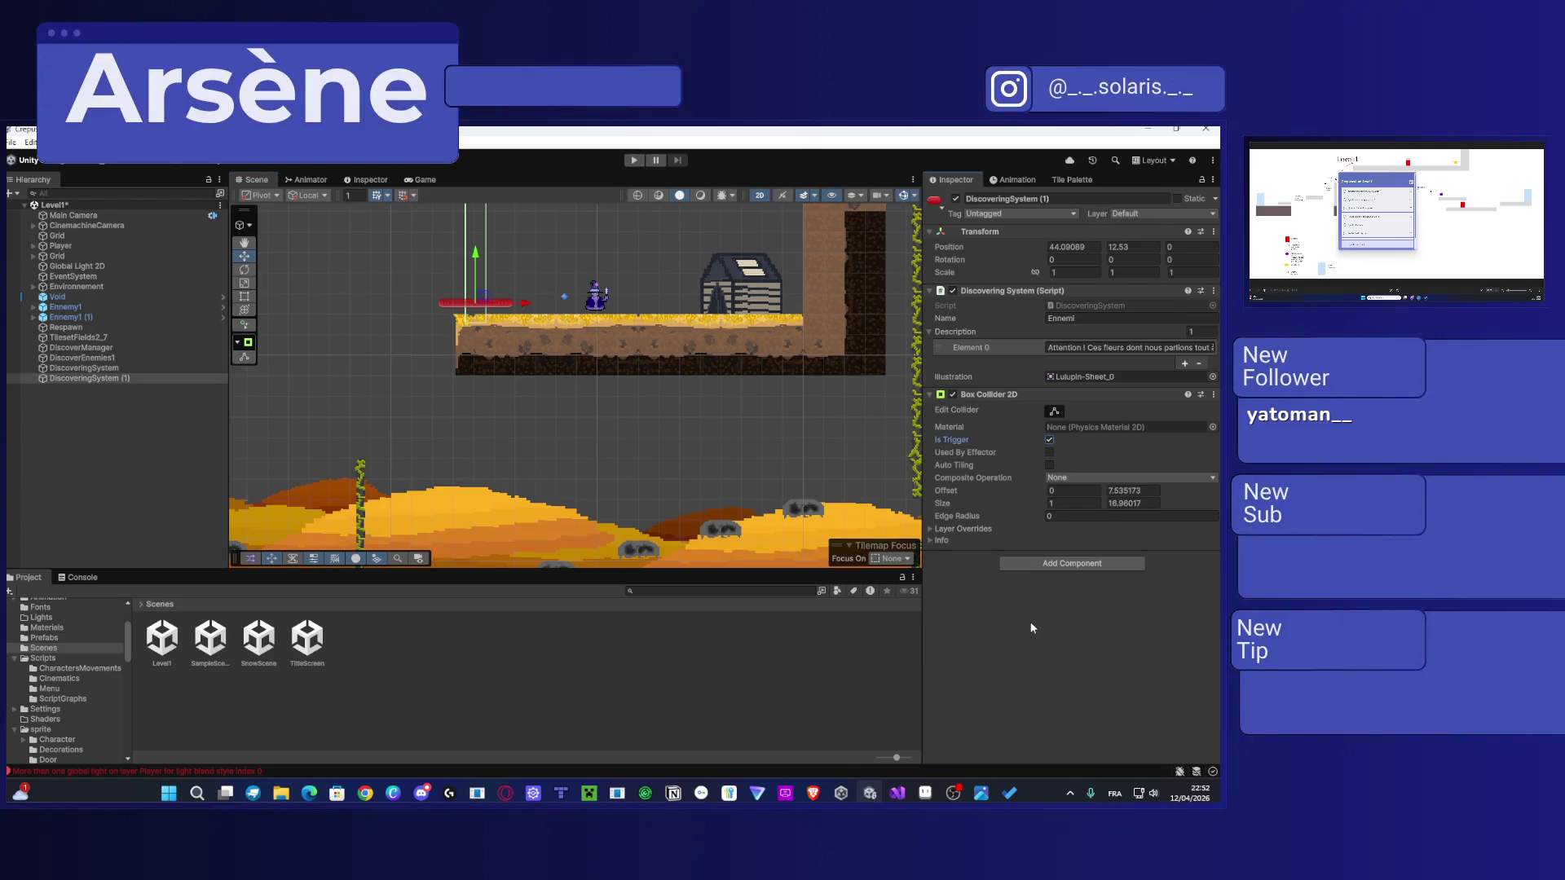
Step: Frame the Player and drag it to about X 38.41, Y 5.53 near the house platform
scroll(692, 396, "down", 2)
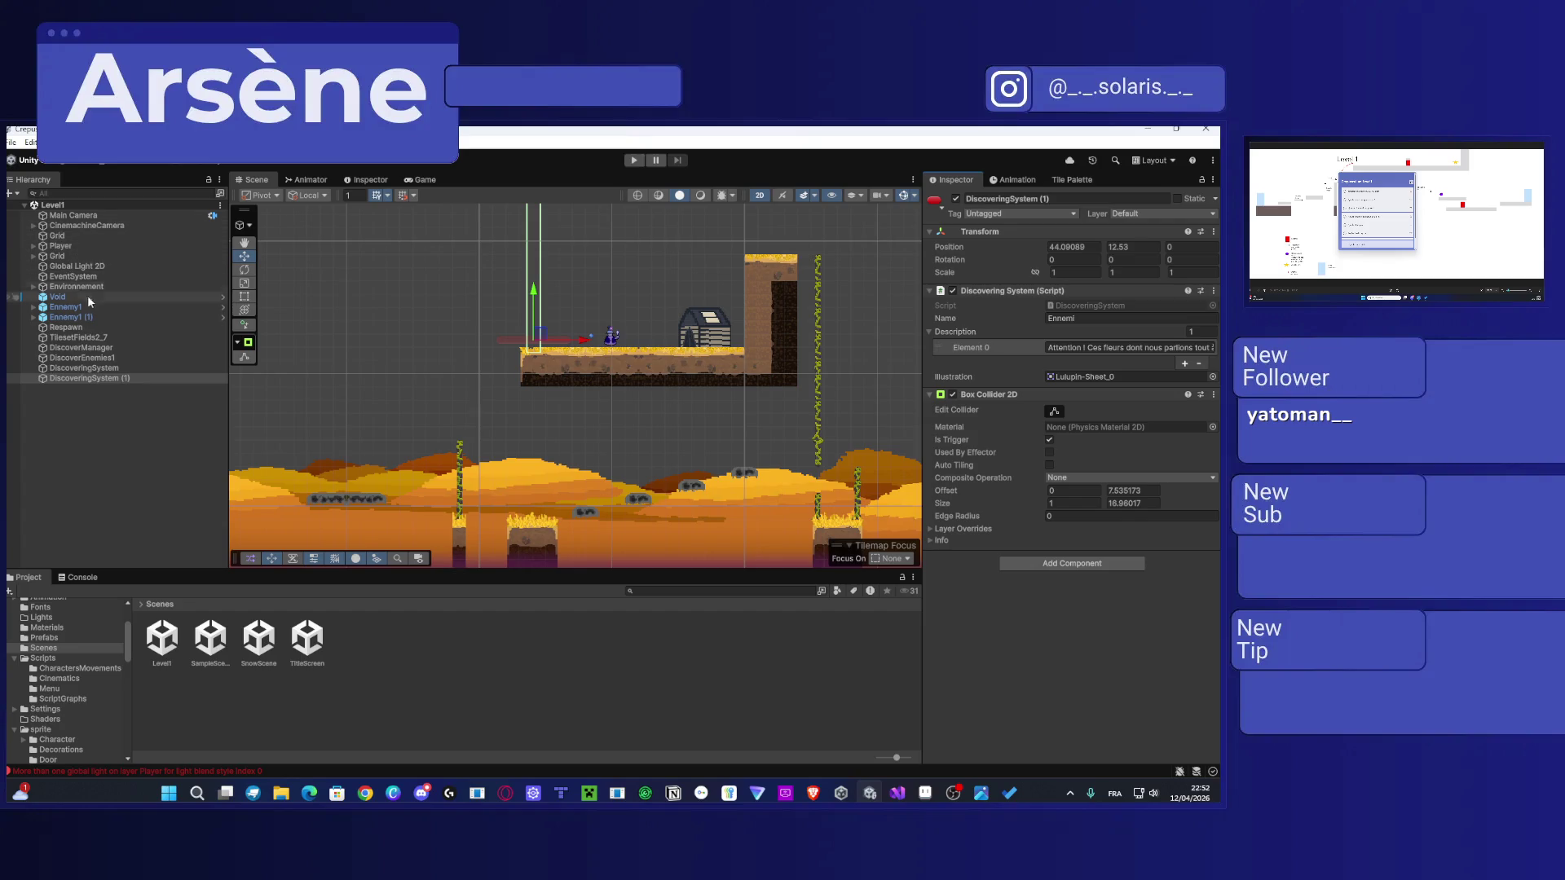
double_click(84, 244)
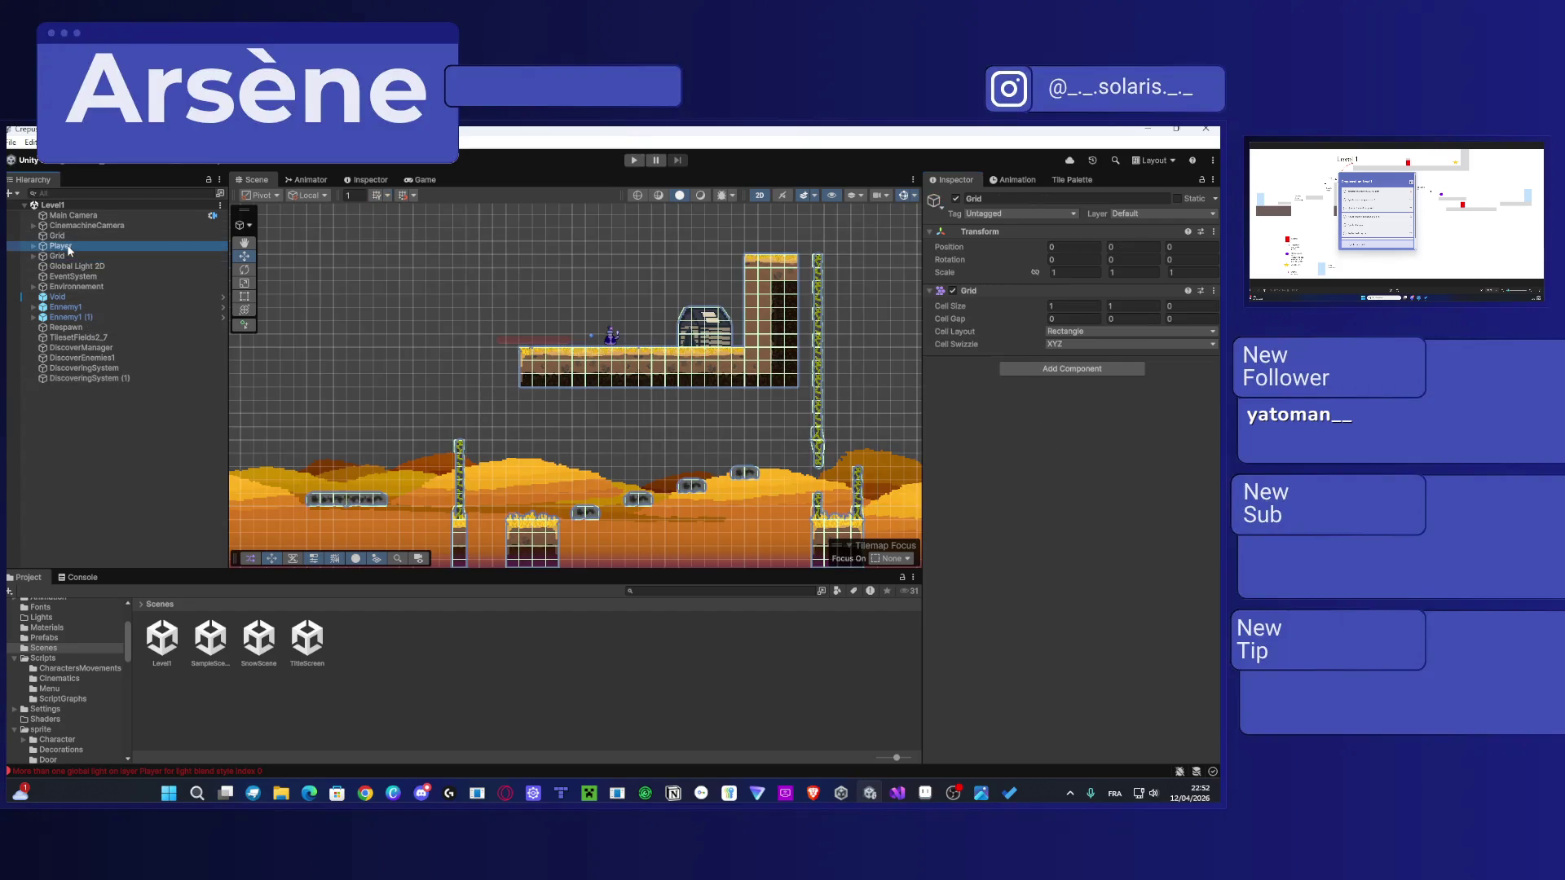
mouse_move(408, 449)
left_mouse_down()
mouse_move(726, 349)
mouse_move(691, 419)
mouse_move(704, 413)
left_mouse_up()
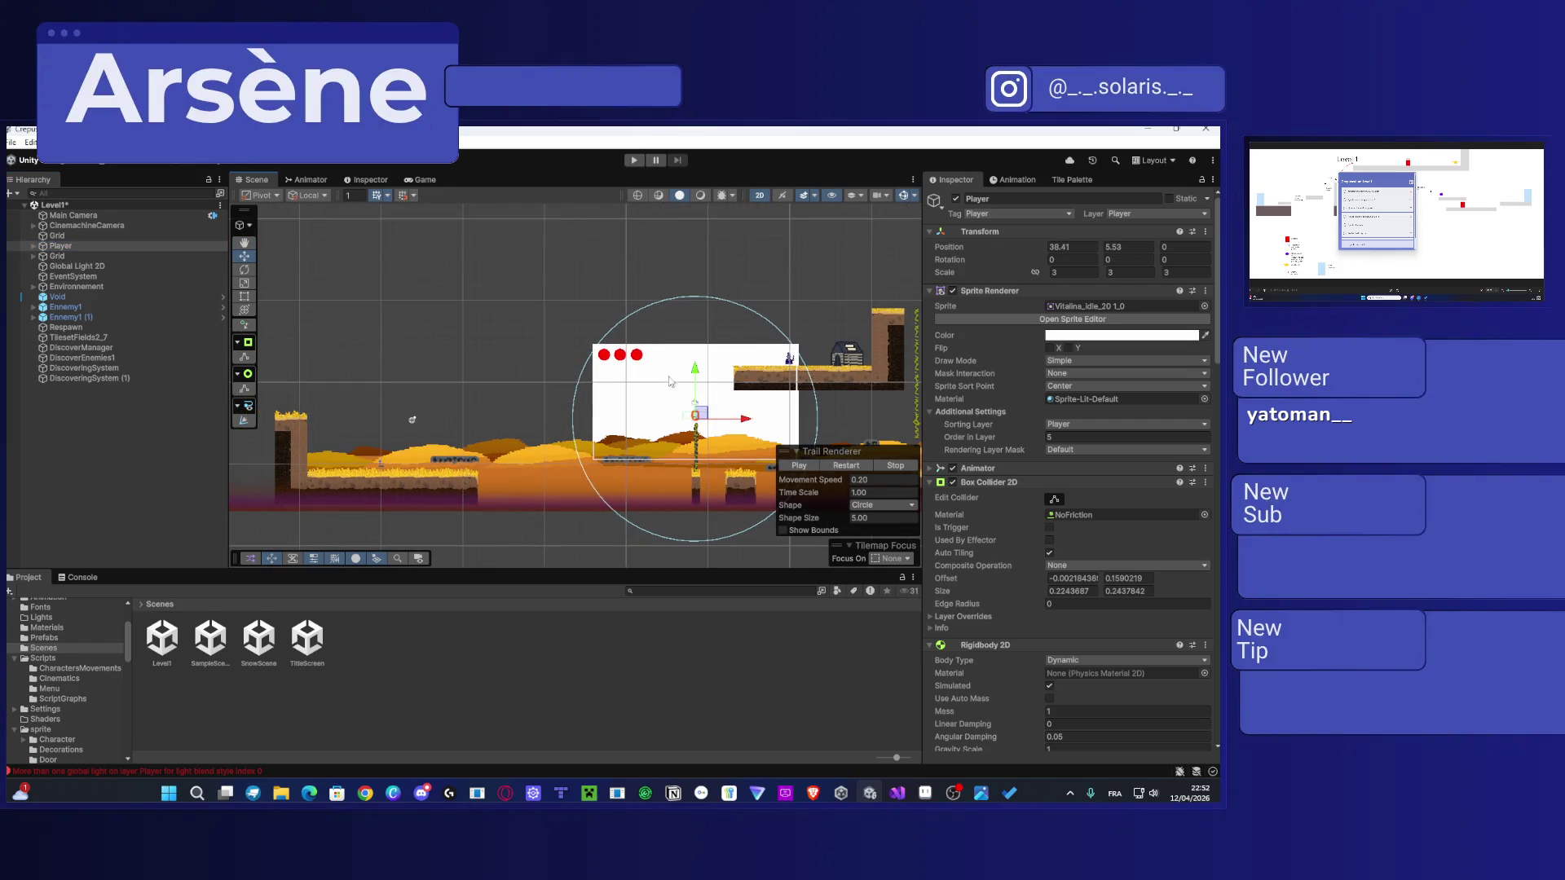
Step: Enter Play mode and jump the player up onto the house platform
left_click(636, 161)
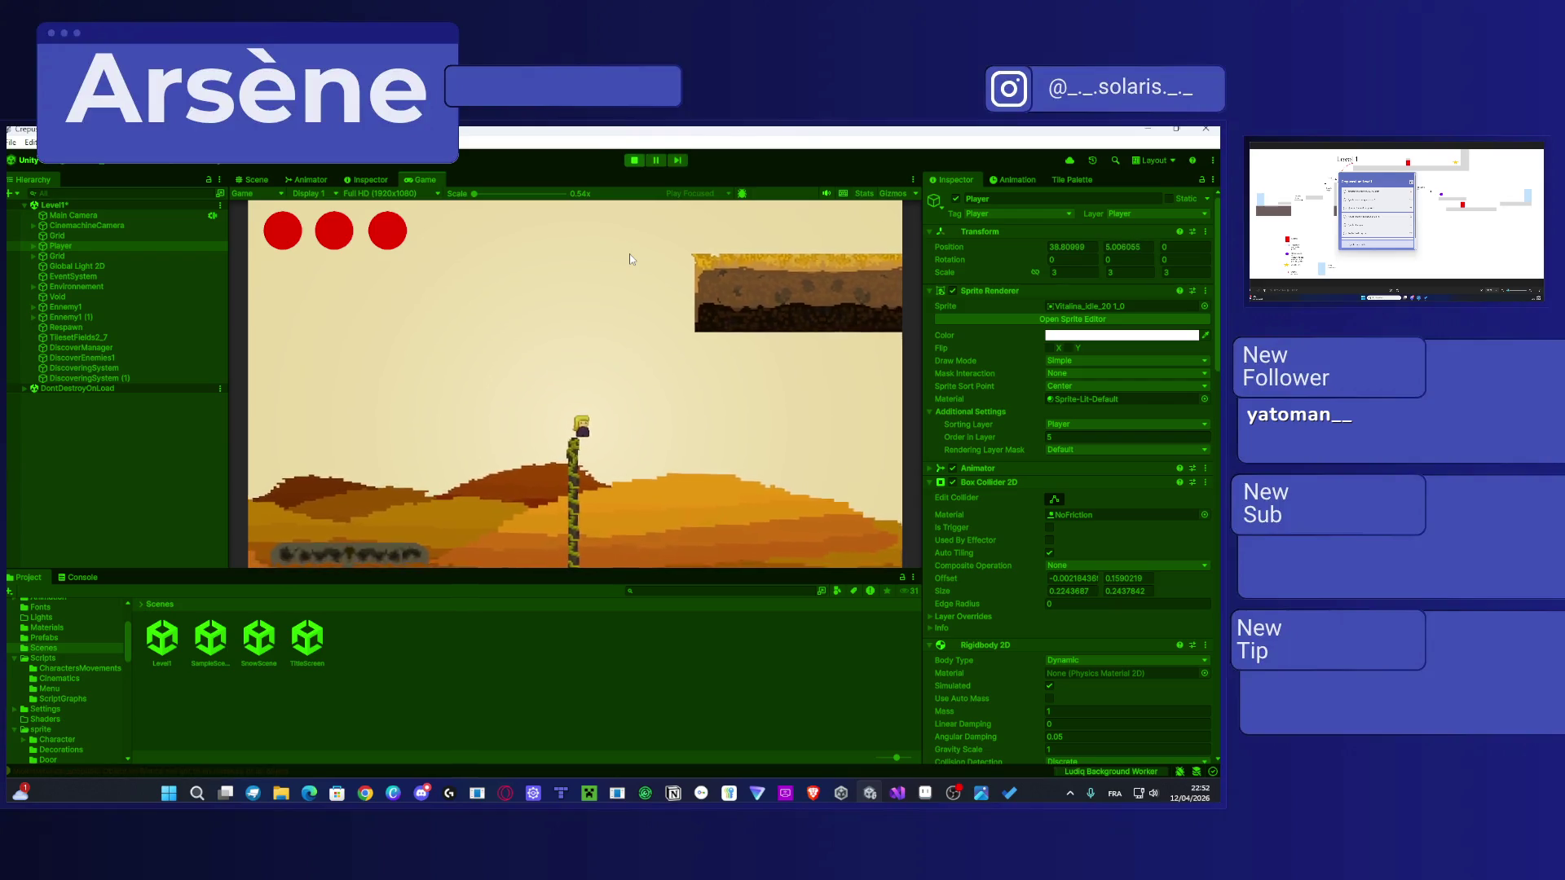
key("space")
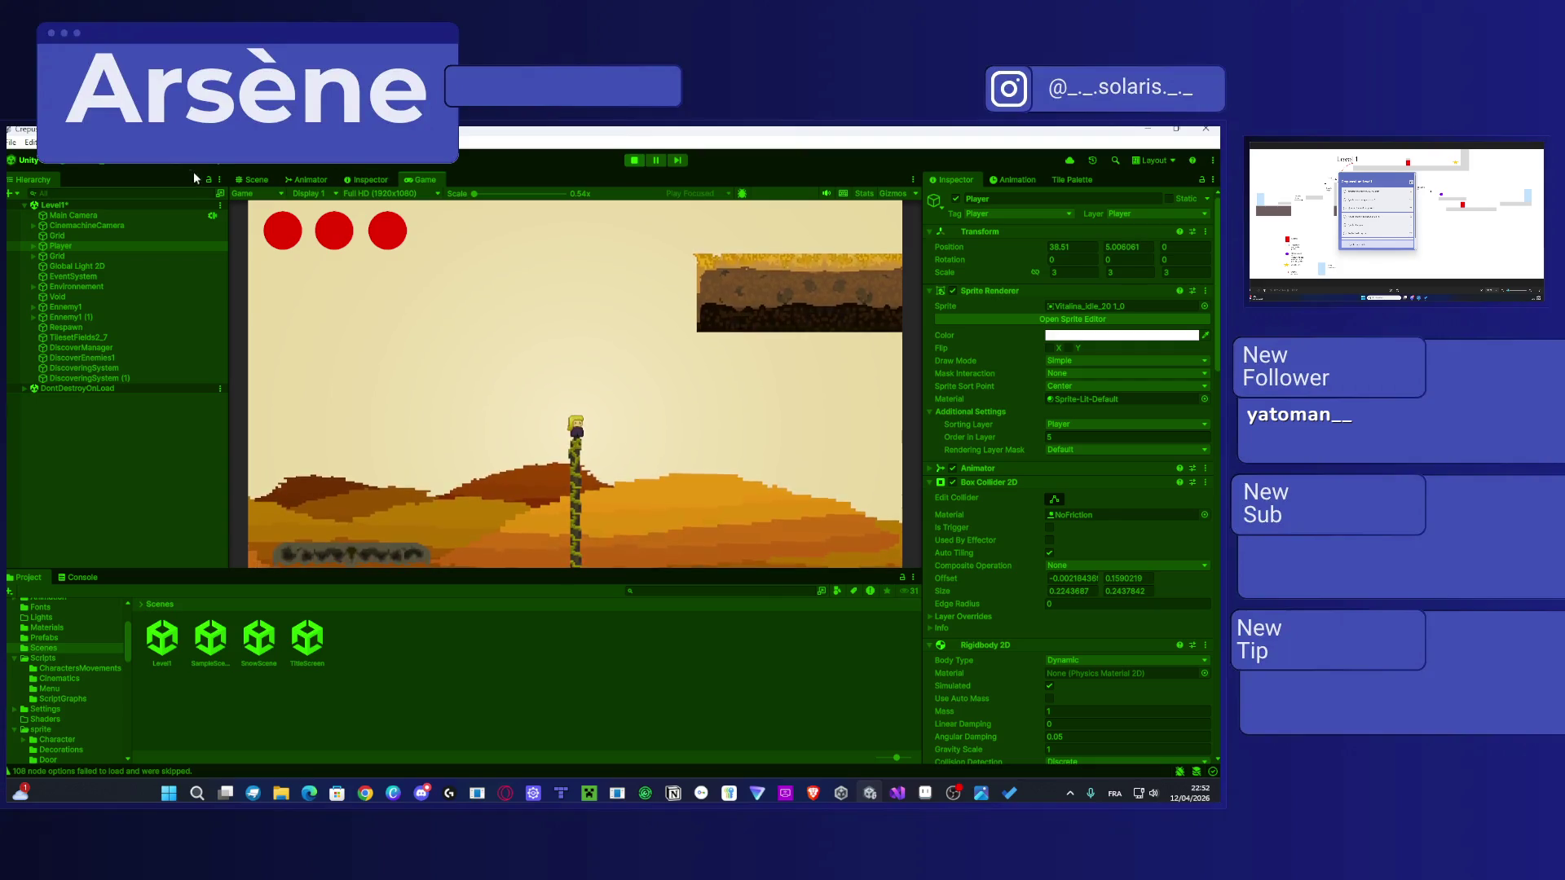
left_click(254, 180)
key("space")
key("d")
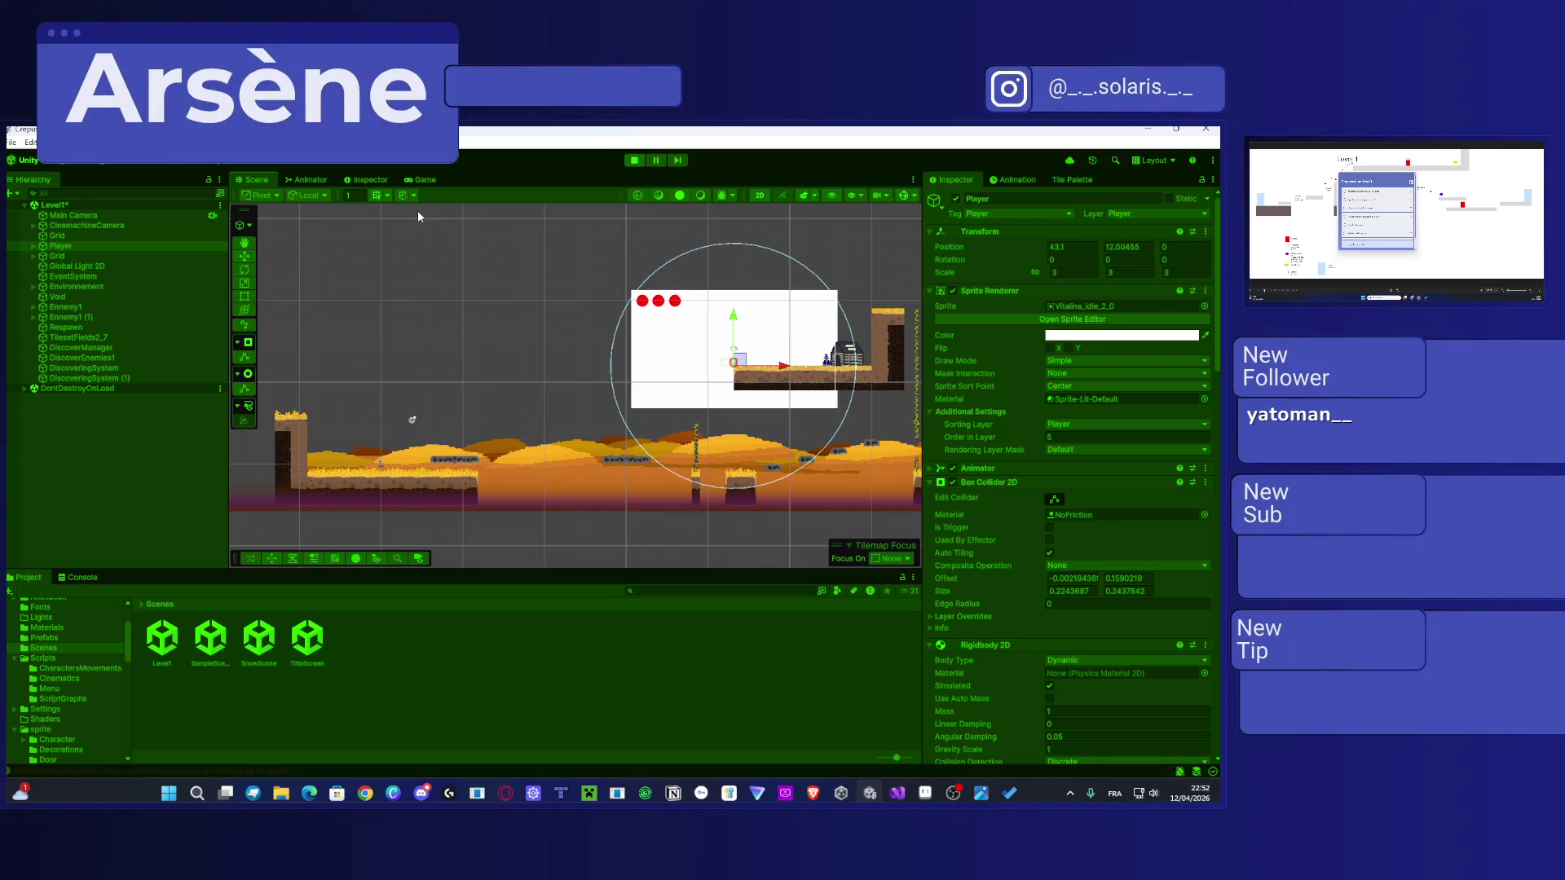
left_click(421, 180)
key("d")
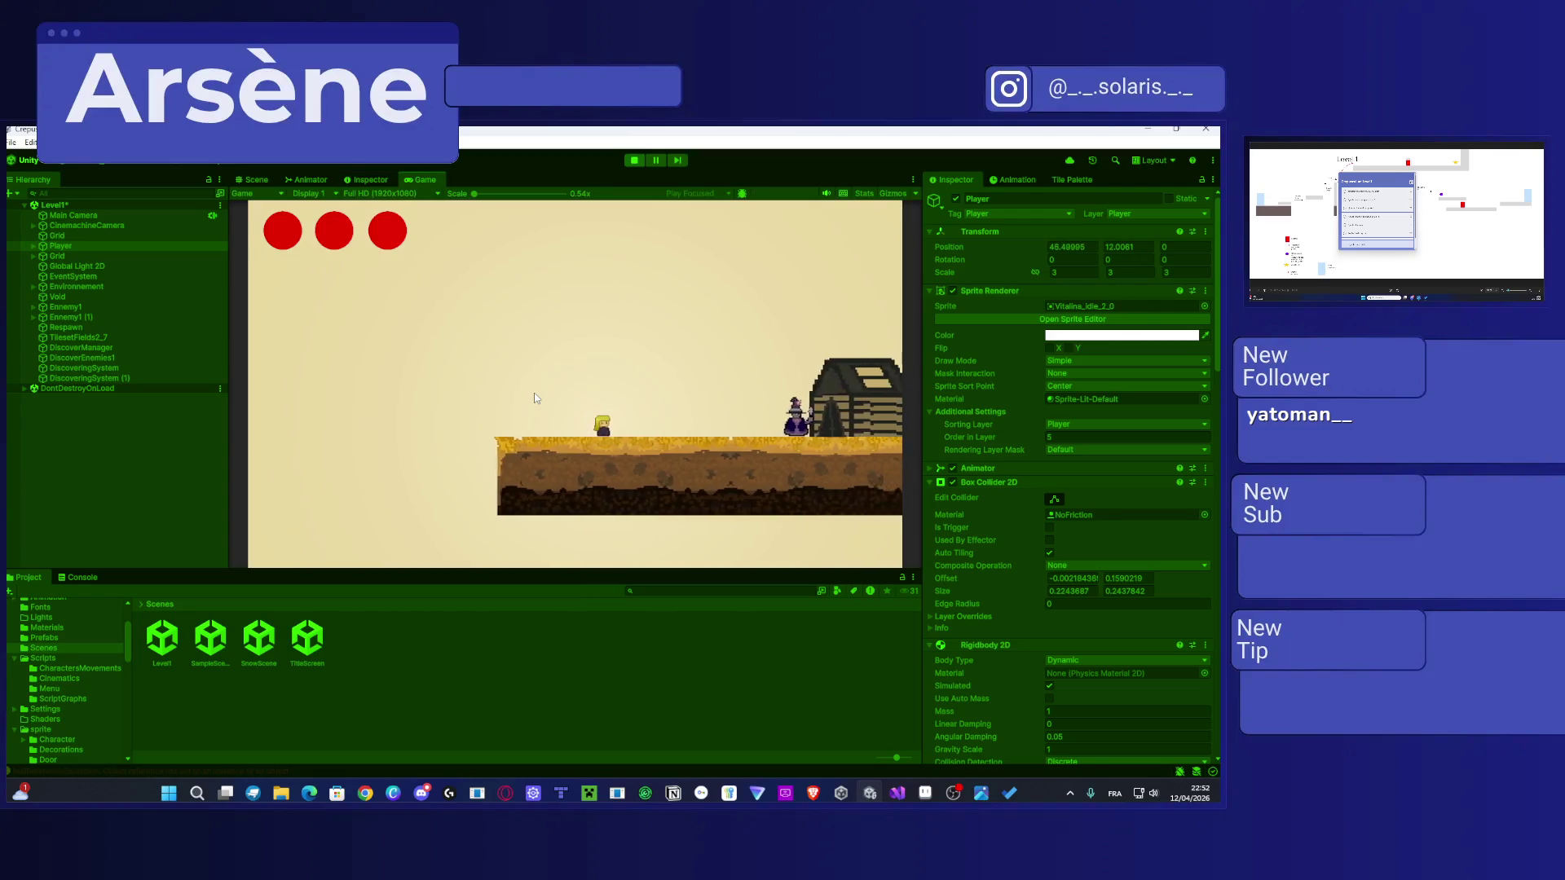
key("space")
key("d")
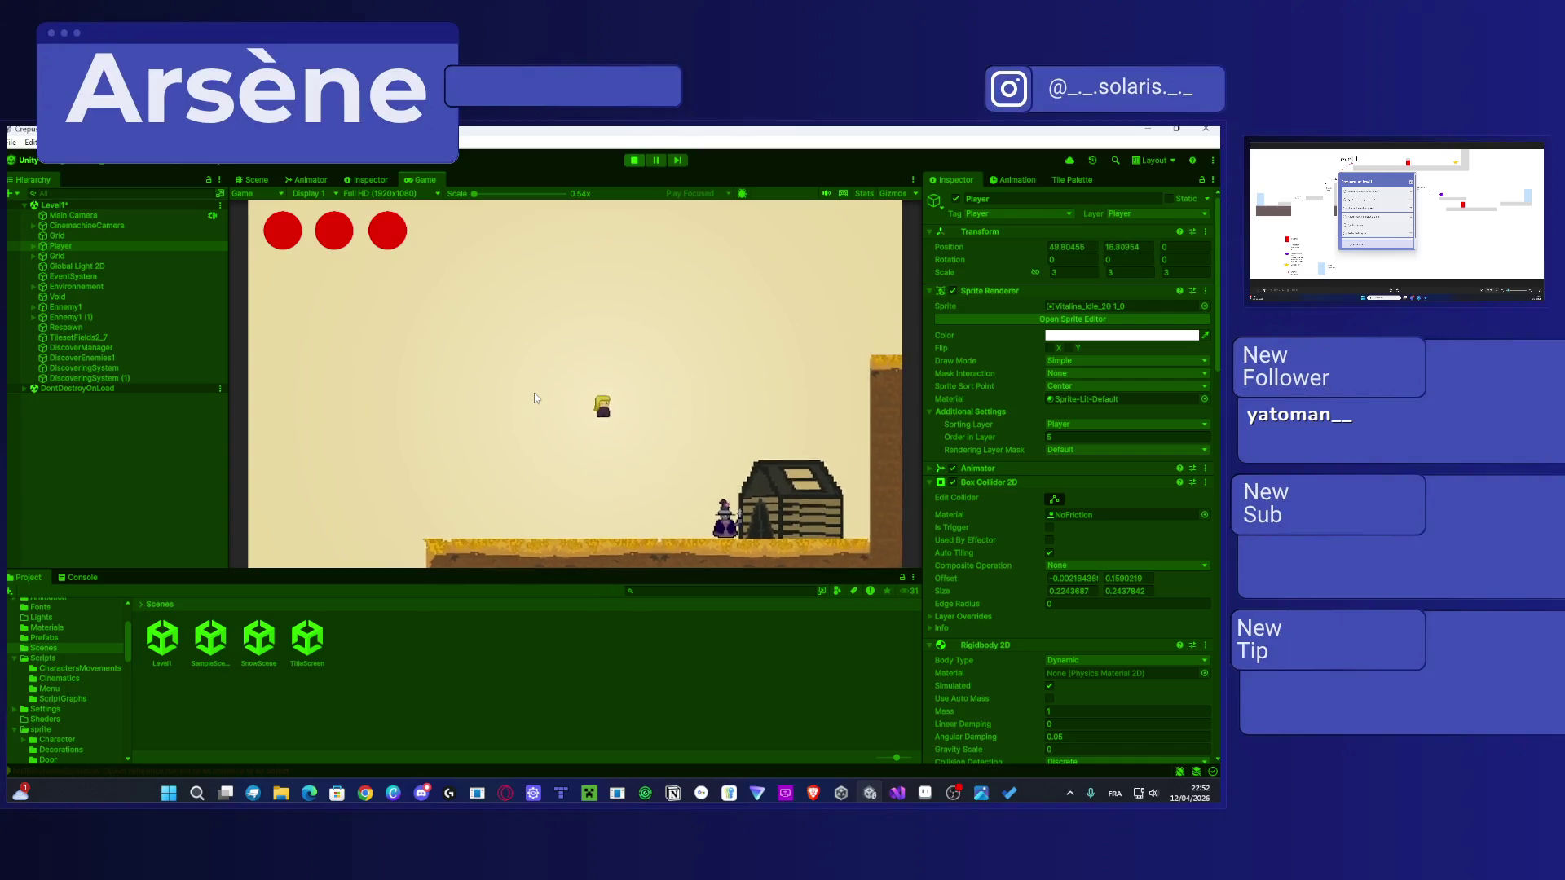
Step: Walk the player right across the level onto the floating platform
key("a")
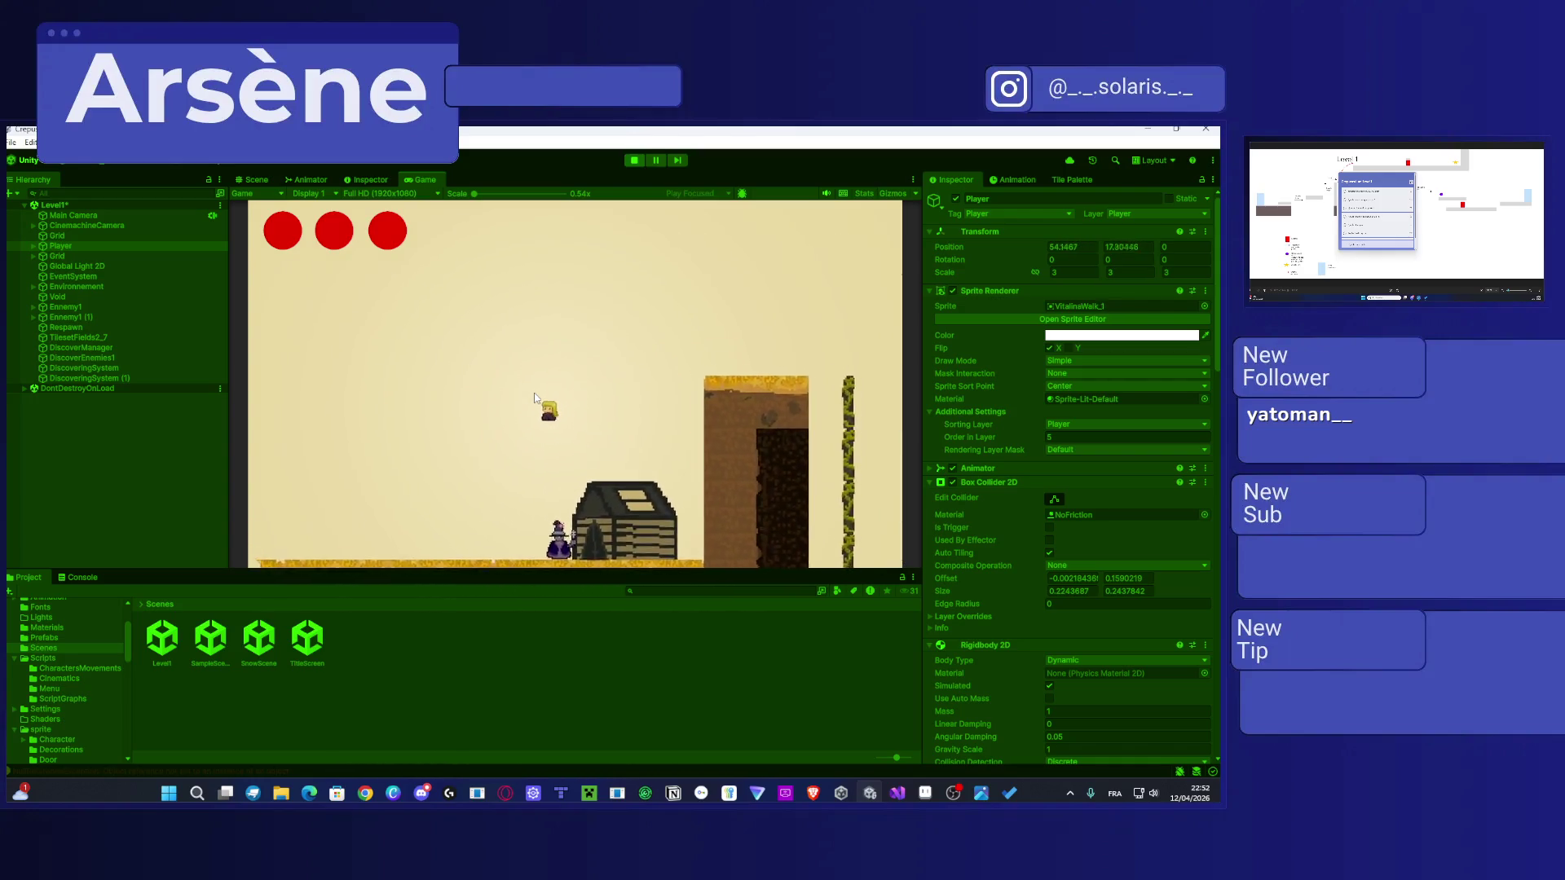
key("a")
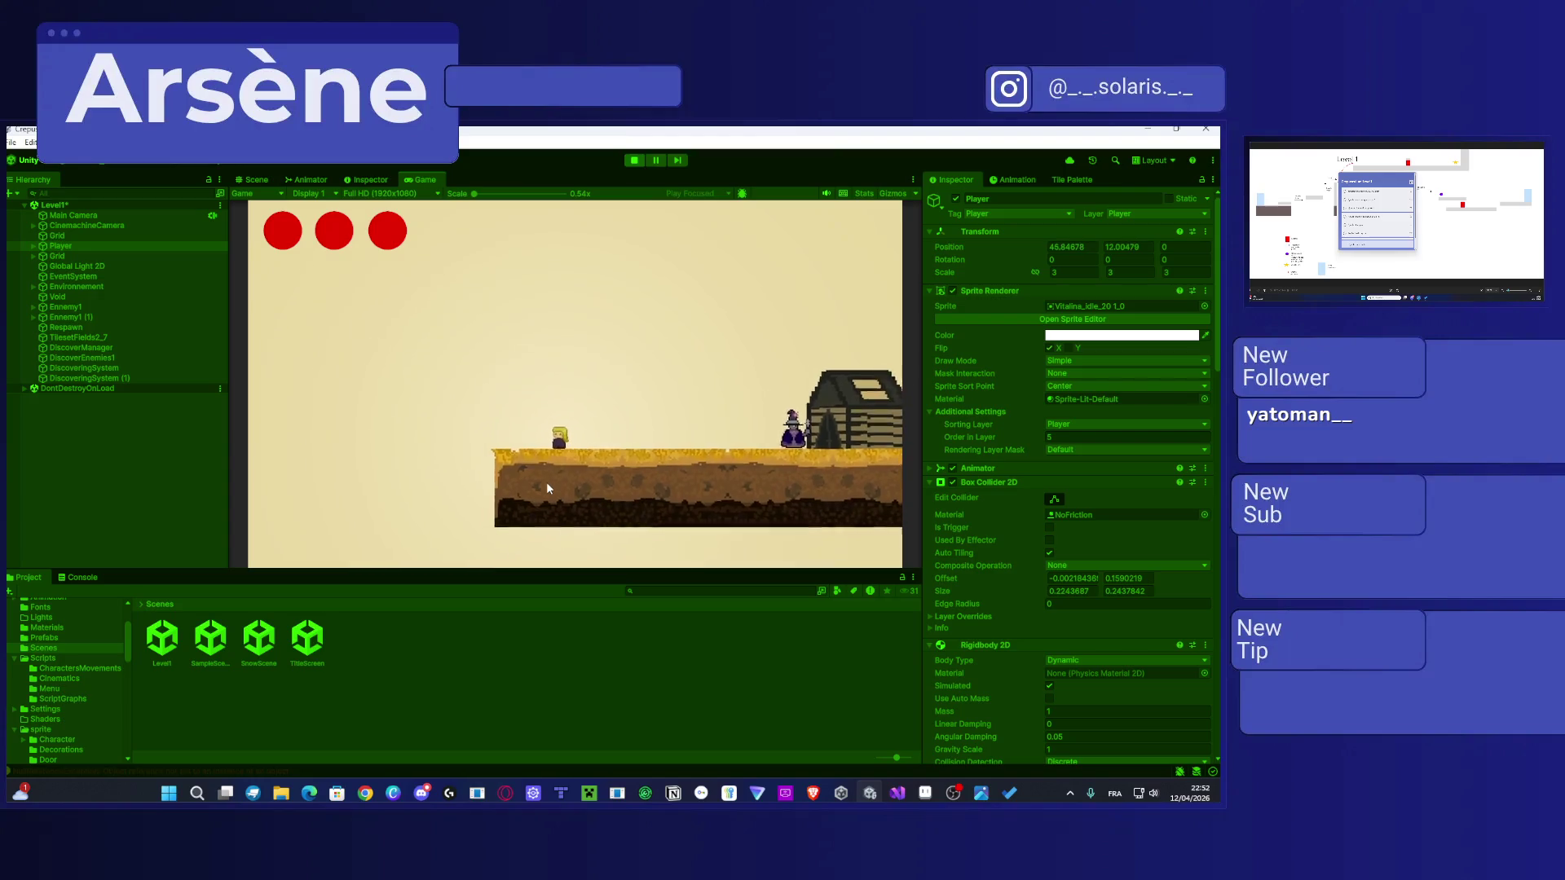
key("d")
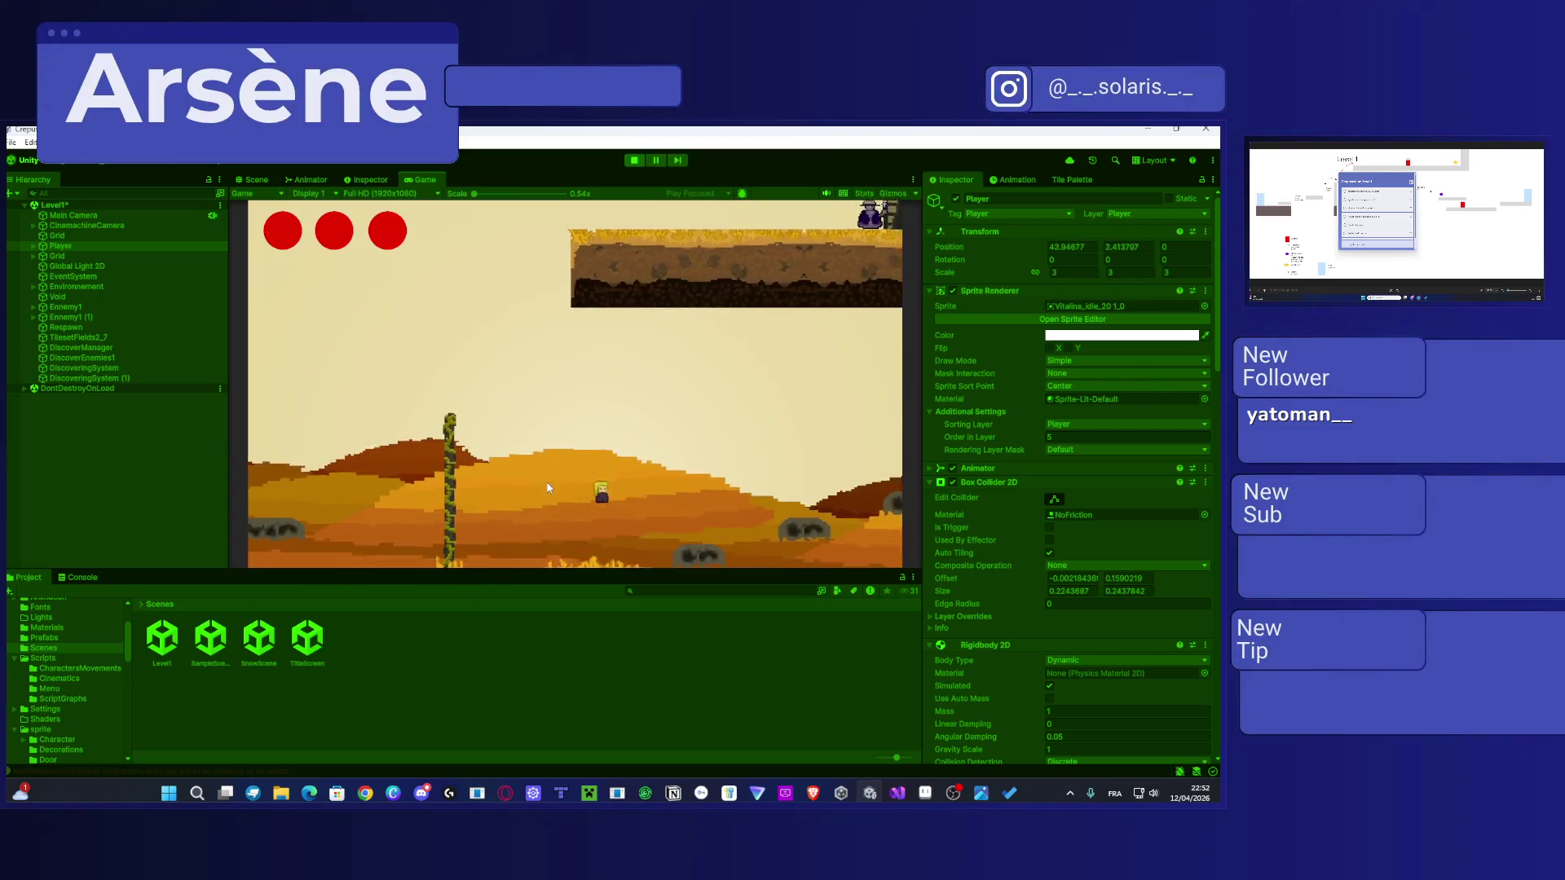
key("d")
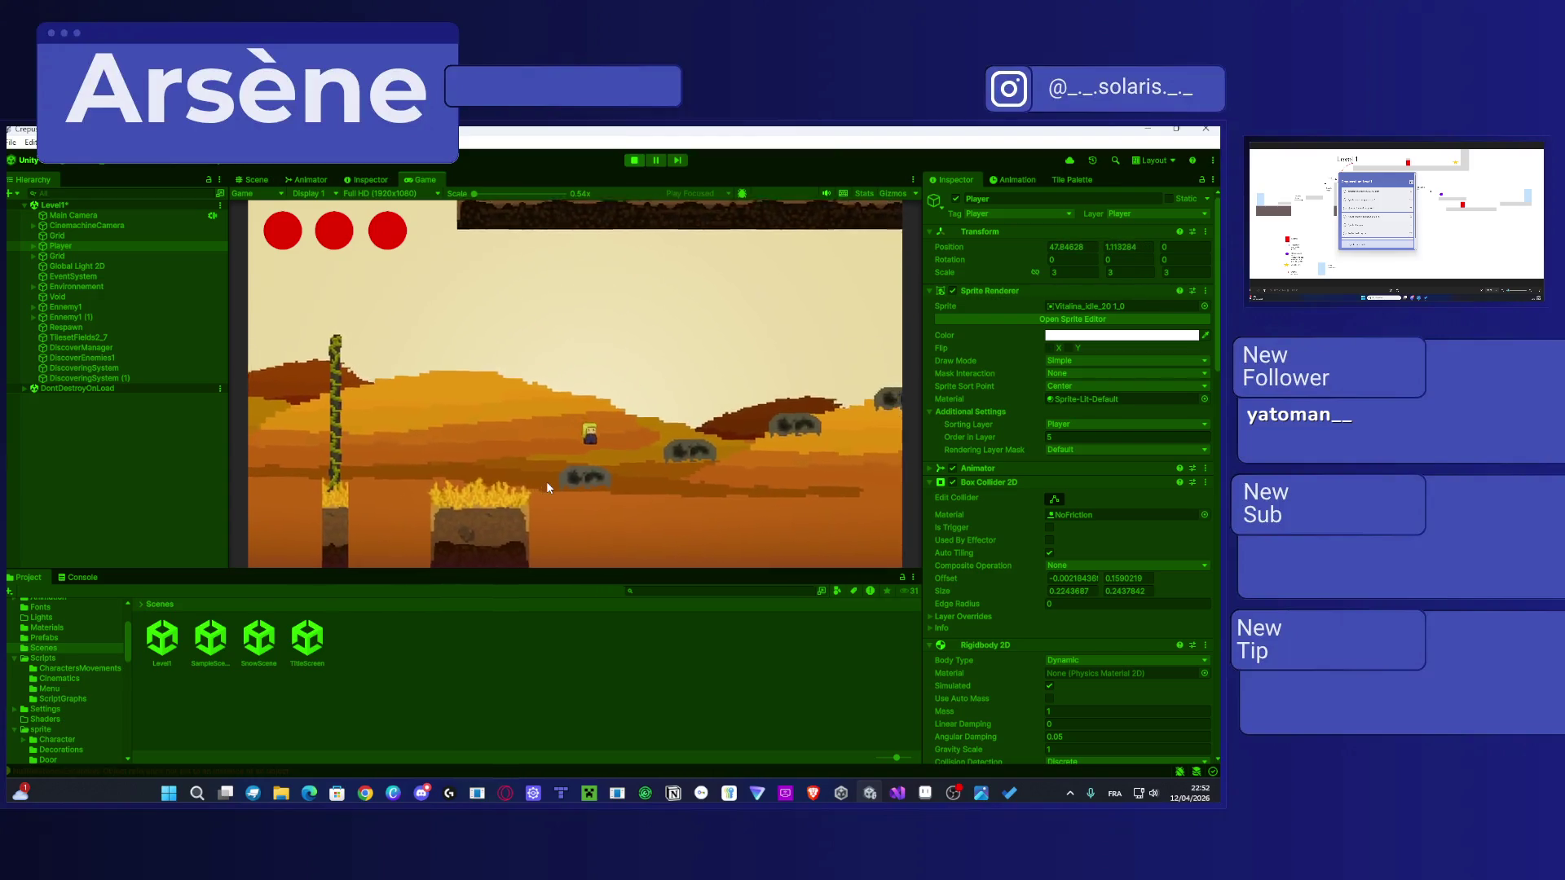
key("d")
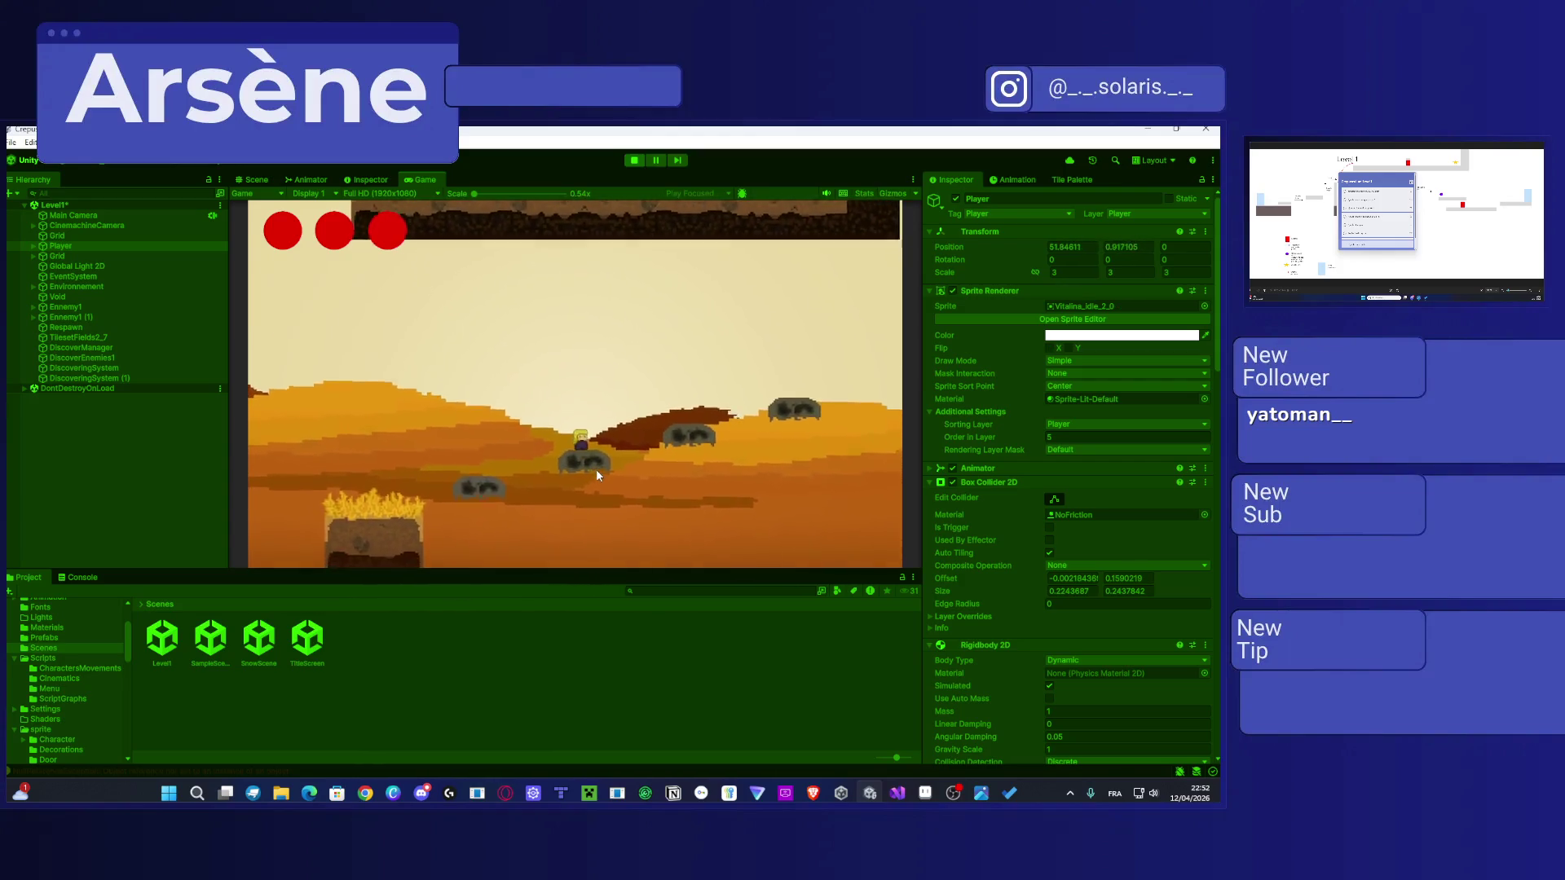
key("d")
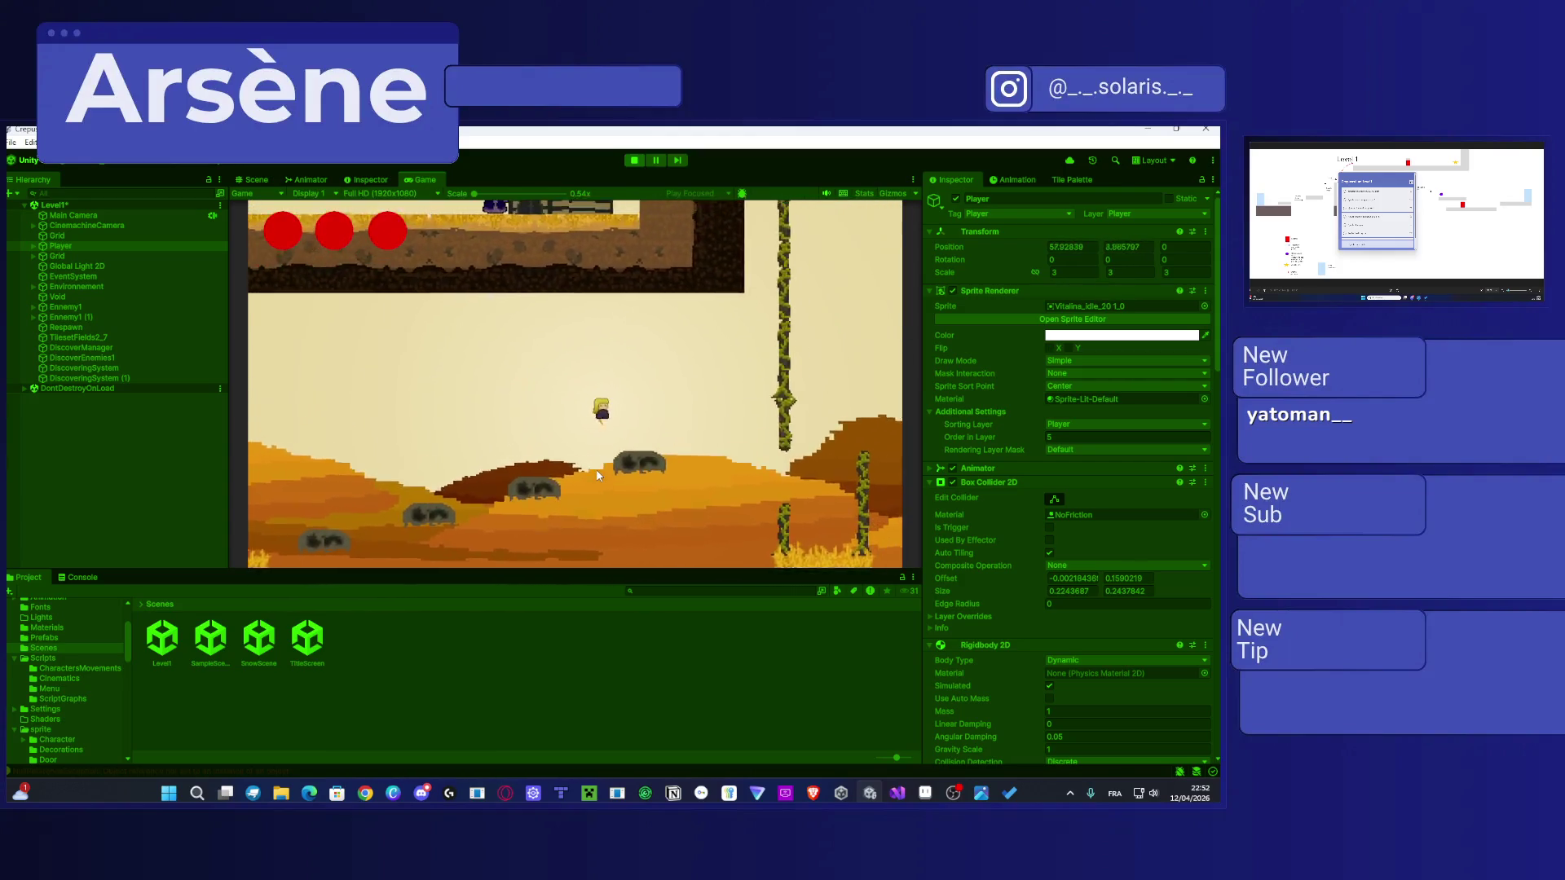
key("space")
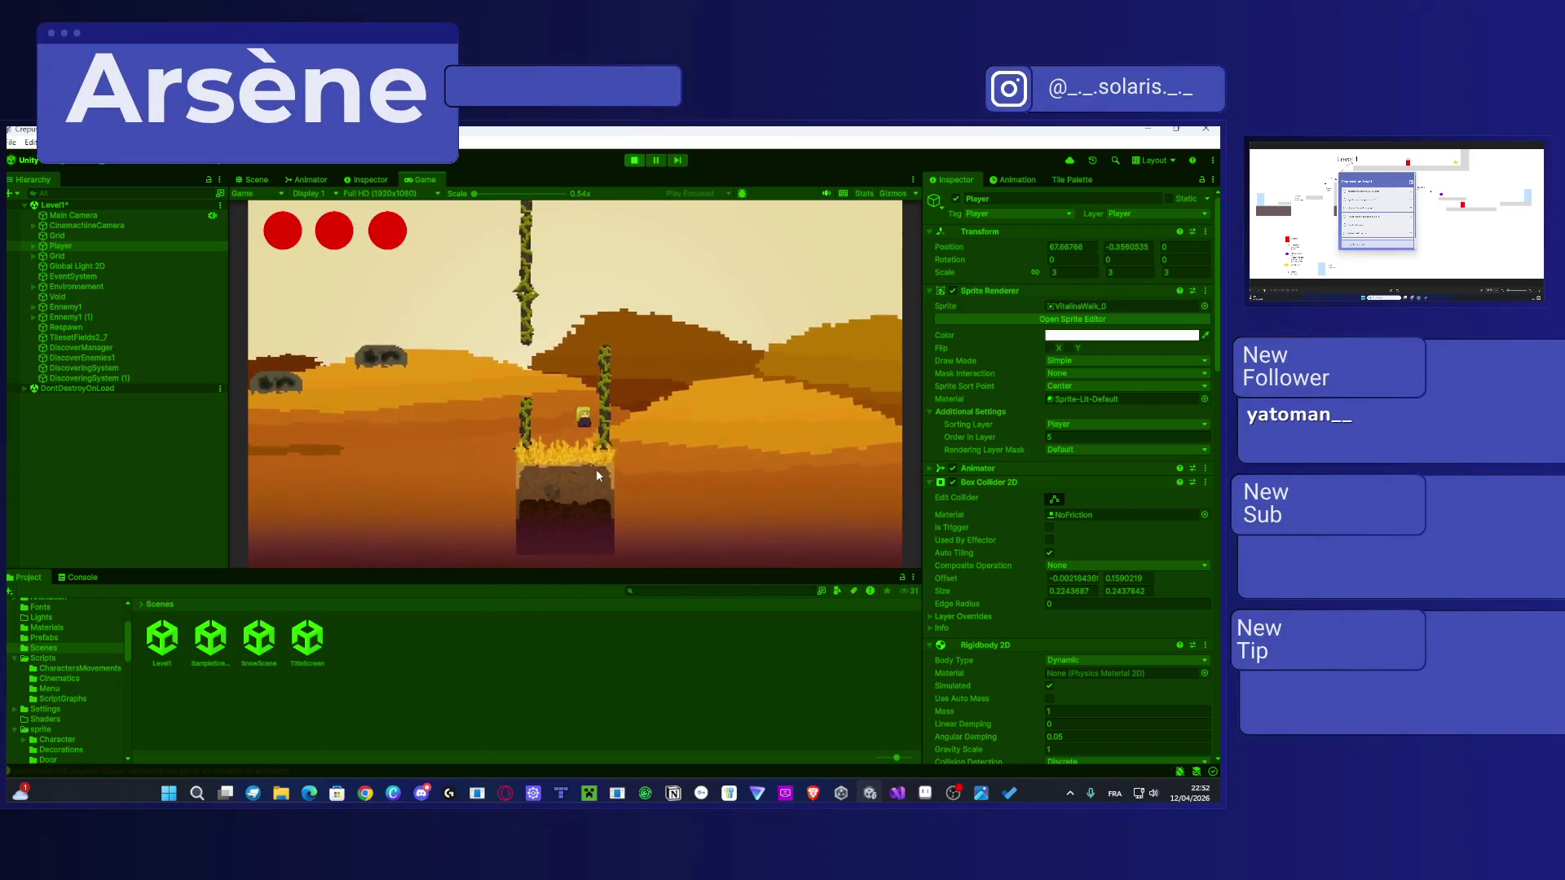
key("d")
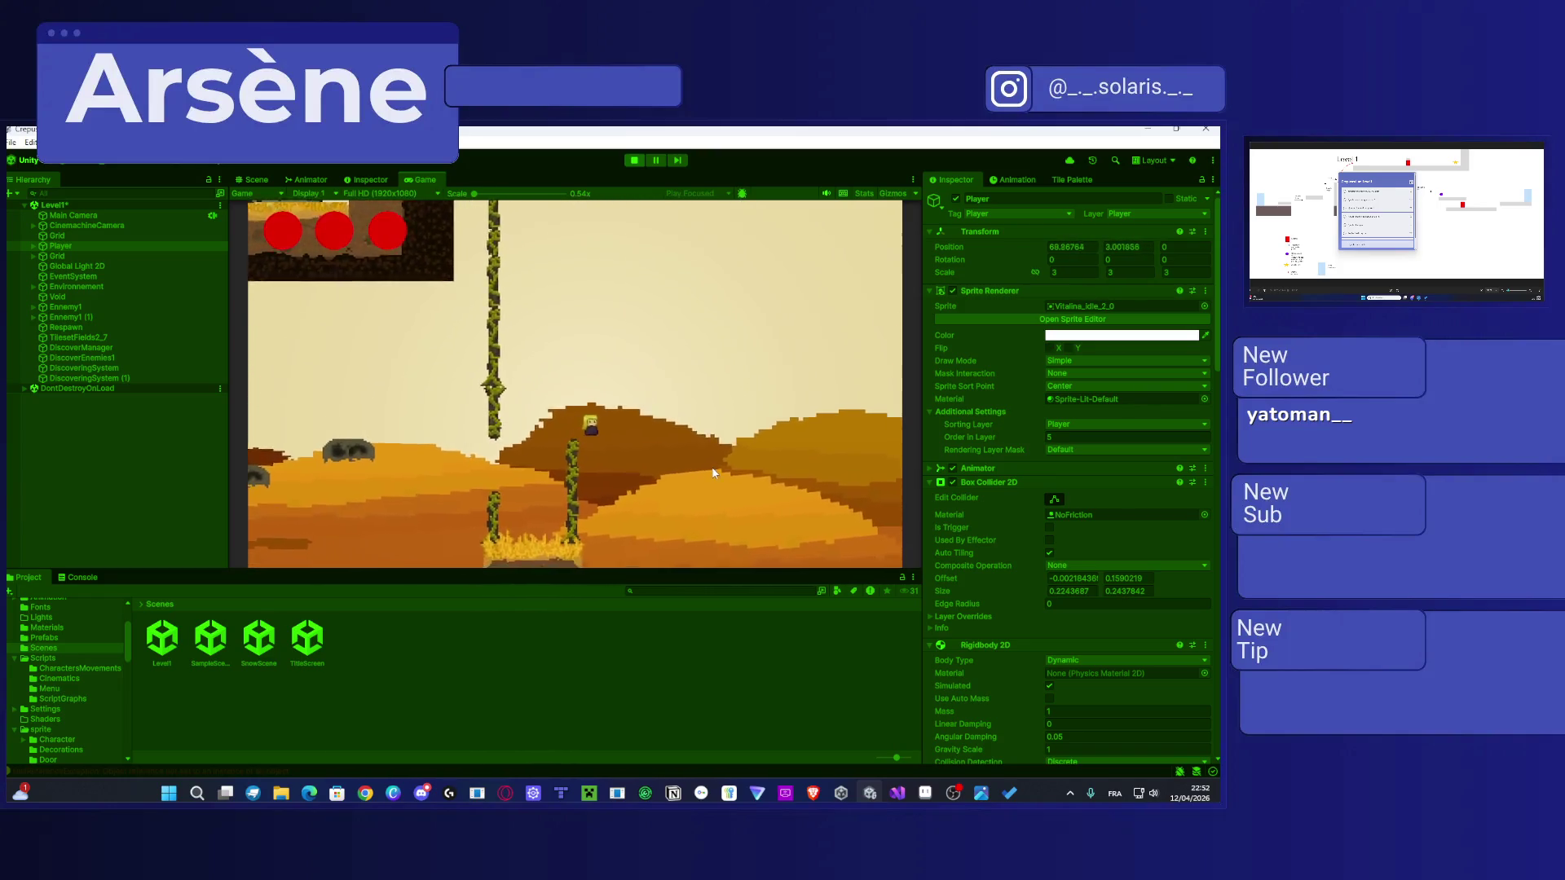
key("d")
key("space")
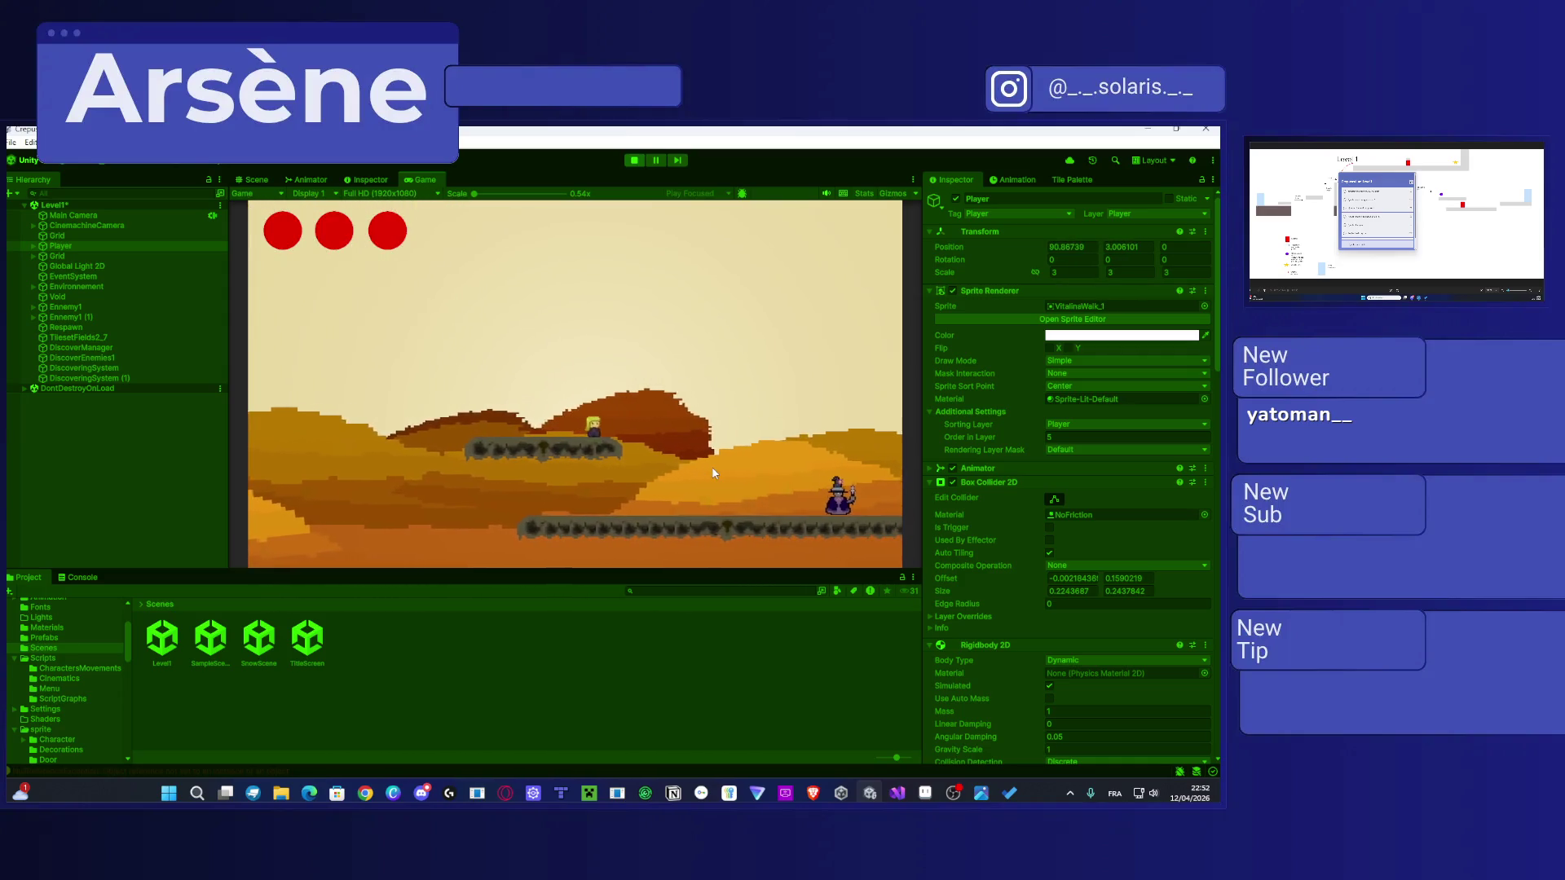
Step: Open the Console's DiscoveringSystem NullReferenceException and jump to its source line
left_click(80, 579)
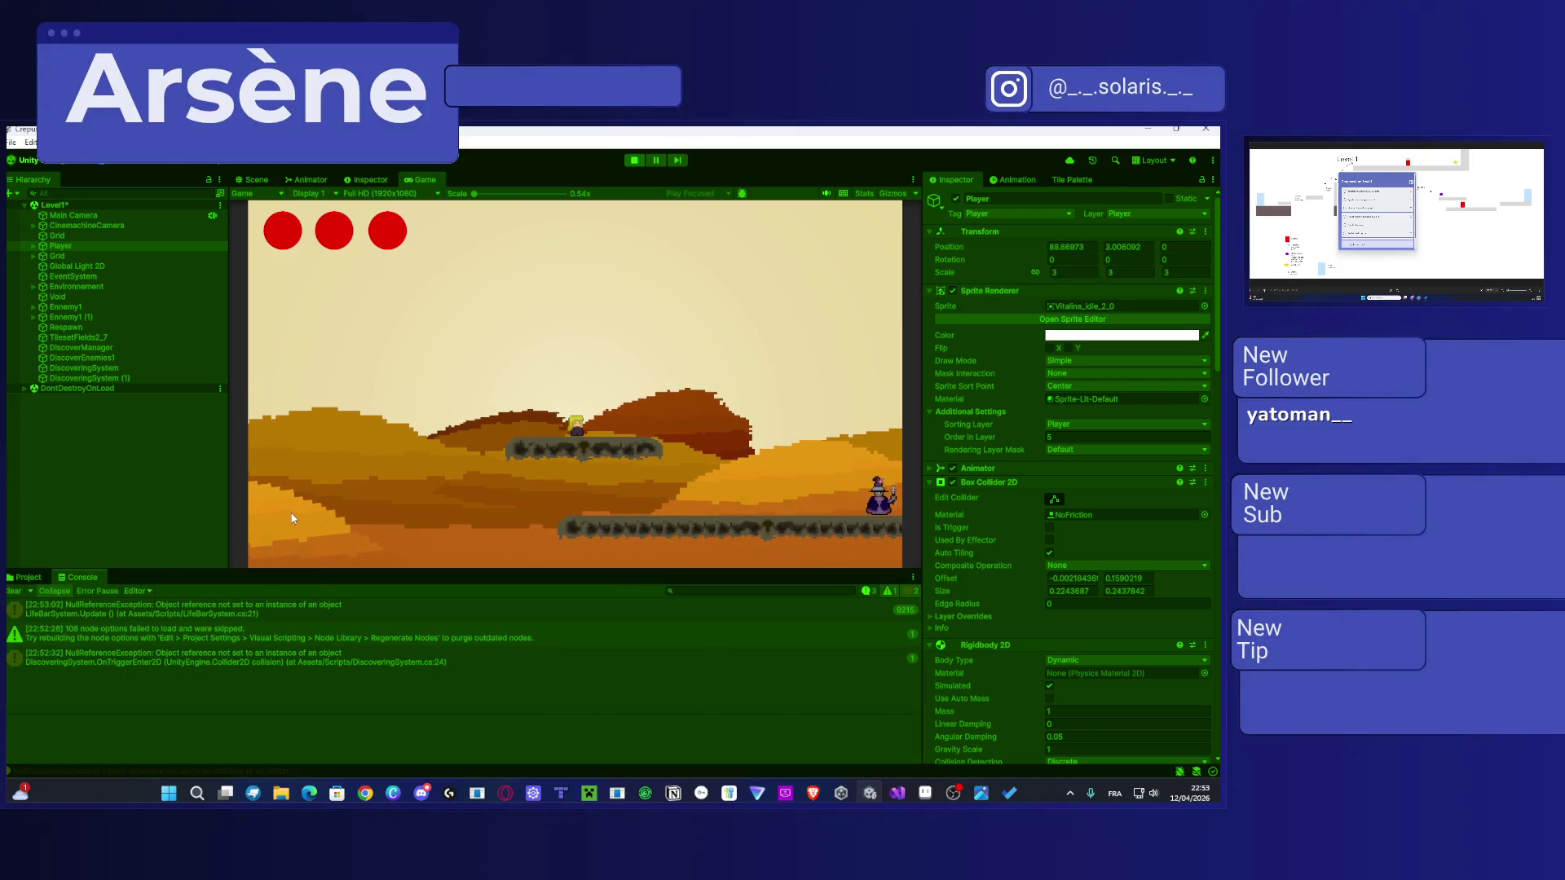
left_click(330, 659)
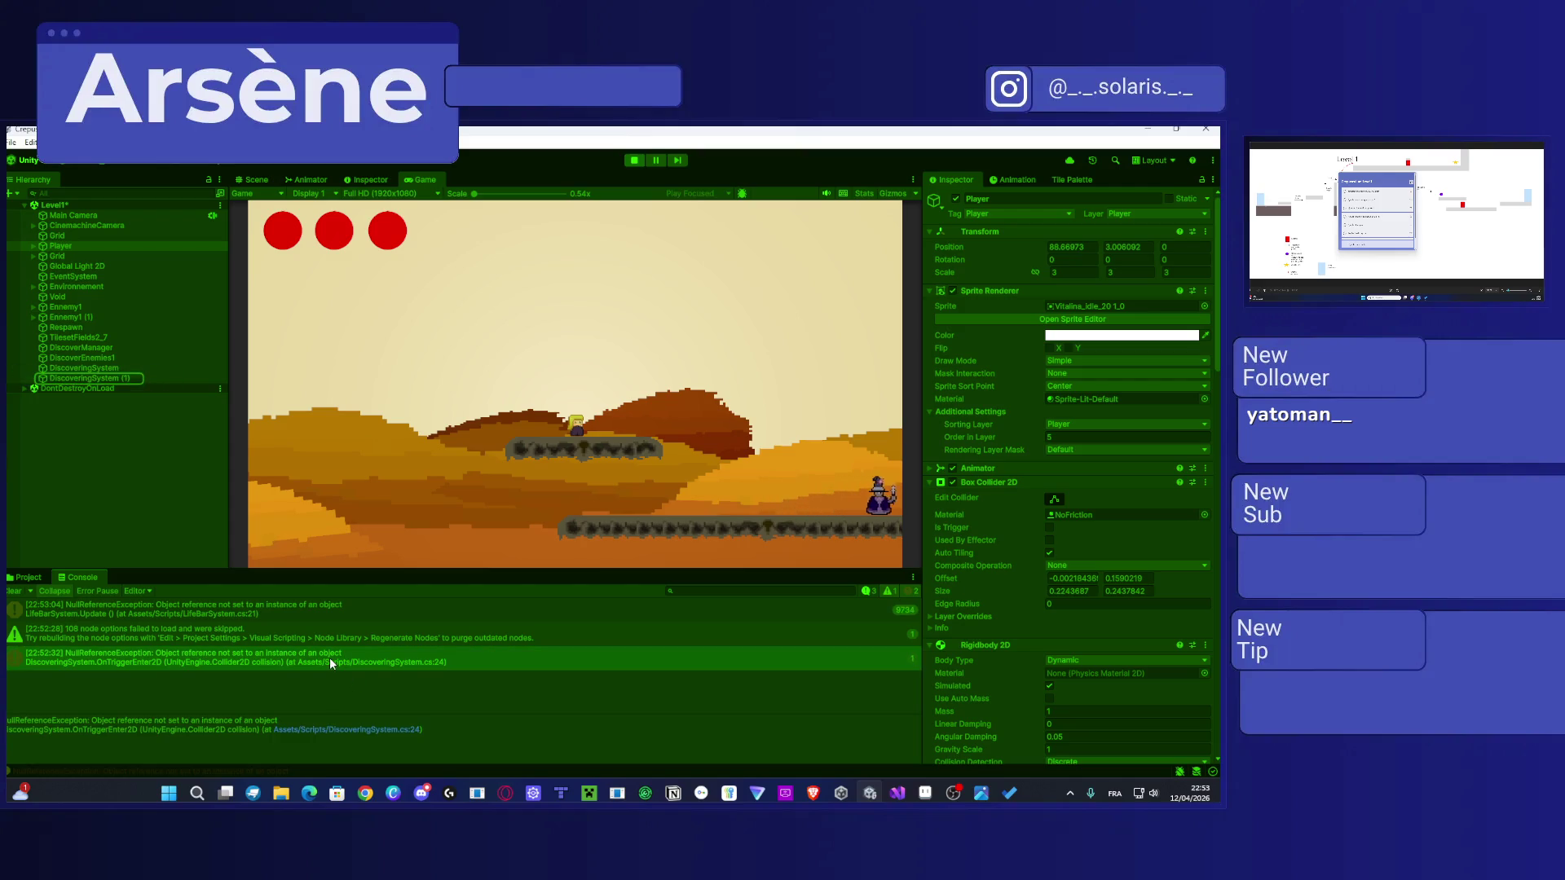
double_click(392, 662)
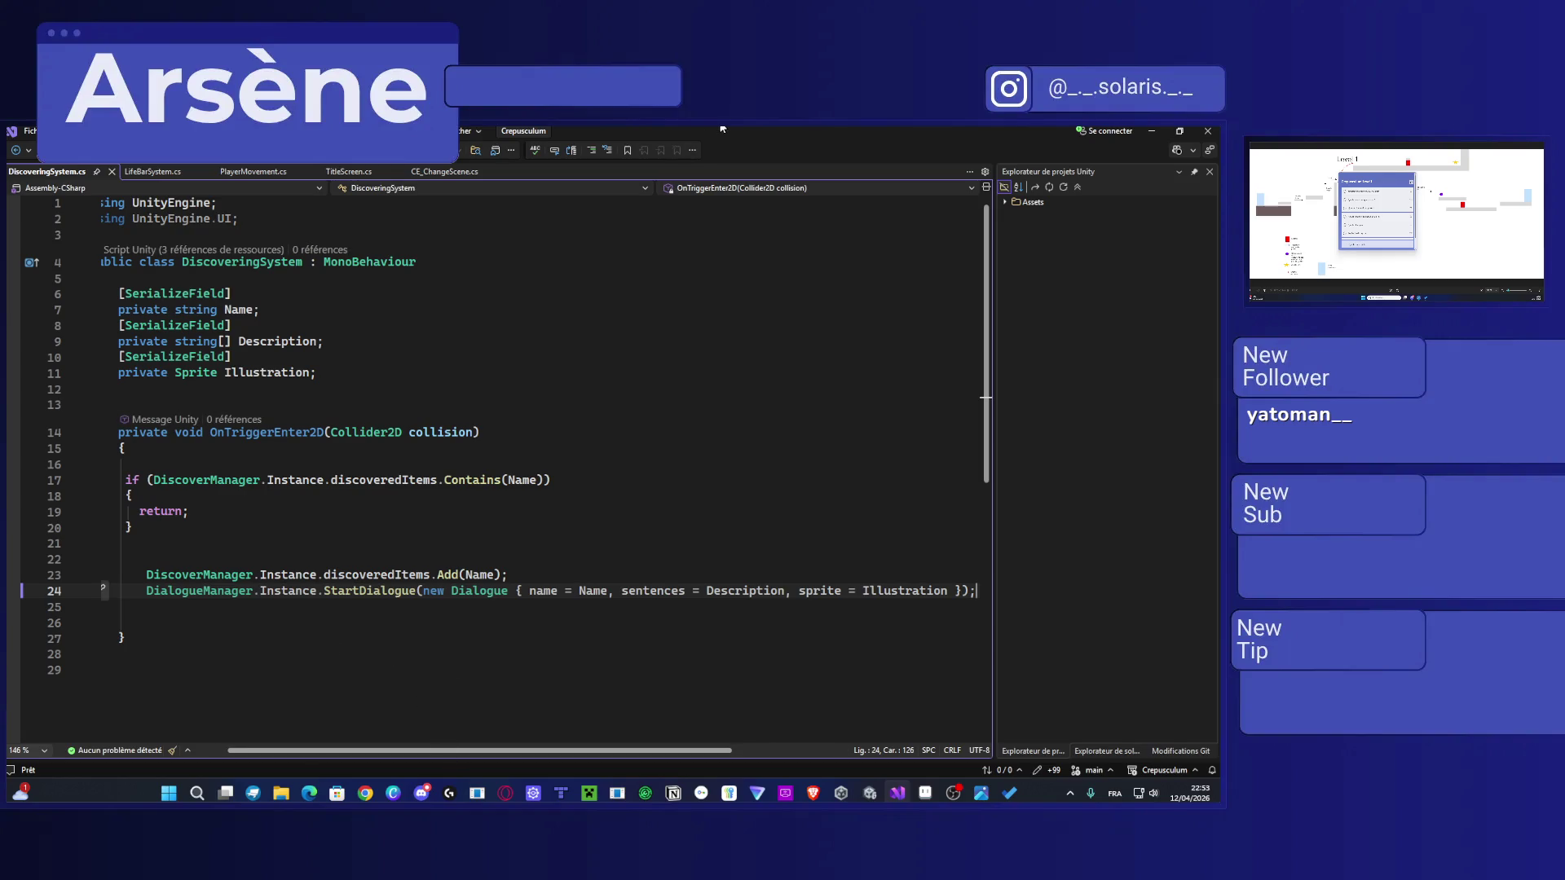
Step: Move the Visual Studio window showing DiscoveringSystem.cs to the second monitor
left_click_drag(722, 129, 560, 303)
key("super+shift+Right")
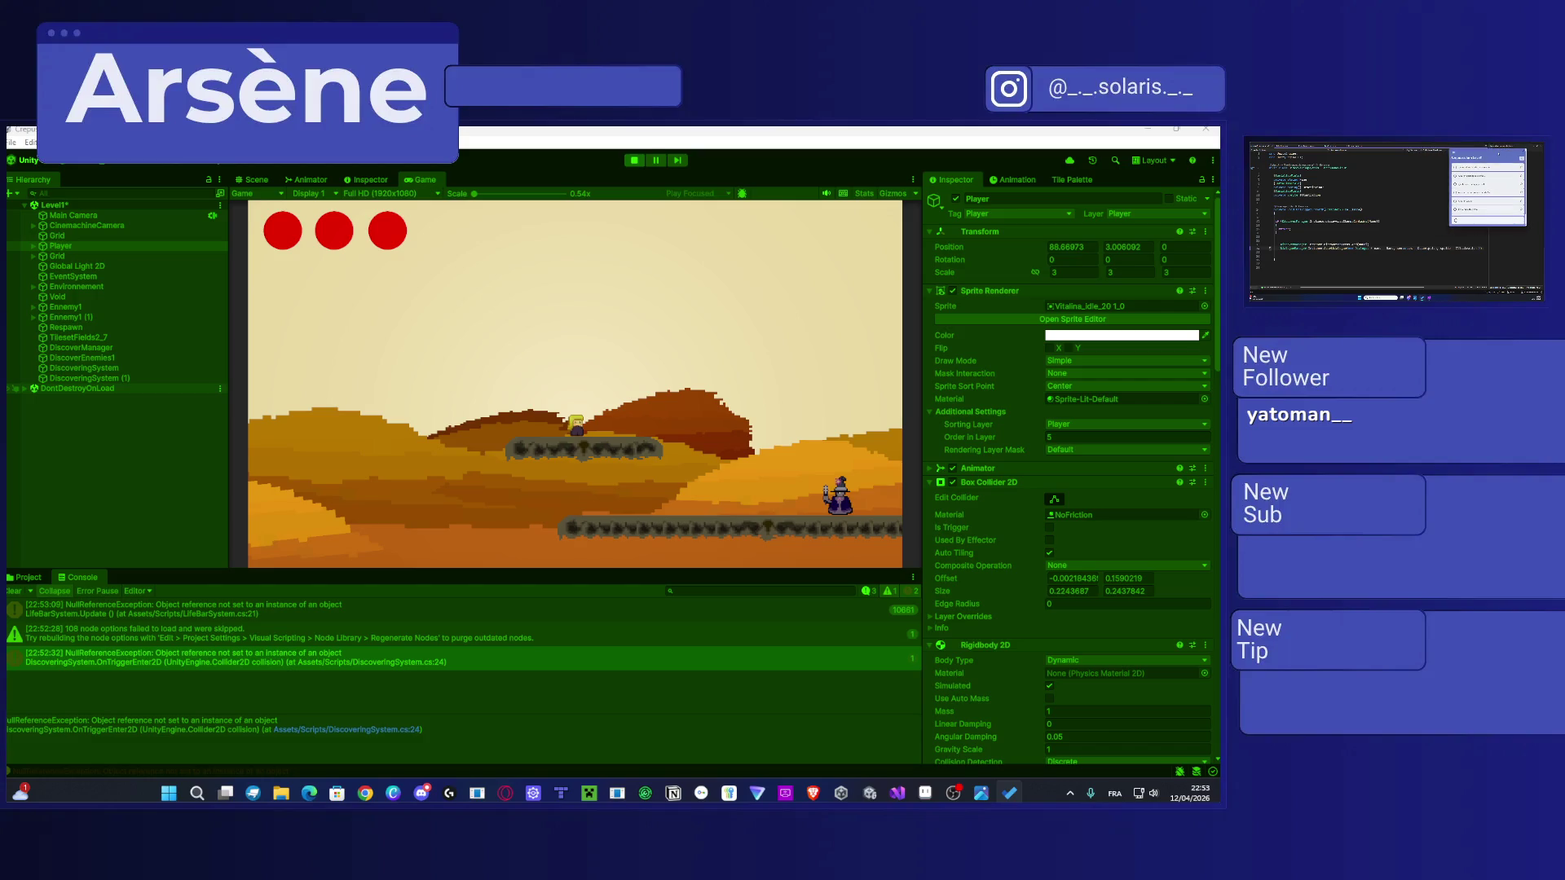
Step: Review the error's stack trace, then exit Play mode
left_click(163, 726)
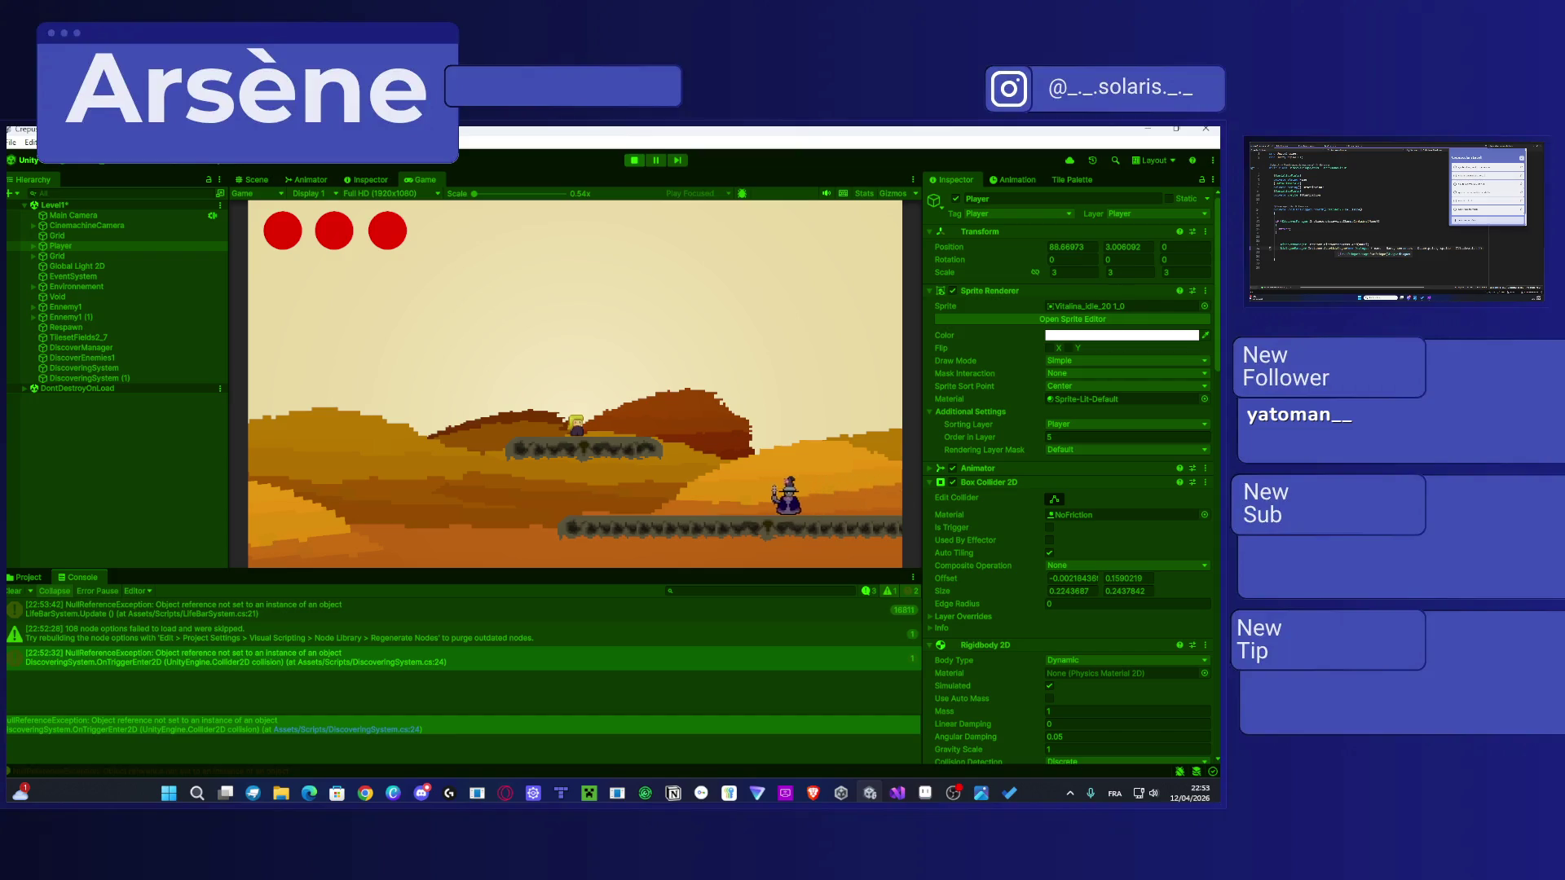
left_click(634, 160)
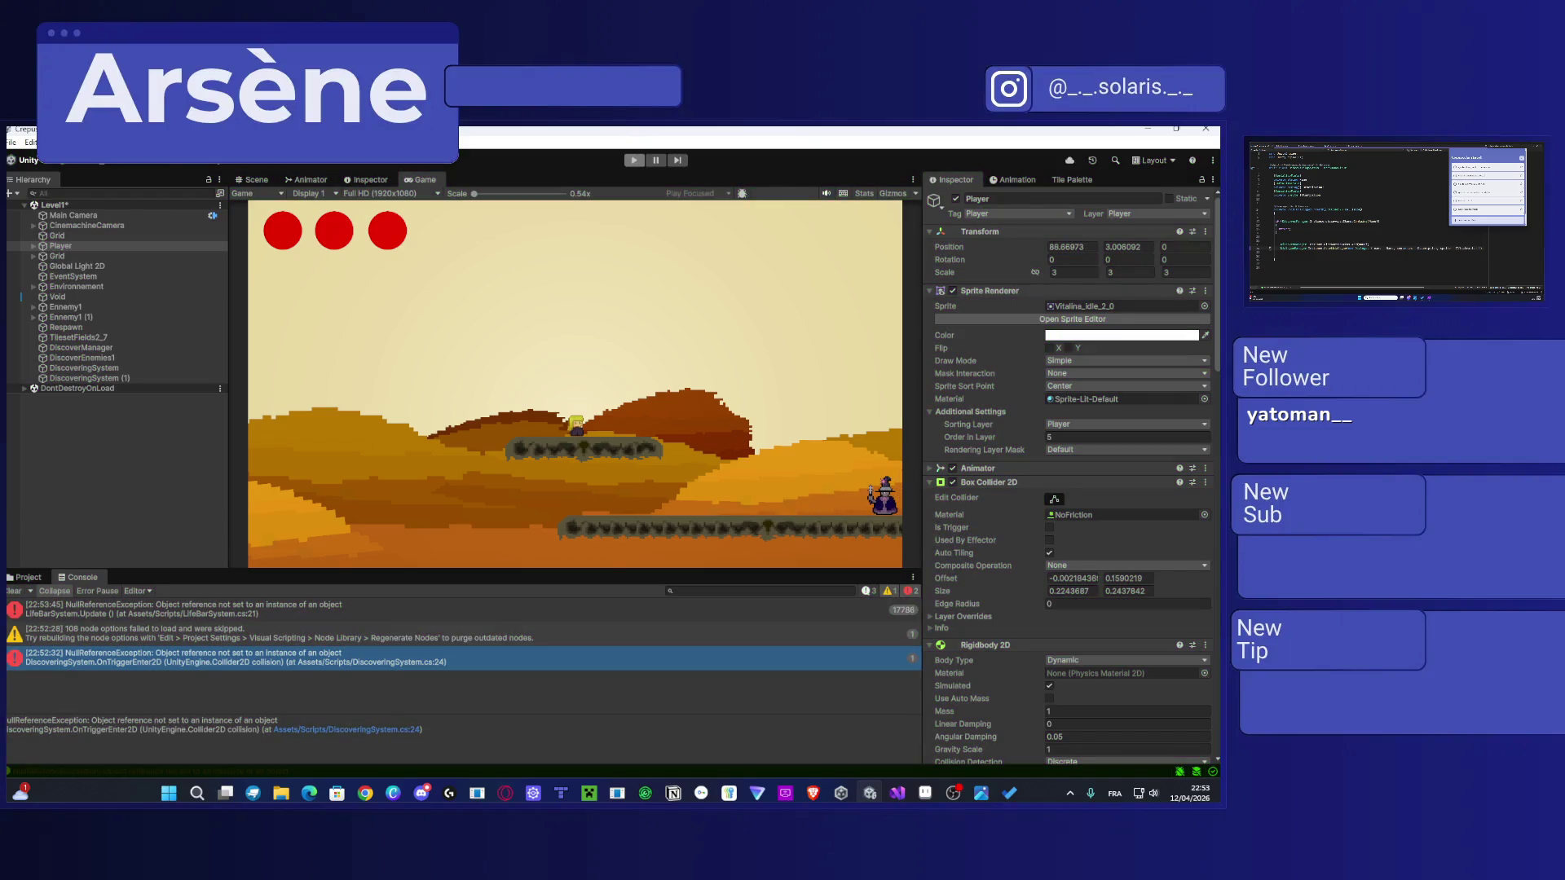
Step: Open SnowScene from the Scenes folder, answering the unsaved-changes prompt
left_click(26, 577)
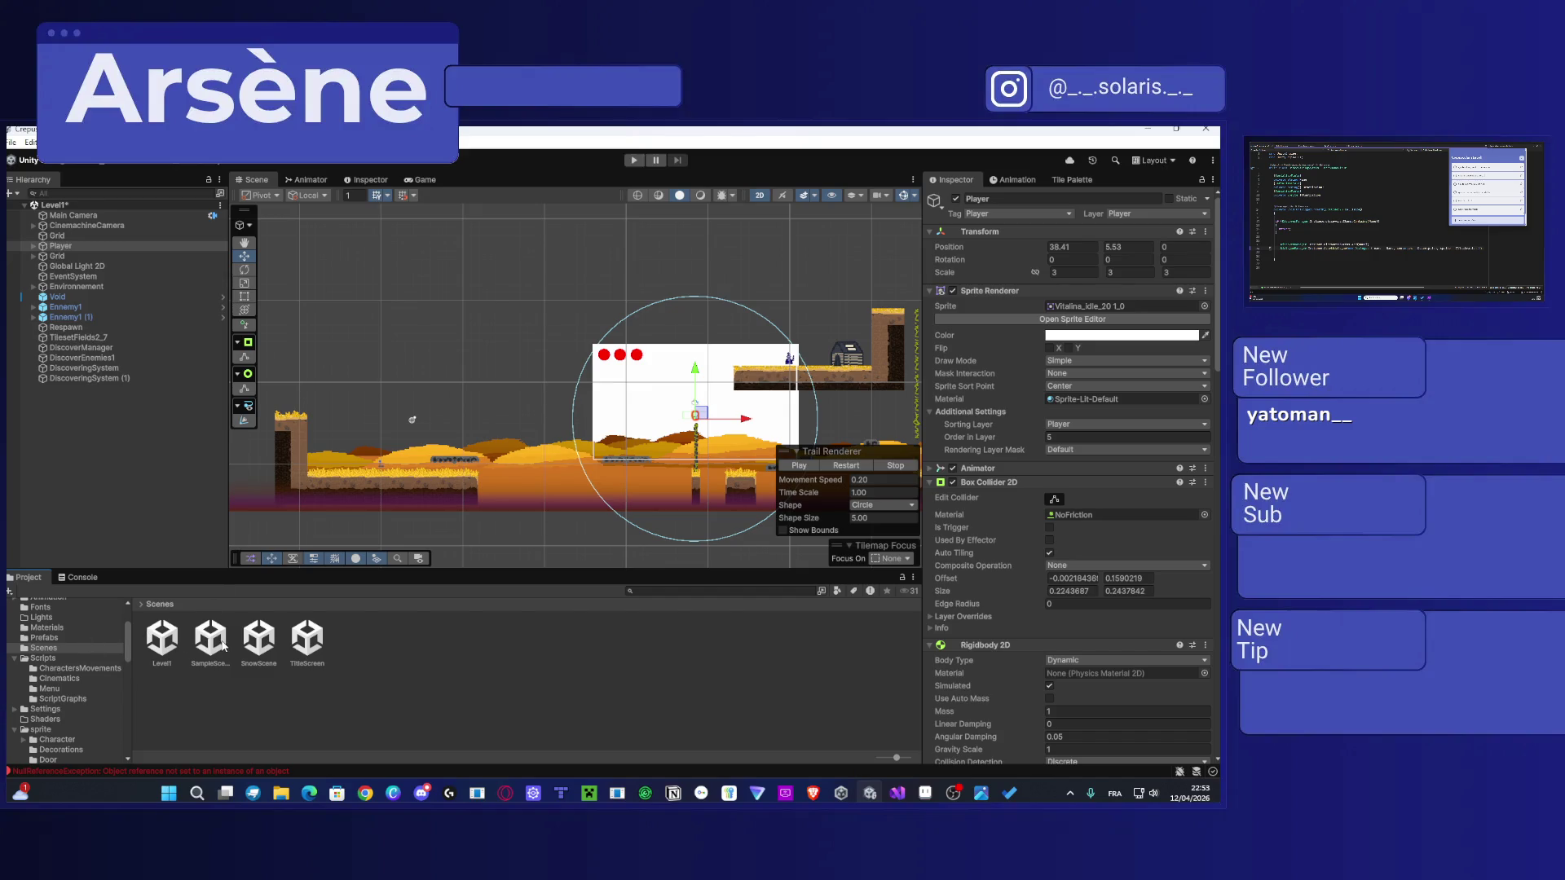
double_click(253, 644)
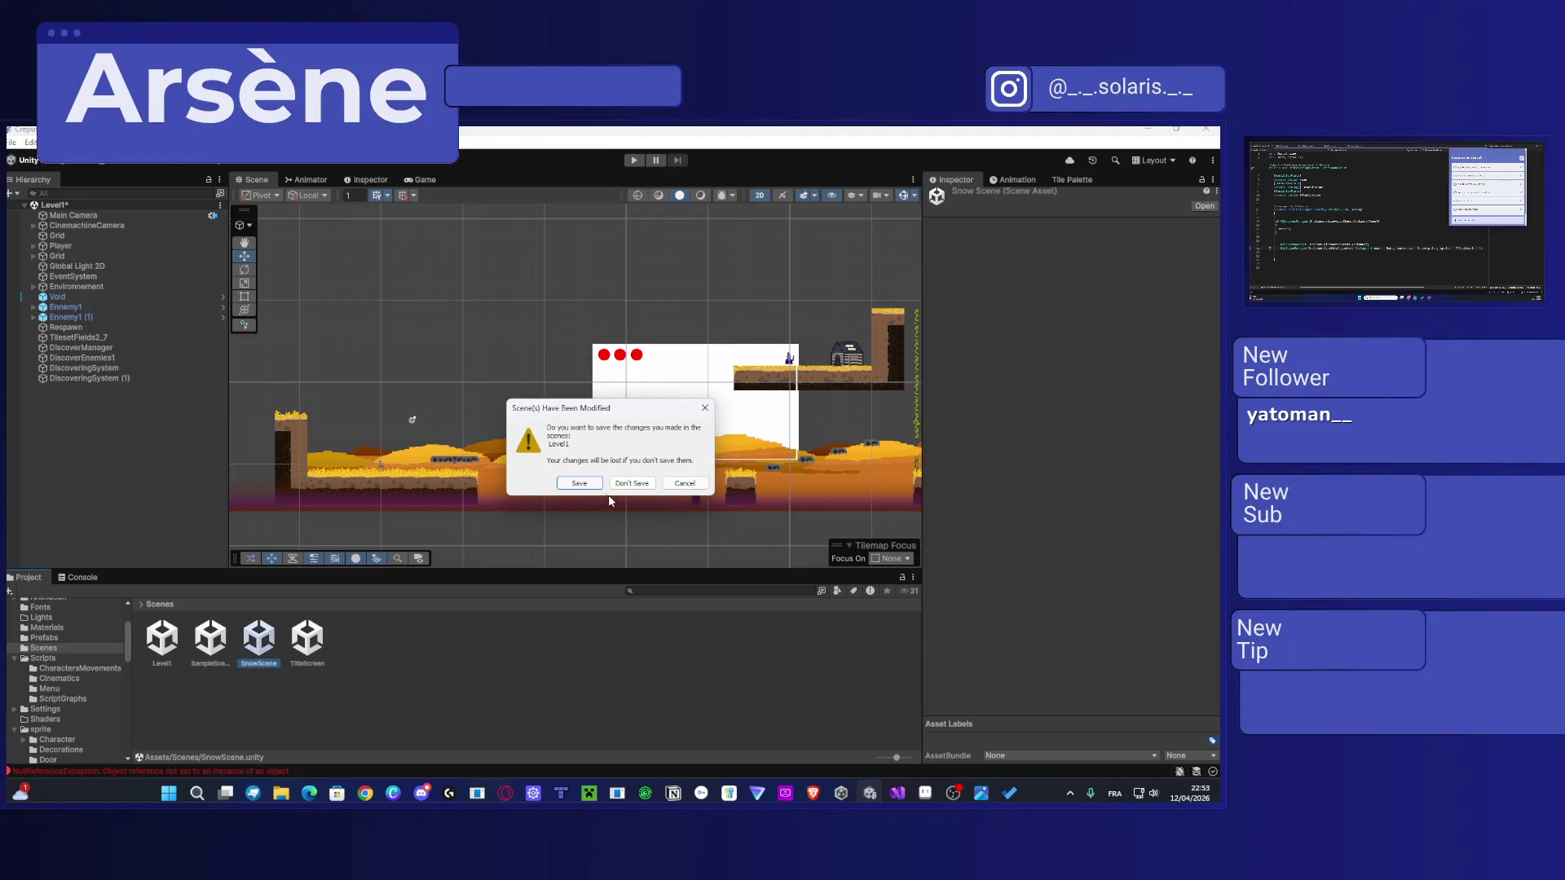
left_click(579, 483)
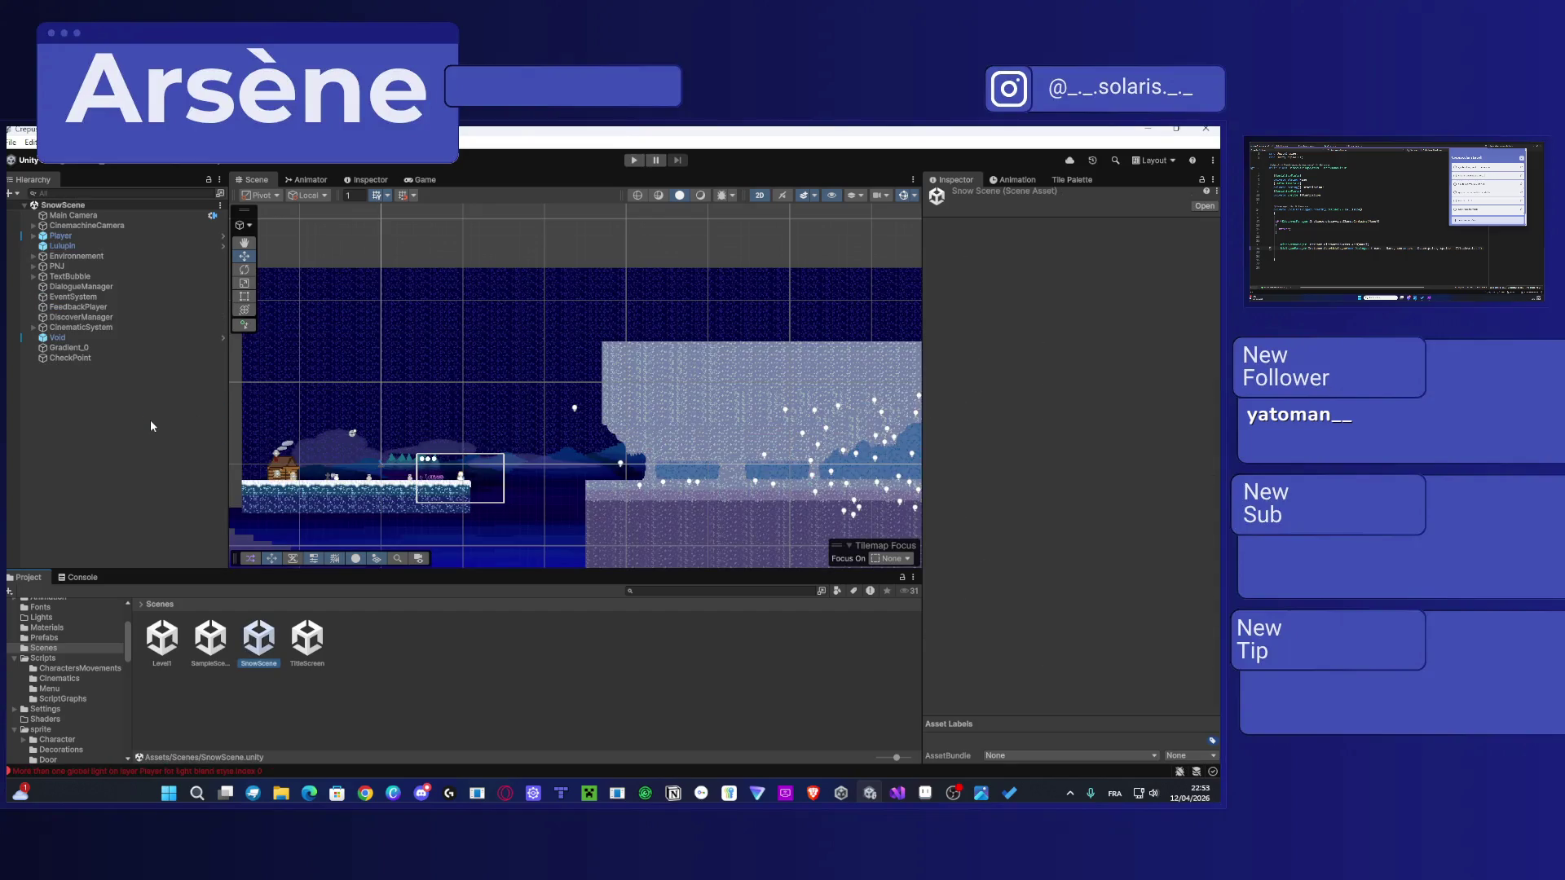
Step: Inspect the Dialogue Manager script settings on SnowScene's DialogueManager object
left_click(114, 286)
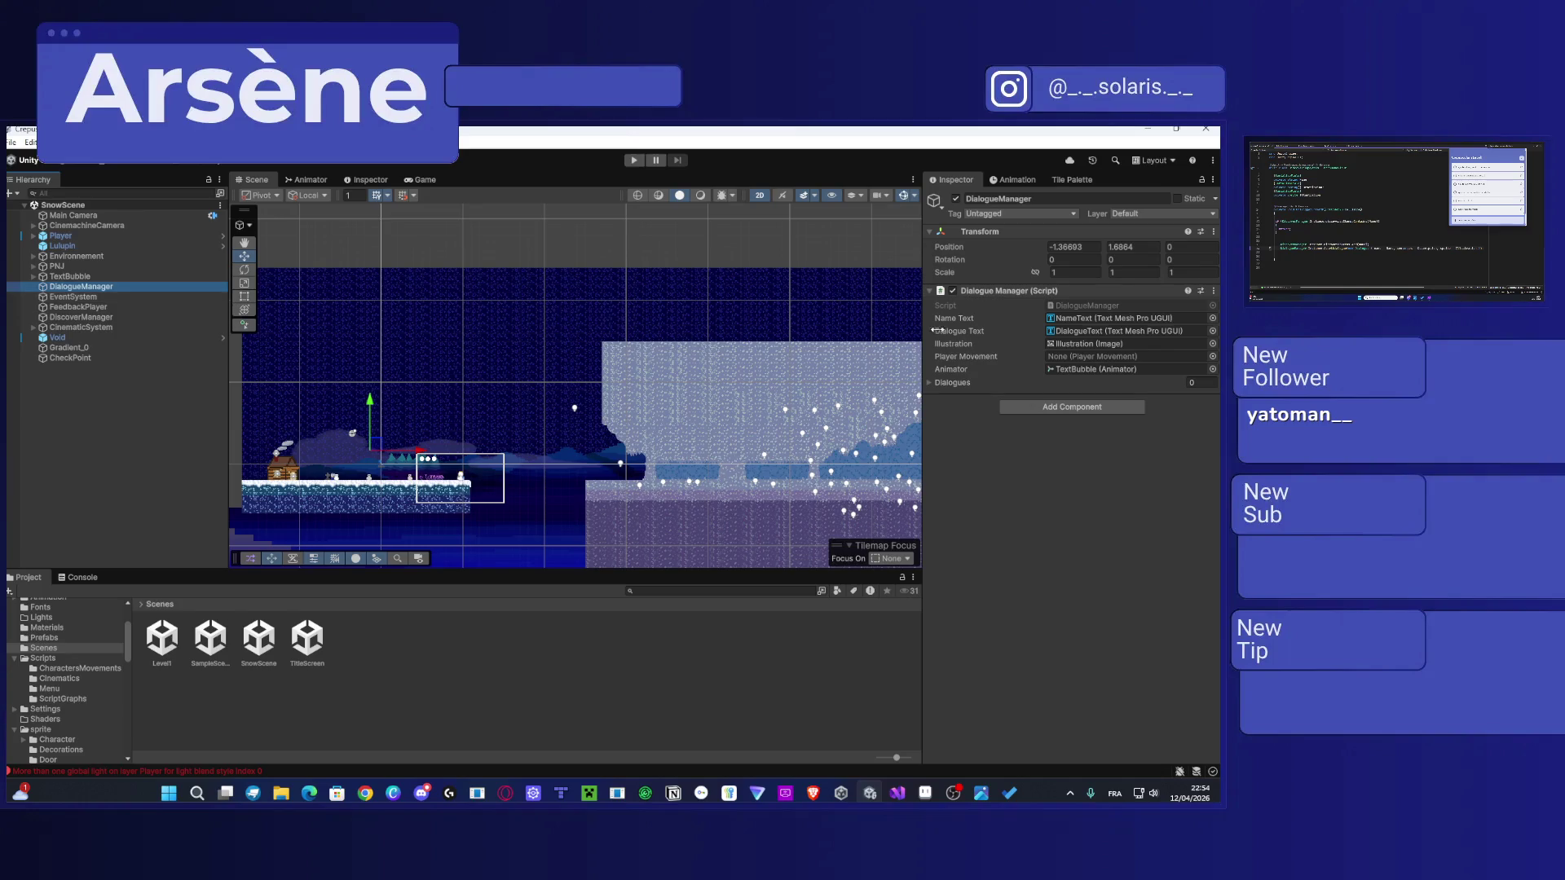
left_click(1027, 287)
left_click(1033, 286)
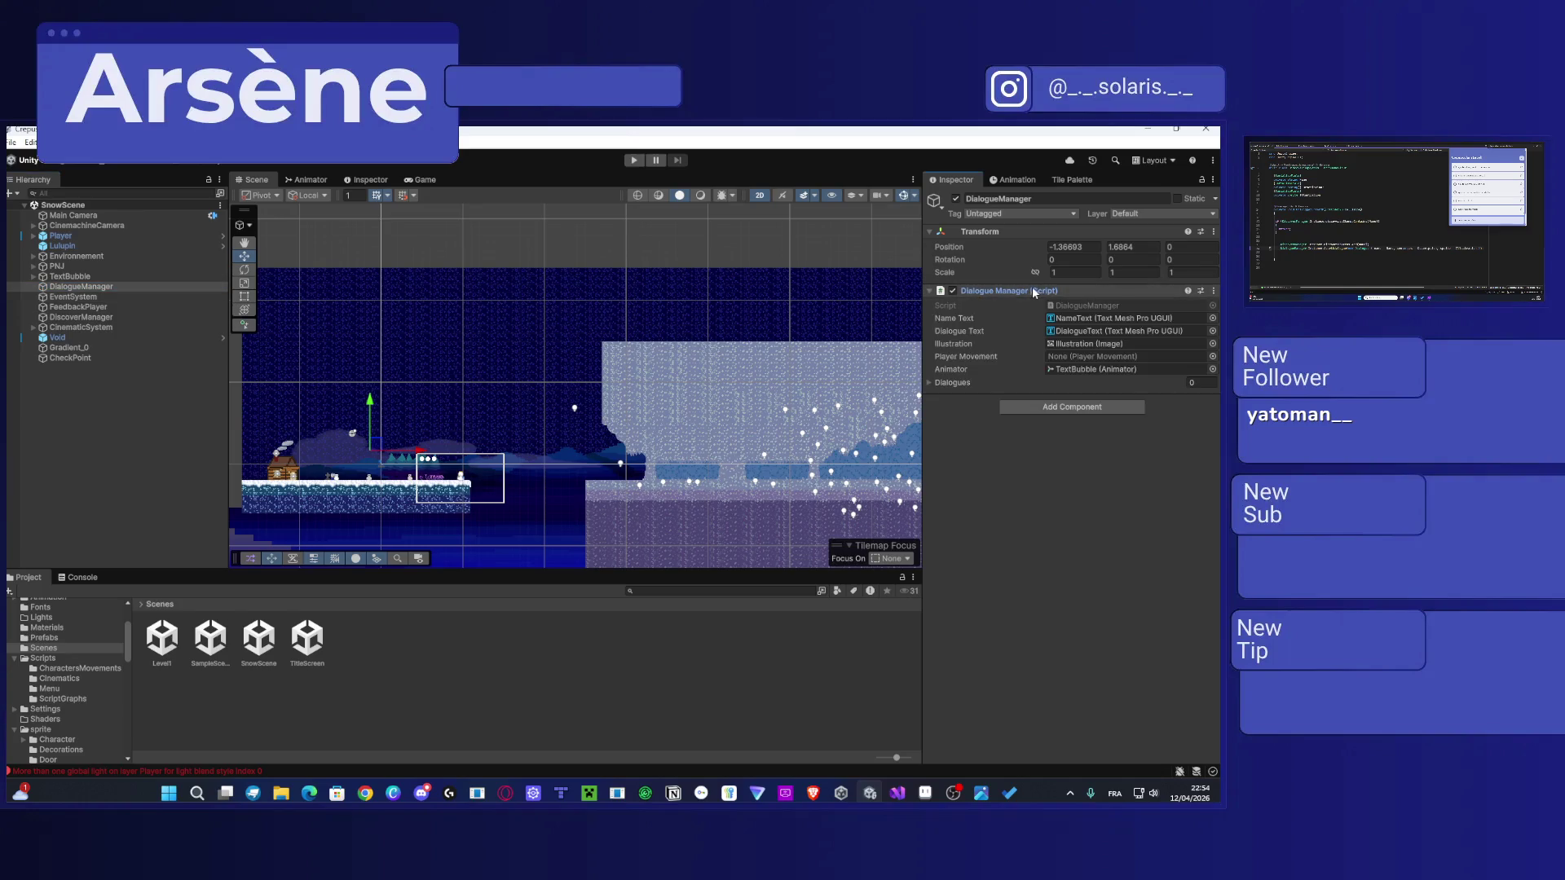
scroll(92, 633, "up", 3)
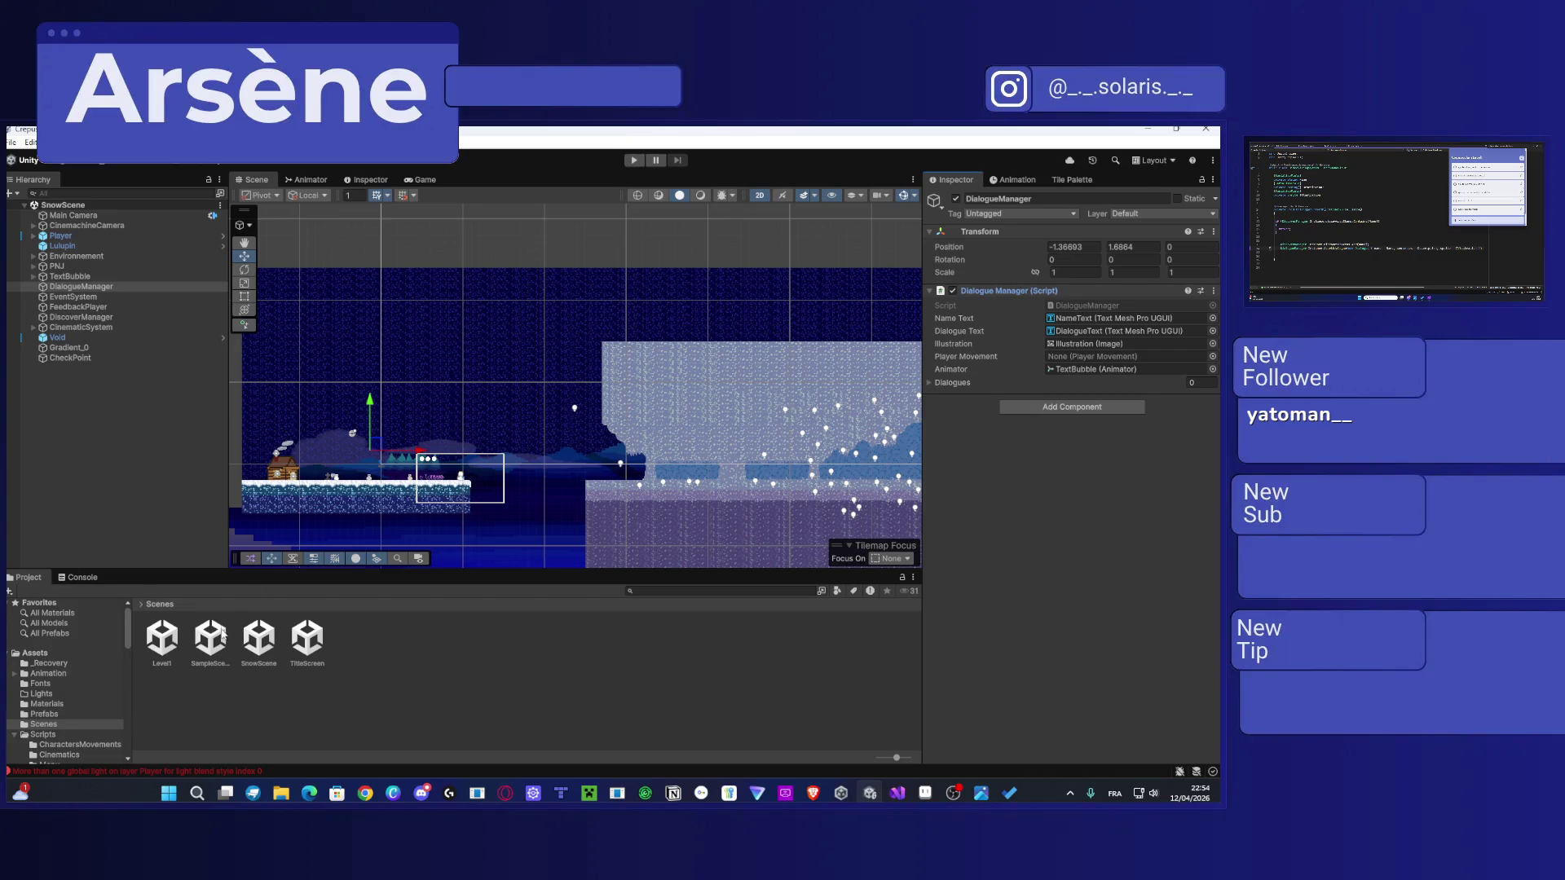
double_click(173, 636)
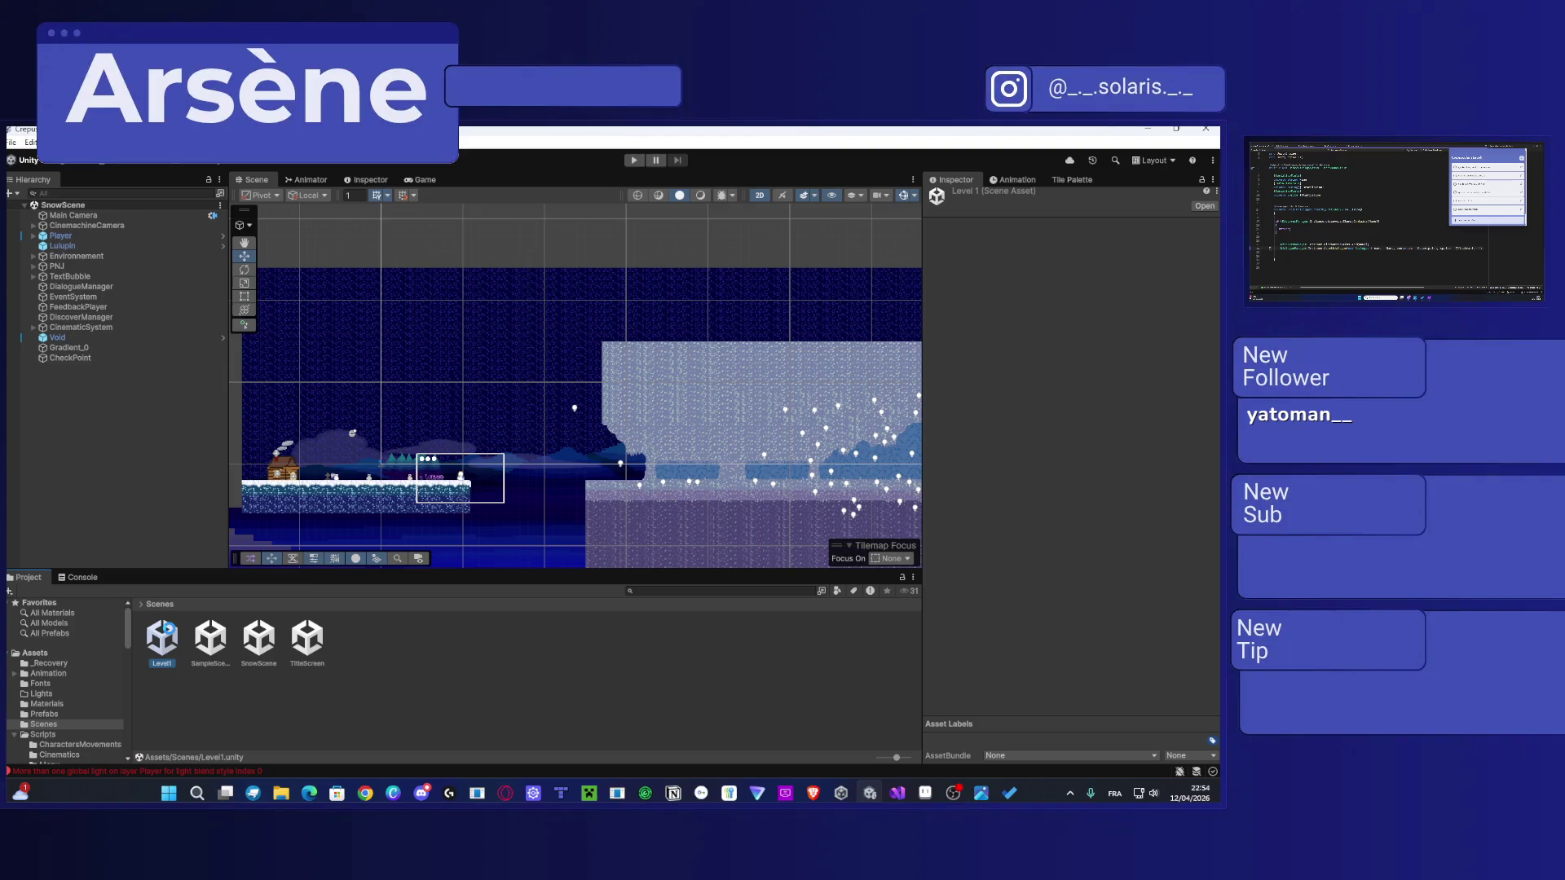
Step: Create an empty object in Level1 named DialogueManager
right_click(86, 428)
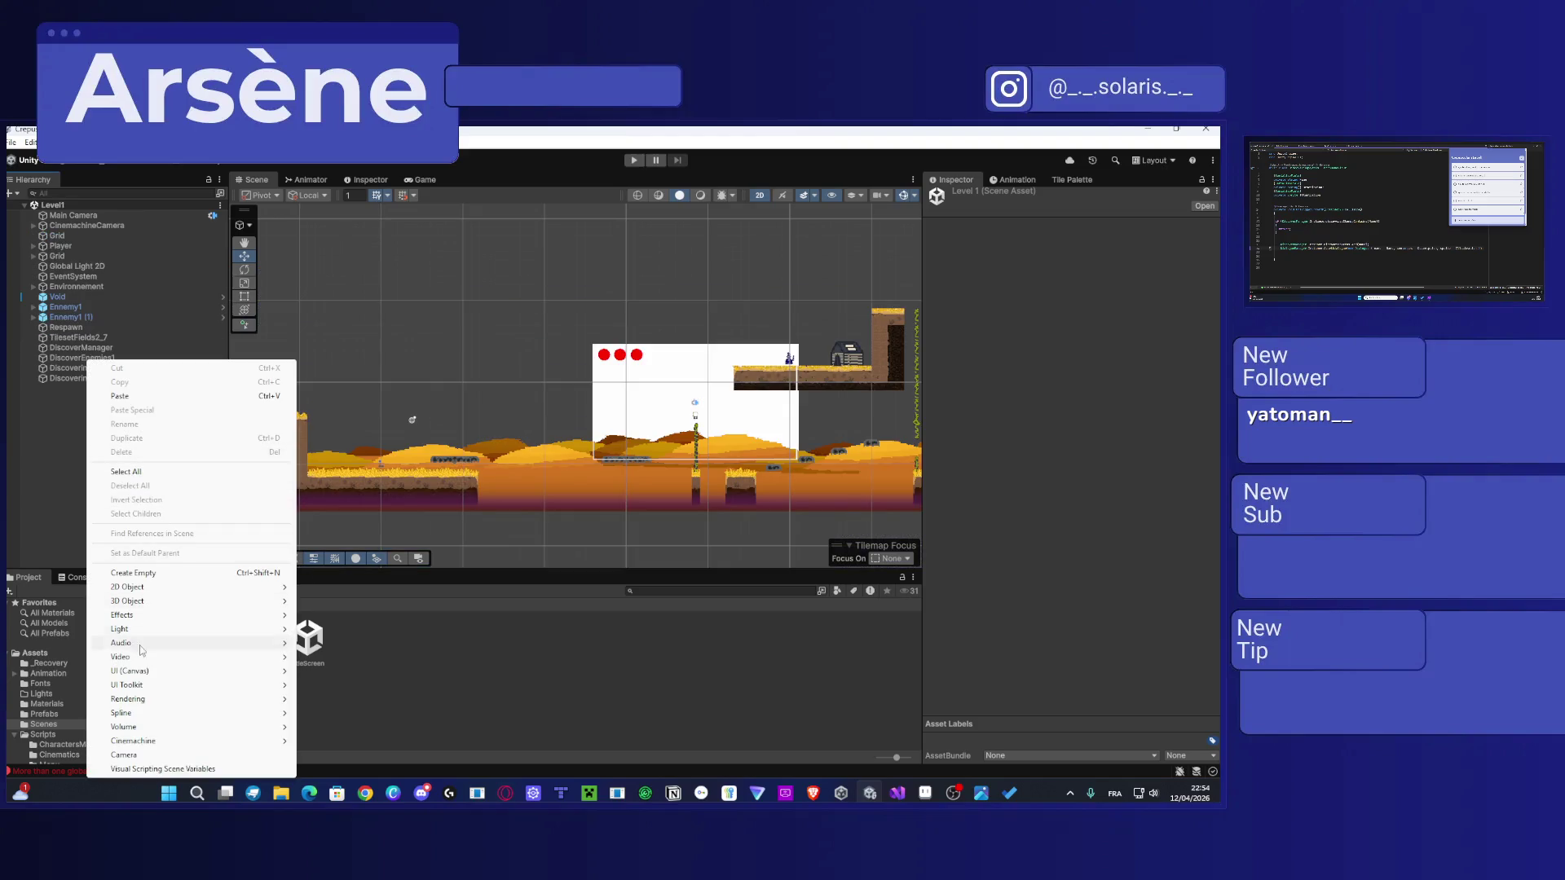
left_click(148, 570)
type("DialogueMana")
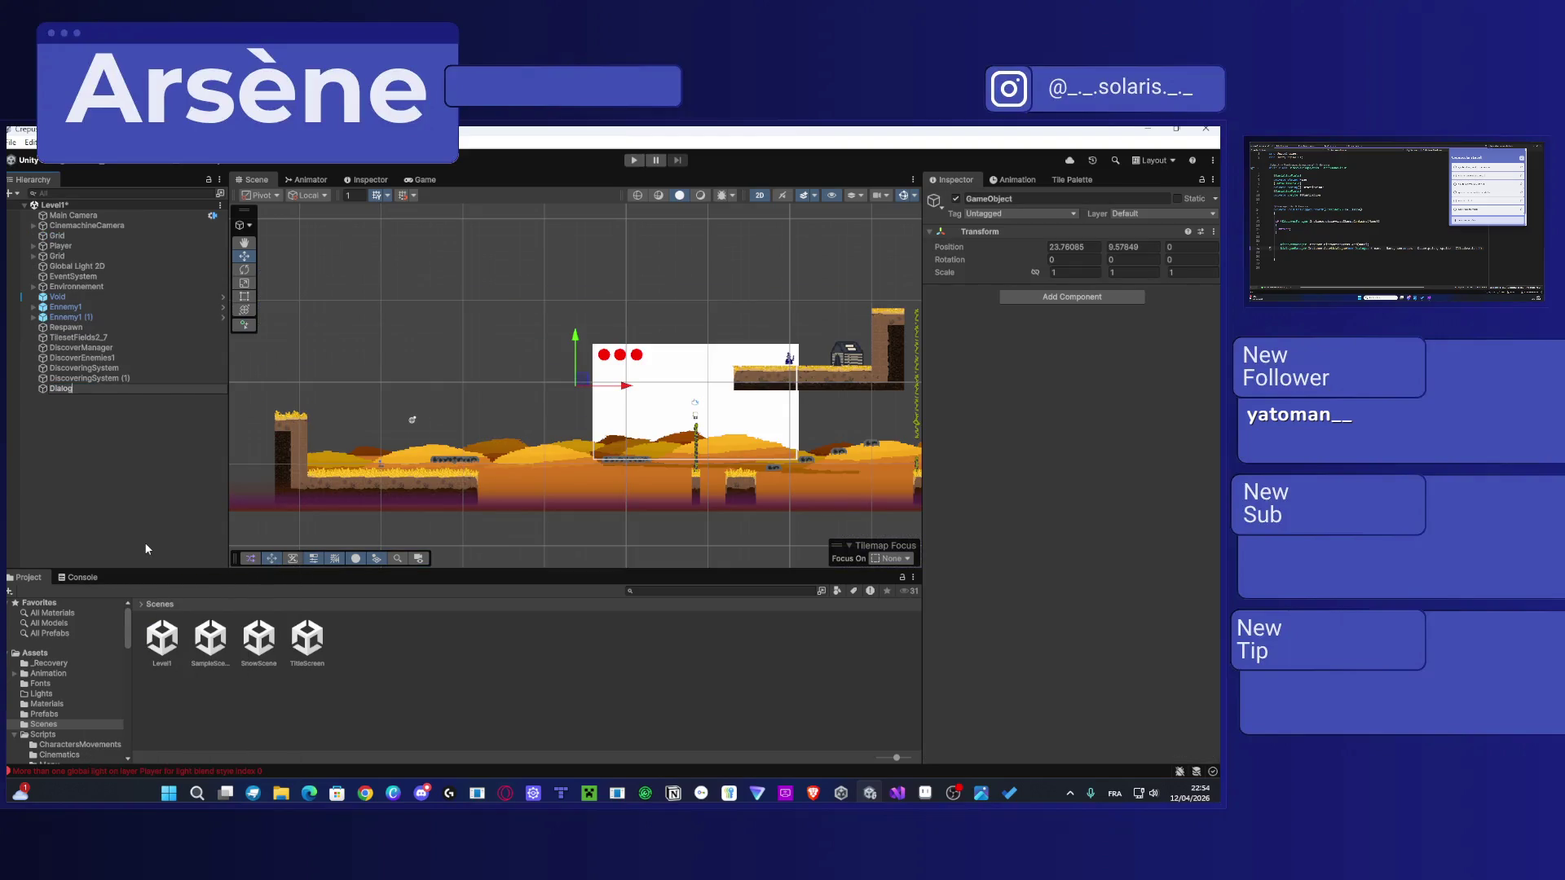
type("ger")
key("Return")
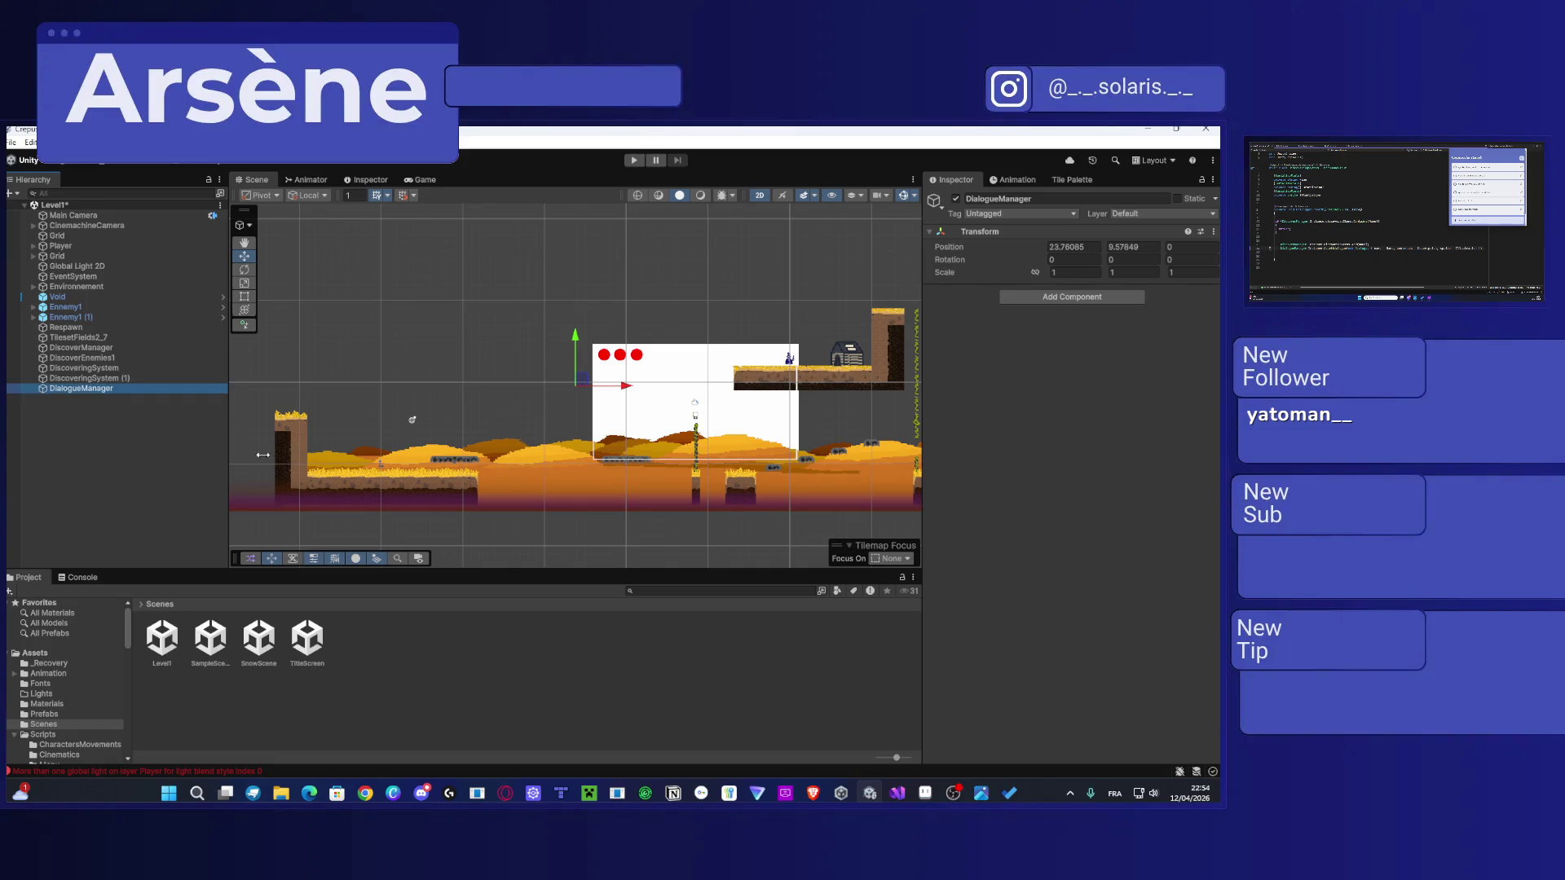
Step: Attach the DialogueManager script from Assets/Scripts to the new object
scroll(98, 668, "down", 3)
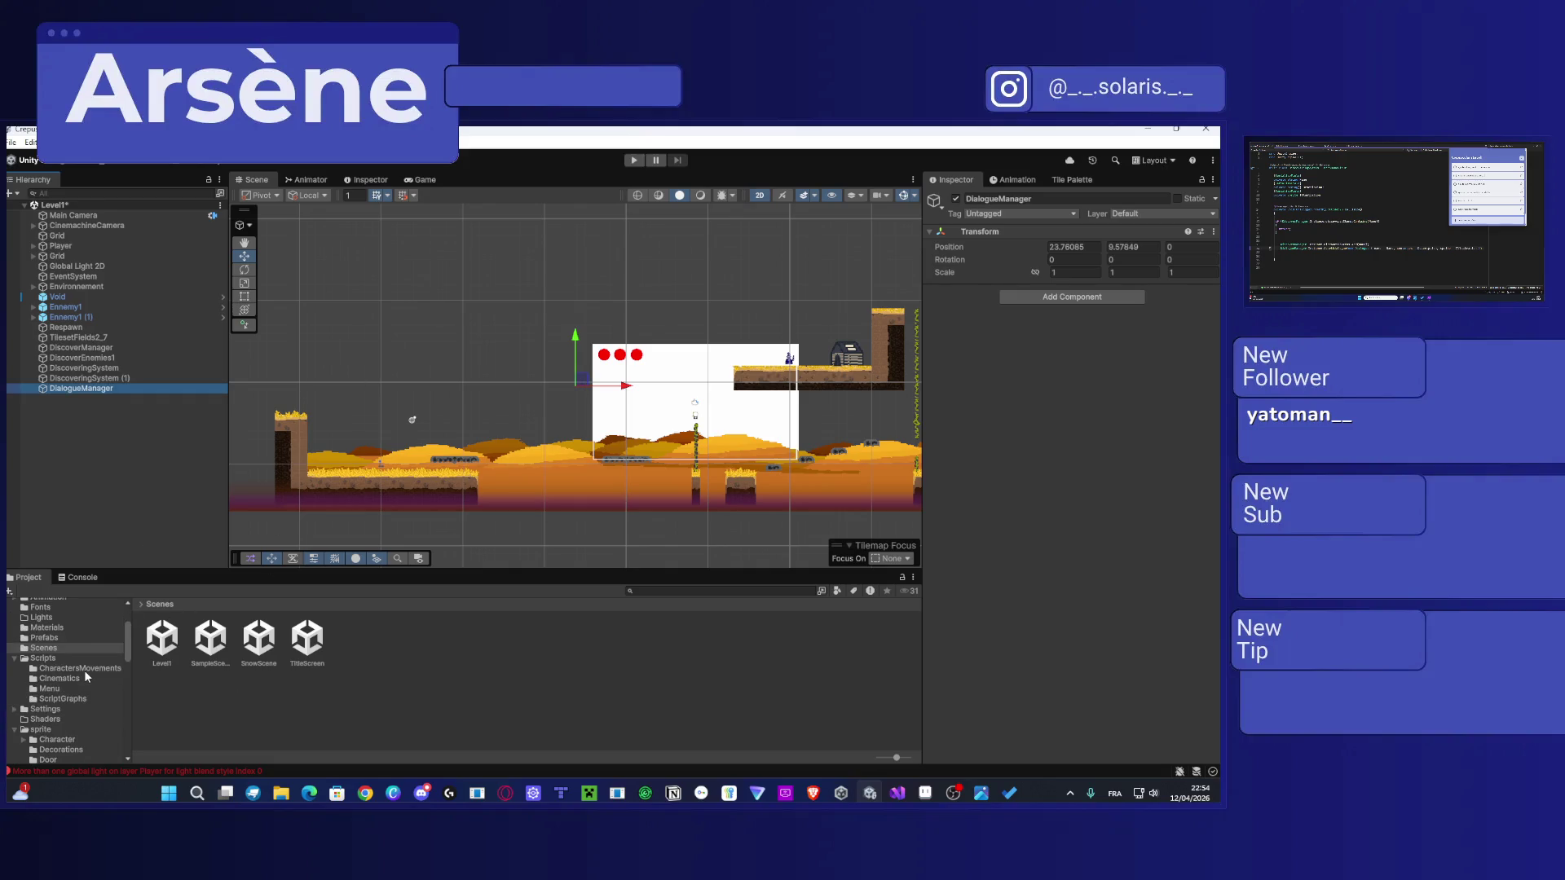
scroll(67, 663, "down", 1)
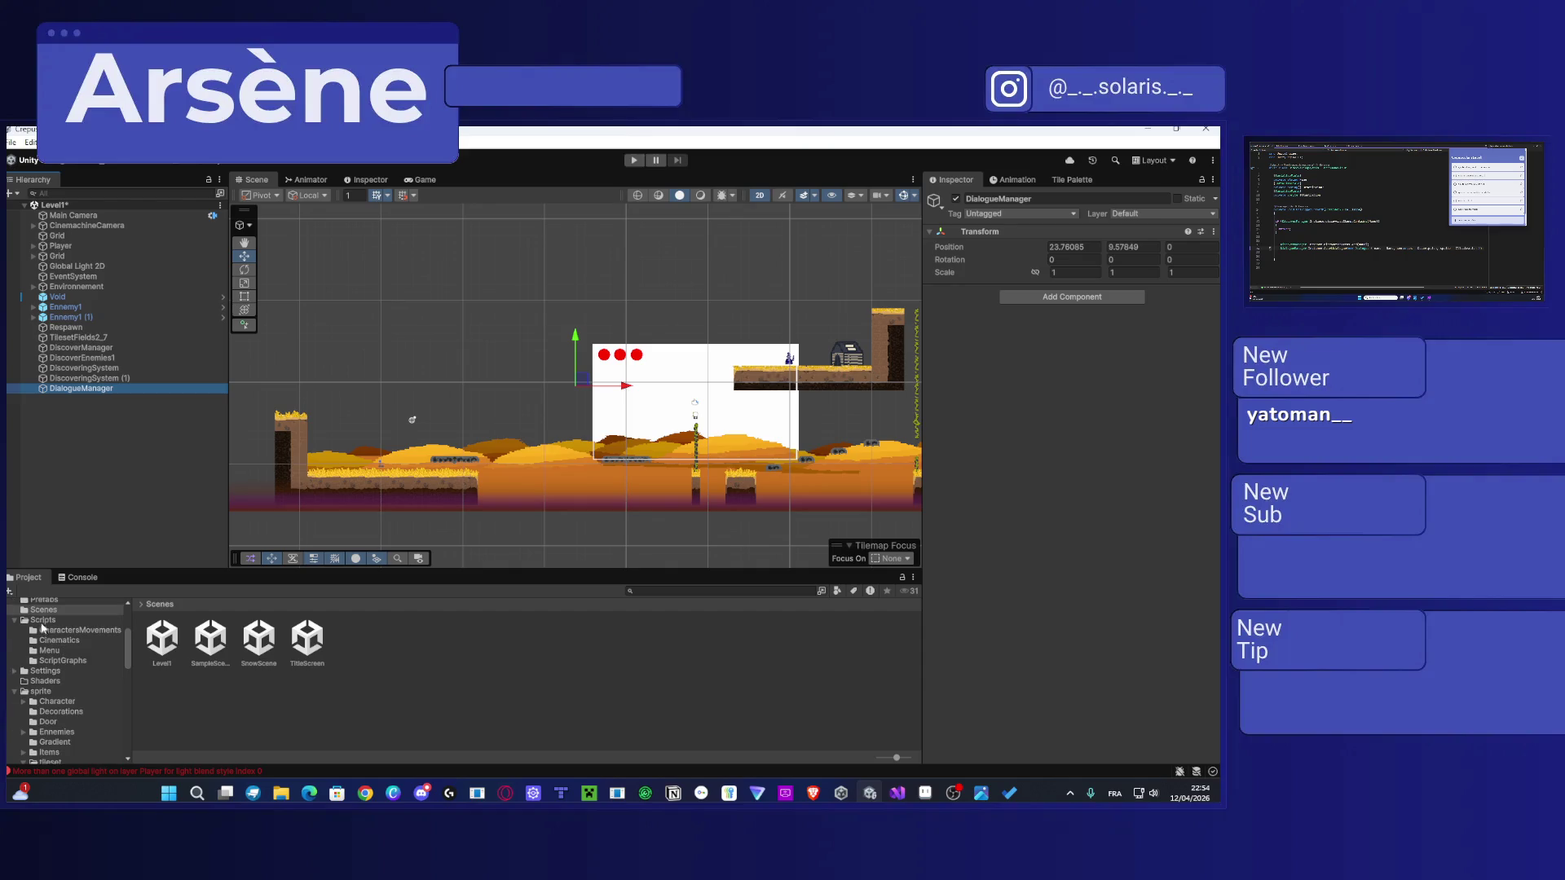
left_click(42, 622)
left_click(453, 644)
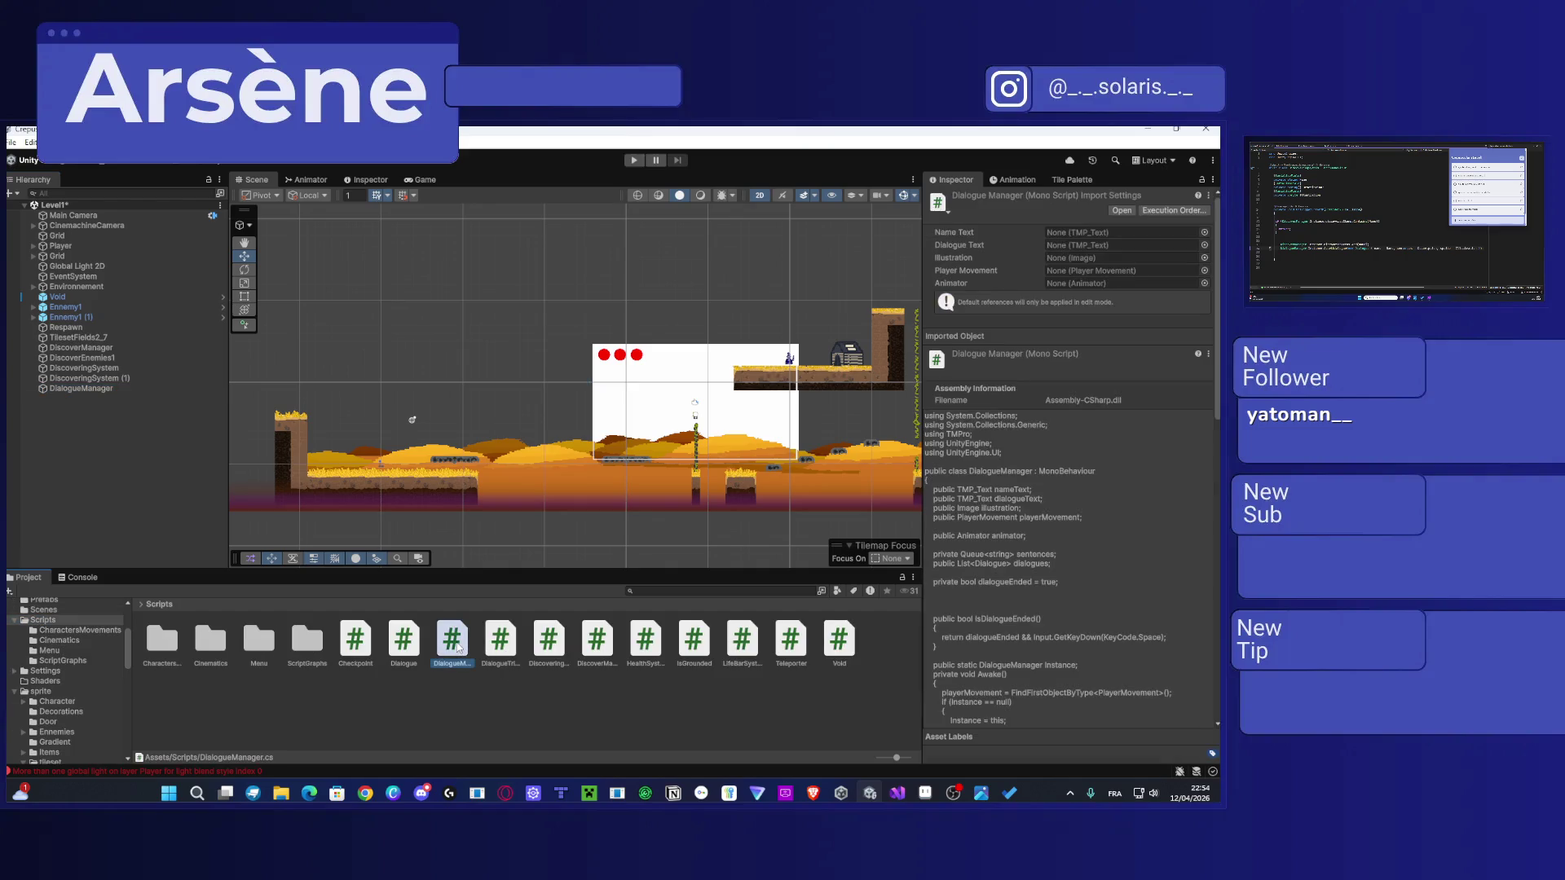
left_click(81, 390)
left_click(83, 390)
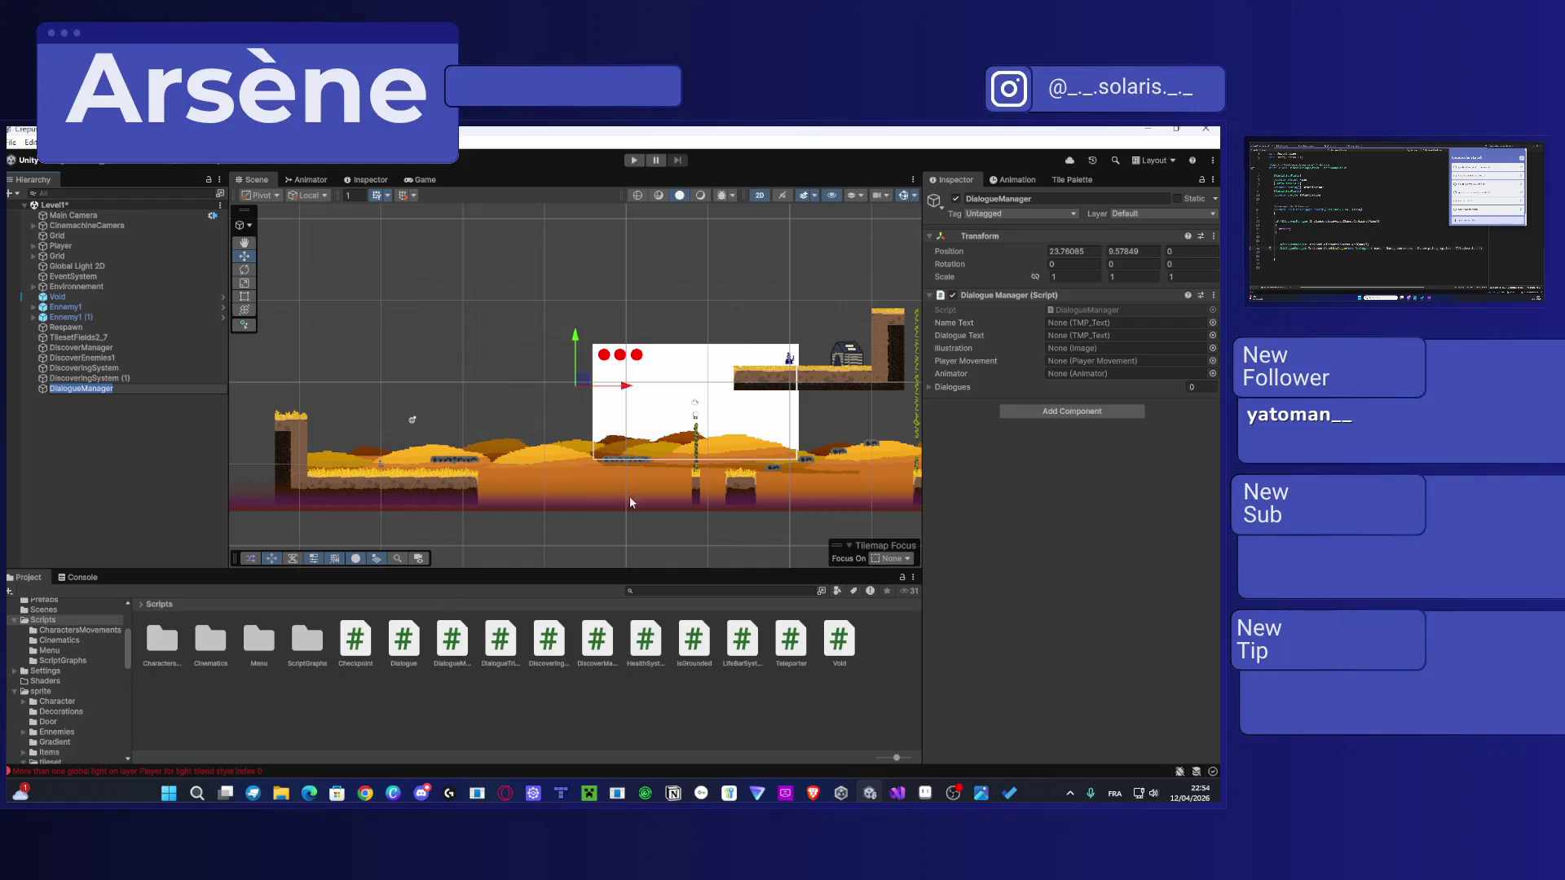
left_click(164, 416)
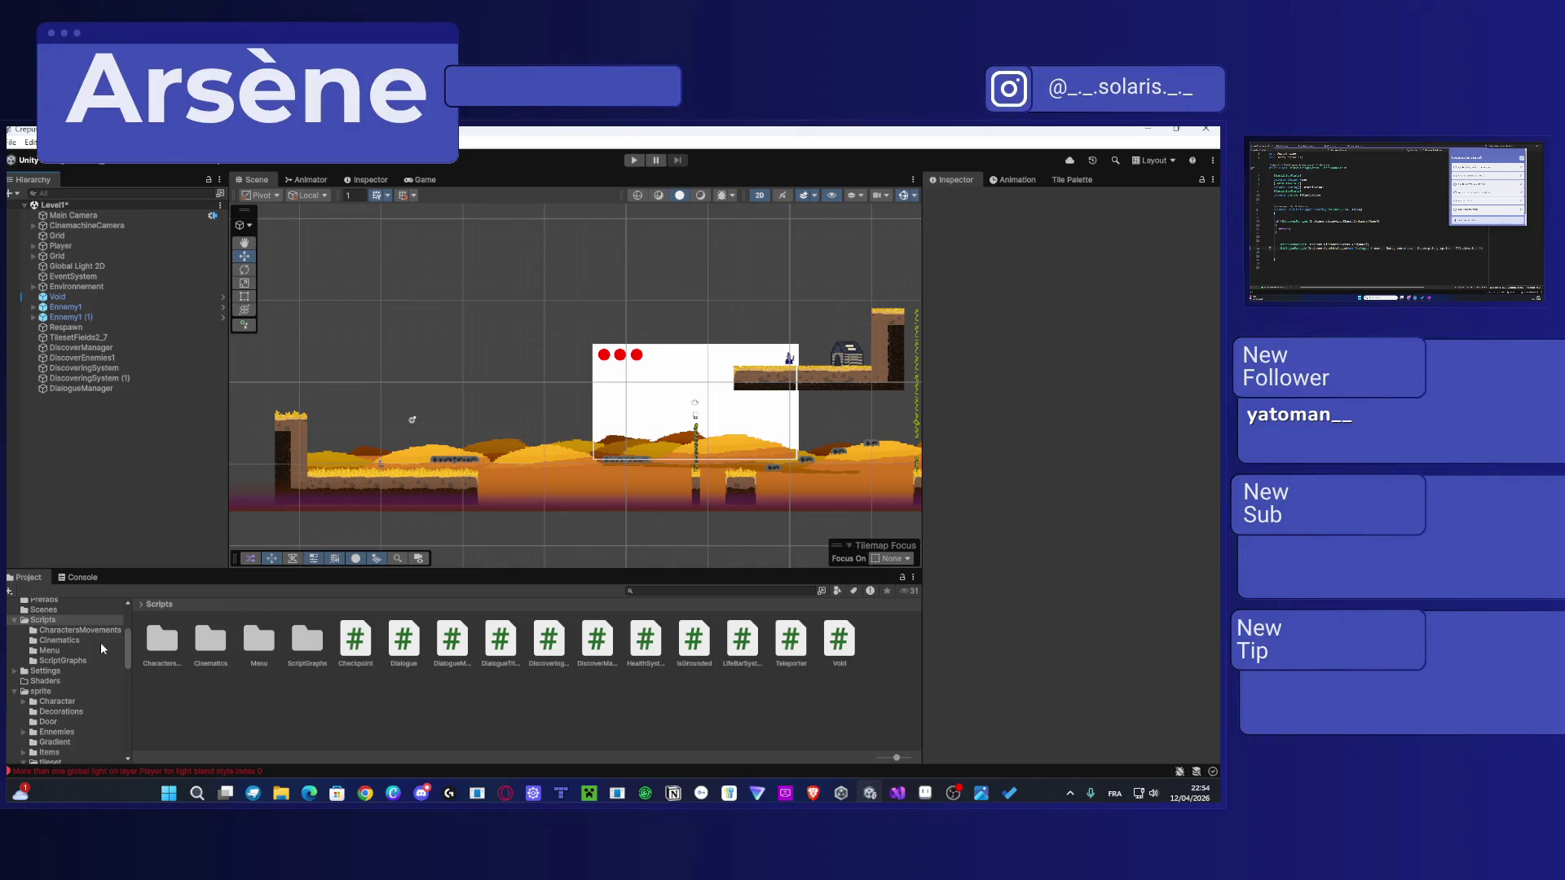
Step: Reopen SnowScene from the Scenes folder
scroll(101, 644, "up", 5)
left_click(62, 714)
left_click(60, 724)
double_click(259, 639)
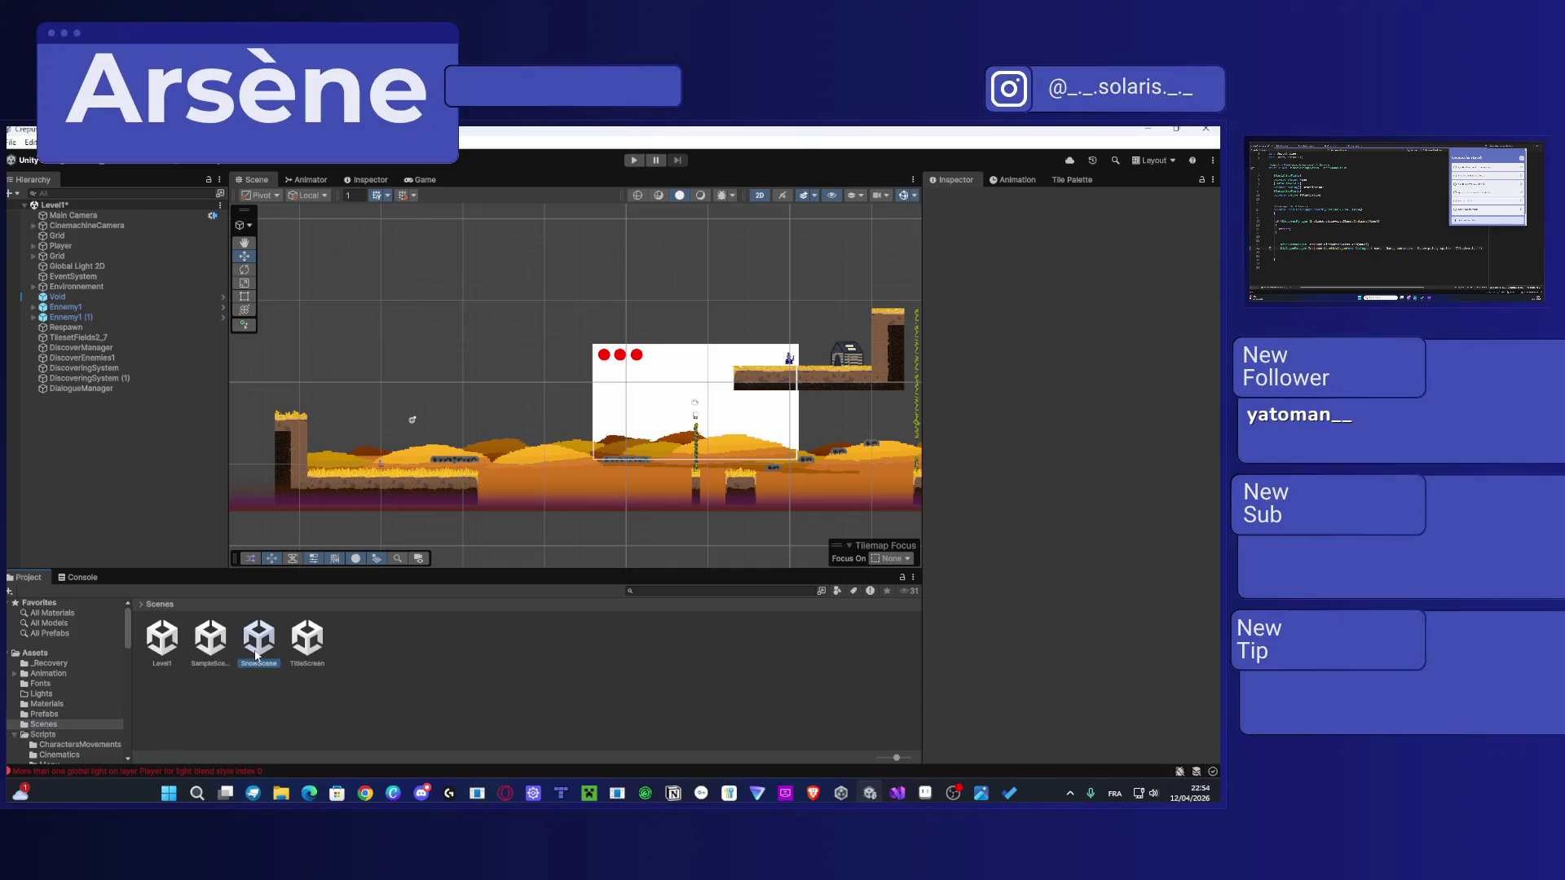
Step: Save Level1, copy SnowScene's TextBubble canvas, and paste it into Level1's Hierarchy
left_click(583, 482)
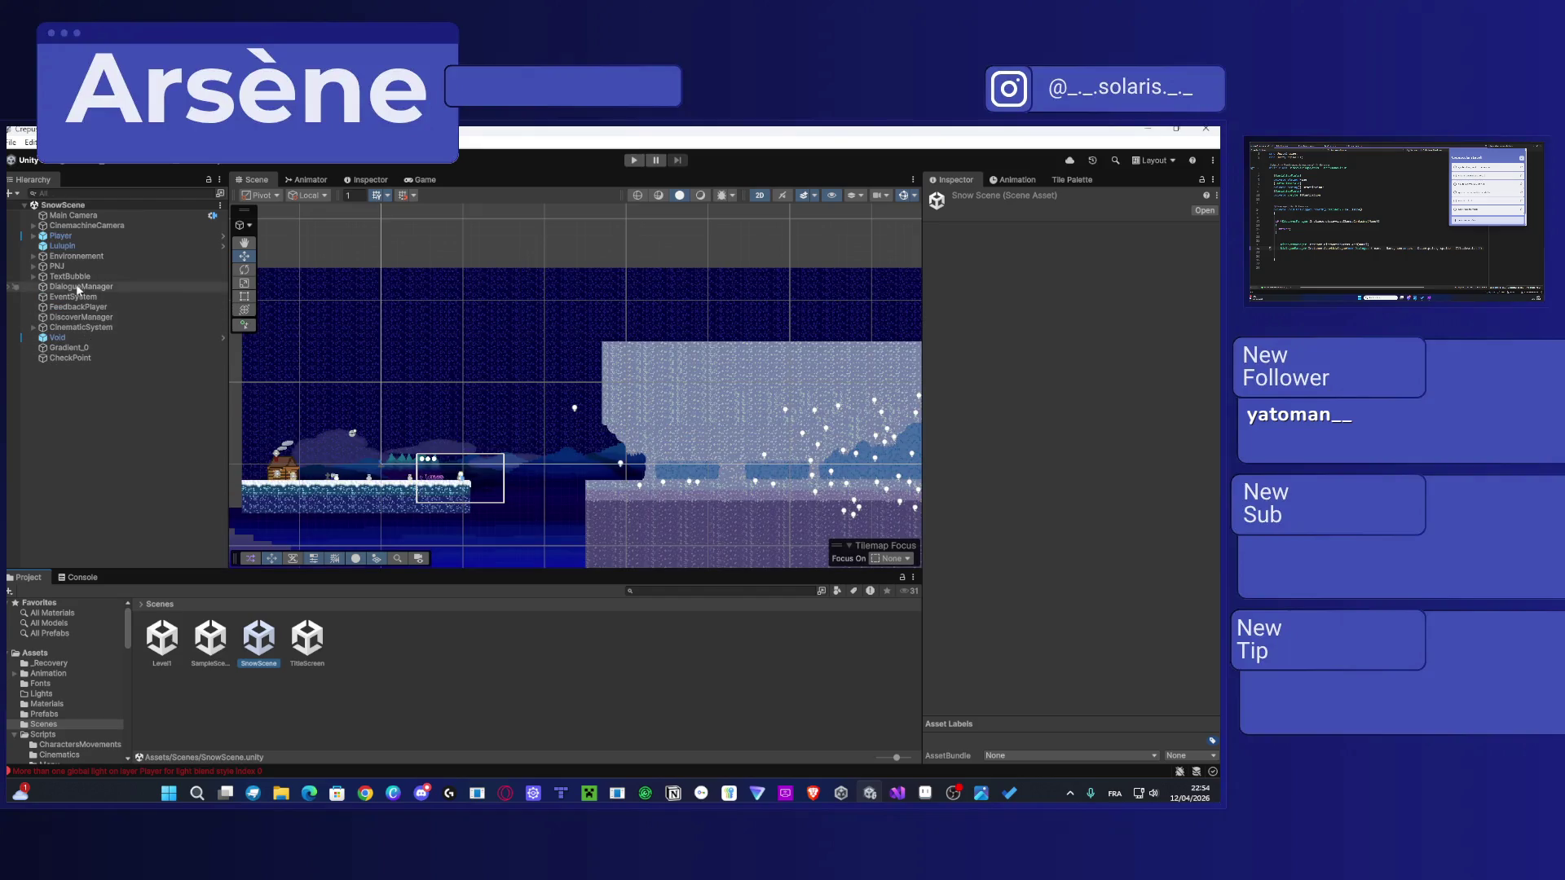
left_click(96, 278)
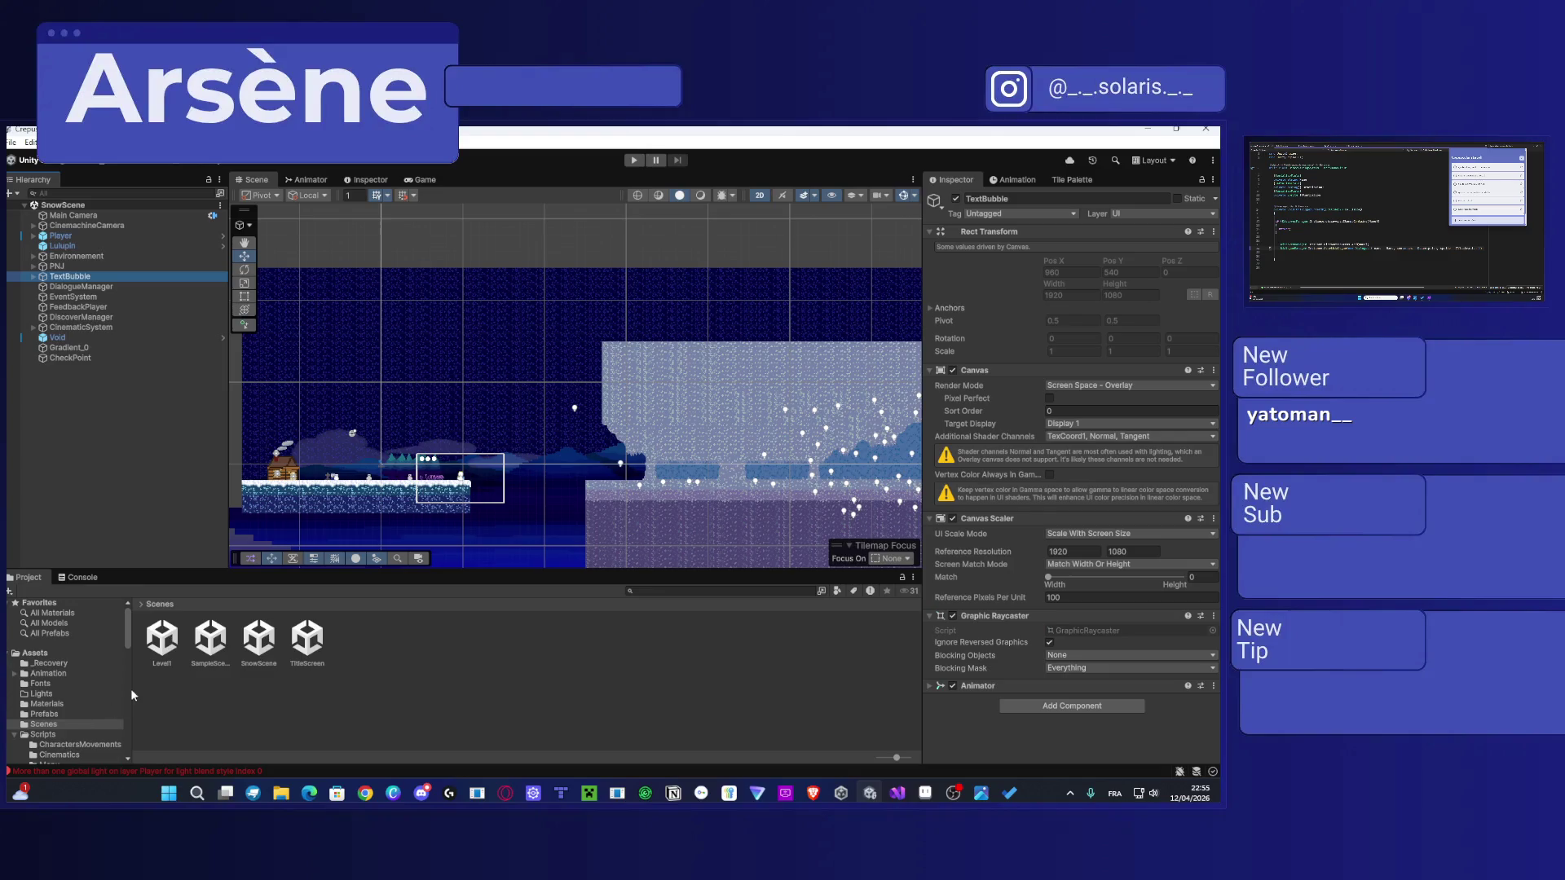
double_click(161, 640)
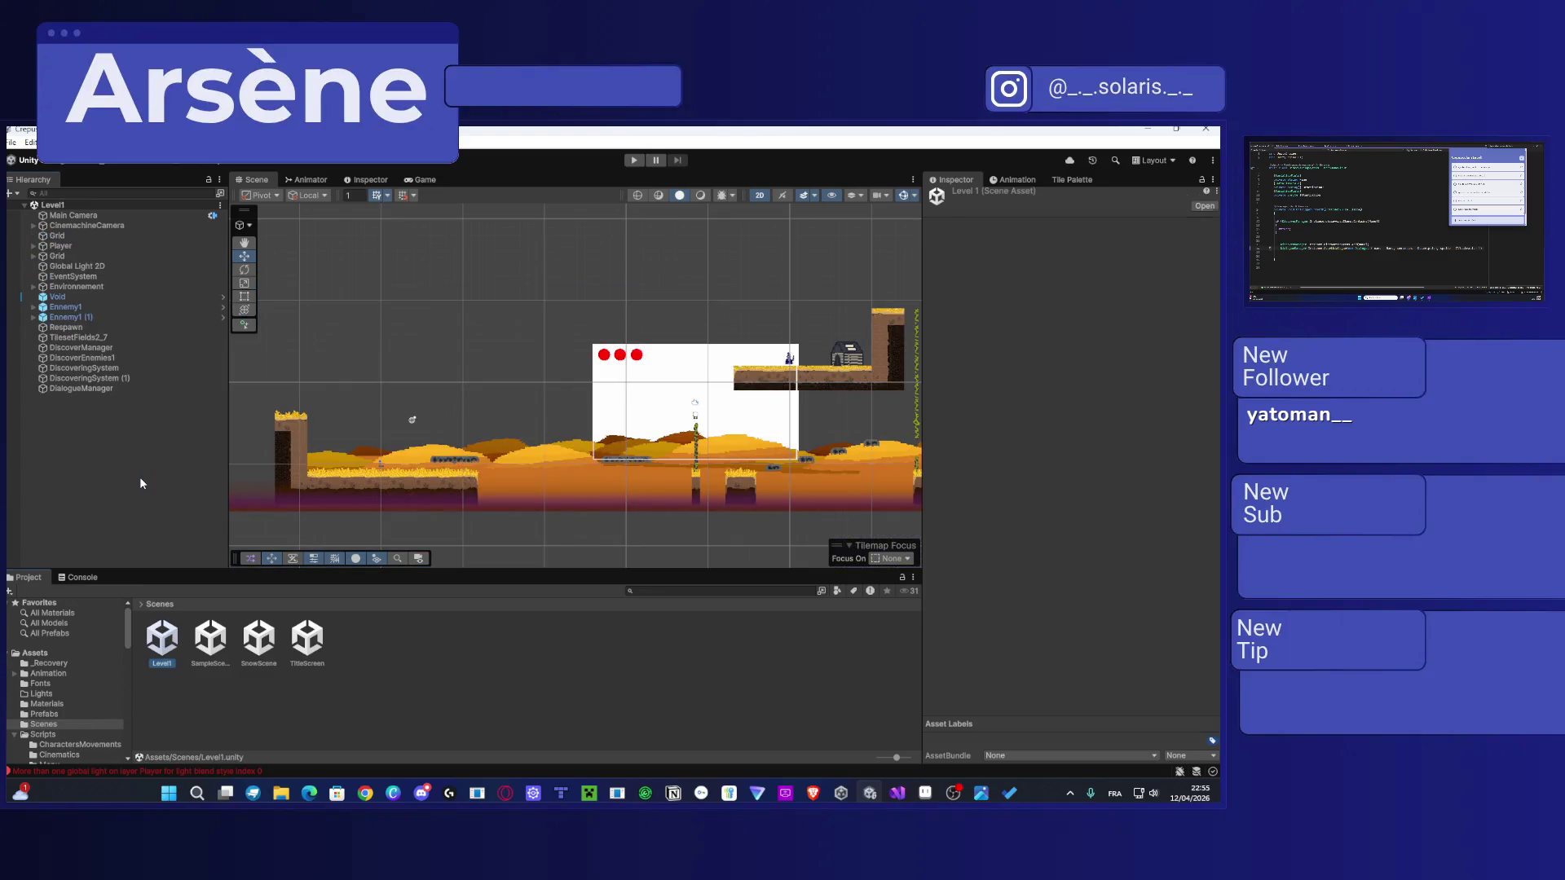
key("ctrl+v")
scroll(761, 367, "down", 4)
scroll(761, 367, "down", 5)
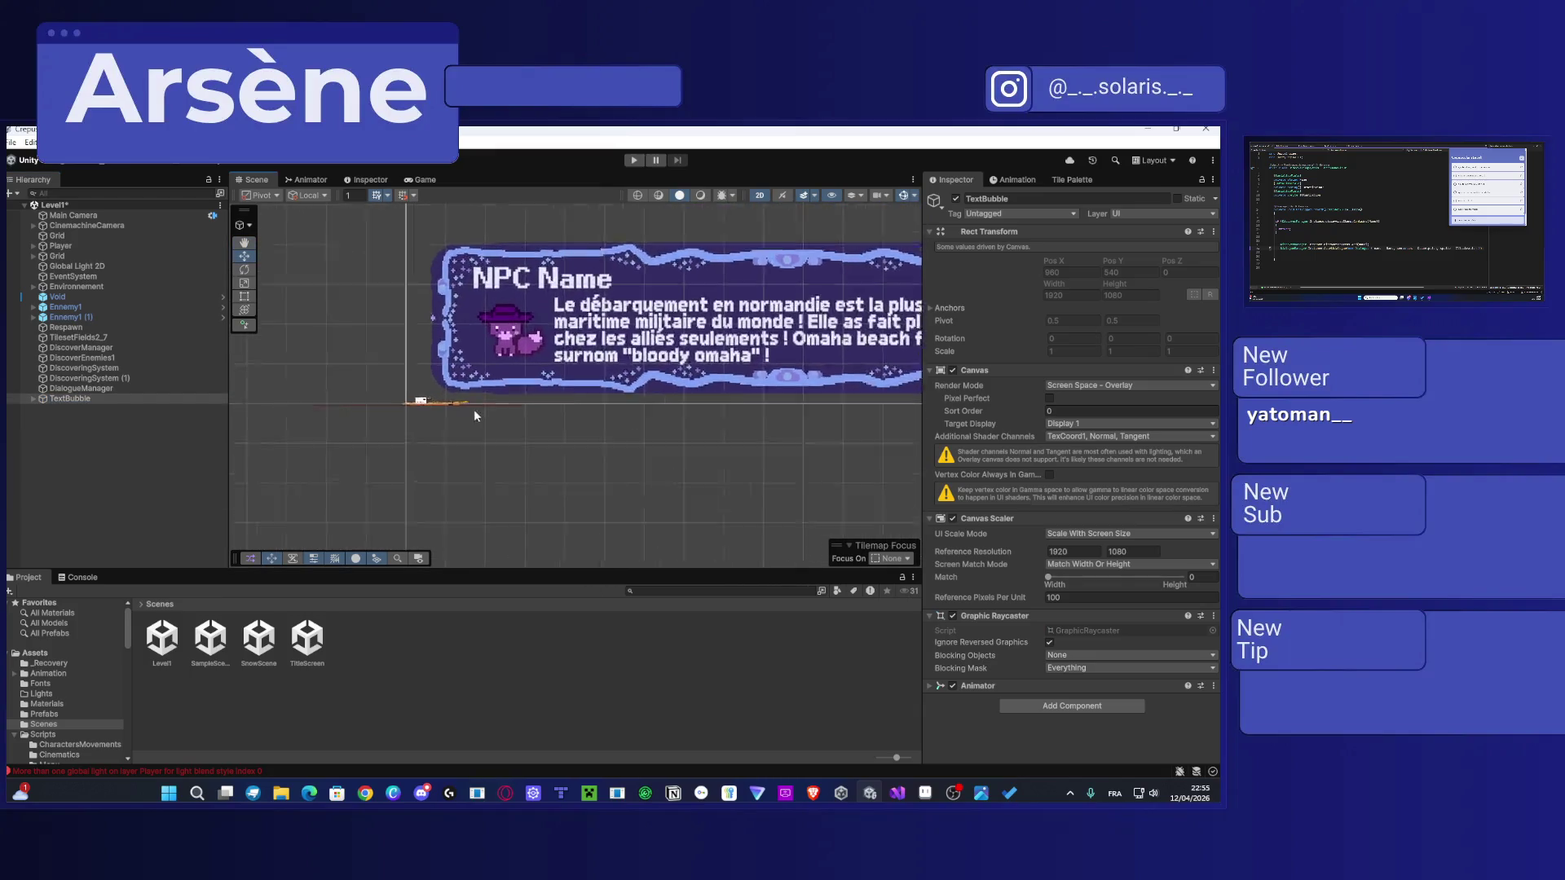
scroll(391, 396, "up", 8)
scroll(487, 394, "up", 10)
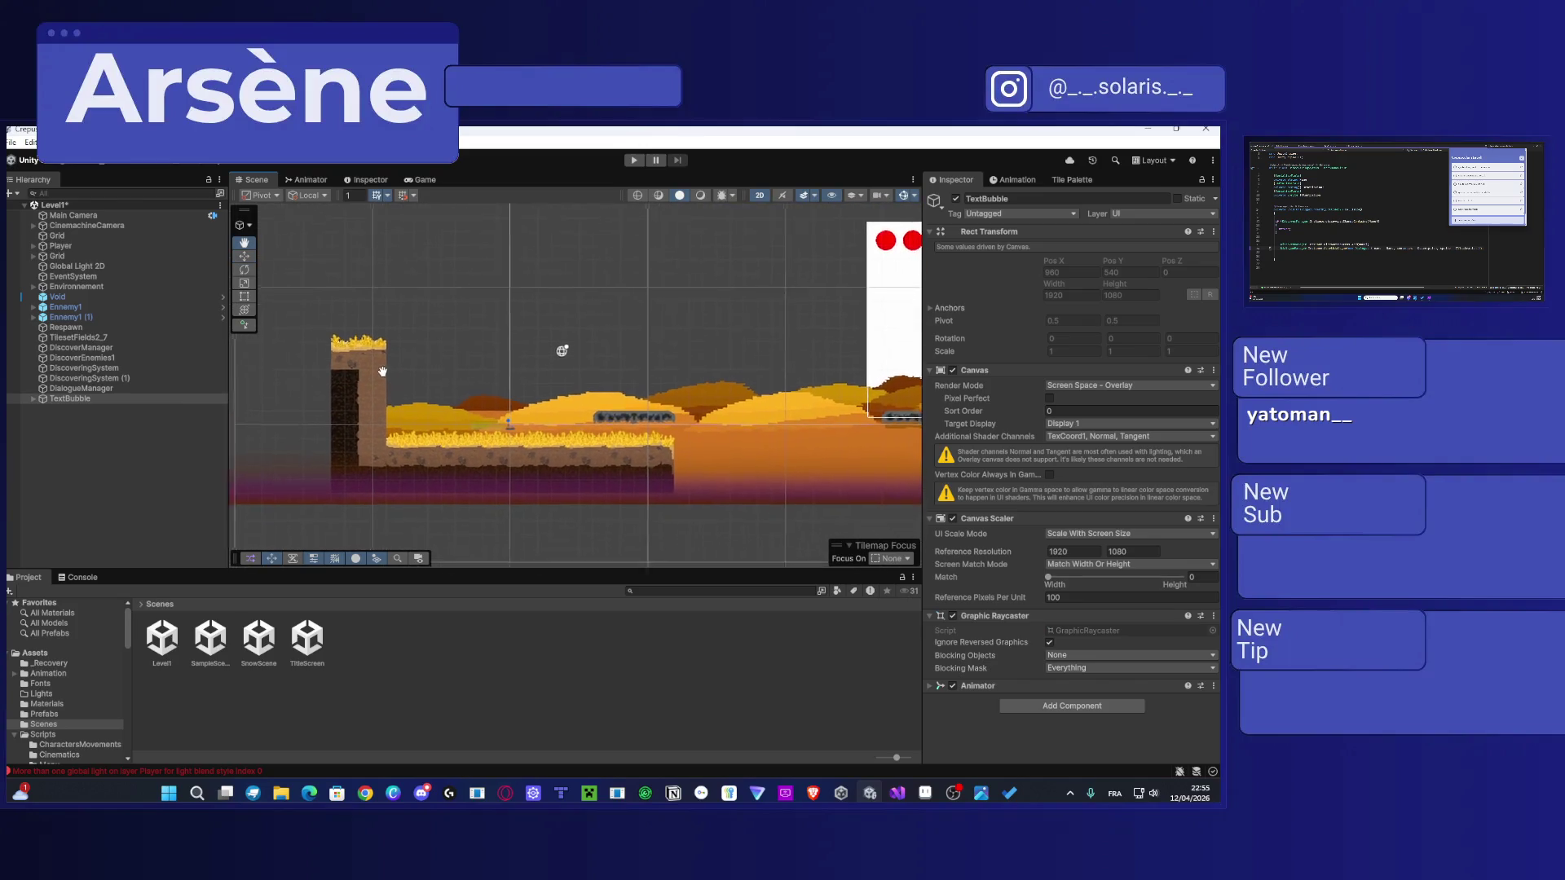
Step: Expand the pasted TextBubble's full child hierarchy in Level1
left_click_drag(383, 373, 385, 361)
left_click(33, 398)
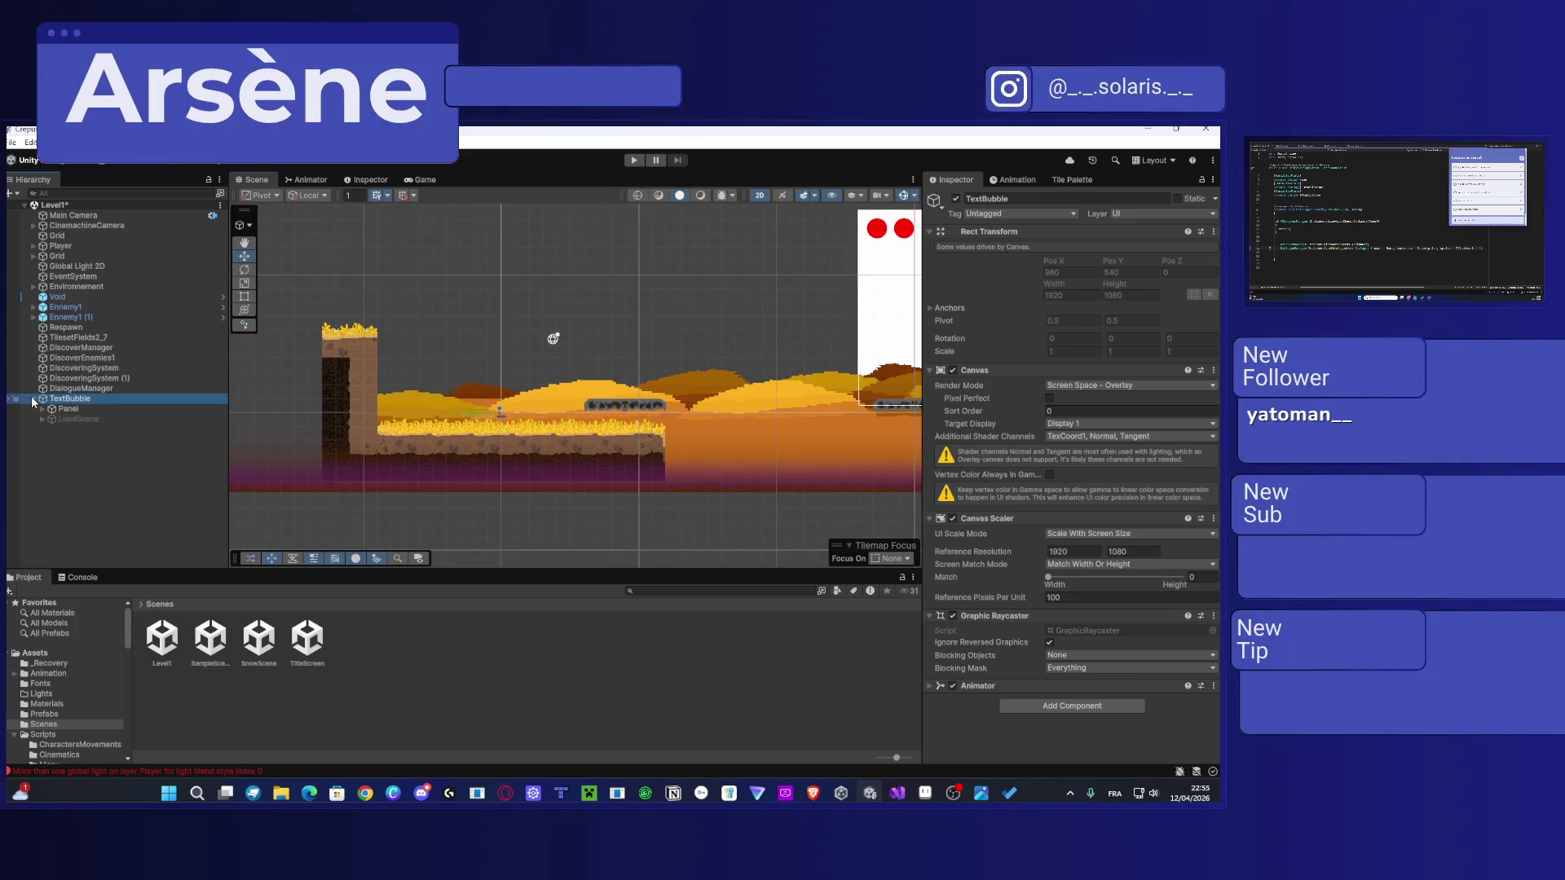
left_click(34, 399)
left_click(33, 399)
left_click(33, 398)
left_click(33, 398)
left_click(33, 399)
left_click(33, 399, "alt")
Step: Assign NameText, DialogueText, Illustration, TextBubble (Animator) and Player to DialogueManager's fields
left_click(95, 389)
mouse_move(95, 419)
left_mouse_down()
mouse_move(521, 367)
mouse_move(1076, 343)
mouse_move(1125, 318)
left_mouse_up()
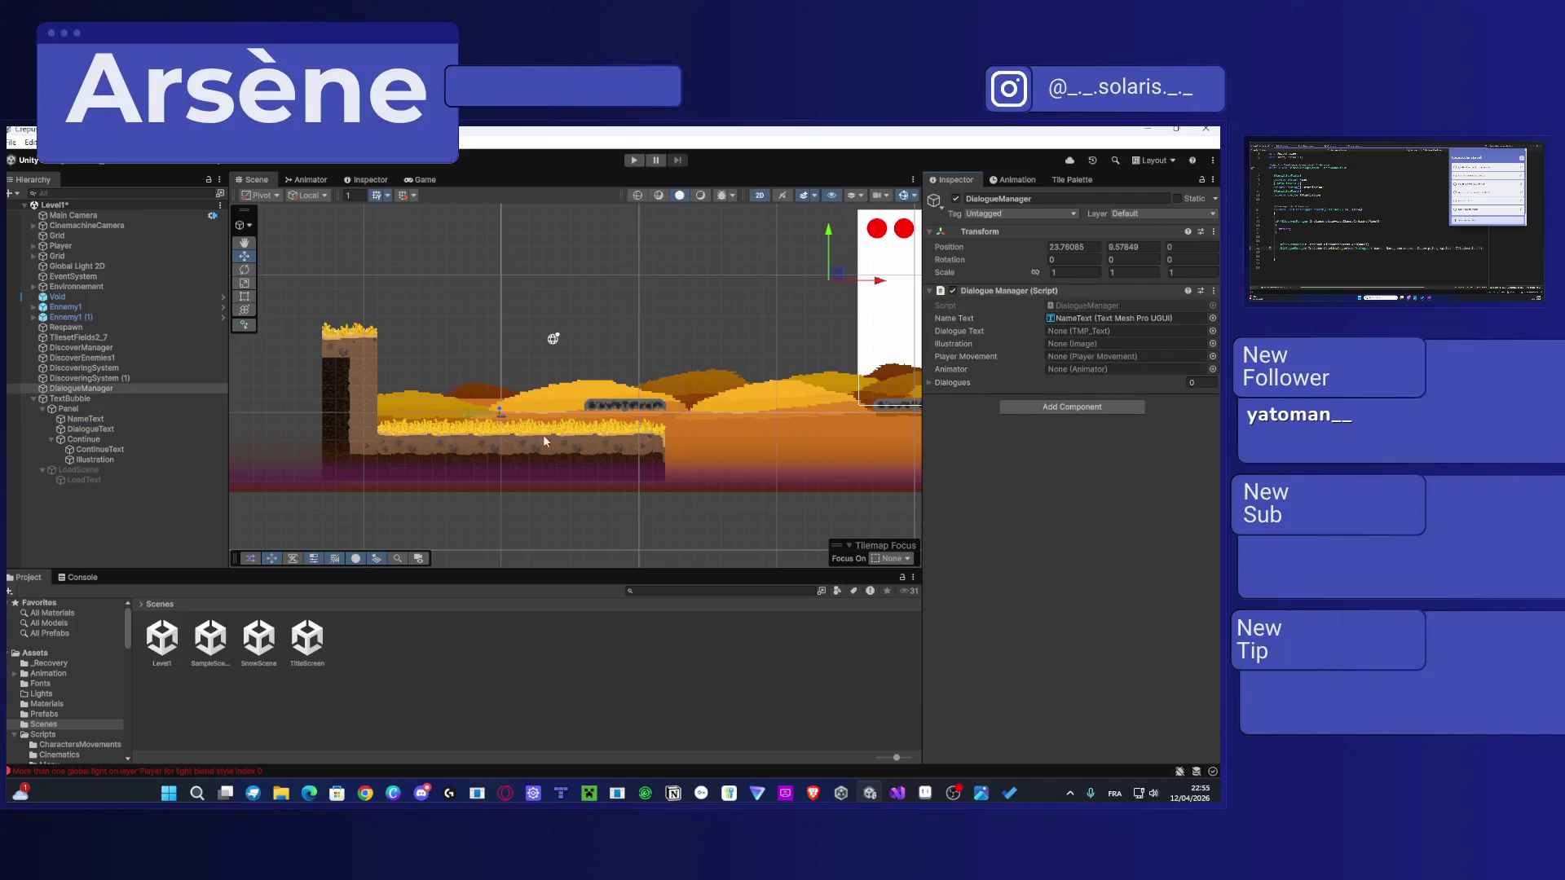
left_click_drag(89, 429, 1080, 334)
left_click_drag(94, 460, 1088, 348)
left_click_drag(77, 399, 1094, 368)
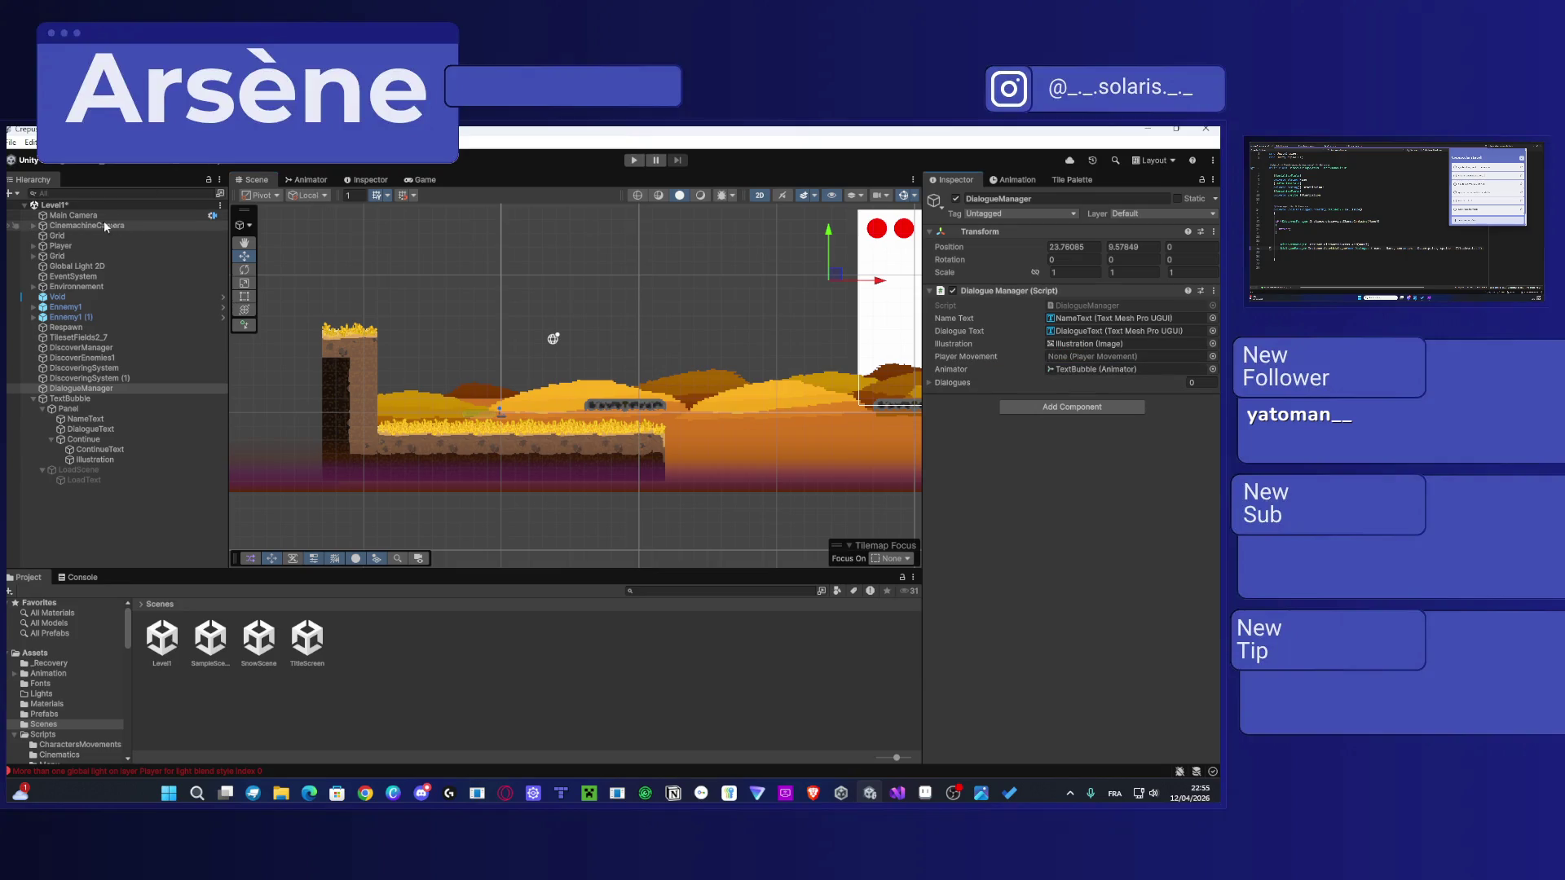
mouse_move(64, 245)
left_mouse_down()
mouse_move(858, 362)
mouse_move(1084, 356)
left_mouse_up()
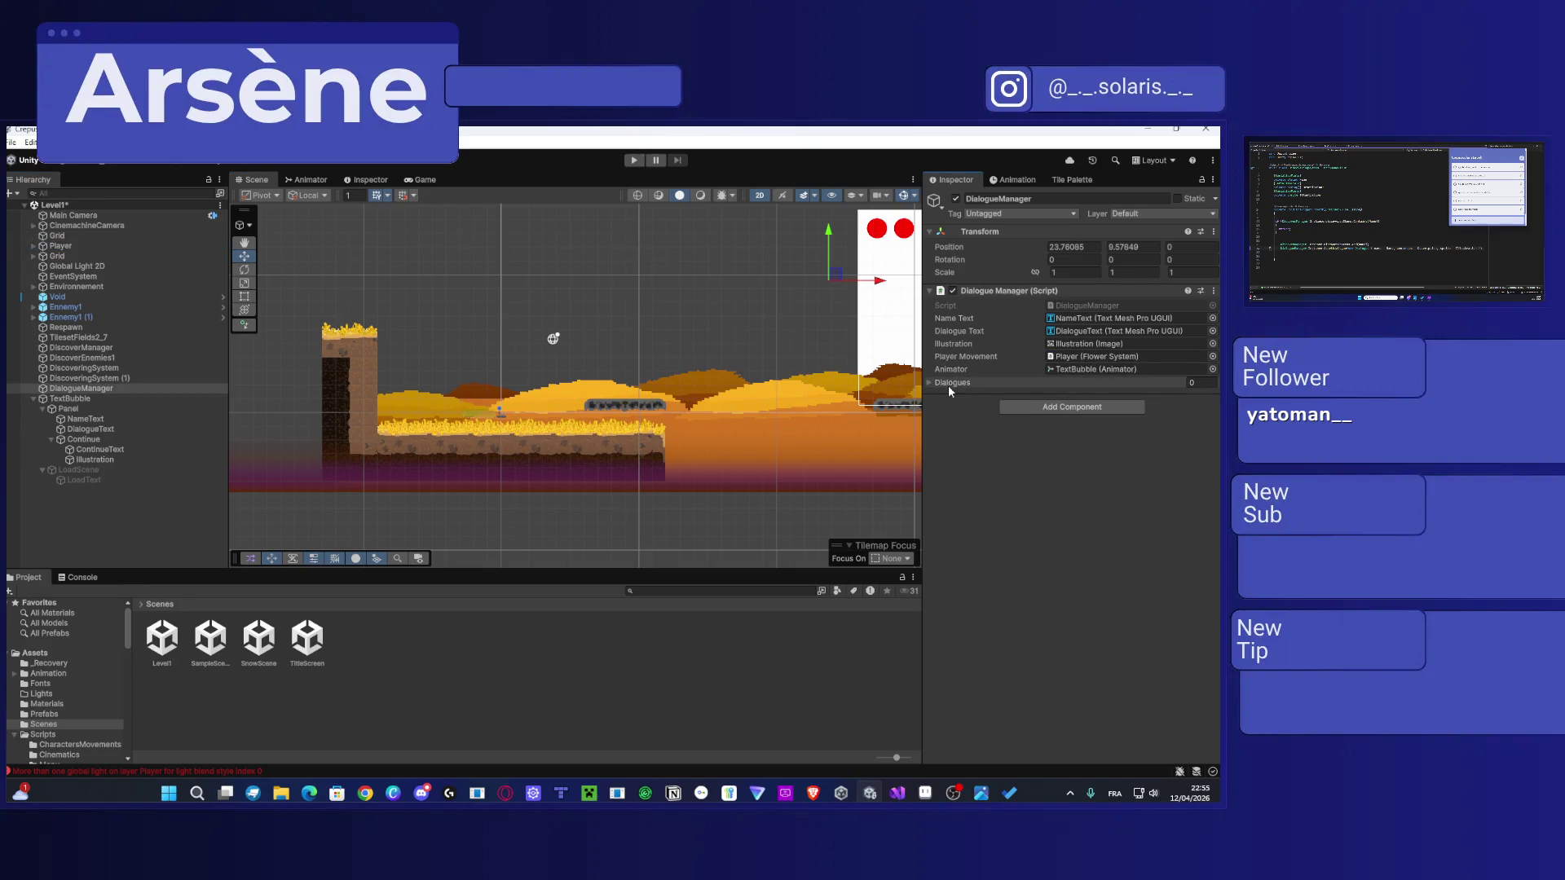
left_click(928, 384)
left_click(928, 384)
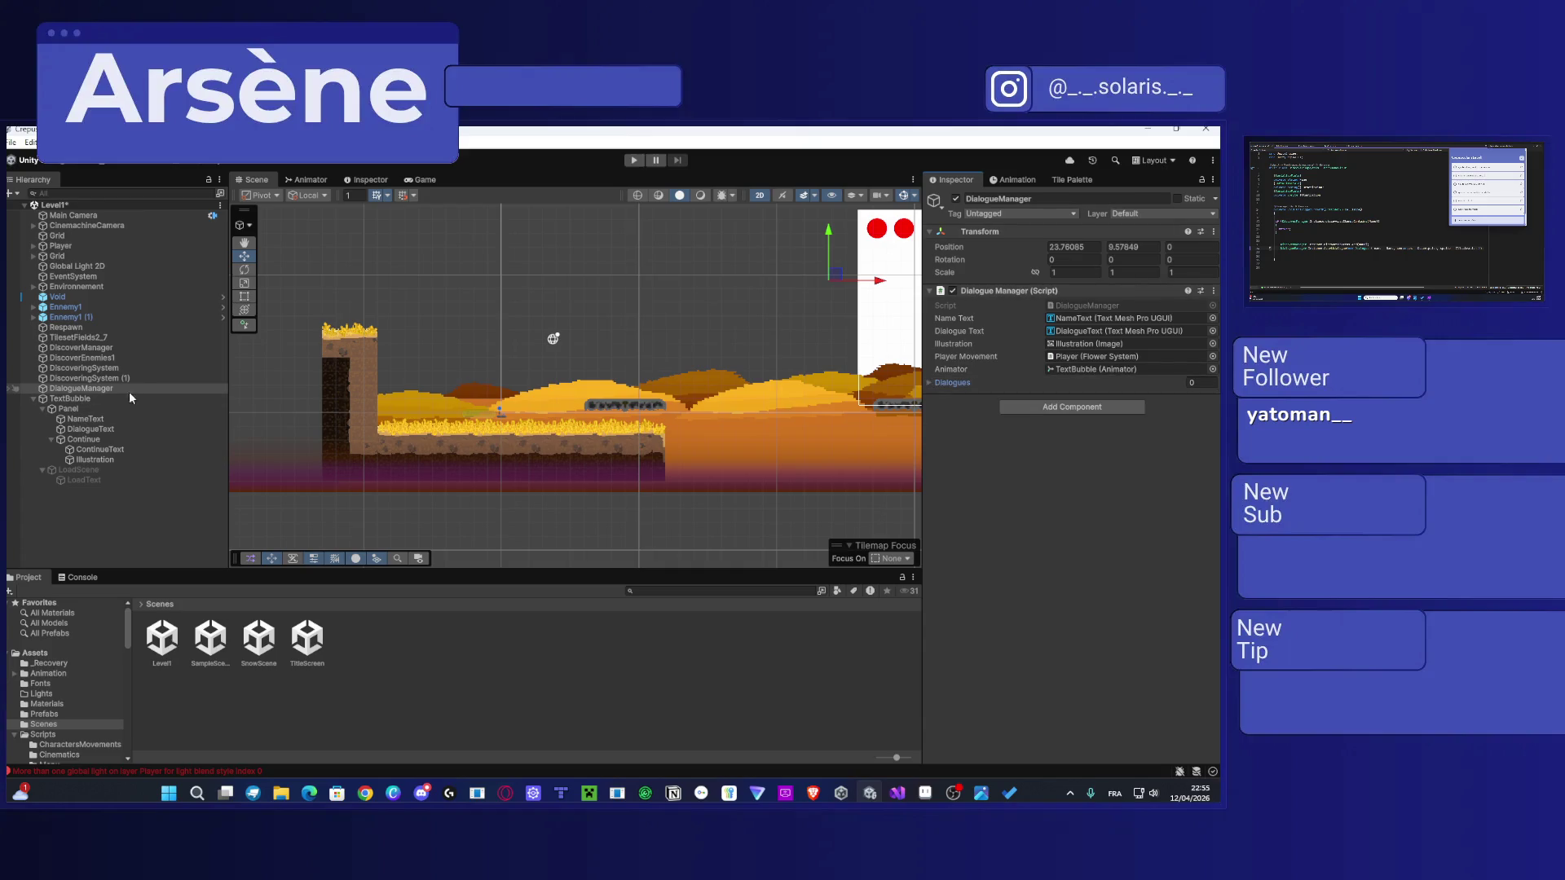
Step: Preview TextBubble's OpenDialogue animation in the Animation window
left_click(70, 399)
left_click(1070, 181)
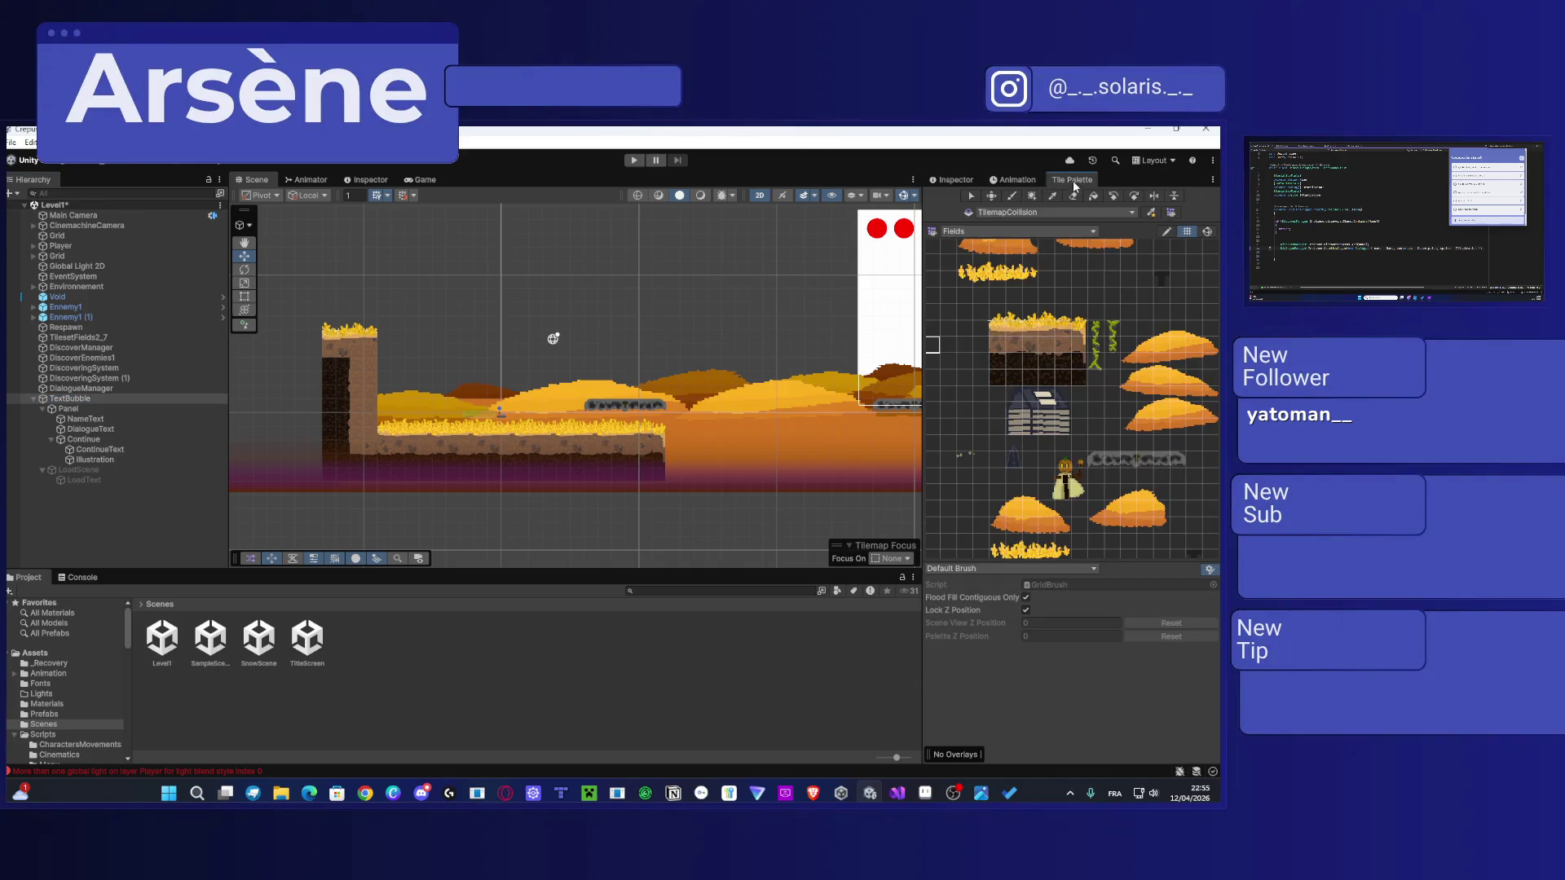
left_click(1013, 182)
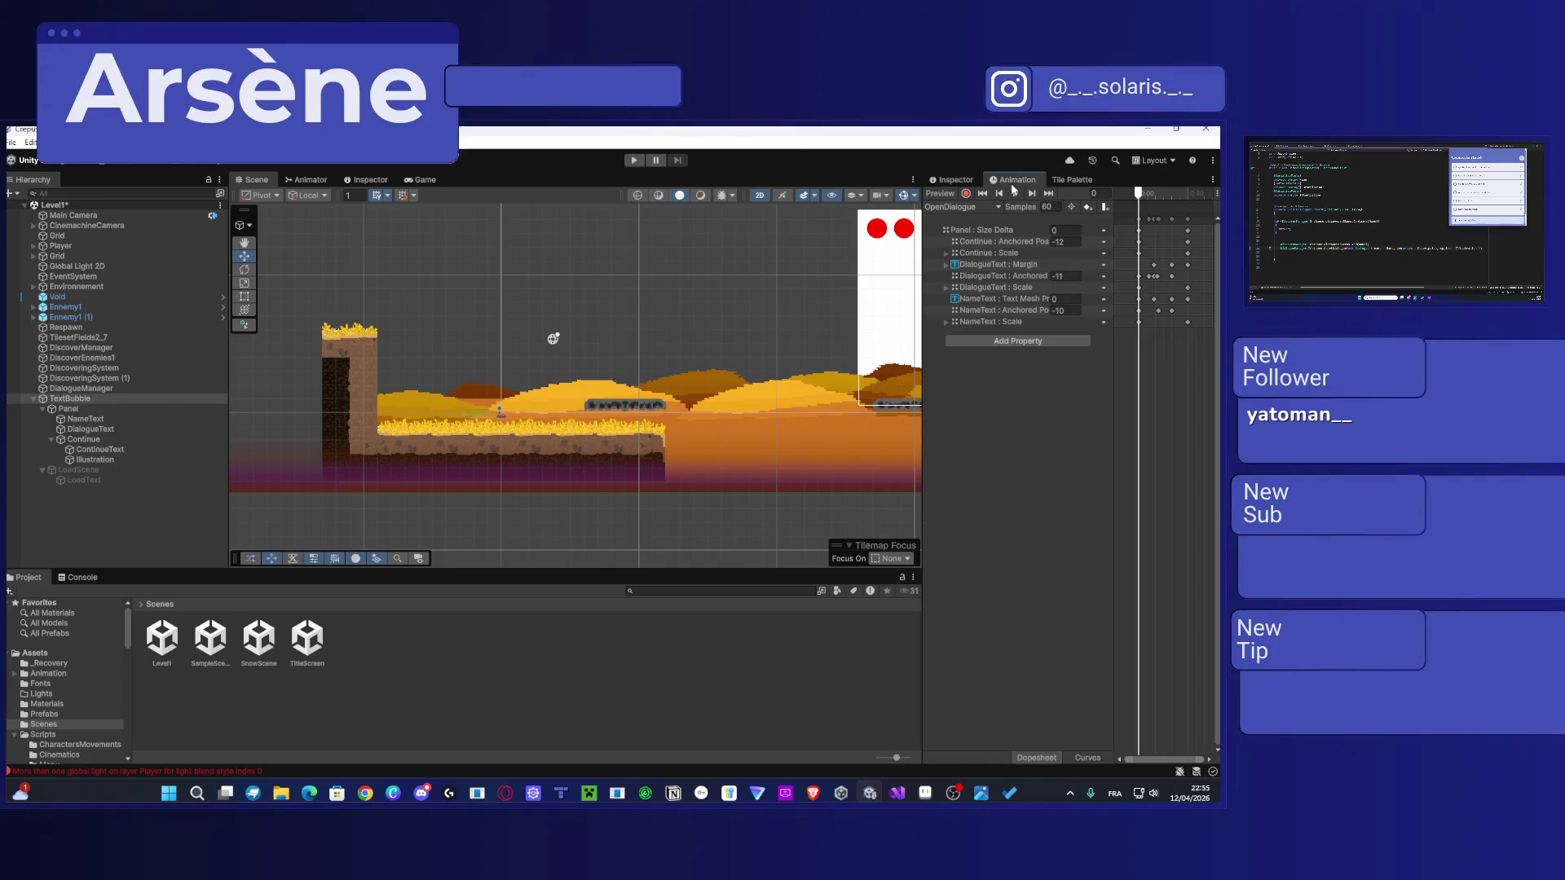
scroll(697, 268, "down", 6)
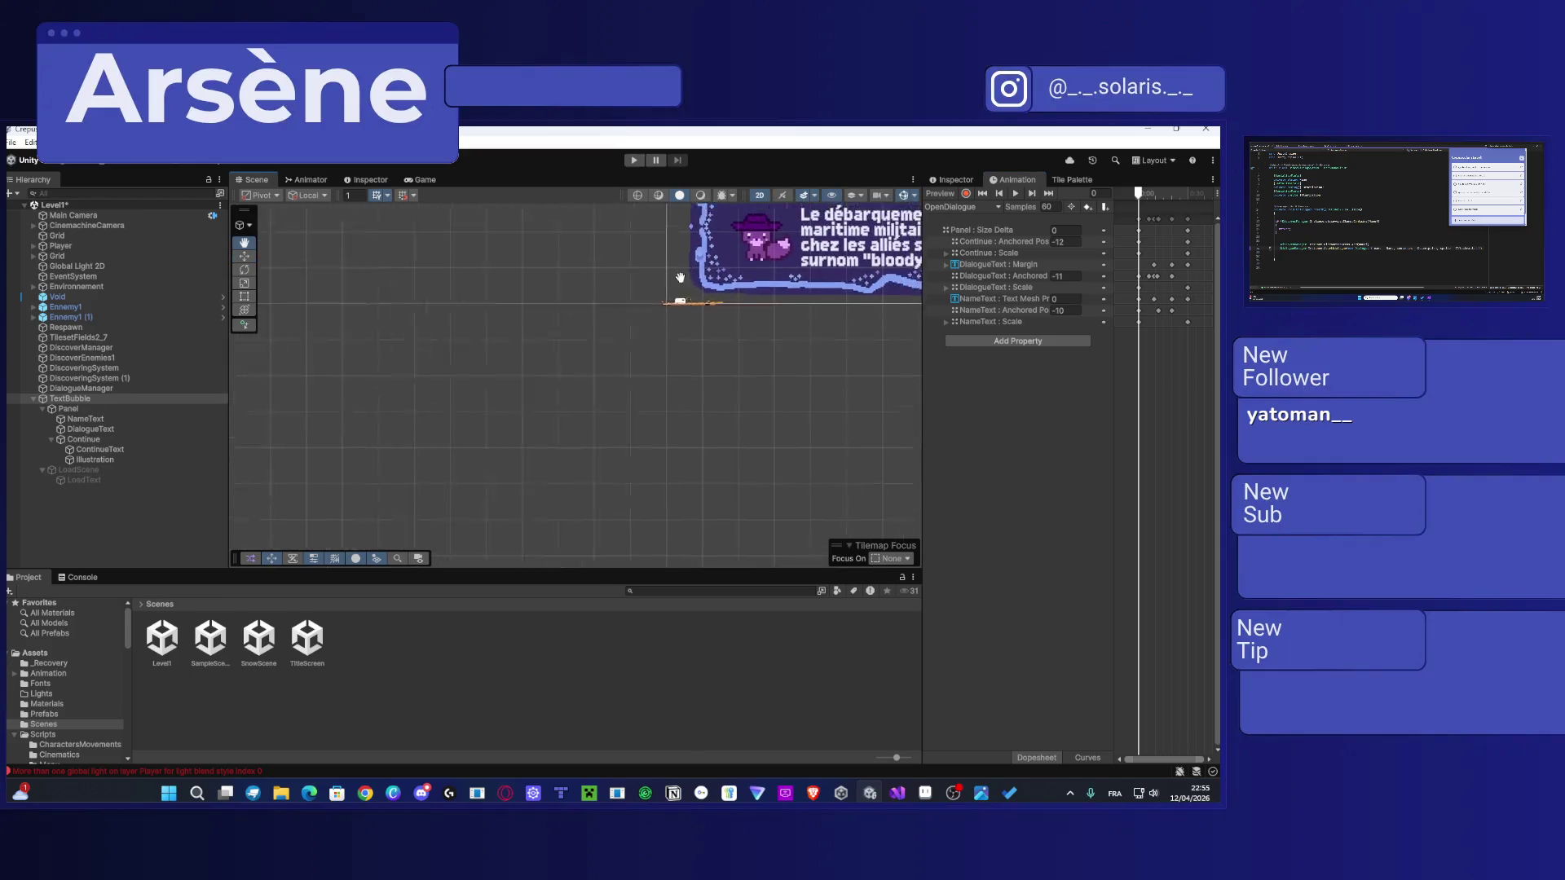
left_click_drag(697, 268, 577, 337)
left_click(1019, 194)
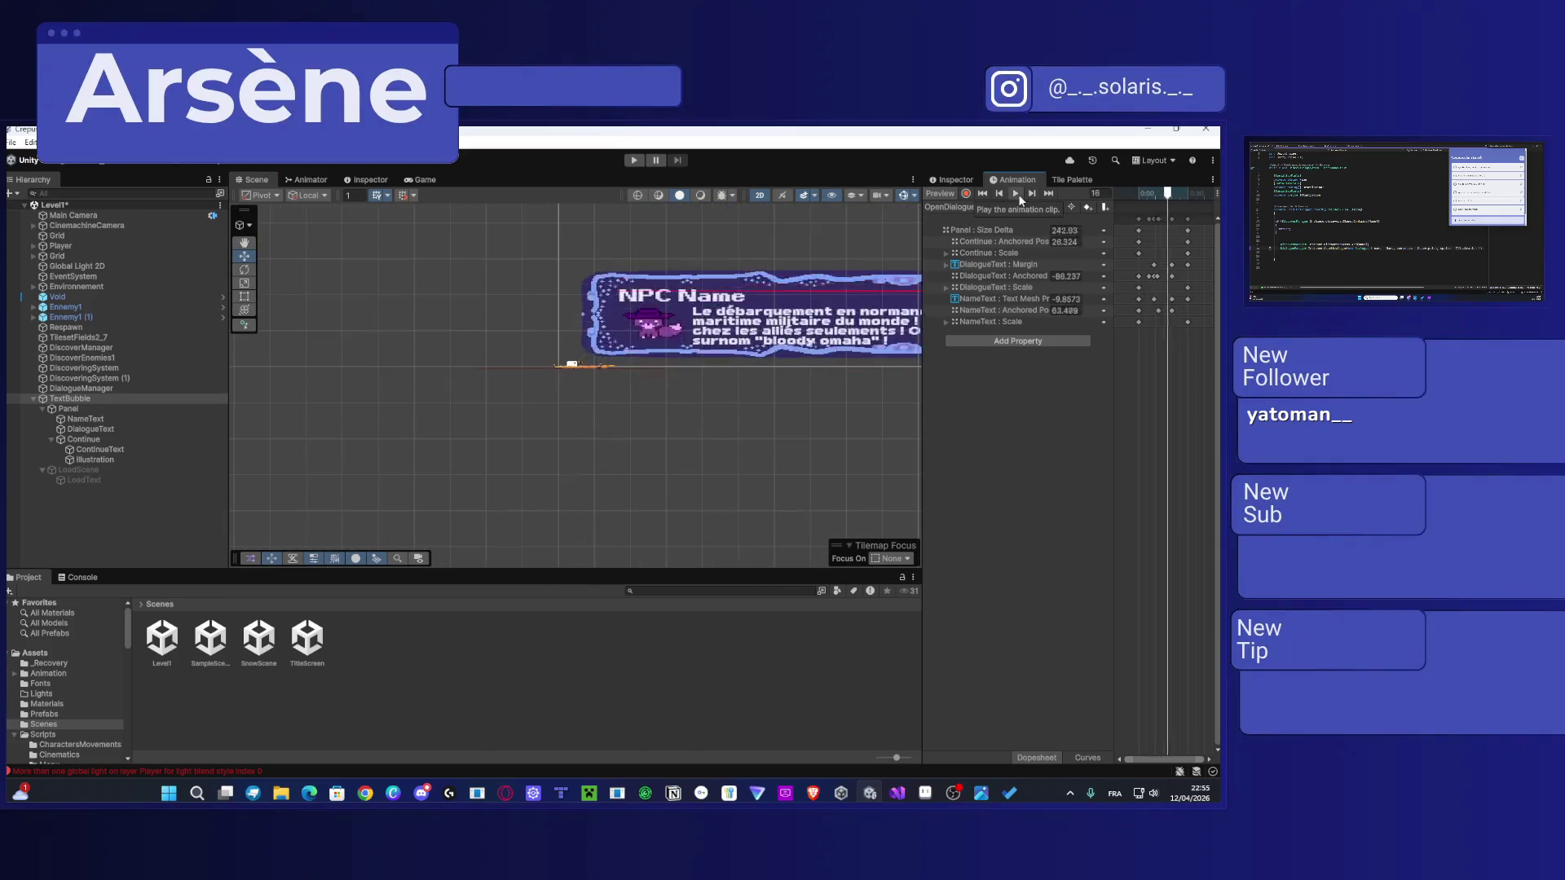
Step: Collapse the CinemachineCamera, Player, Grid and Environnement groups in the Hierarchy
left_click(577, 380)
scroll(570, 375, "up", 8)
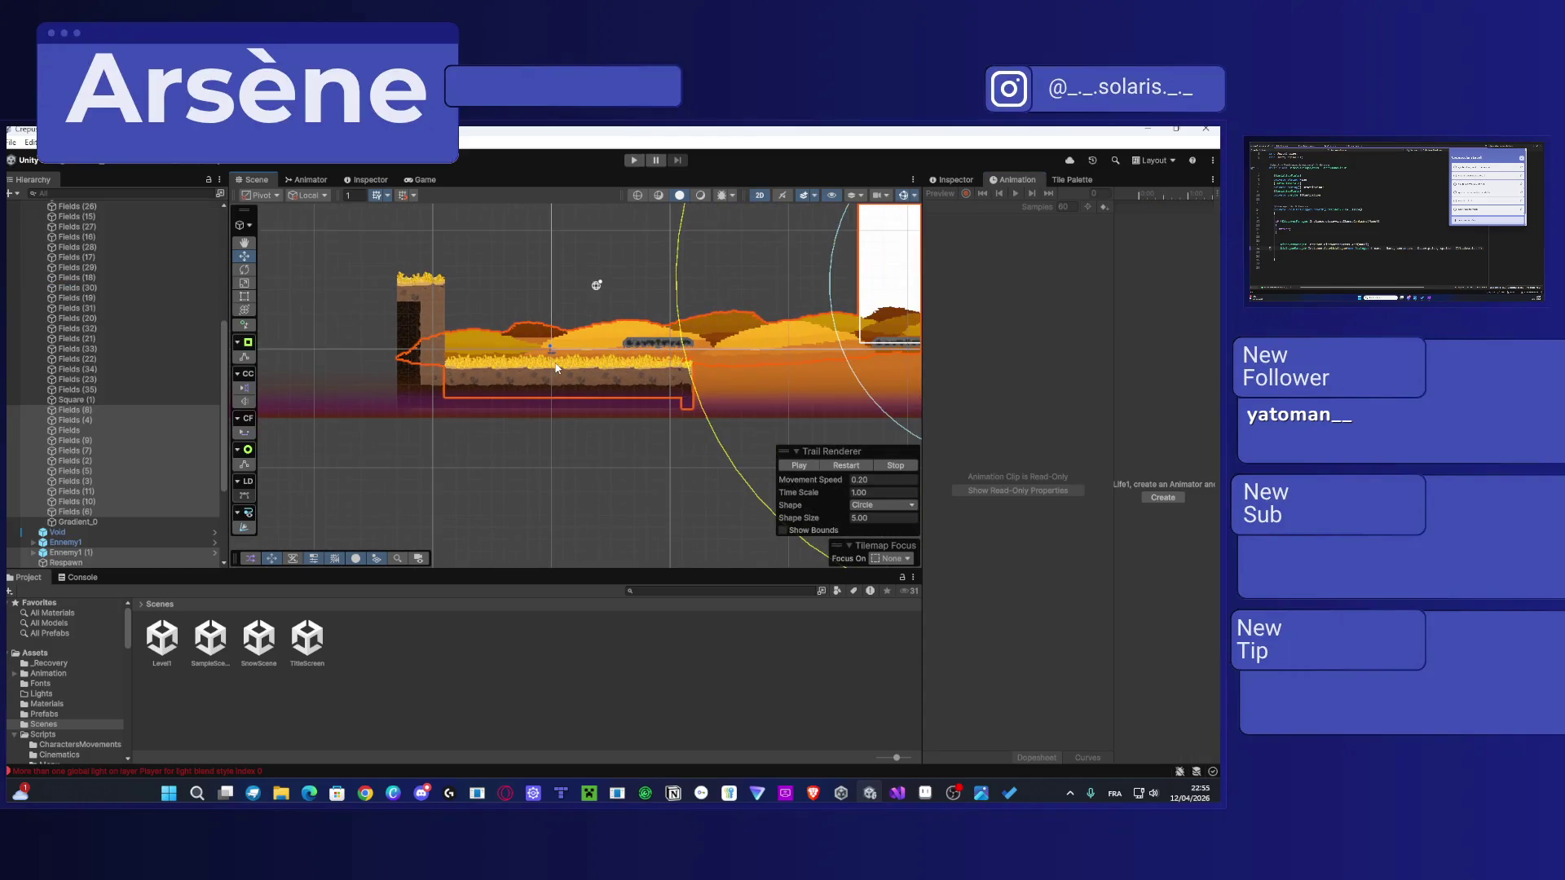
left_click(416, 443)
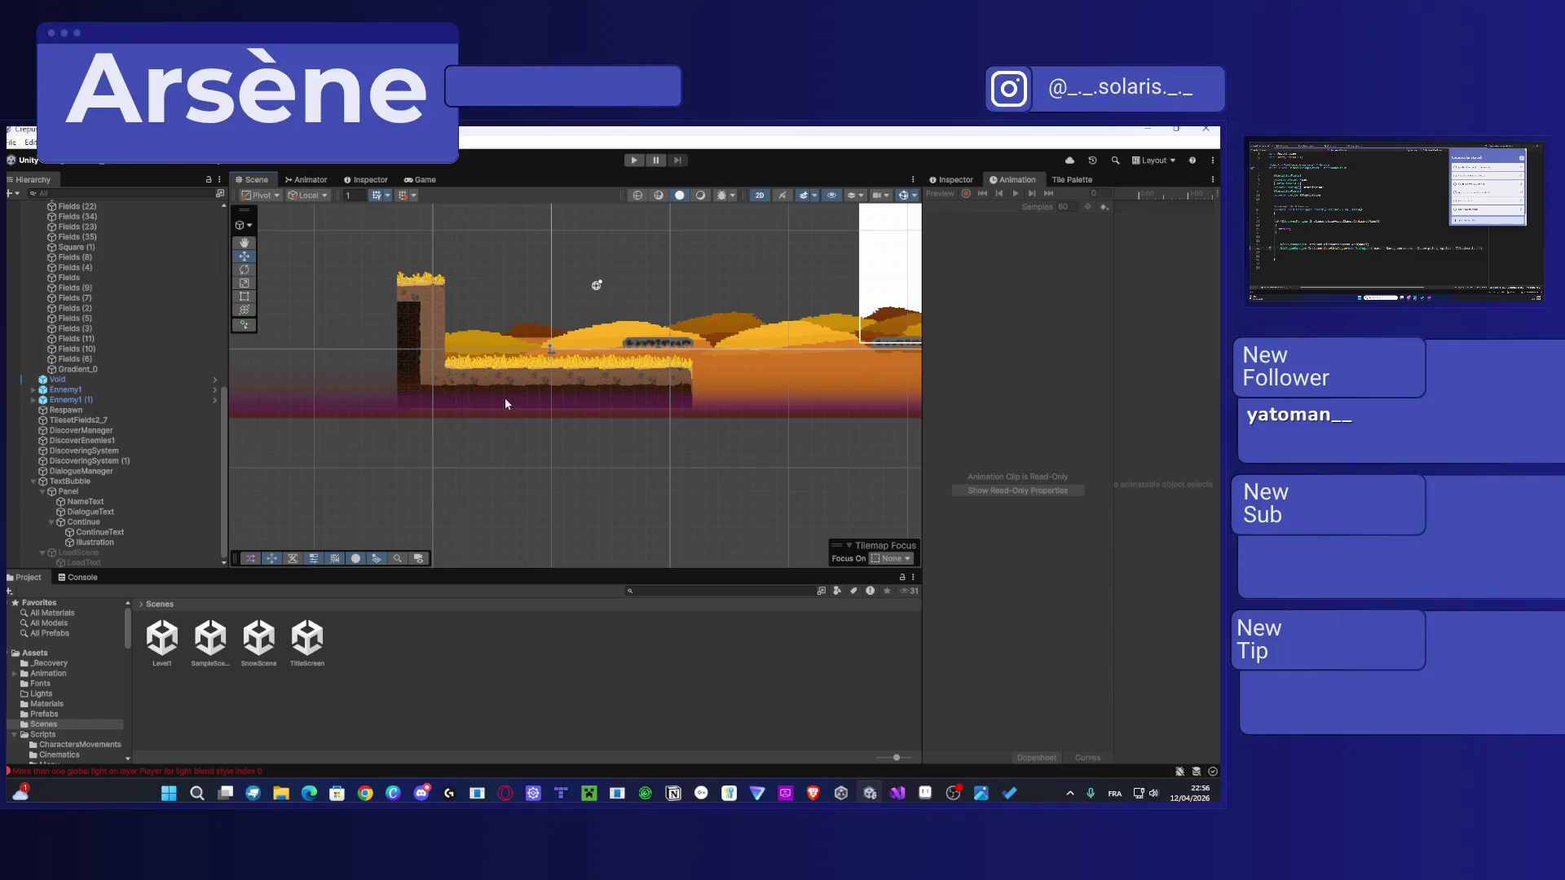
left_click_drag(505, 397, 257, 487)
scroll(498, 411, "down", 5)
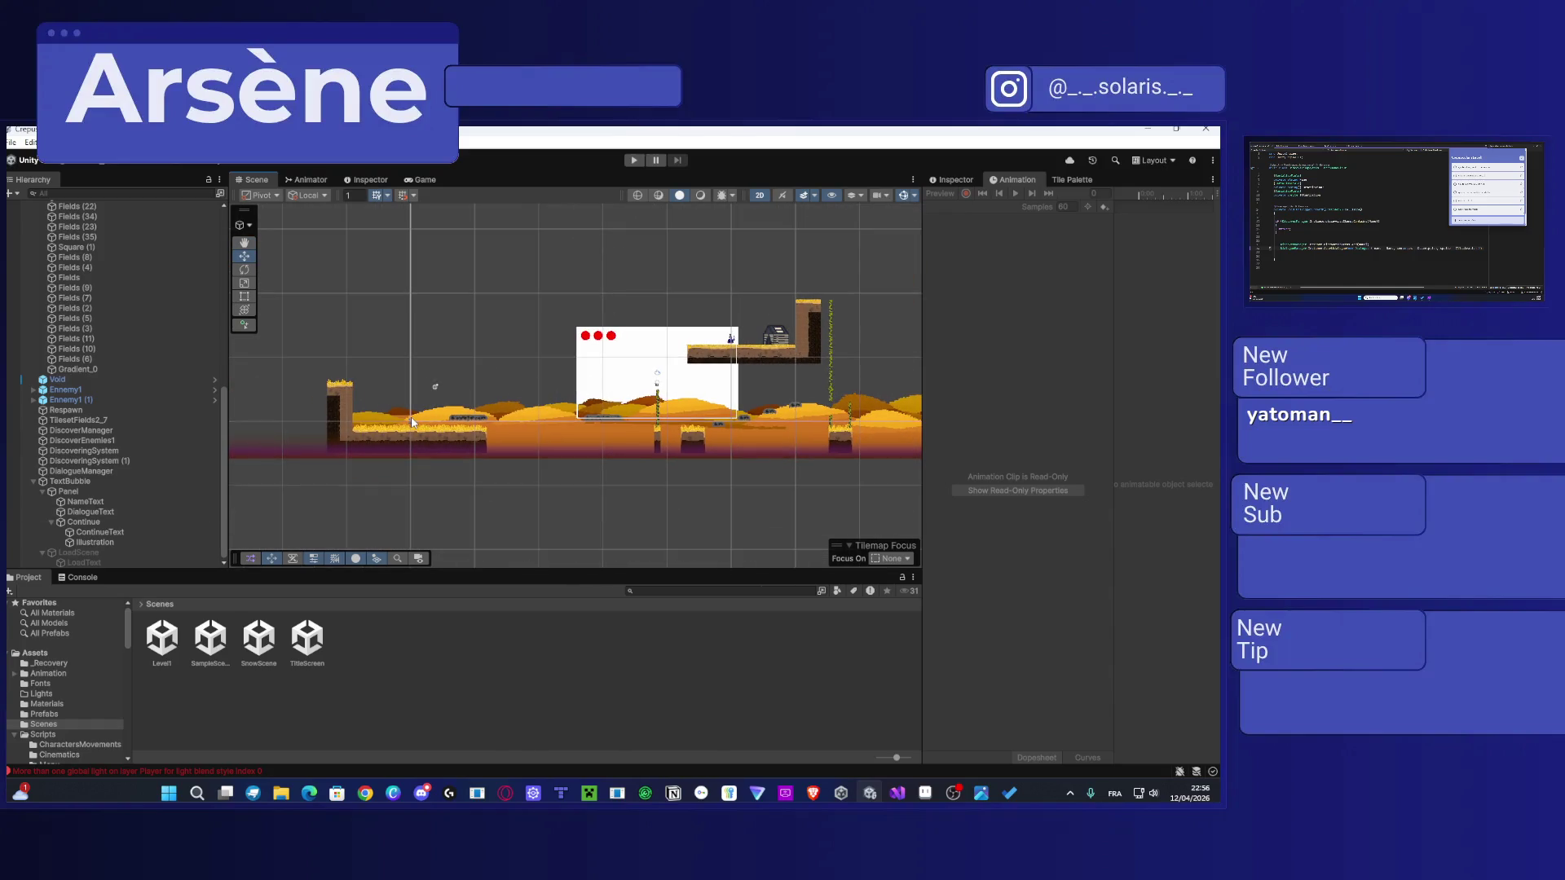
scroll(147, 278, "up", 10)
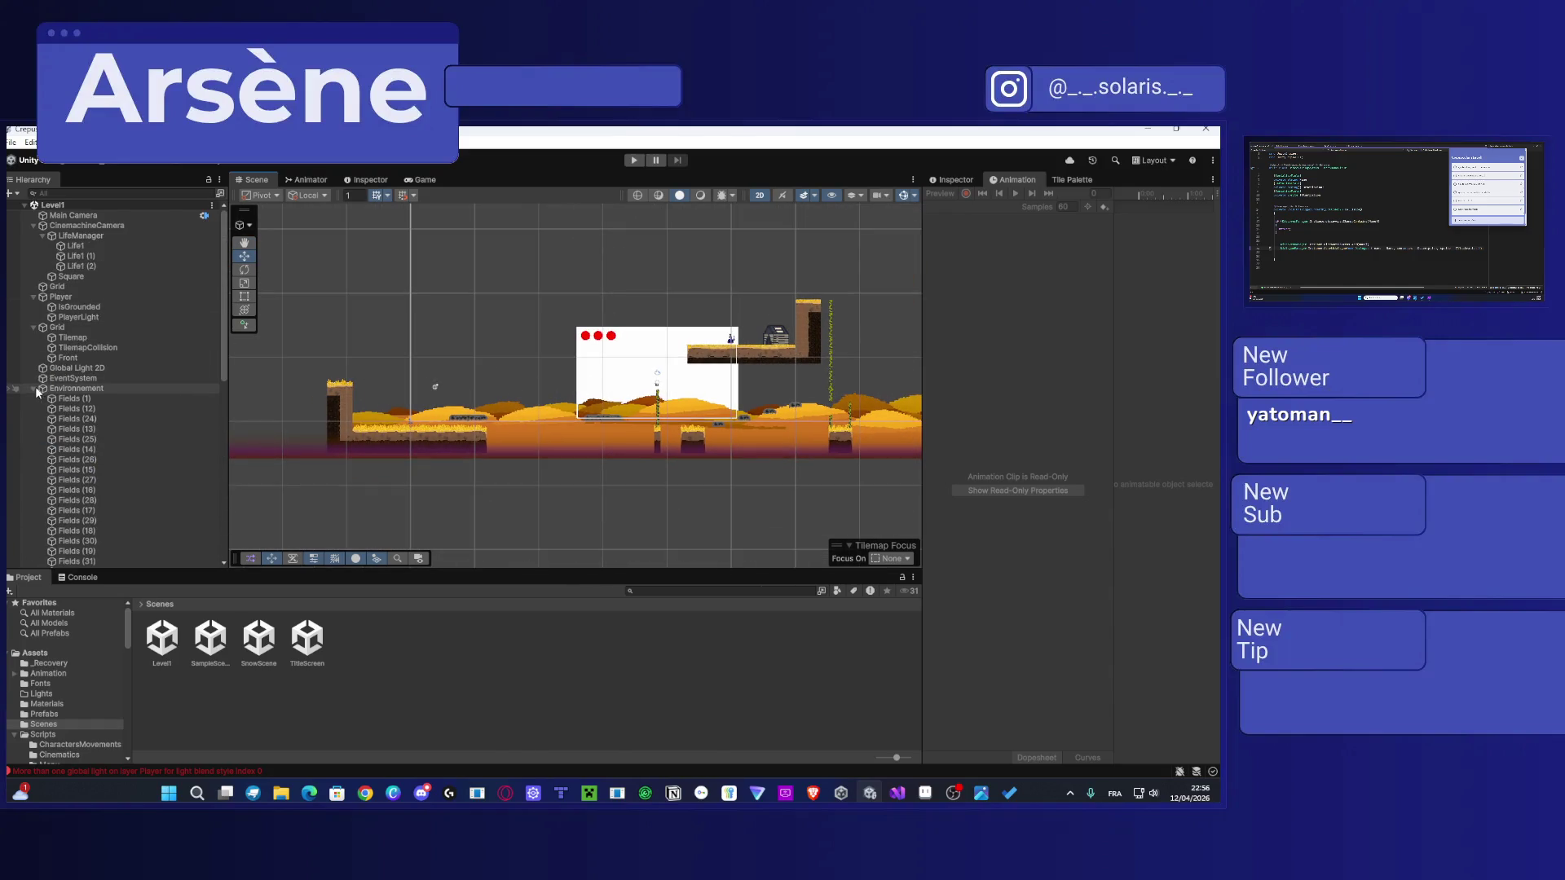
left_click(32, 226)
left_click(34, 245)
left_click(33, 256)
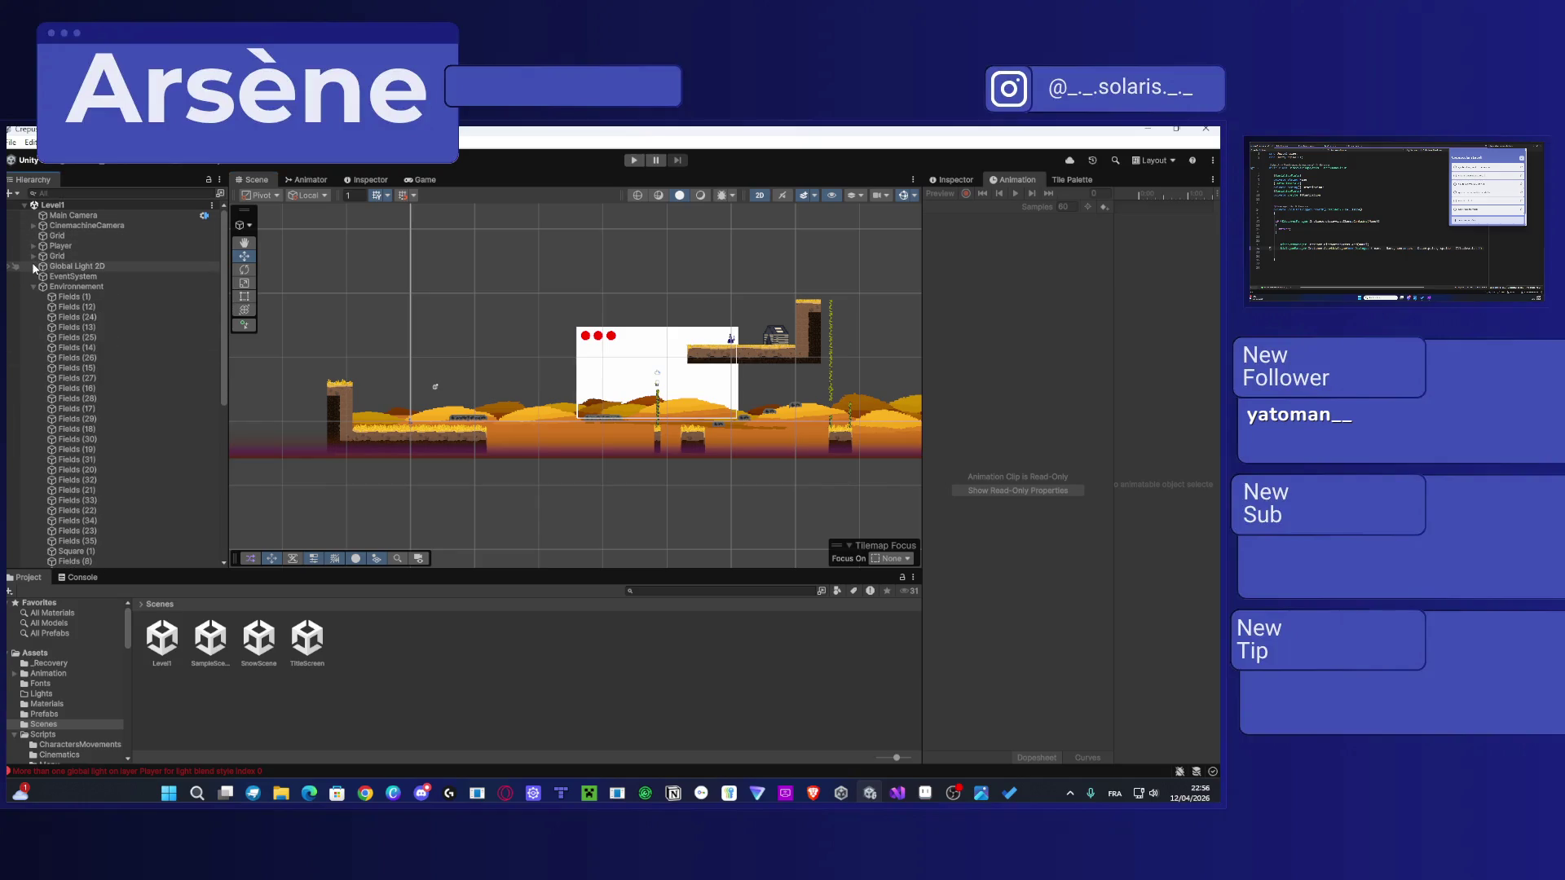
left_click(32, 286)
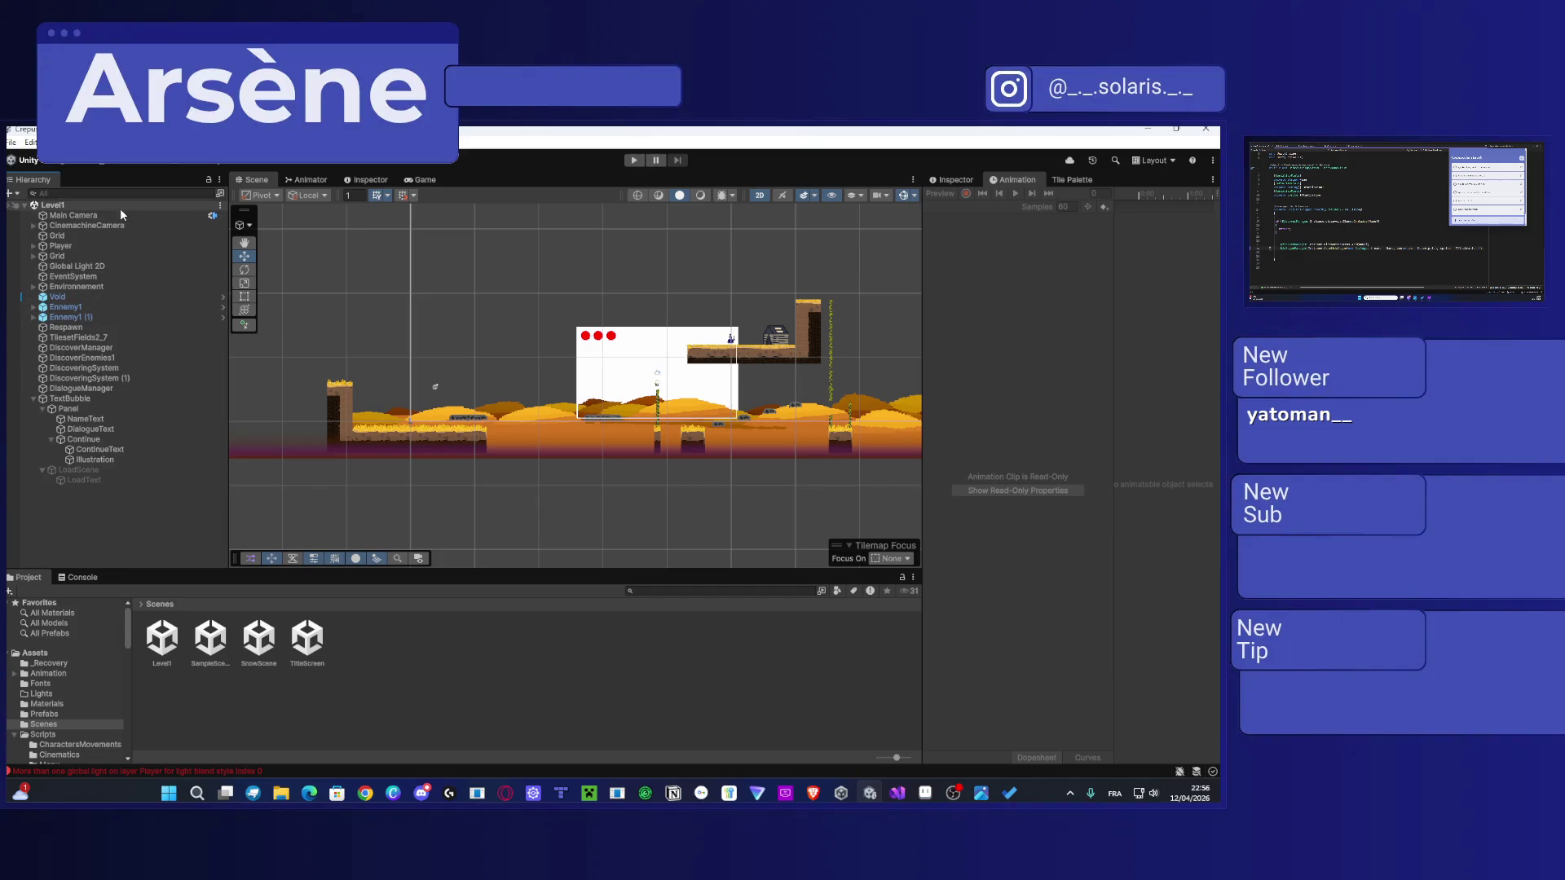
Step: Move the Player further right in Level1 and start a Play mode test
left_click(76, 246)
mouse_move(609, 410)
left_mouse_down()
mouse_move(340, 406)
mouse_move(706, 385)
left_mouse_up()
left_click(634, 161)
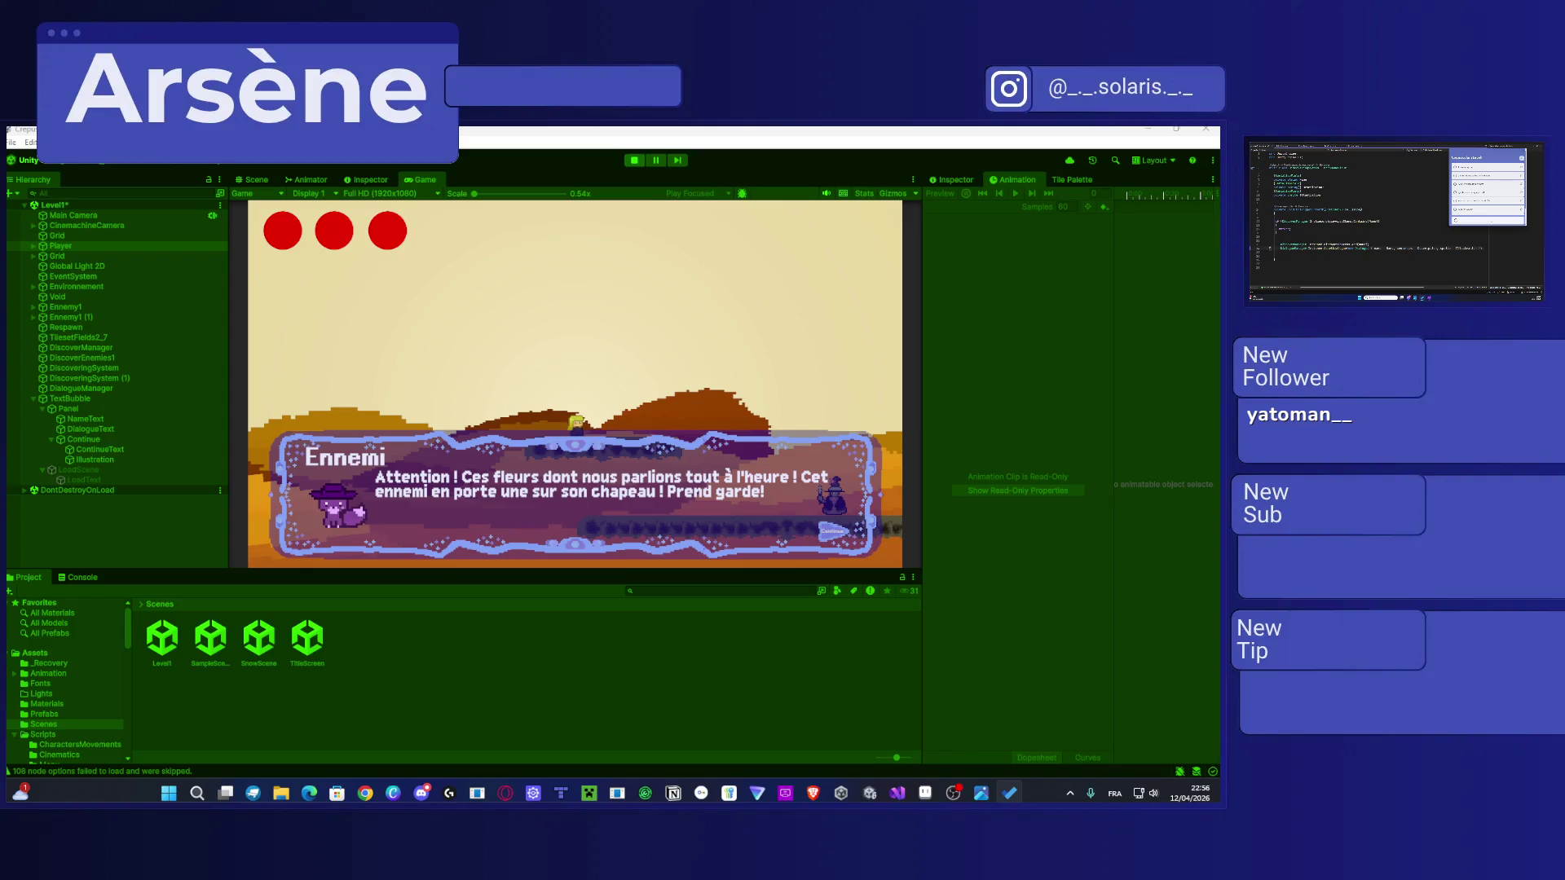
left_click(583, 489)
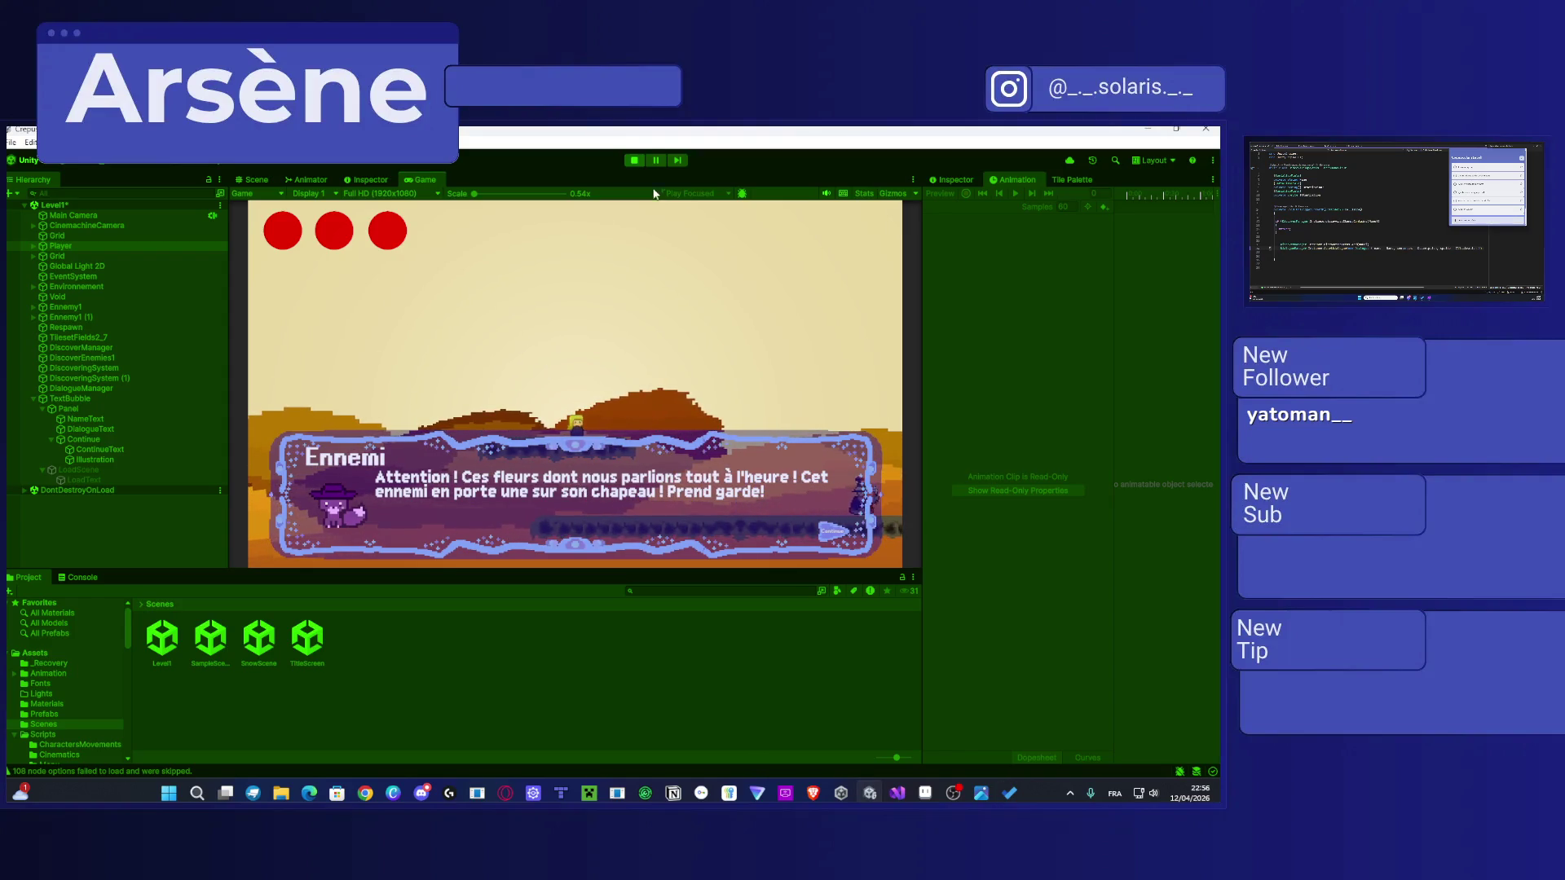
key("ctrl+p")
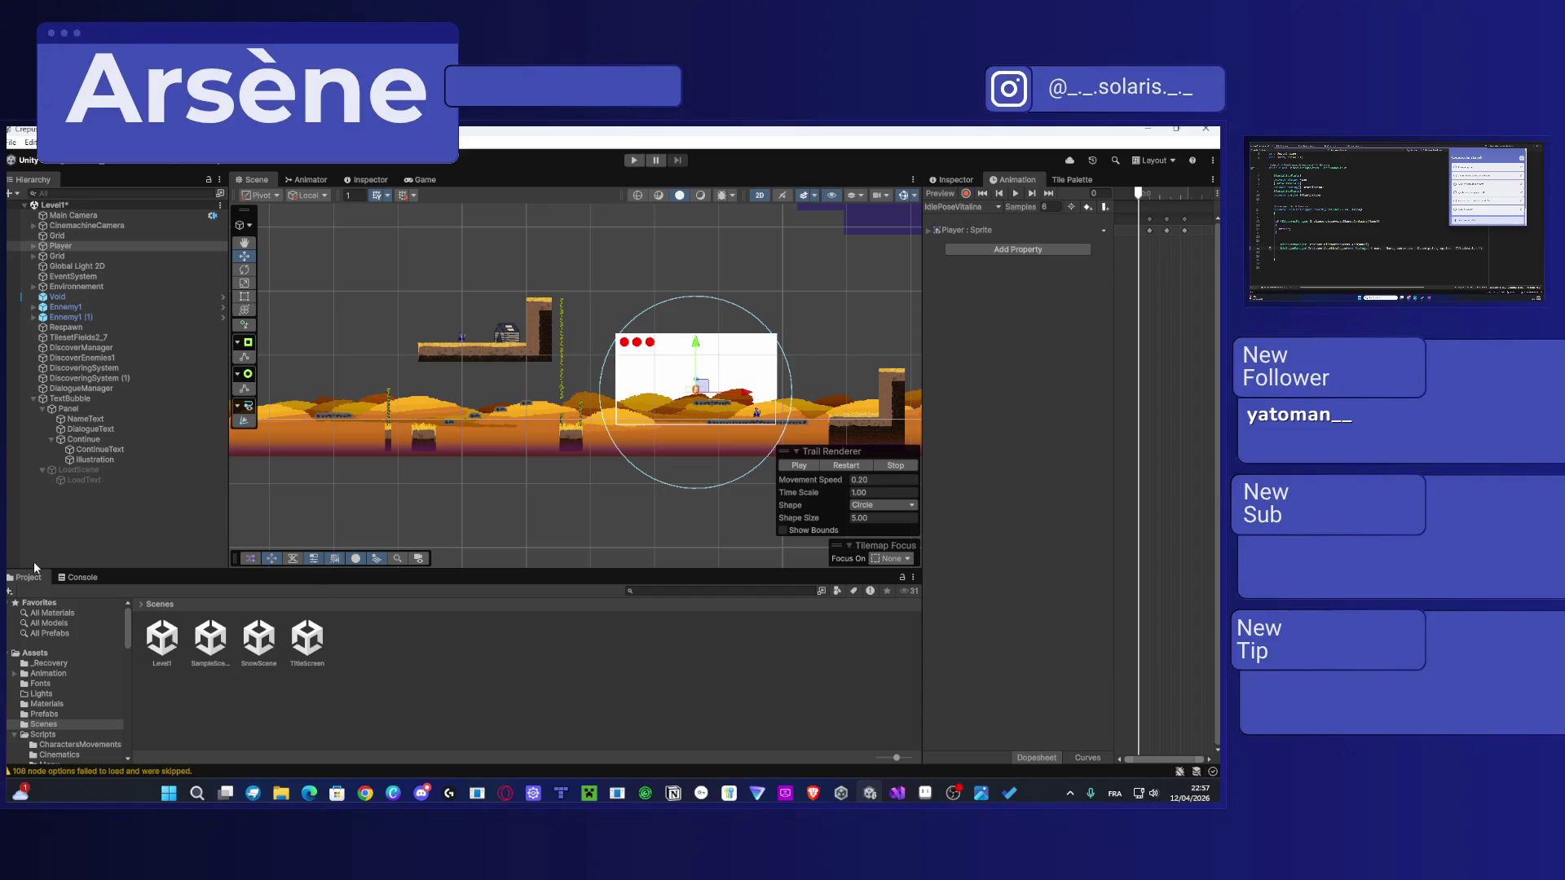
Step: Browse Assets > Scripts in the Project panel and select DialogueManager.cs
left_click(48, 703)
left_click(45, 693)
left_click(48, 674)
left_click(46, 664)
left_click(33, 654)
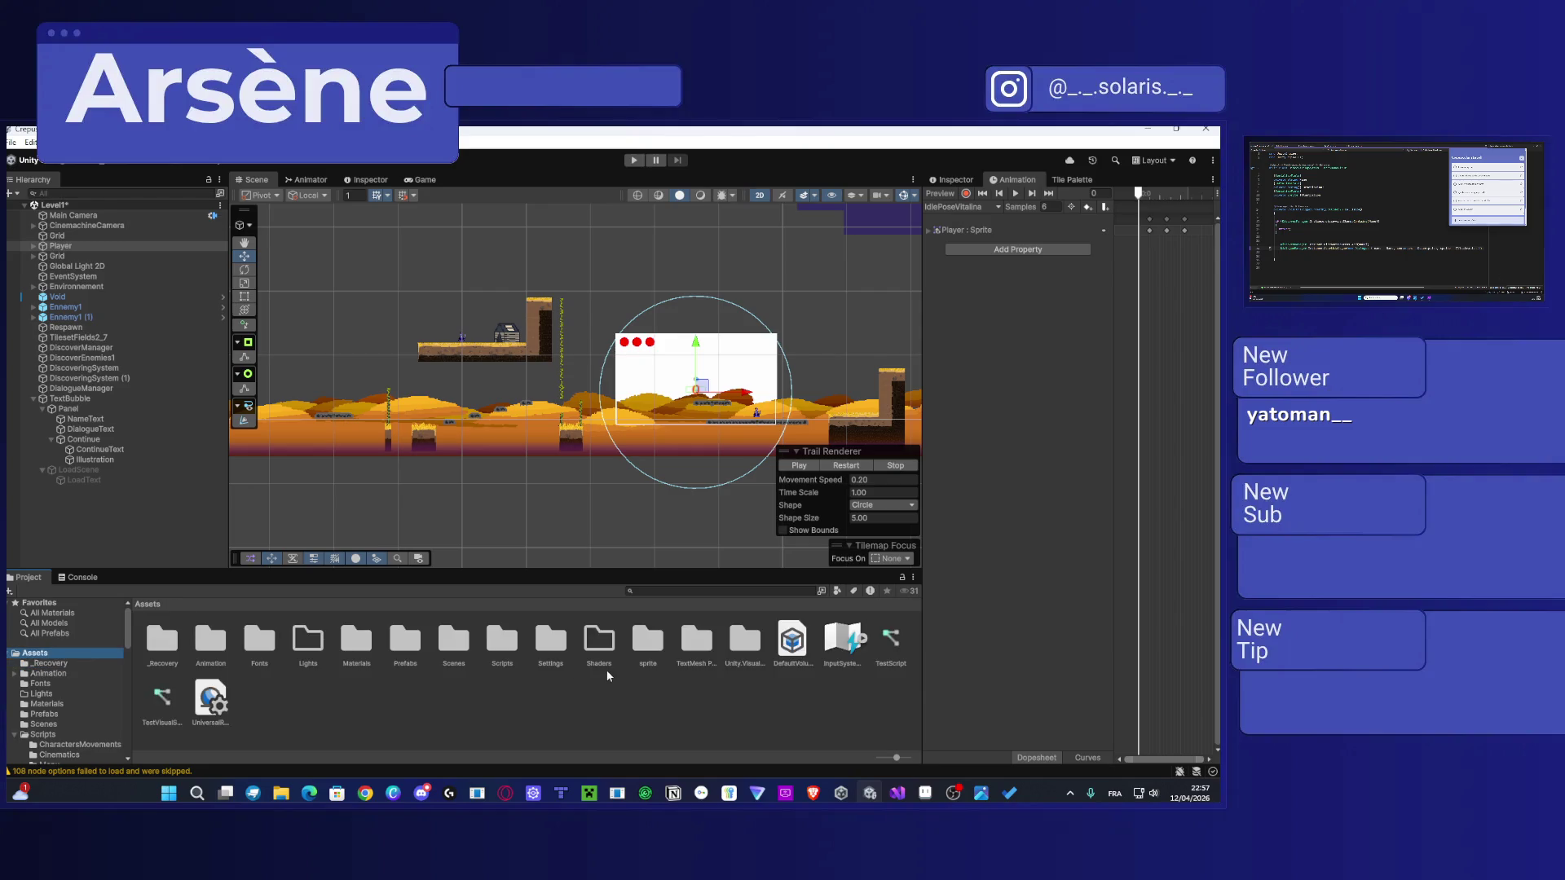
double_click(502, 640)
left_click(404, 640)
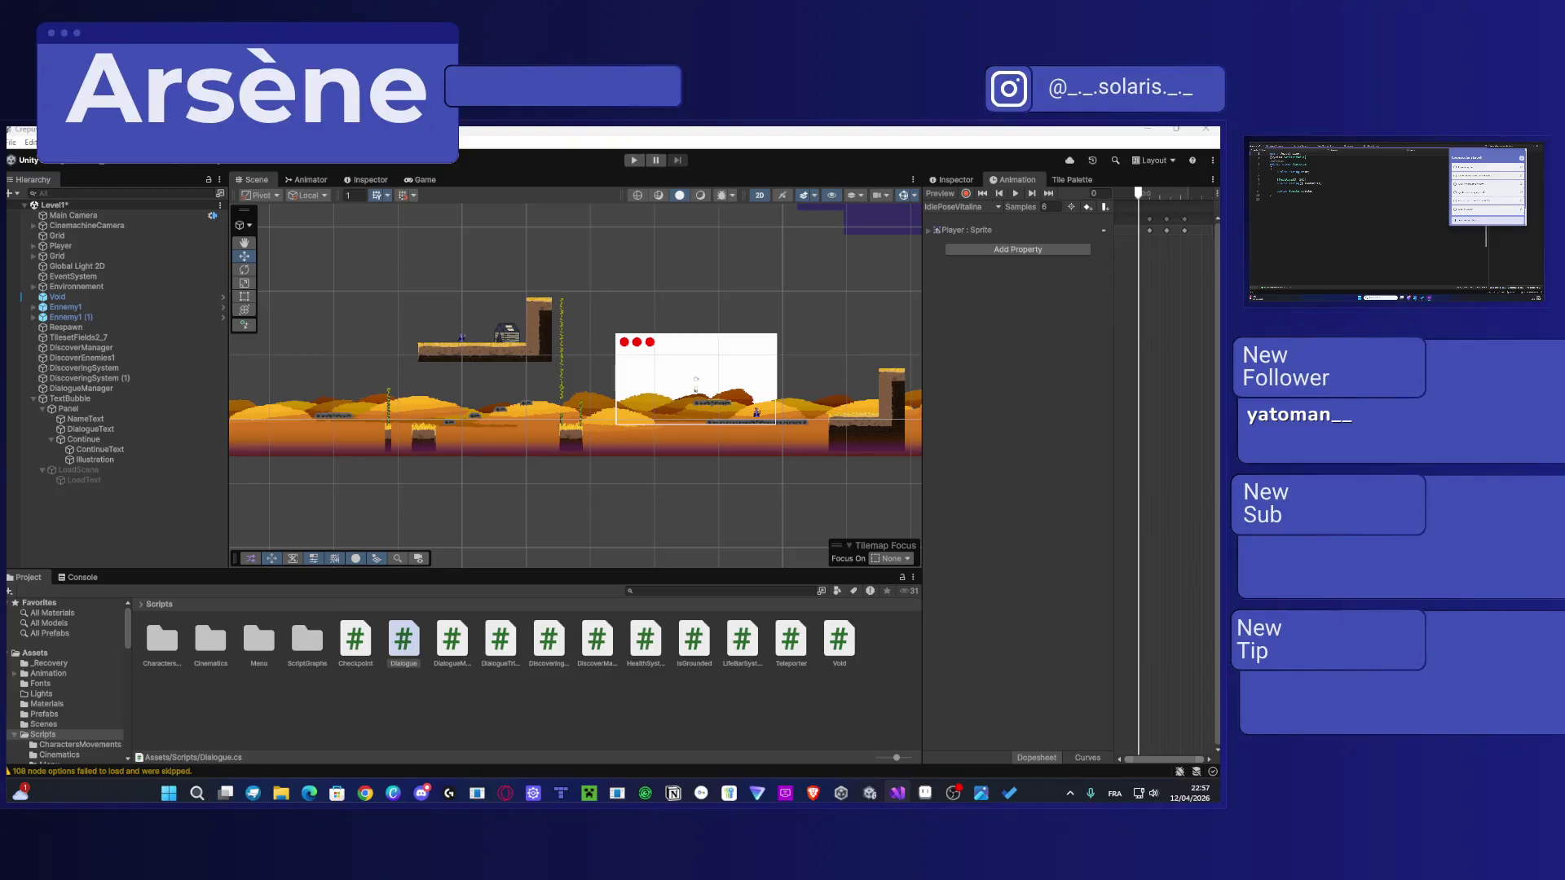
left_click(452, 642)
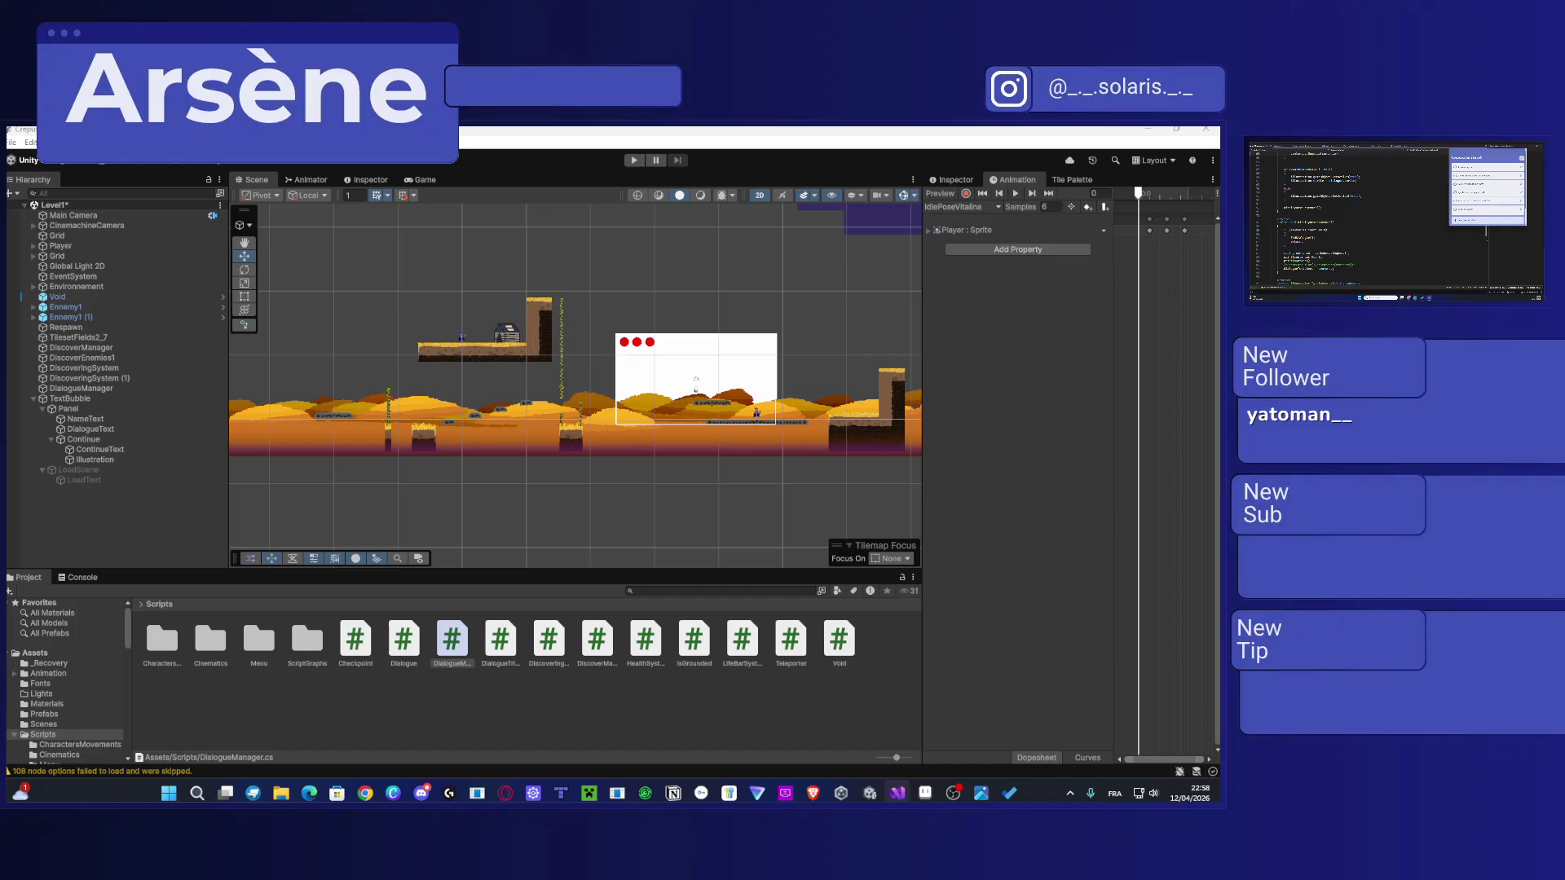
Step: Show the Console's LifeBarSystem errors, then open and close Edit > Project Settings
left_click(81, 577)
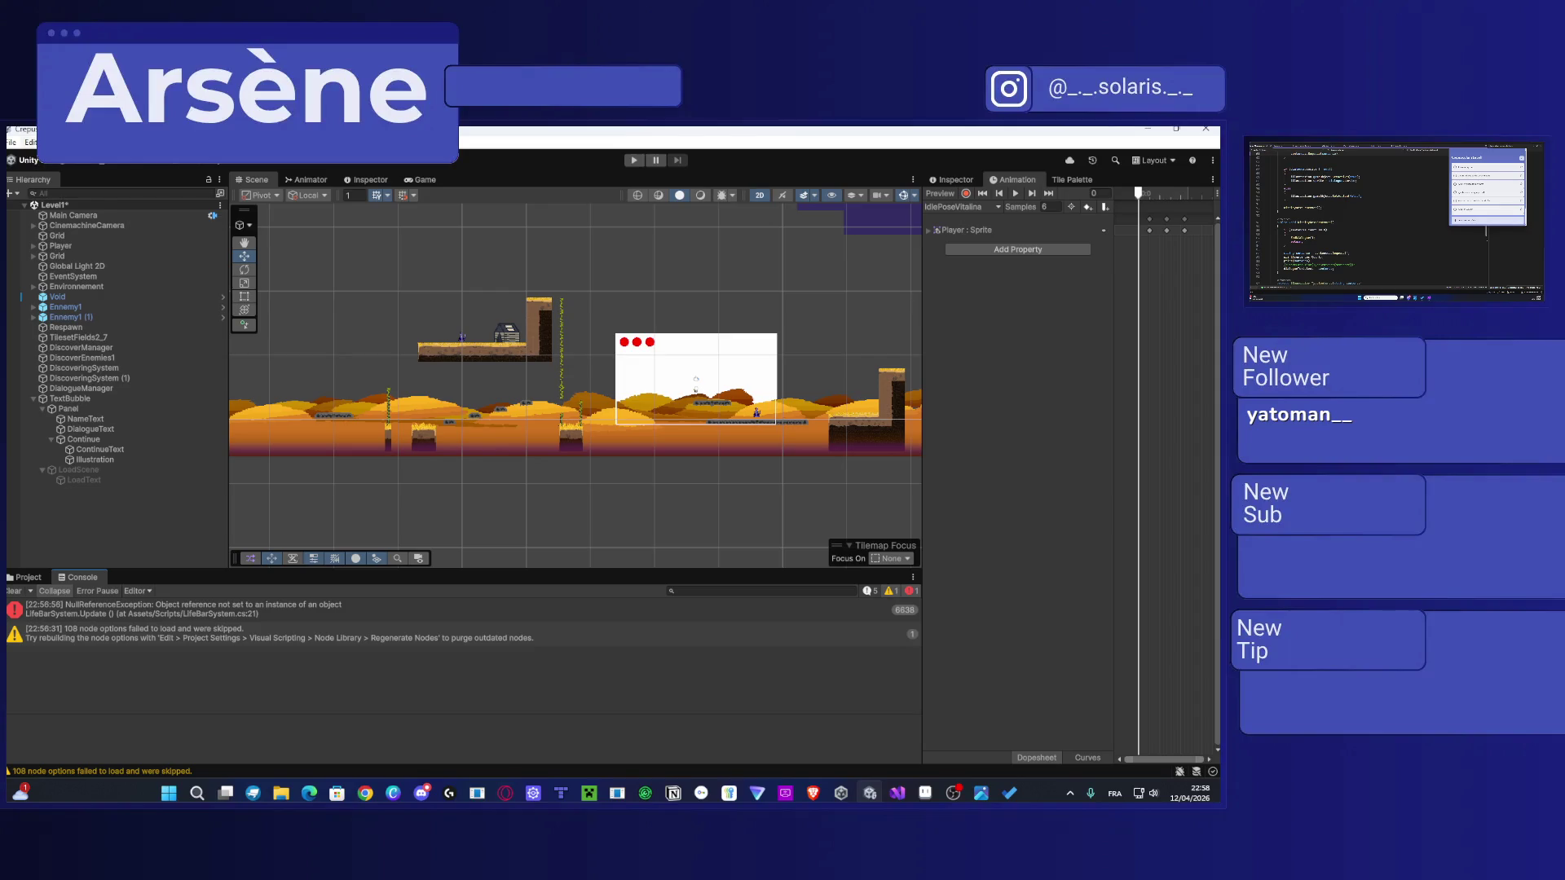
left_click(30, 141)
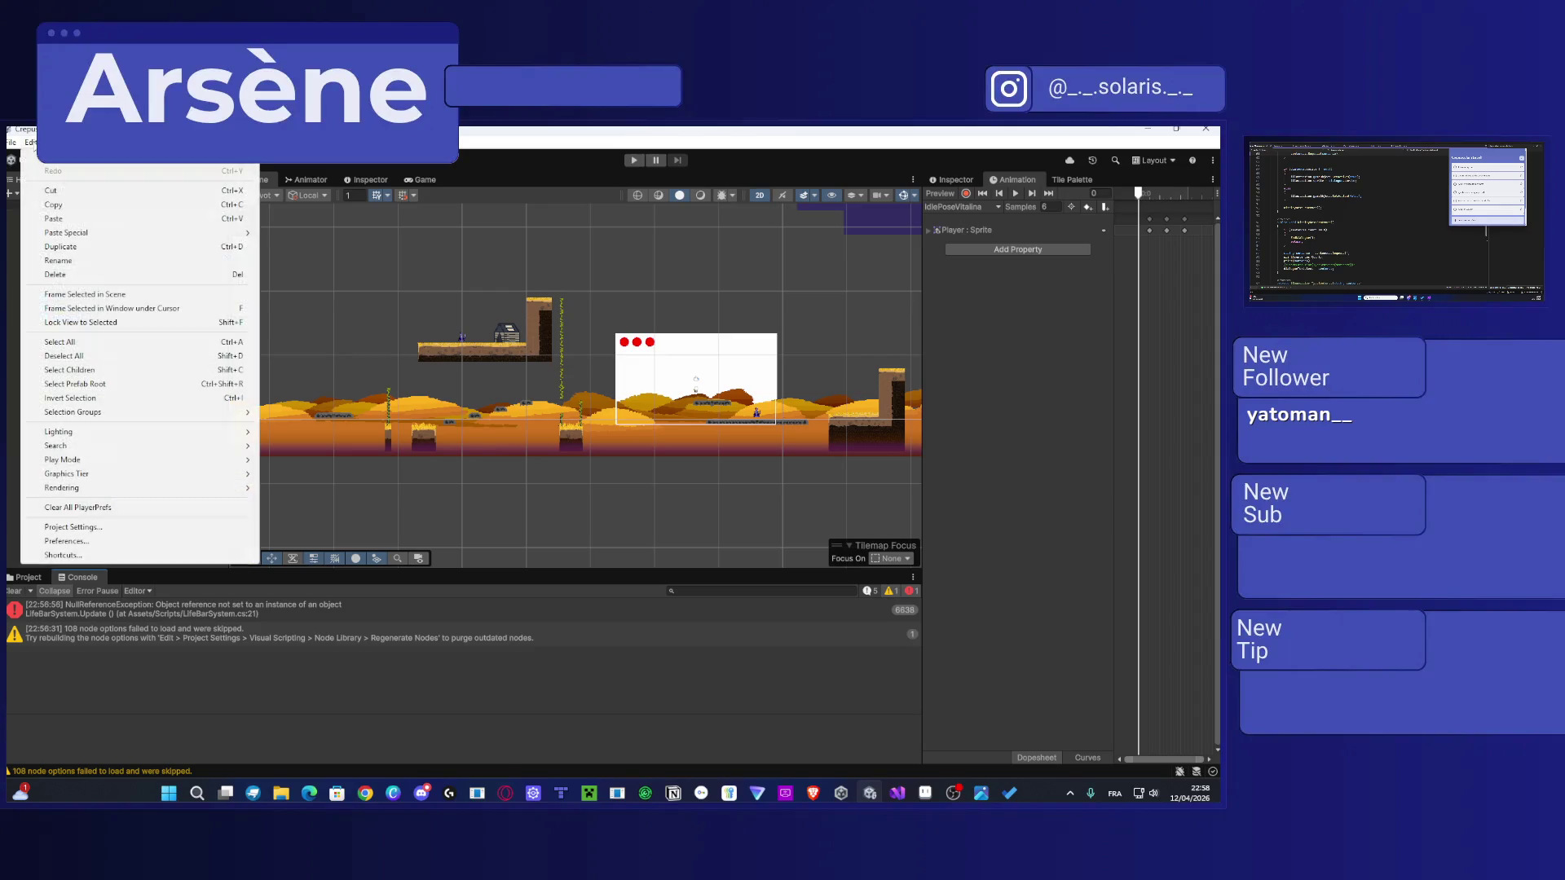
left_click(85, 527)
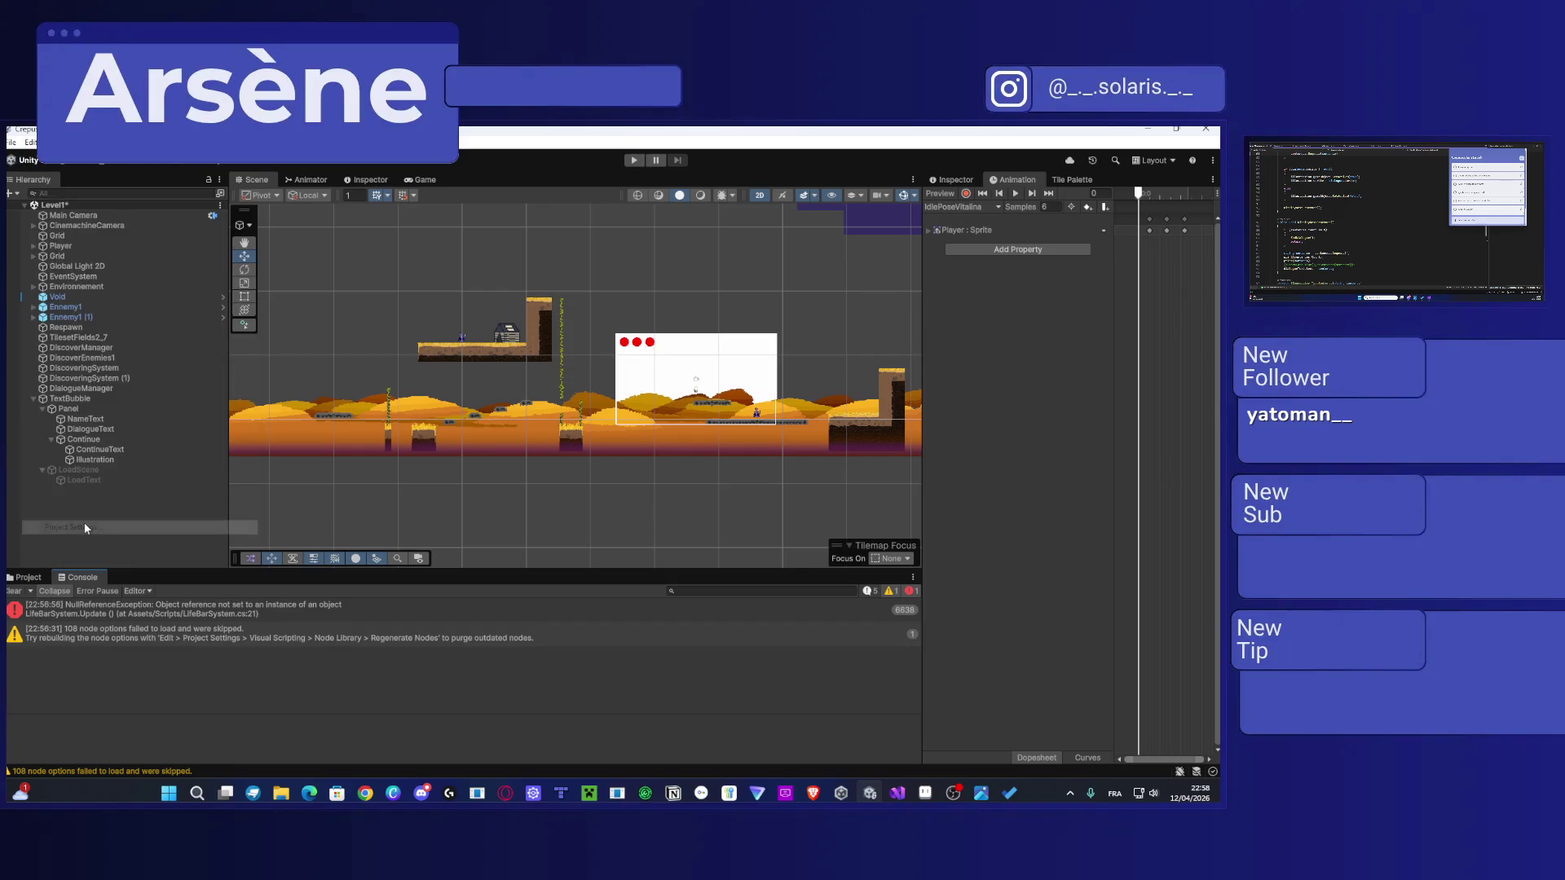
key("alt+F4")
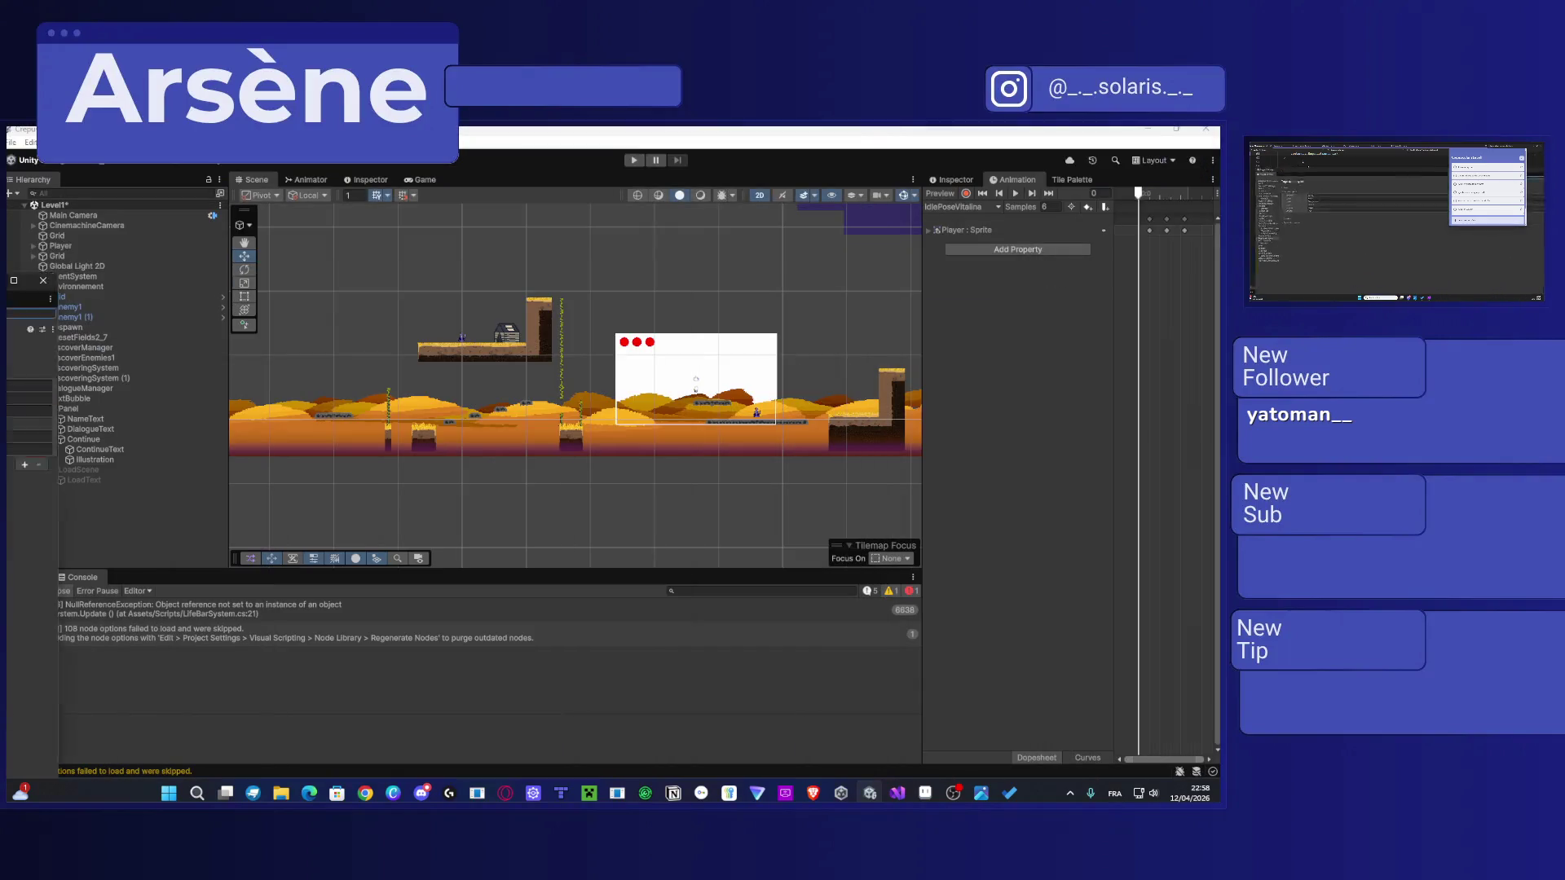
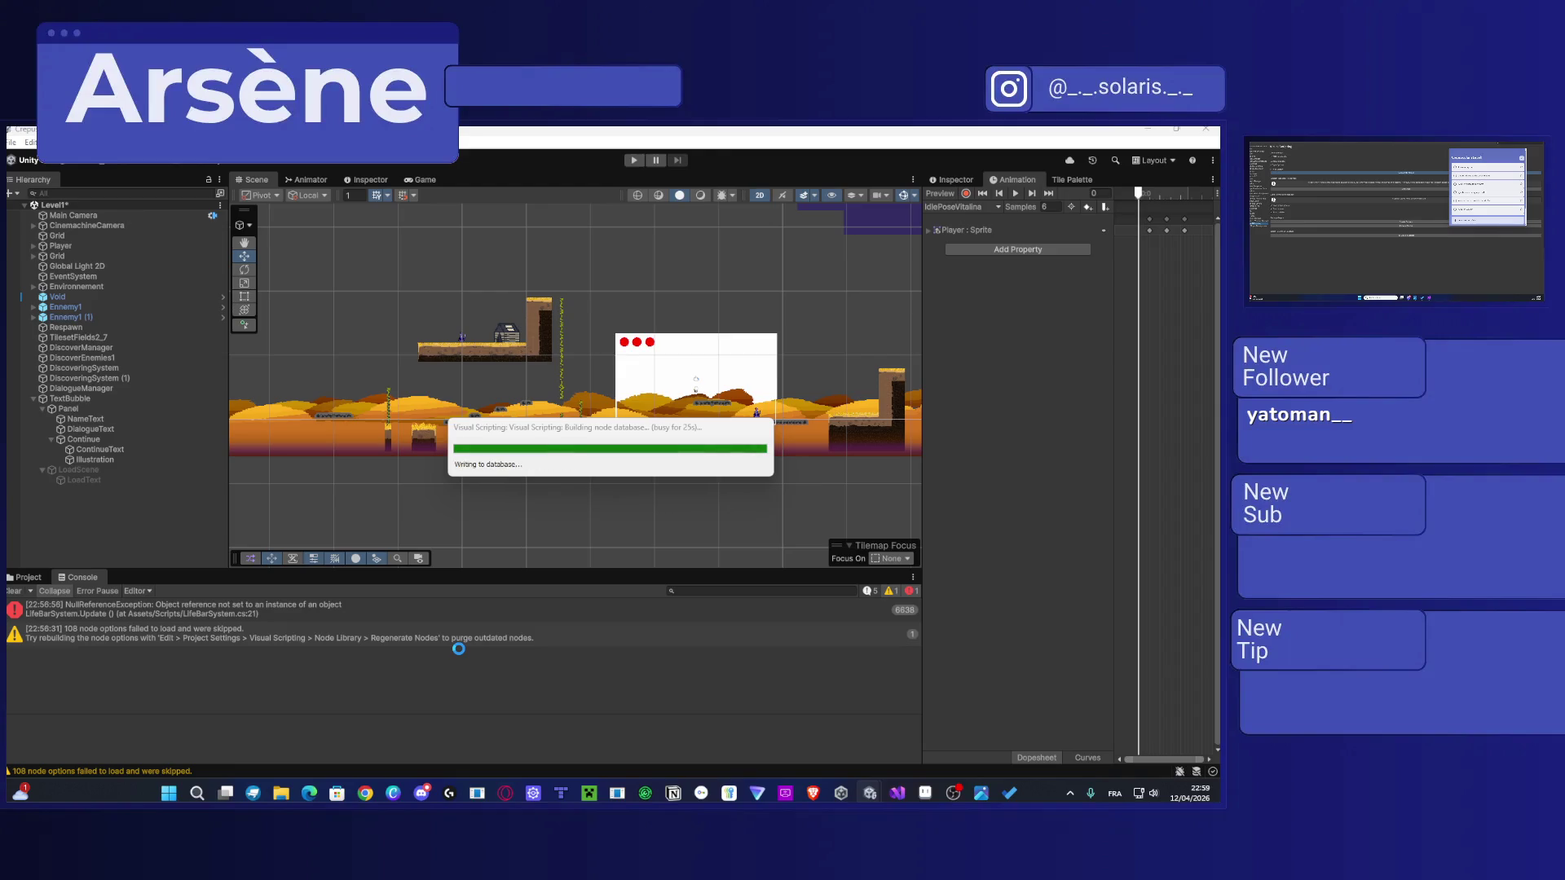
Step: Dismiss the Regenerate Nodes notice and show the Assets/Scripts folder in the Project window
left_click(646, 473)
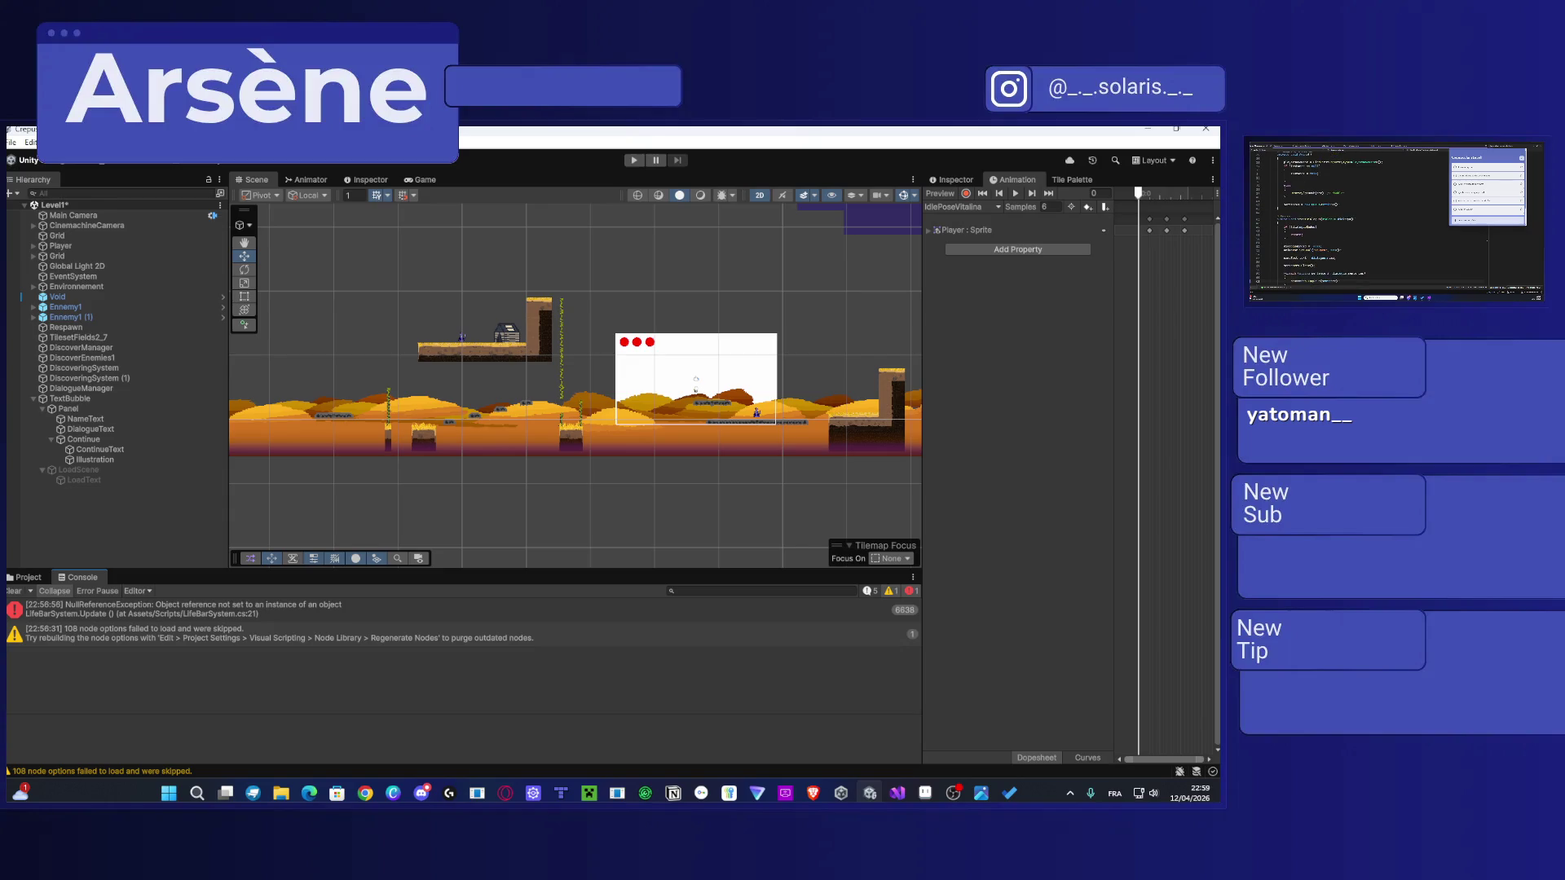
left_click(28, 578)
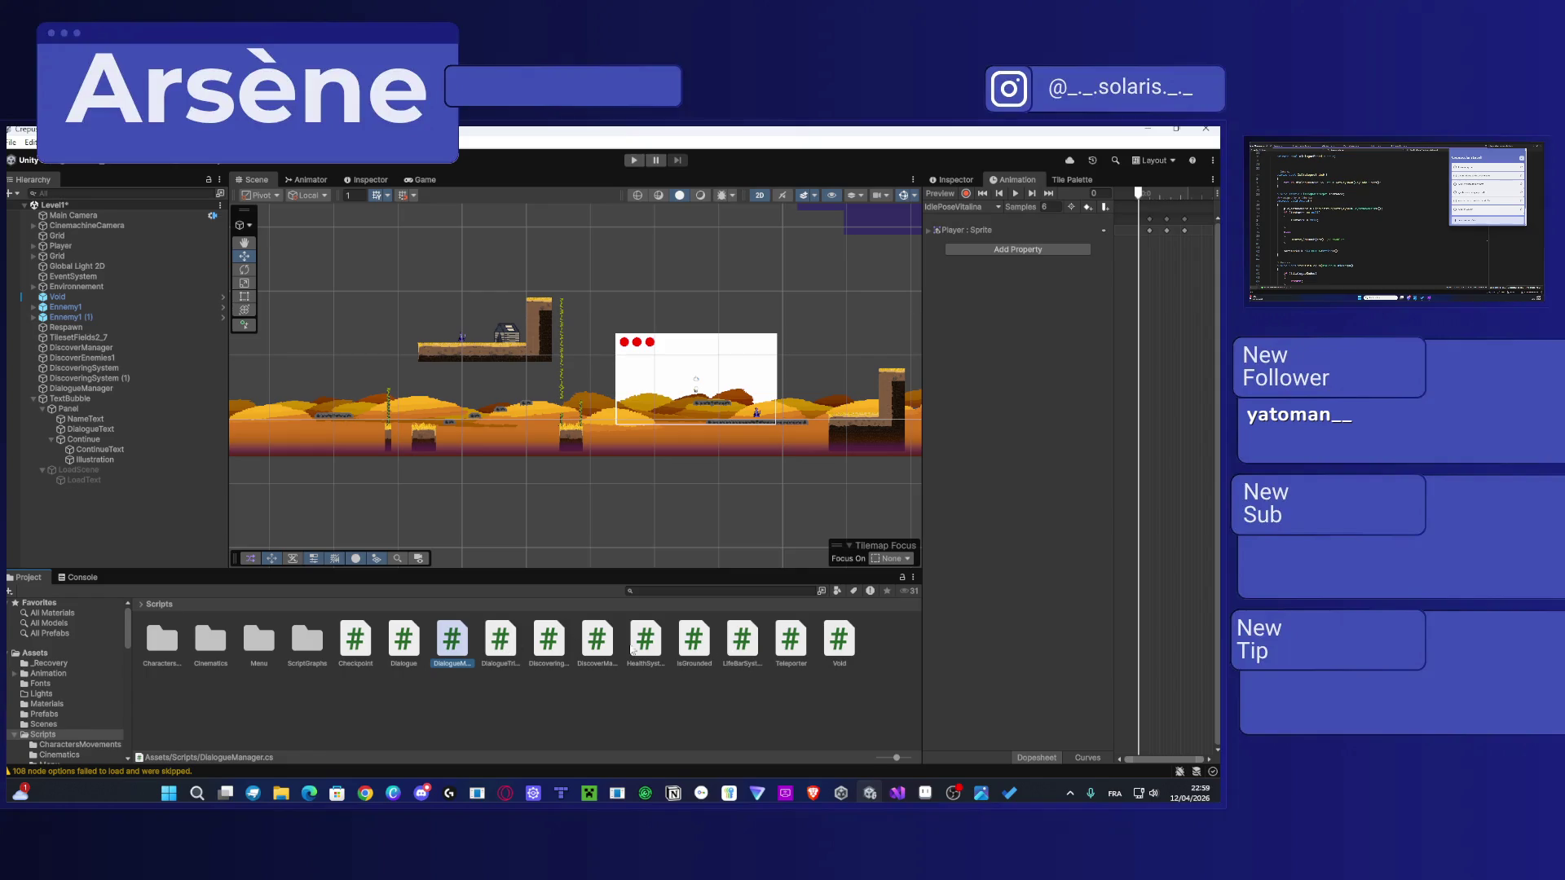
Step: Open the Cinematics folder and view the CinematiqueManager script's fields and code in the Inspector
left_click(162, 642)
double_click(213, 642)
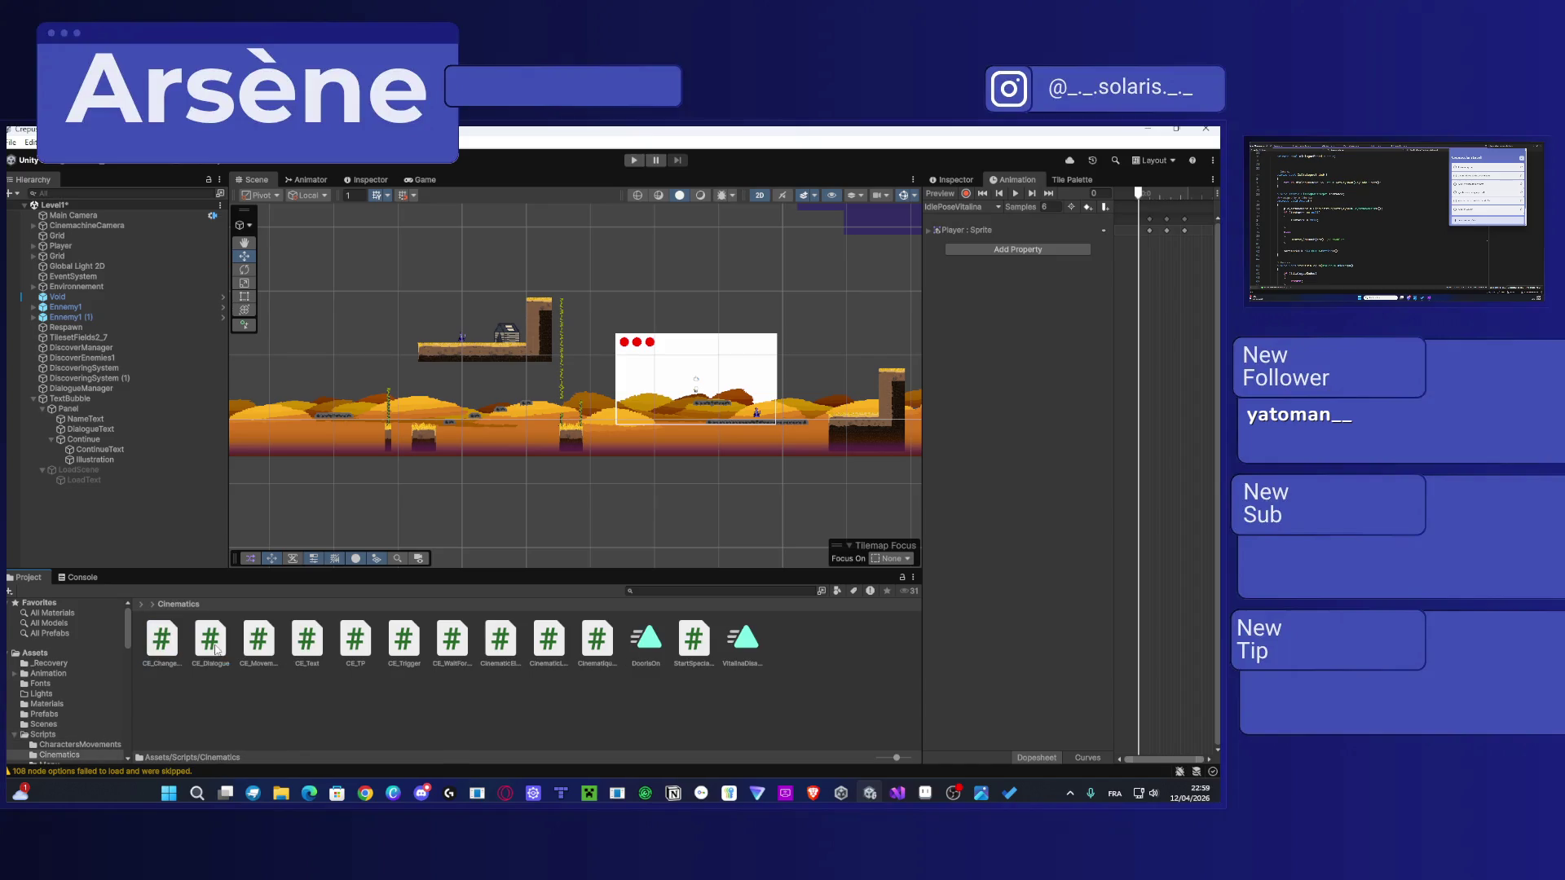
double_click(228, 643)
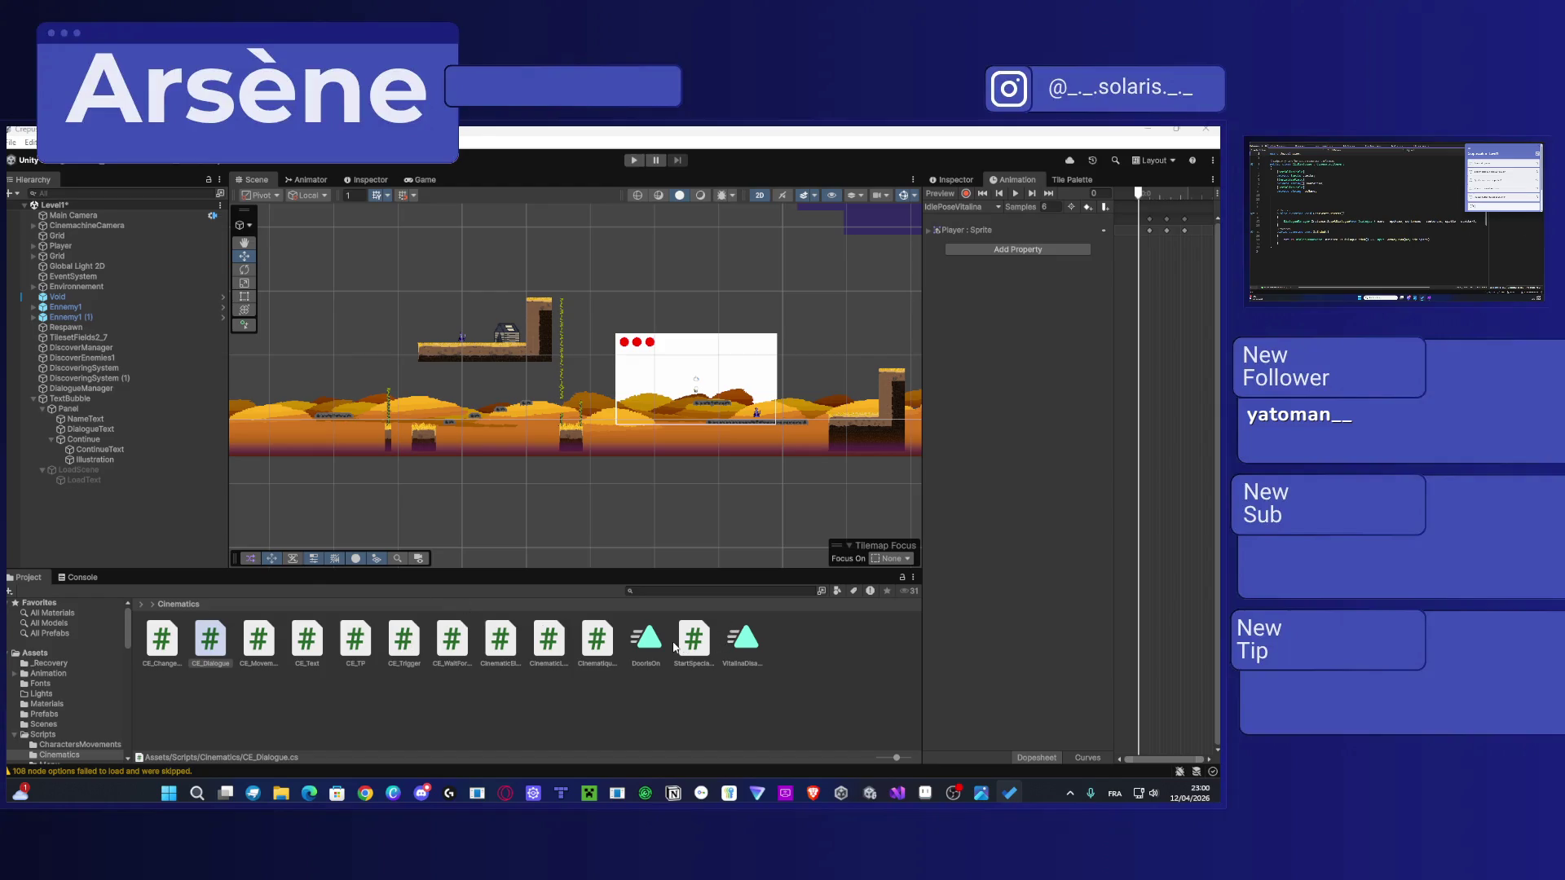
left_click(551, 642)
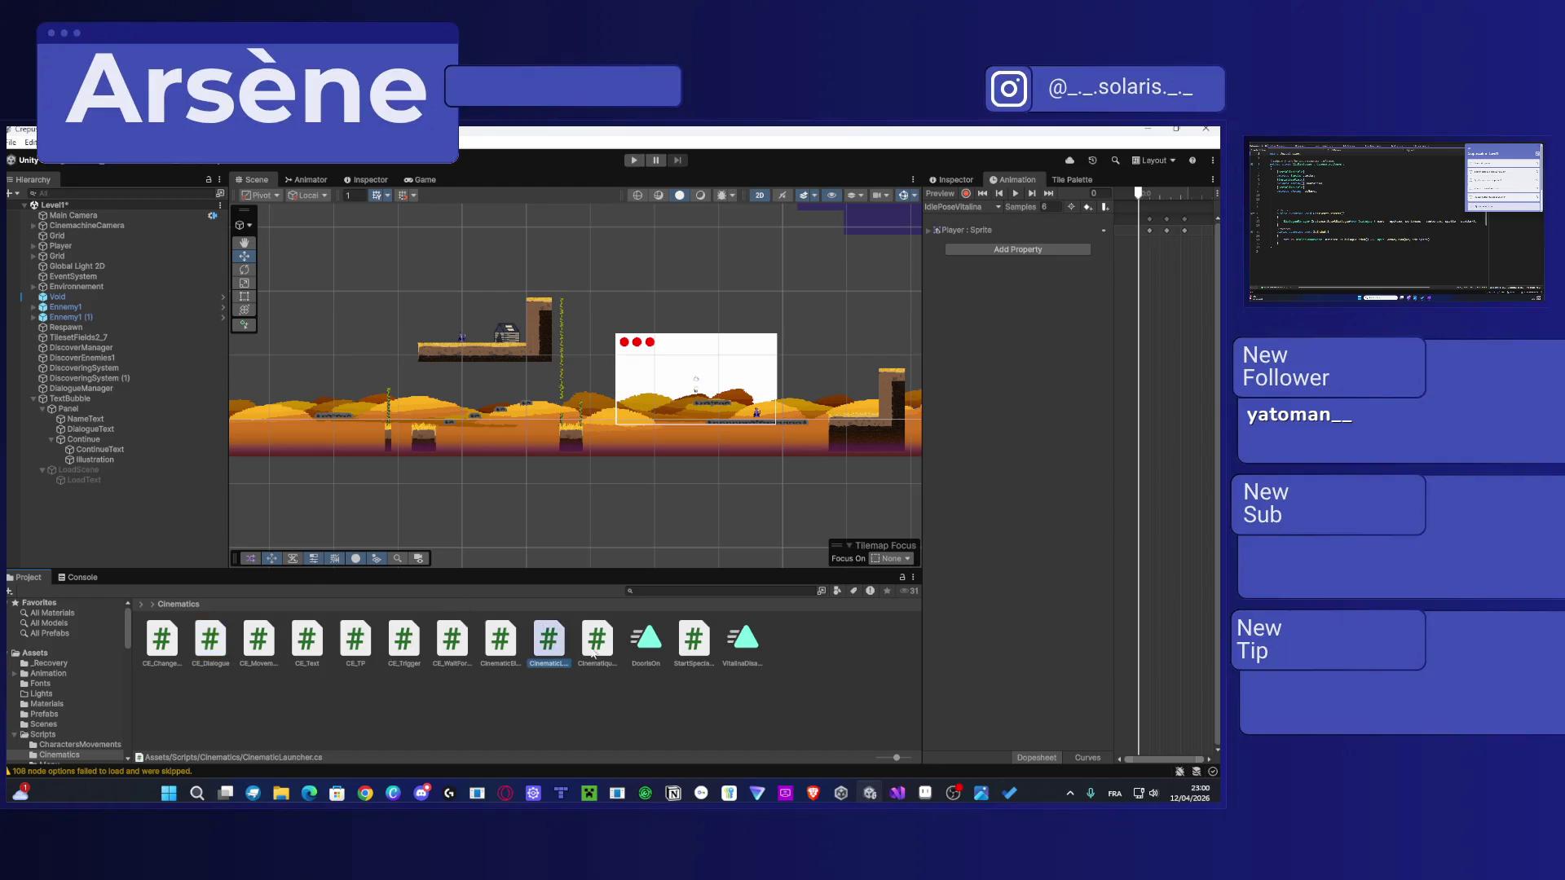
left_click(604, 652)
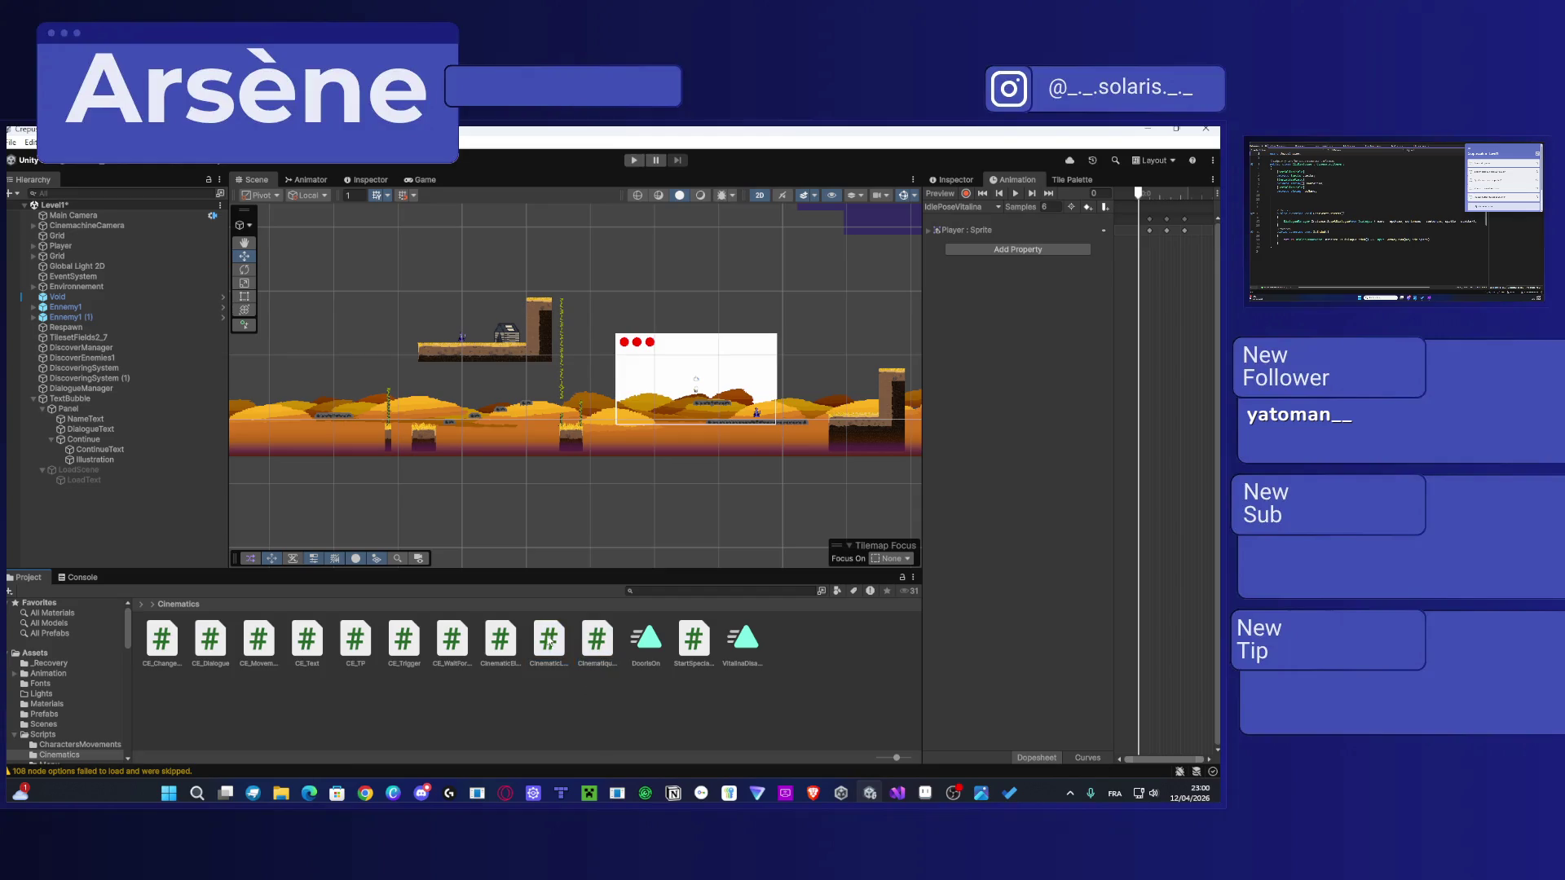
left_click(959, 181)
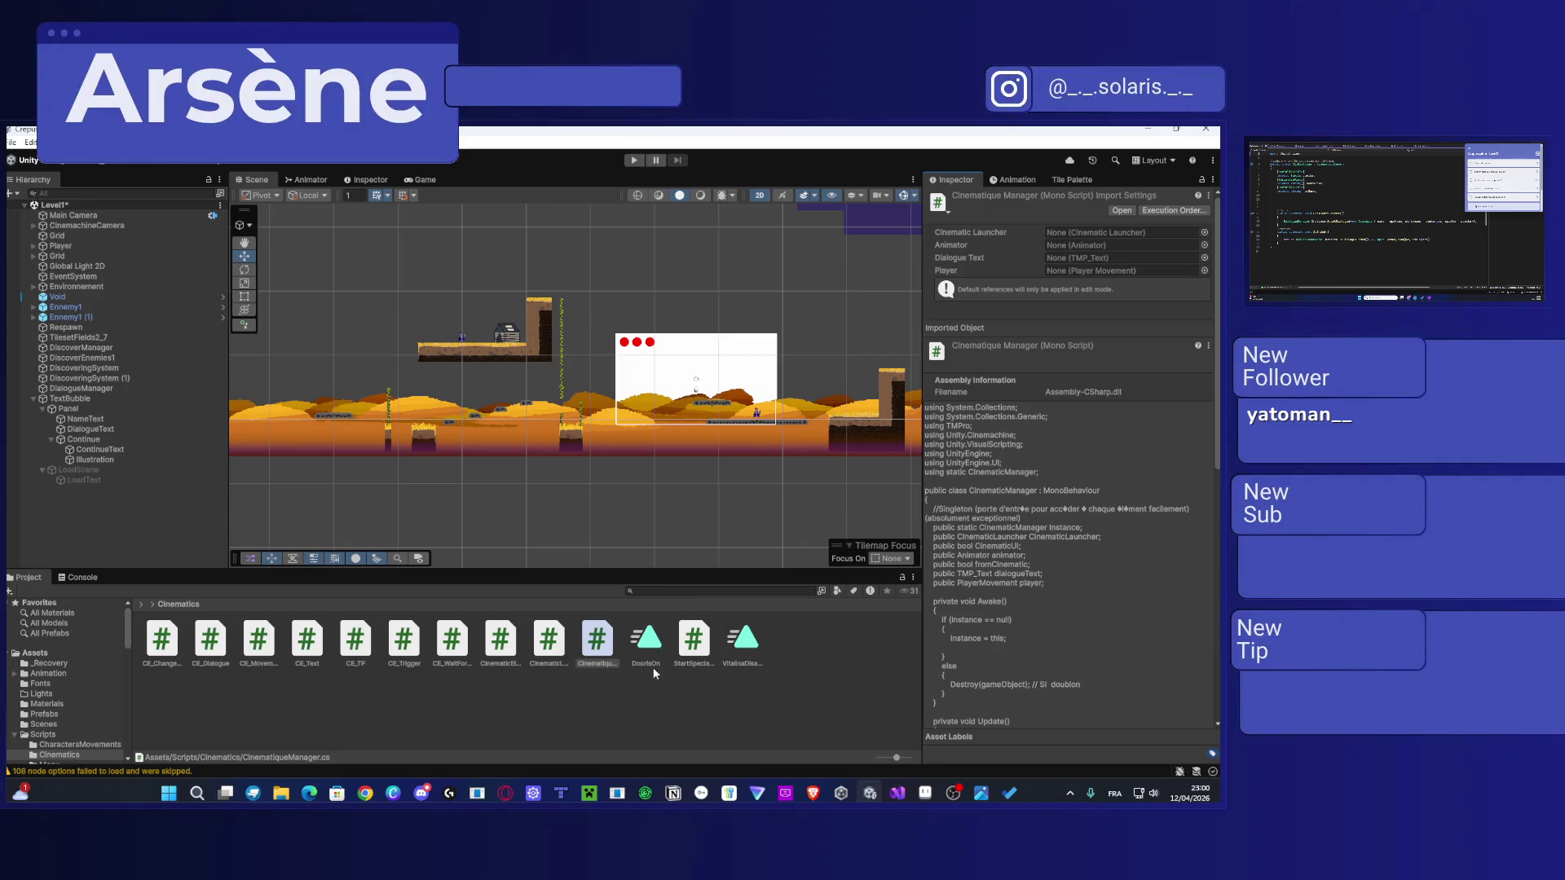
Step: Create an empty object named CinematicManager and attach the CinematiqueManager script to it
left_click(549, 642)
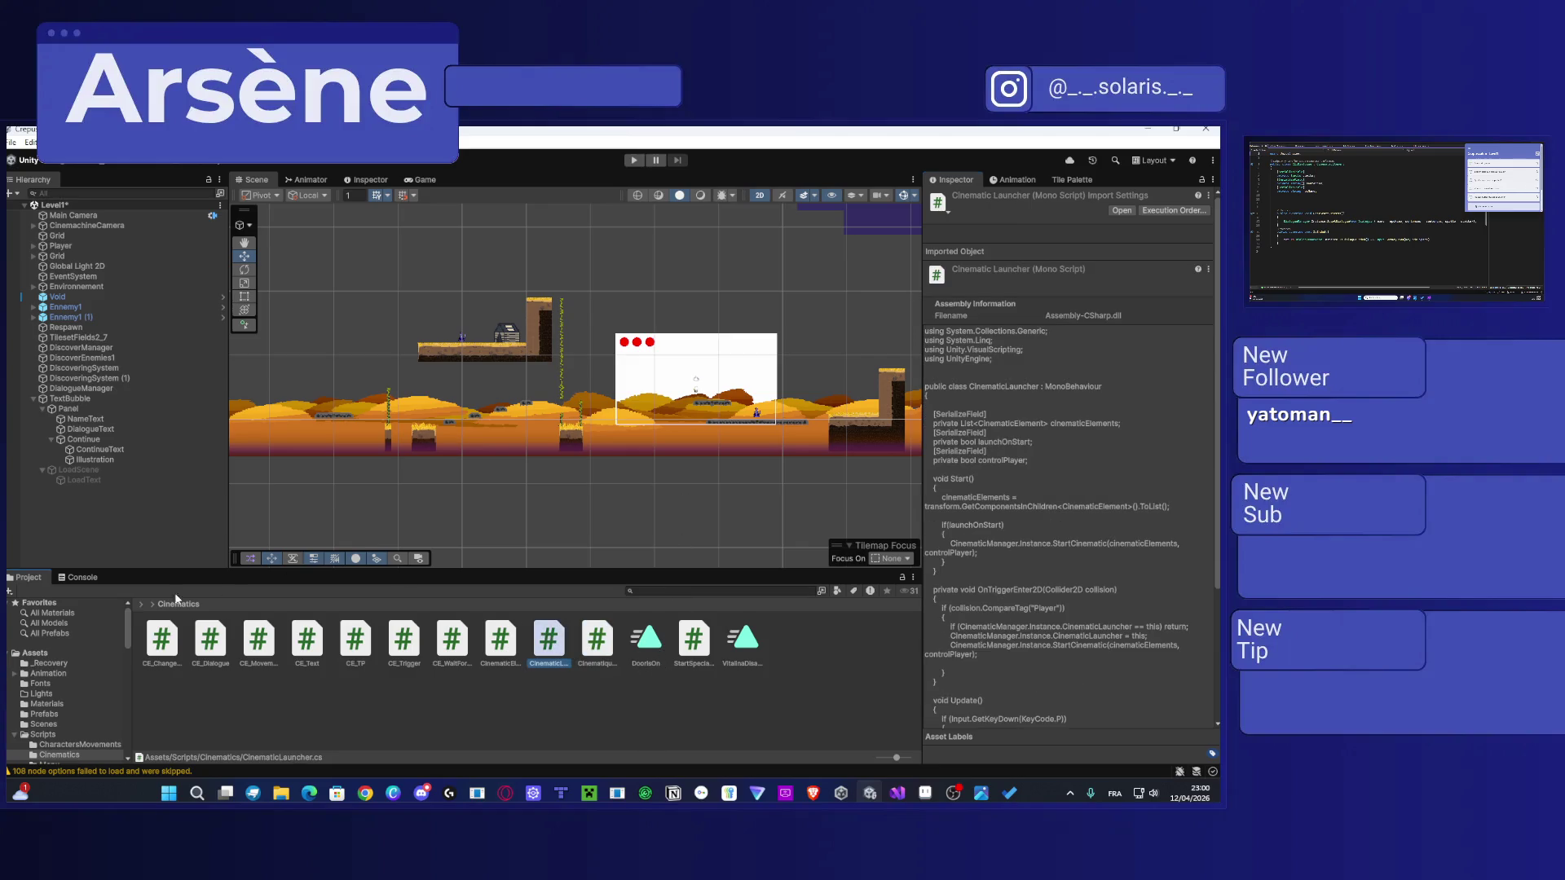
right_click(93, 551)
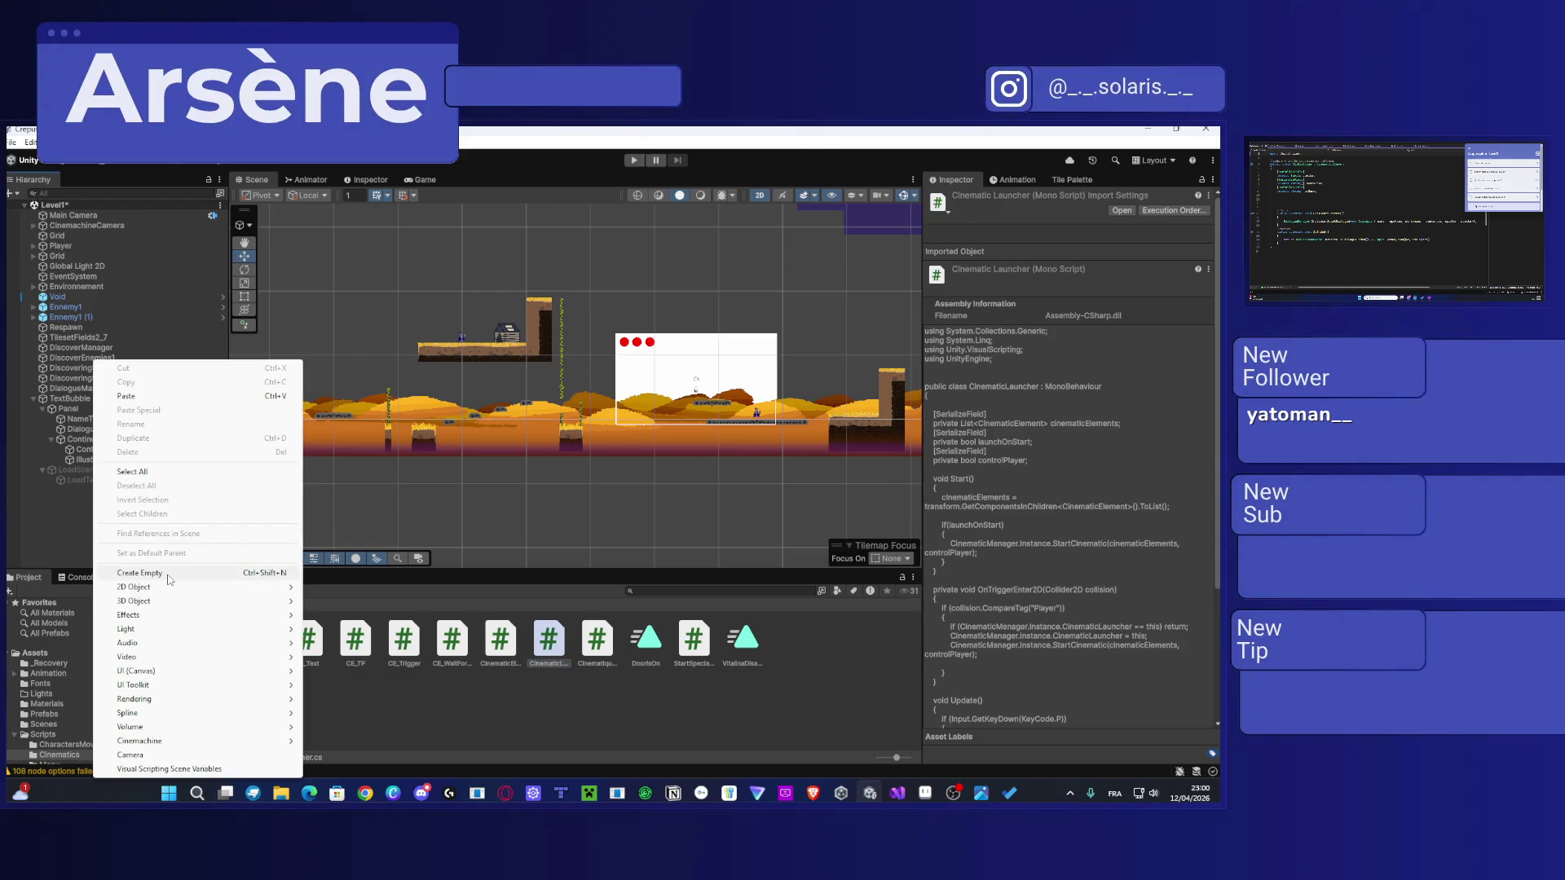
left_click(168, 574)
type("CinematicManager")
key("Return")
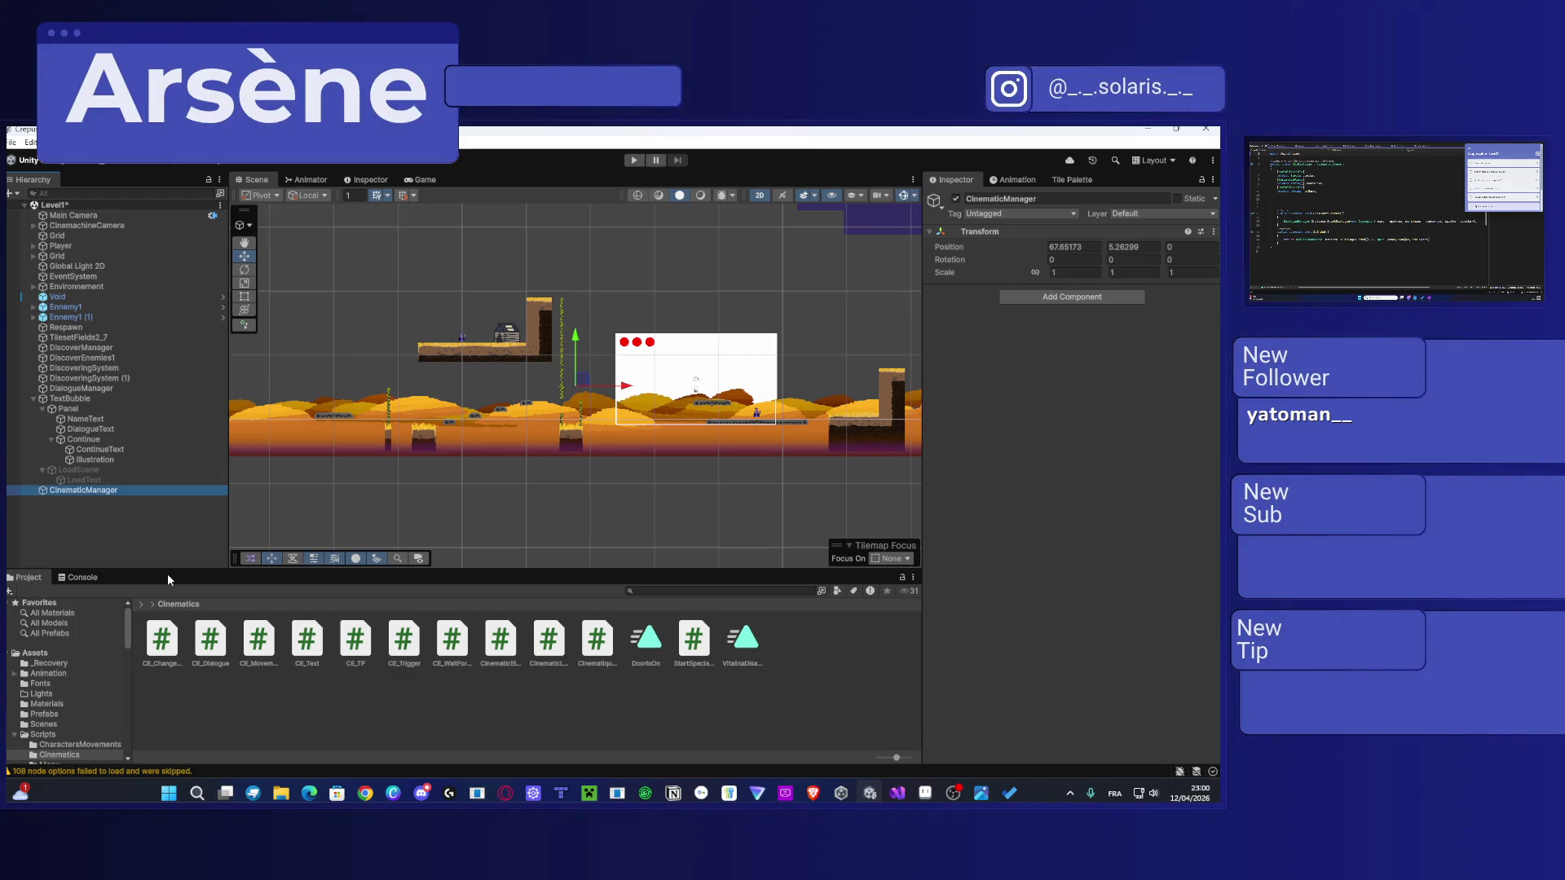
left_click_drag(597, 639, 98, 494)
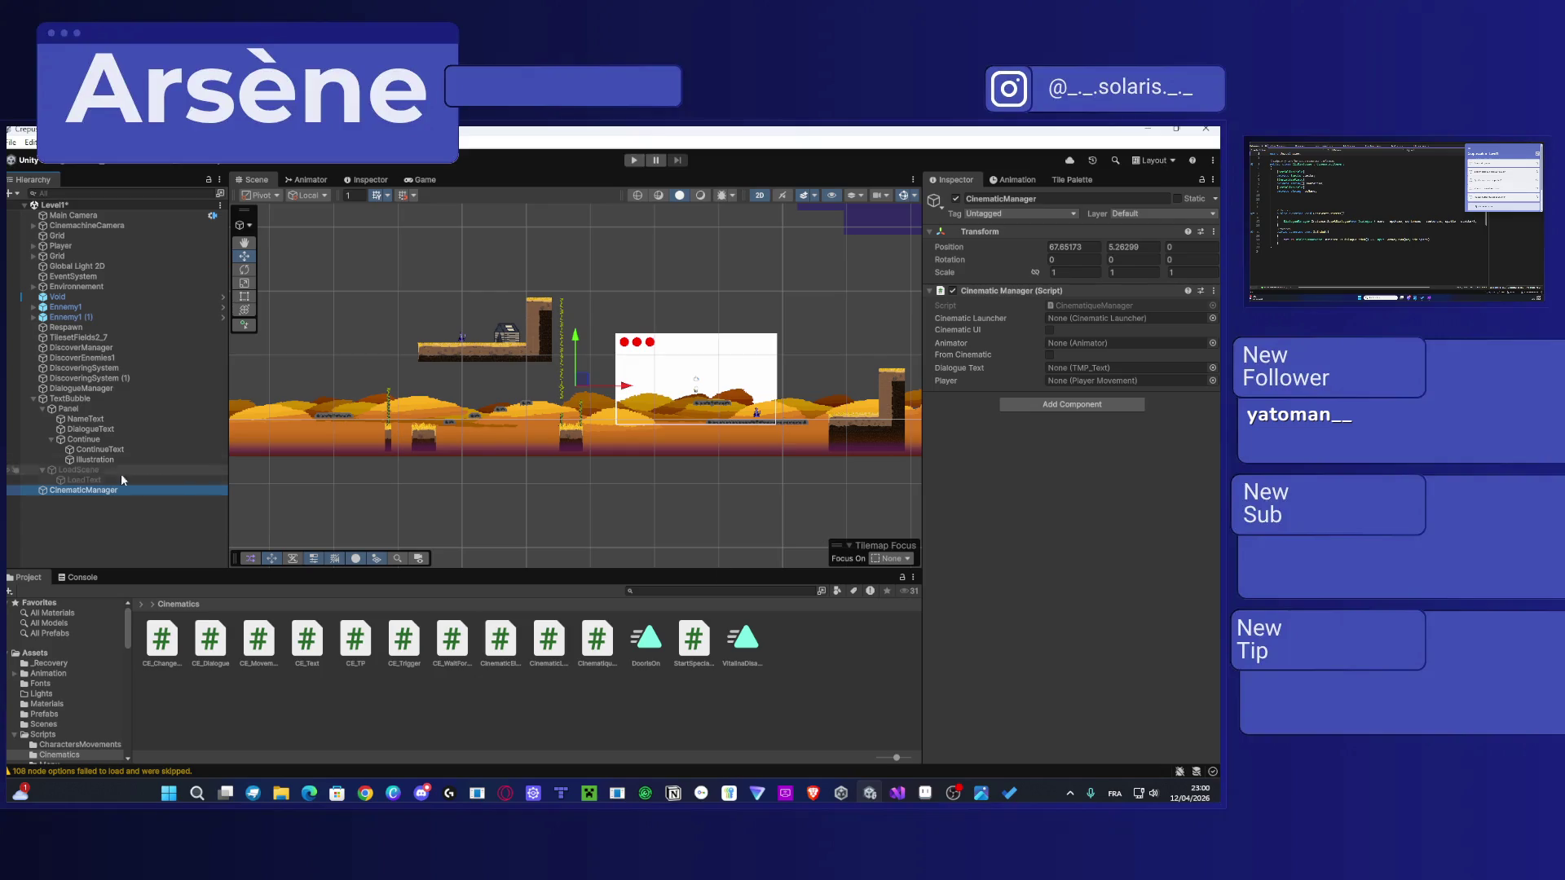
Step: Delete the CinematicManager object from the scene
left_click(98, 491)
key("BackSpace")
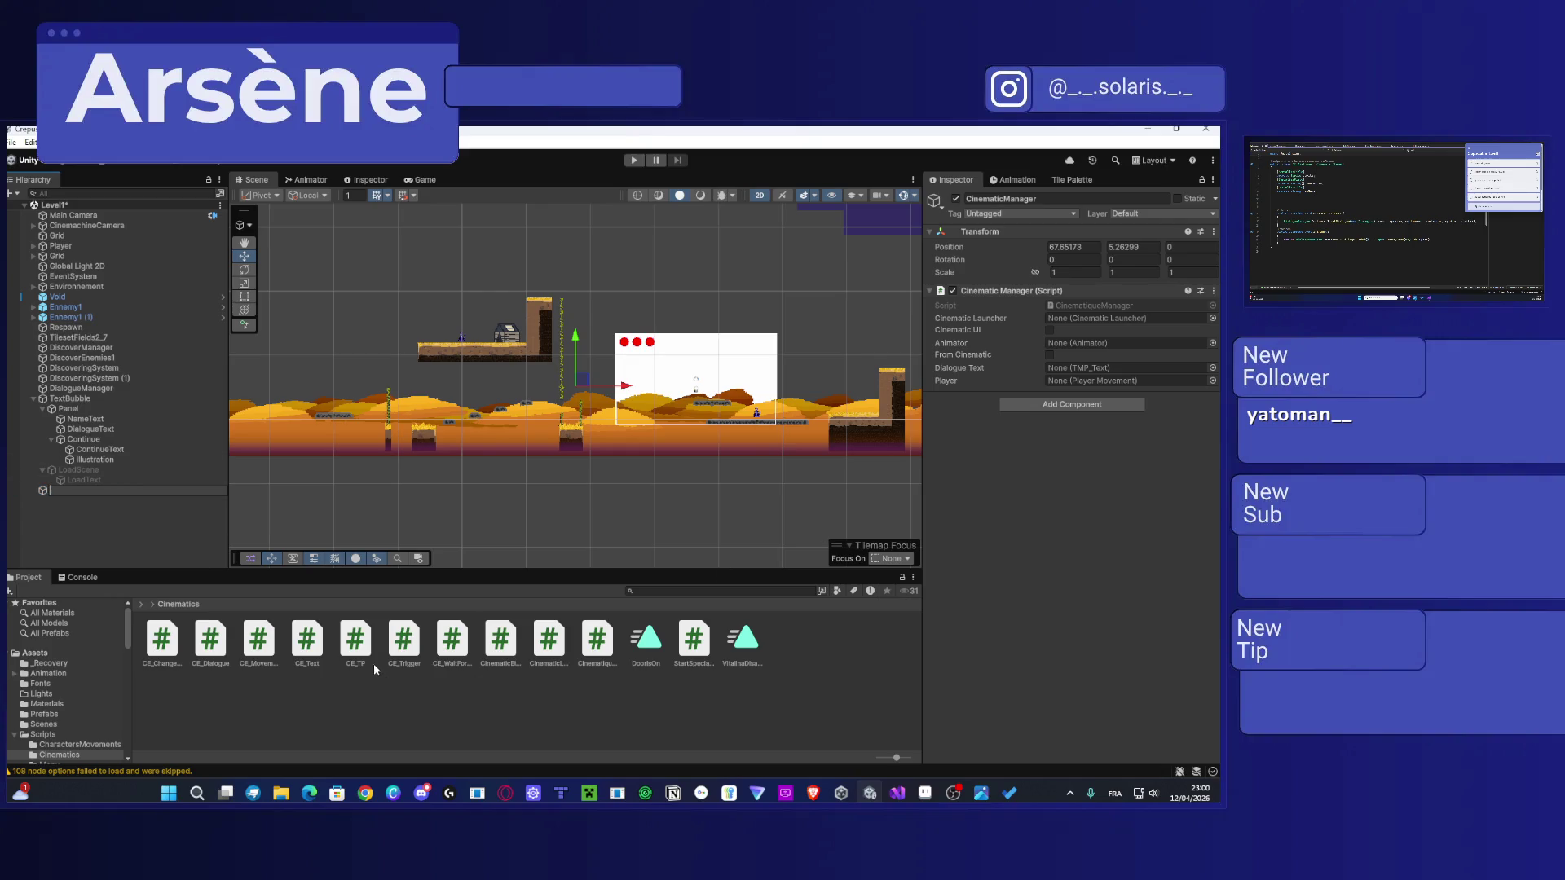
left_click(111, 491)
key("Delete")
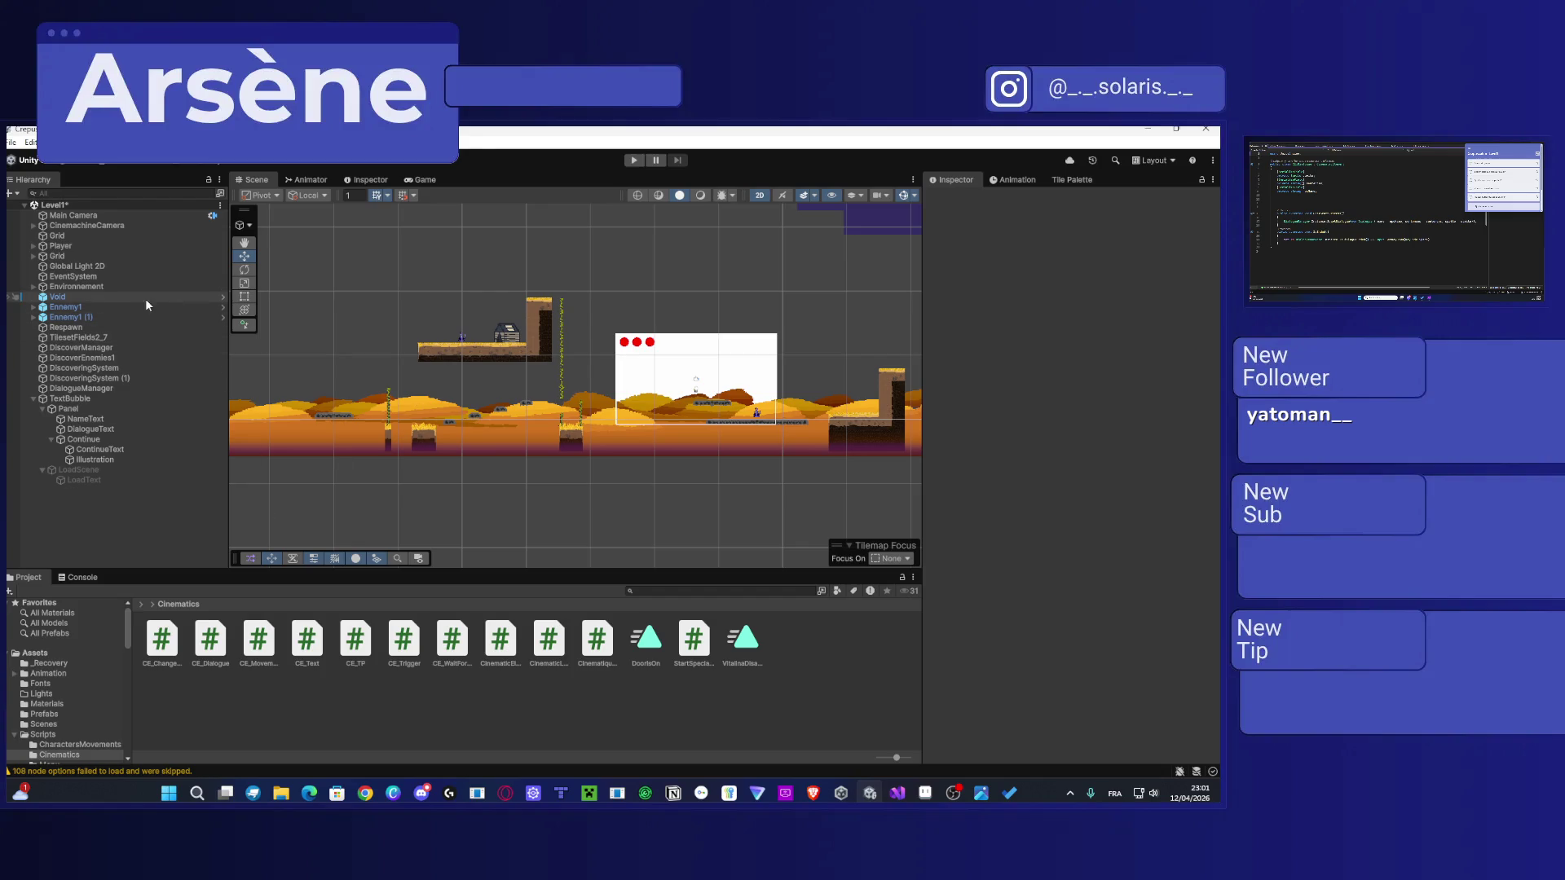
Step: Place the Player on the upper-left platform and play-test Level1 up to the flower warning dialogue
left_click(85, 246)
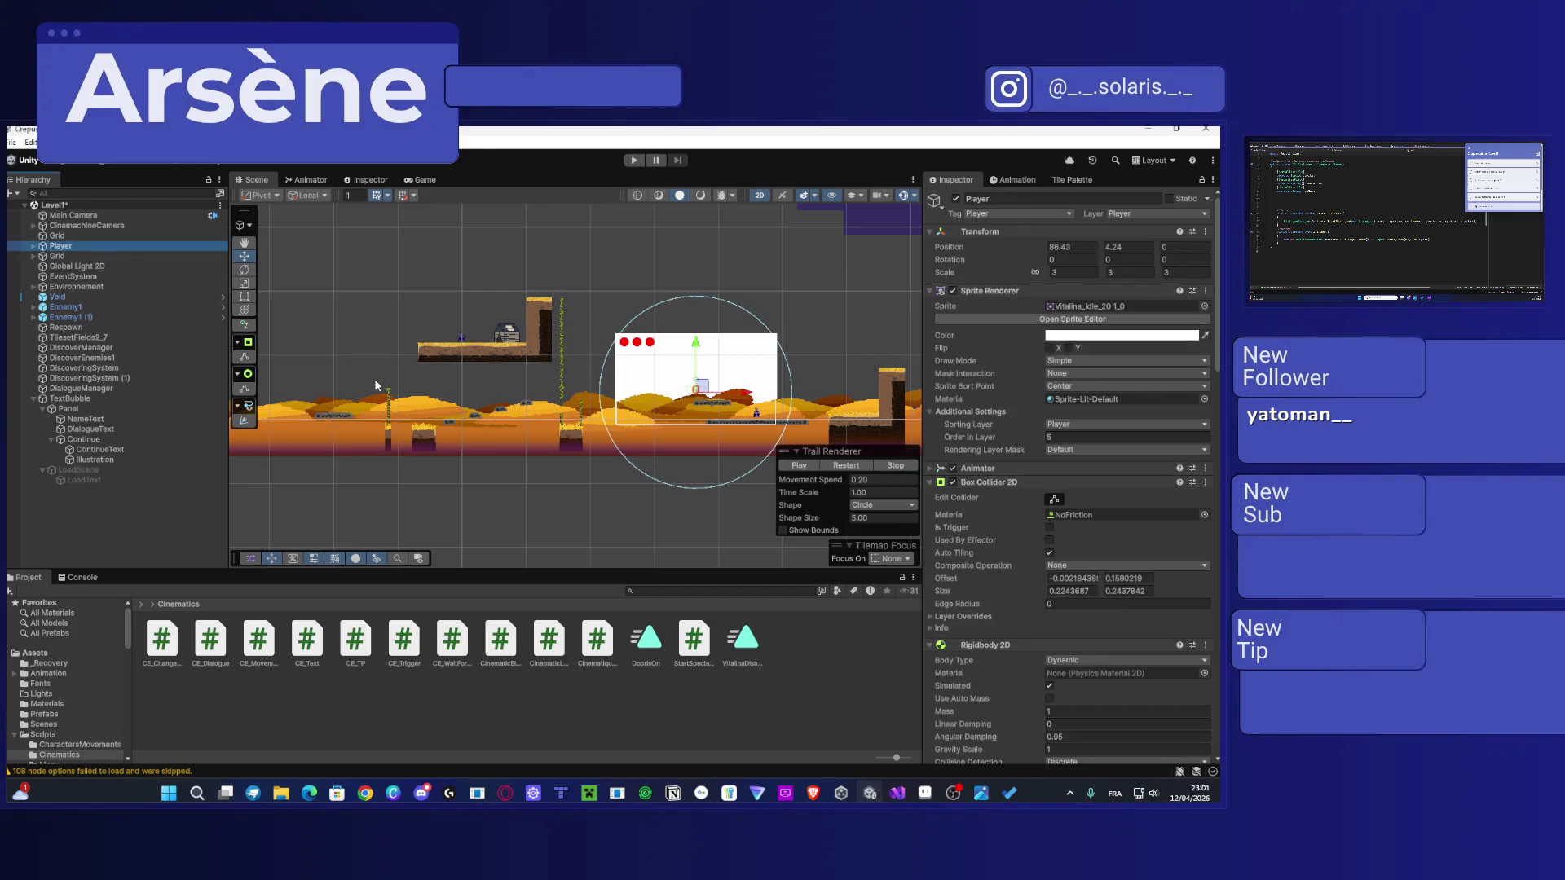
mouse_move(733, 399)
left_mouse_down()
mouse_move(419, 267)
mouse_move(447, 351)
mouse_move(454, 227)
mouse_move(388, 220)
left_mouse_up()
scroll(457, 339, "up", 5)
left_click_drag(394, 219, 399, 216)
key("ctrl+p")
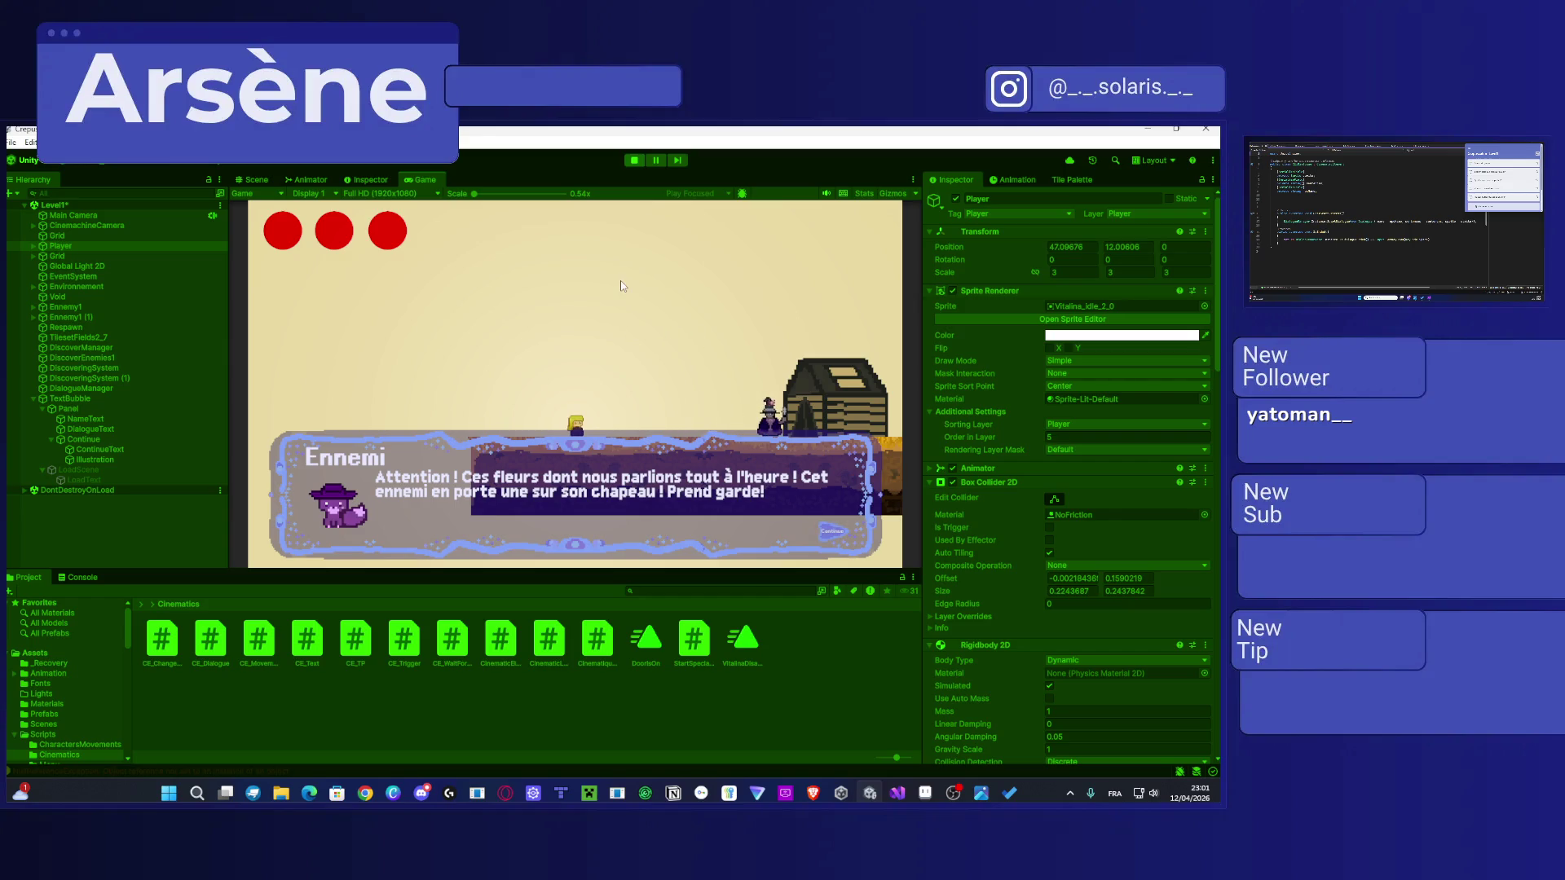
left_click(634, 161)
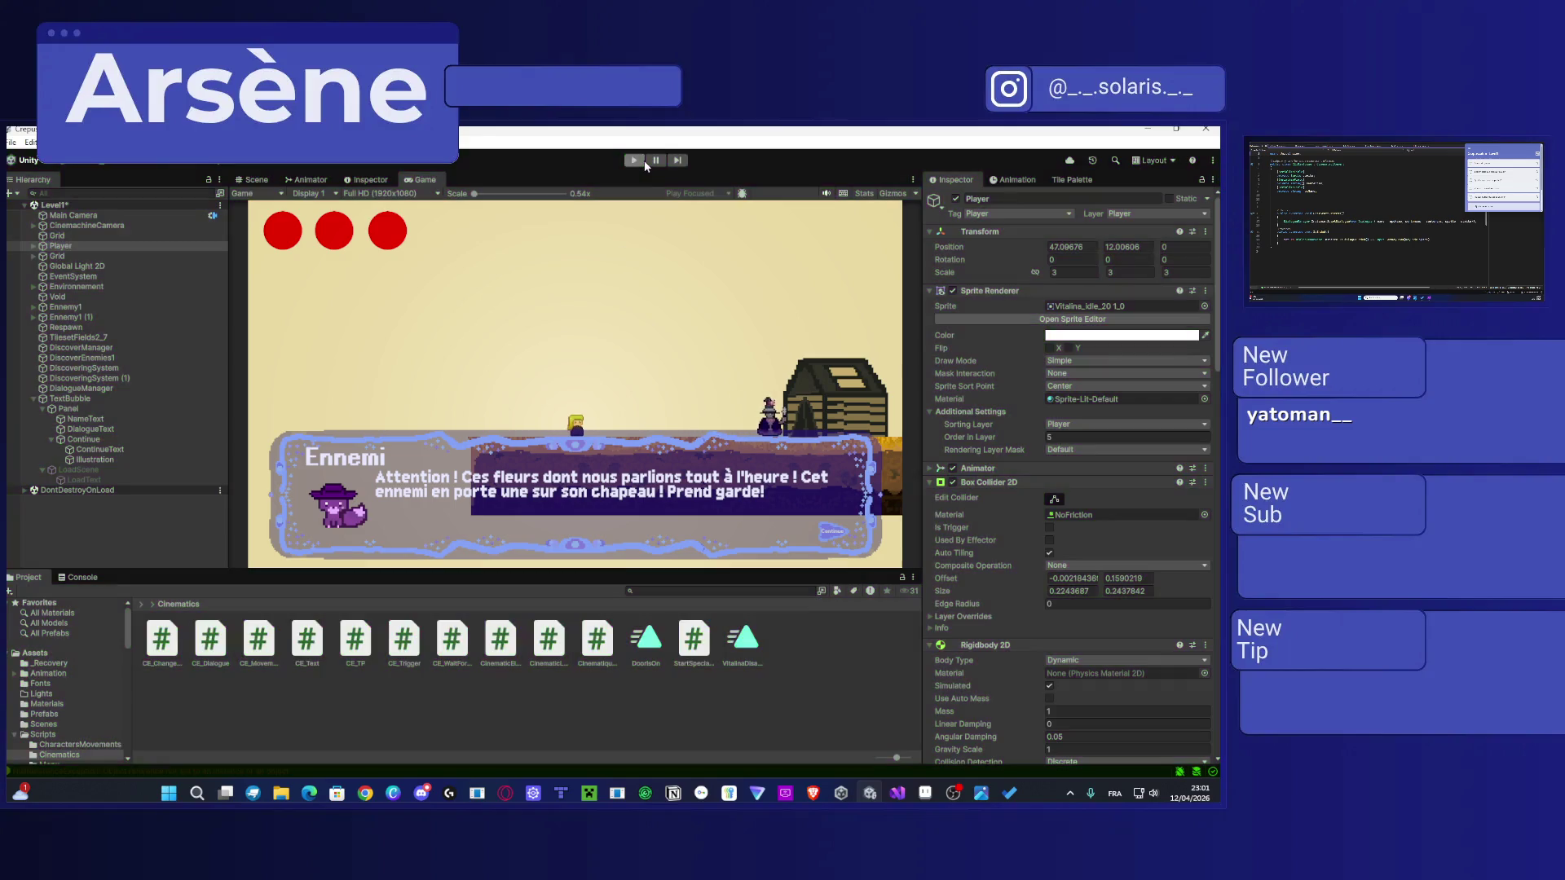
Step: Select the dialogue's Continue button object, centering the dialogue box in the Scene view
scroll(644, 427, "up", 6)
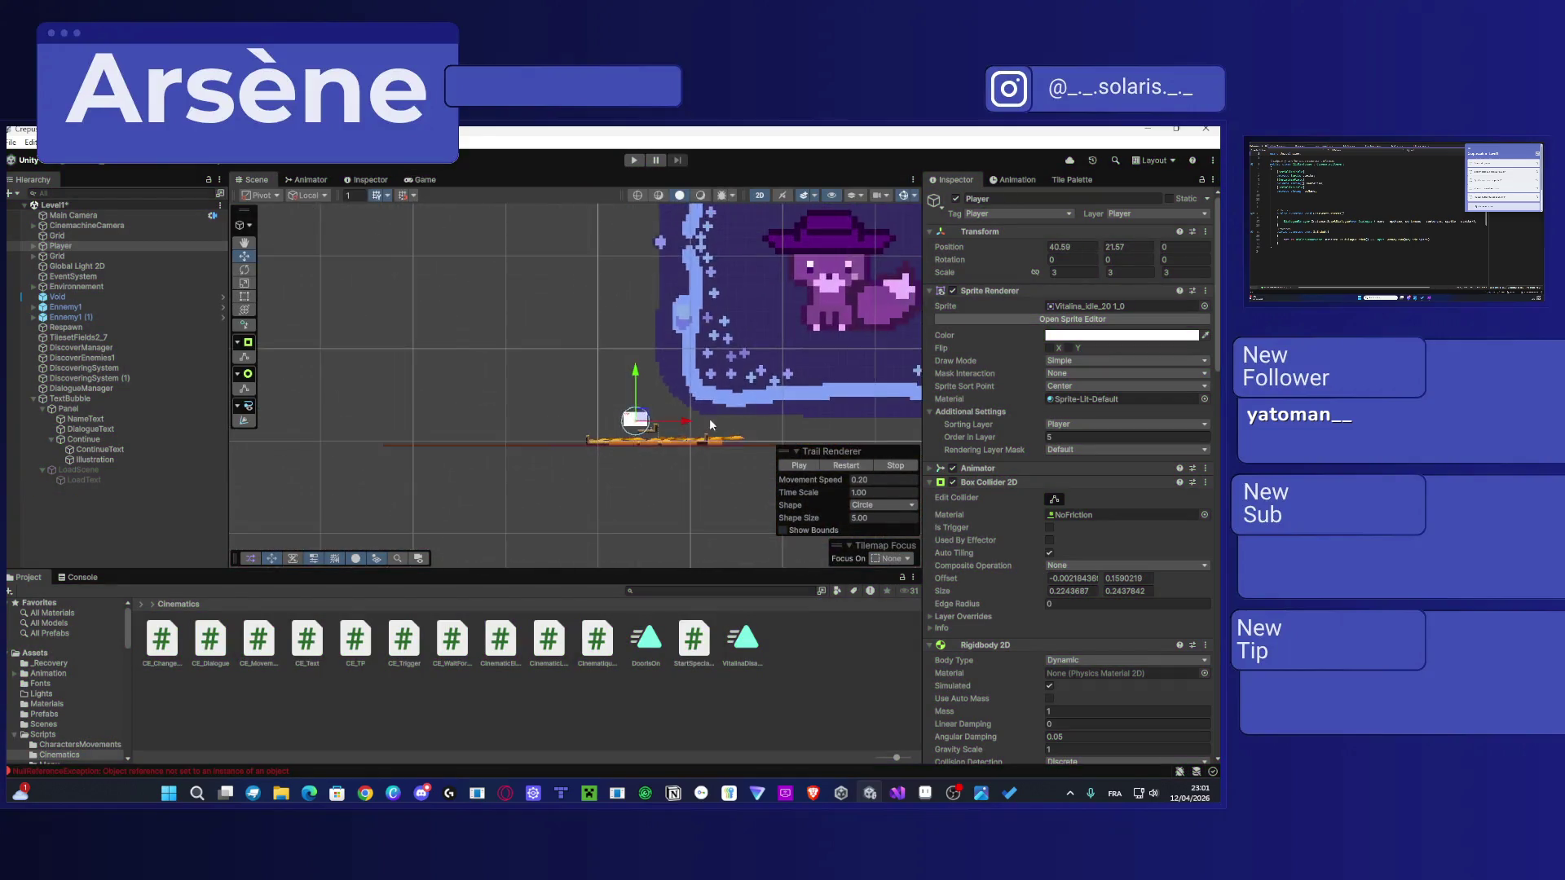
scroll(711, 425, "down", 5)
scroll(536, 290, "down", 1)
scroll(366, 375, "up", 2)
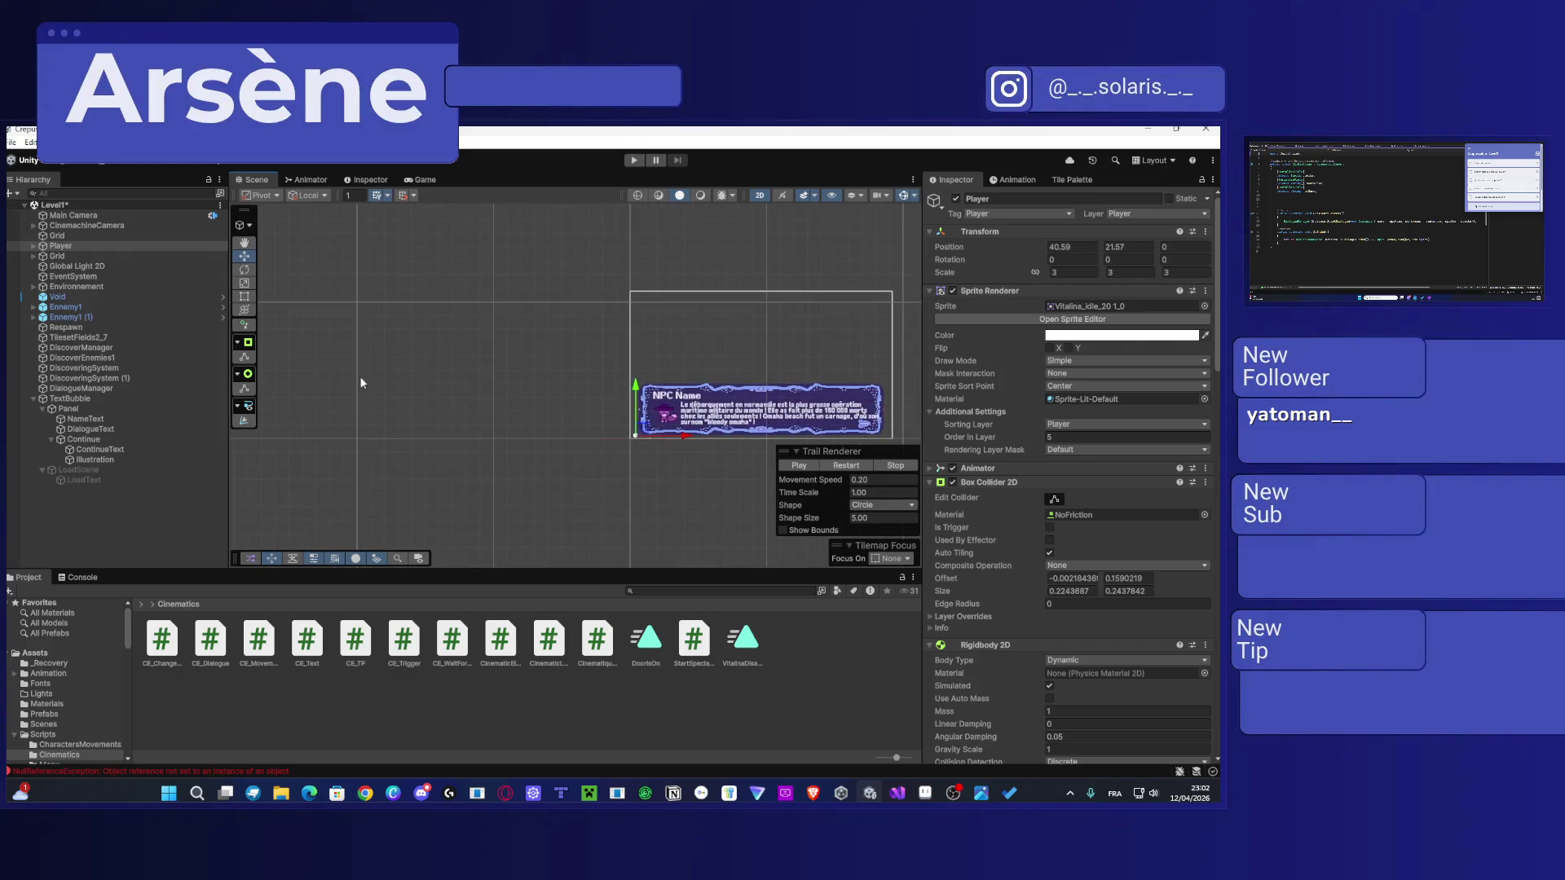
left_click(137, 450)
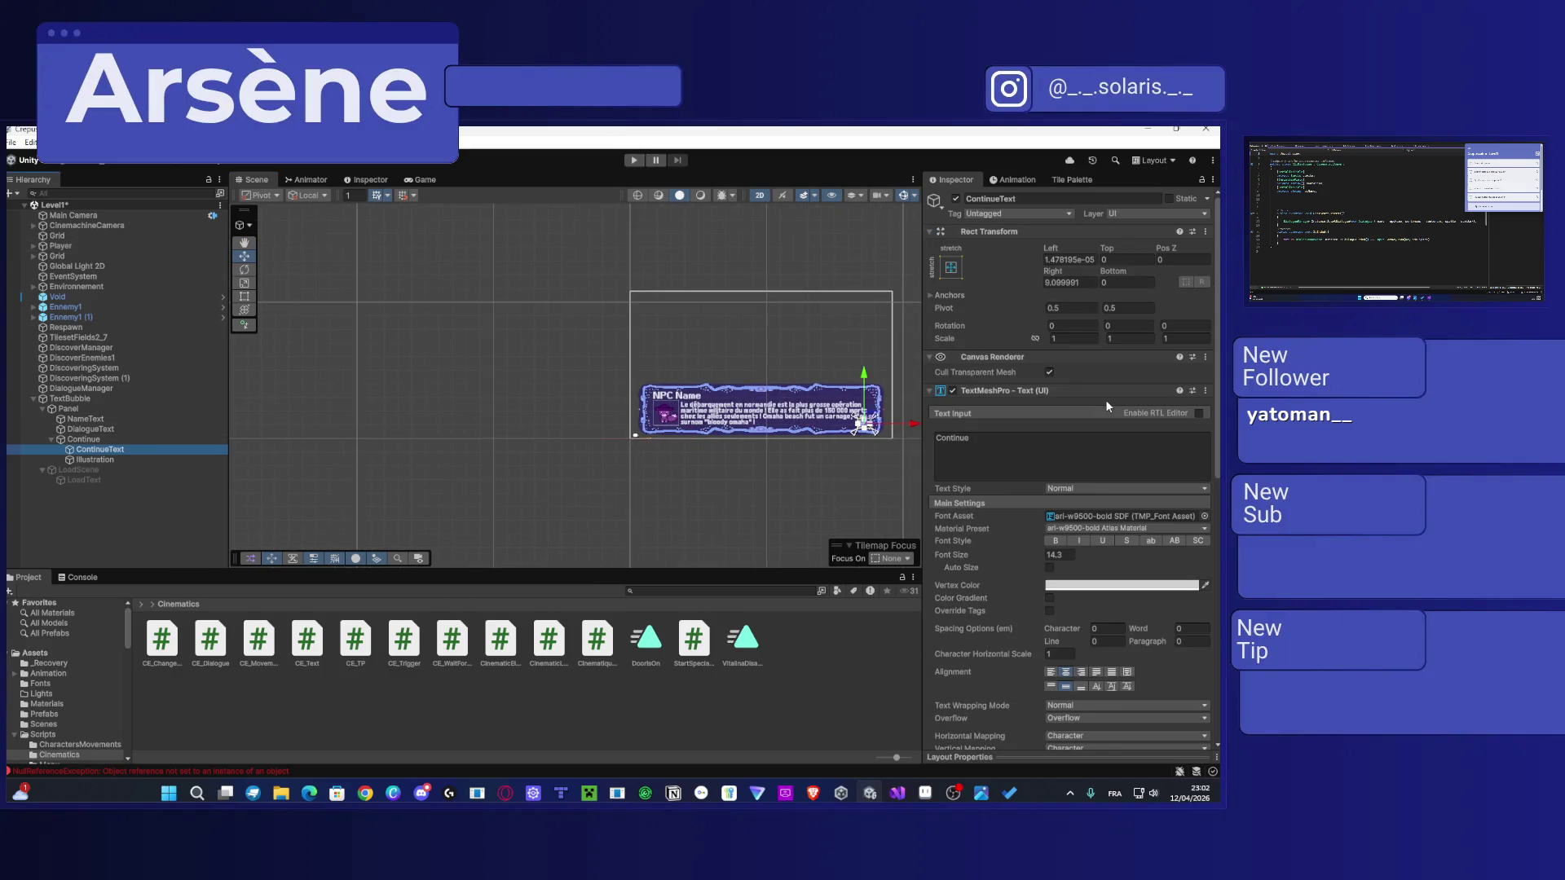
left_click_drag(671, 353, 454, 333)
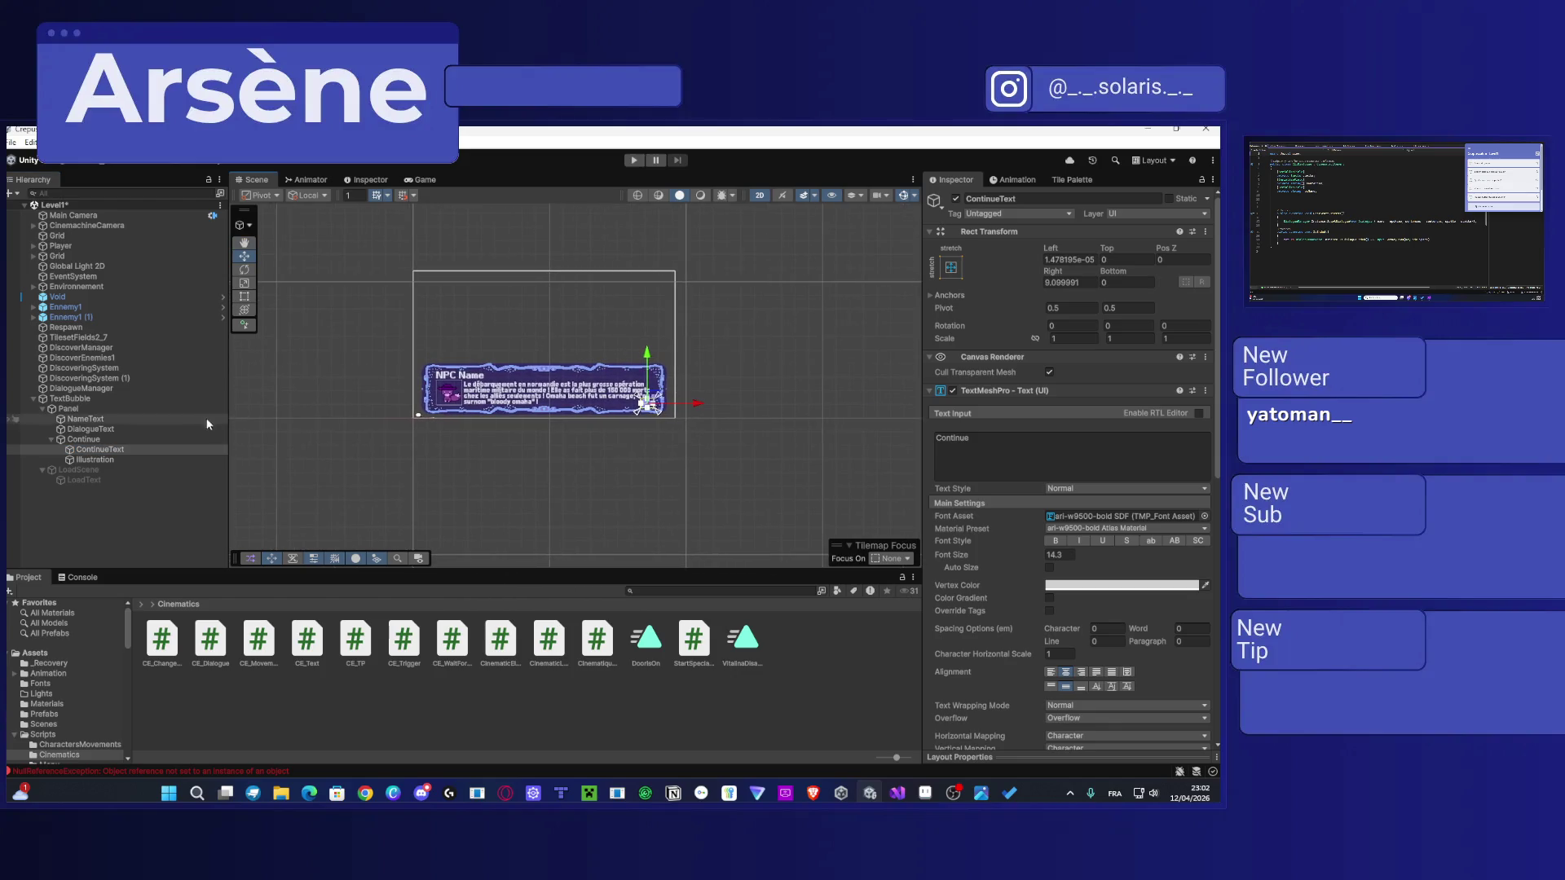
scroll(299, 437, "up", 2)
left_click(131, 438)
mouse_move(720, 402)
left_mouse_down()
mouse_move(587, 400)
mouse_move(626, 404)
left_mouse_up()
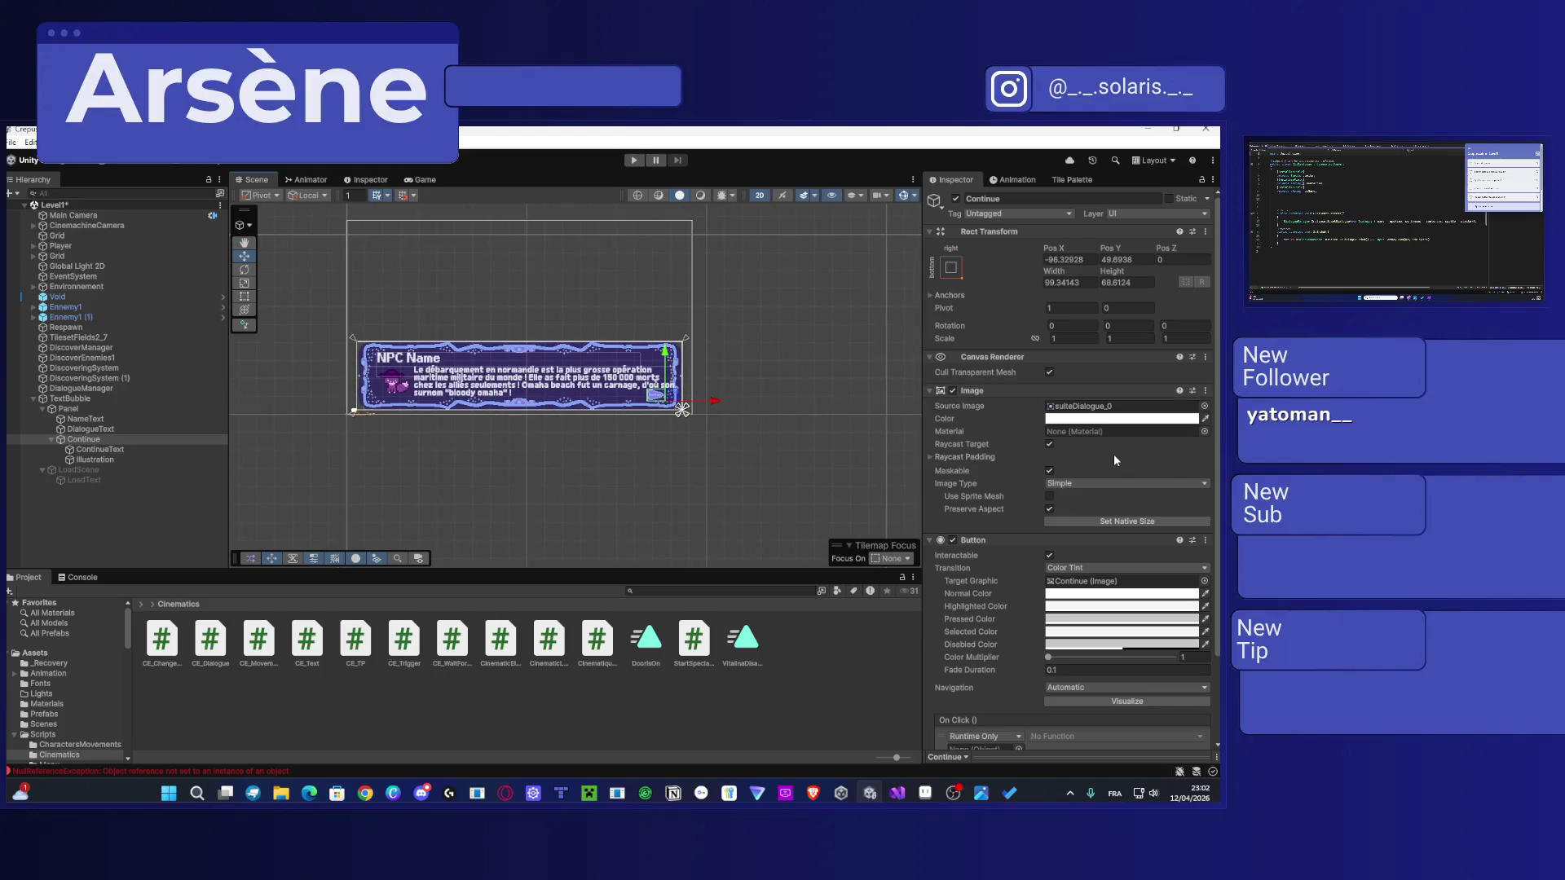
scroll(1110, 457, "down", 3)
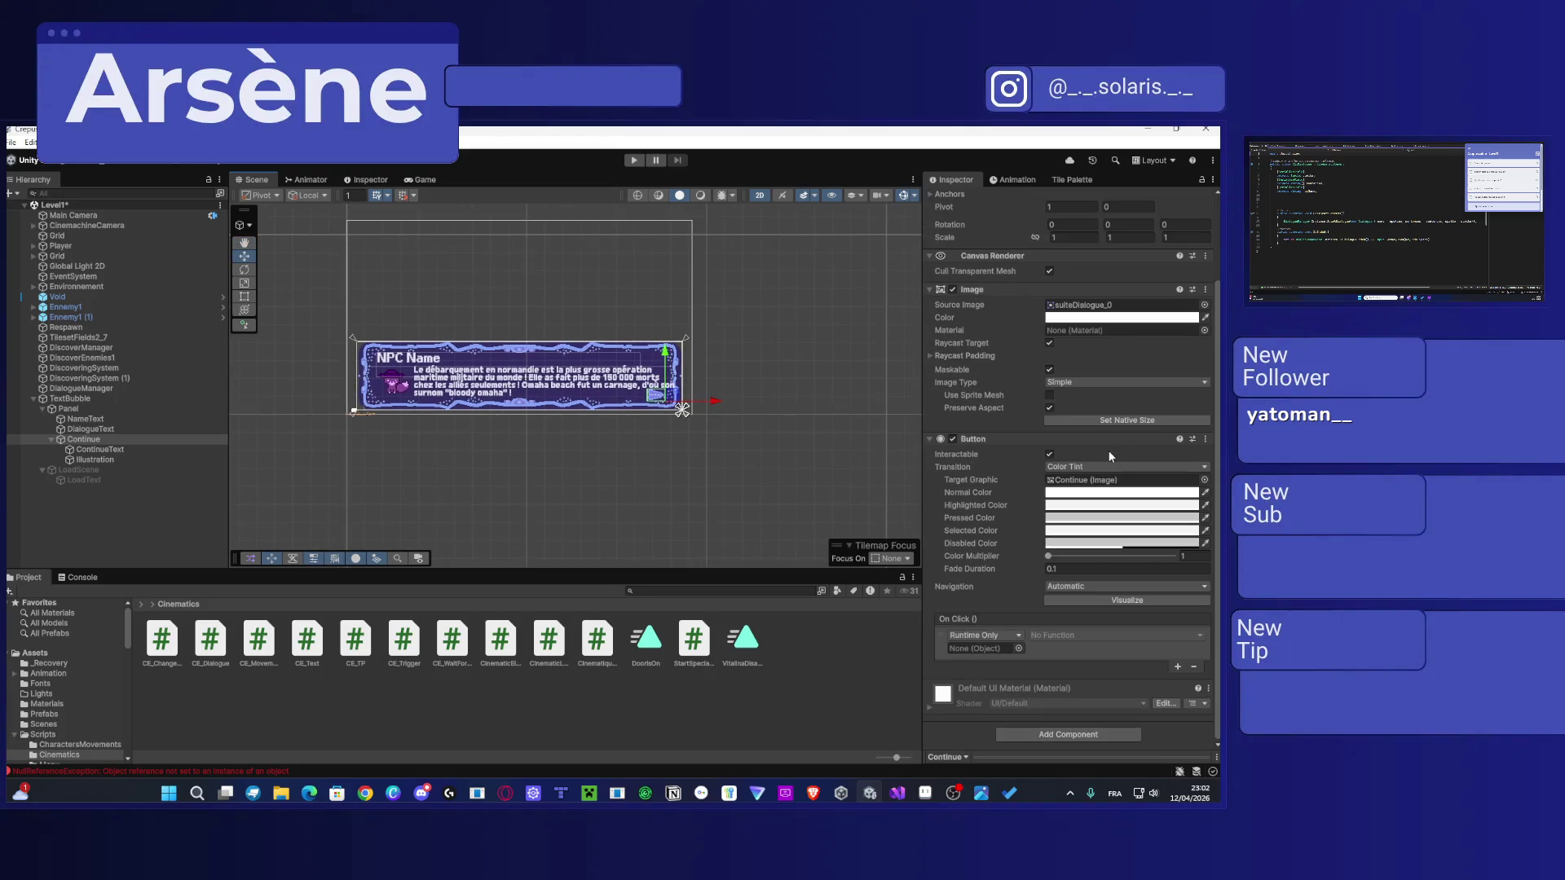
Step: Wire the Continue button's Runtime Only On Click to DialogueManager.DisplayNextSentence
left_click(1023, 635)
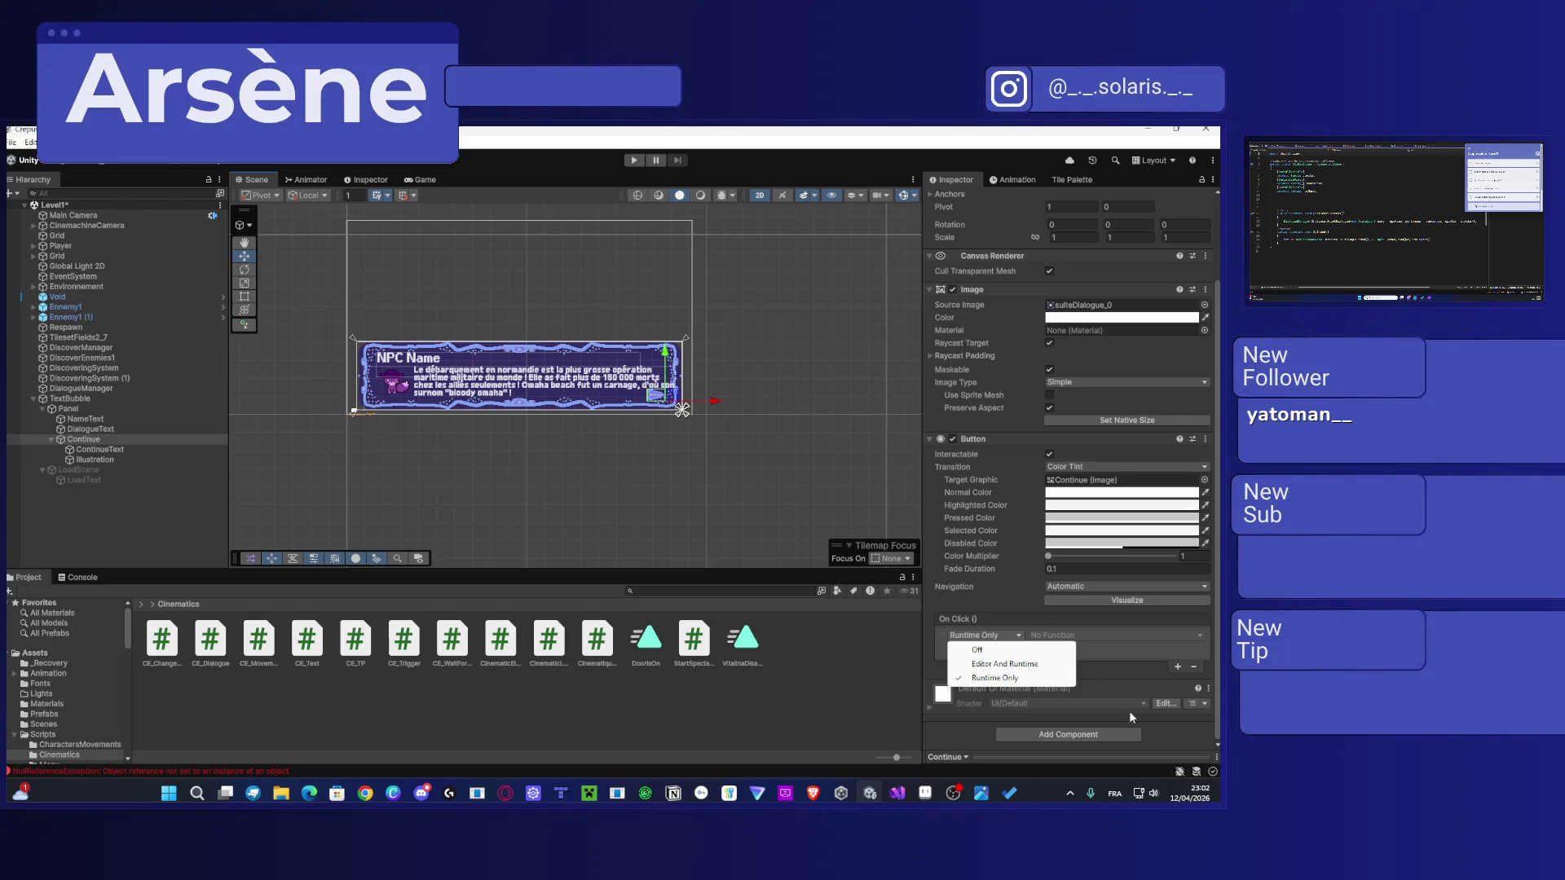
left_click(1136, 668)
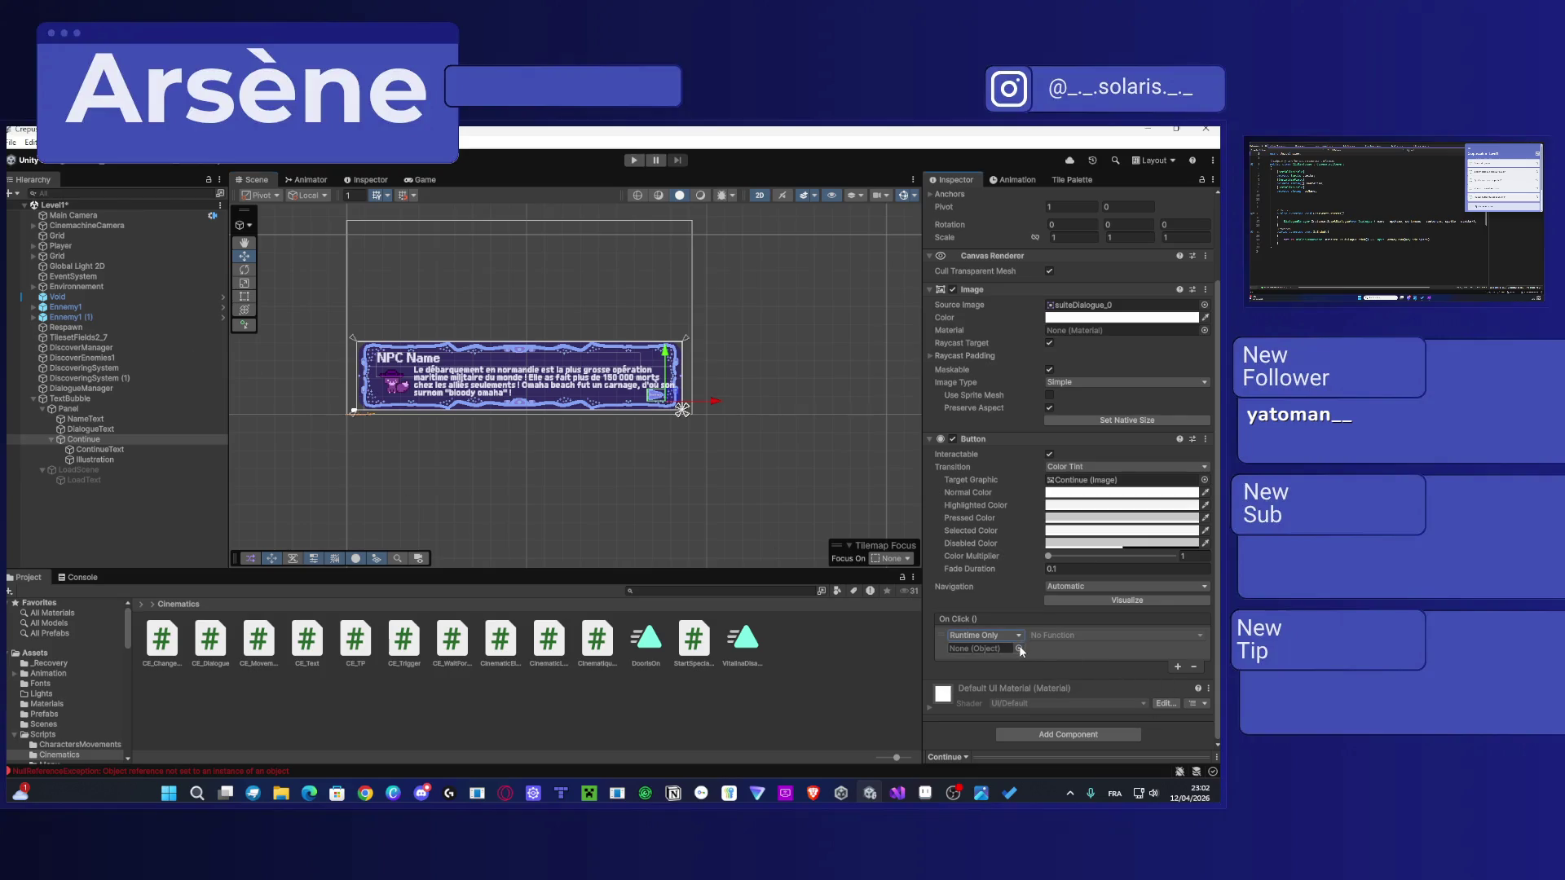
left_click(1019, 648)
mouse_move(790, 363)
left_mouse_down()
mouse_move(472, 254)
mouse_move(626, 256)
left_mouse_up()
left_click(1051, 249)
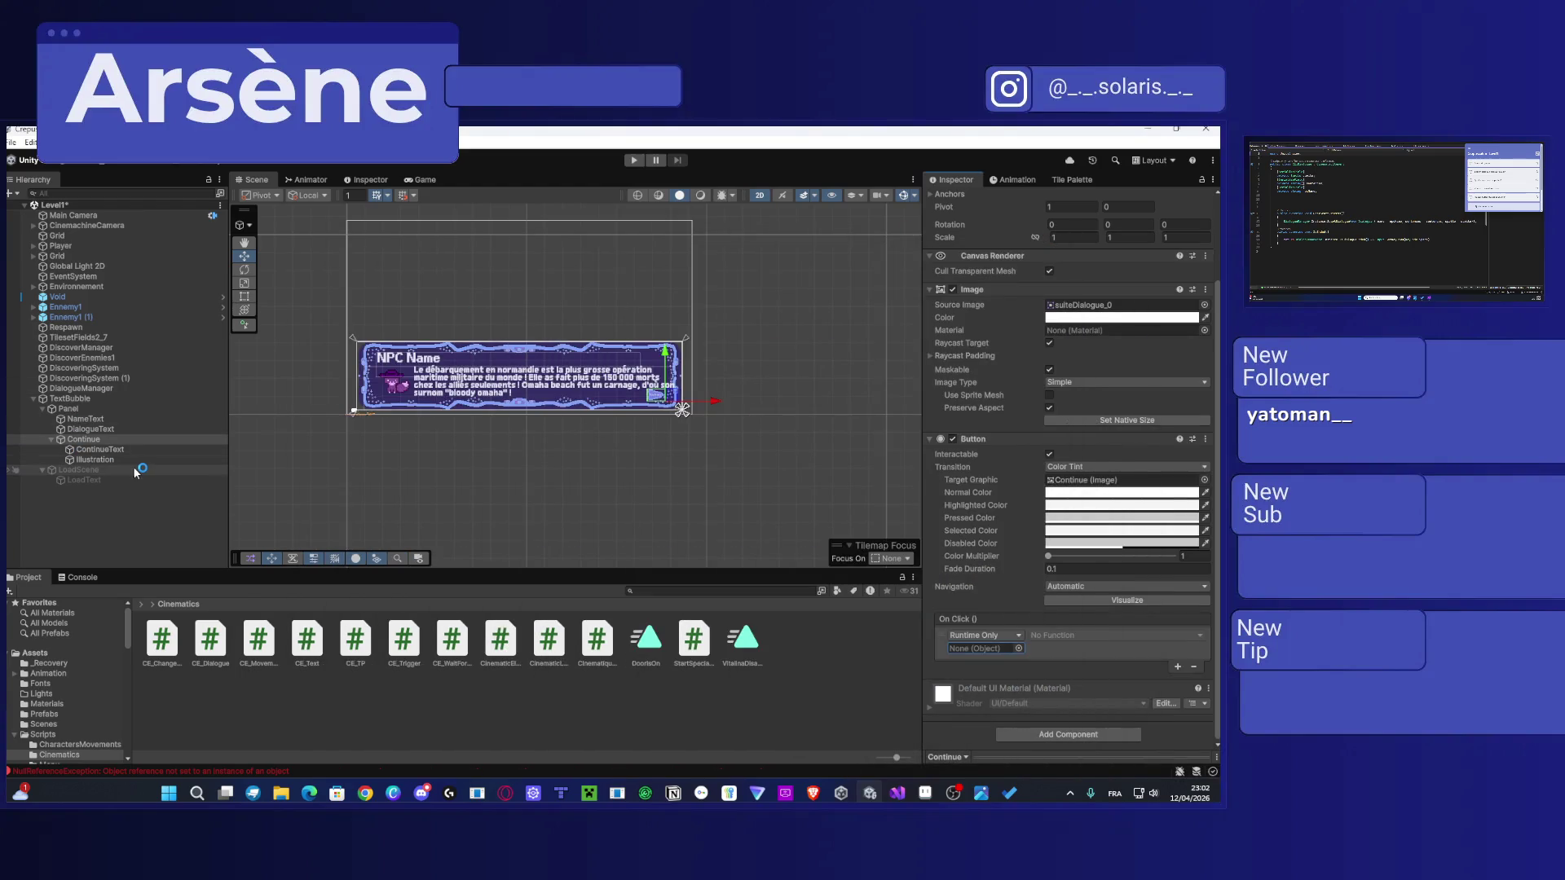
mouse_move(120, 466)
left_mouse_down()
mouse_move(90, 395)
mouse_move(789, 493)
mouse_move(1009, 657)
left_mouse_up()
left_click(1066, 636)
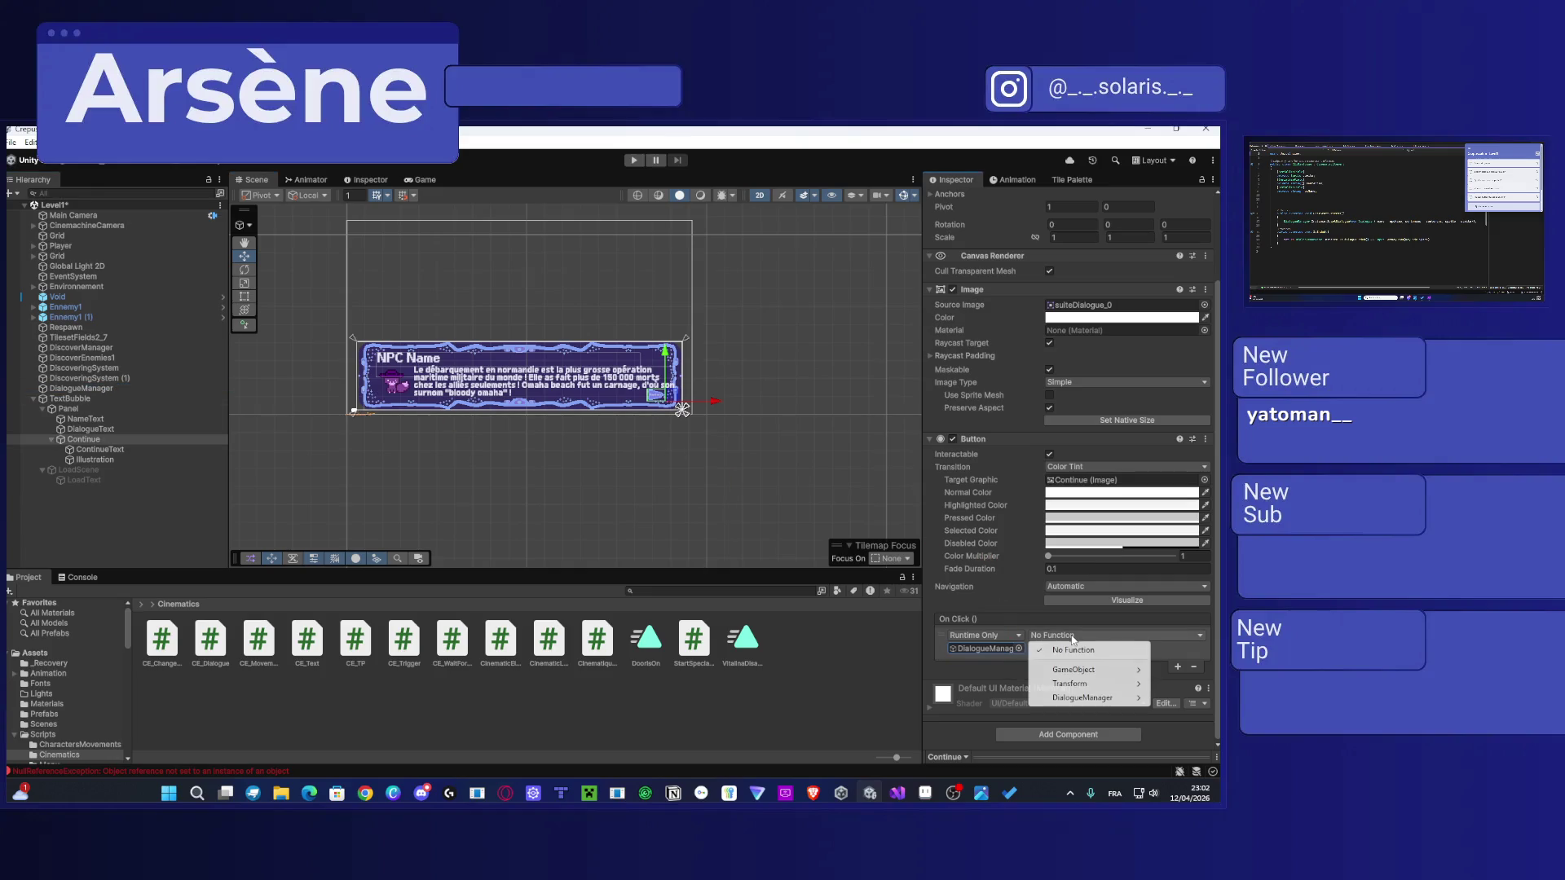
mouse_move(1099, 671)
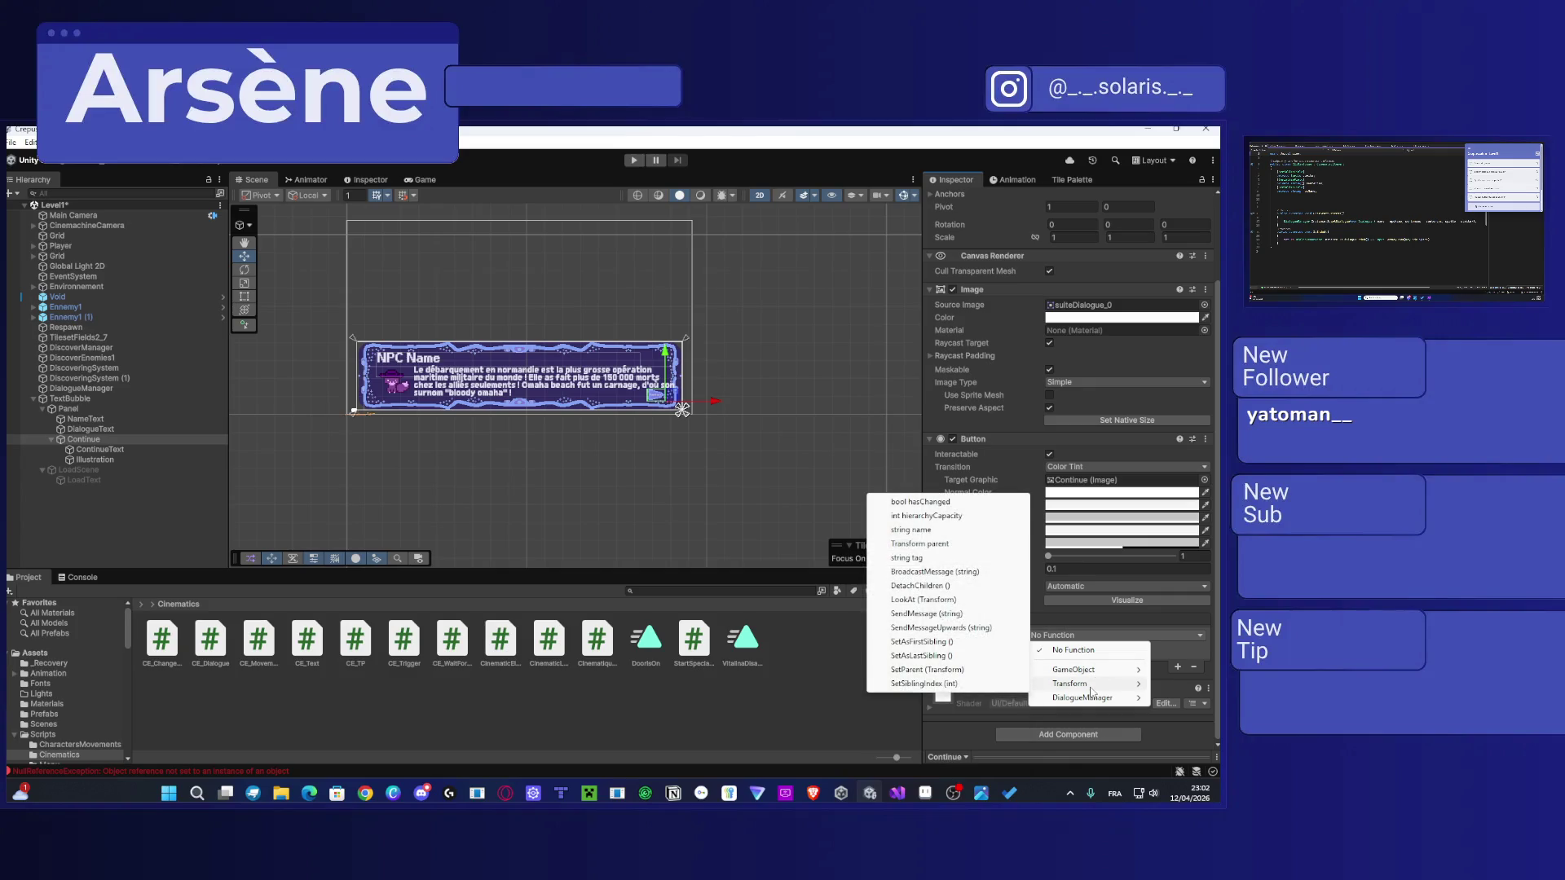
mouse_move(1090, 700)
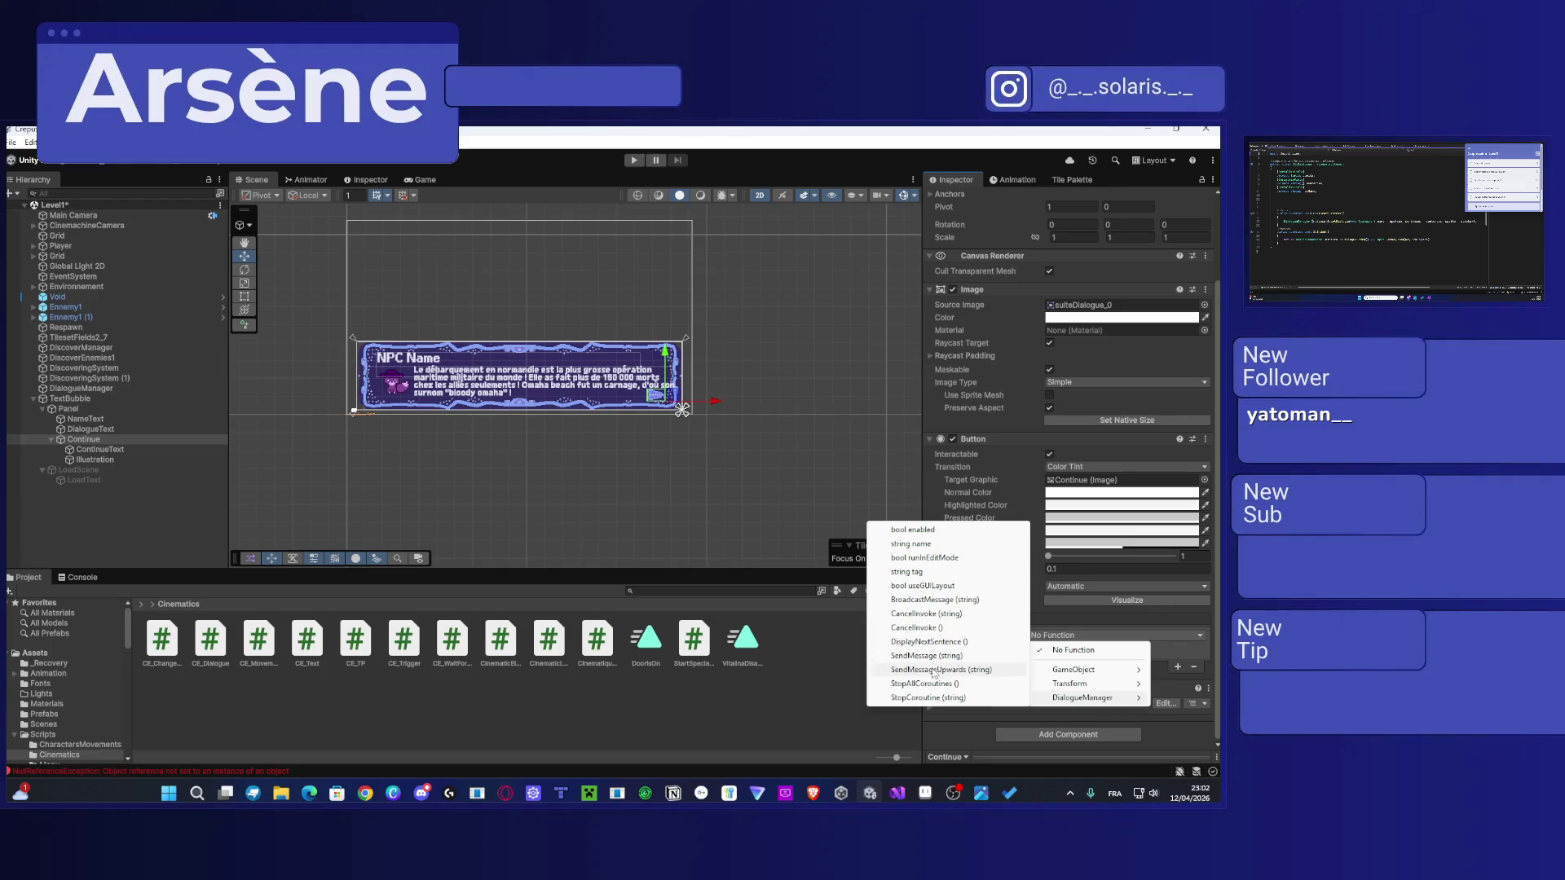
left_click(931, 642)
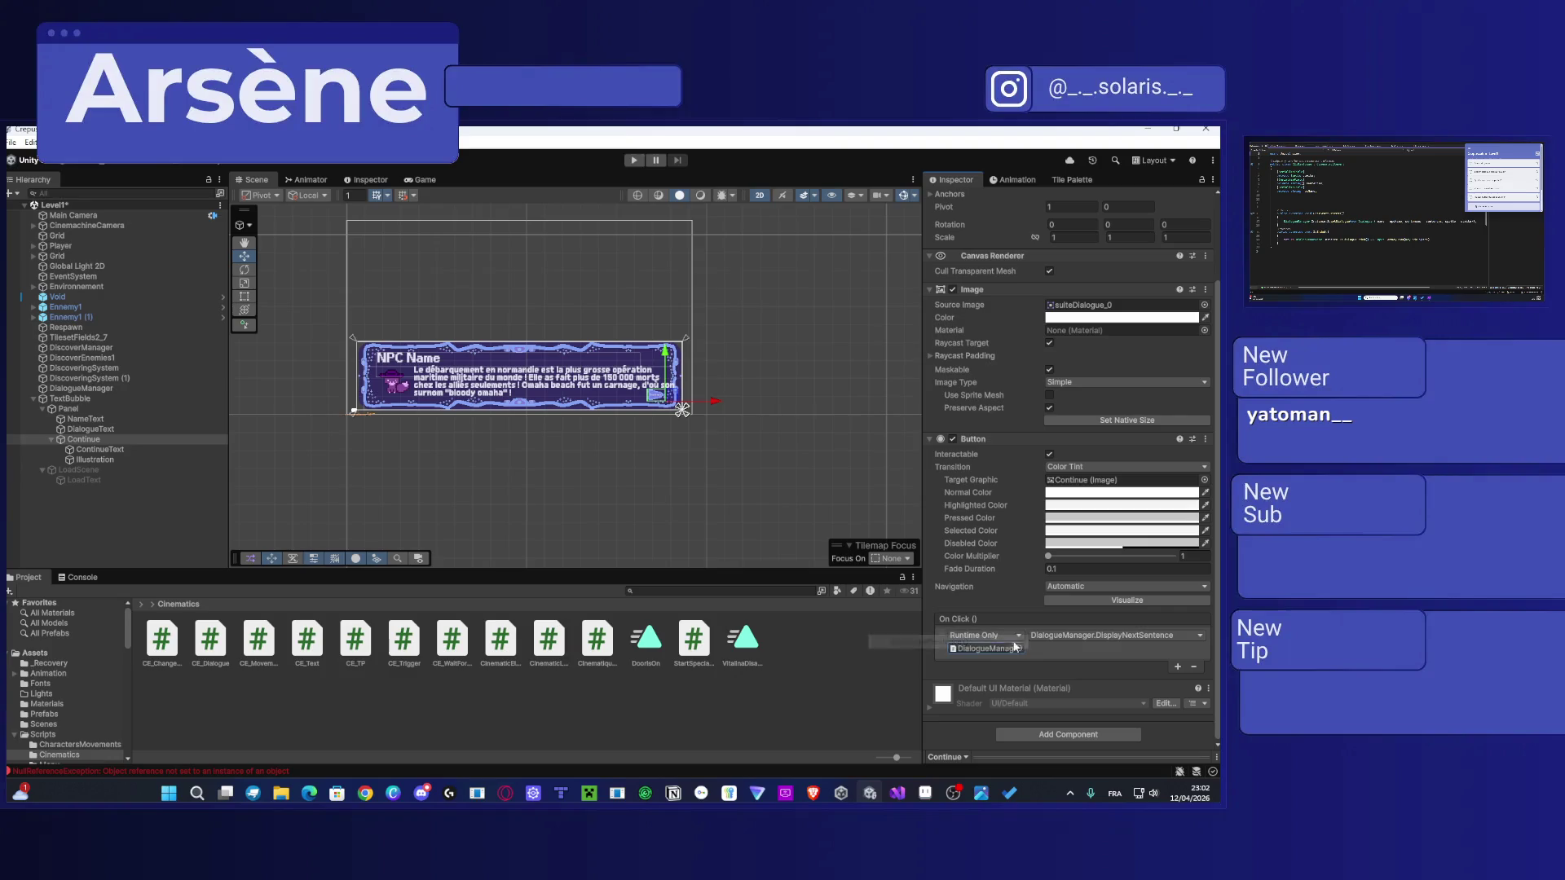
left_click(1063, 652)
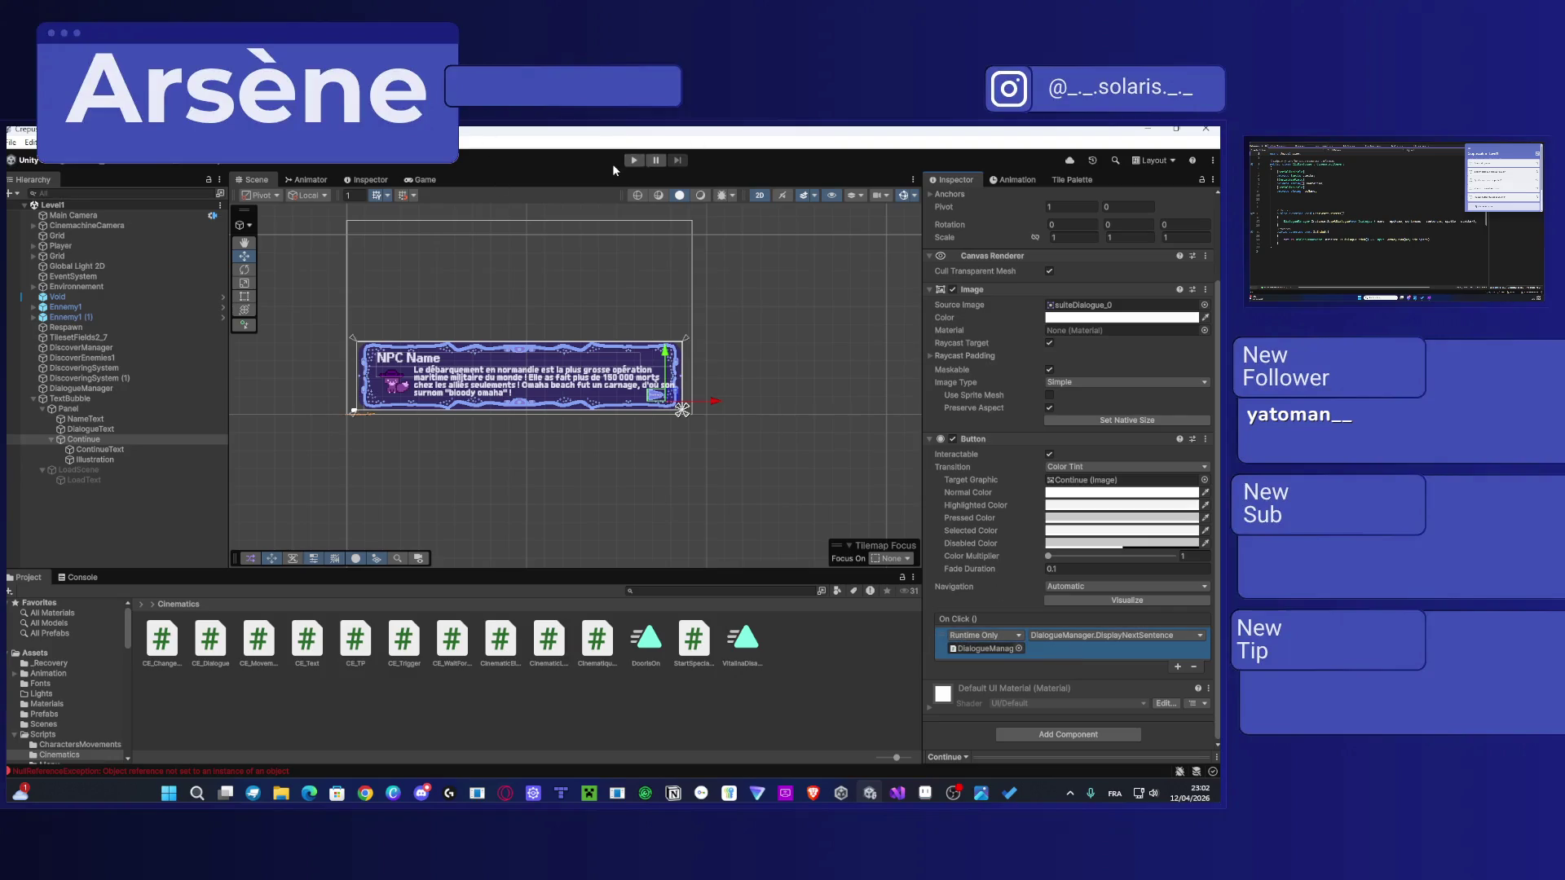
Step: Play-test Level1, clear the Ennemi warning dialogue with its Continue arrow, then stop
left_click(633, 160)
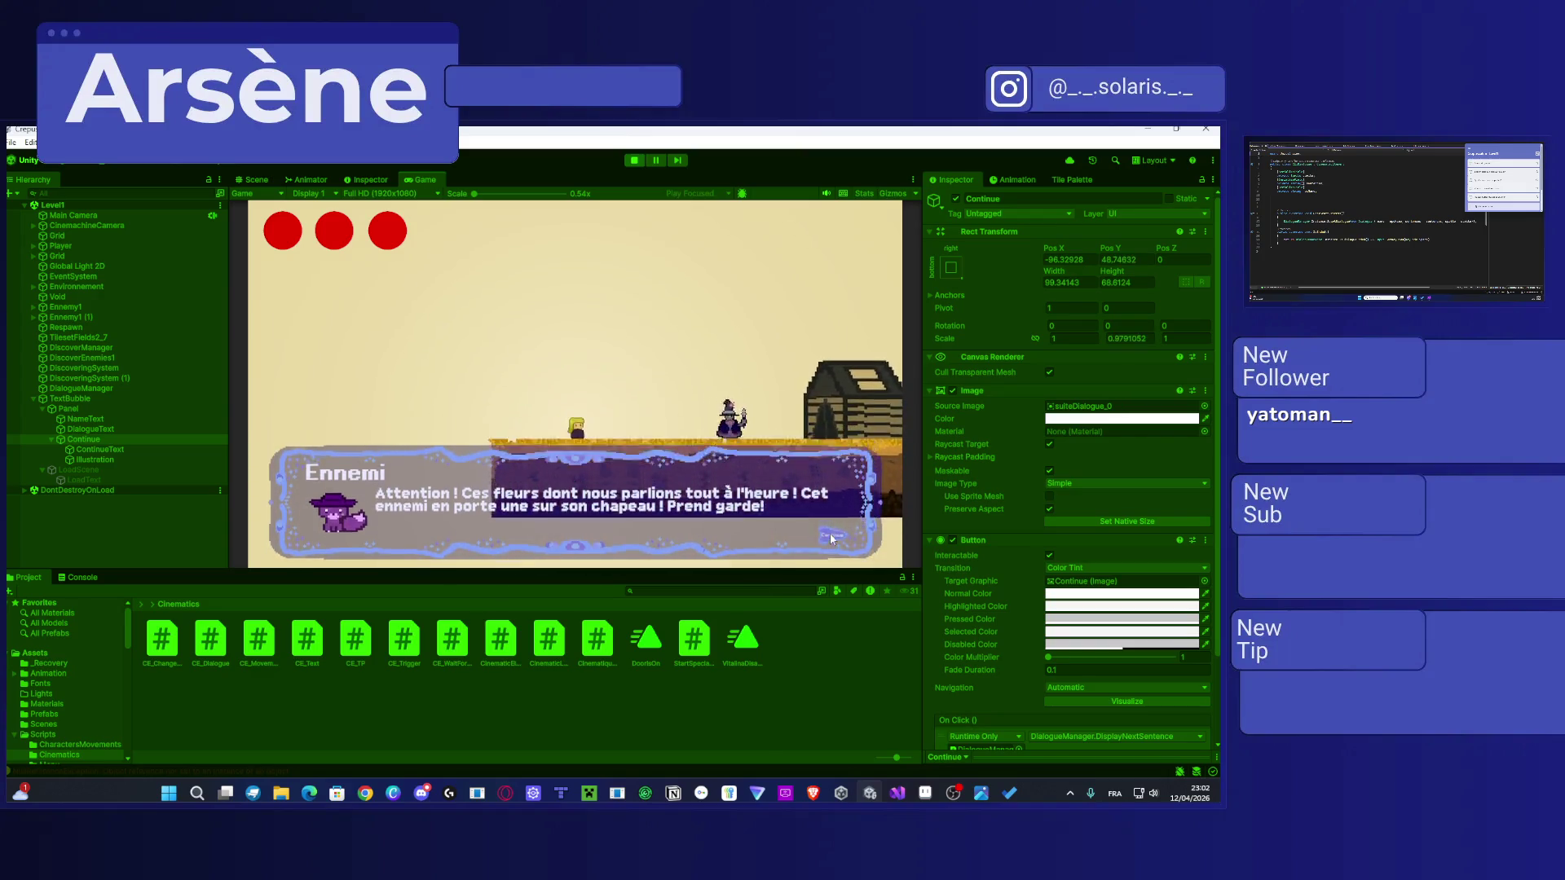
left_click(832, 540)
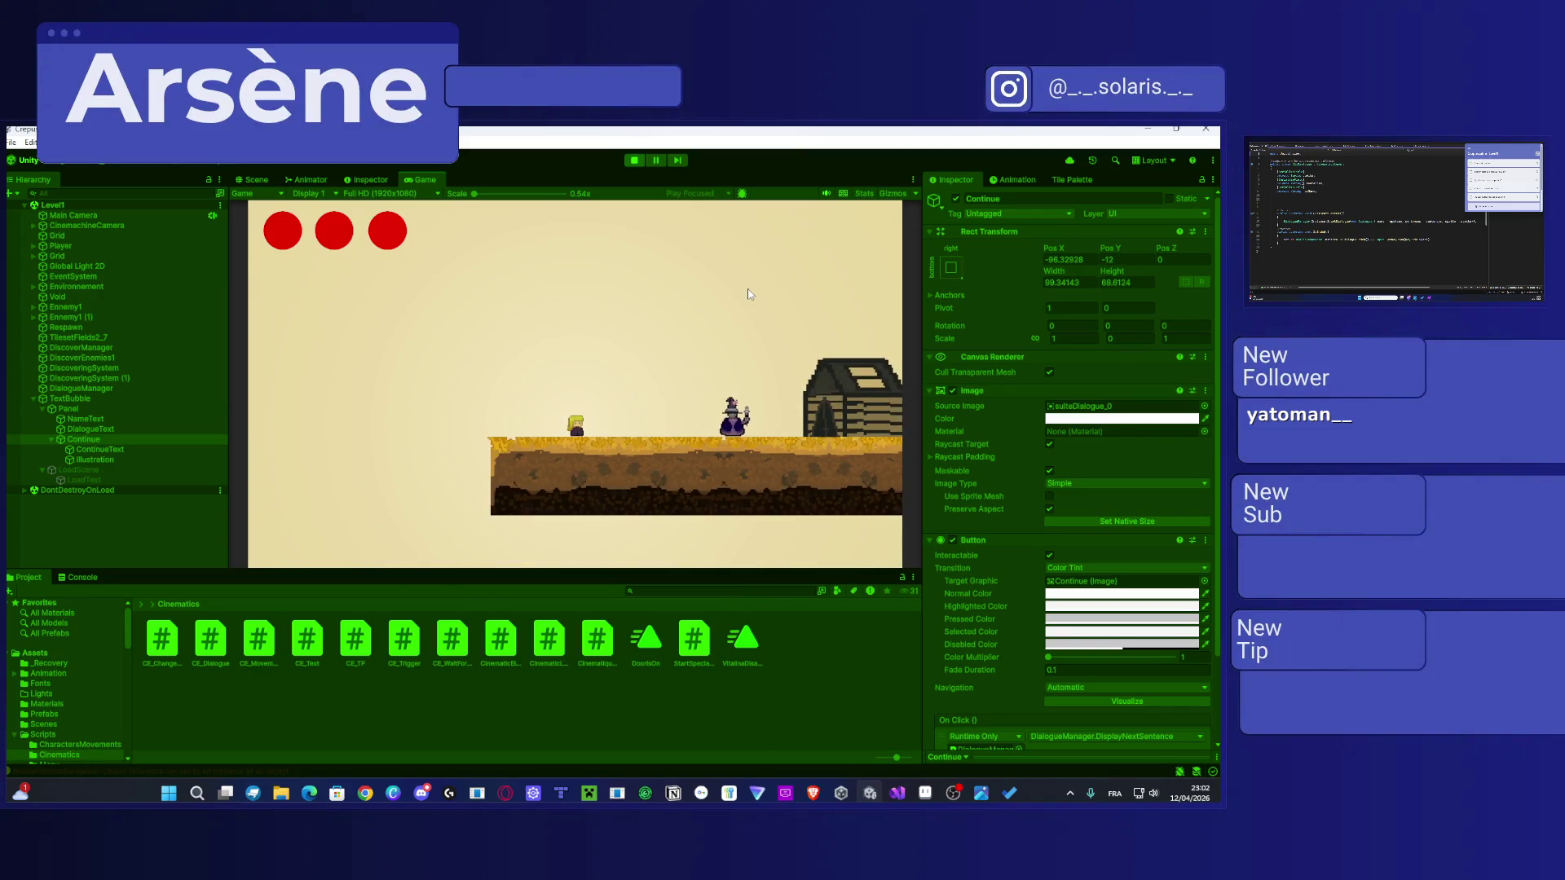
left_click(635, 160)
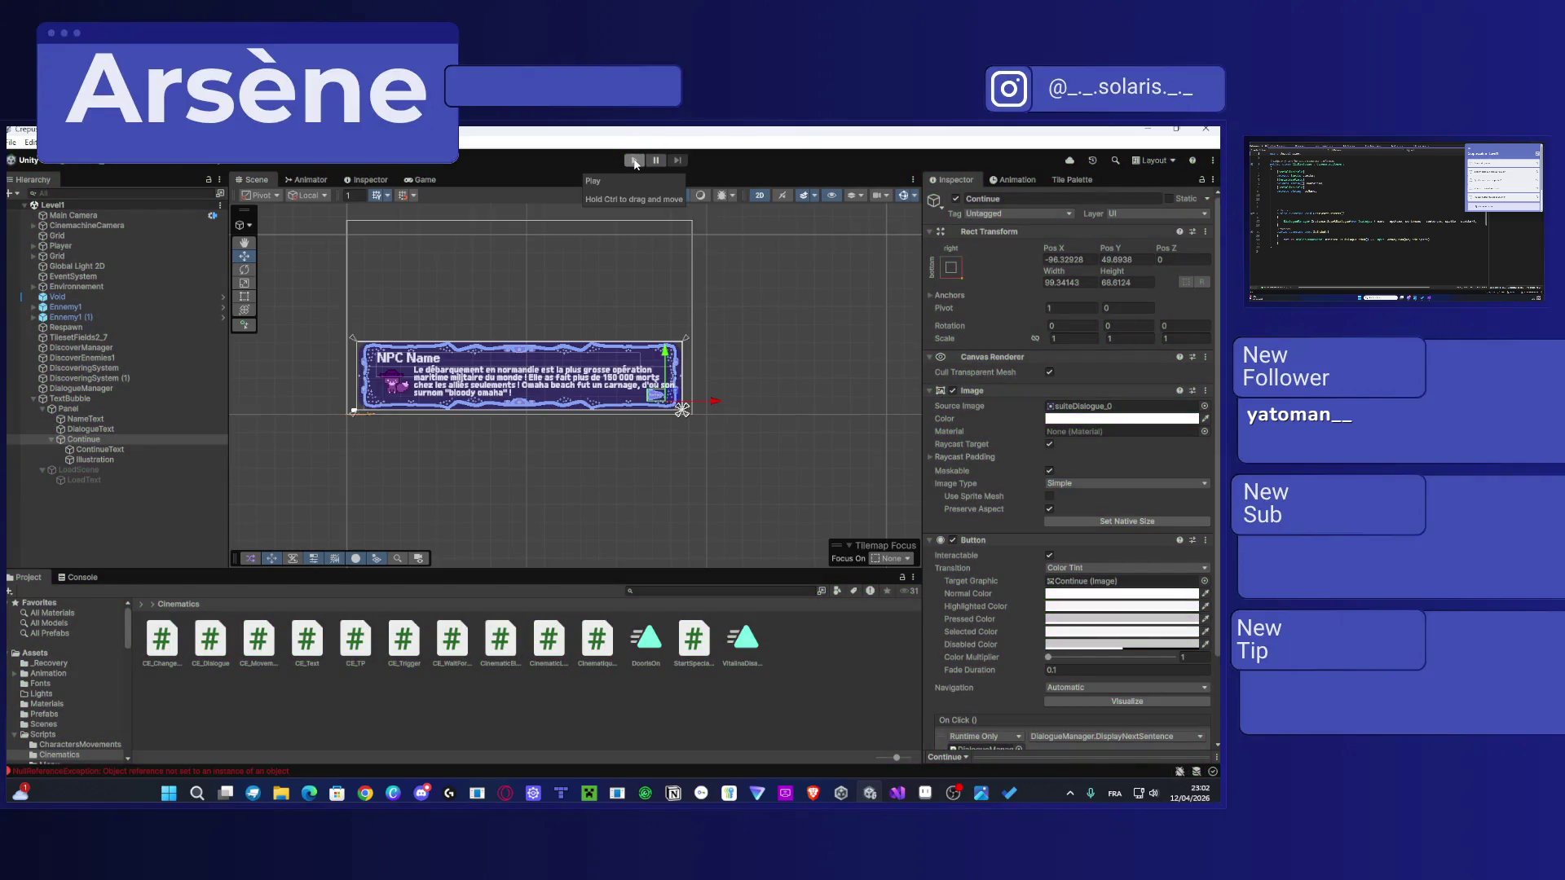
Step: Move the Player to the lower-left platform beside the house, at position 2.43, 0.86
mouse_move(391, 461)
left_mouse_down()
mouse_move(617, 356)
mouse_move(604, 347)
left_mouse_up()
scroll(603, 344, "down", 5)
scroll(605, 344, "up", 5)
scroll(605, 344, "down", 8)
scroll(801, 389, "up", 3)
scroll(390, 408, "down", 3)
mouse_move(629, 378)
left_mouse_down()
mouse_move(521, 408)
mouse_move(744, 261)
mouse_move(673, 309)
left_mouse_up()
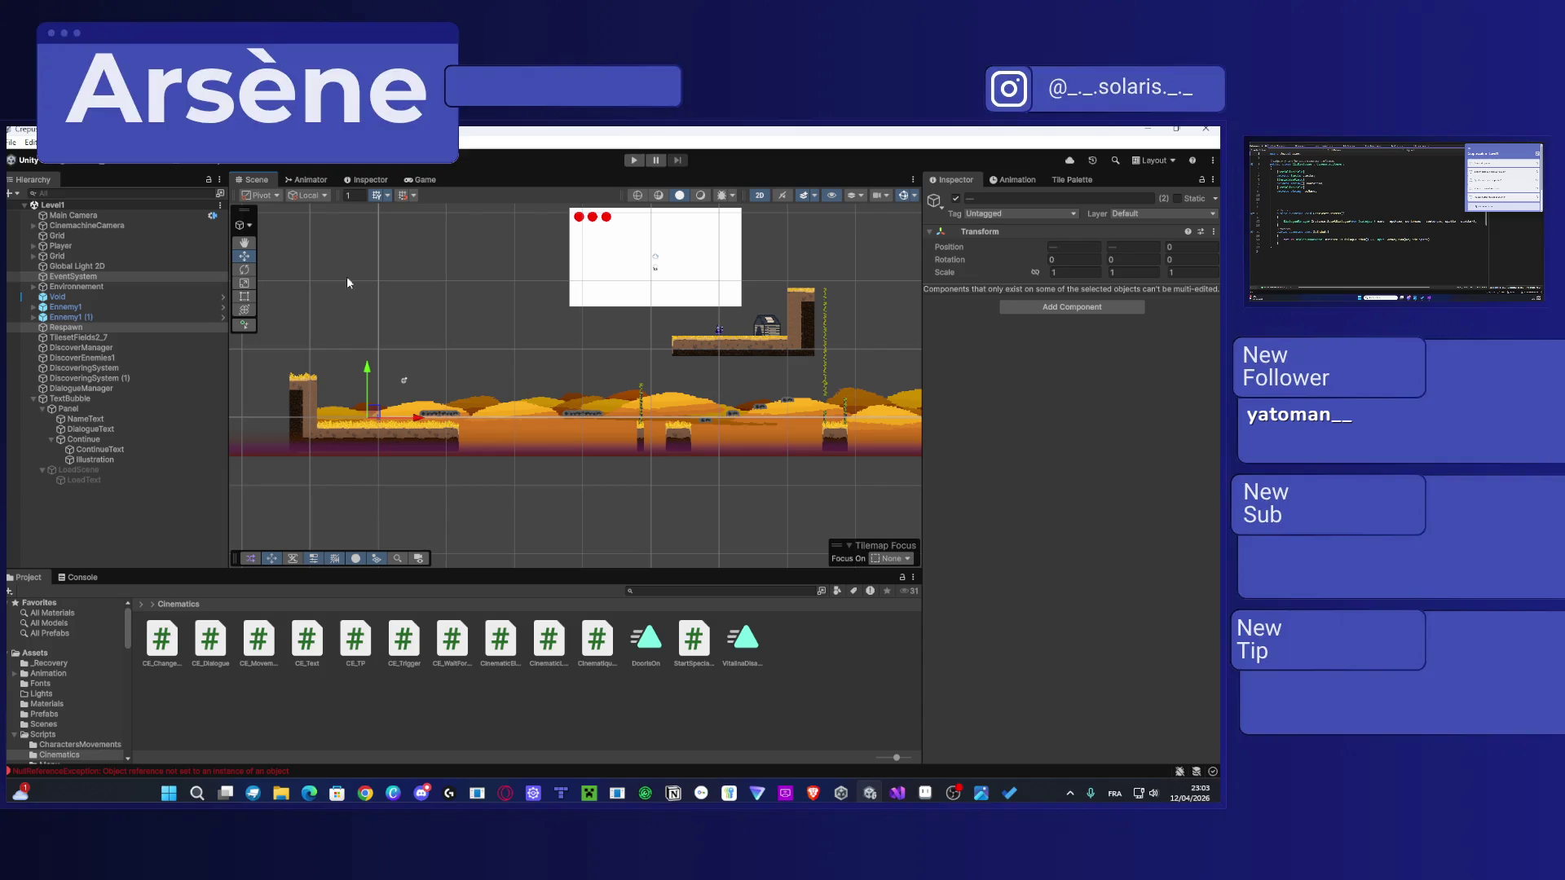
left_click(65, 245)
left_click_drag(660, 276, 398, 413)
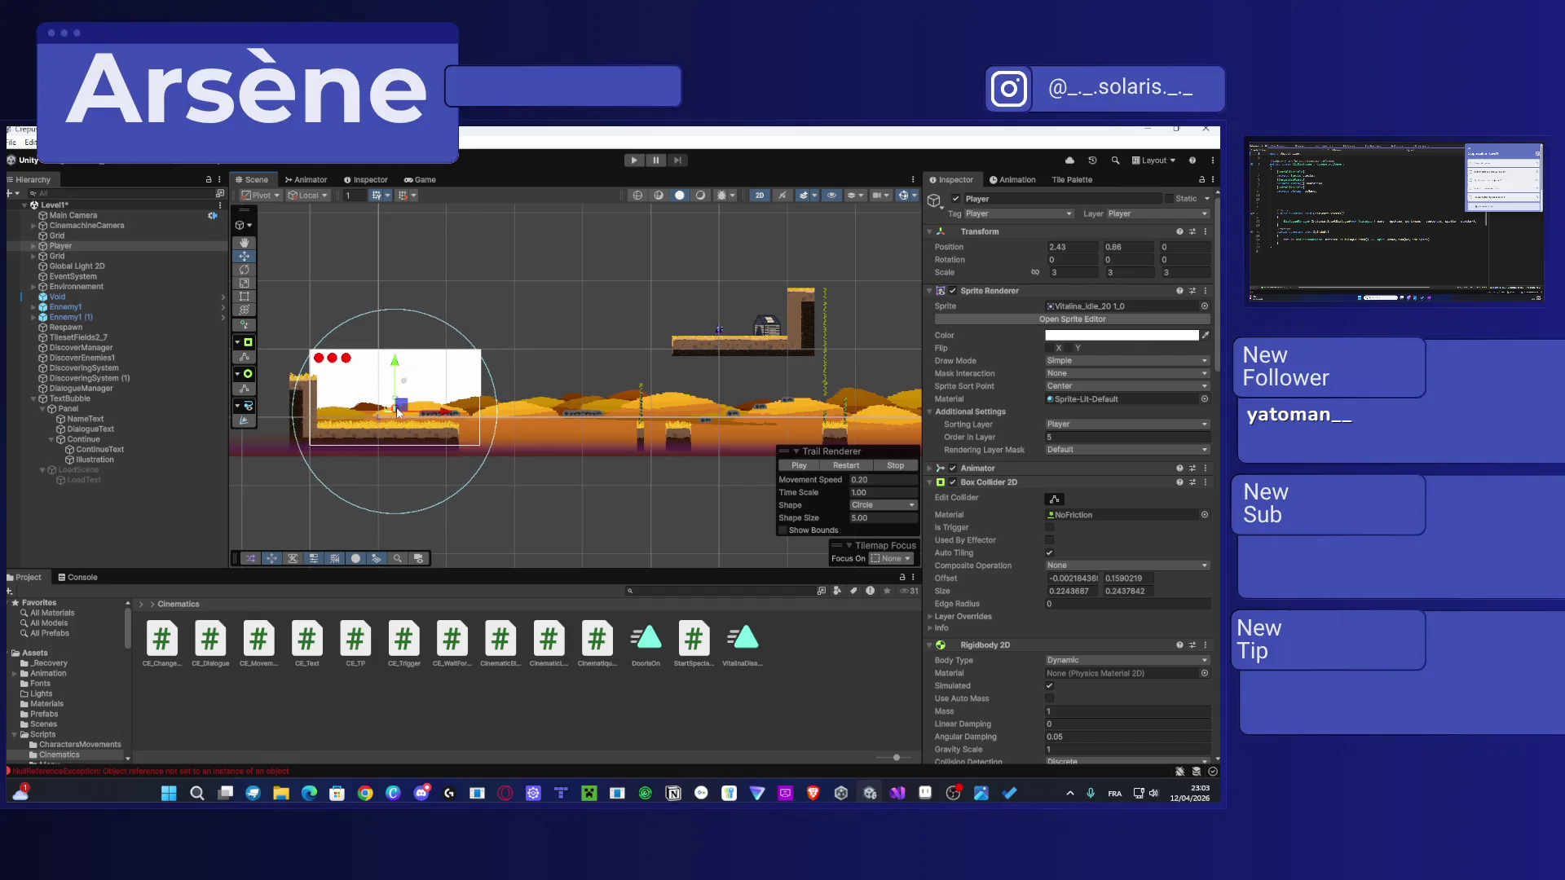
scroll(269, 412, "up", 1)
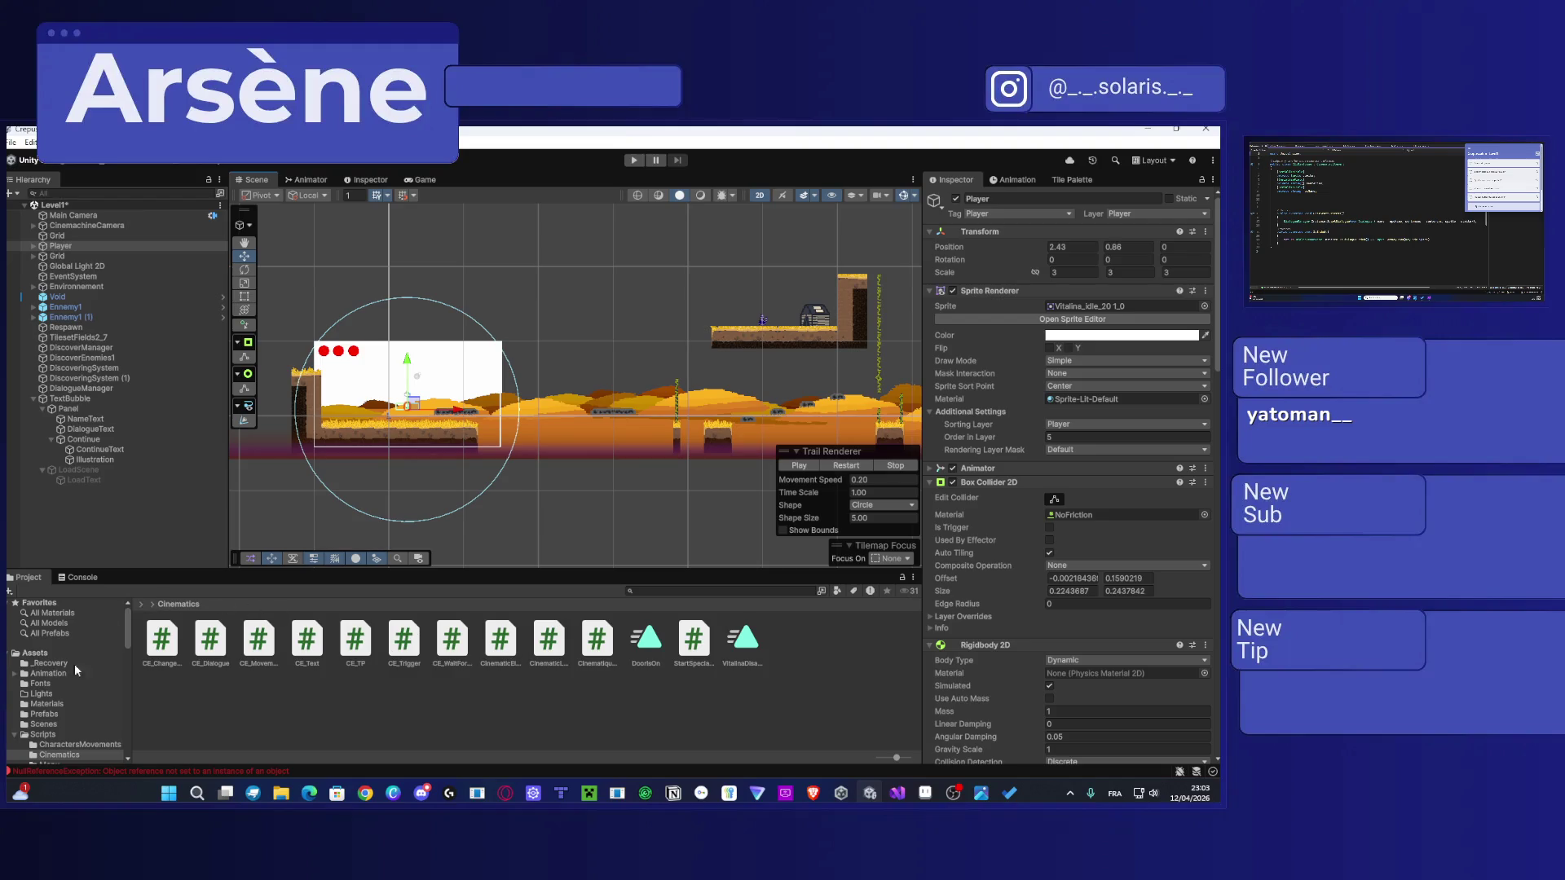
Step: Switch to the code editor and scroll up through the script
key("alt+Tab")
scroll(481, 385, "up", 2)
scroll(481, 385, "up", 3)
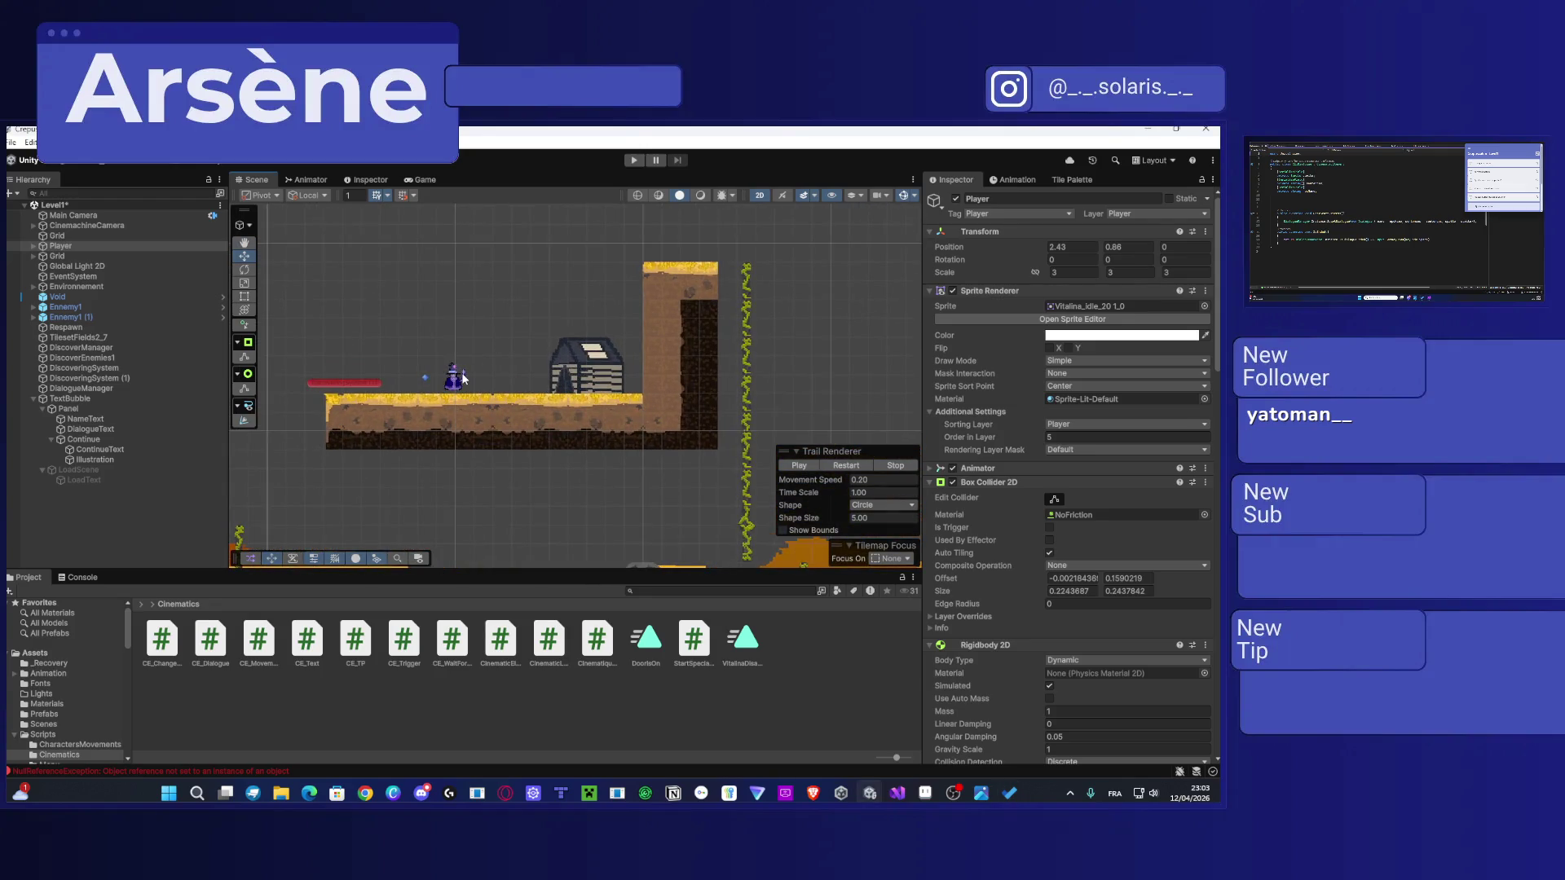
Step: Check the flower Enemy's layer and confirm its tag is Flower
left_click(456, 379)
left_click(1121, 214)
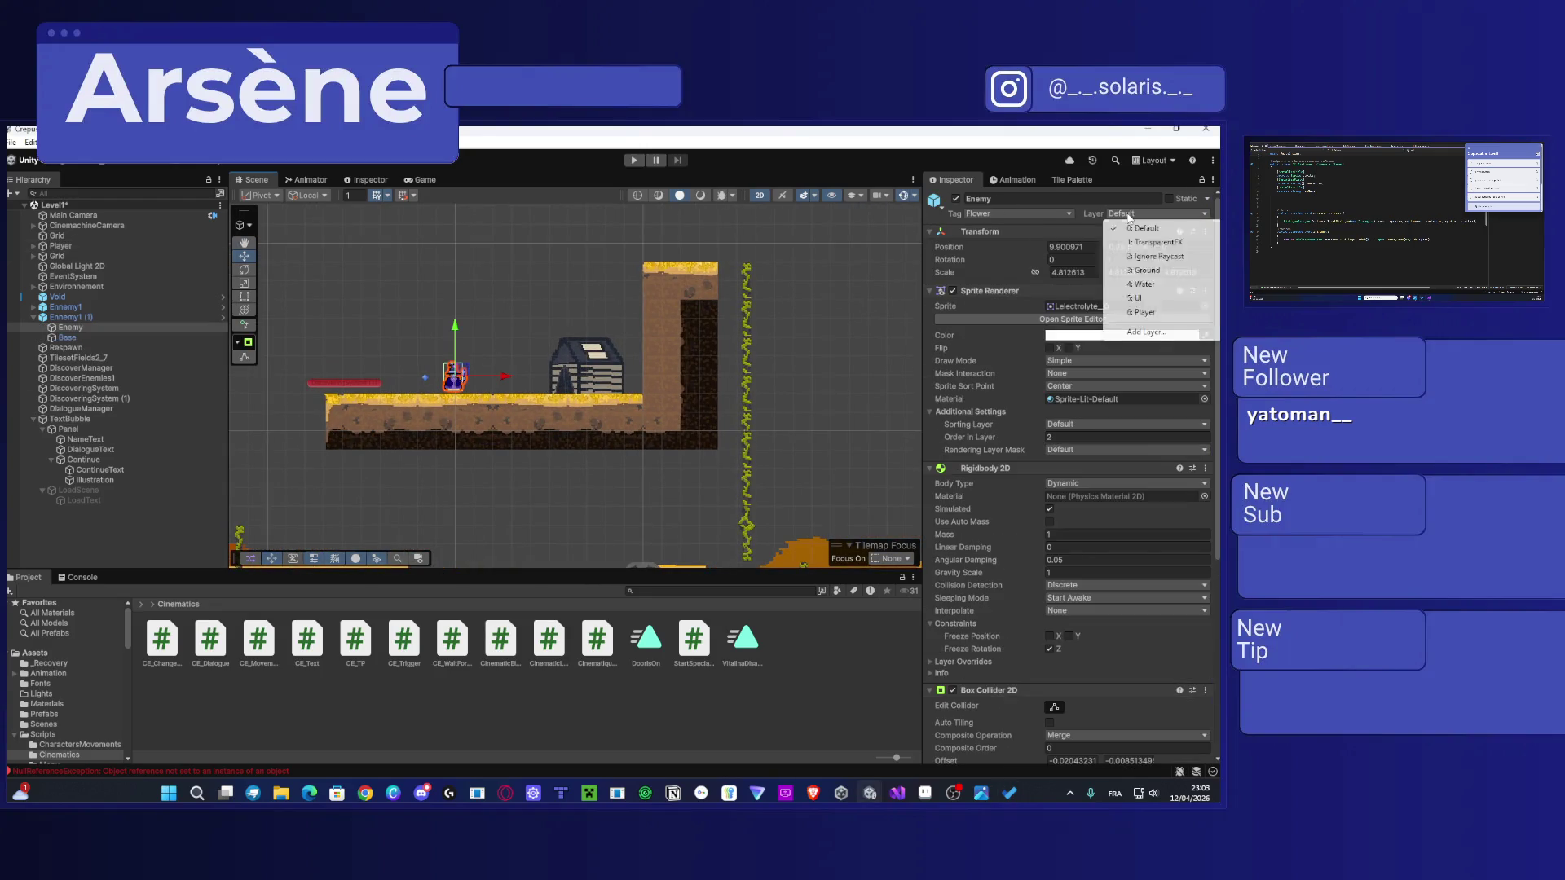
left_click(1060, 214)
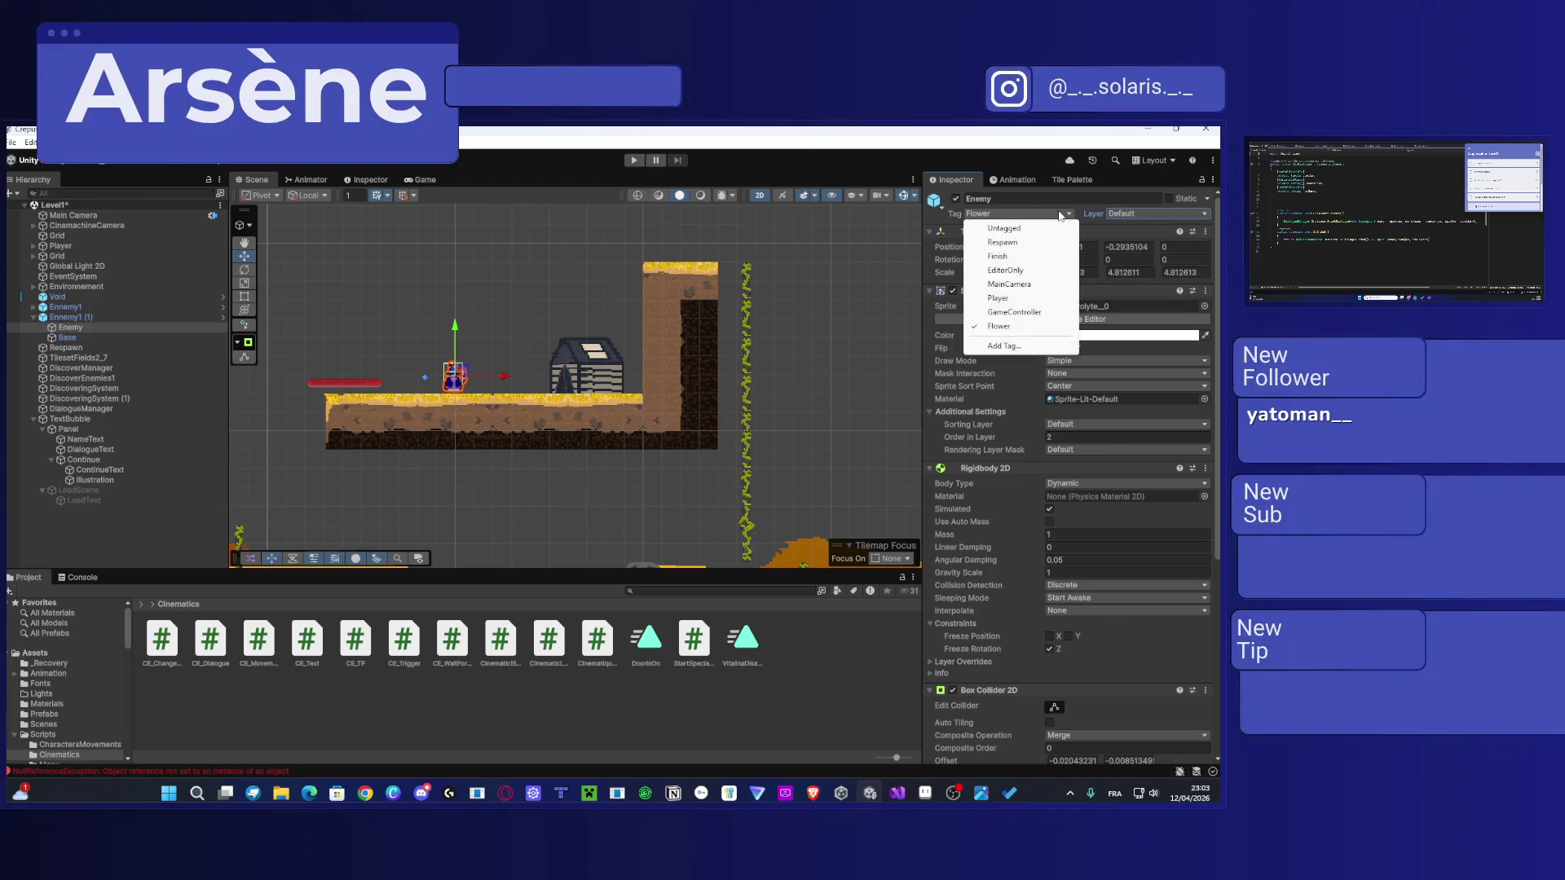
left_click(999, 326)
left_click_drag(570, 380, 556, 374)
double_click(167, 327)
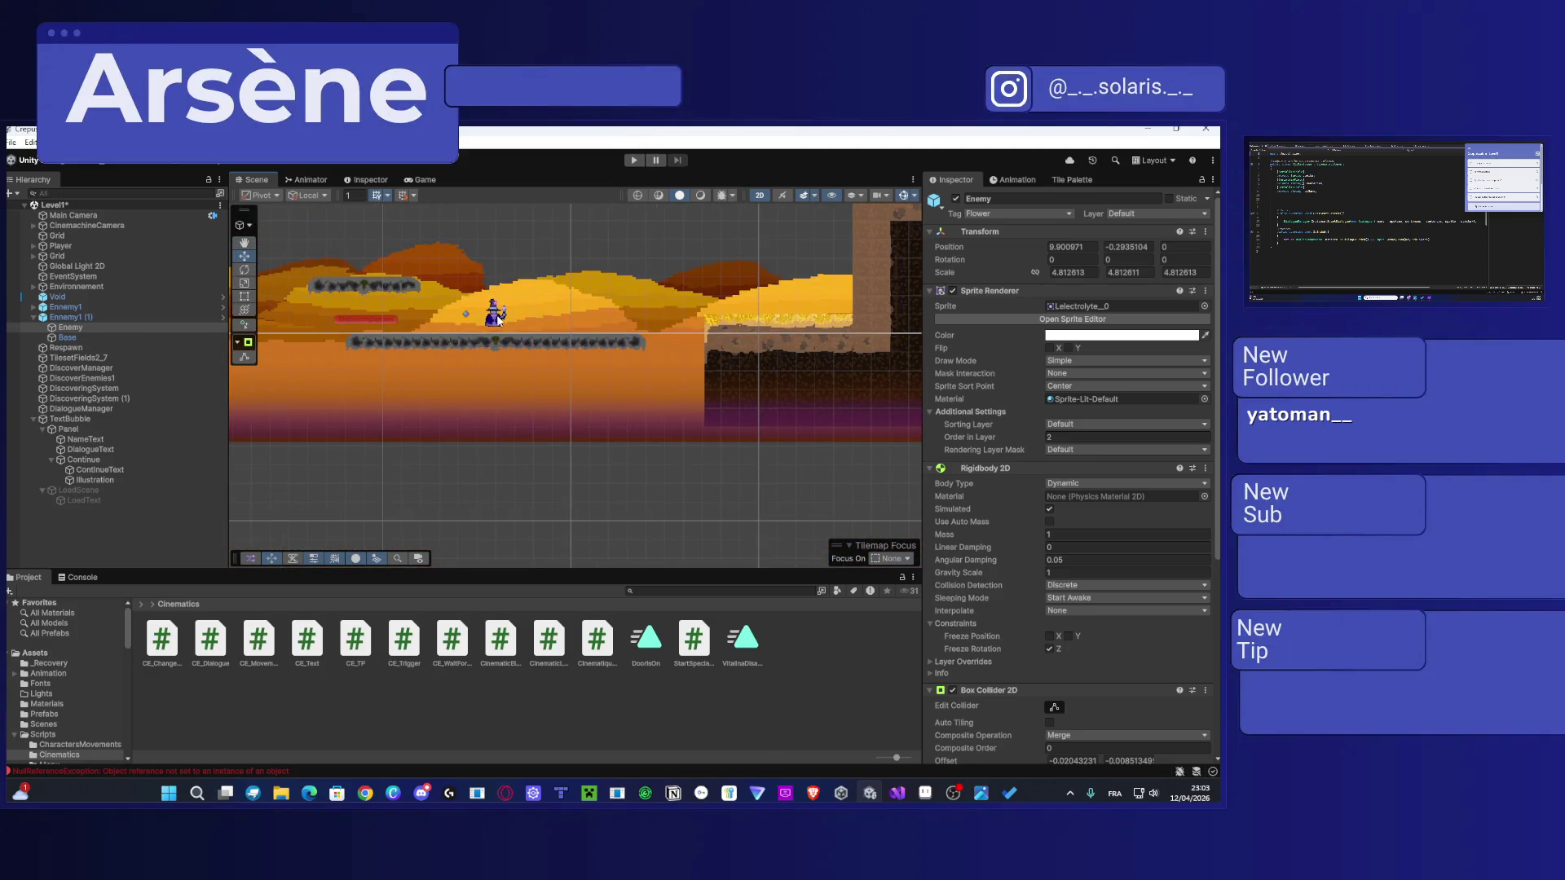
Step: Tag the TextBubble object as Flower
left_click(498, 321)
left_click(1024, 212)
left_click(1000, 326)
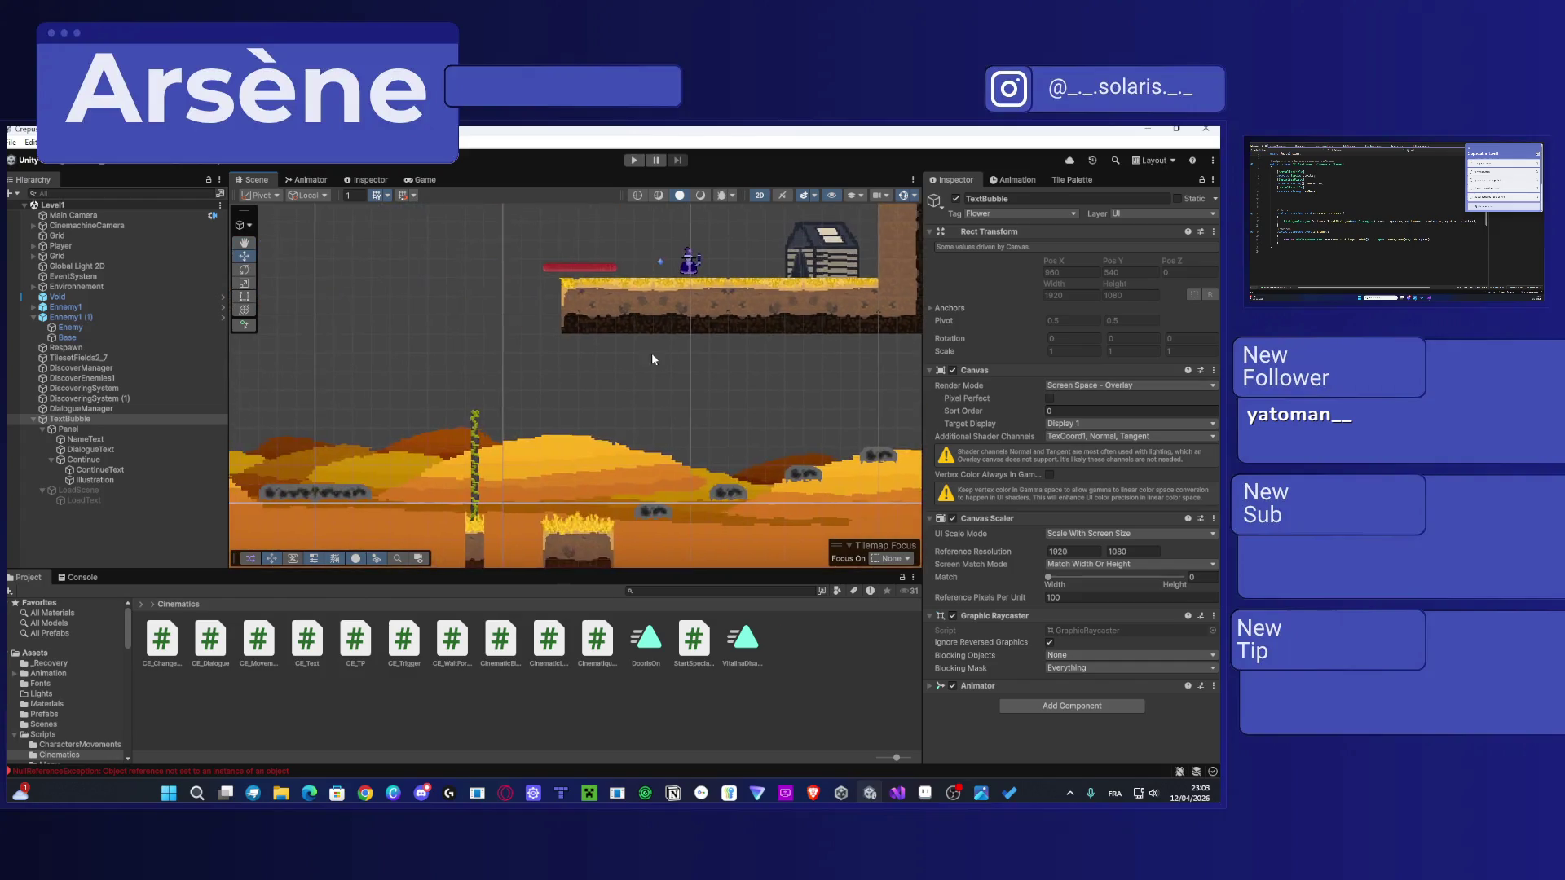
Step: Select the Player and ping its FlowerSystem script from the Flower System component's Script field
scroll(644, 383, "down", 5)
scroll(381, 401, "up", 2)
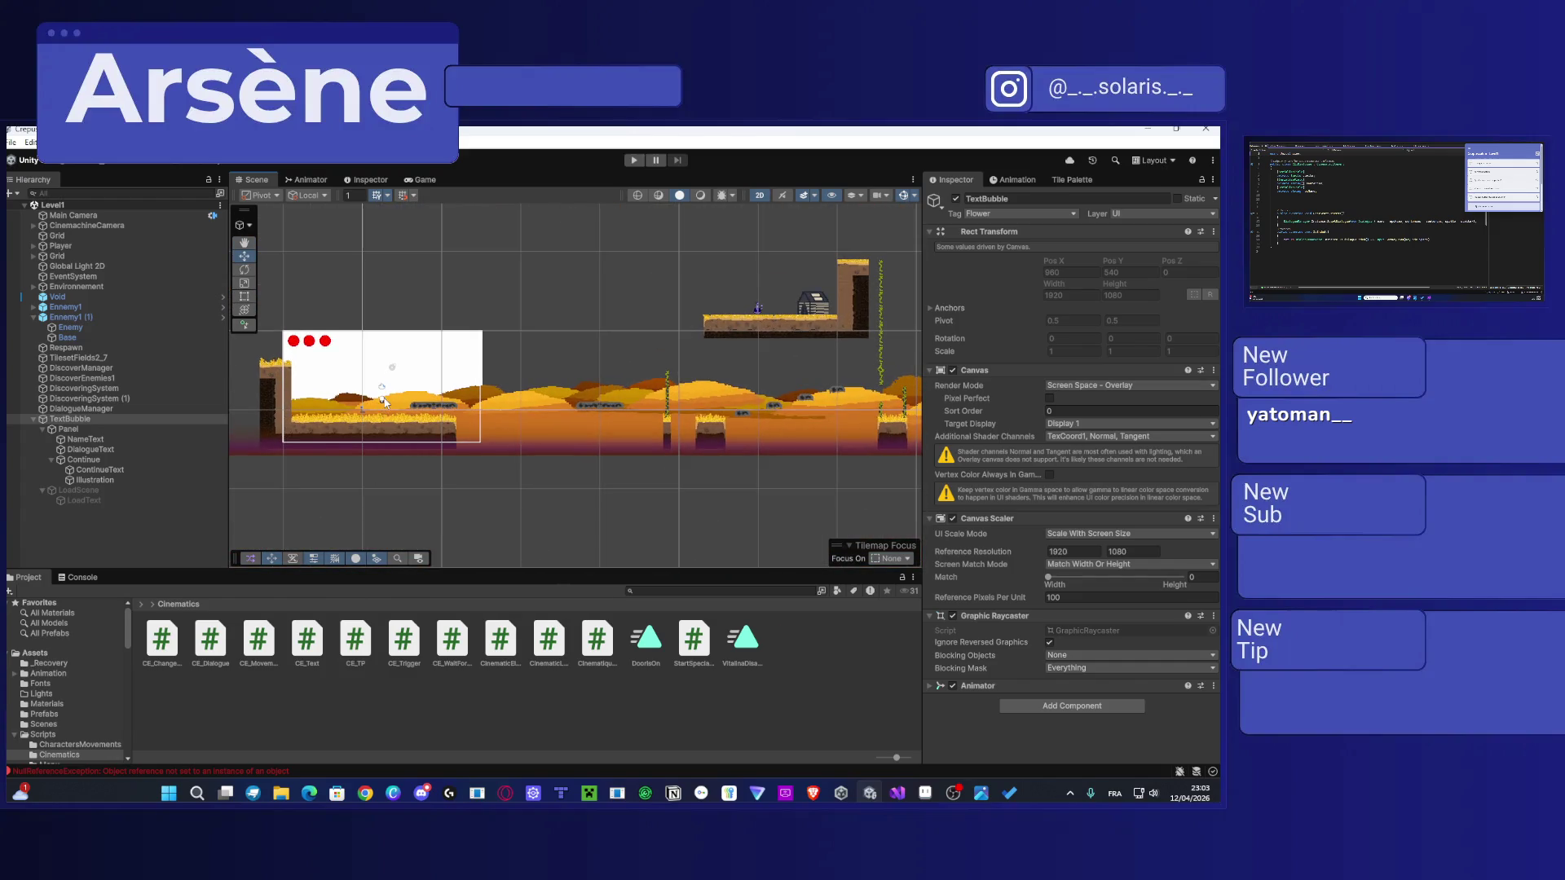
left_click(386, 402)
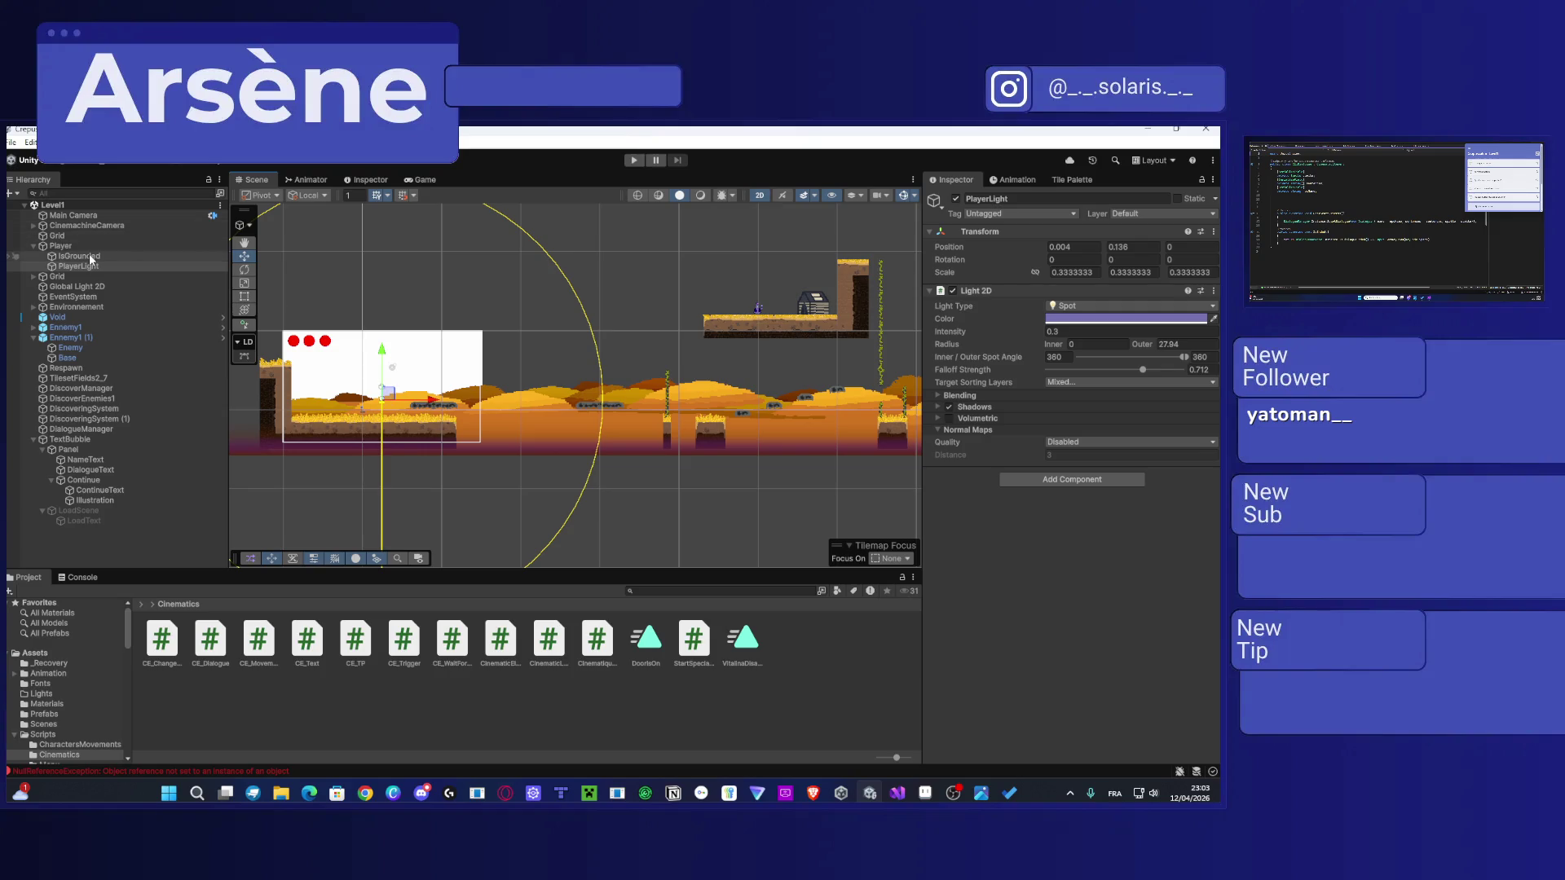
left_click(61, 246)
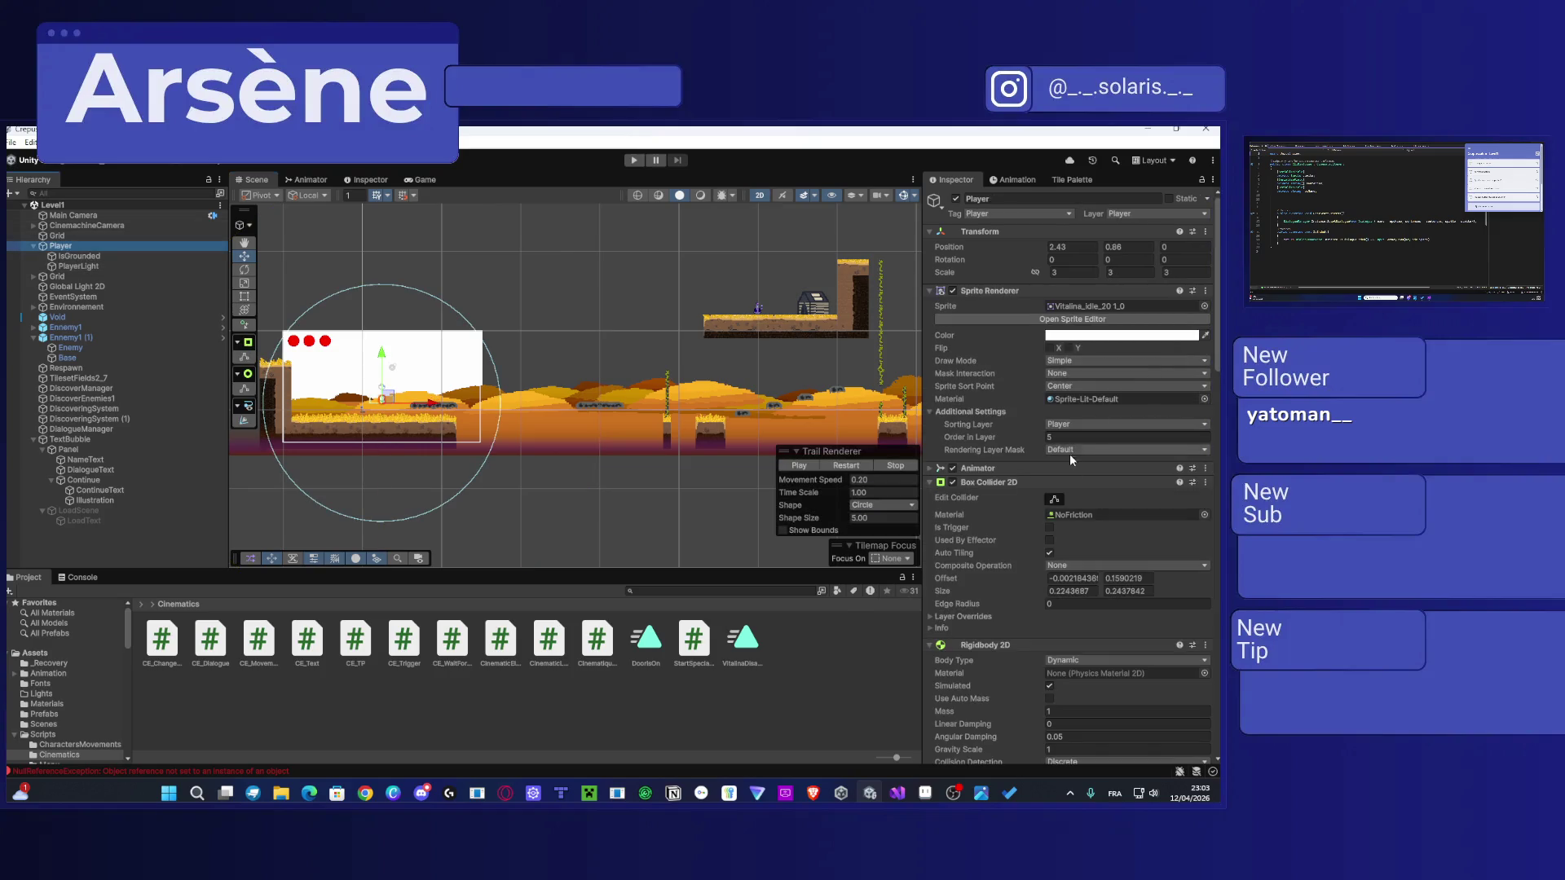
scroll(1092, 506, "down", 5)
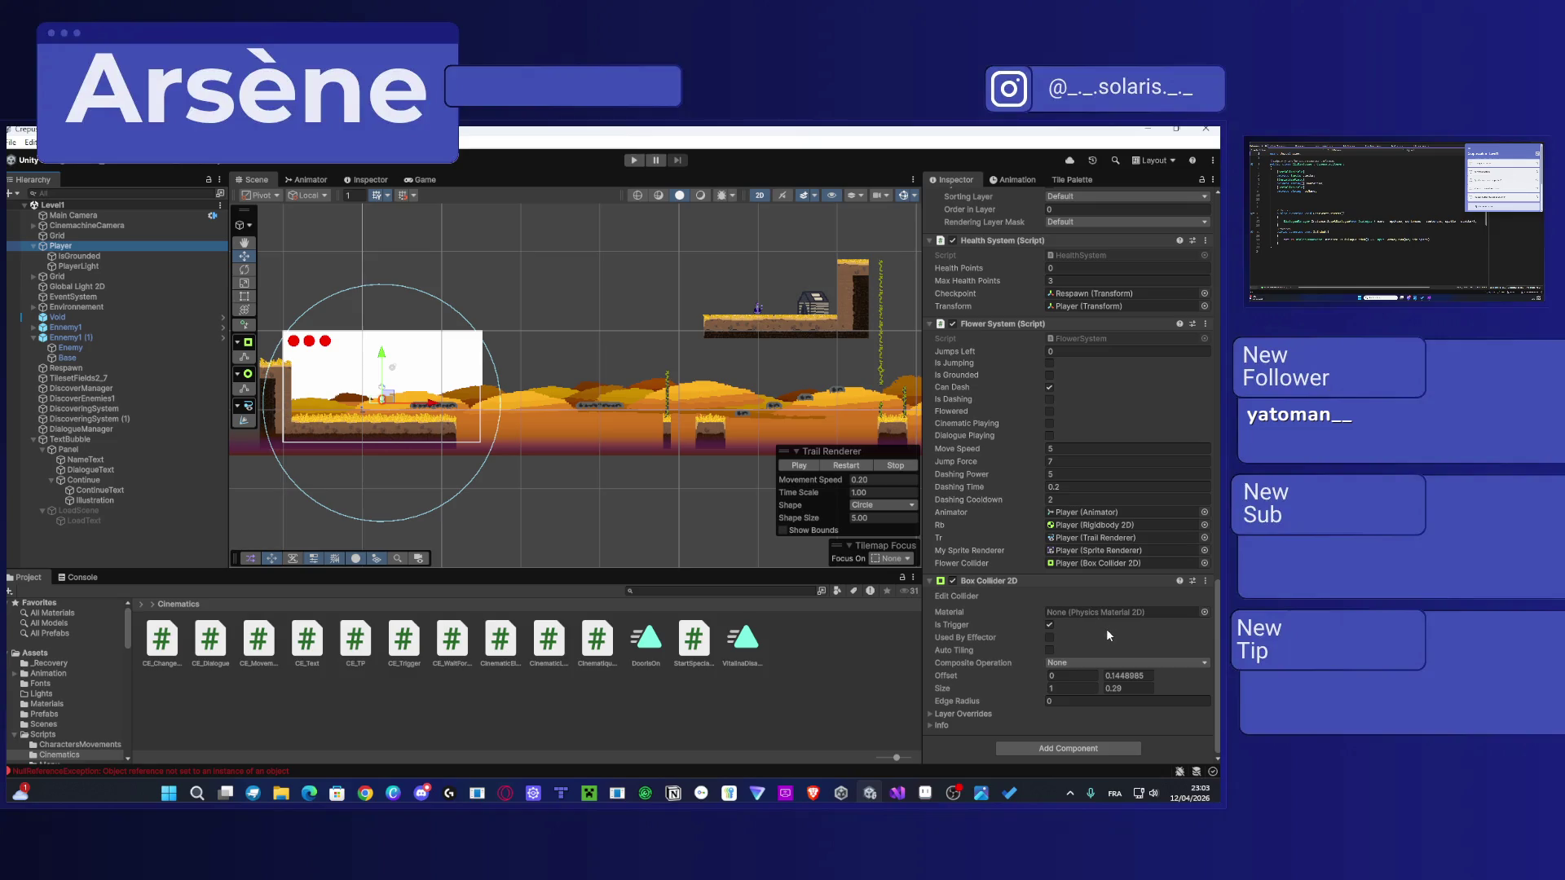
scroll(1107, 628, "up", 1)
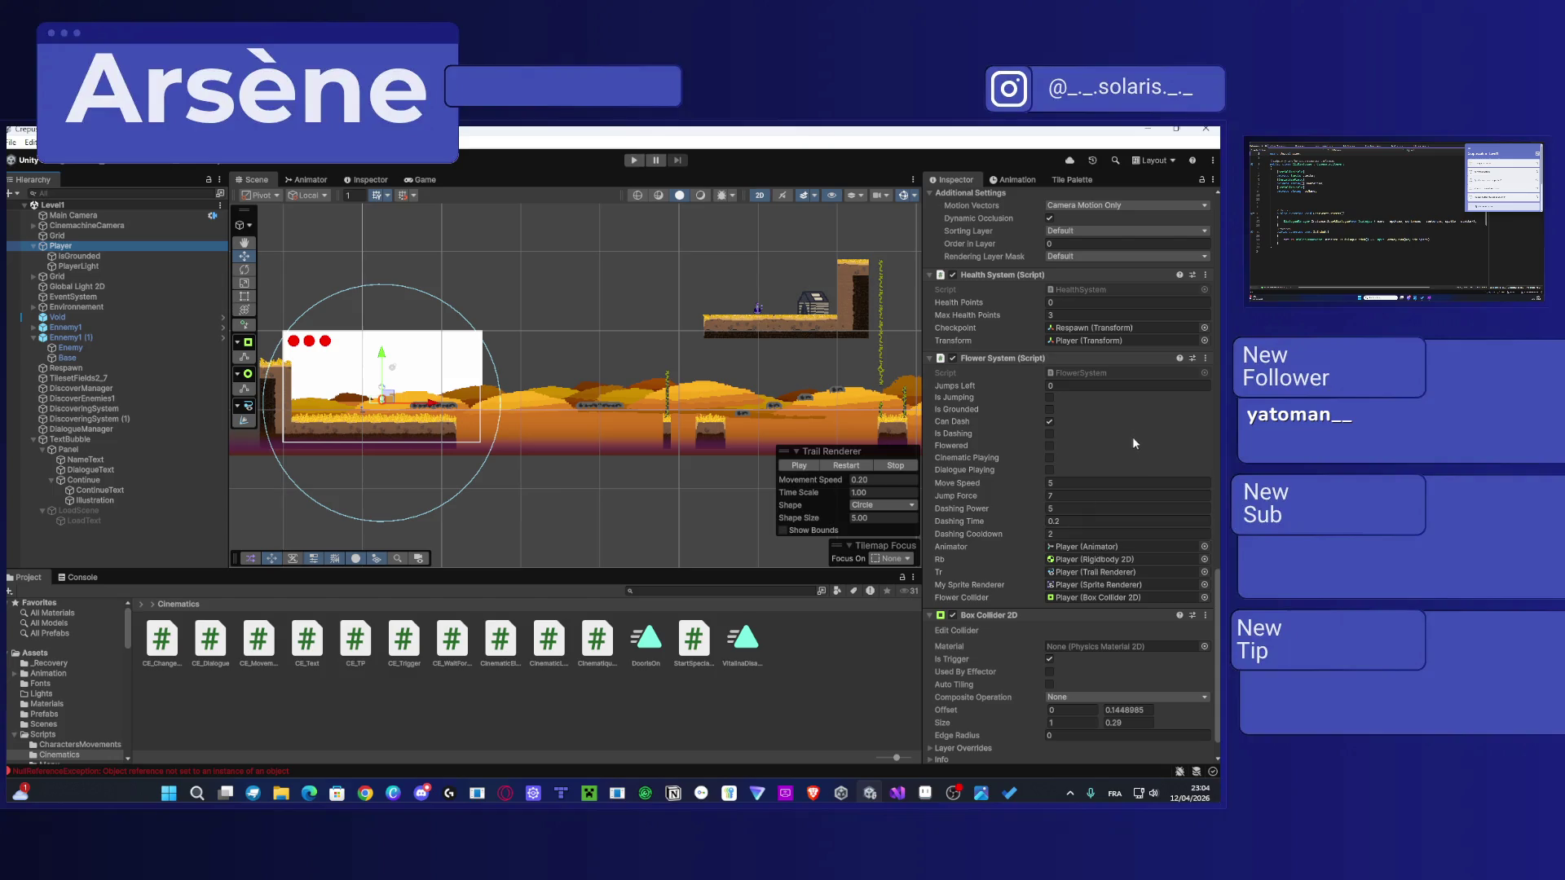
scroll(1125, 417, "up", 1)
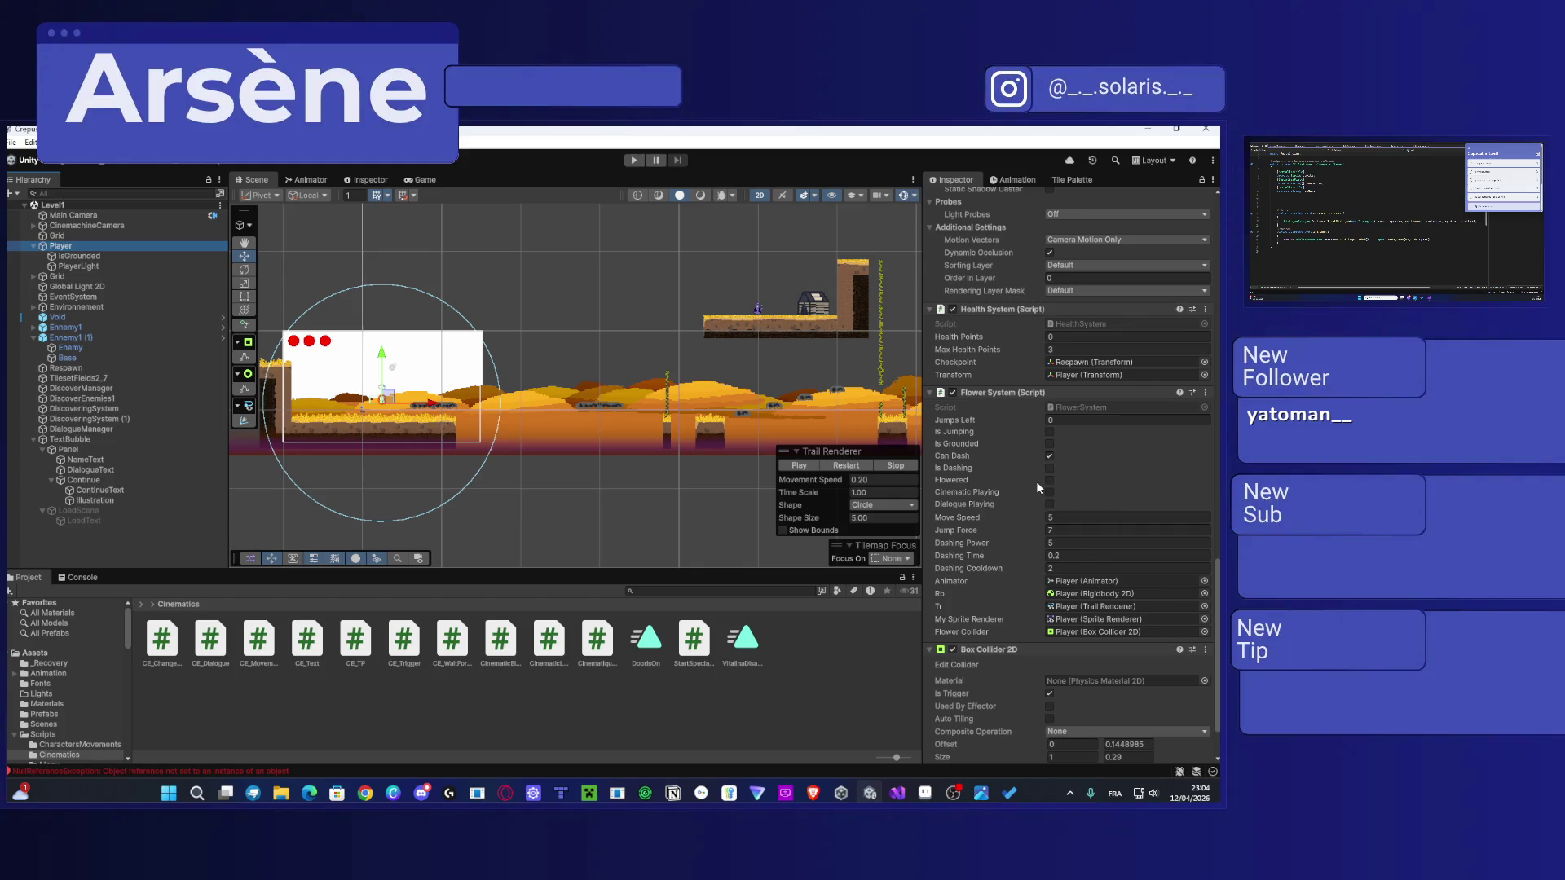
left_click(1031, 395)
left_click(1032, 399)
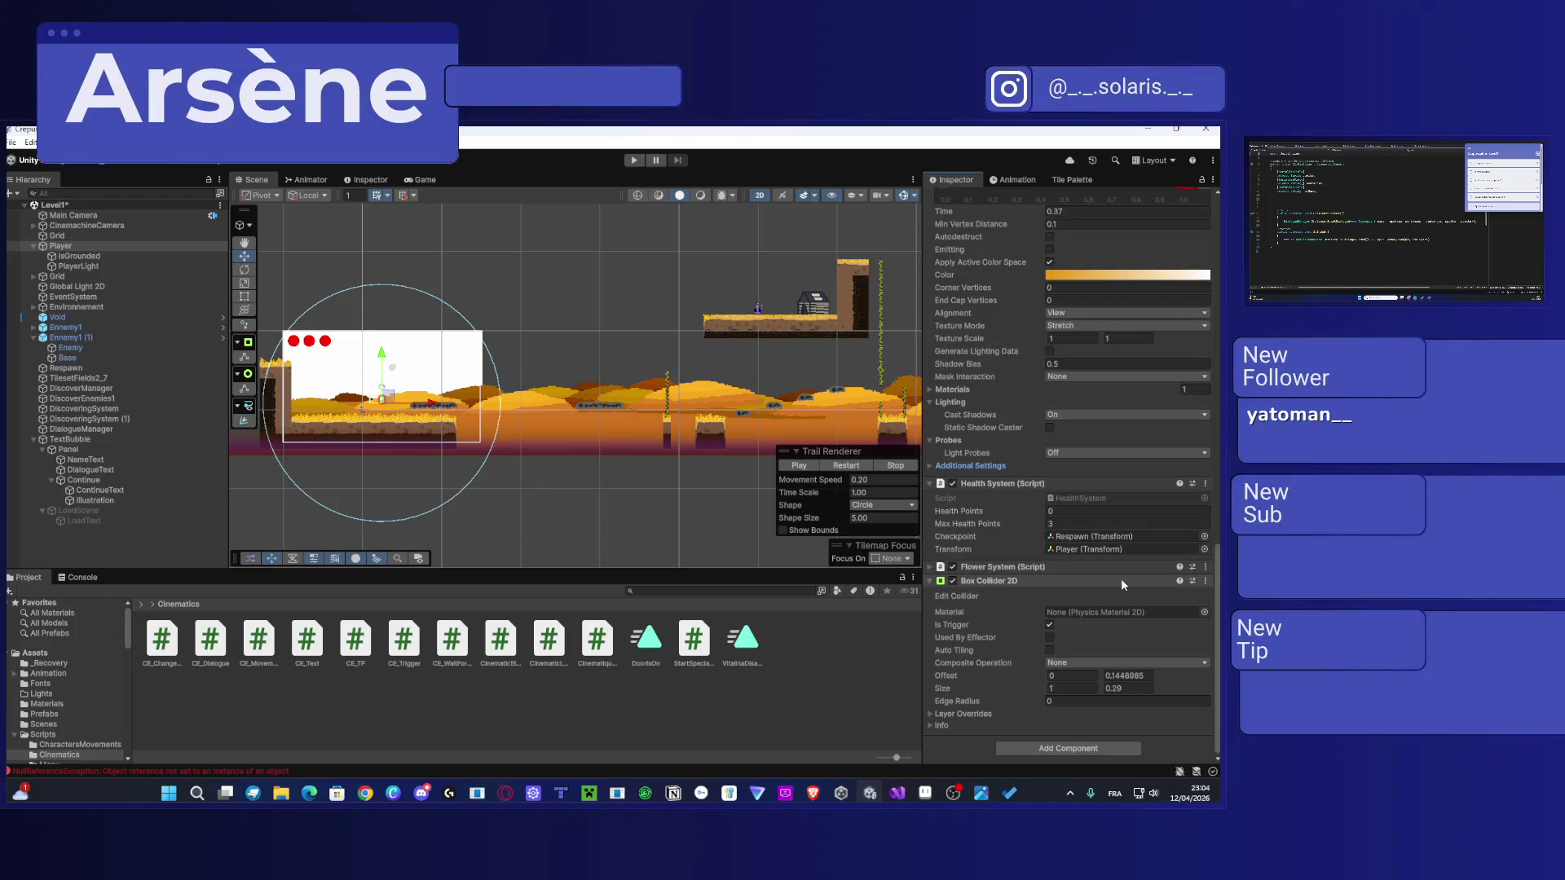
left_click(1001, 567)
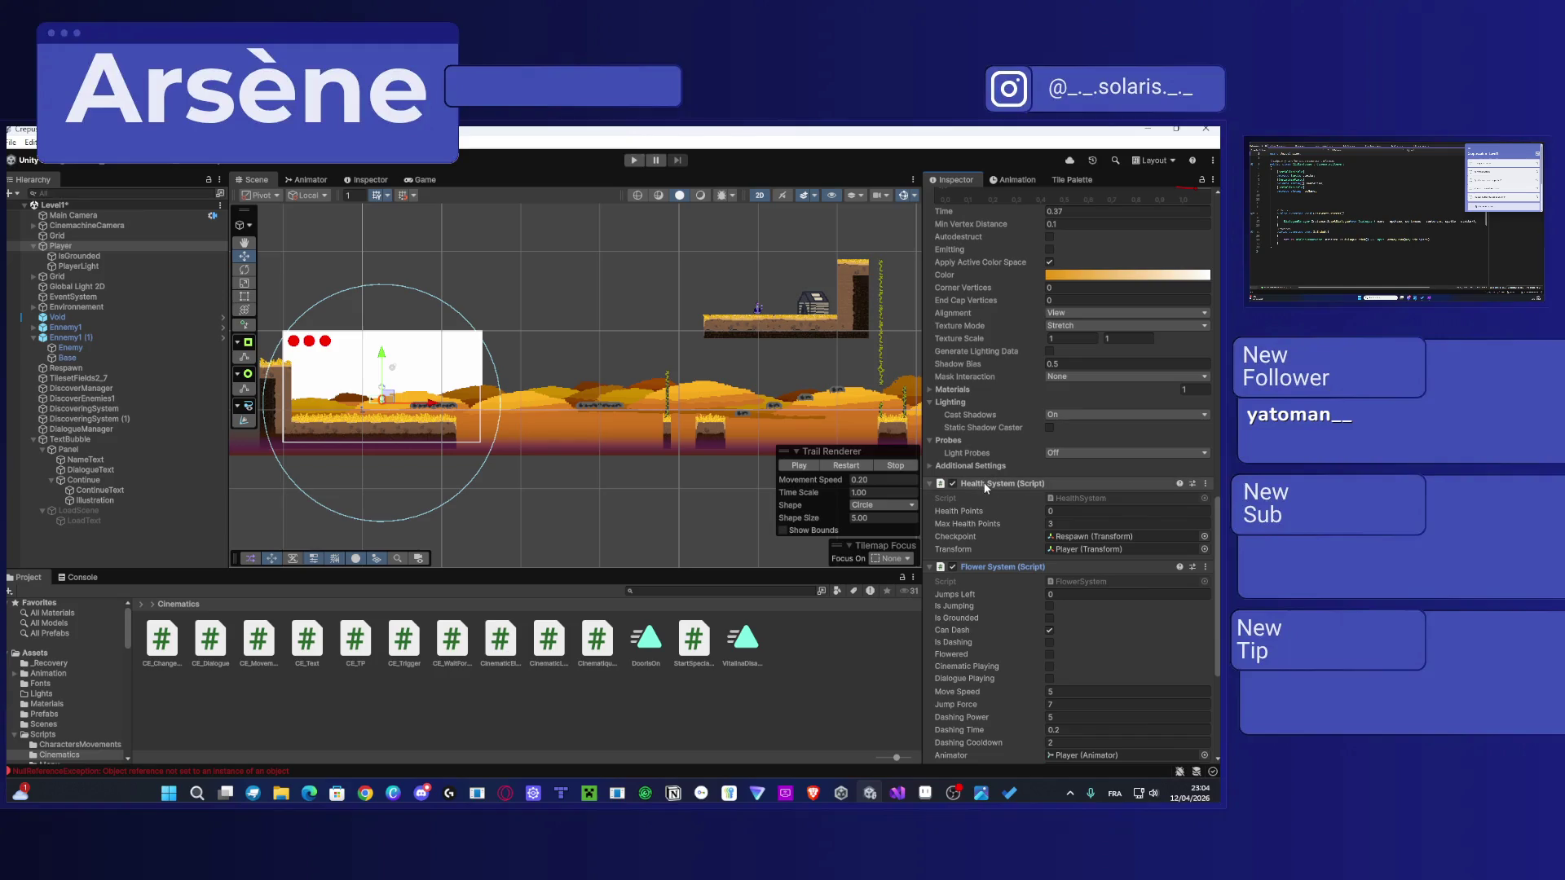
scroll(984, 483, "down", 3)
left_click(1083, 448)
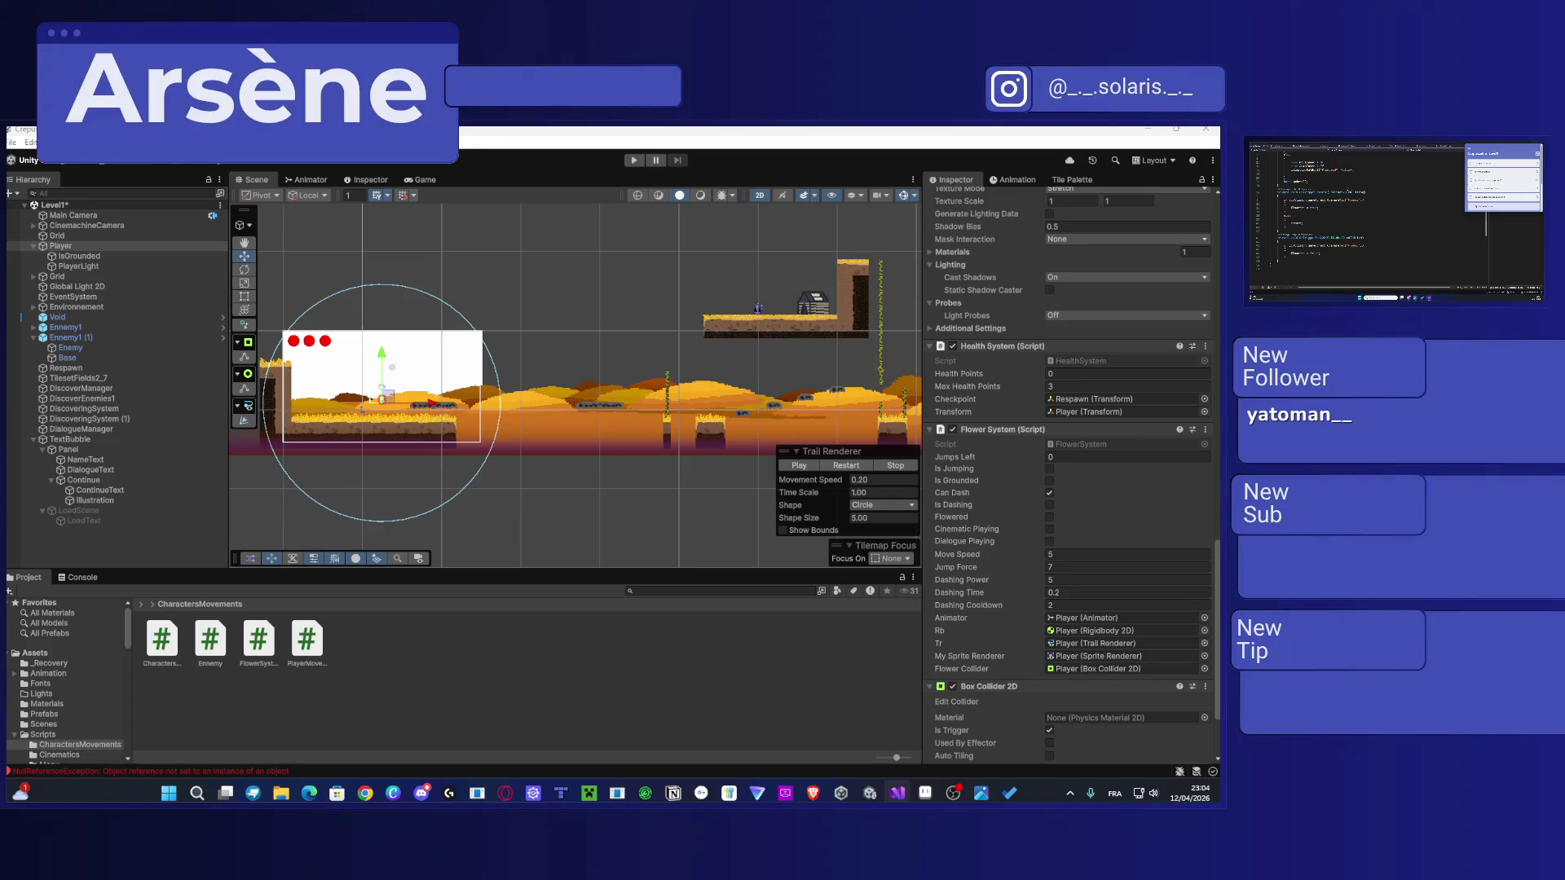
scroll(970, 486, "down", 3)
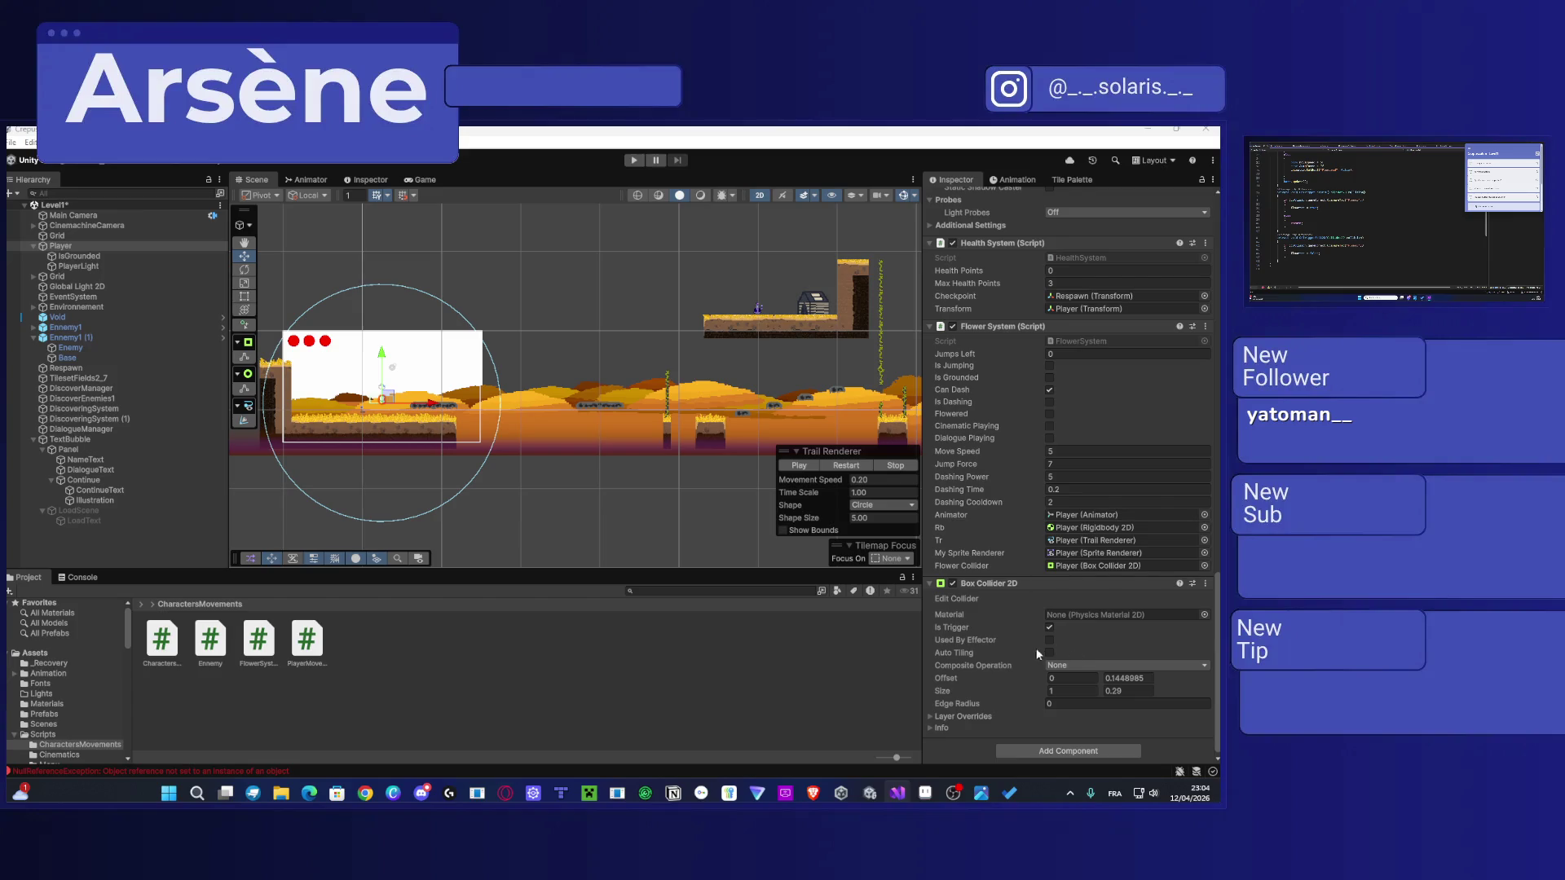
left_click(992, 641)
left_click(365, 793)
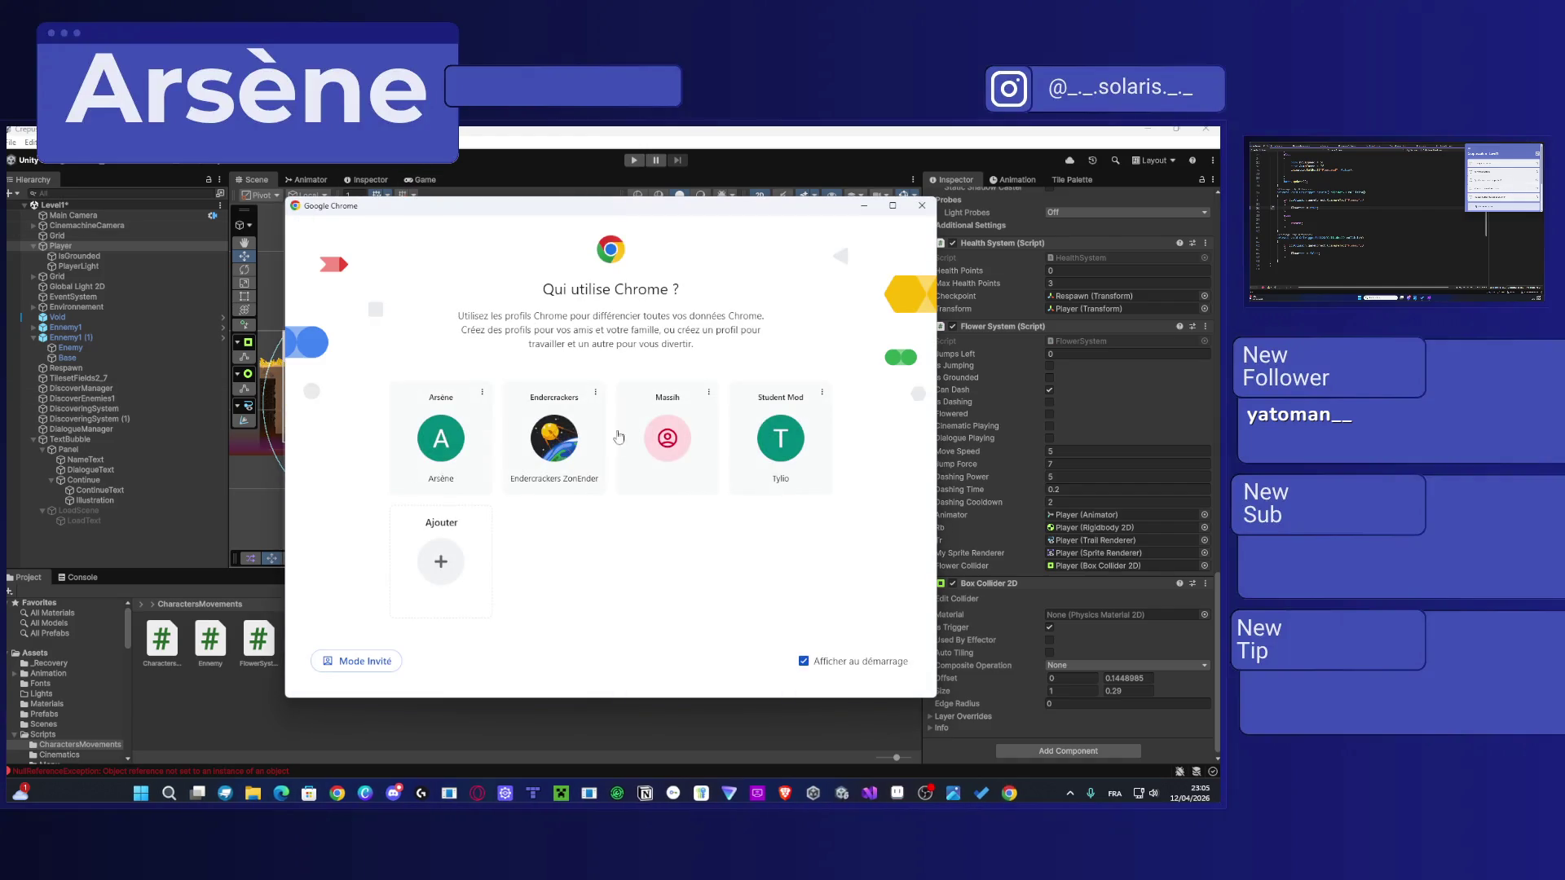
Step: Launch Chrome under an existing profile from the profile picker
left_click(553, 466)
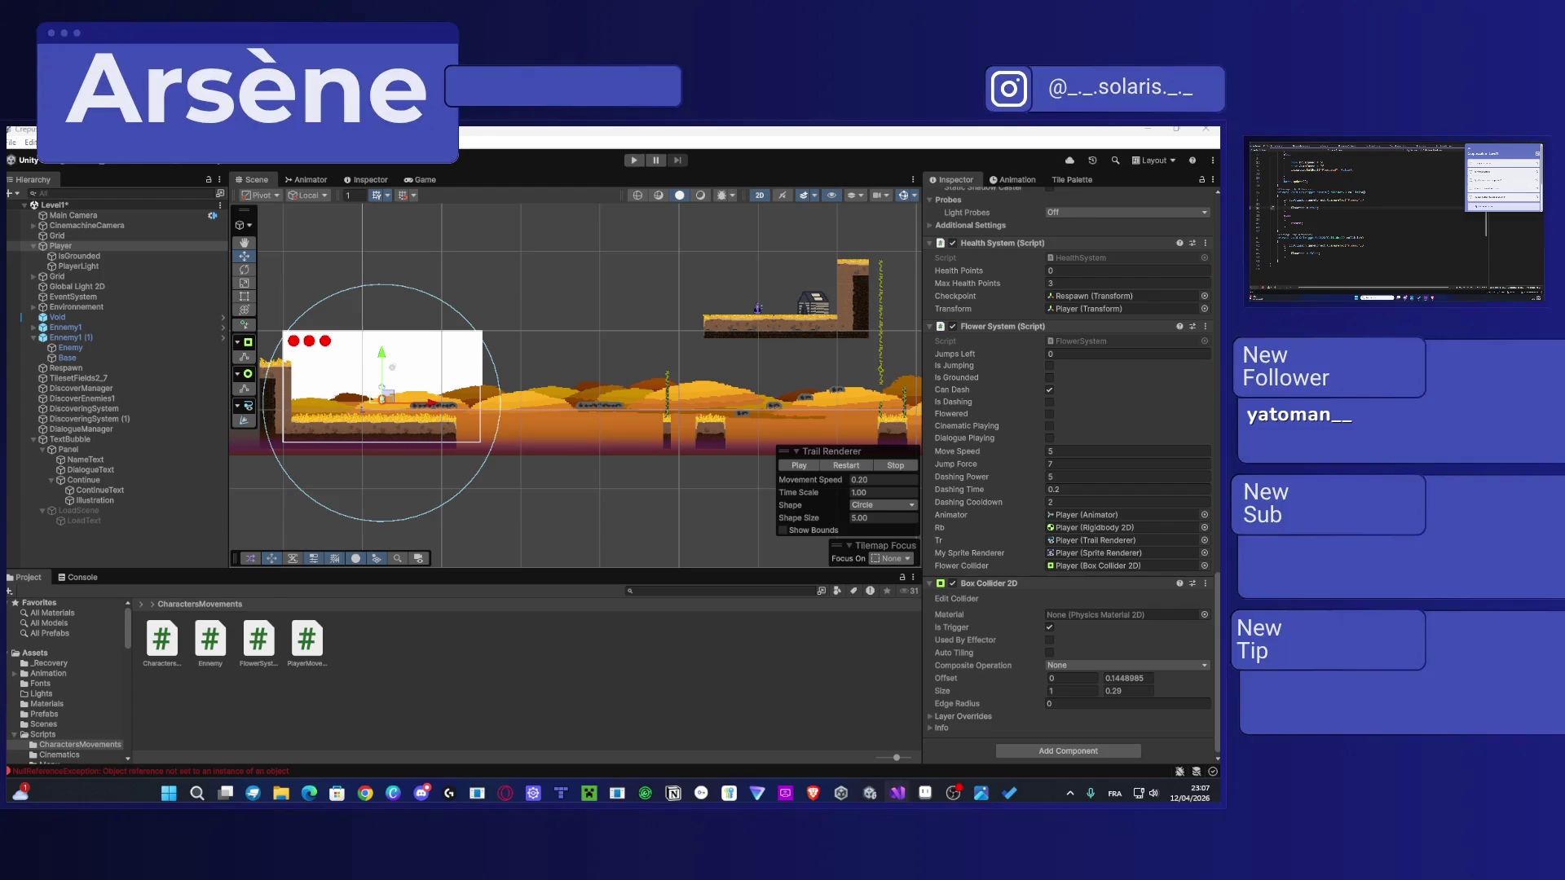
Step: Launch Paint from the Windows search
key("super")
type("u")
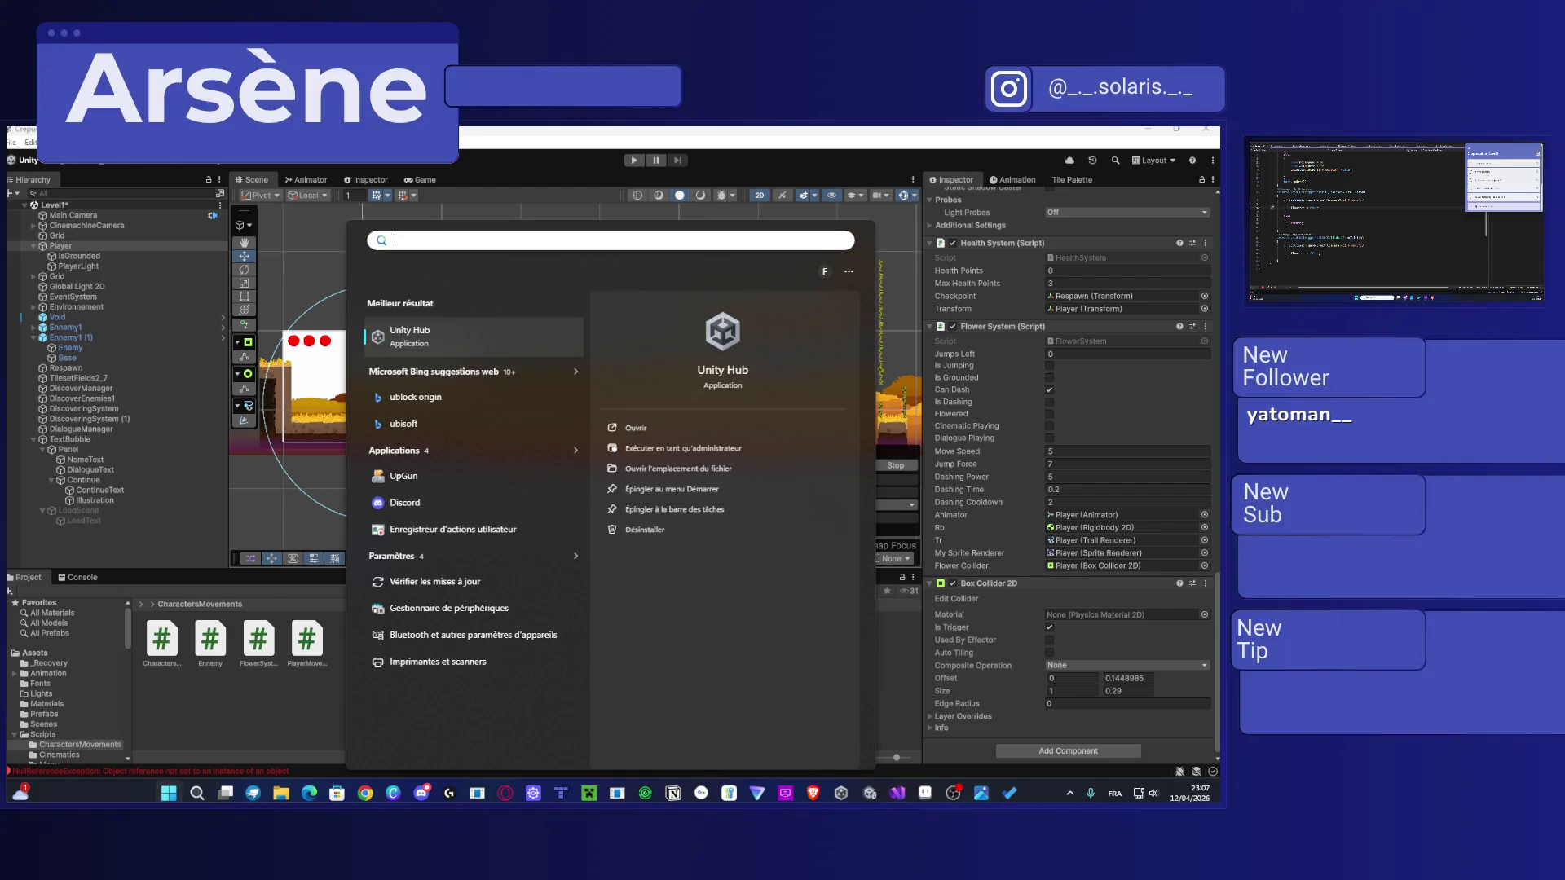
type("paint")
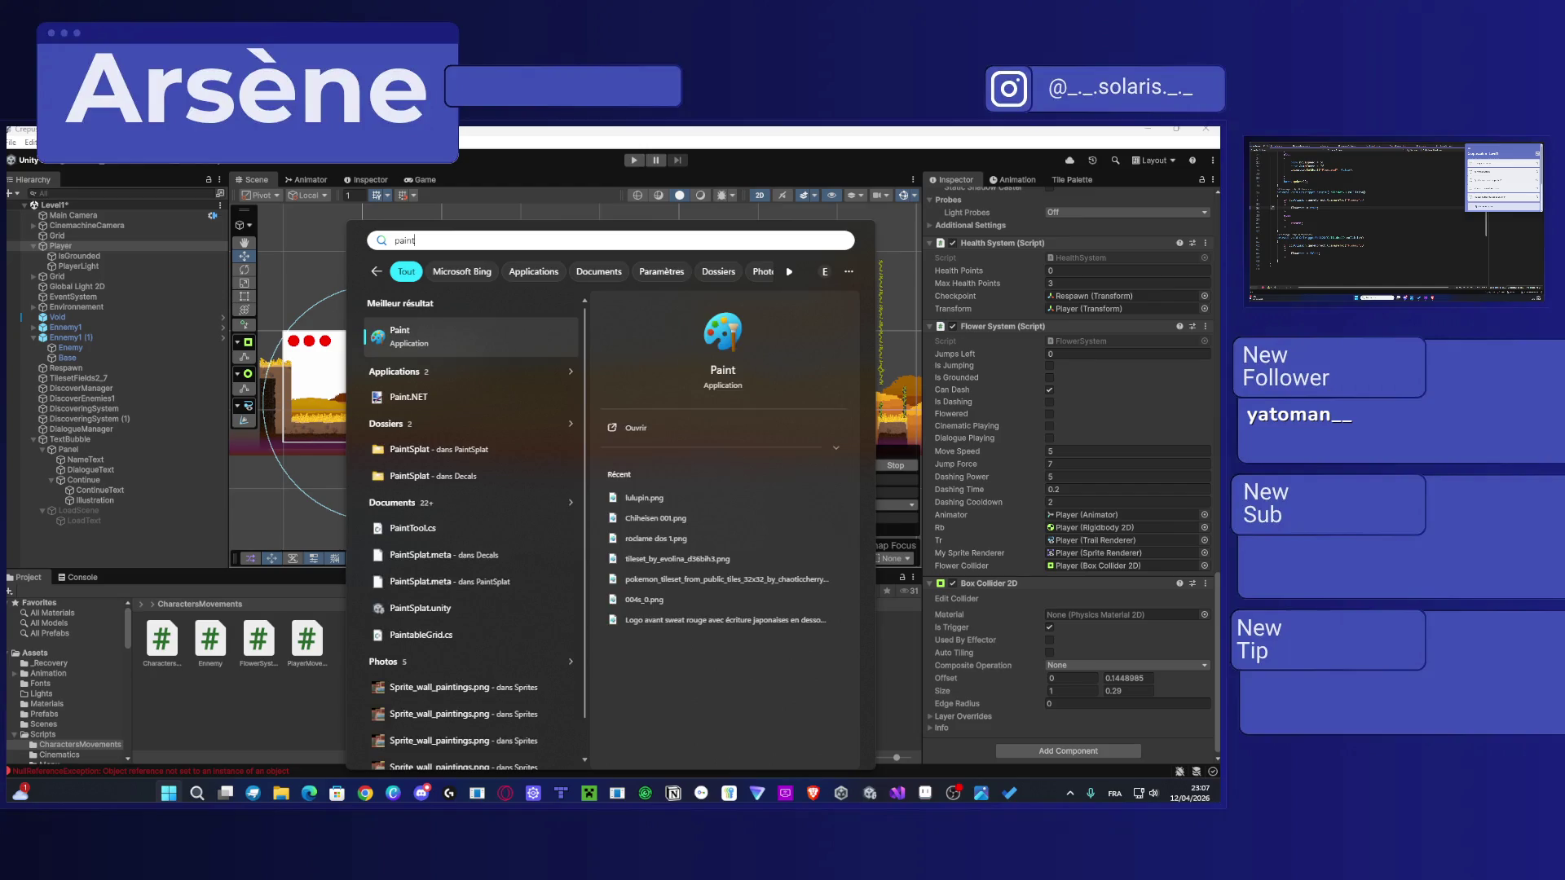
key("Return")
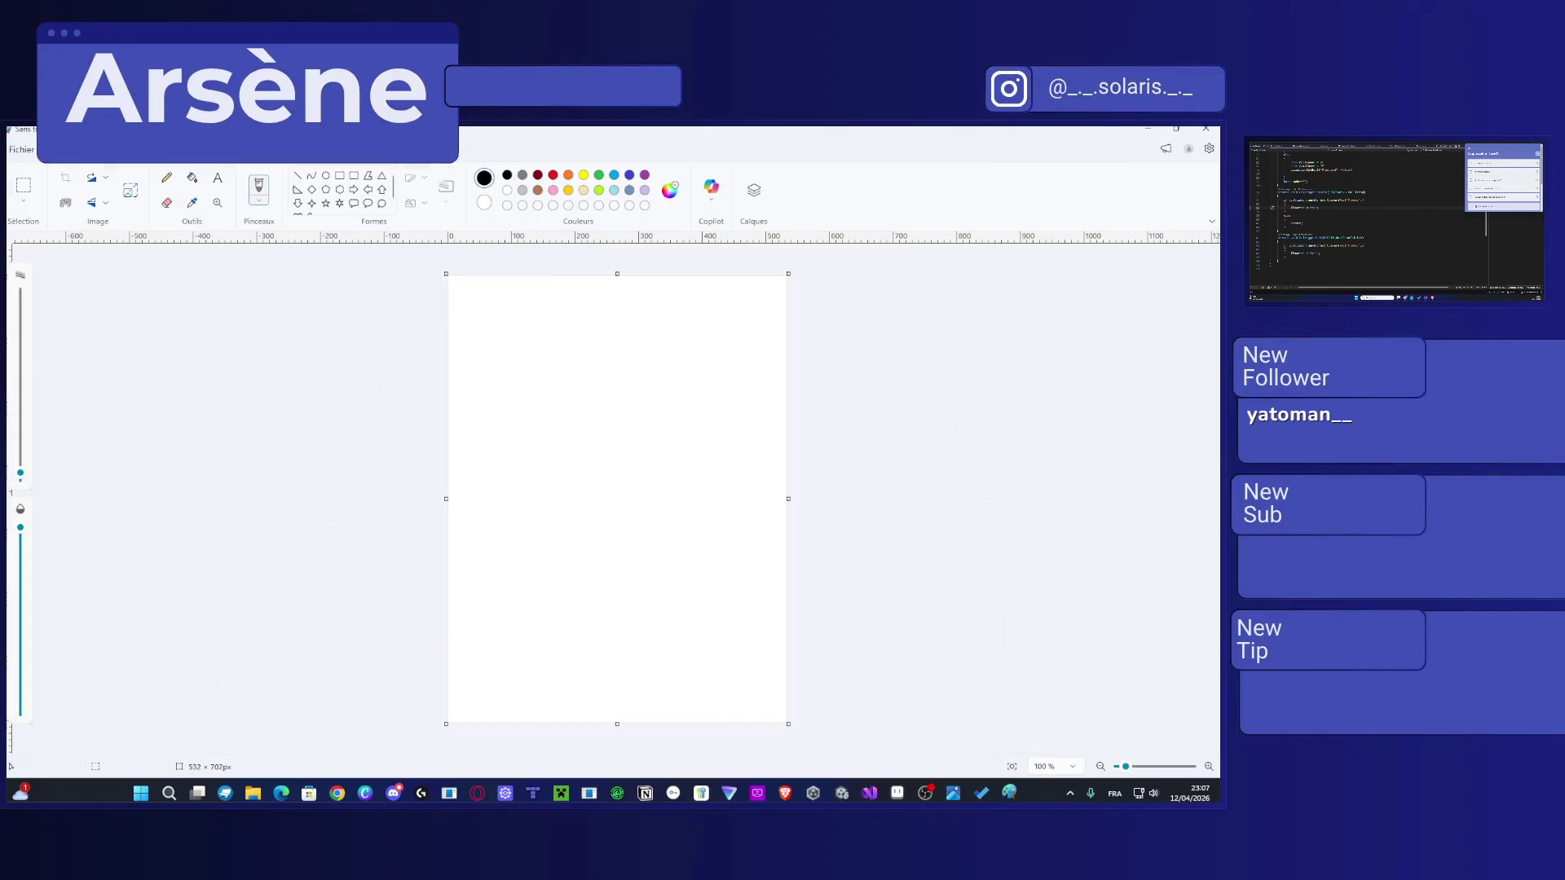
Step: Draw a rectangle near the top of the page and shift it up and left
left_click(325, 176)
scroll(599, 412, "up", 1, "ctrl")
scroll(600, 413, "up", 5, "ctrl")
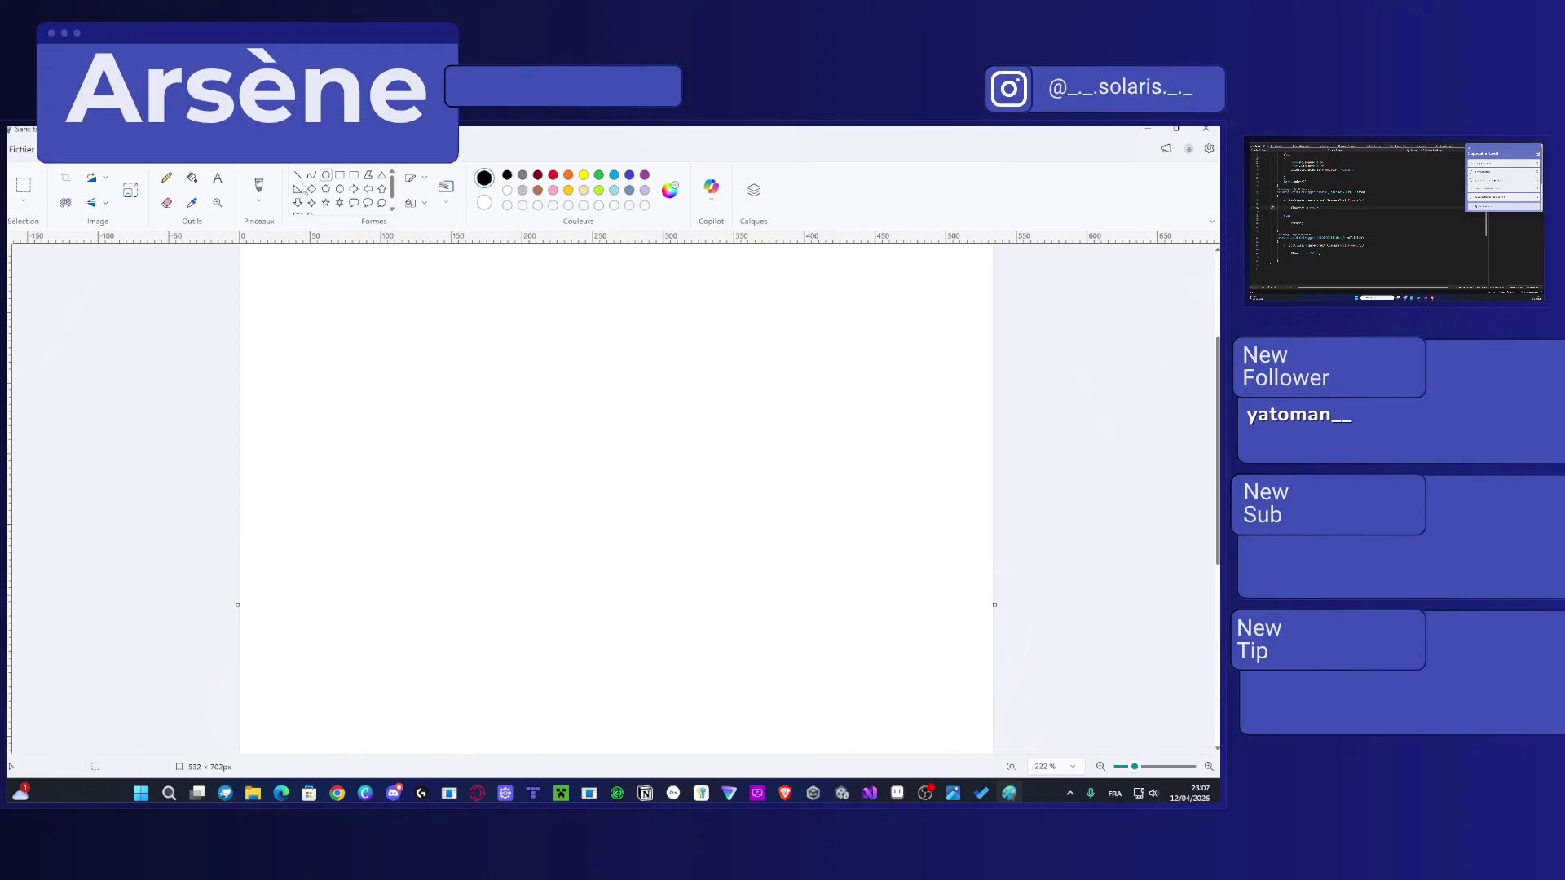
left_click(340, 175)
left_click_drag(308, 273, 595, 346)
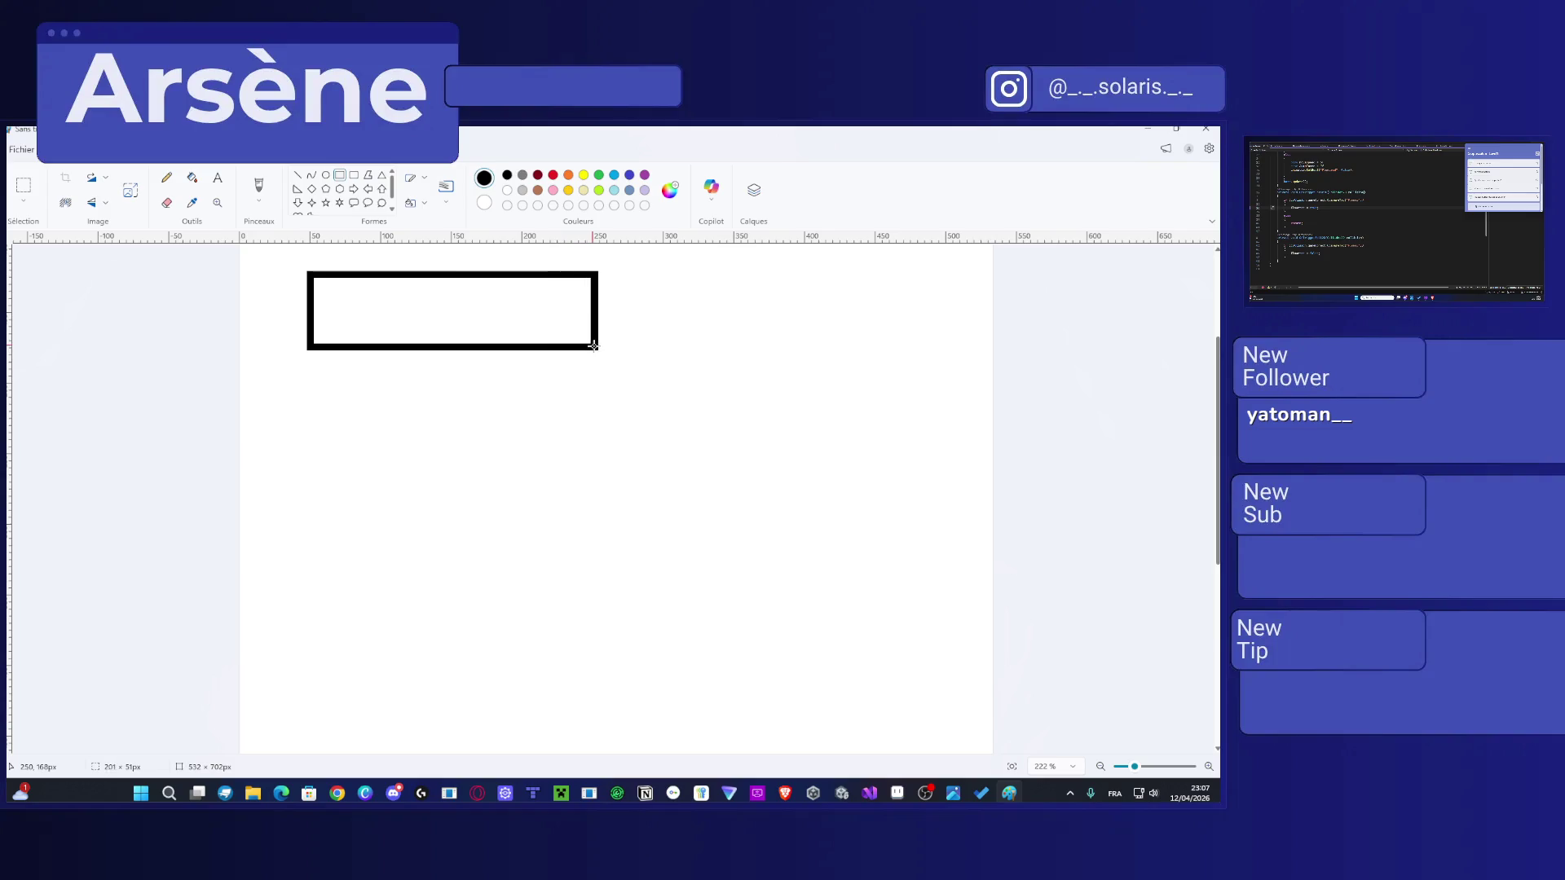
mouse_move(363, 311)
left_mouse_down()
mouse_move(336, 290)
mouse_move(558, 312)
left_mouse_up()
Step: Write the label 'Interactable ?' inside the rectangle
left_click(217, 179)
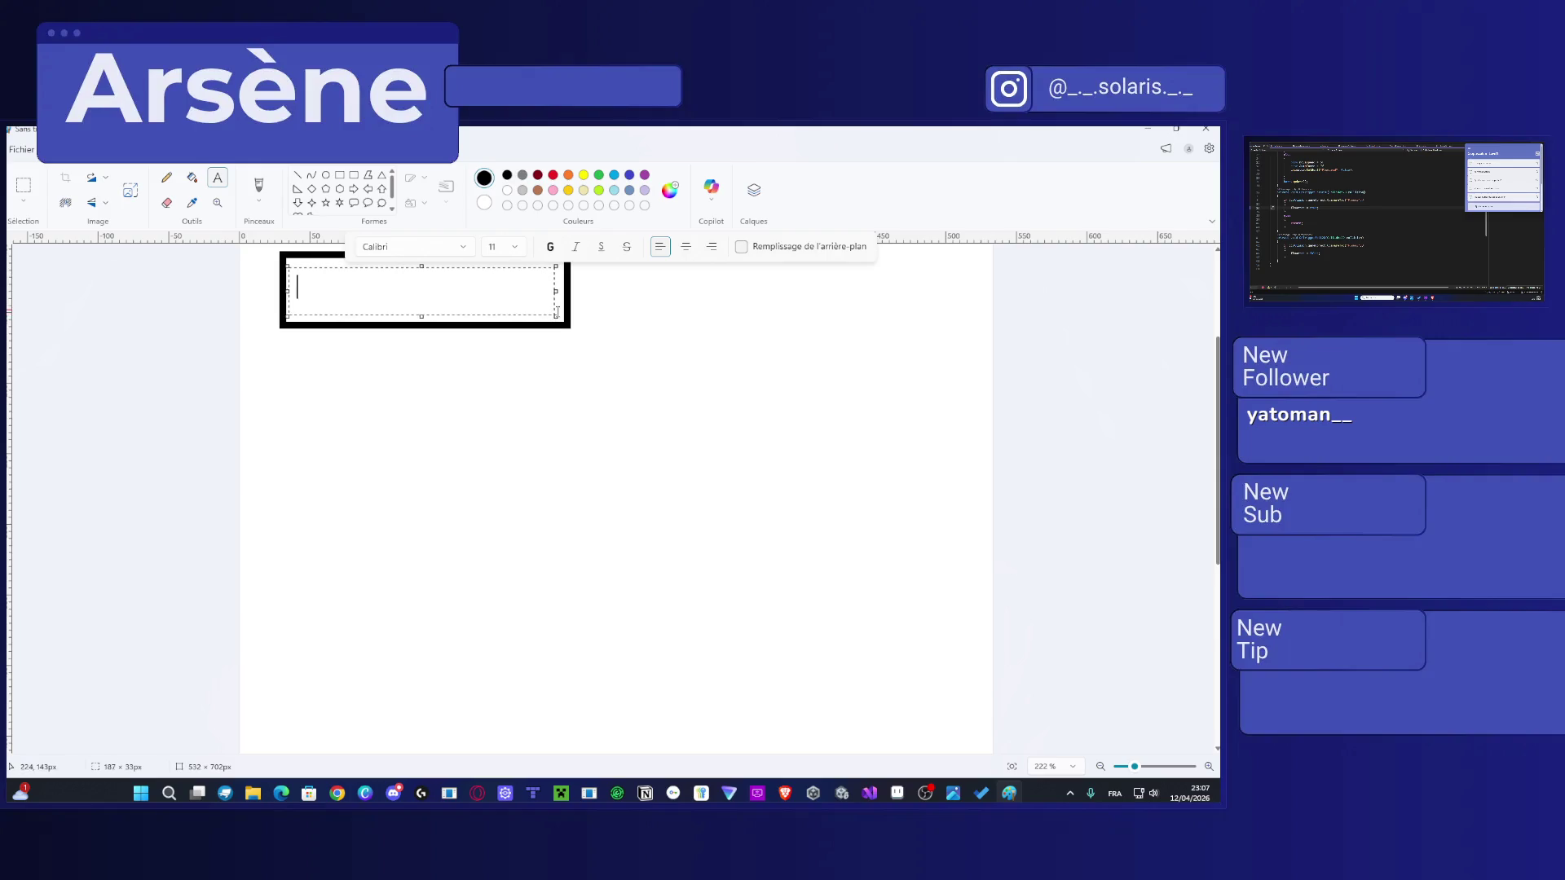
type("Interactibl")
type("e")
key("BackSpace")
key("BackSpace")
key("BackSpace")
key("BackSpace")
type("ctable .?")
key("BackSpace")
key("BackSpace")
type("?")
scroll(569, 295, "down", 1)
scroll(614, 430, "up", 2)
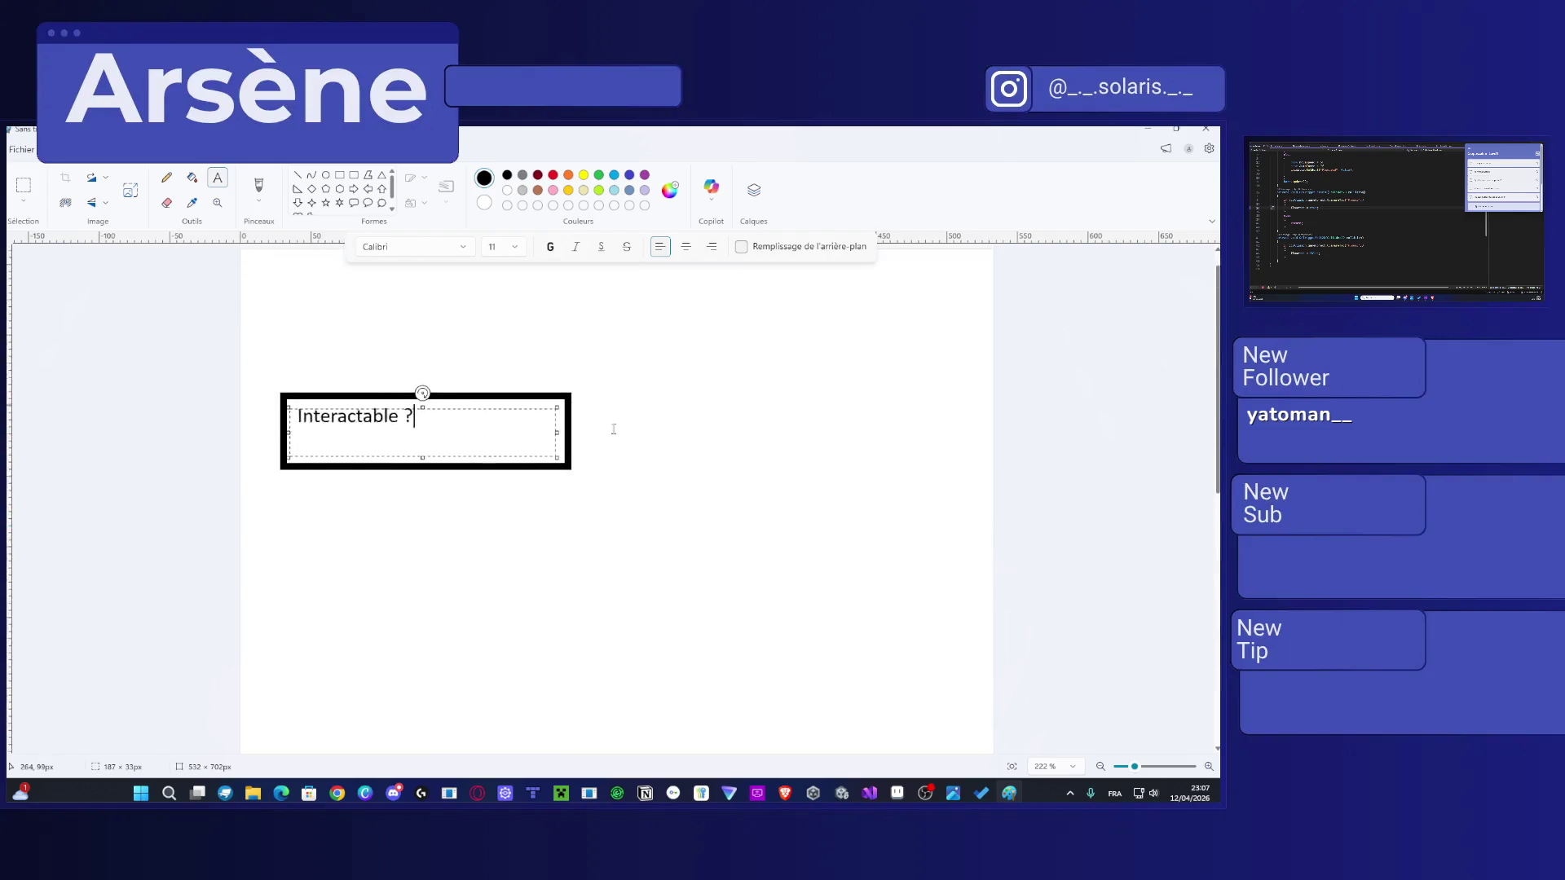
scroll(615, 429, "down", 2)
left_click(325, 174)
Step: Draw a circle below the box and a curved arrow from its top-right
mouse_move(345, 372)
left_mouse_down()
mouse_move(374, 419)
mouse_move(605, 568)
left_mouse_up()
left_click(259, 187)
mouse_move(672, 383)
left_mouse_down()
mouse_move(571, 401)
mouse_move(552, 440)
mouse_move(576, 449)
left_mouse_up()
scroll(384, 307, "down", 2)
scroll(395, 412, "up", 2)
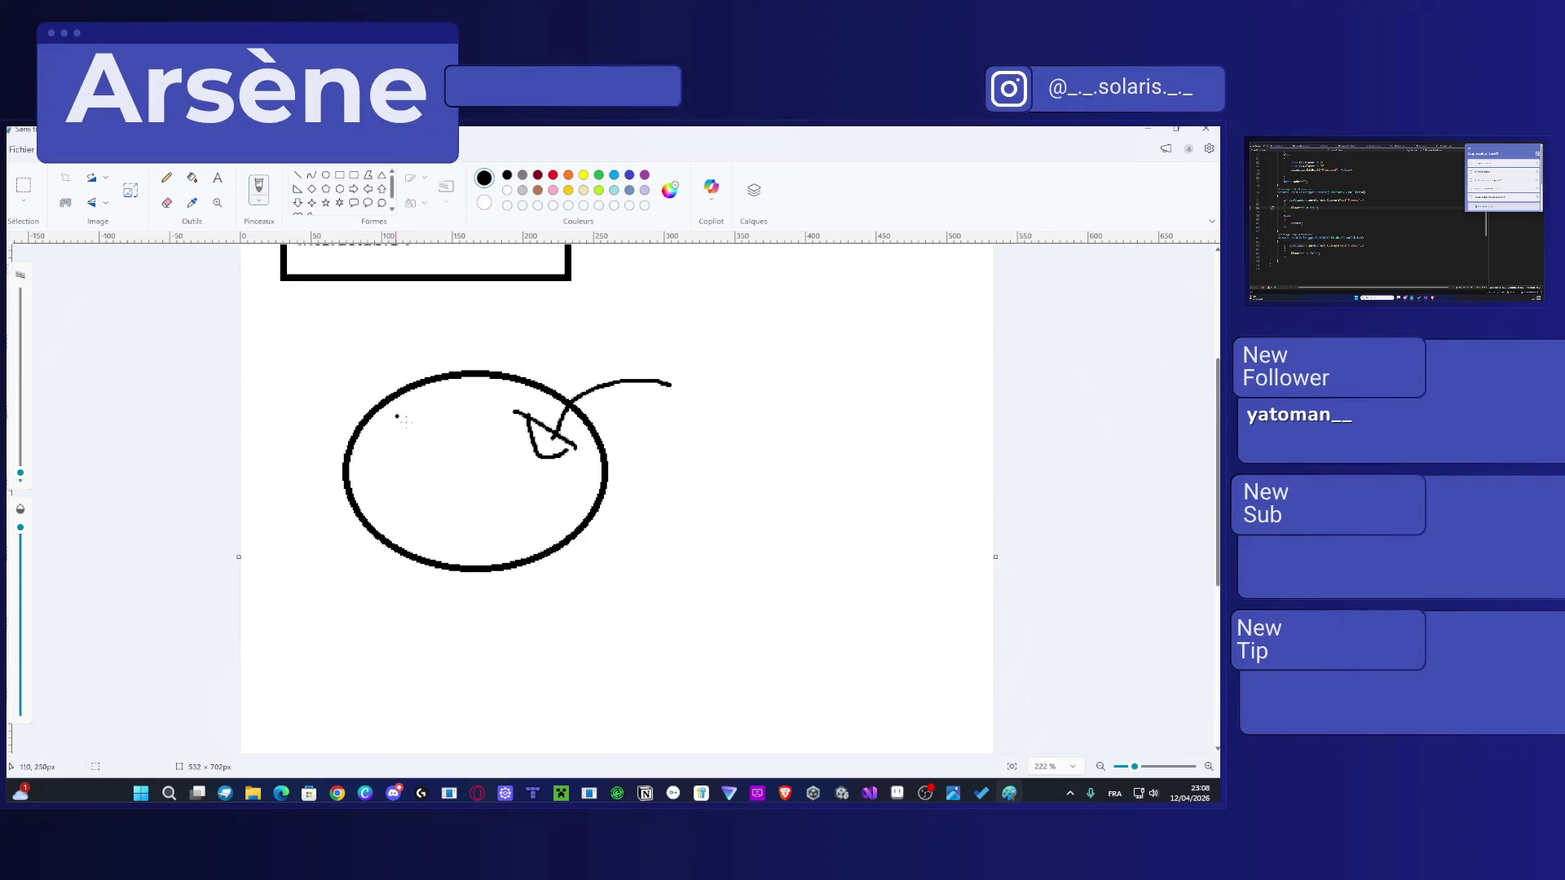
scroll(480, 386, "down", 4)
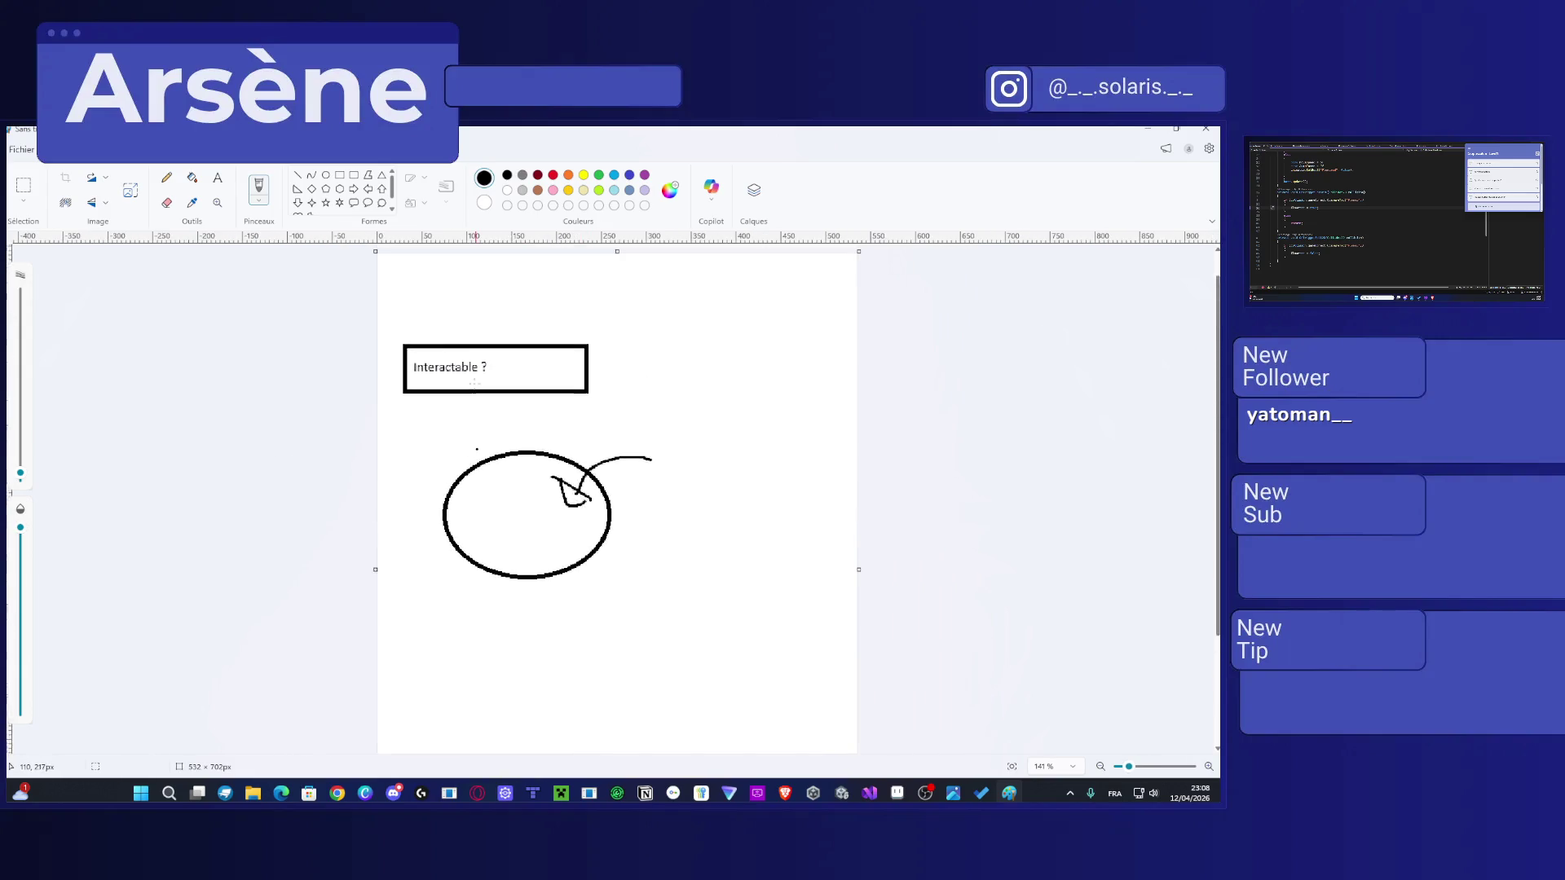
key("ctrl+z")
Step: Brush an X, arrows linking the circle to the box, and check marks, then close Paint
mouse_move(600, 363)
left_mouse_down()
mouse_move(638, 387)
mouse_move(599, 386)
left_mouse_up()
mouse_move(447, 497)
left_mouse_down()
mouse_move(433, 453)
mouse_move(538, 380)
mouse_move(513, 377)
mouse_move(536, 388)
mouse_move(527, 408)
left_mouse_up()
left_click_drag(652, 369, 683, 345)
mouse_move(560, 535)
left_mouse_down()
mouse_move(666, 559)
mouse_move(645, 568)
left_mouse_up()
left_click_drag(520, 371, 636, 386)
left_click_drag(519, 361, 448, 380)
key("ctrl+z")
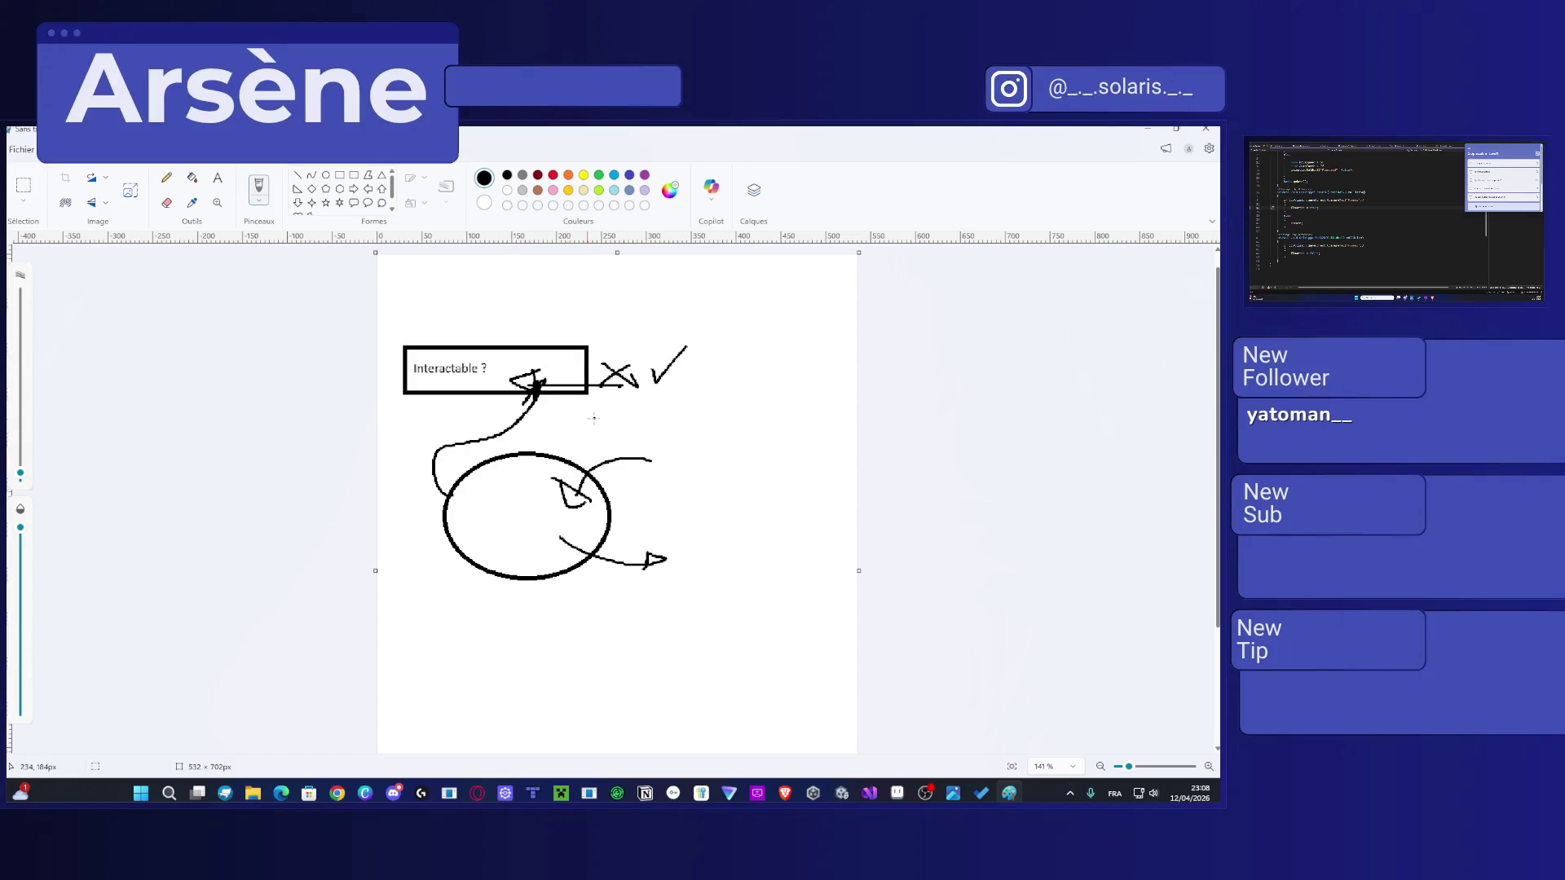
left_click_drag(698, 355, 795, 325)
left_click(1205, 128)
Step: Discard the Paint sketch and place the Crepusculum Level1 to-do list beside Unity
left_click(637, 485)
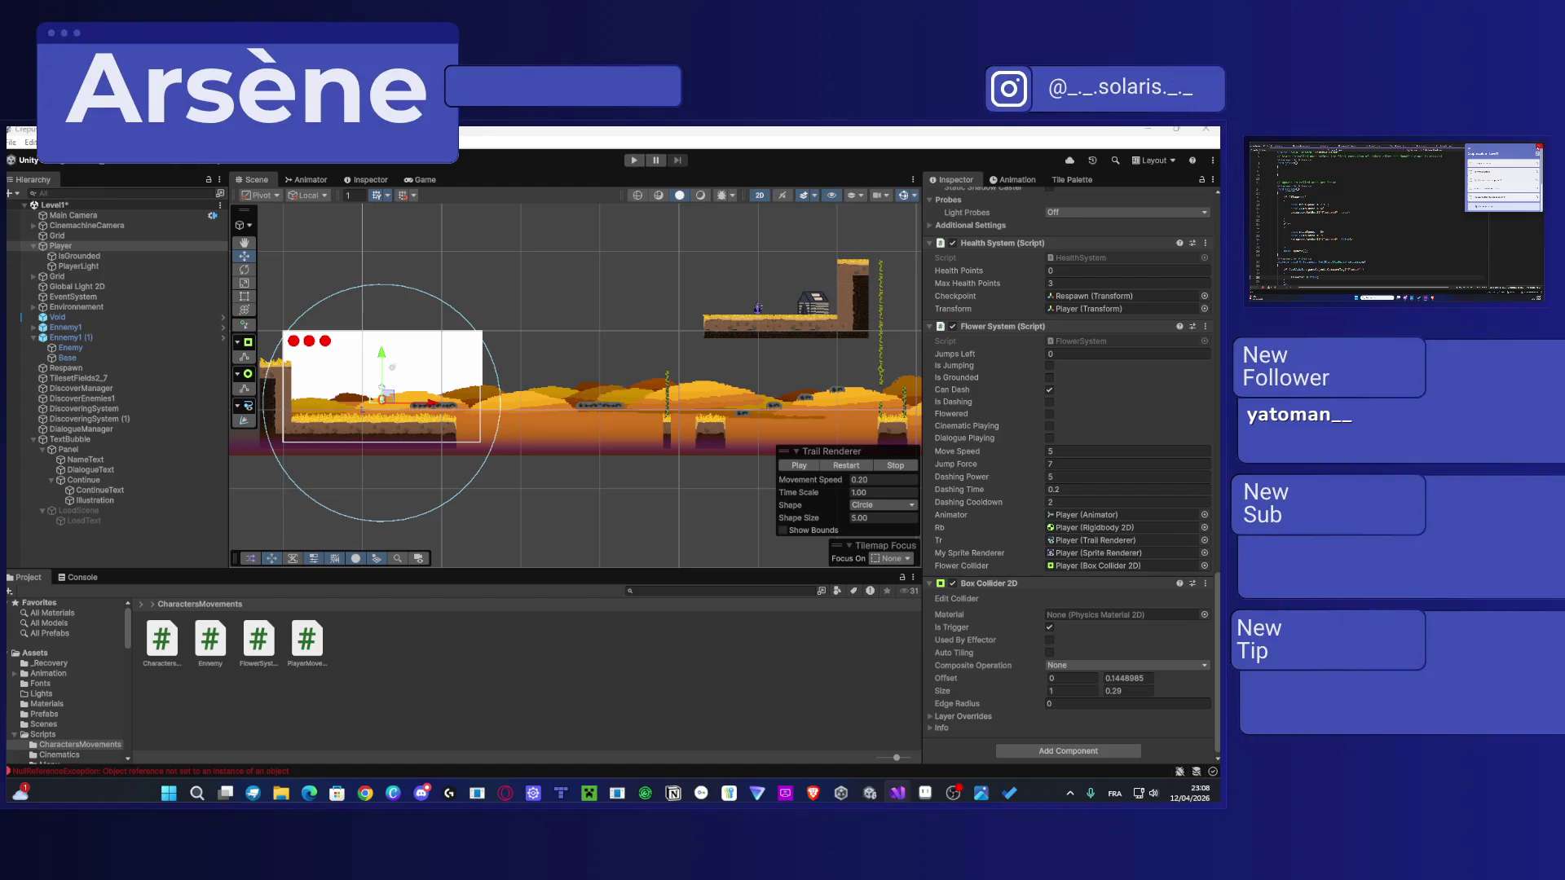
mouse_move(1219, 209)
left_mouse_down()
mouse_move(1192, 209)
mouse_move(1113, 153)
left_mouse_up()
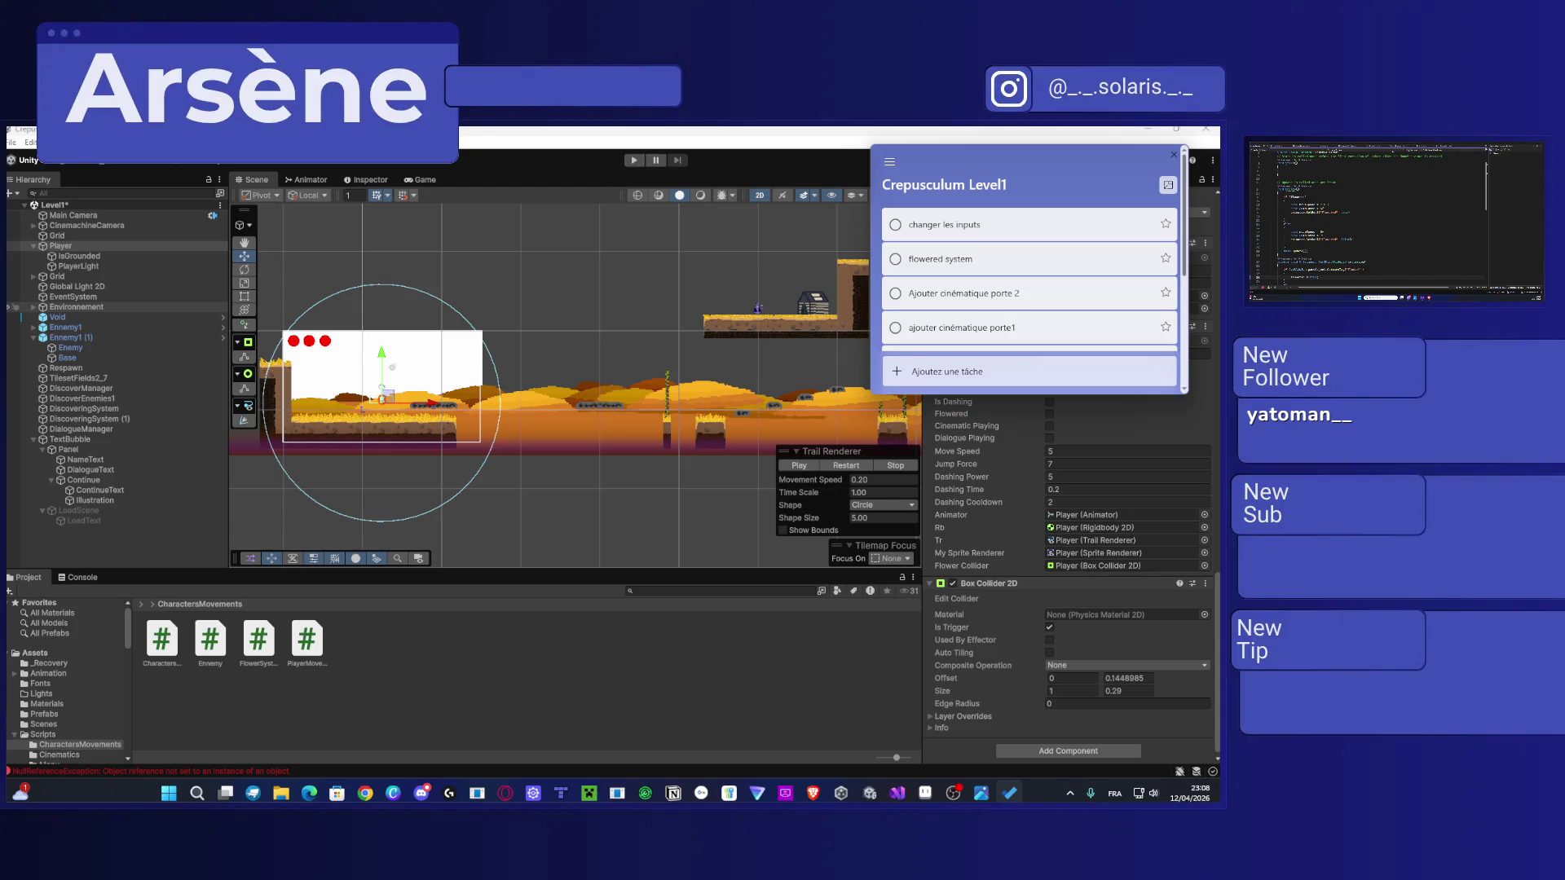
right_click(385, 643)
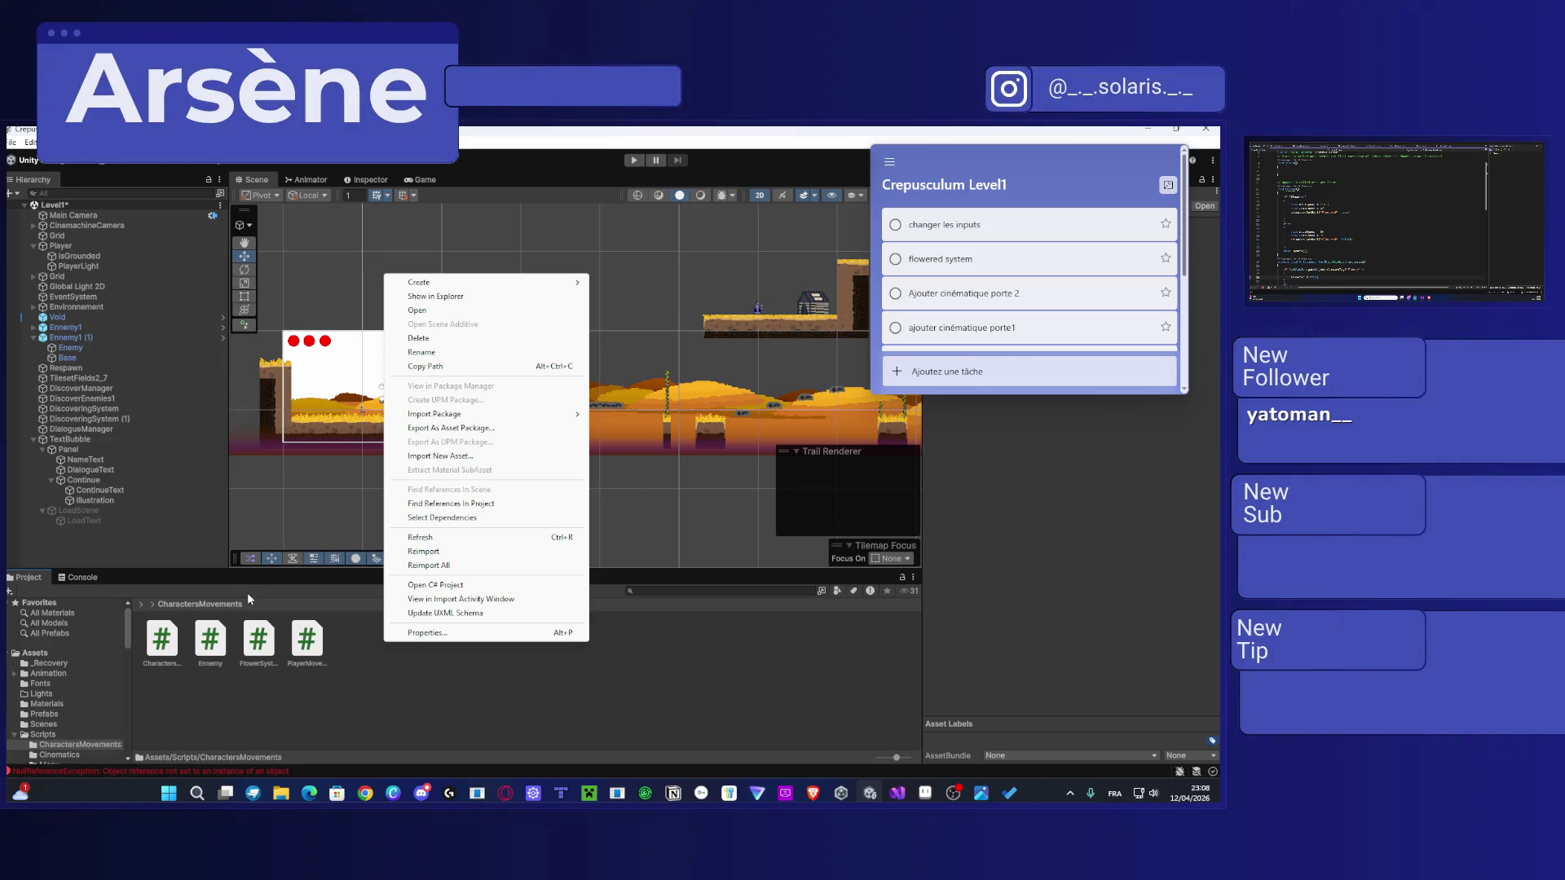
Step: Create a MonoBehaviour script named FloweredEnemySystem in the CharactersMovements folder
mouse_move(469, 282)
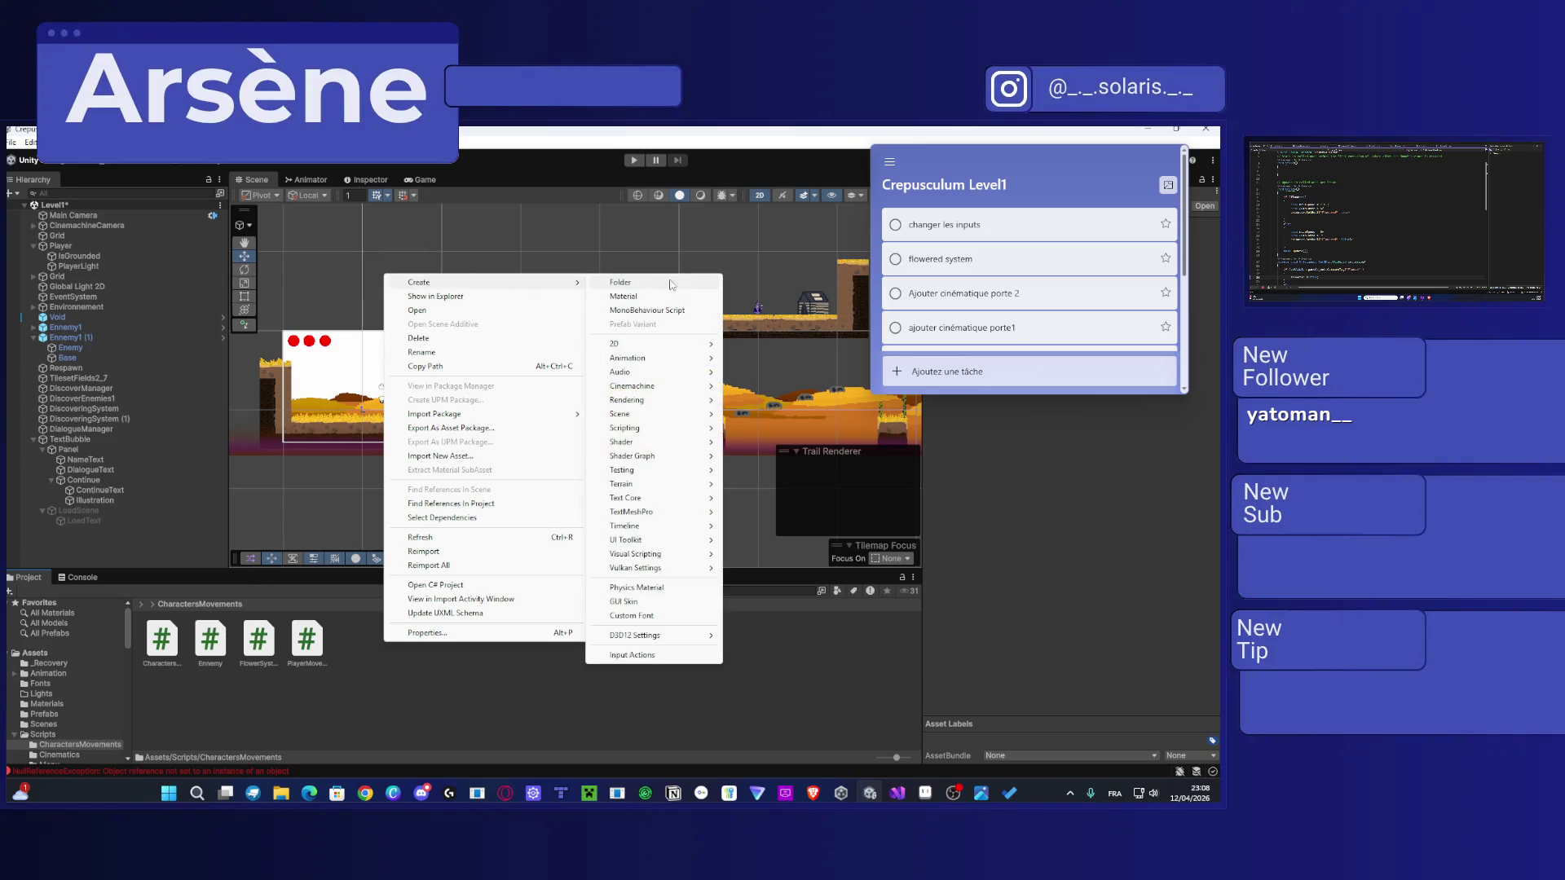
left_click(660, 311)
type("Flowered")
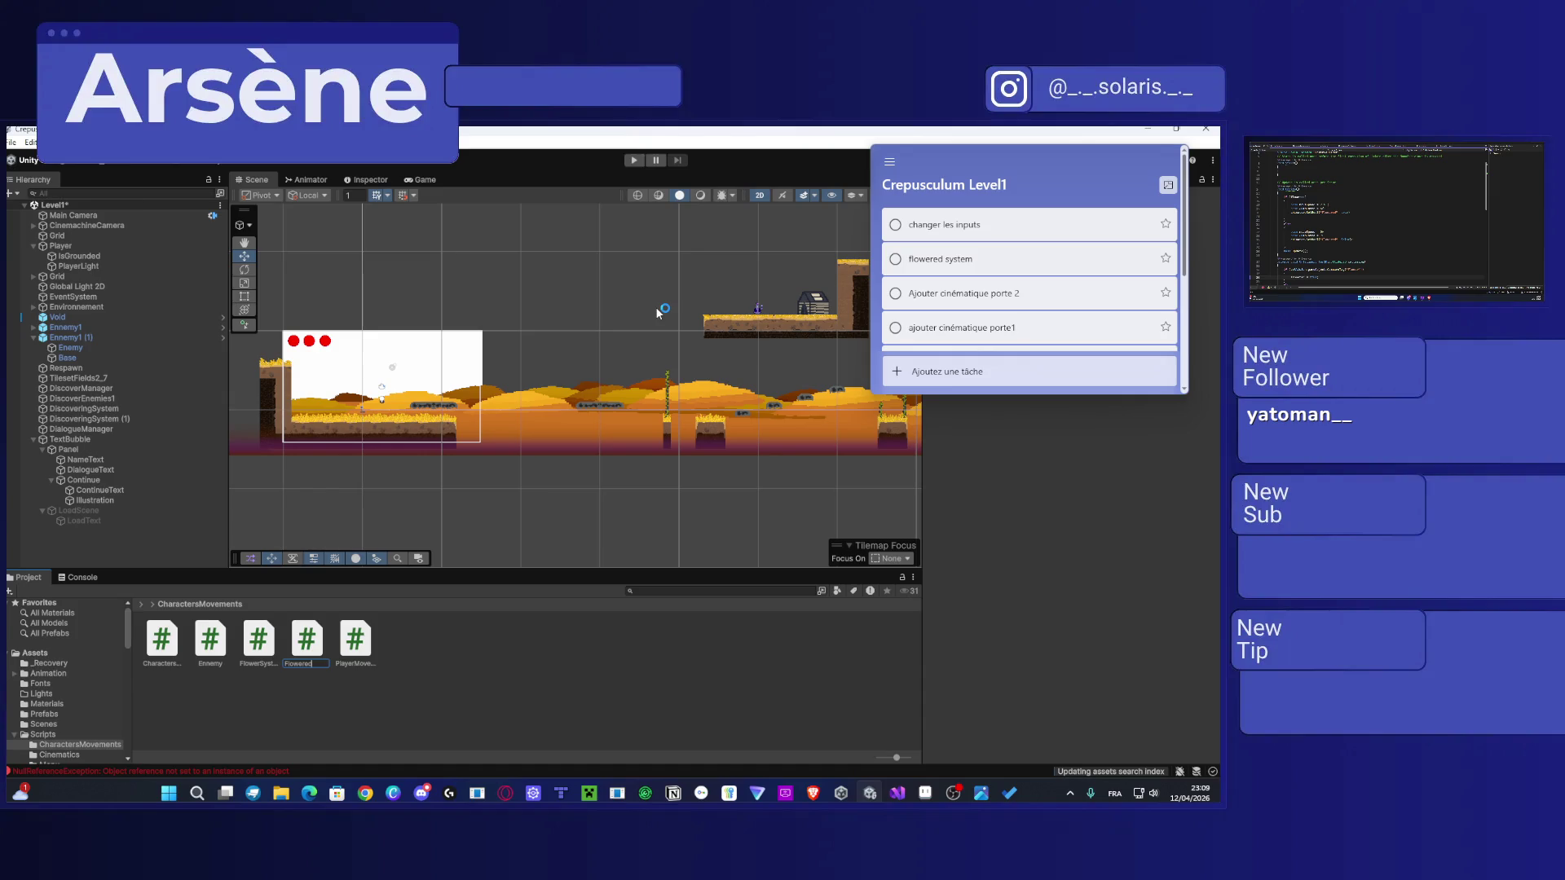
type("Ene")
type("misystem")
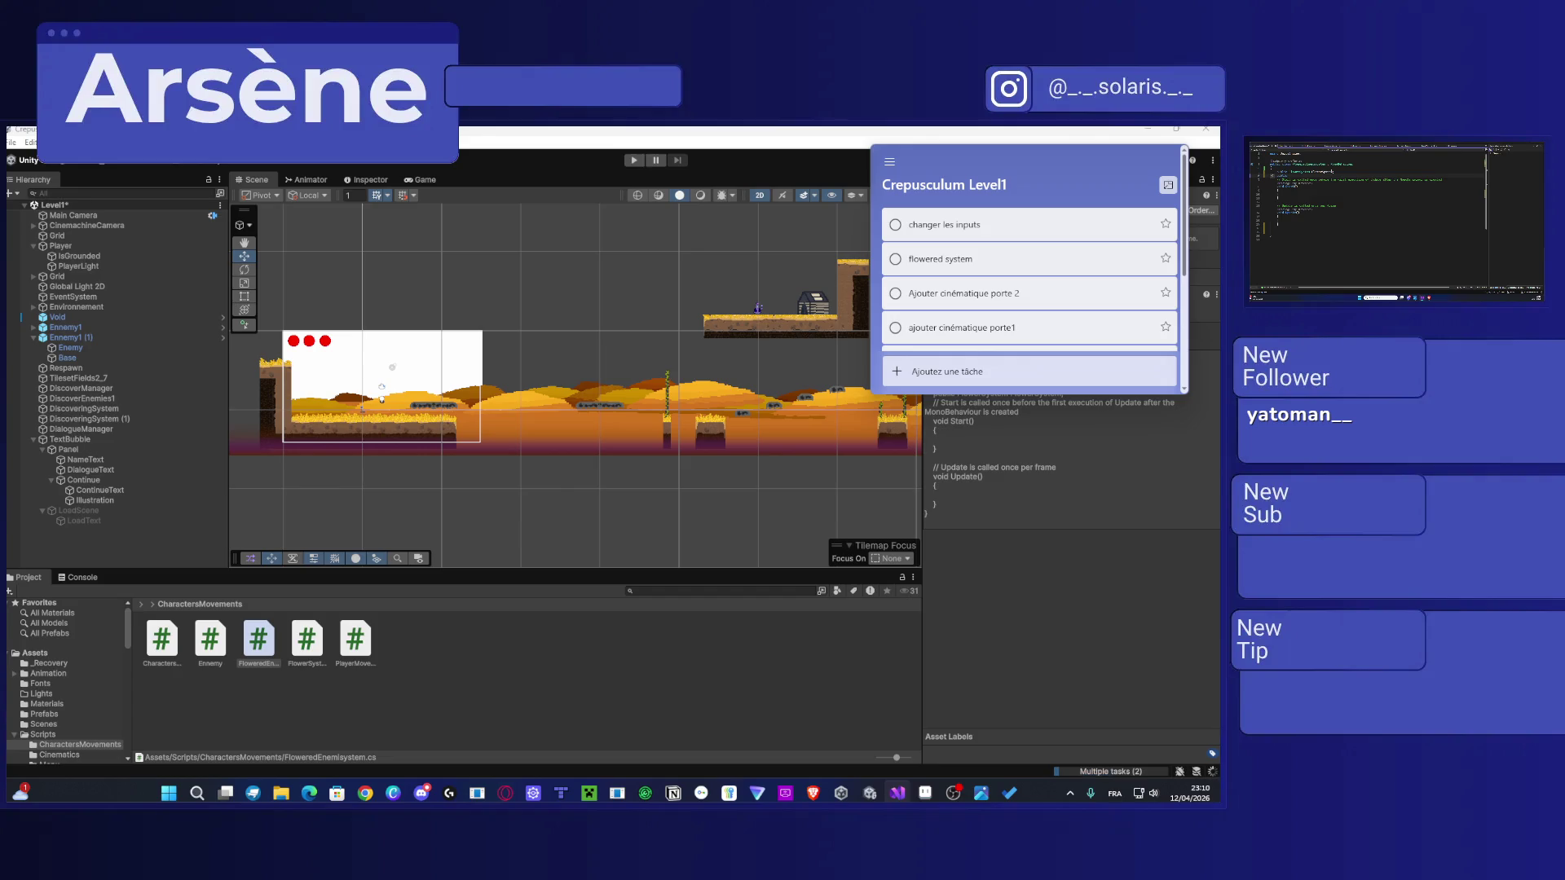
scroll(753, 309, "up", 4)
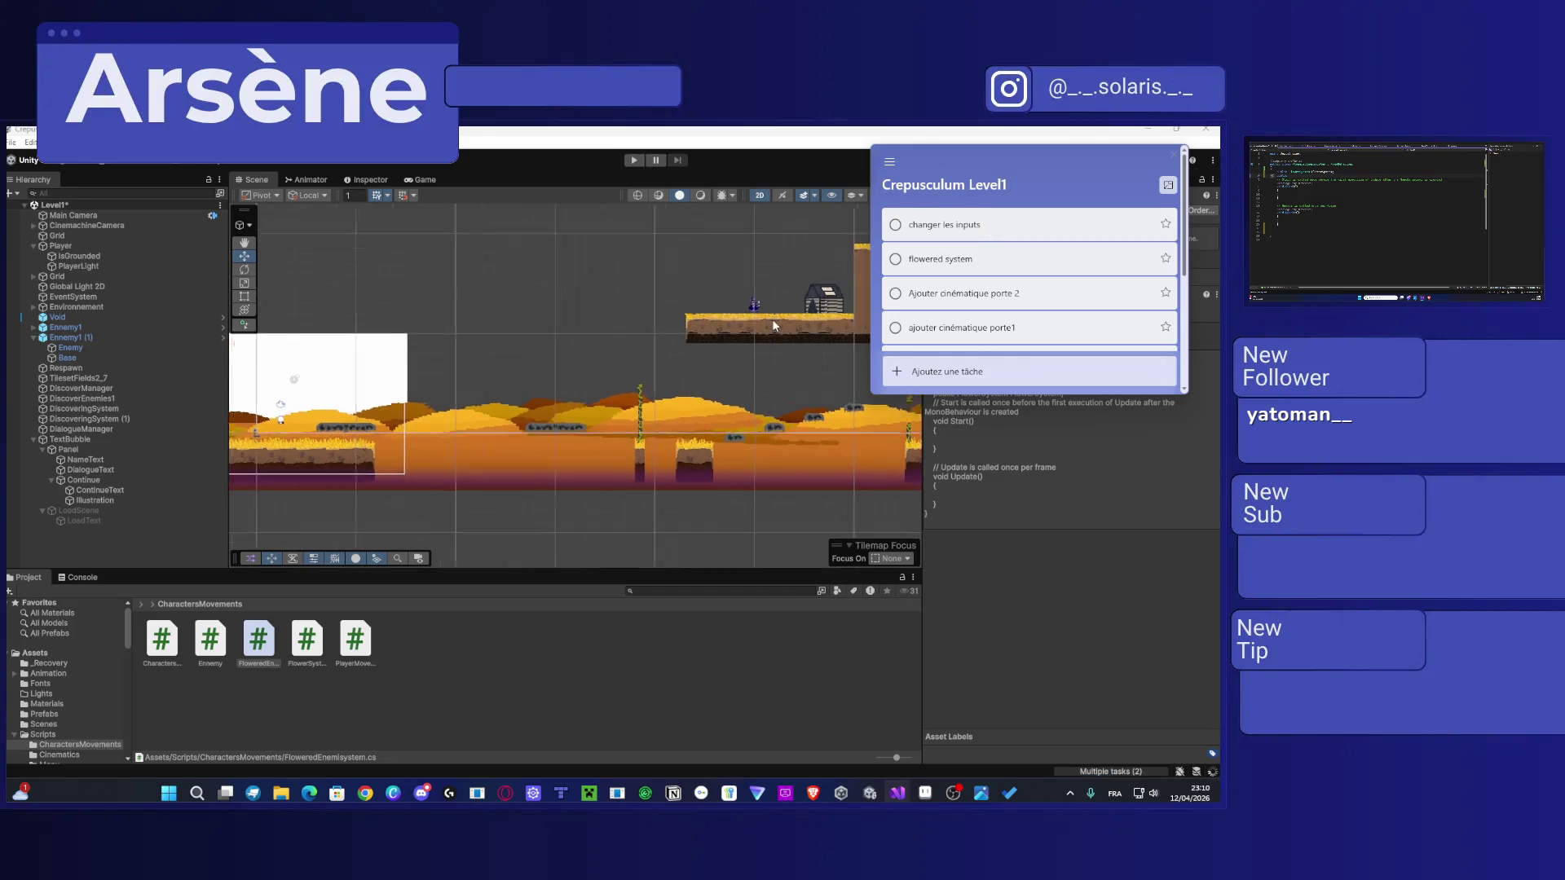
Step: Select TextBubble to show its Canvas, Canvas Scaler and Graphic Raycaster
scroll(754, 308, "up", 5)
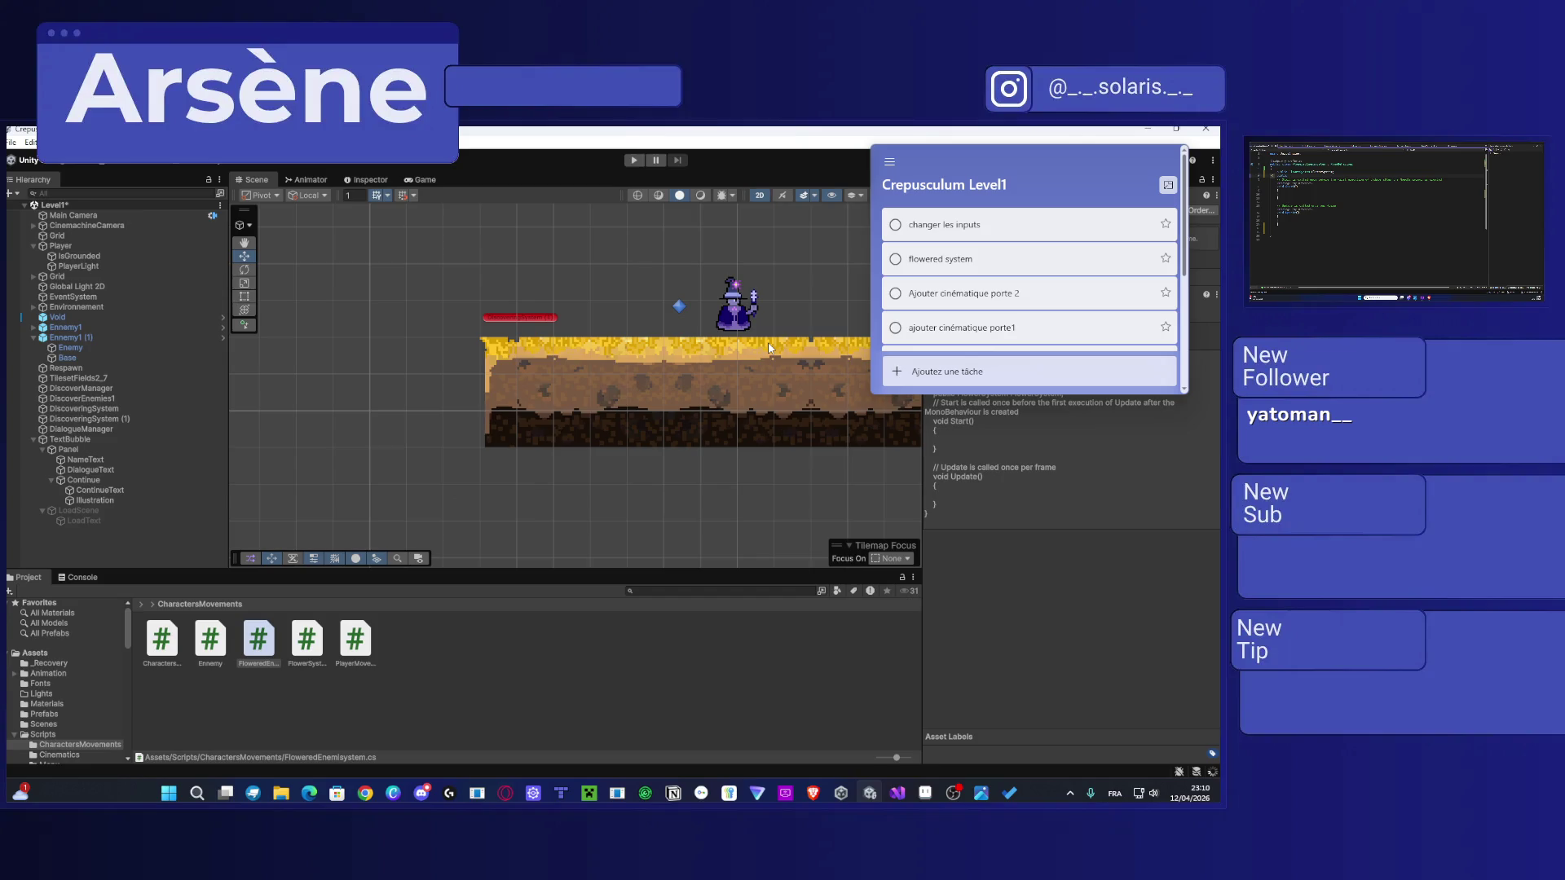
left_click(769, 348)
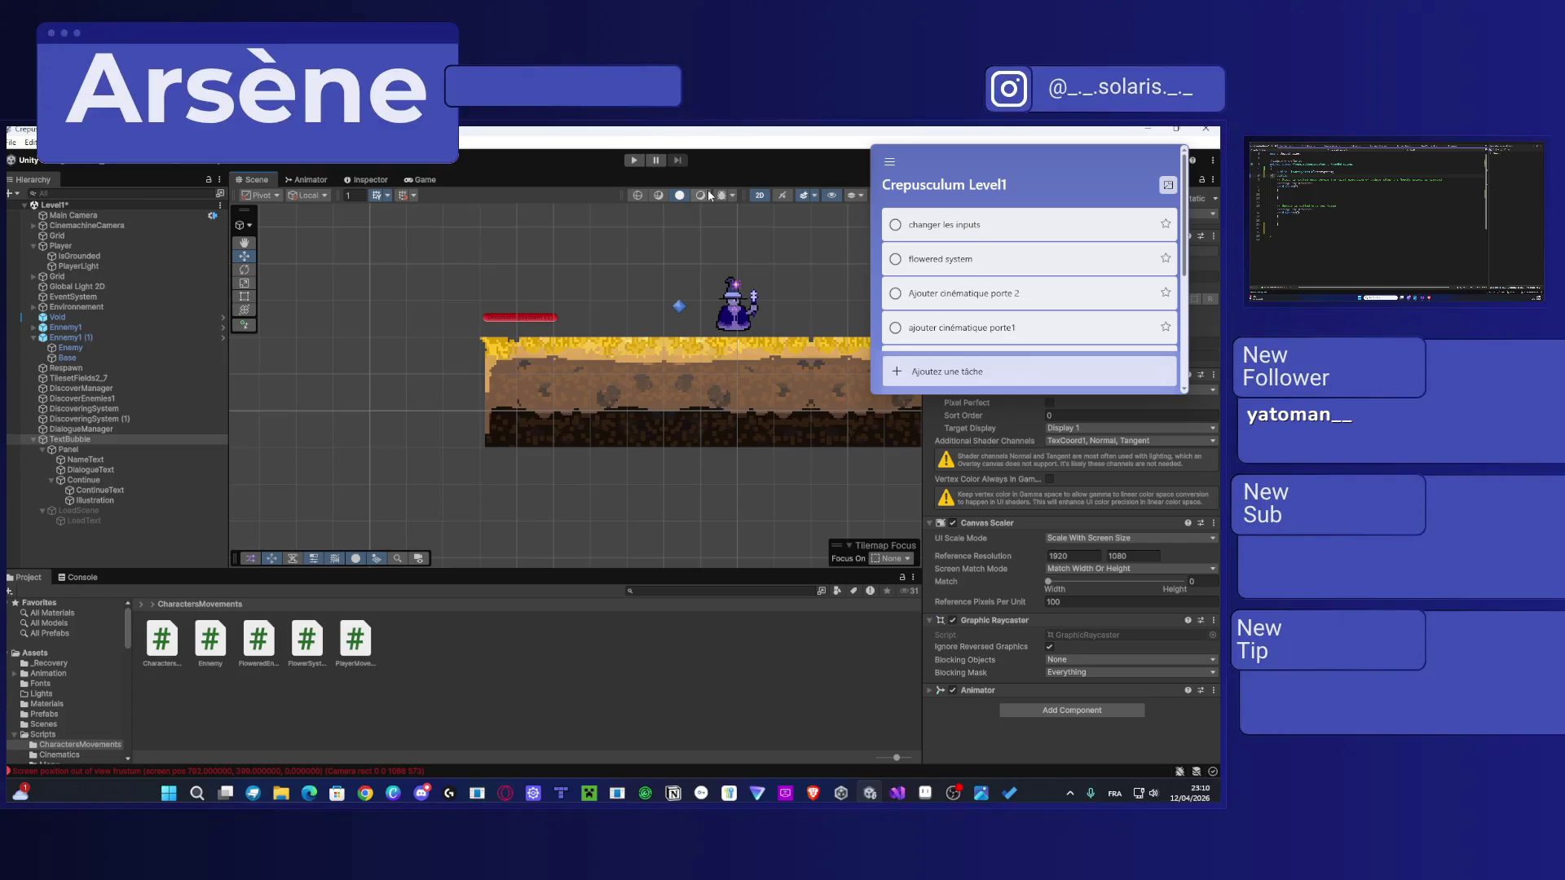
Step: Select the wizard enemy in the Scene view to see its Rigidbody 2D and Box Collider 2D
scroll(736, 326, "up", 2)
left_click(725, 320)
scroll(724, 281, "up", 3)
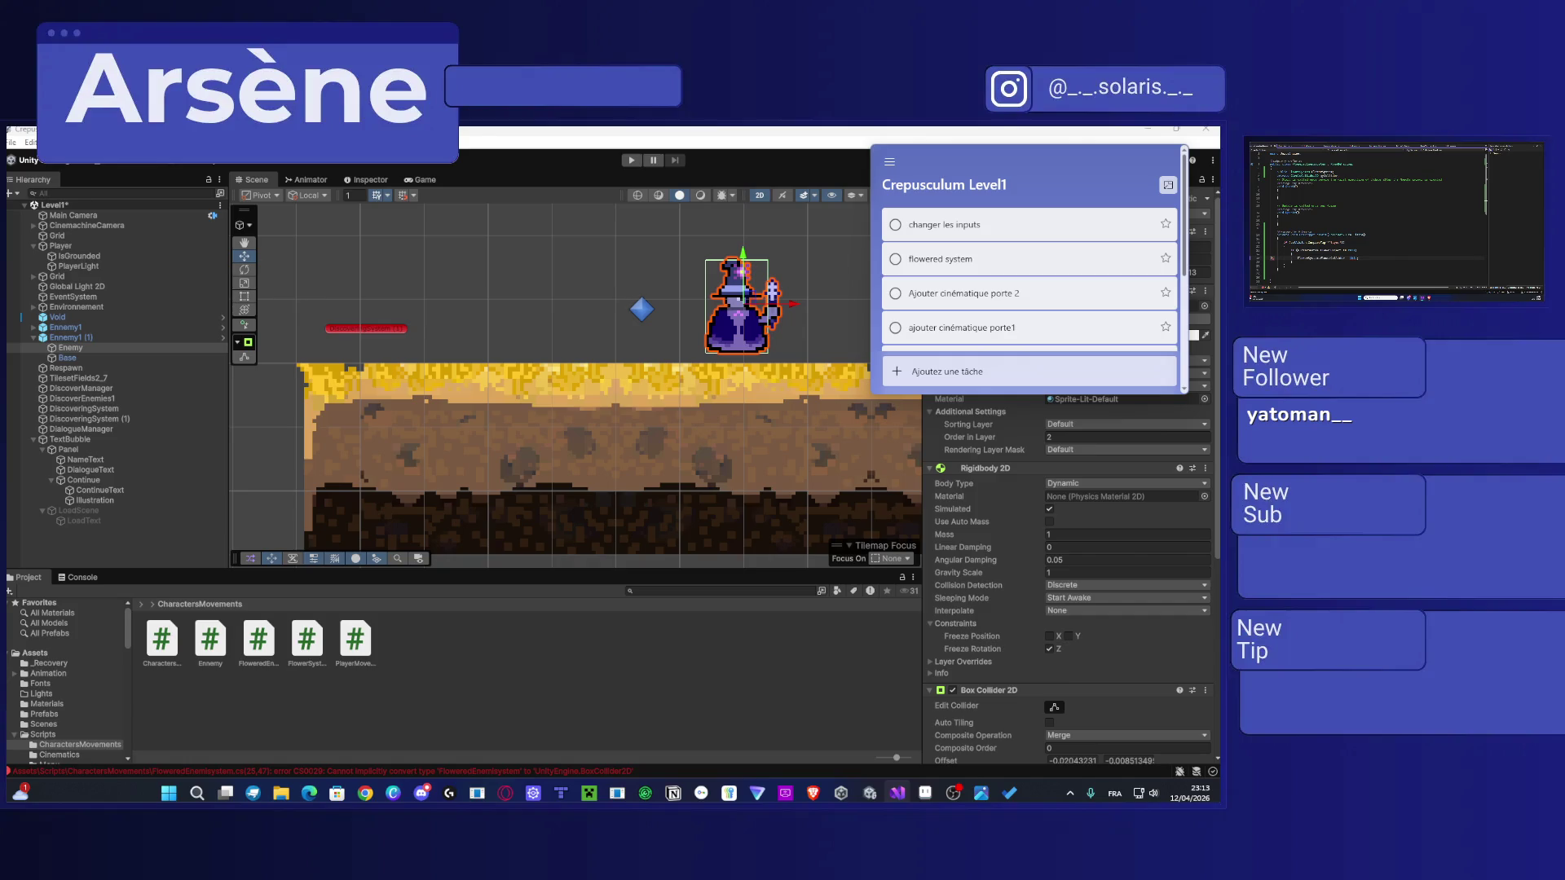
Step: Move the Crepusculum Level1 to-do list onto the other monitor, uncovering the Inspector
left_click_drag(1359, 272, 1270, 234)
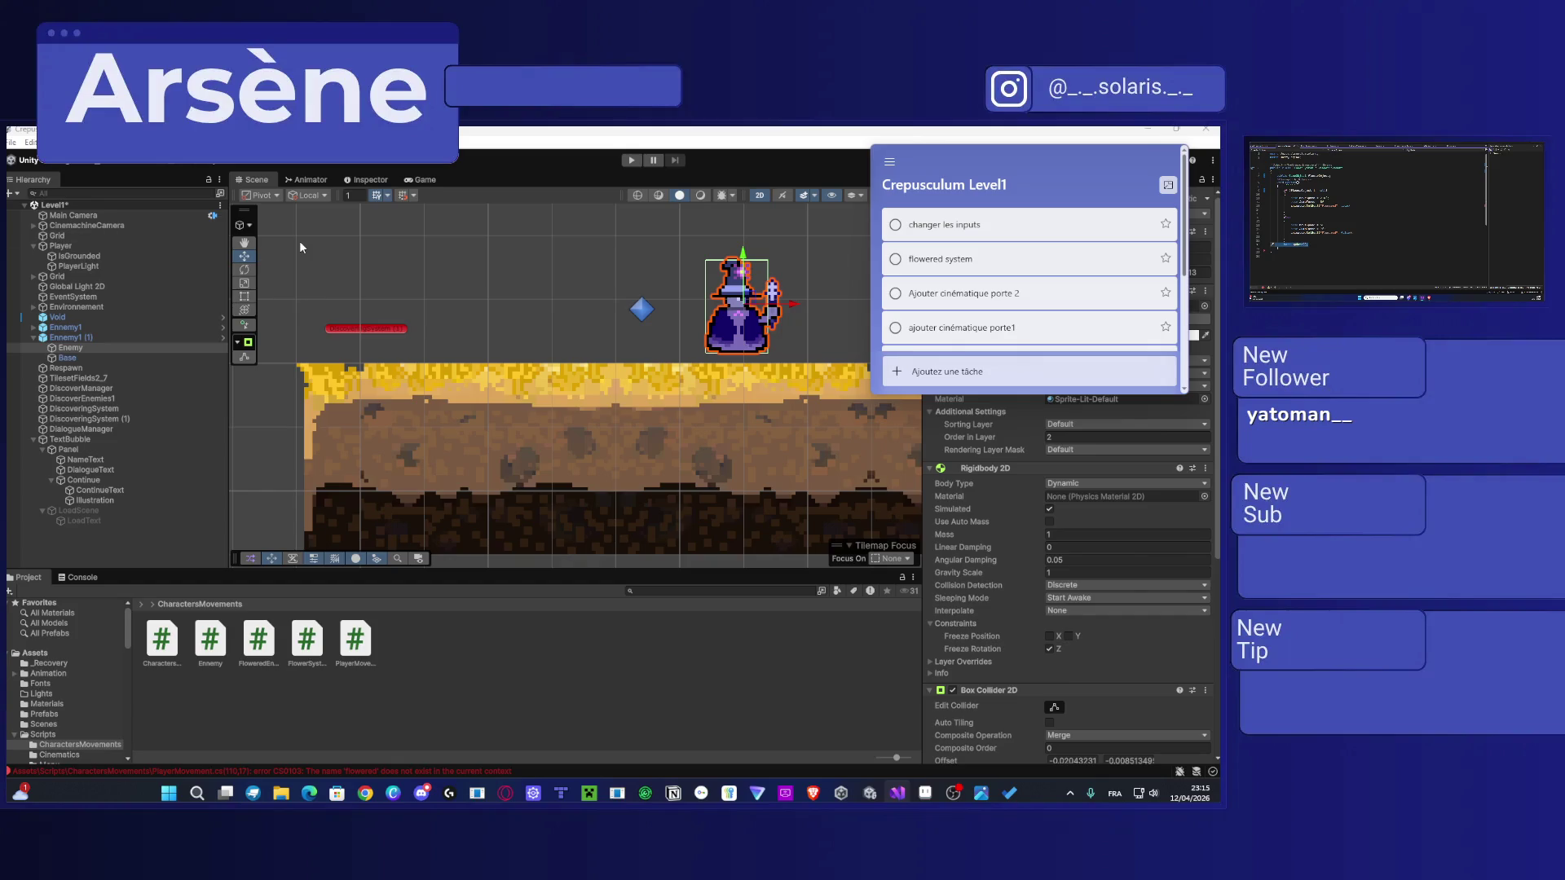
left_click_drag(1014, 160, 0, 293)
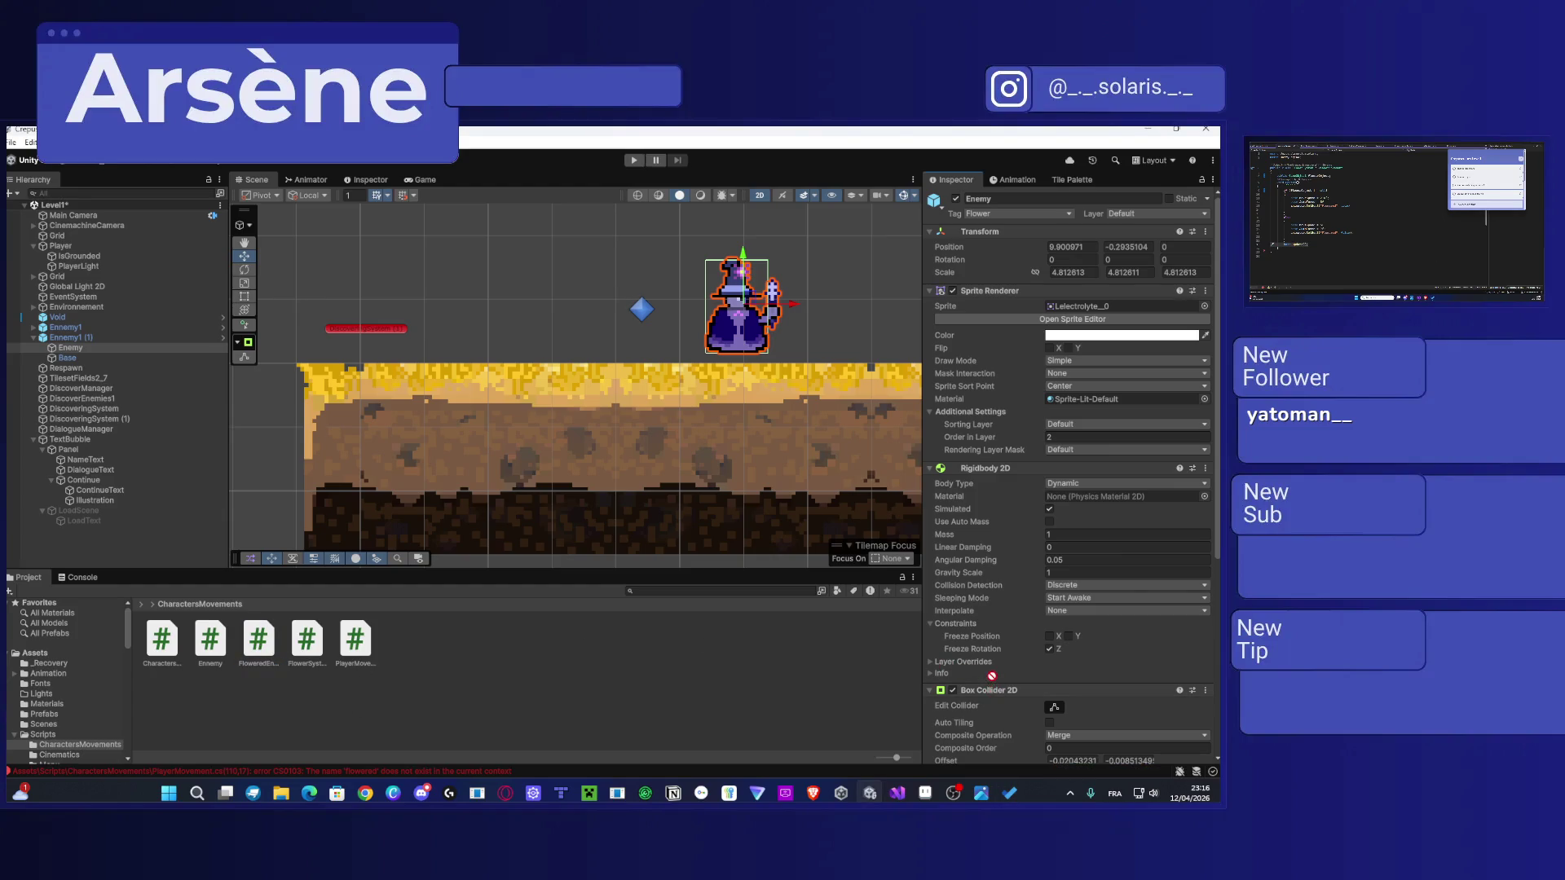
Step: Try dragging the FloweredEnemy script onto the enemy object
scroll(1007, 668, "down", 5)
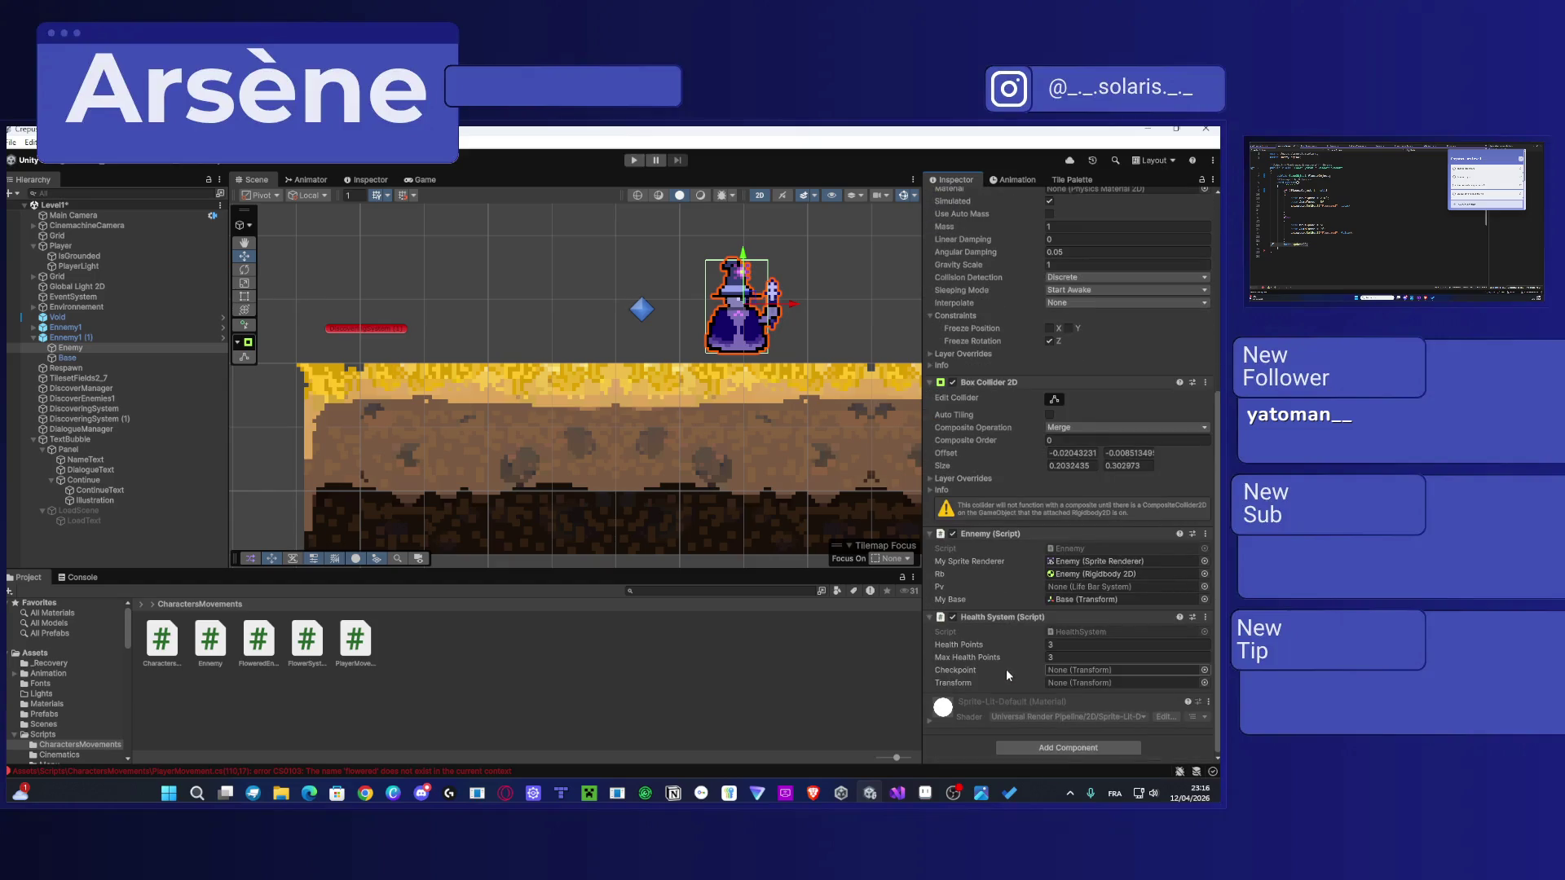
mouse_move(269, 654)
left_mouse_down()
mouse_move(131, 453)
mouse_move(98, 334)
mouse_move(261, 648)
left_mouse_up()
left_click(33, 337)
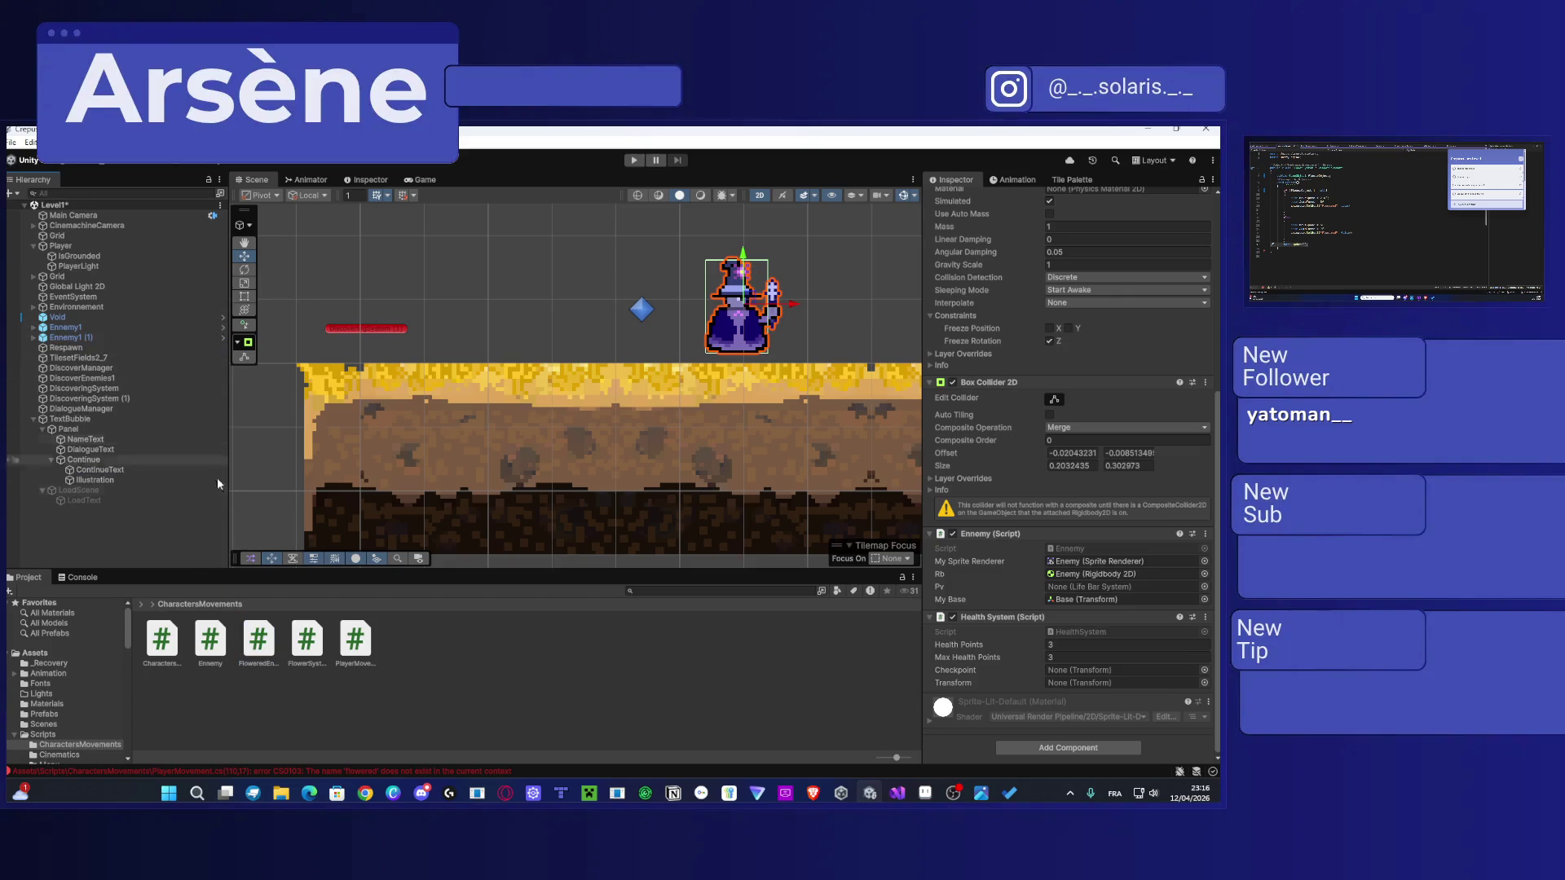
left_click_drag(269, 648, 253, 629)
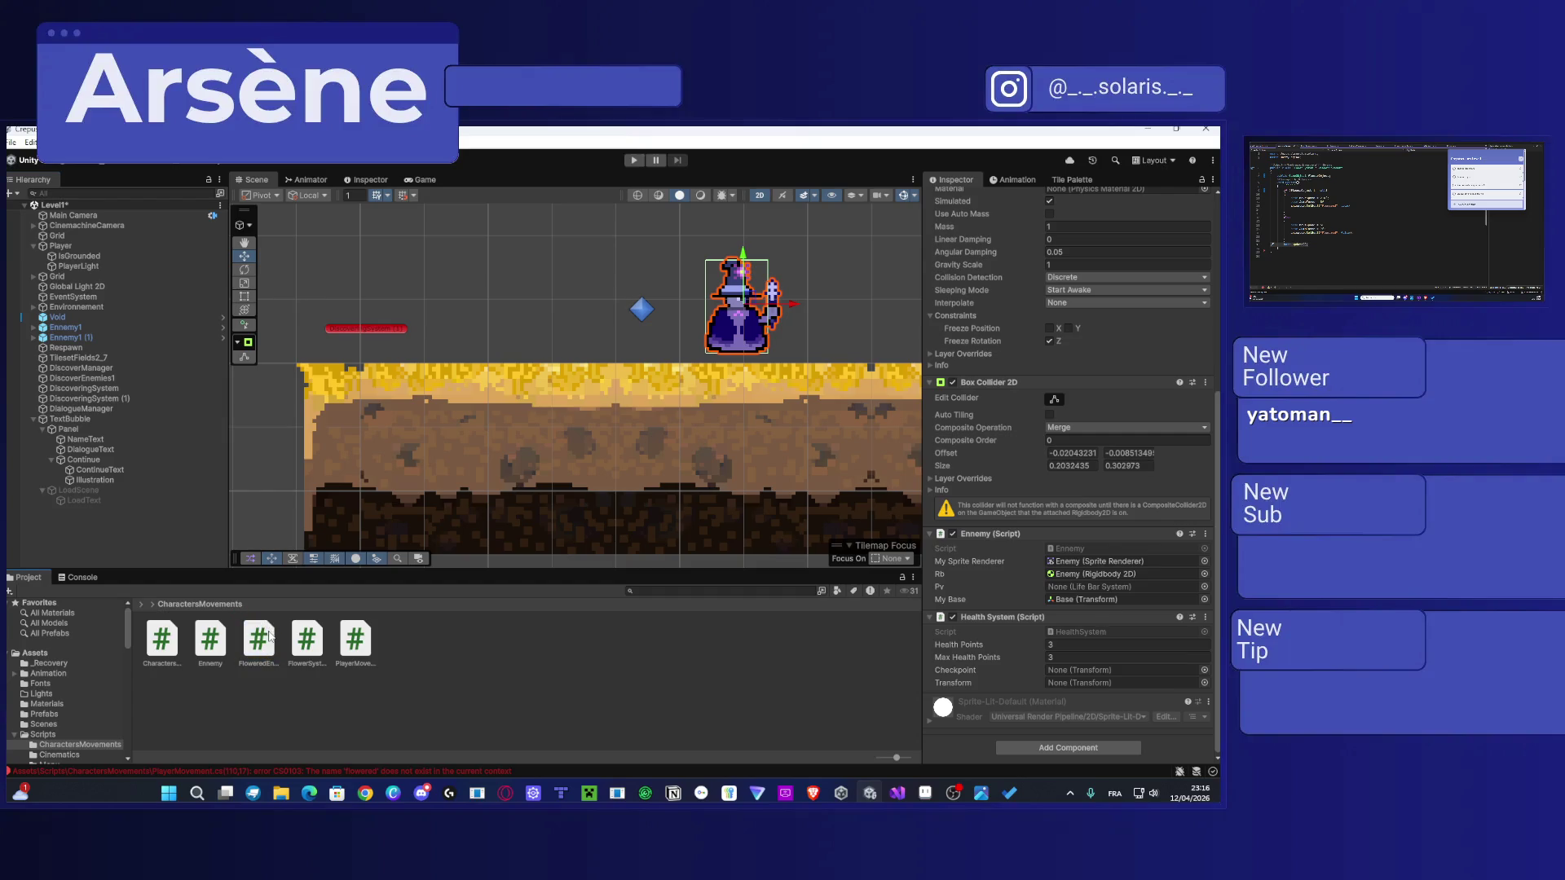
Step: Add a second Project panel, then close it again
right_click(34, 576)
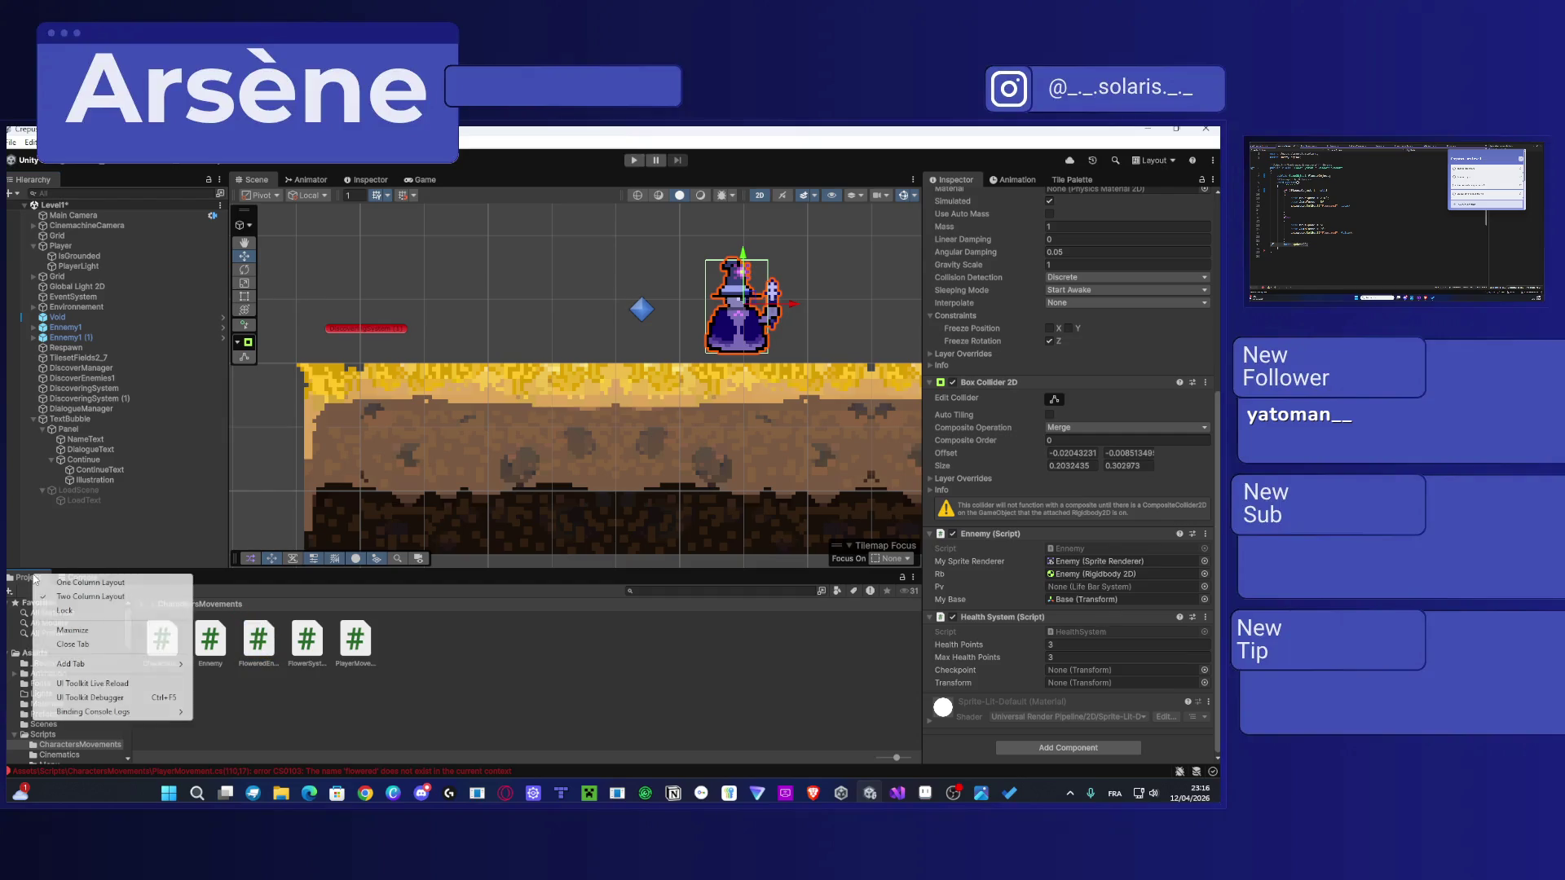
mouse_move(125, 664)
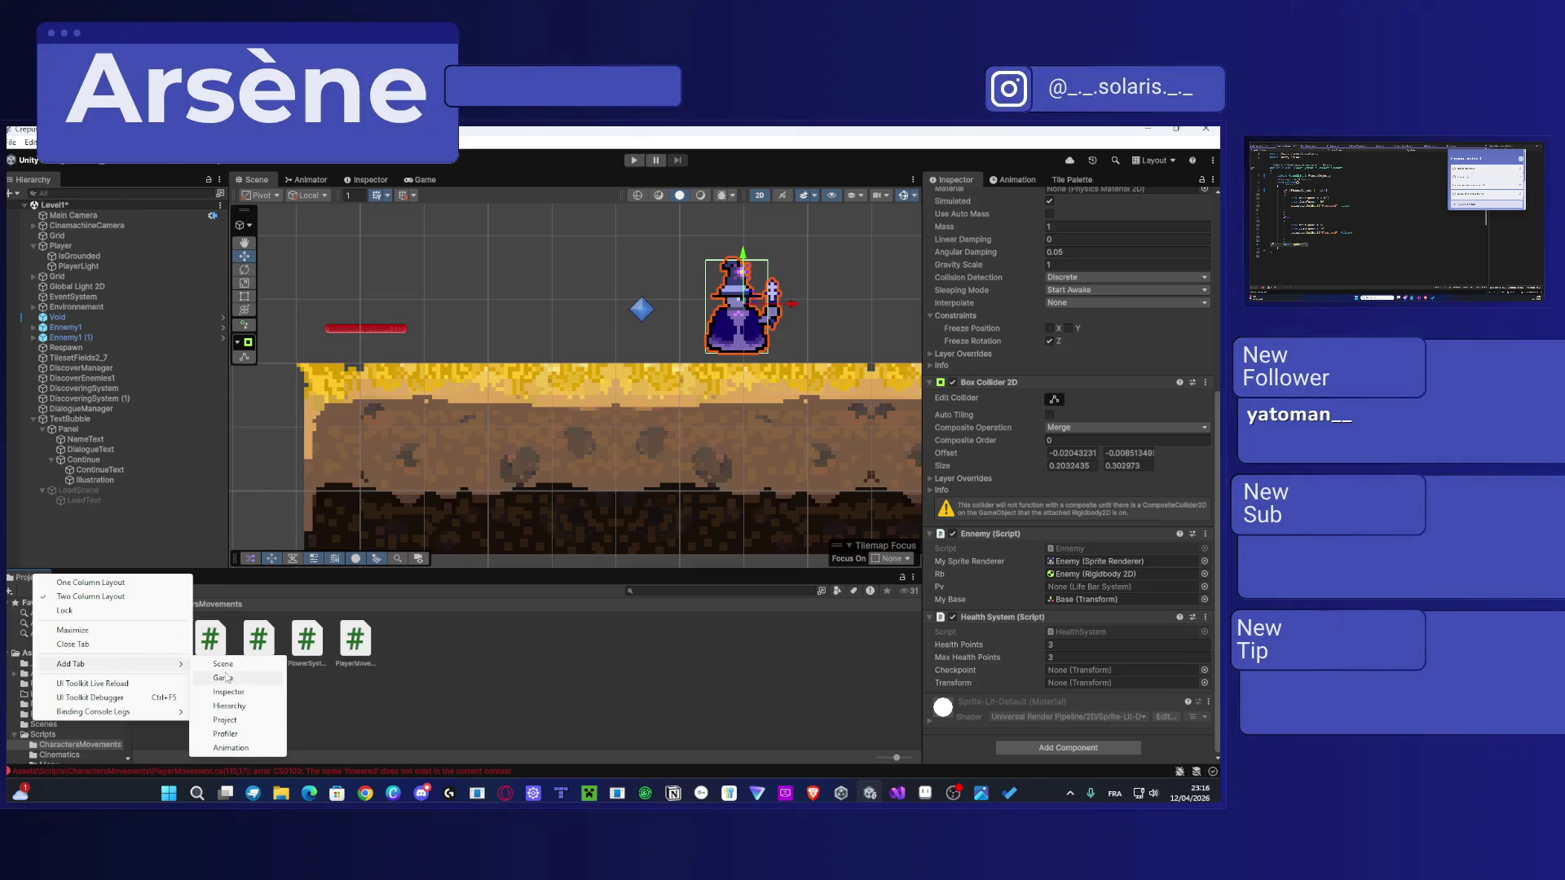
left_click(262, 720)
scroll(66, 680, "down", 5)
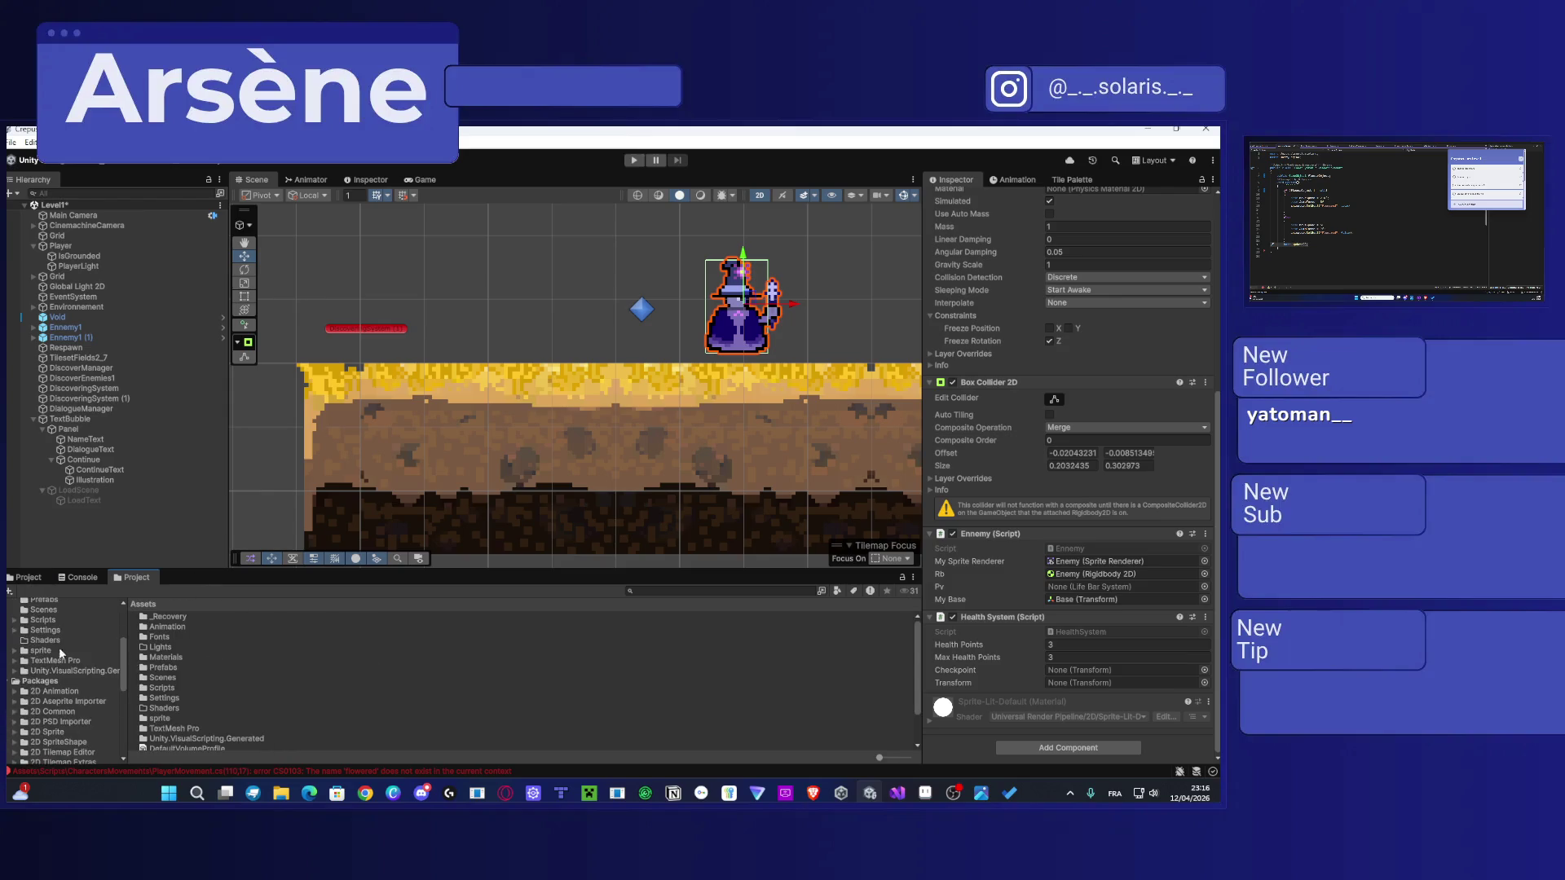
right_click(148, 579)
left_click(176, 652)
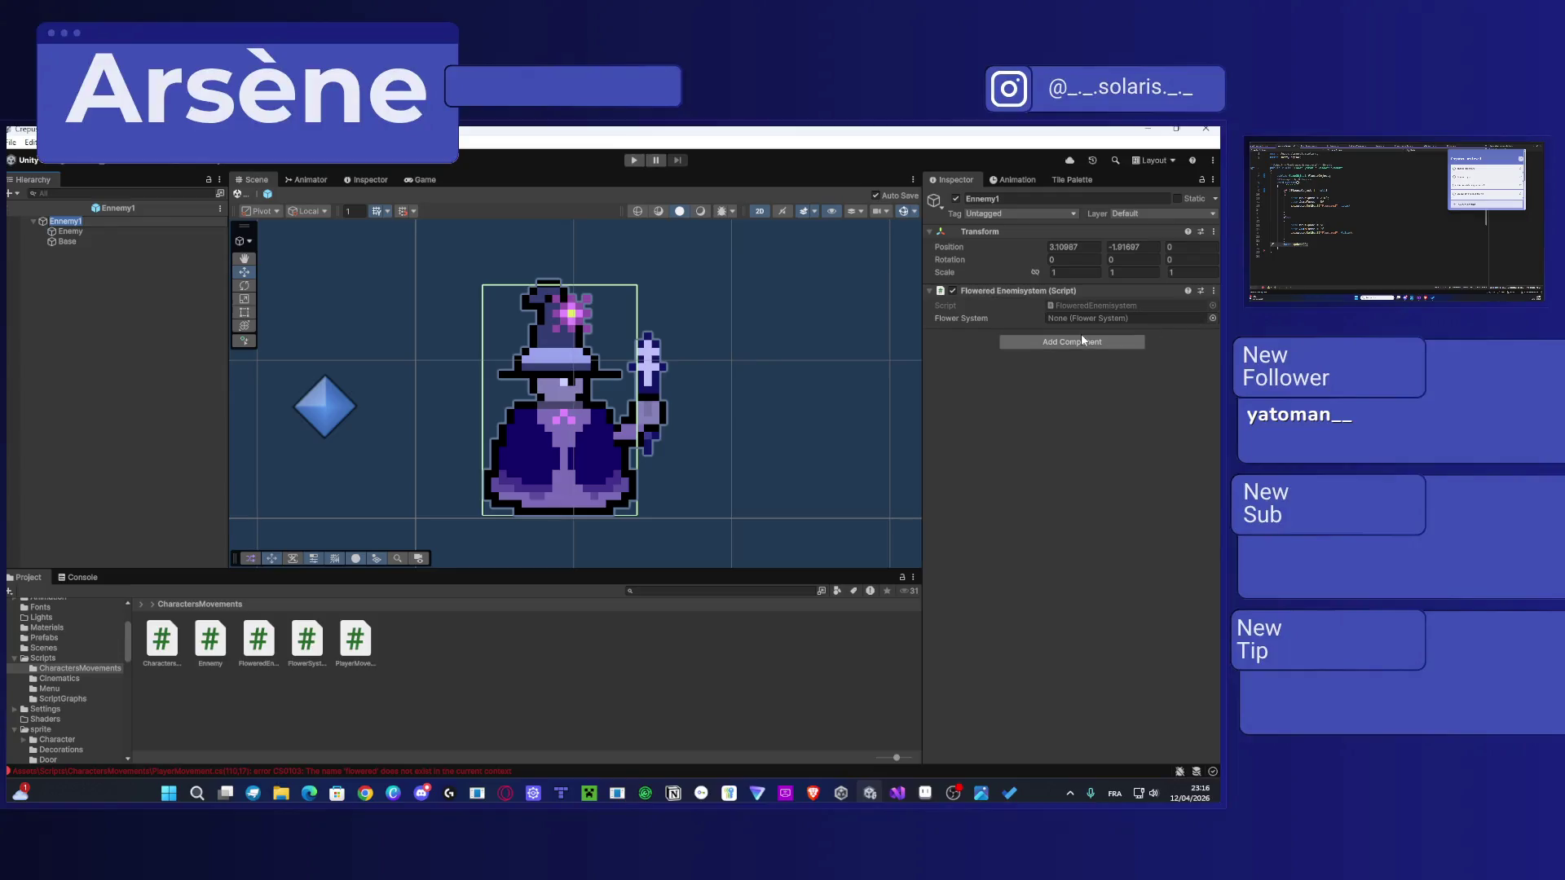
Step: Select the Ennemy1 prefab's Enemy child and scroll down to its scripts
left_click(92, 220)
left_click(91, 229)
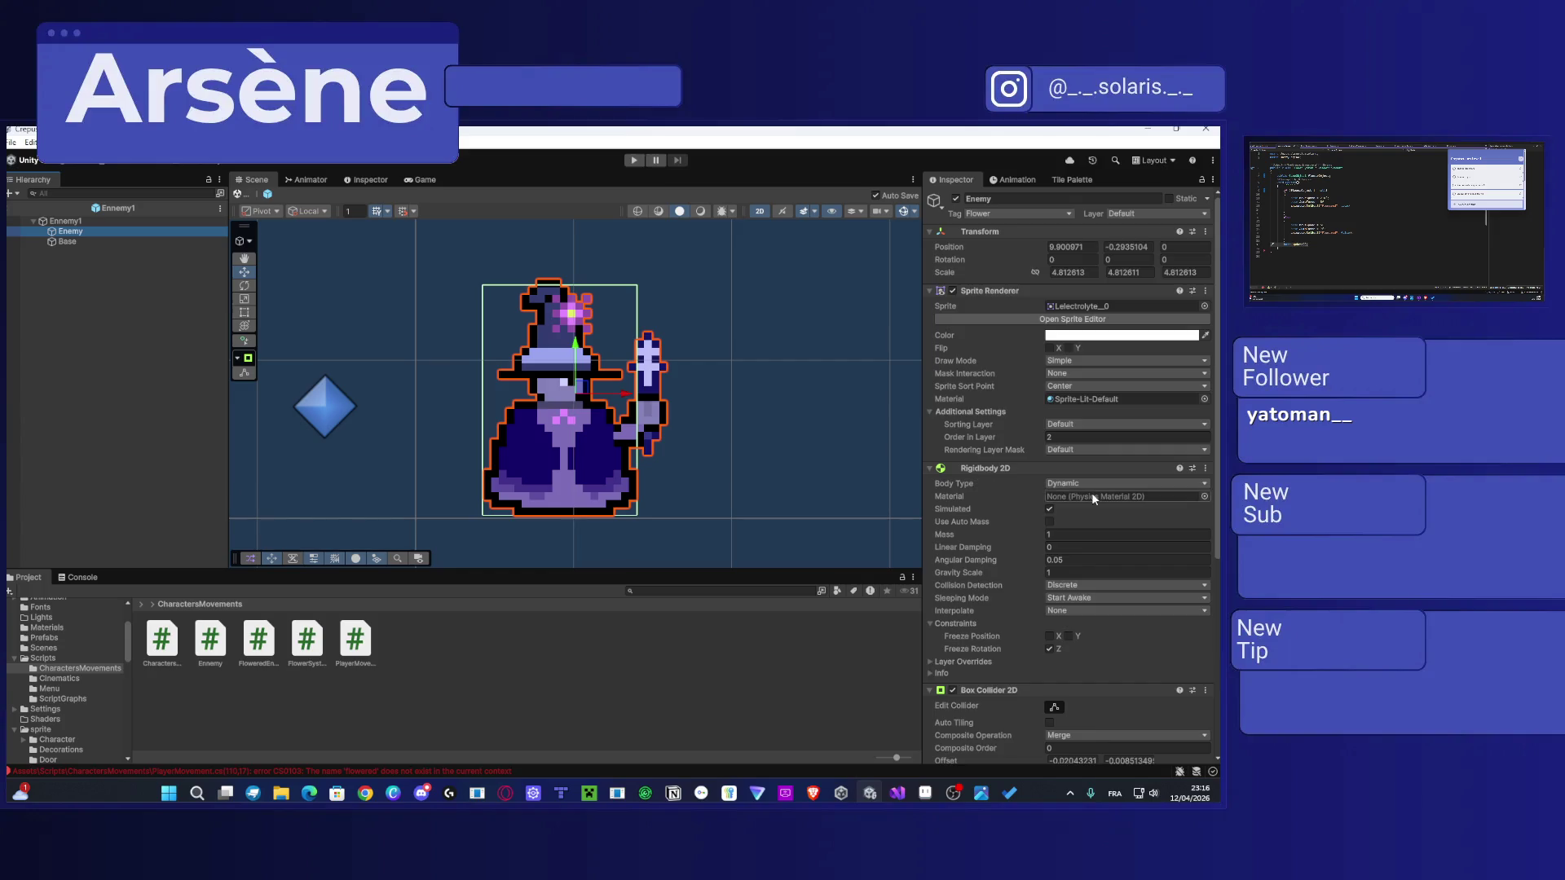
scroll(1090, 494, "down", 5)
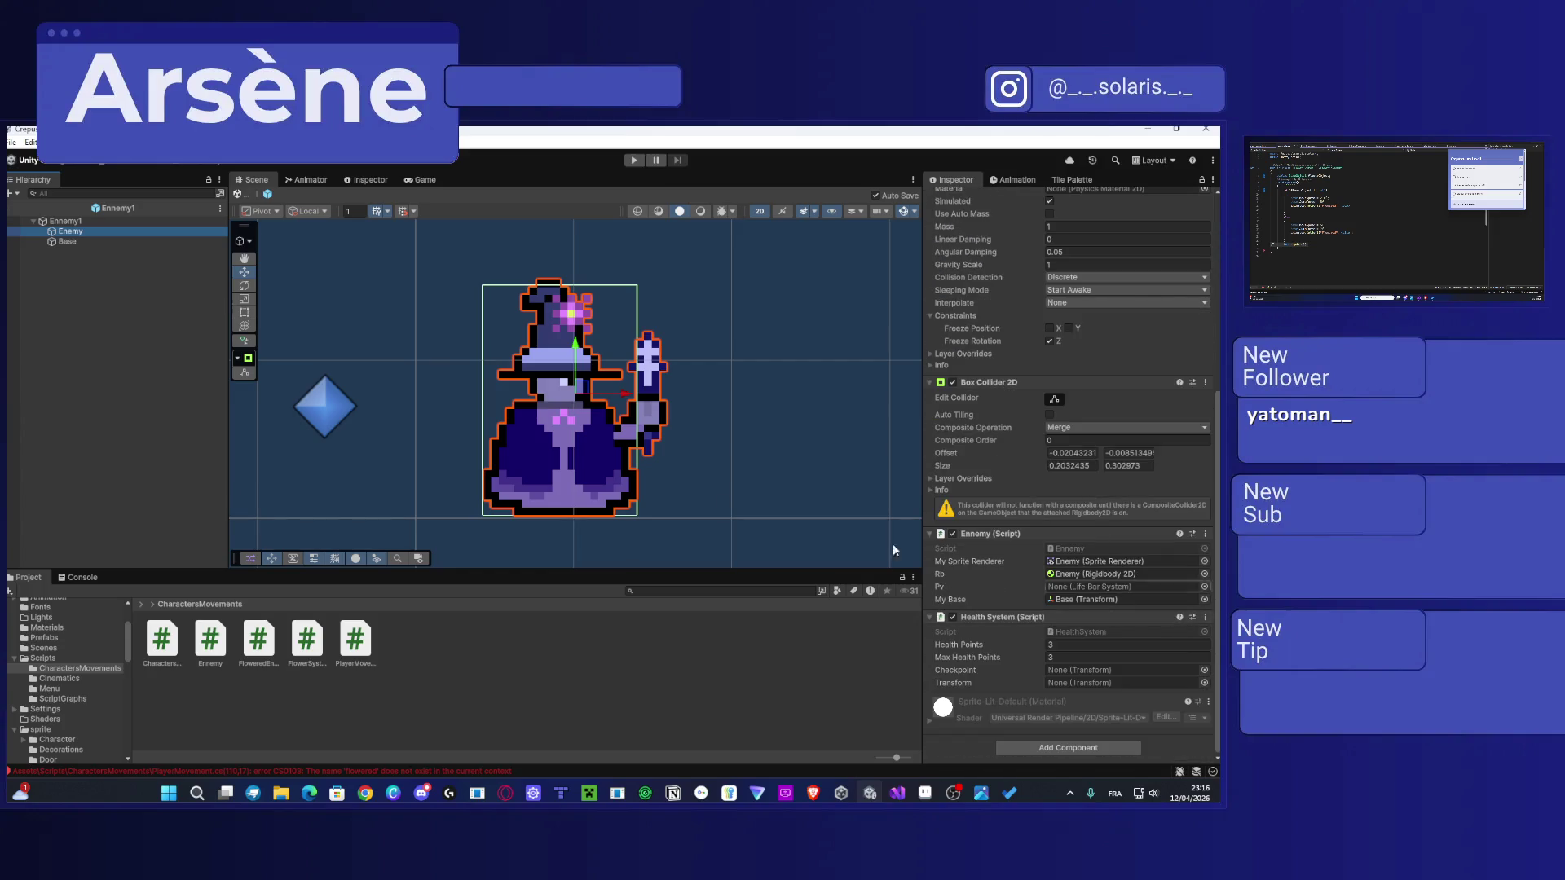
scroll(582, 455, "down", 8)
scroll(643, 453, "down", 3)
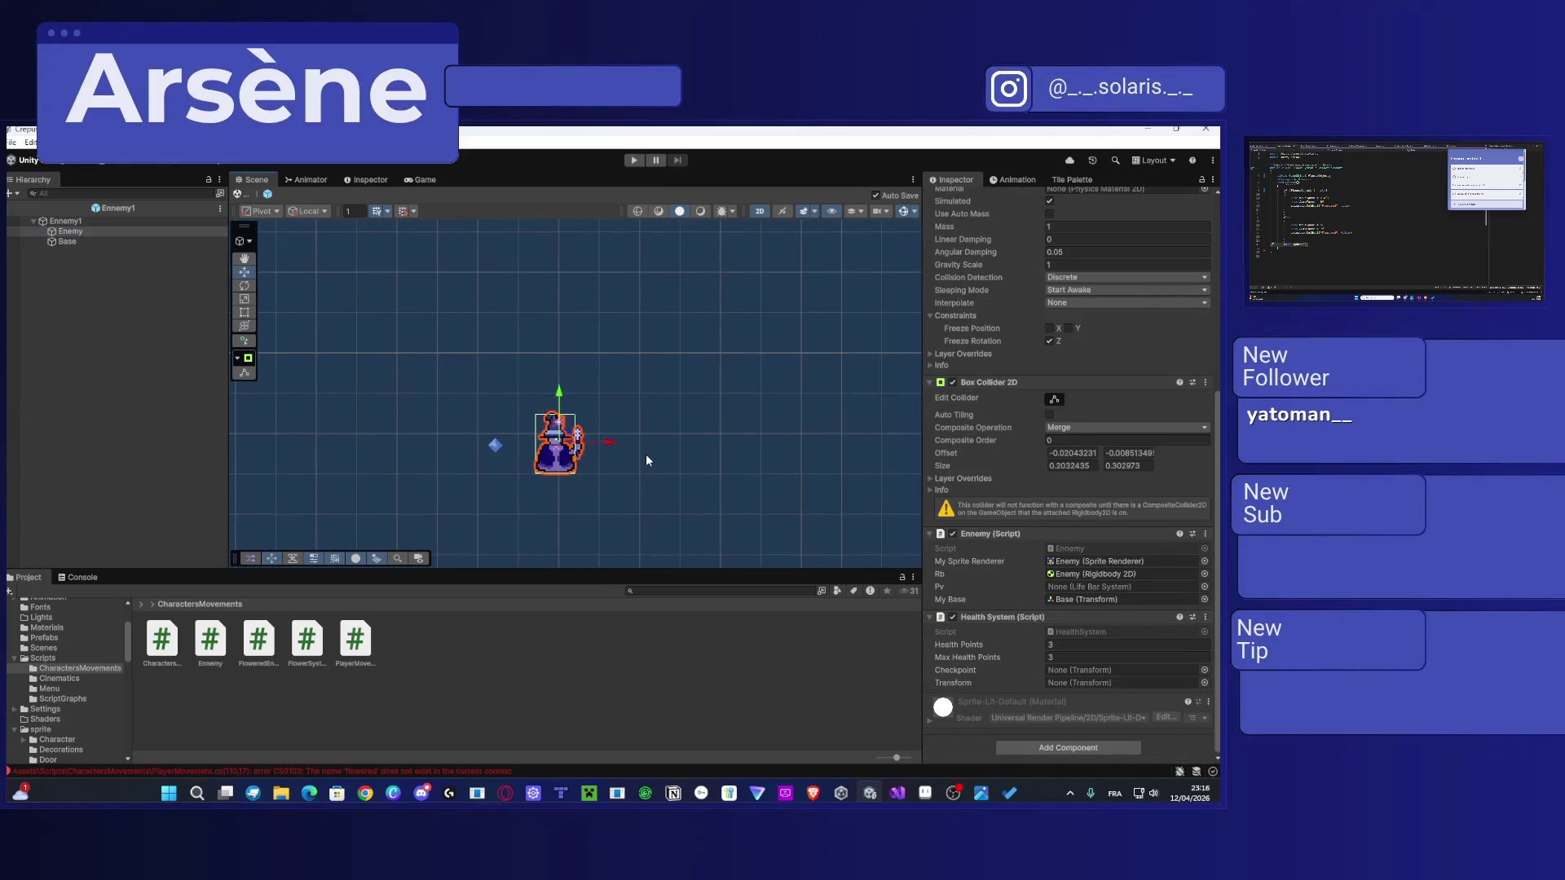
Step: Add a Circle Collider 2D to the Enemy and start enlarging its circle
left_click(1047, 747)
type("circle")
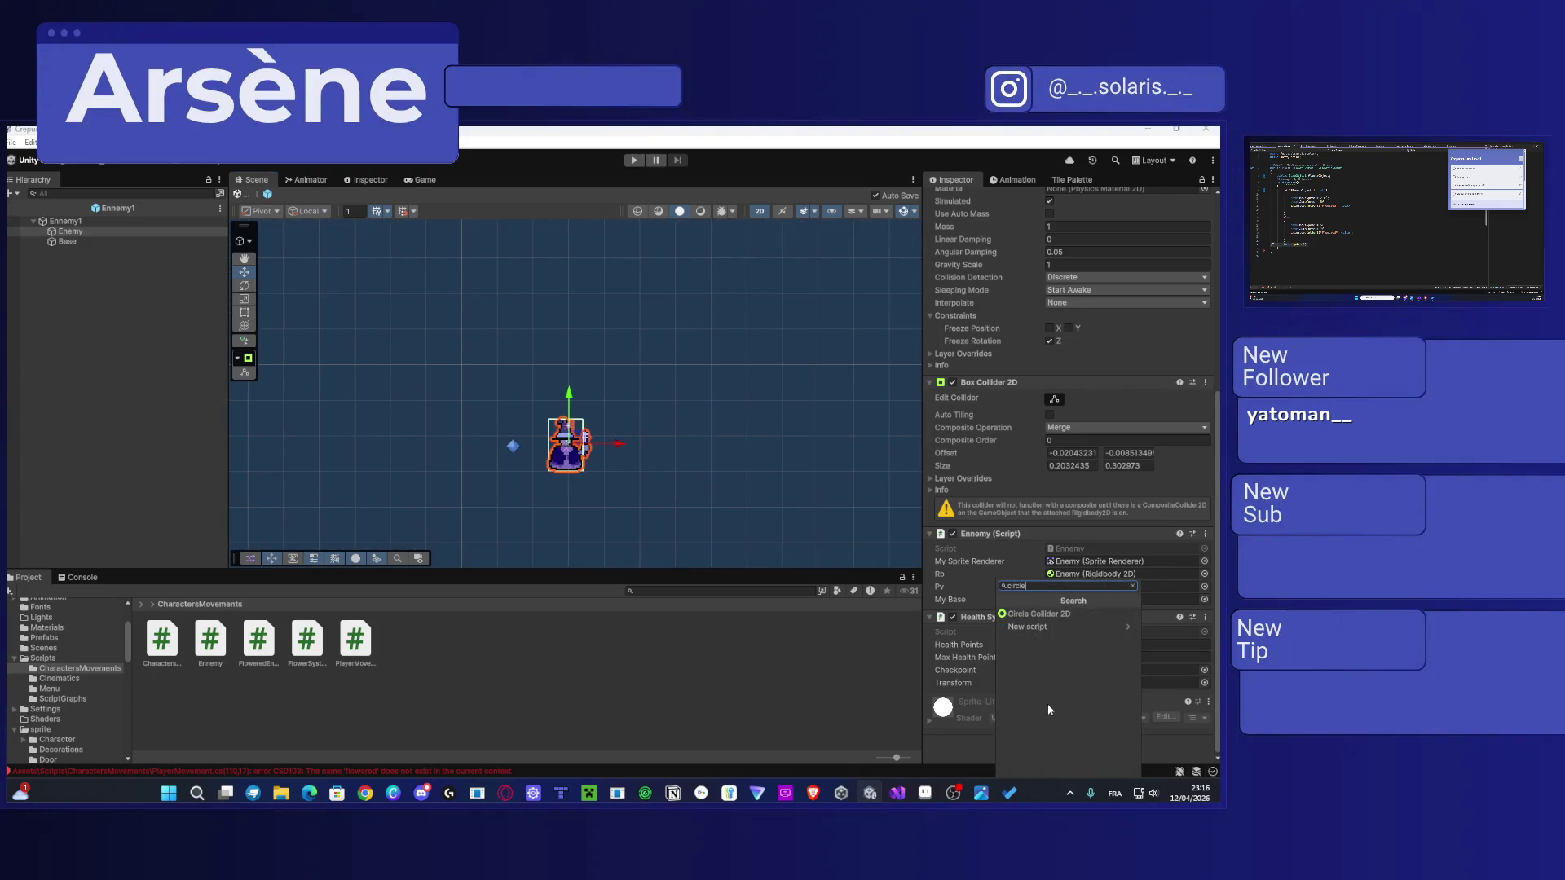
left_click(1006, 614)
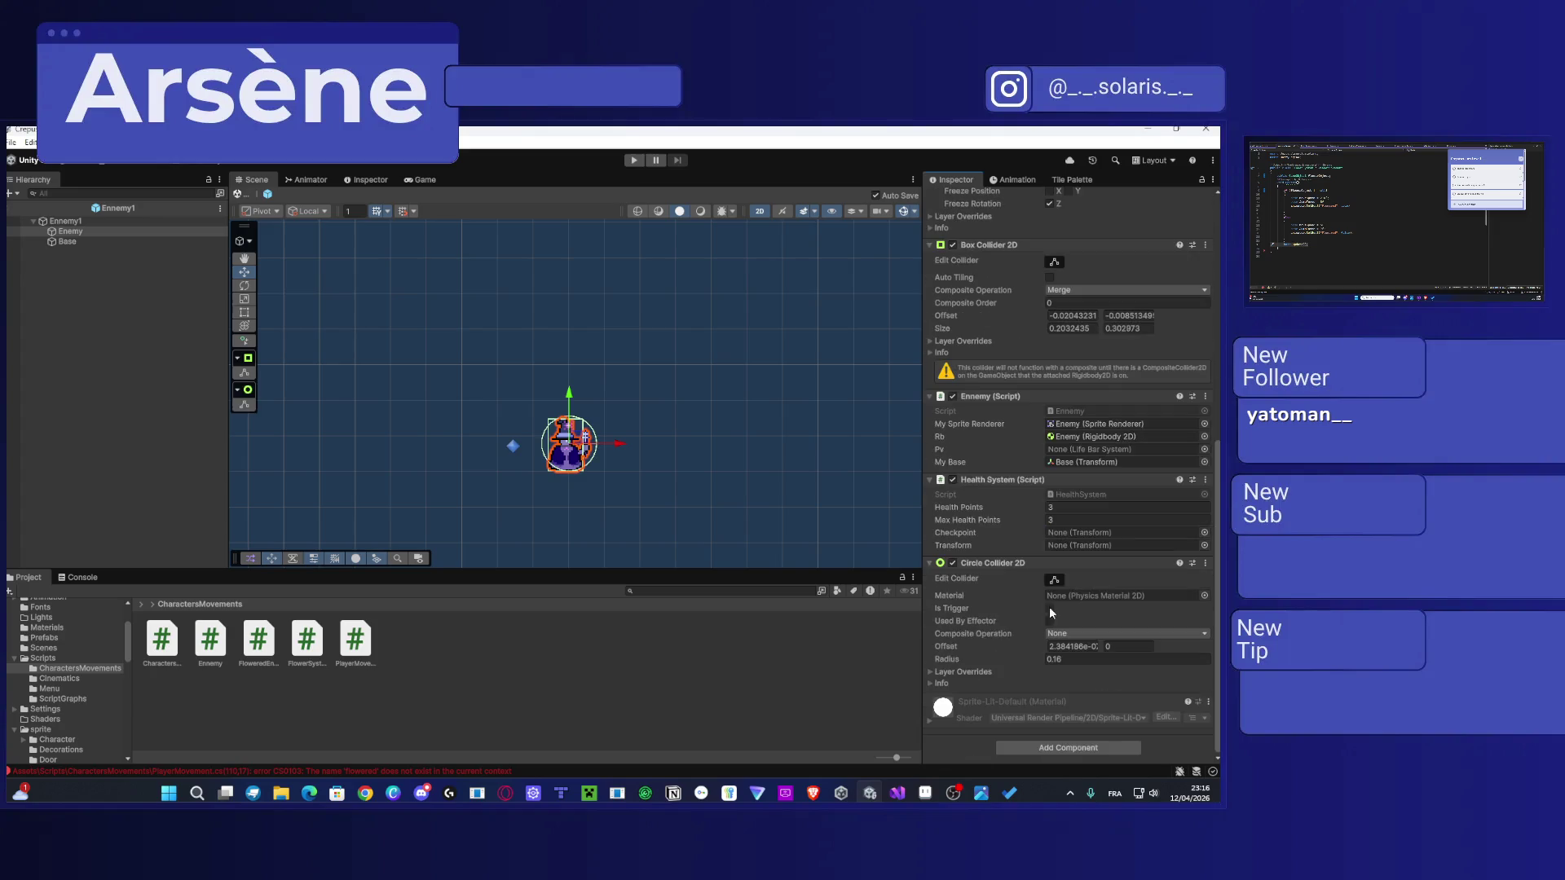
left_click(1053, 580)
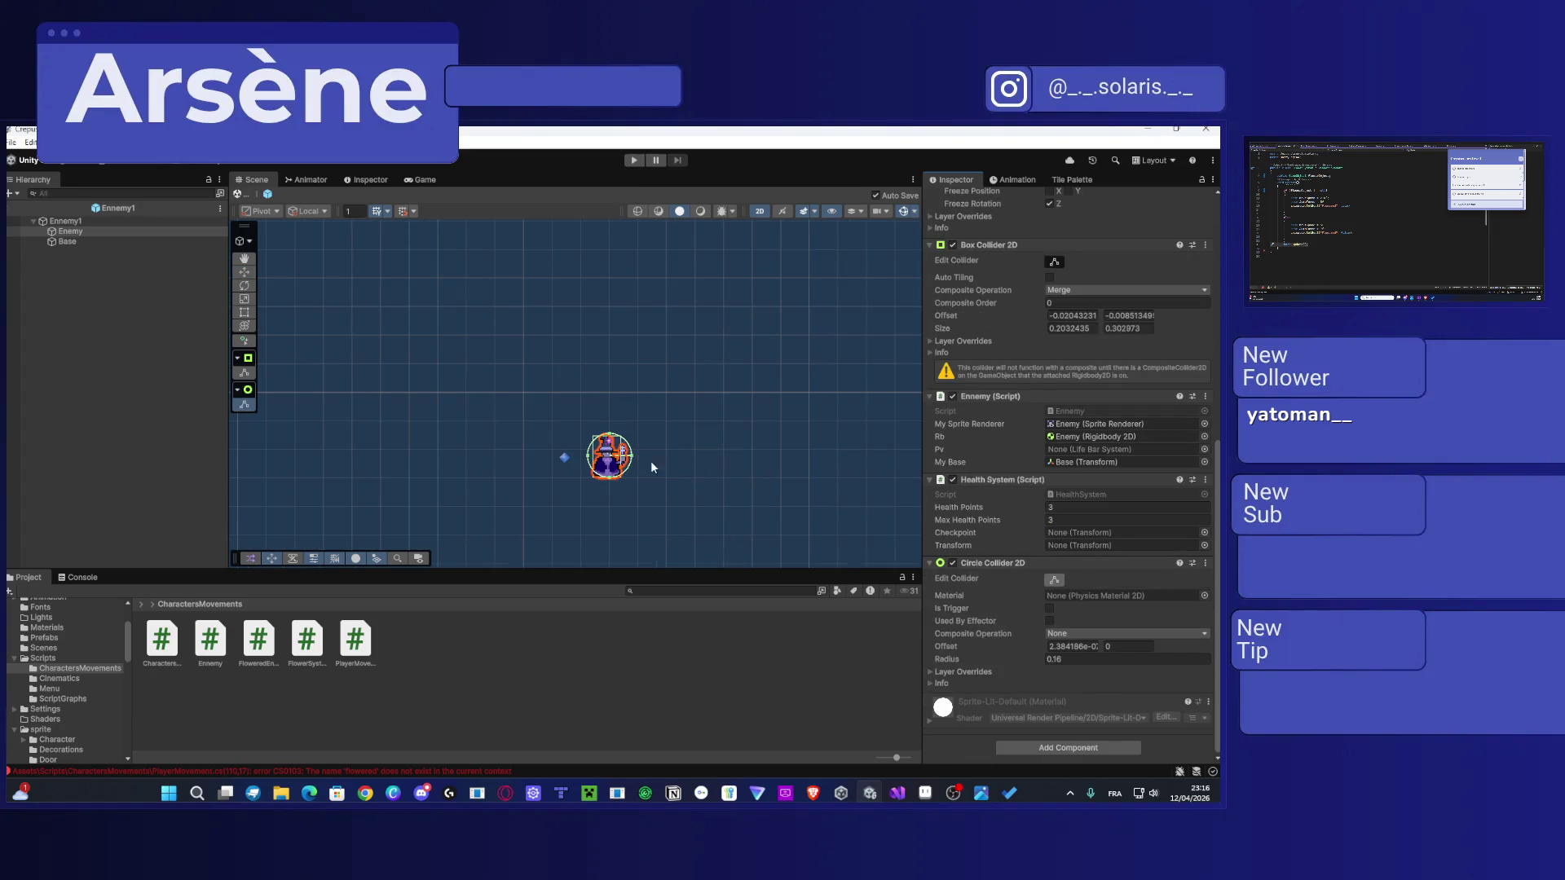
left_click_drag(634, 462, 668, 460)
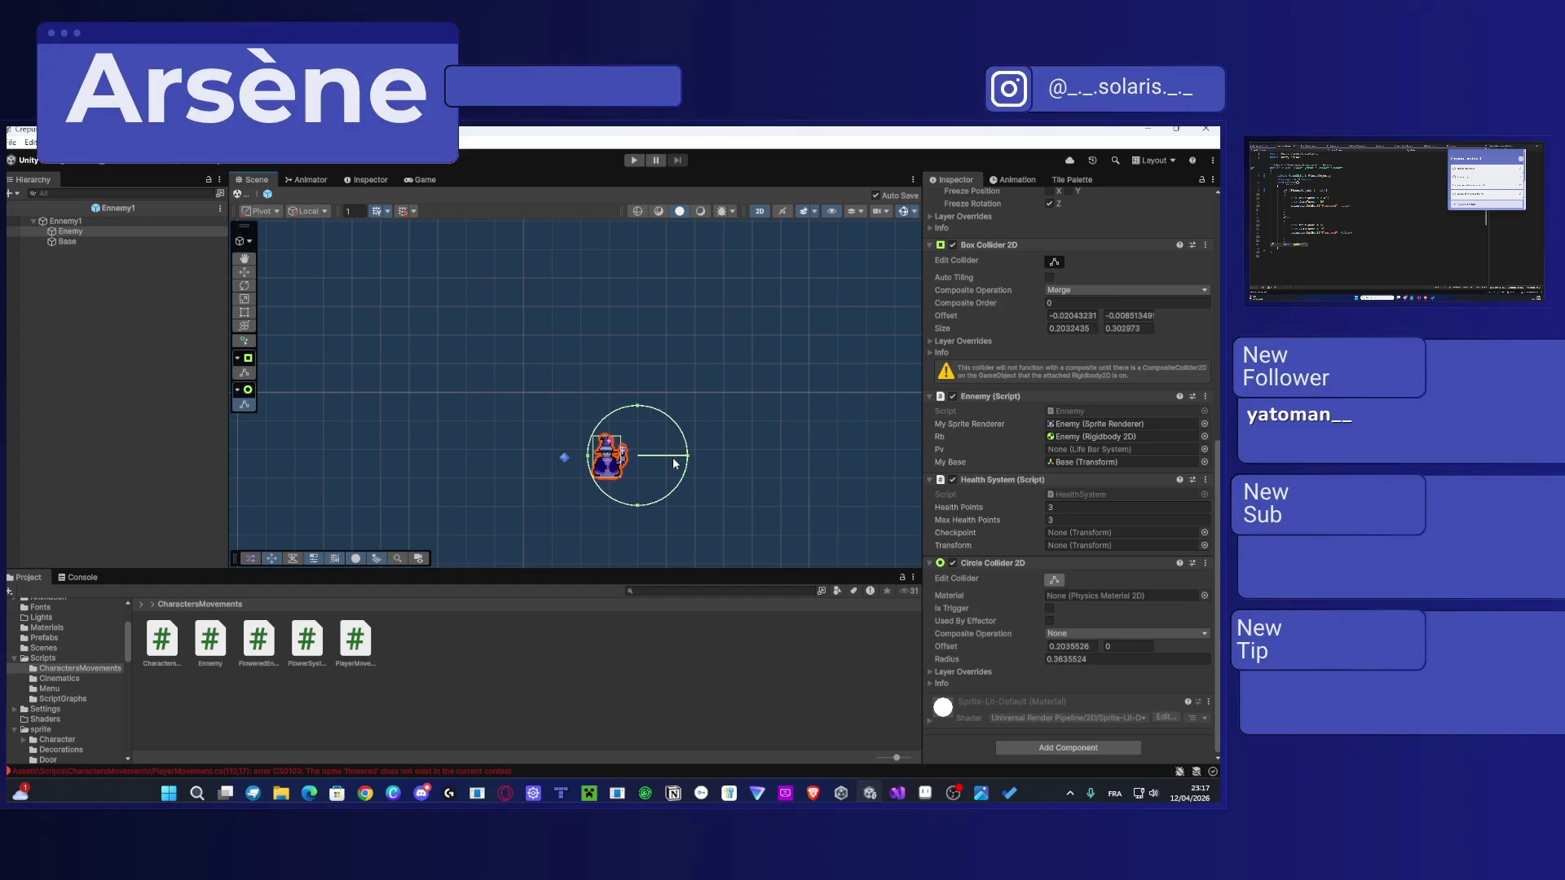
Step: Adjust the collider's edges to fit the wizard sprite, radius about 0.351
left_click(65, 232)
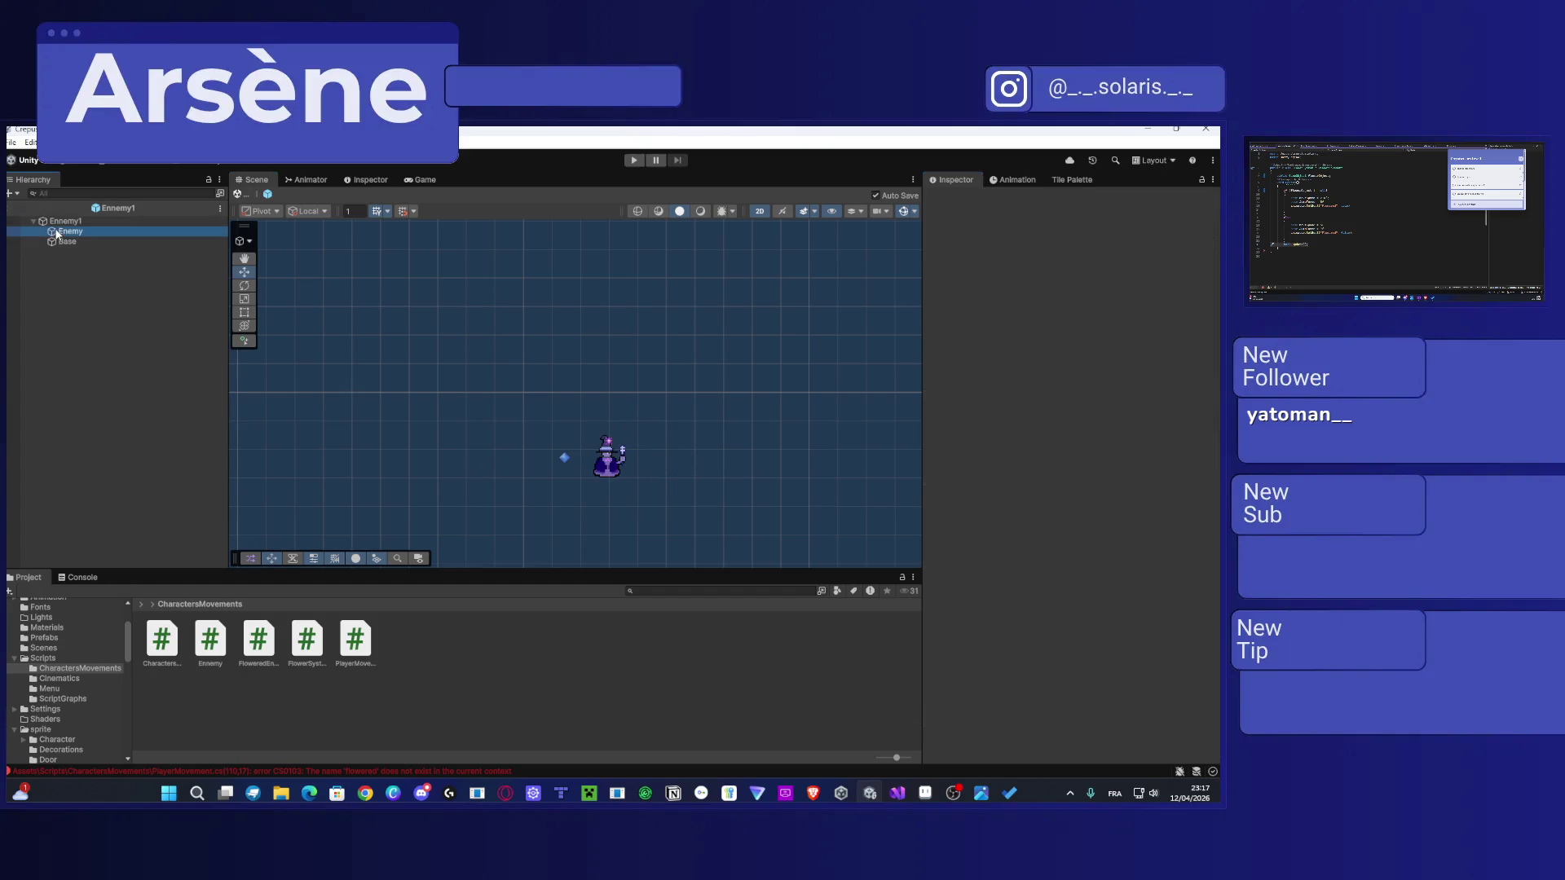
scroll(967, 513, "down", 2)
left_click(1054, 579)
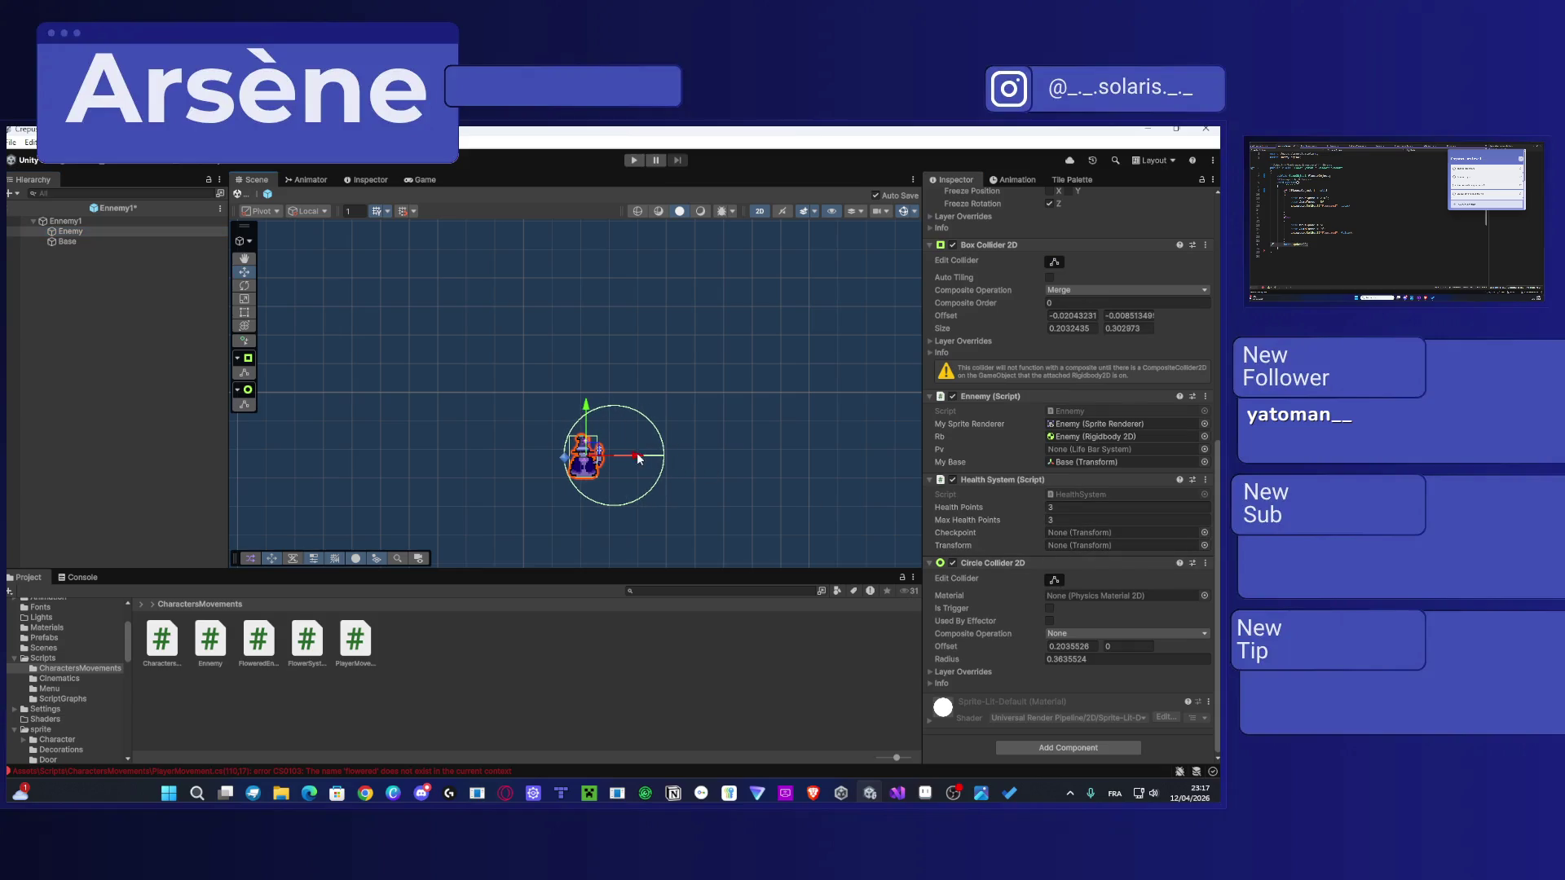
left_click_drag(588, 456, 537, 457)
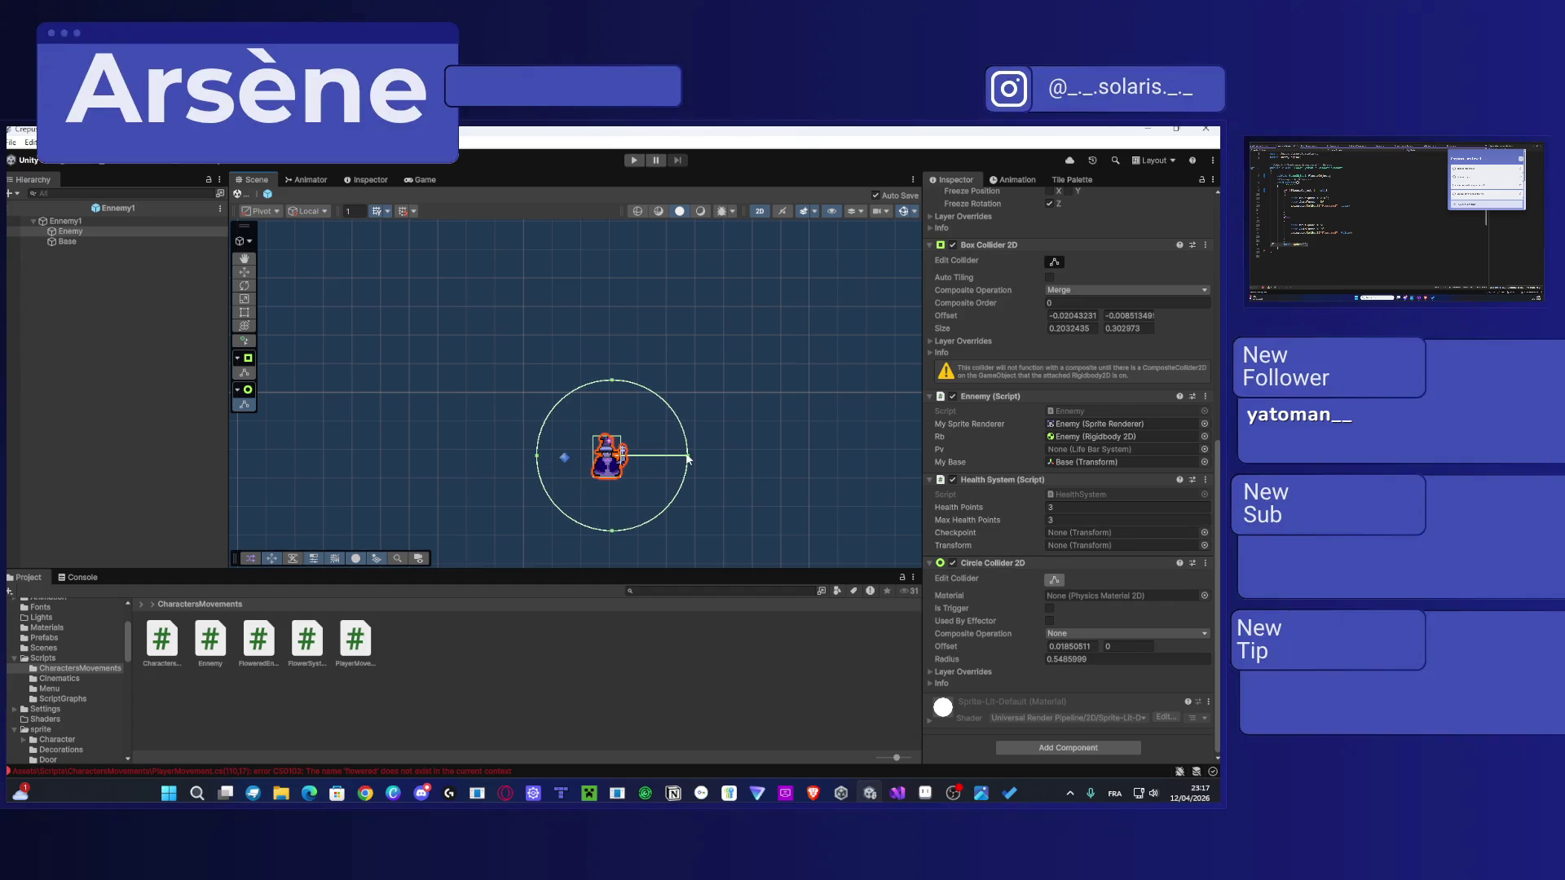
left_click_drag(689, 461, 678, 457)
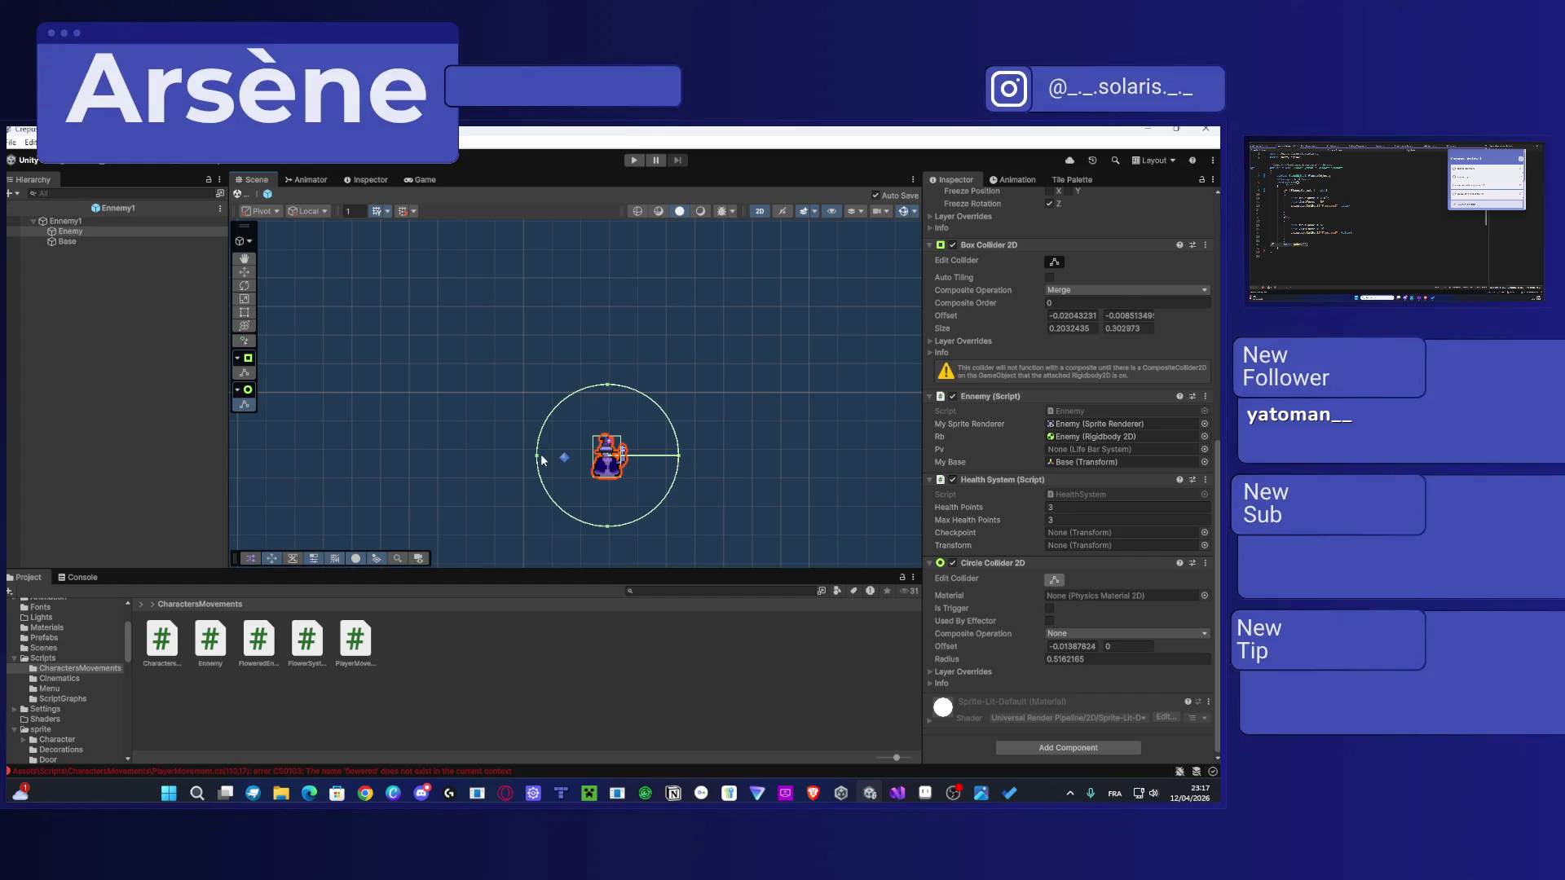
left_click_drag(541, 457, 562, 457)
left_click_drag(678, 456, 657, 461)
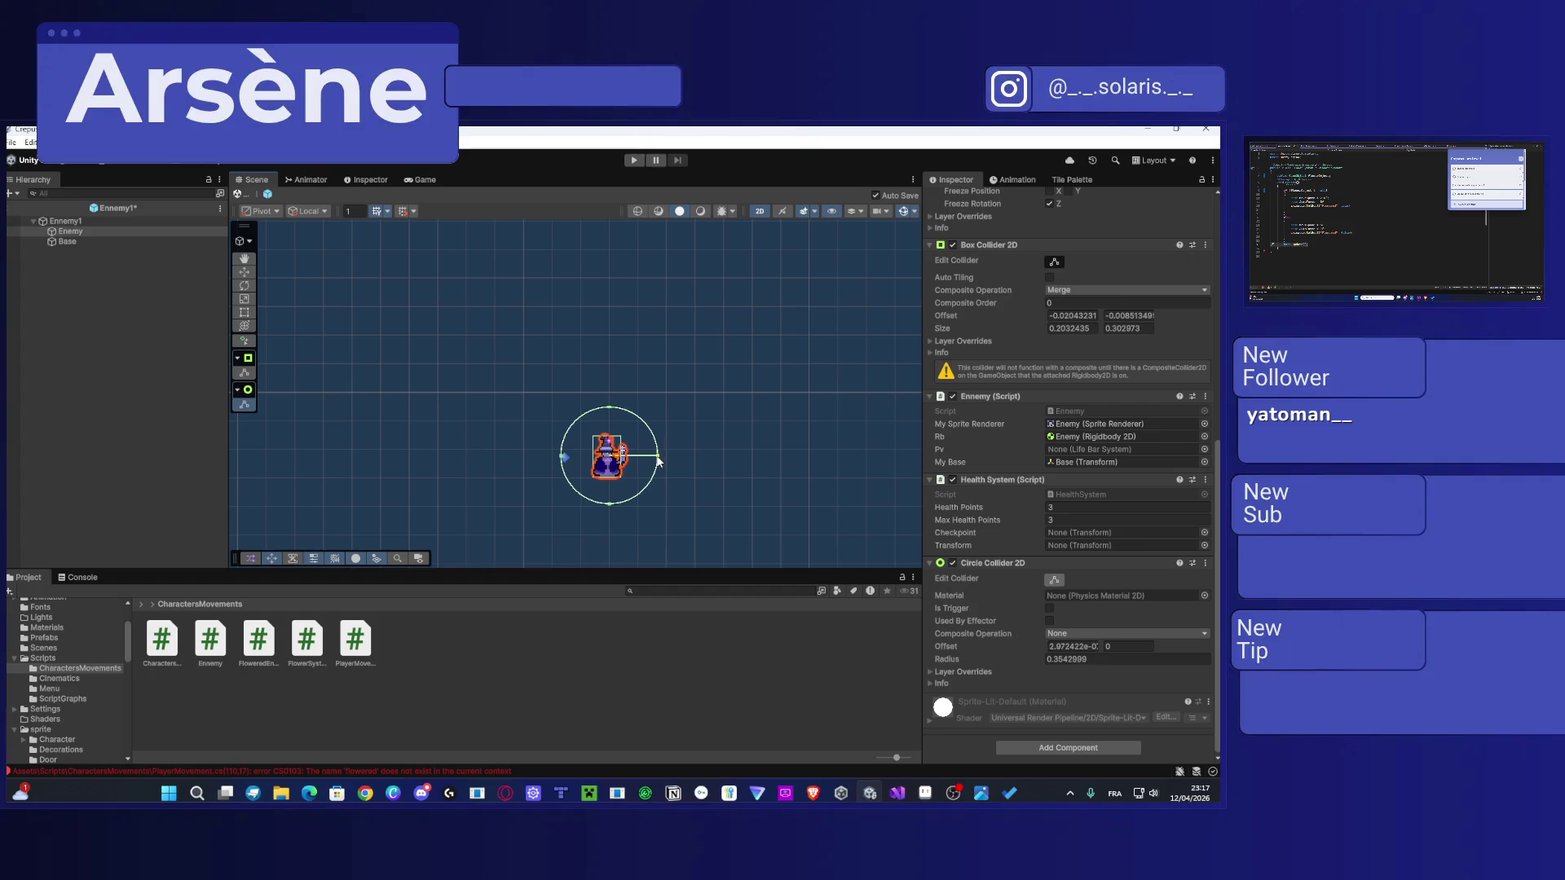
Step: Open and dismiss the Ennemy1 root's Flower System reference picker, leaving it unset
left_click(77, 220)
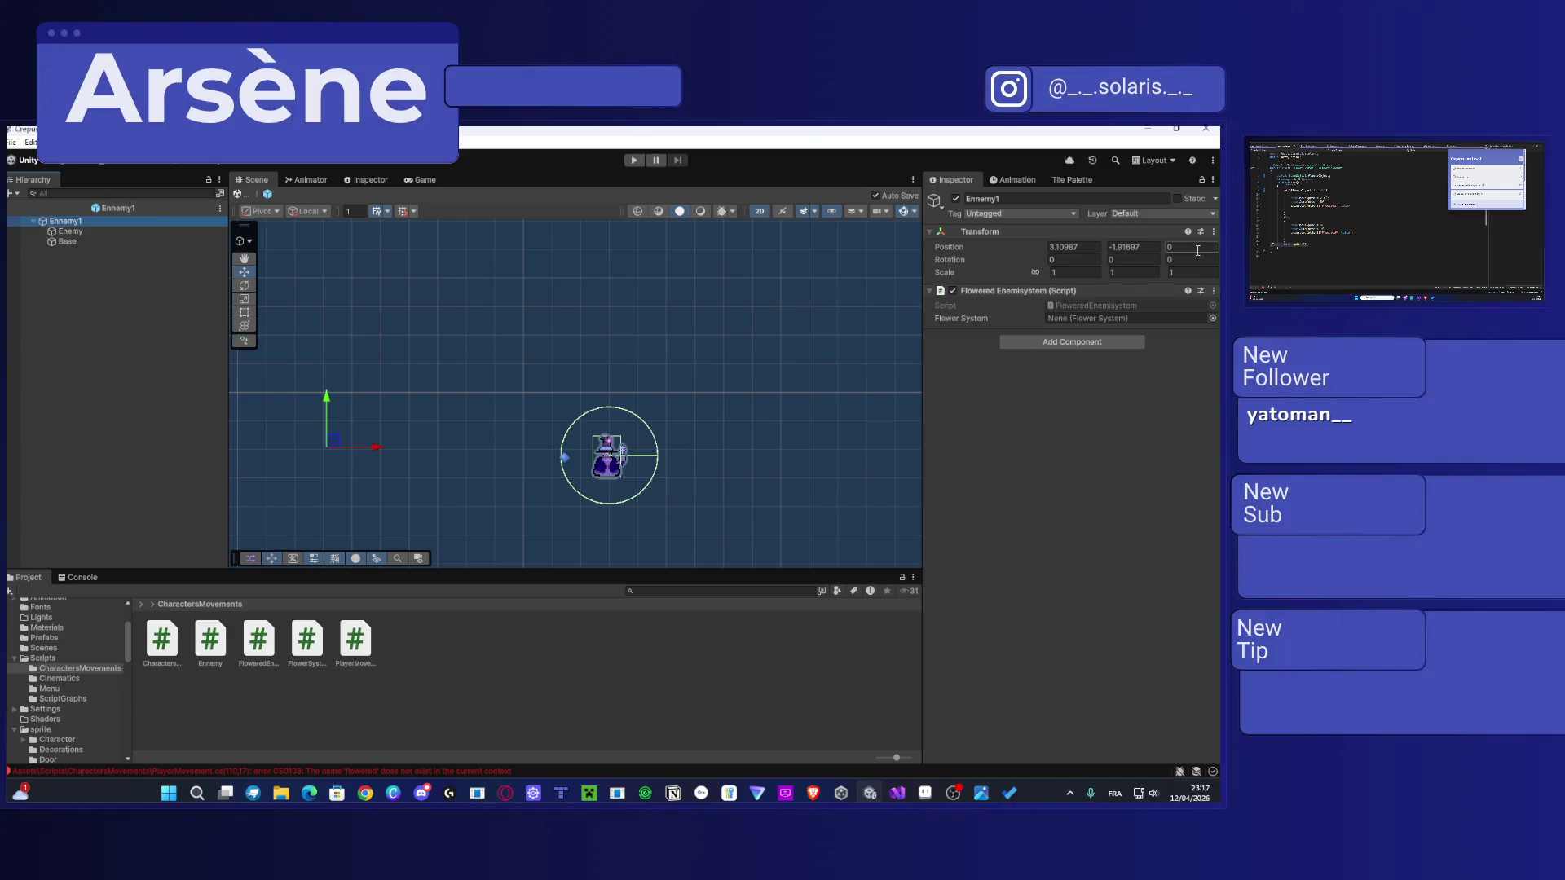
left_click(1212, 319)
key("Escape")
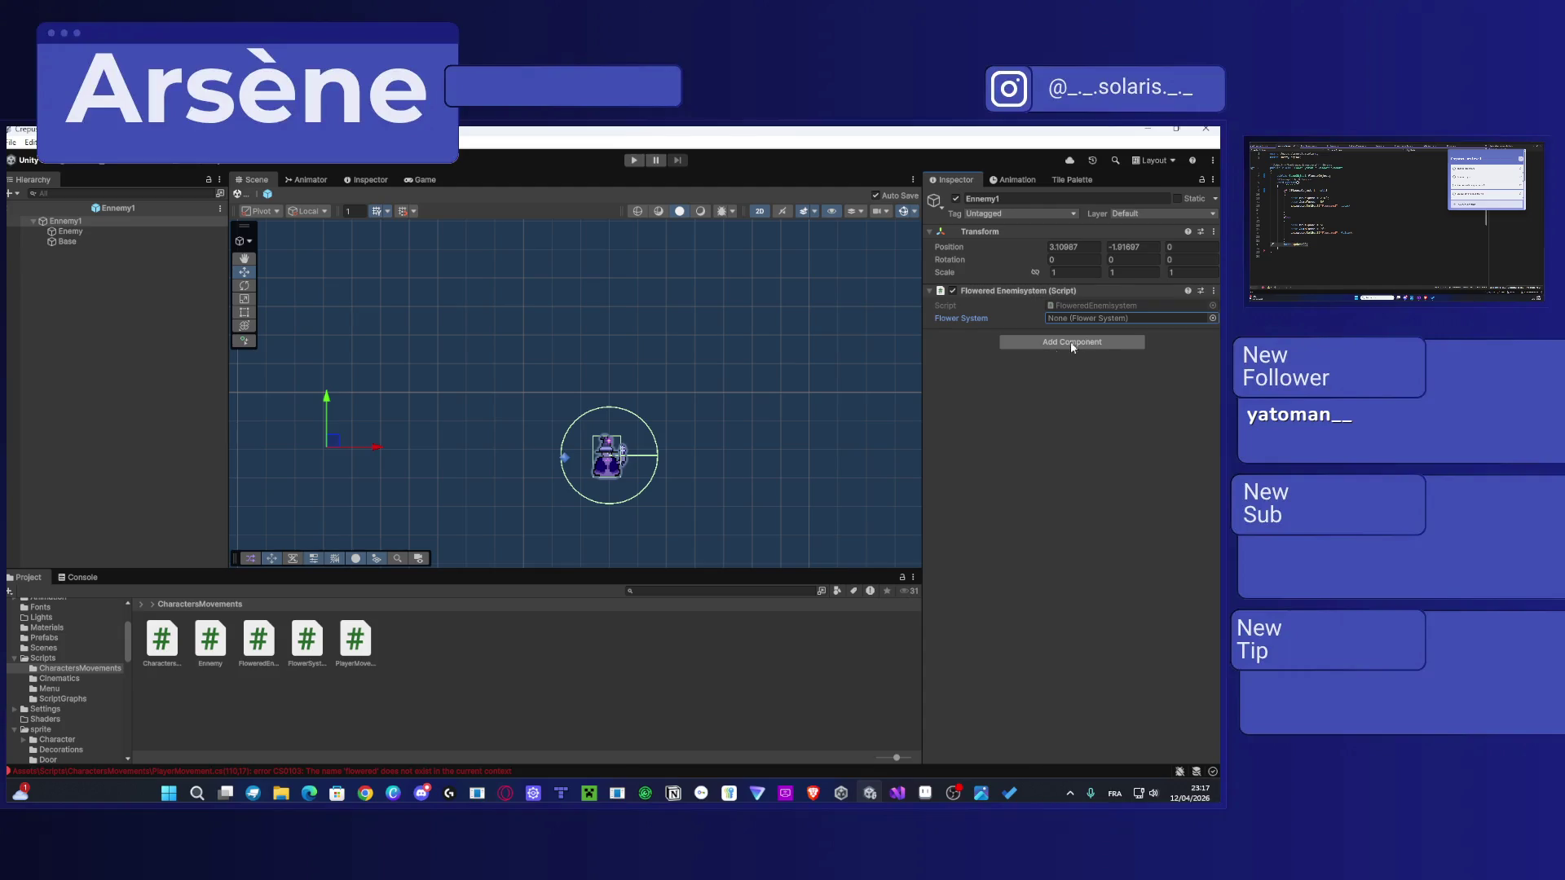
scroll(1396, 220, "down", 5)
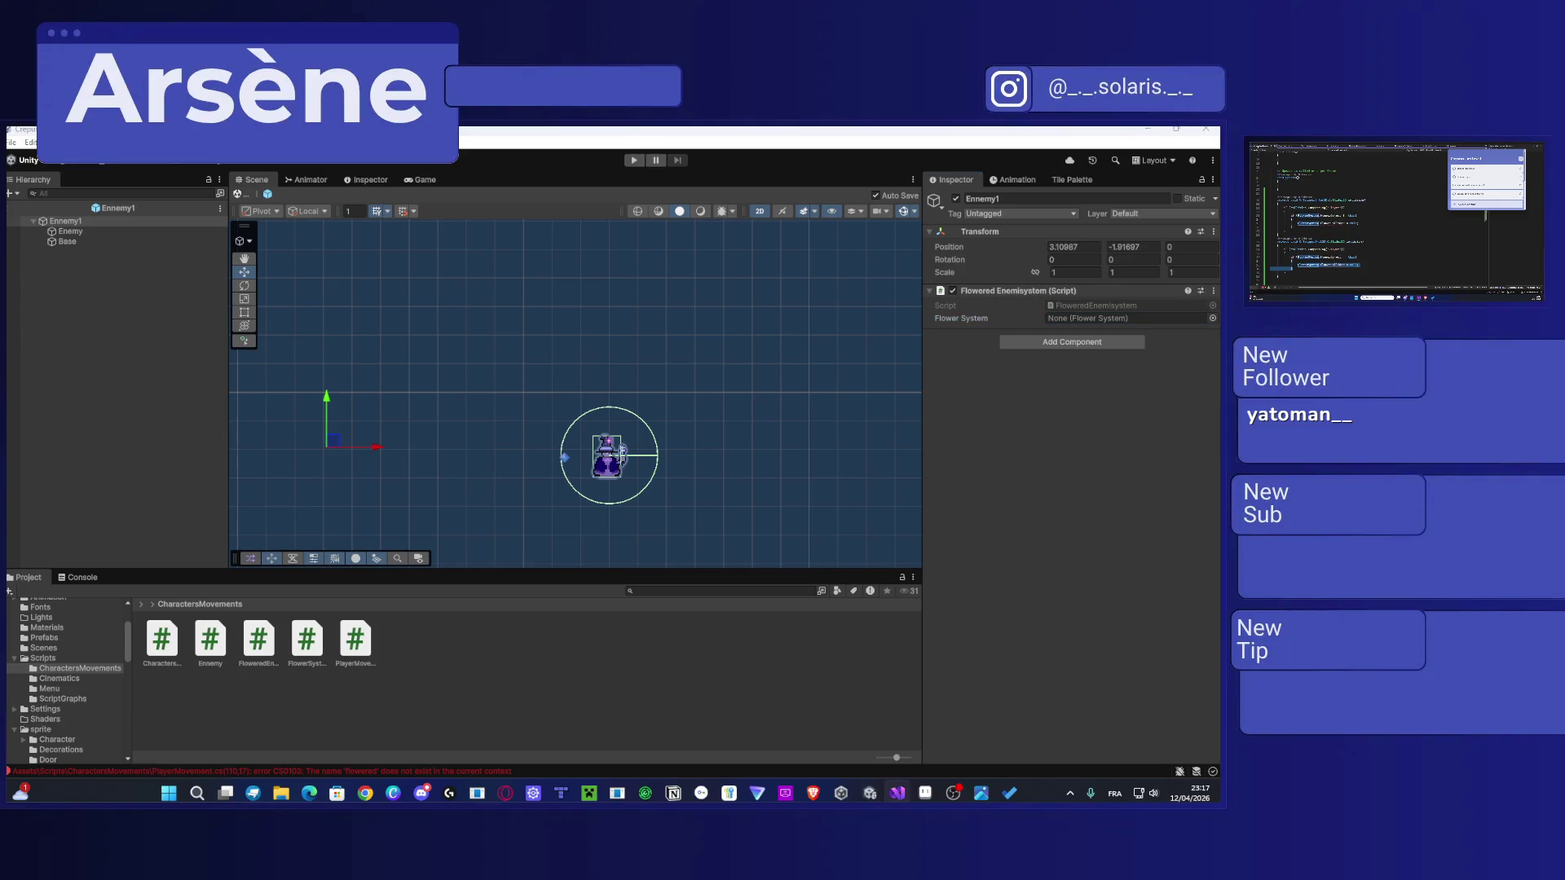
scroll(1369, 220, "up", 3)
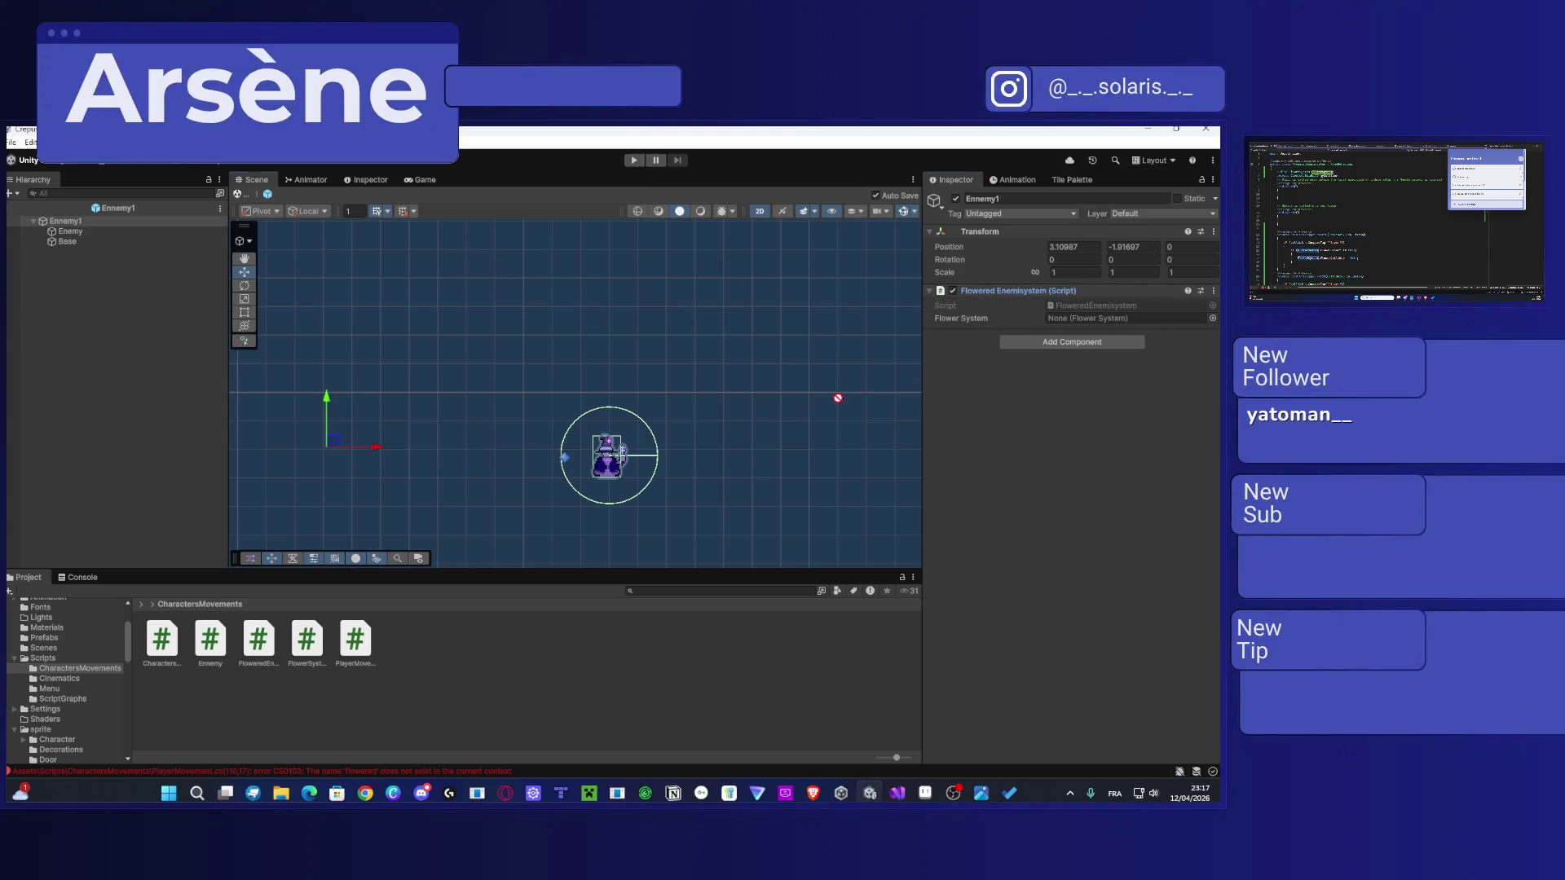
Step: Review the Enemy child's components and return to the Level1 scene
left_click(65, 221)
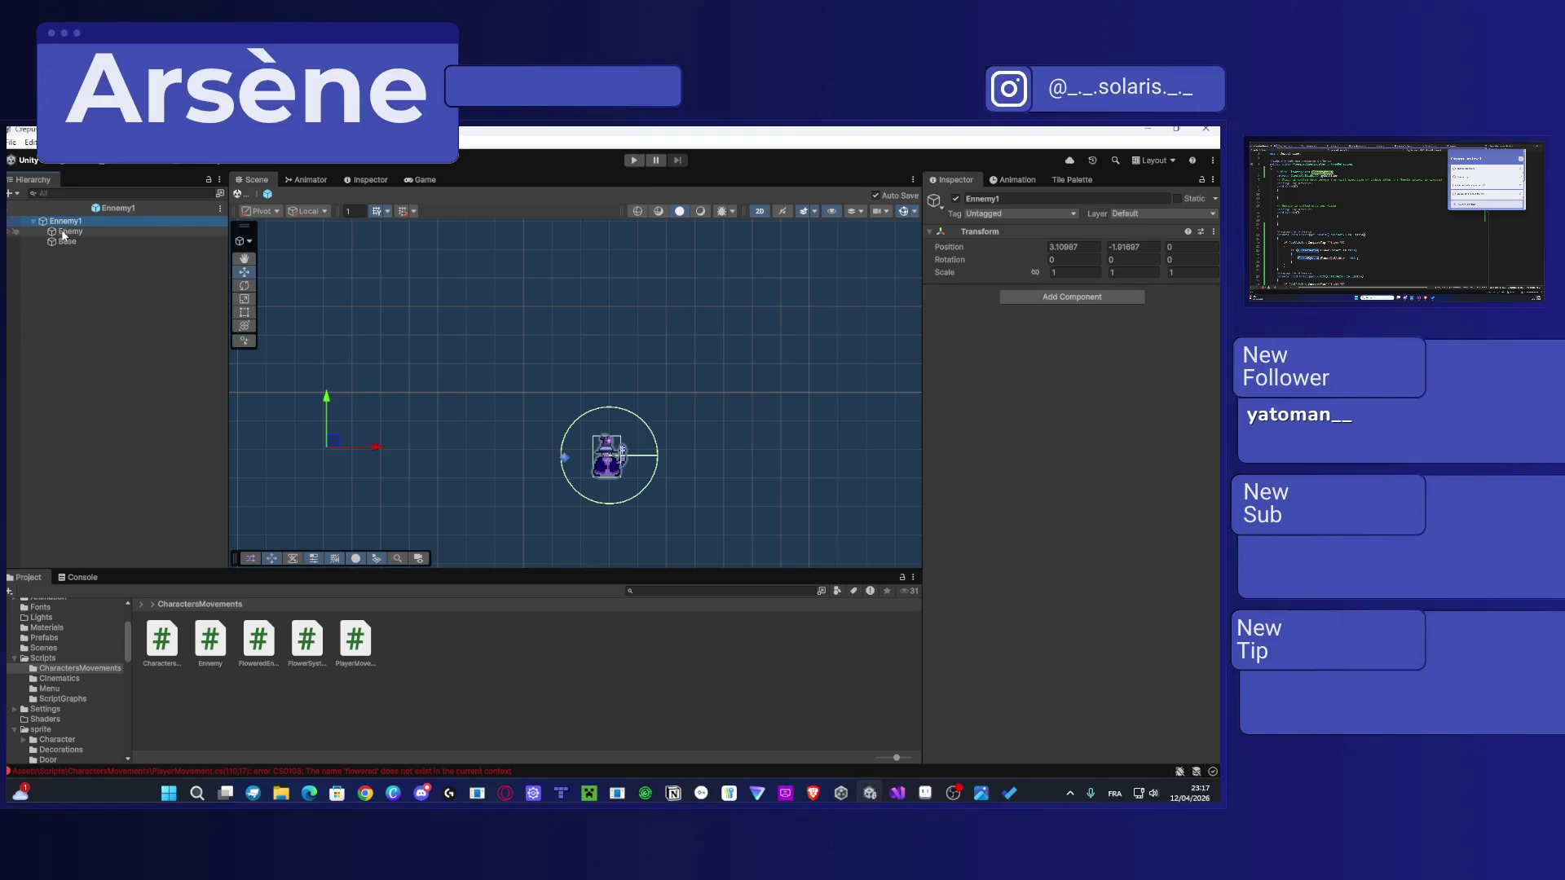
left_click(65, 231)
scroll(1121, 526, "down", 5)
scroll(1121, 520, "down", 3)
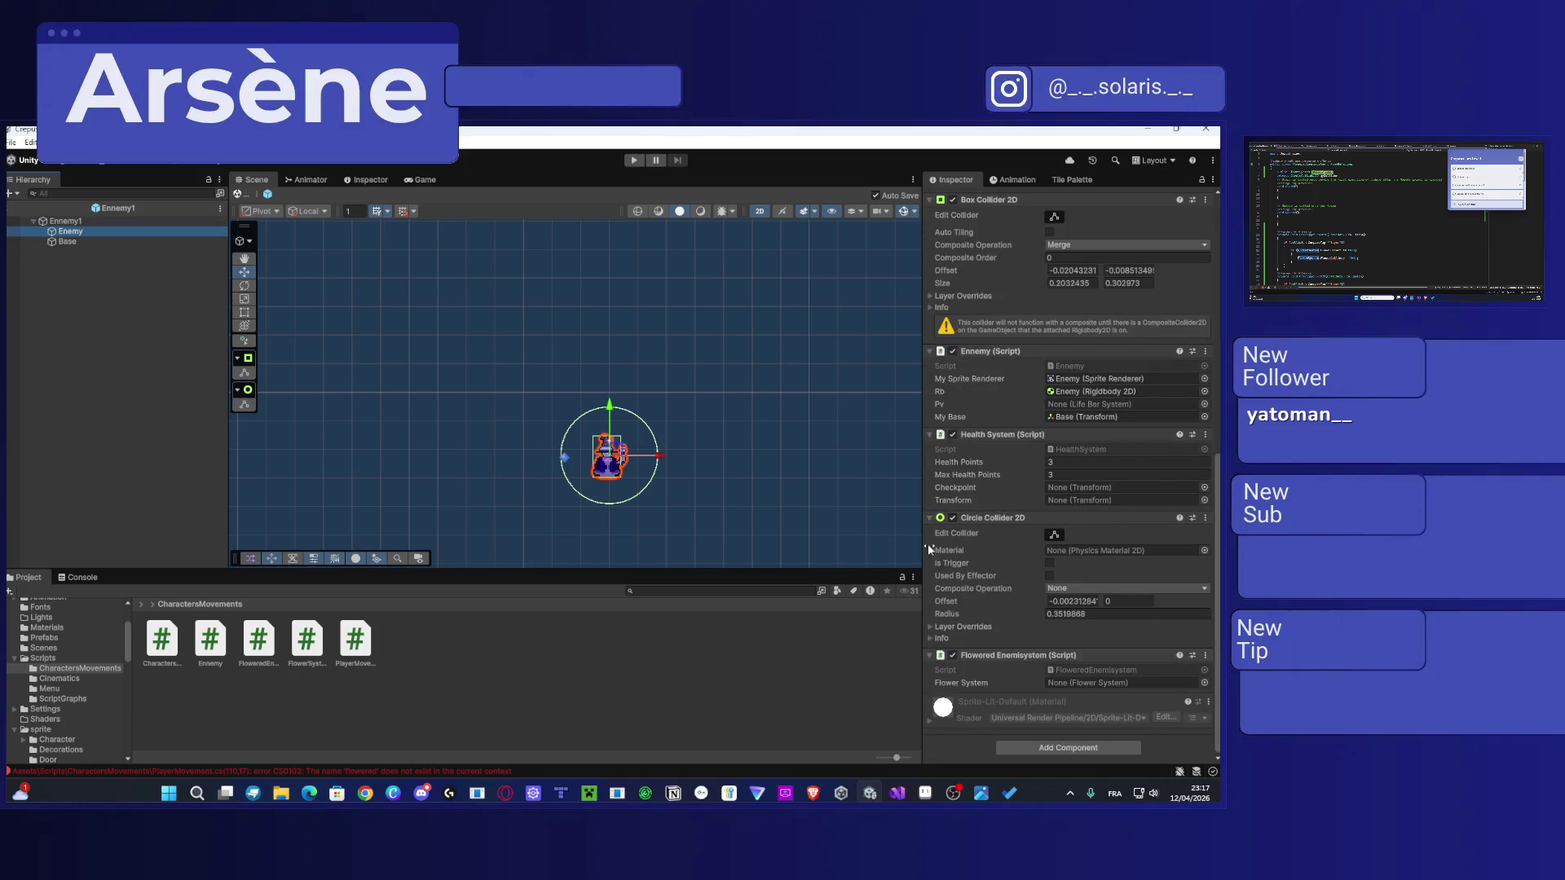
left_click(8, 210)
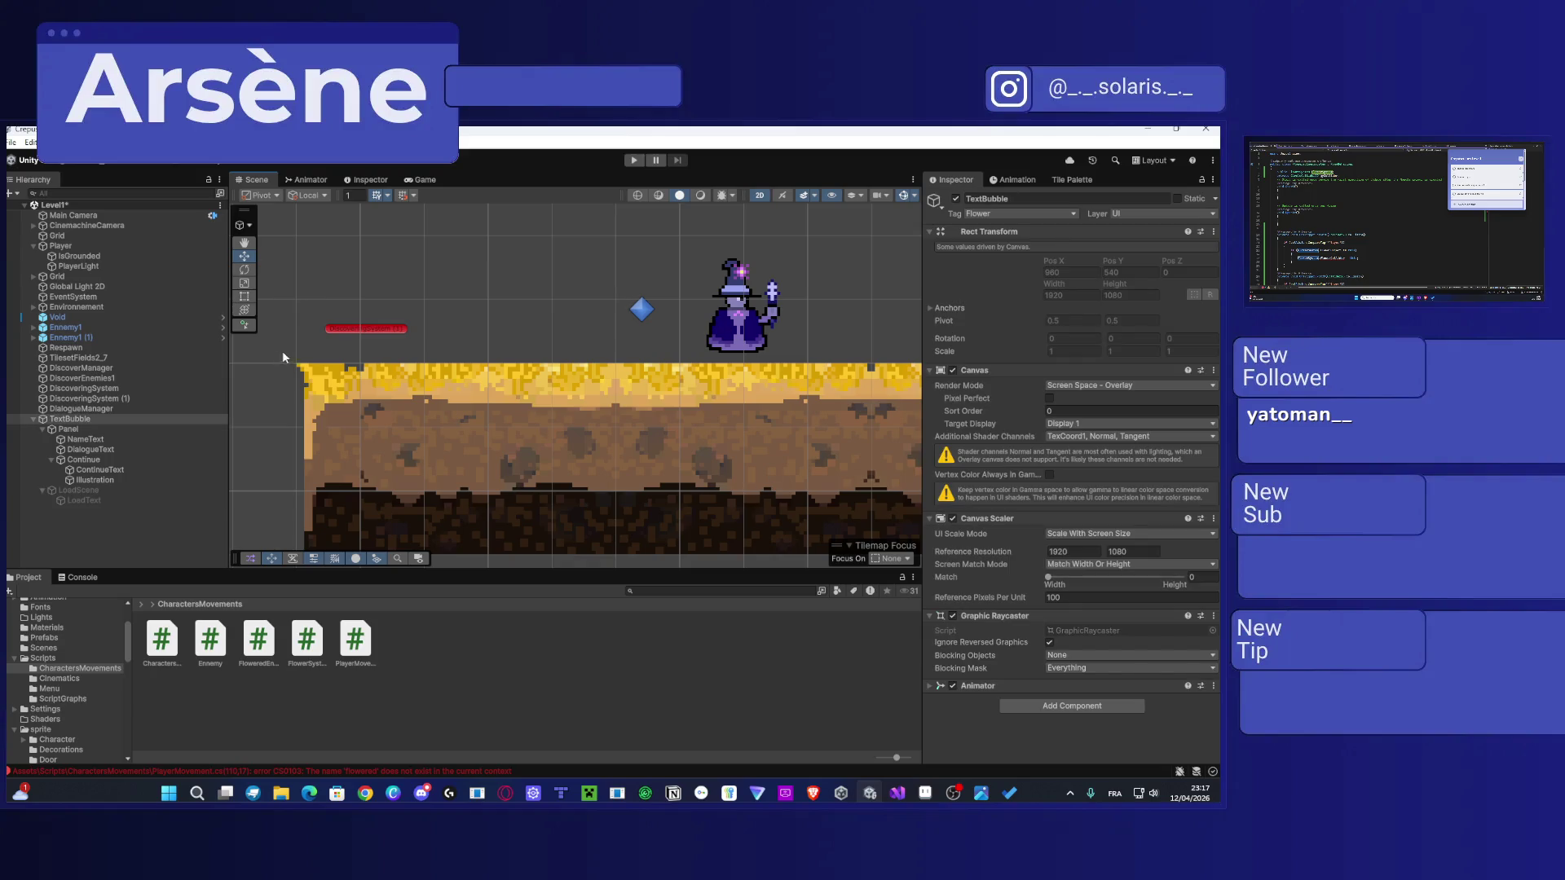
Step: Assign the Player as the Flower System on the second wizard's Enemy and on Ennemy1's Enemy
left_click(736, 326)
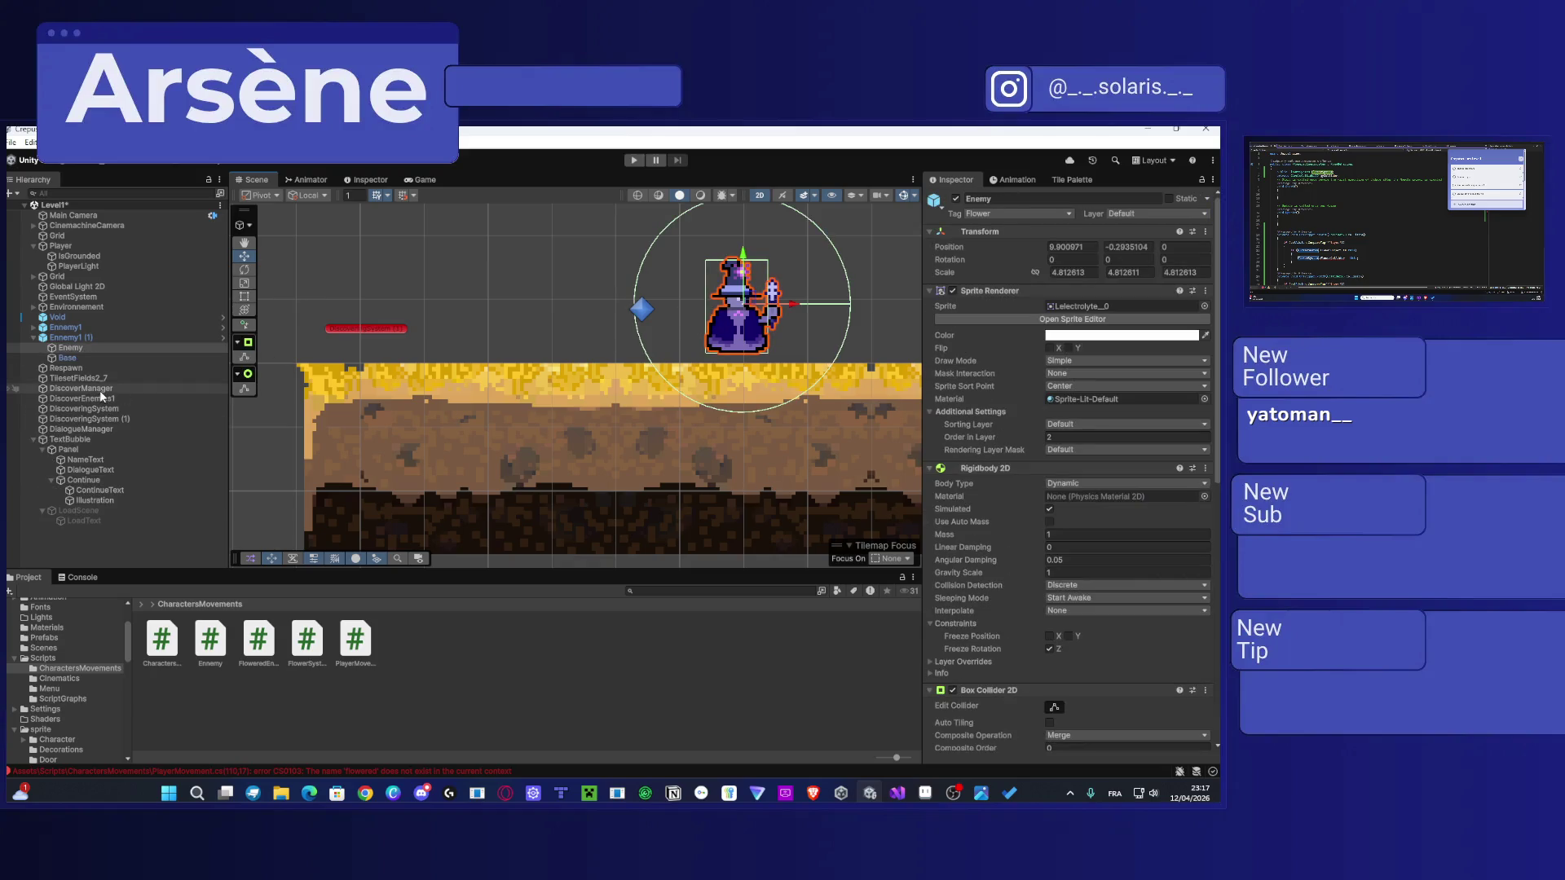
scroll(1079, 474, "down", 10)
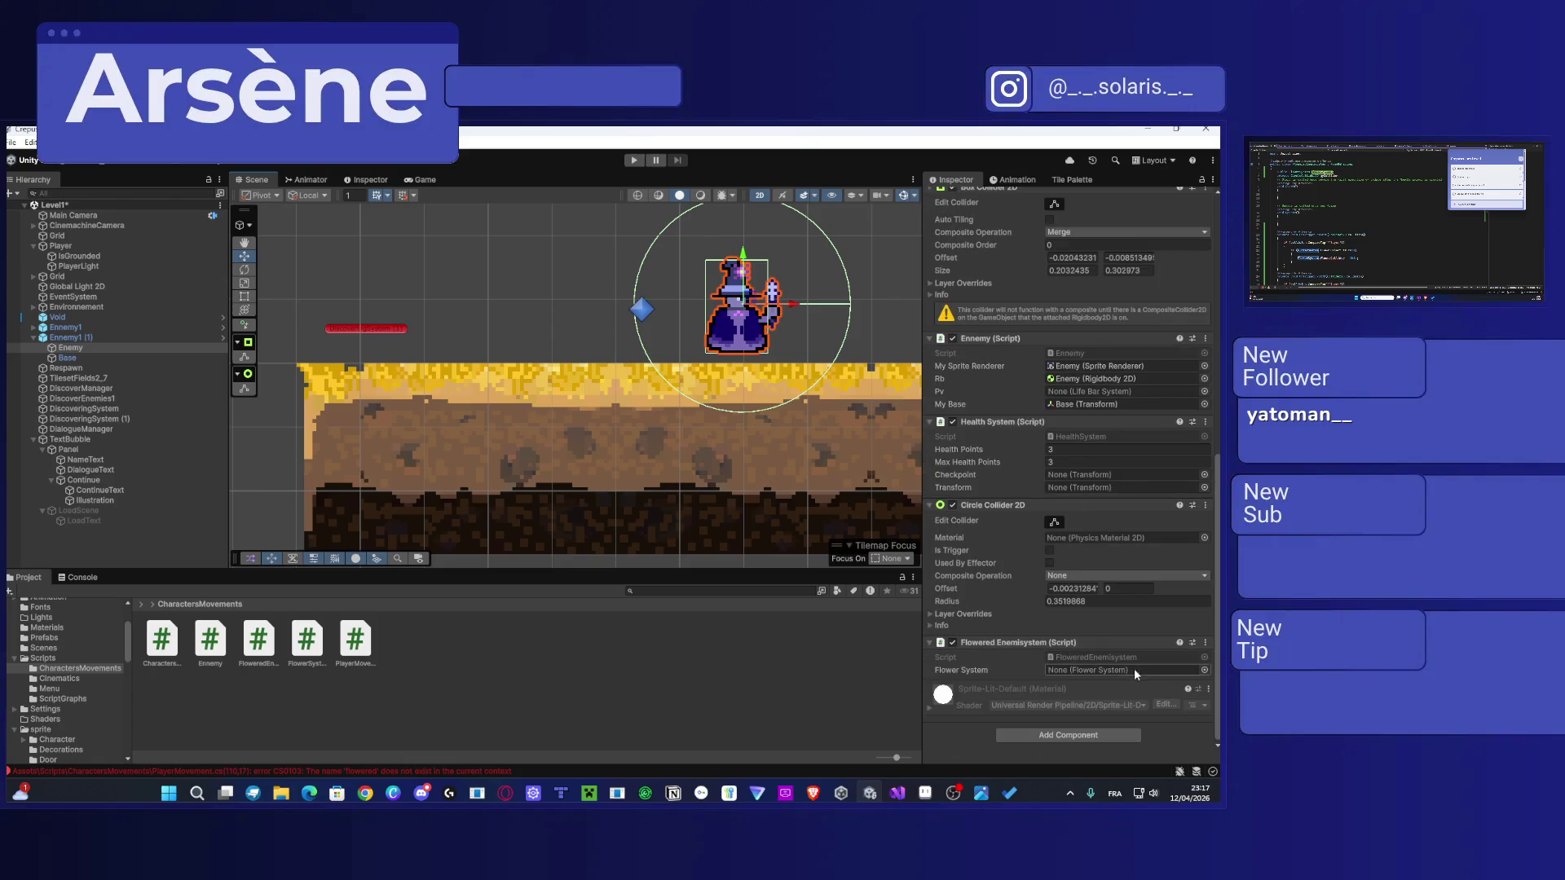
left_click(1204, 671)
double_click(719, 404)
left_click(65, 327)
left_click(33, 327)
left_click(71, 338)
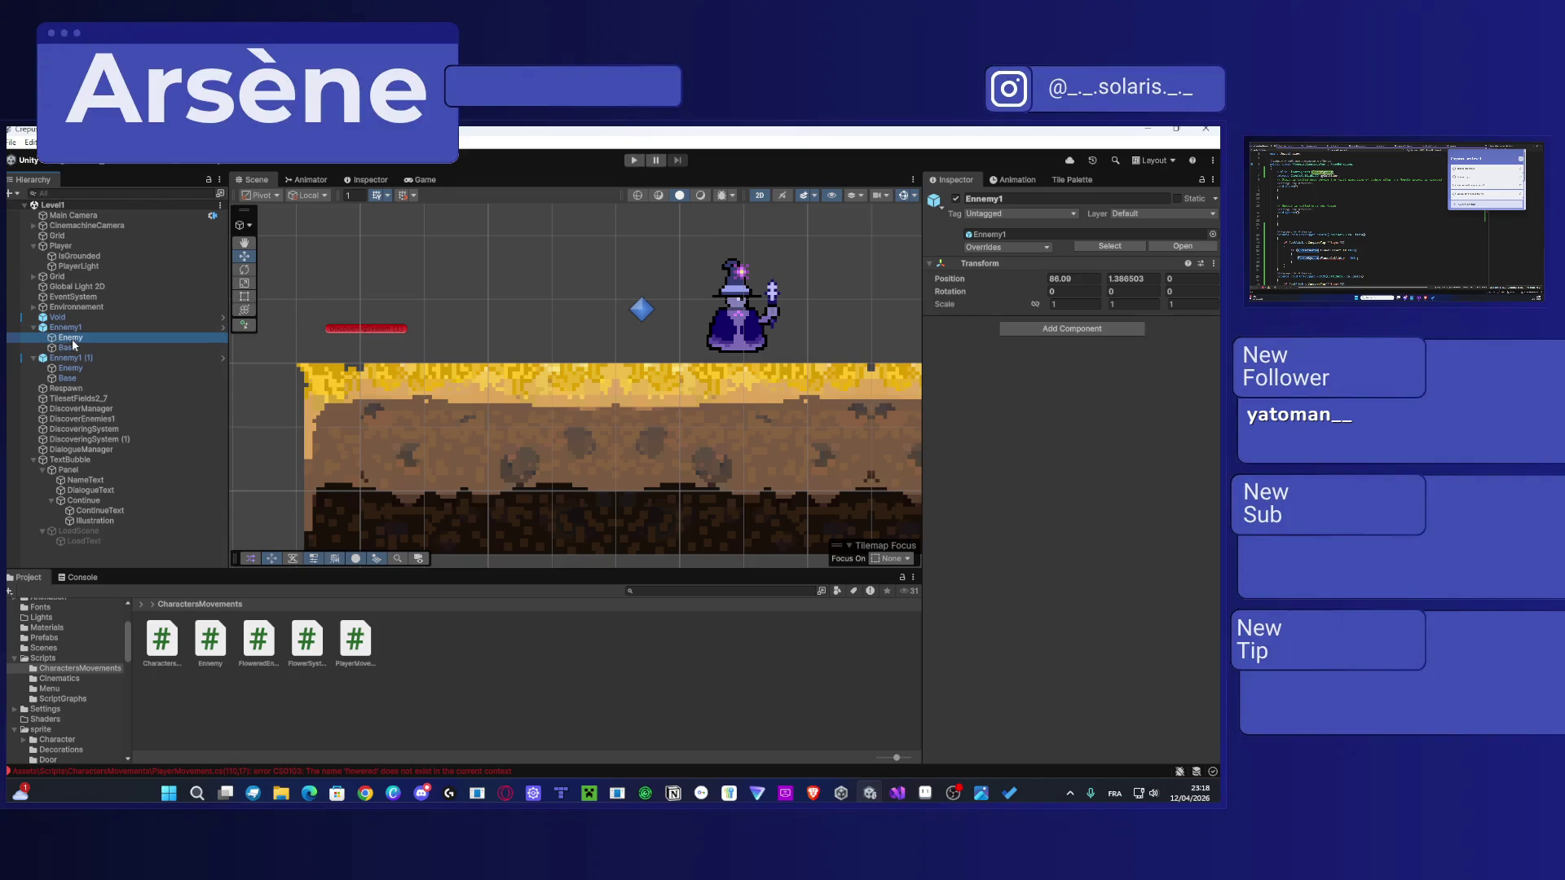
scroll(1043, 544, "down", 5)
left_click(1203, 667)
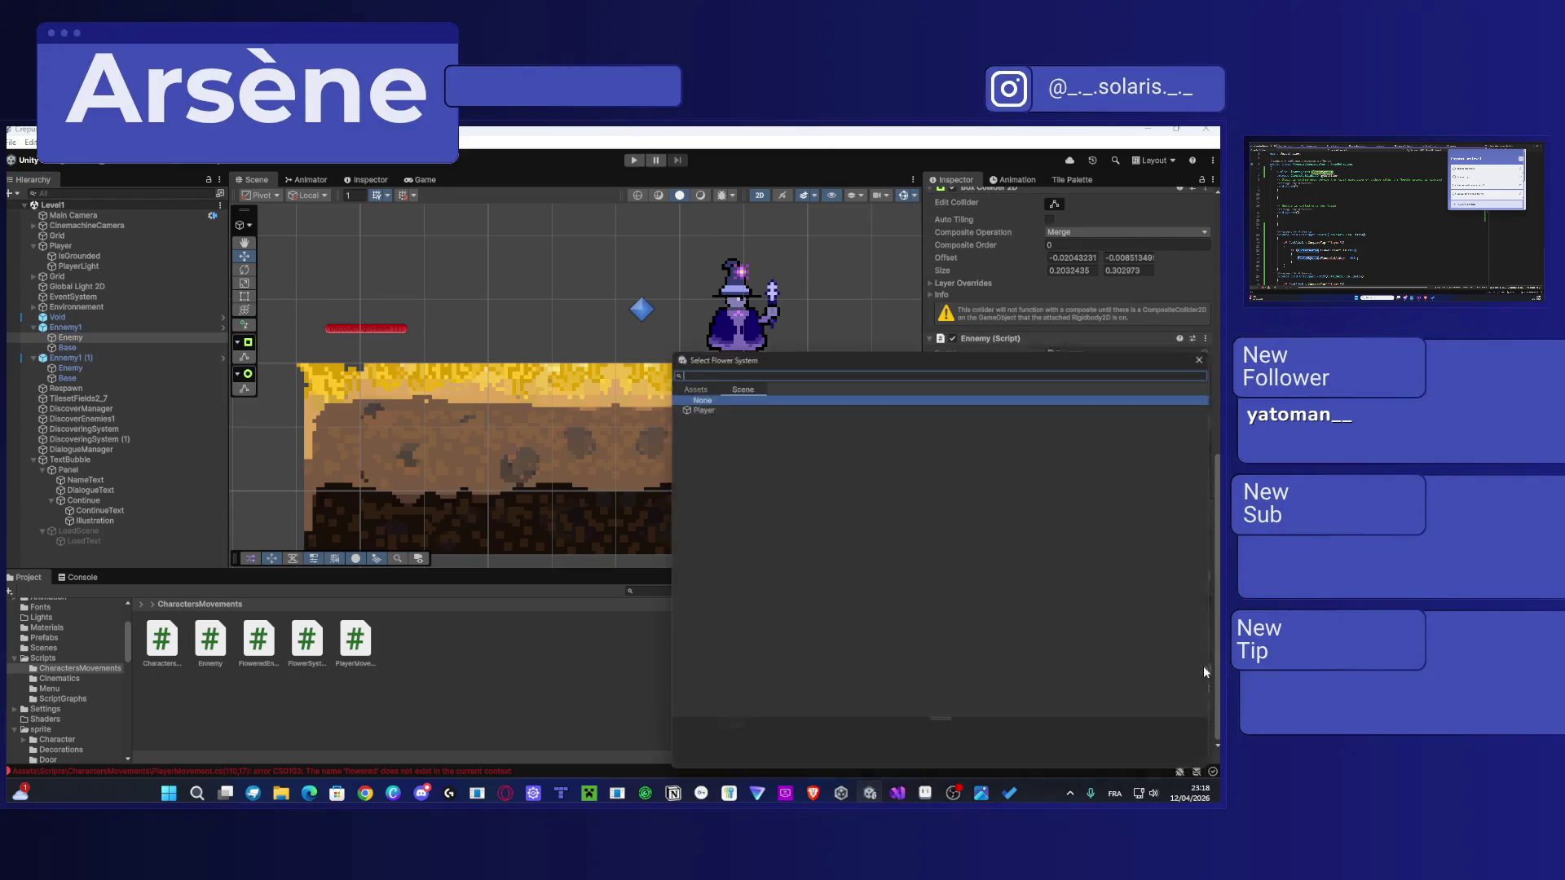
double_click(695, 405)
left_click(666, 653)
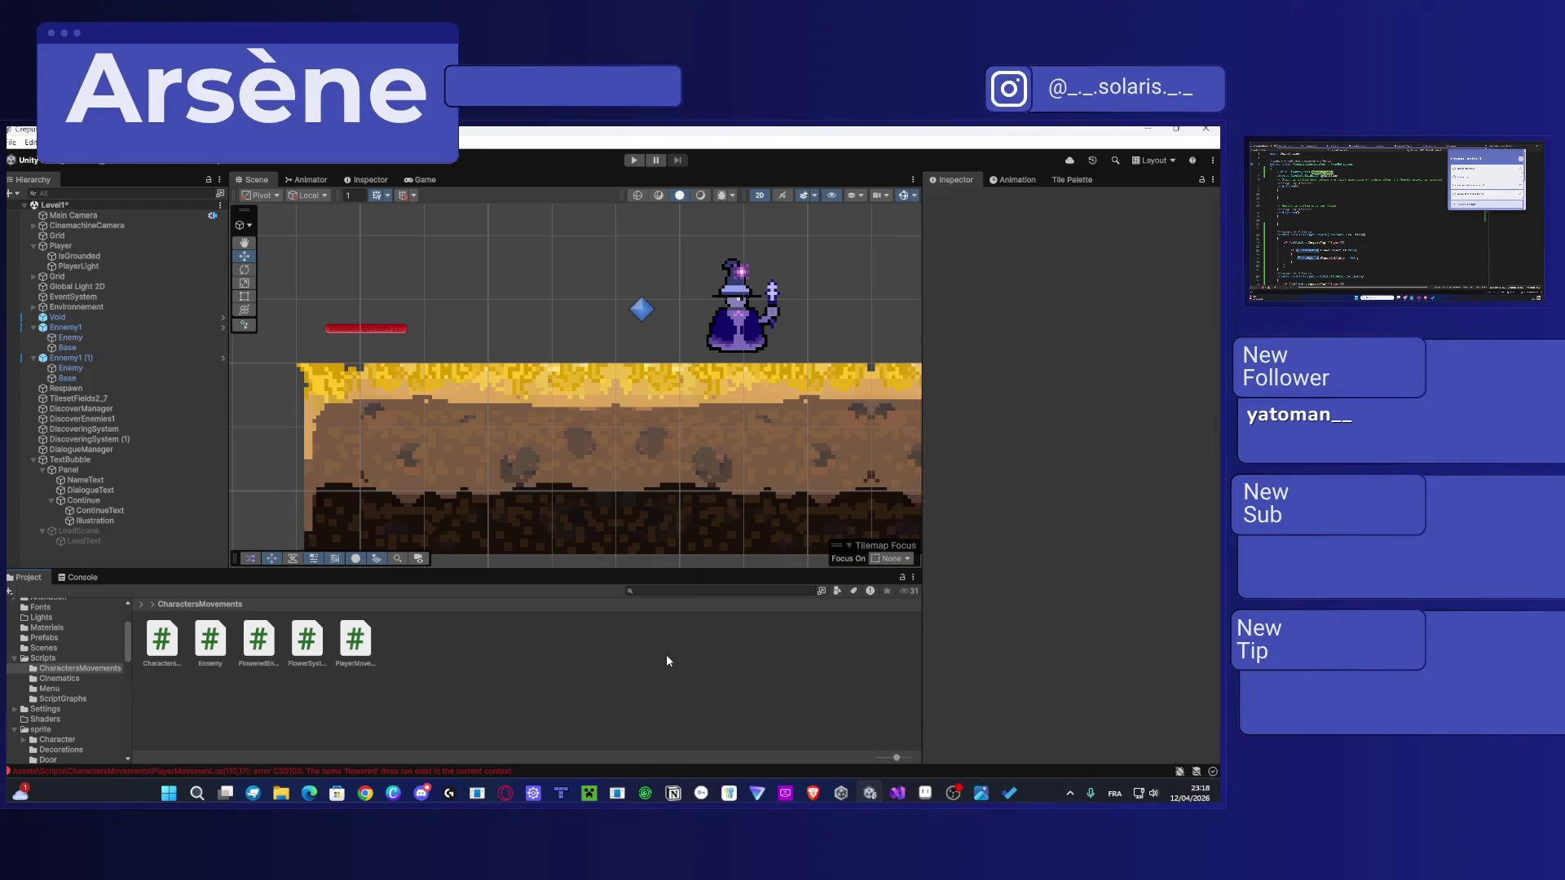
Step: Select the Player in the Scene view and open its trigger Box Collider 2D options menu
scroll(427, 502, "down", 5)
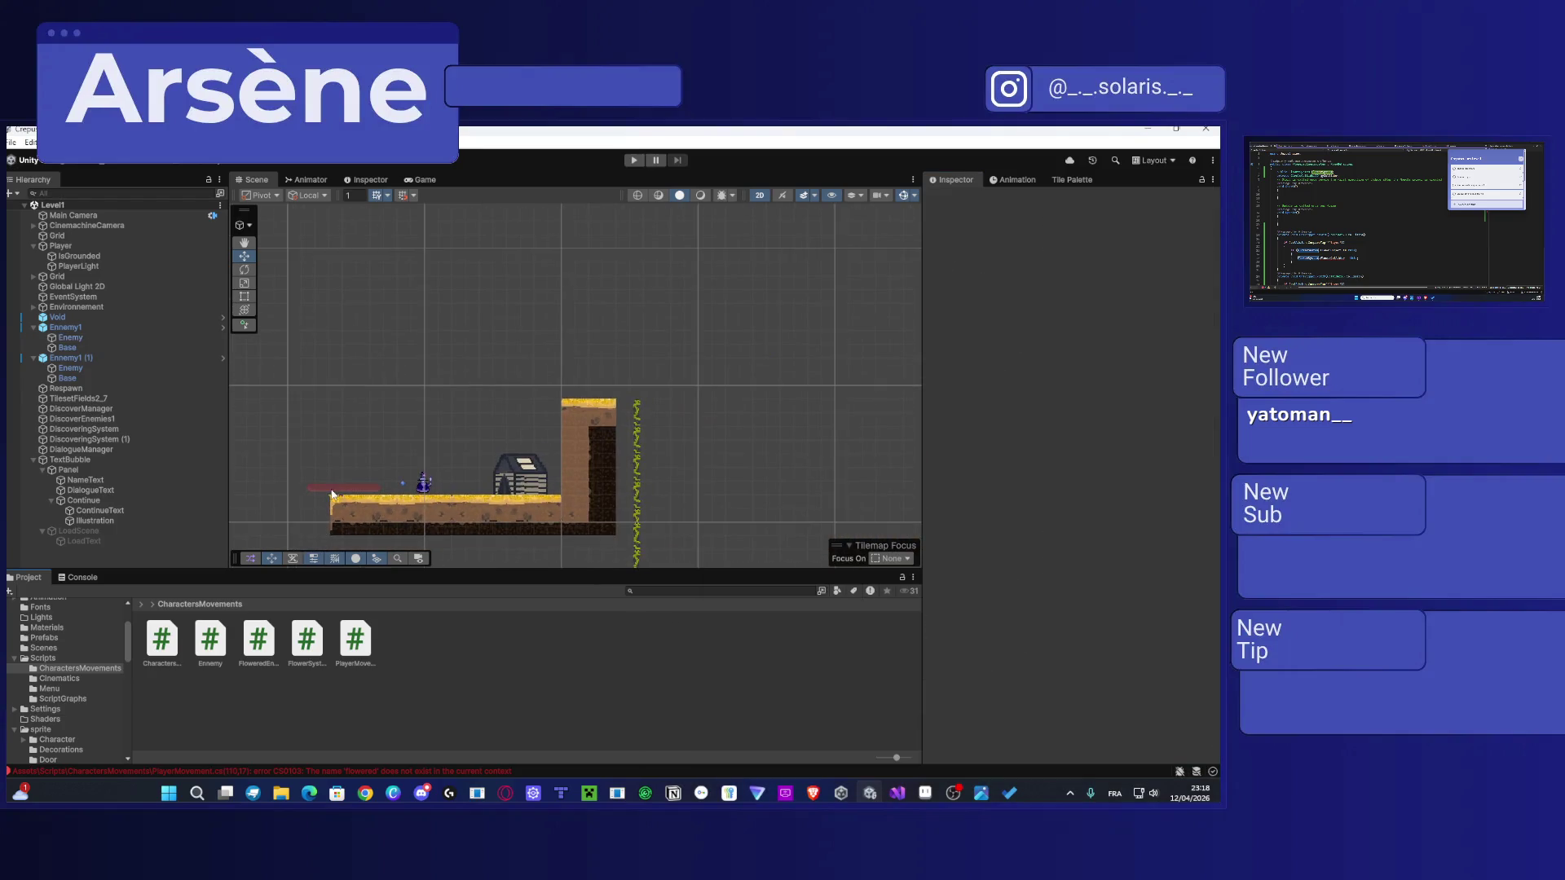
scroll(570, 367, "up", 4)
left_click_drag(699, 303, 719, 294)
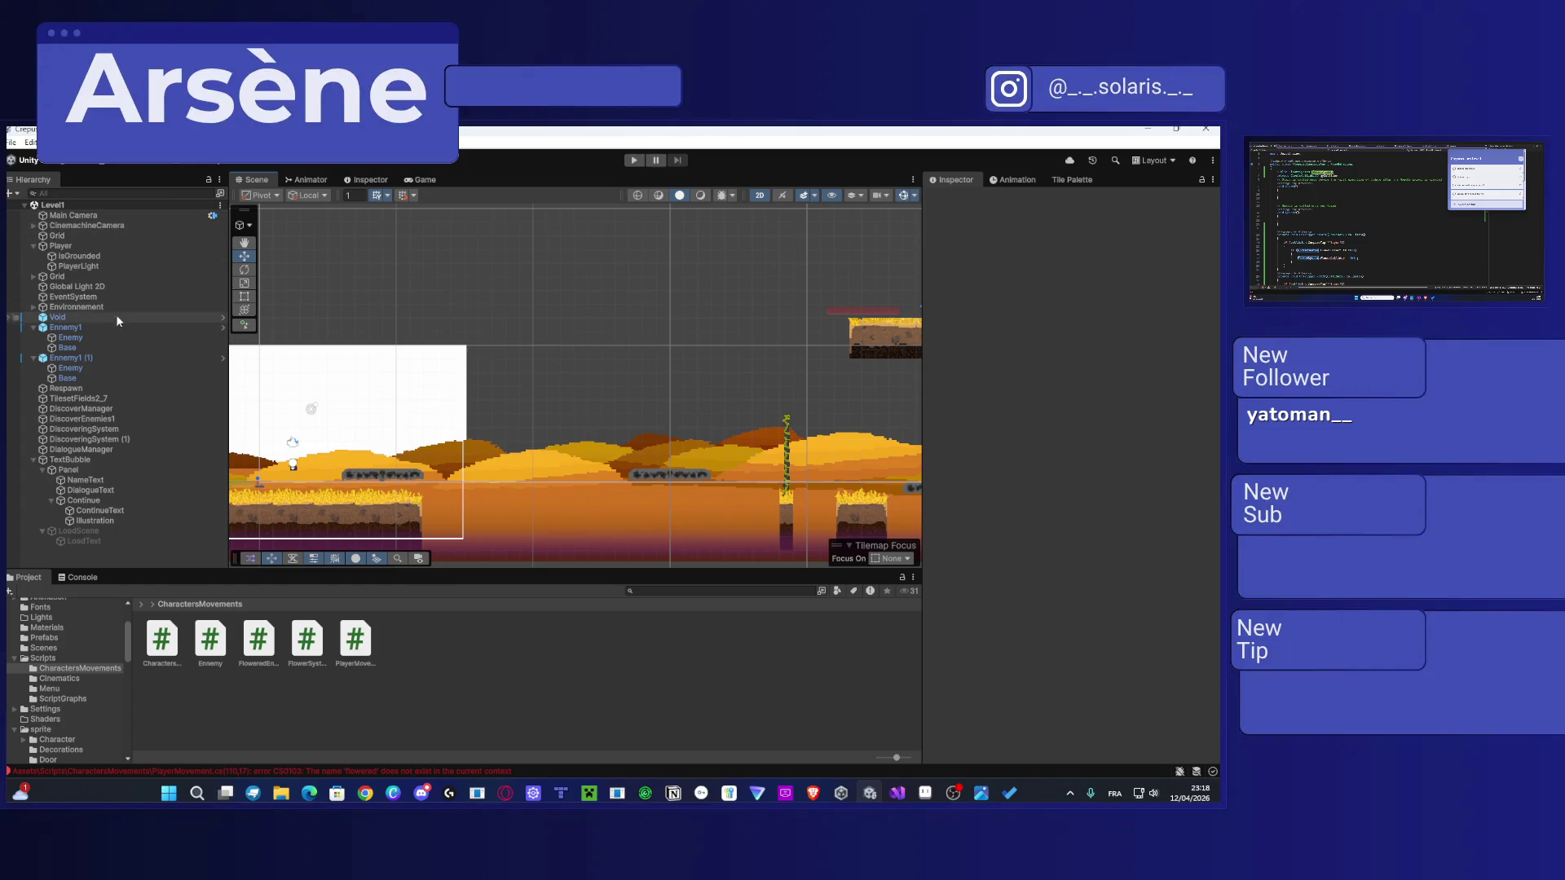
scroll(550, 400, "up", 5)
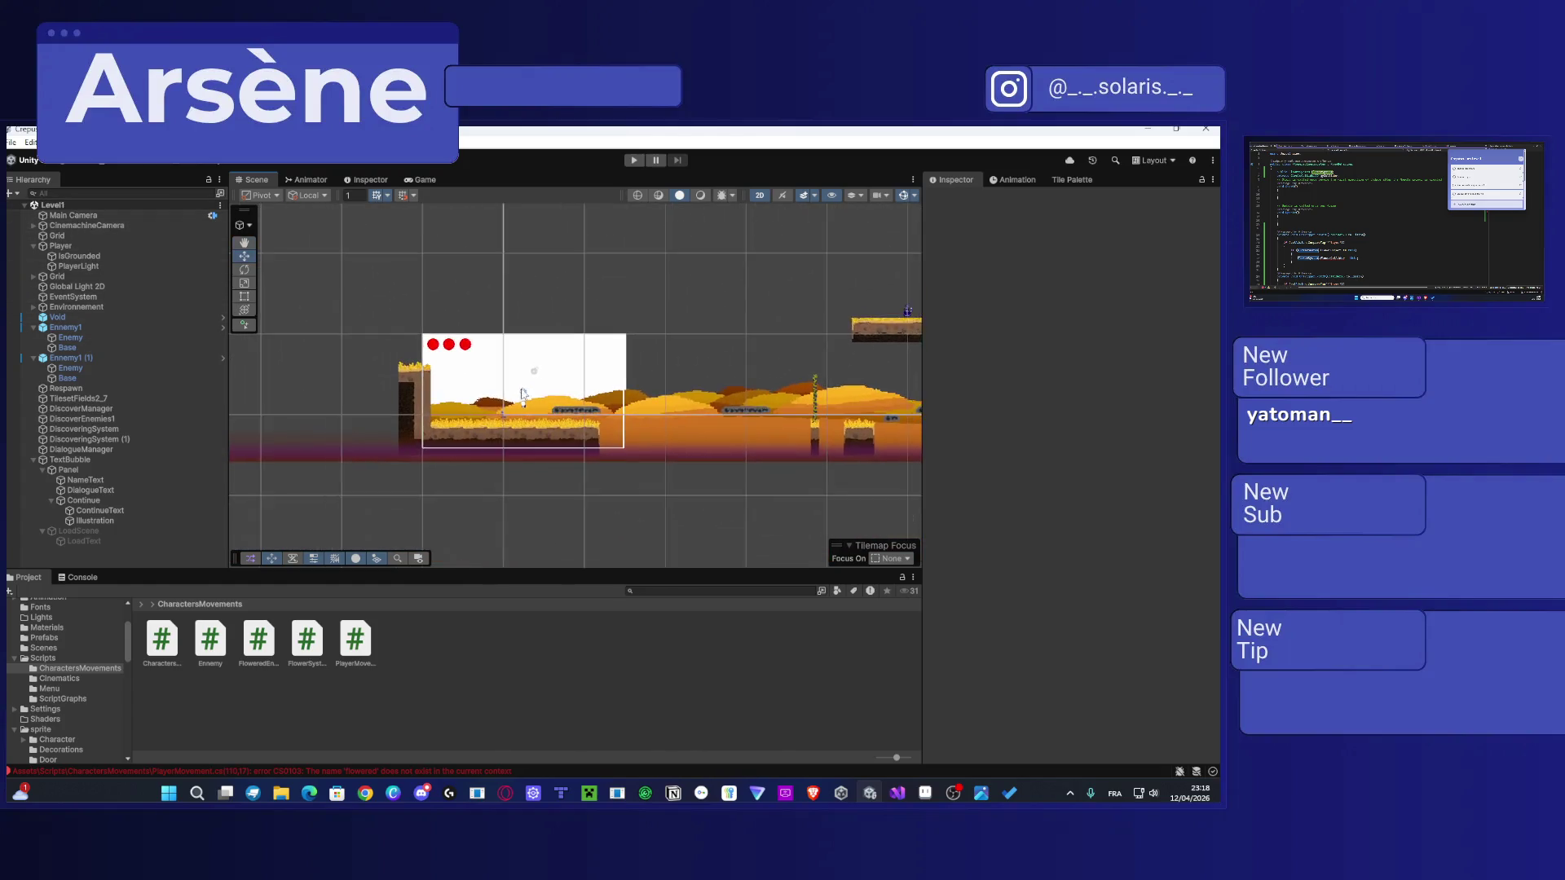
scroll(550, 399, "up", 2)
left_click(552, 403)
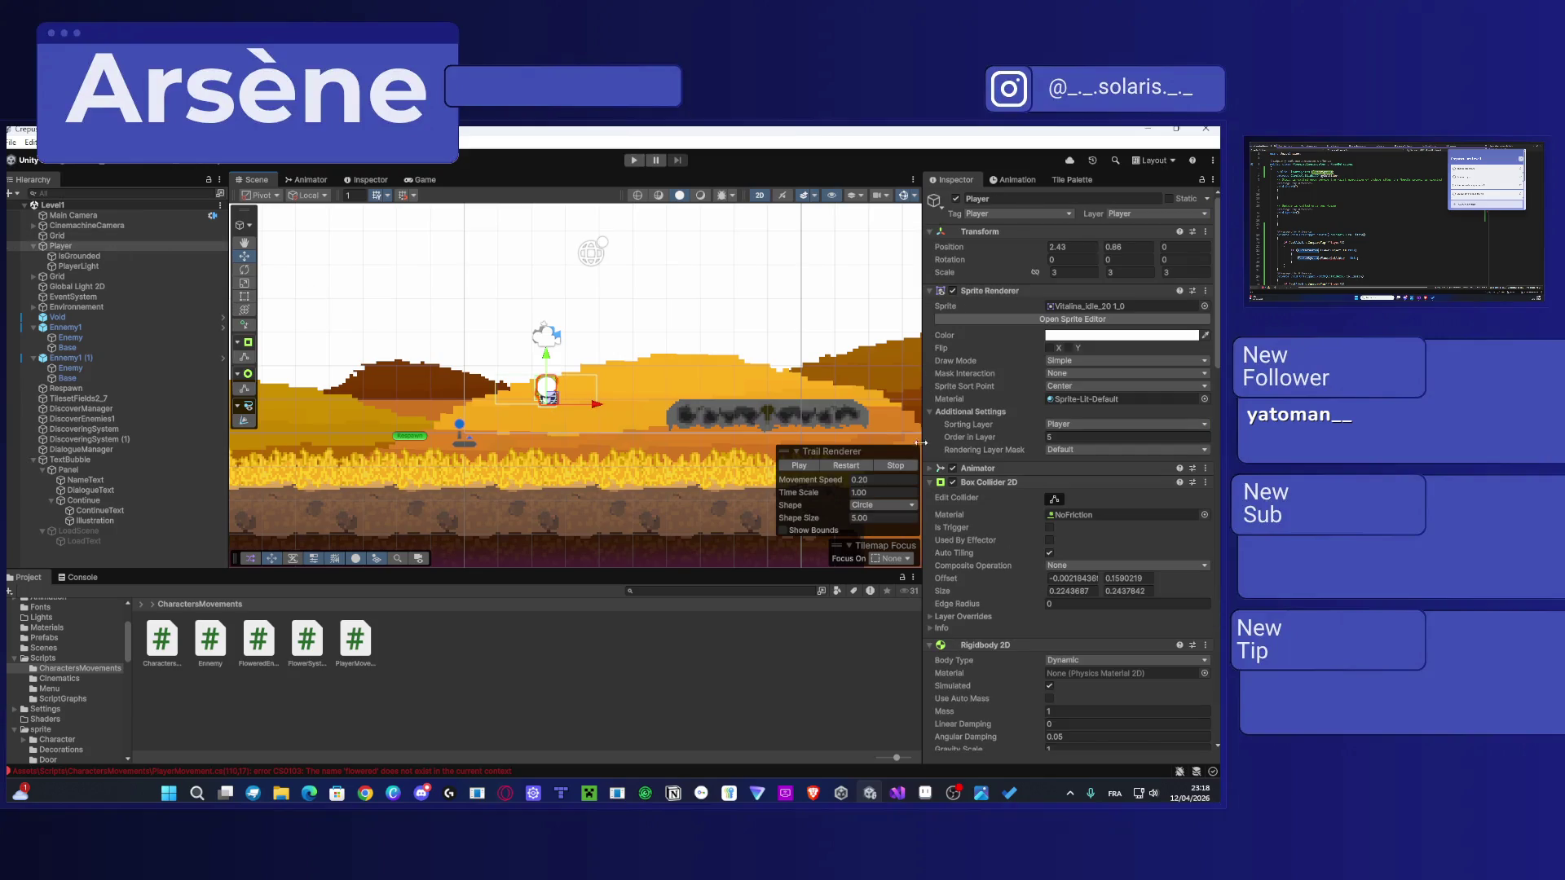
scroll(1044, 495, "down", 10)
scroll(538, 395, "up", 3)
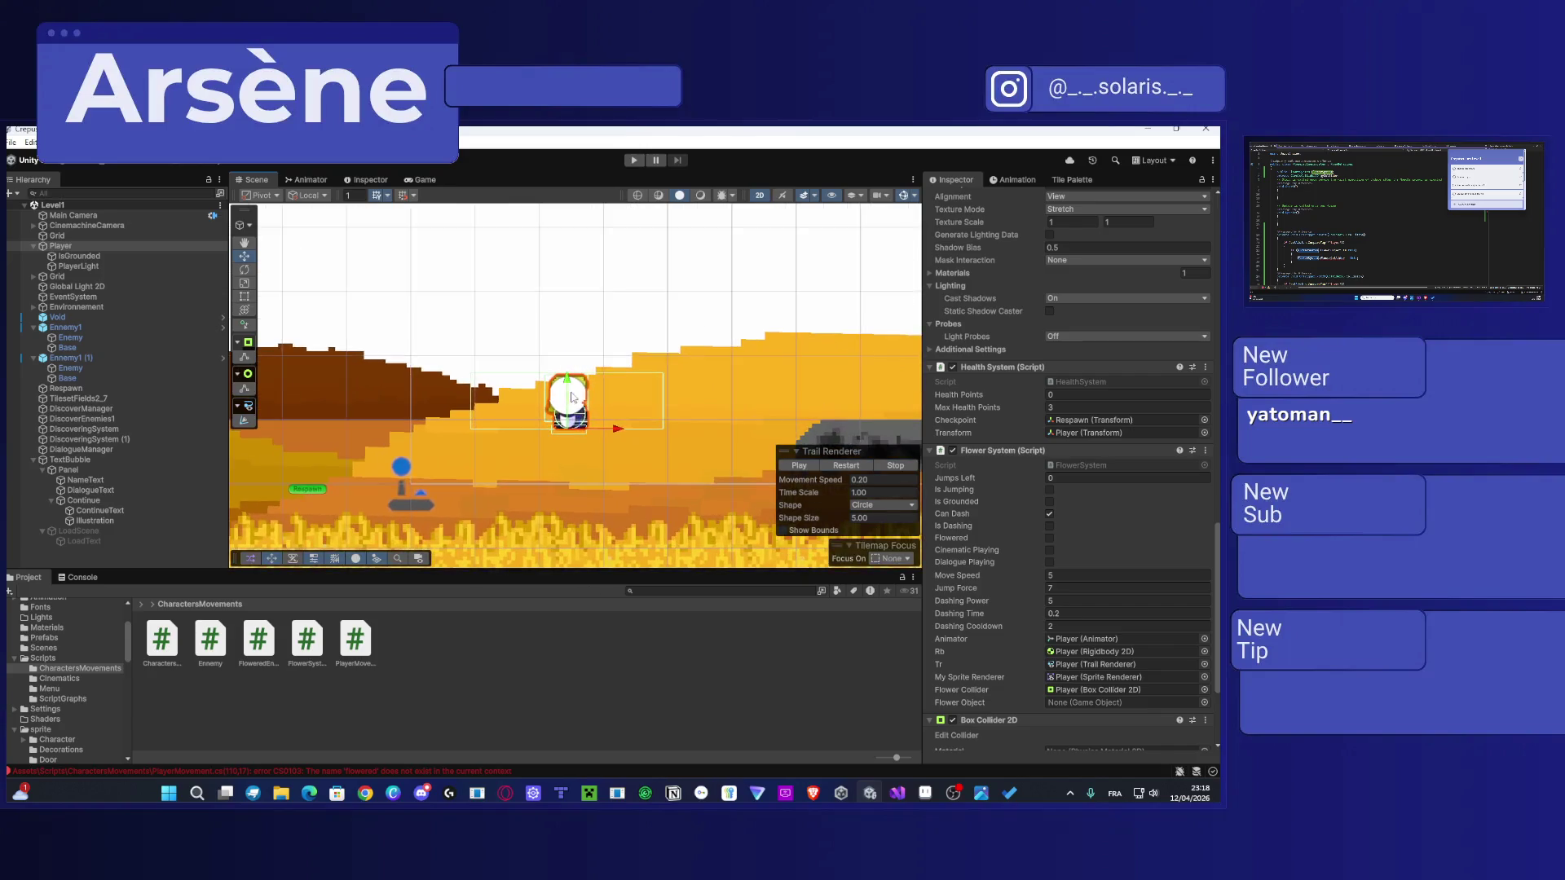
scroll(1134, 540, "down", 10)
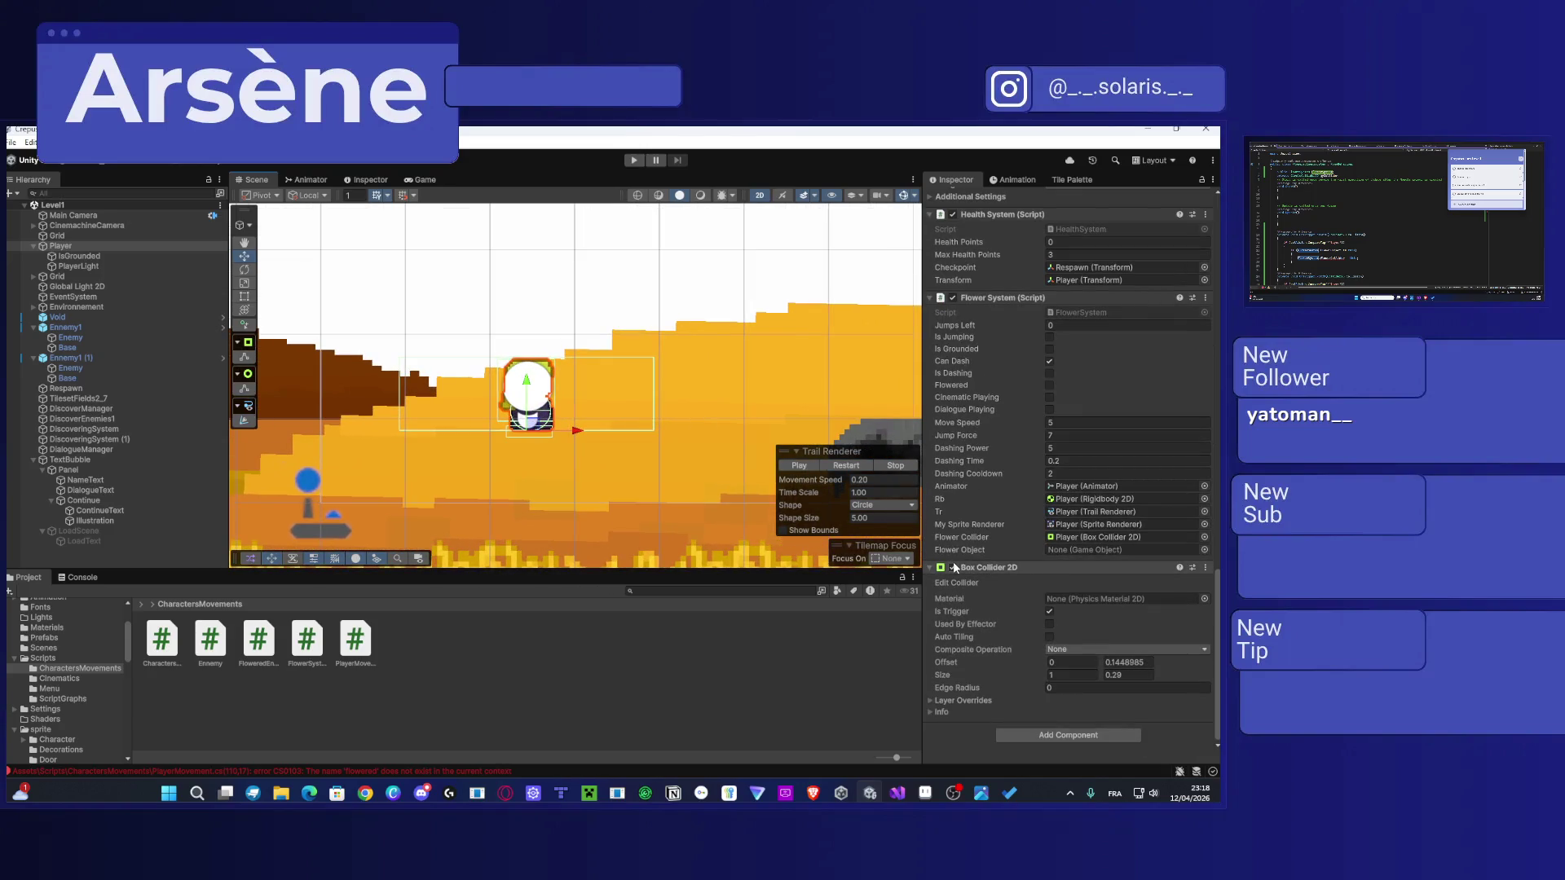
left_click(1205, 568)
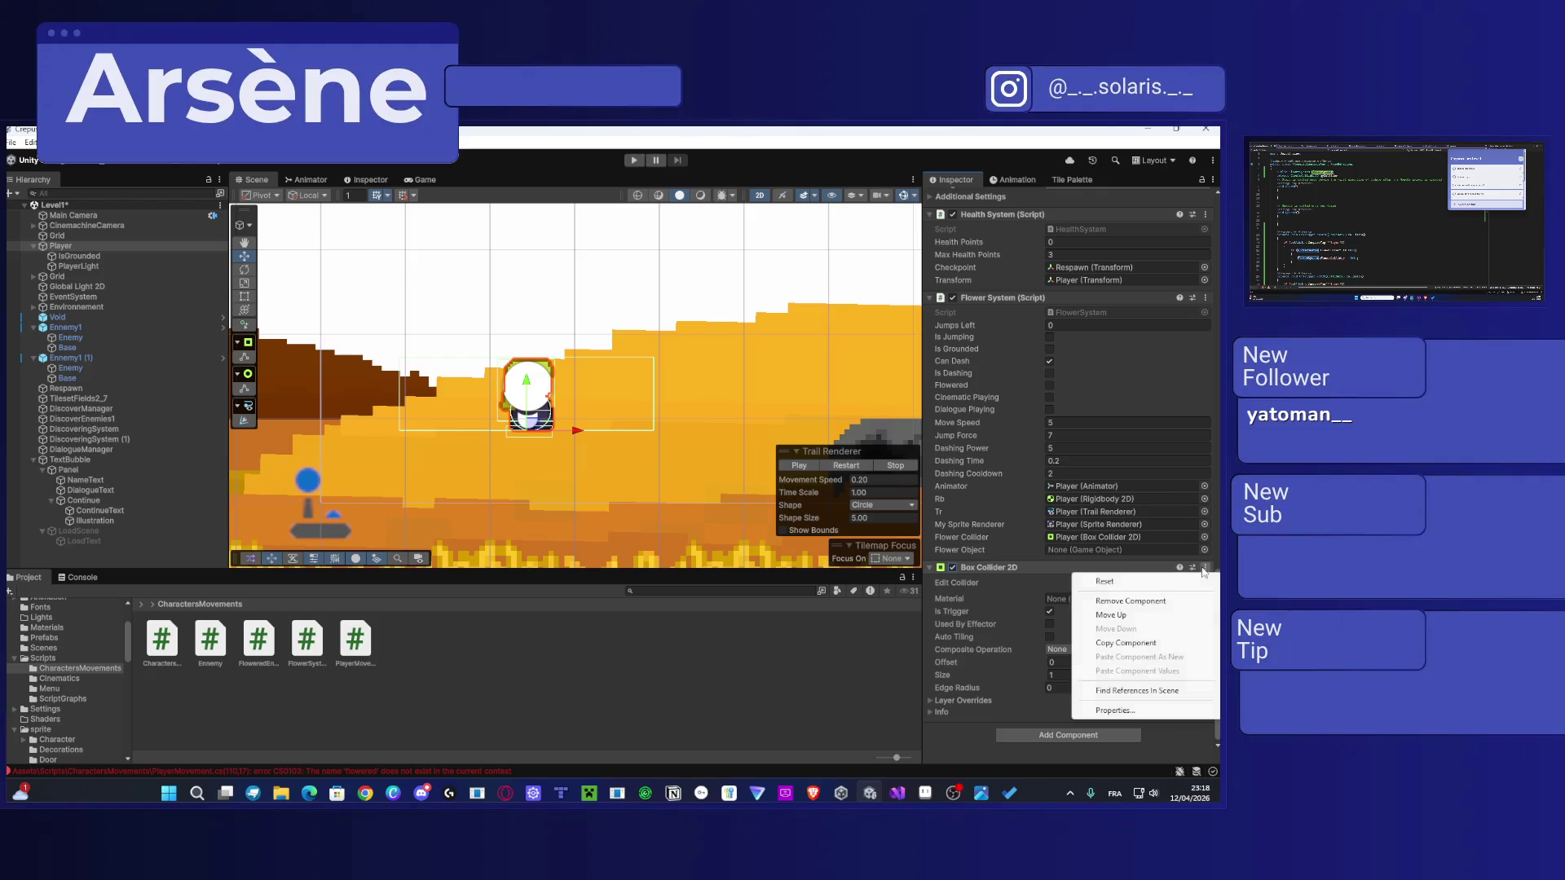
left_click(1145, 603)
scroll(567, 442, "up", 3)
scroll(504, 414, "up", 3)
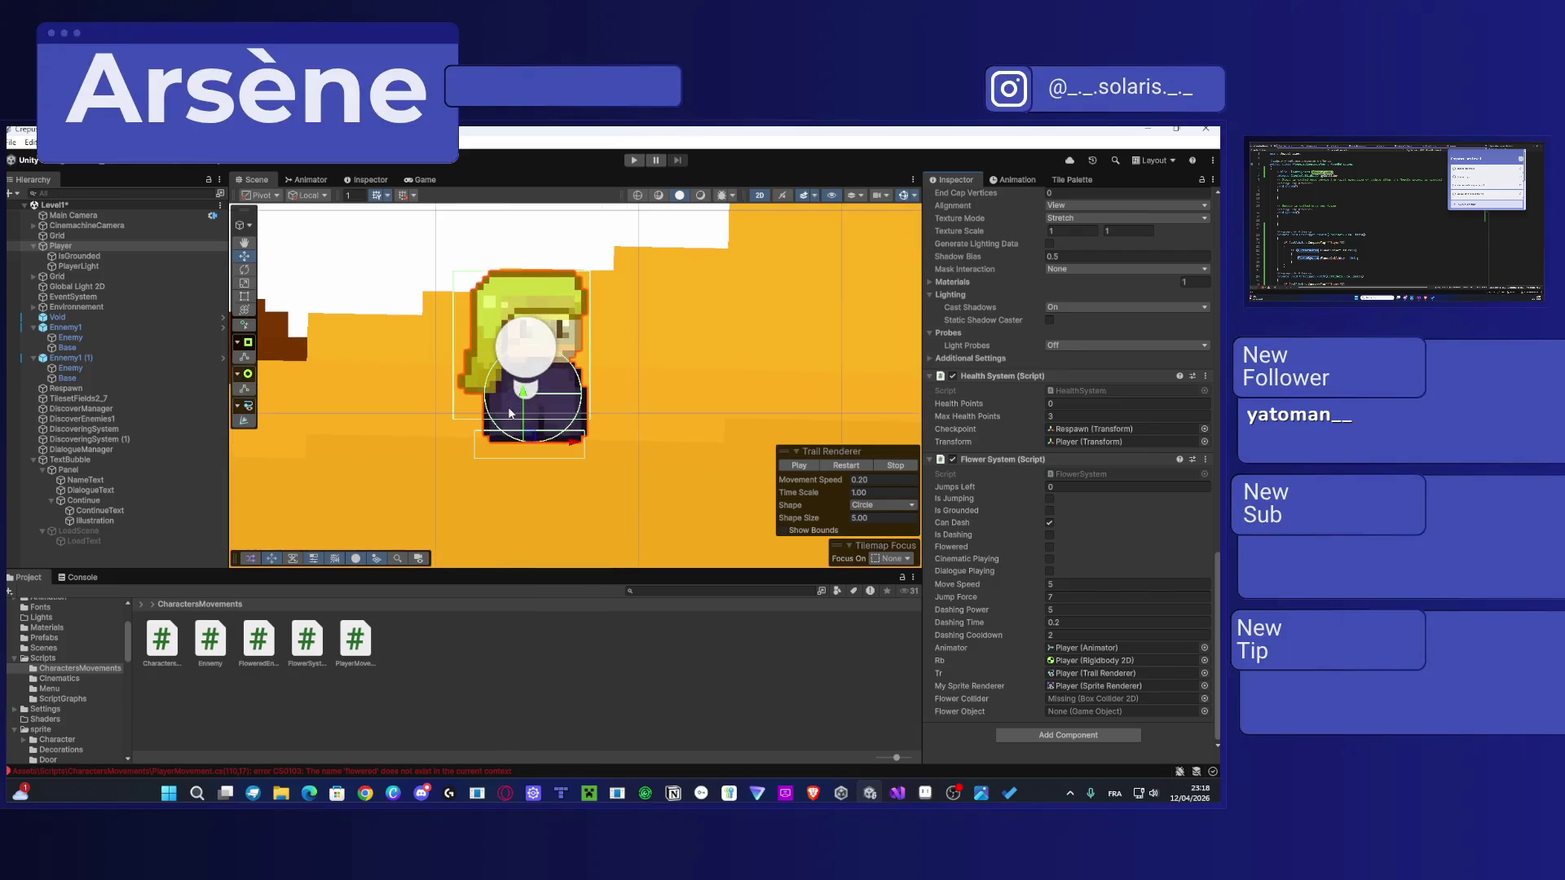
scroll(512, 413, "up", 2)
left_click(475, 466)
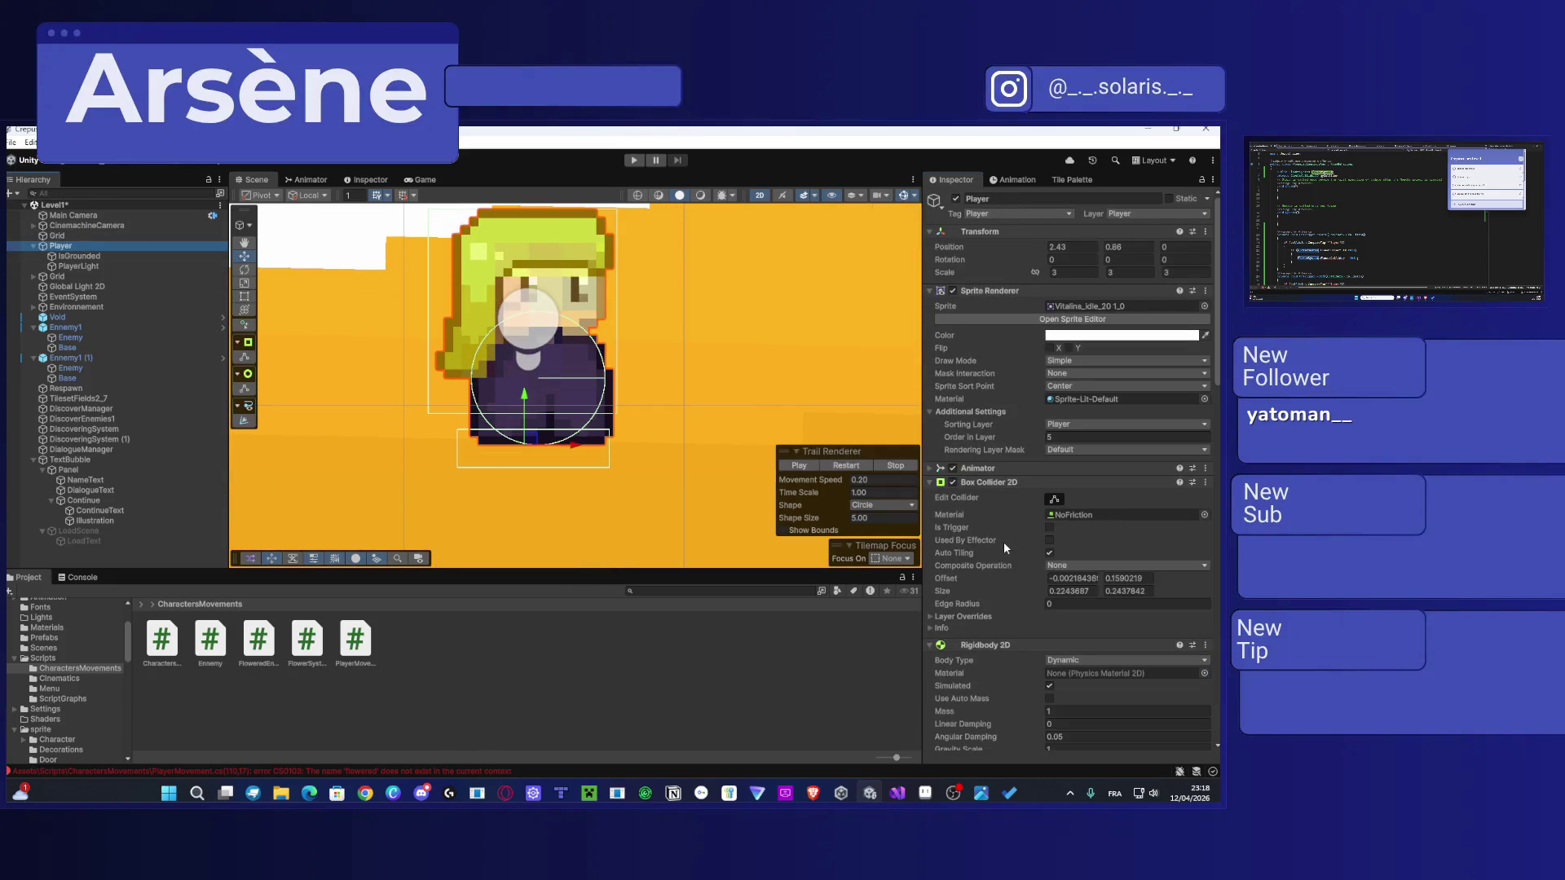
left_click(953, 482)
left_click(953, 482)
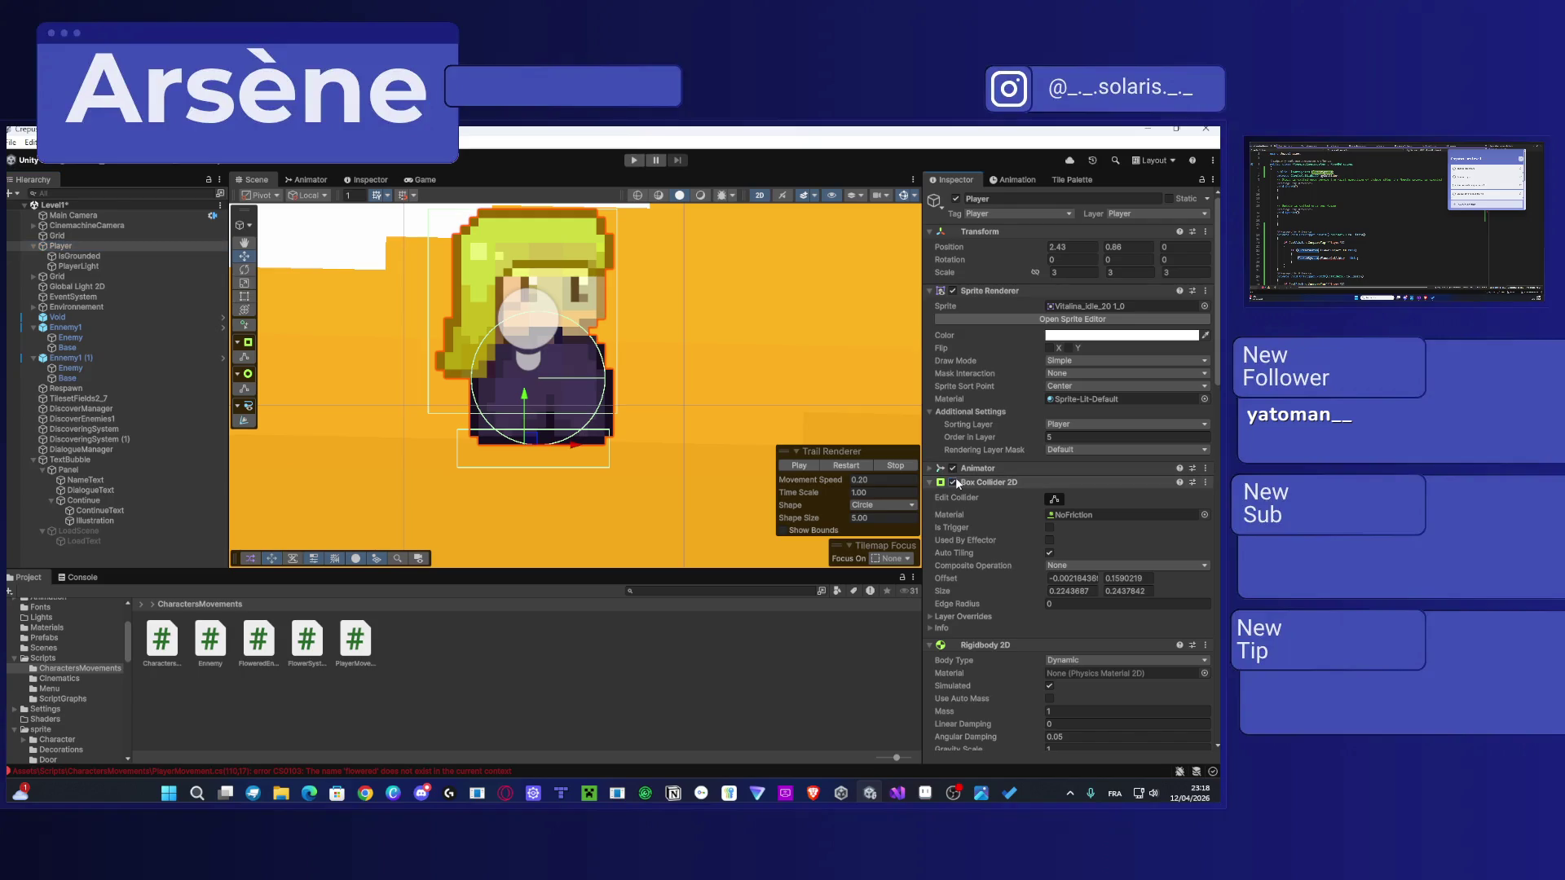
scroll(961, 570, "down", 3)
scroll(962, 583, "down", 3)
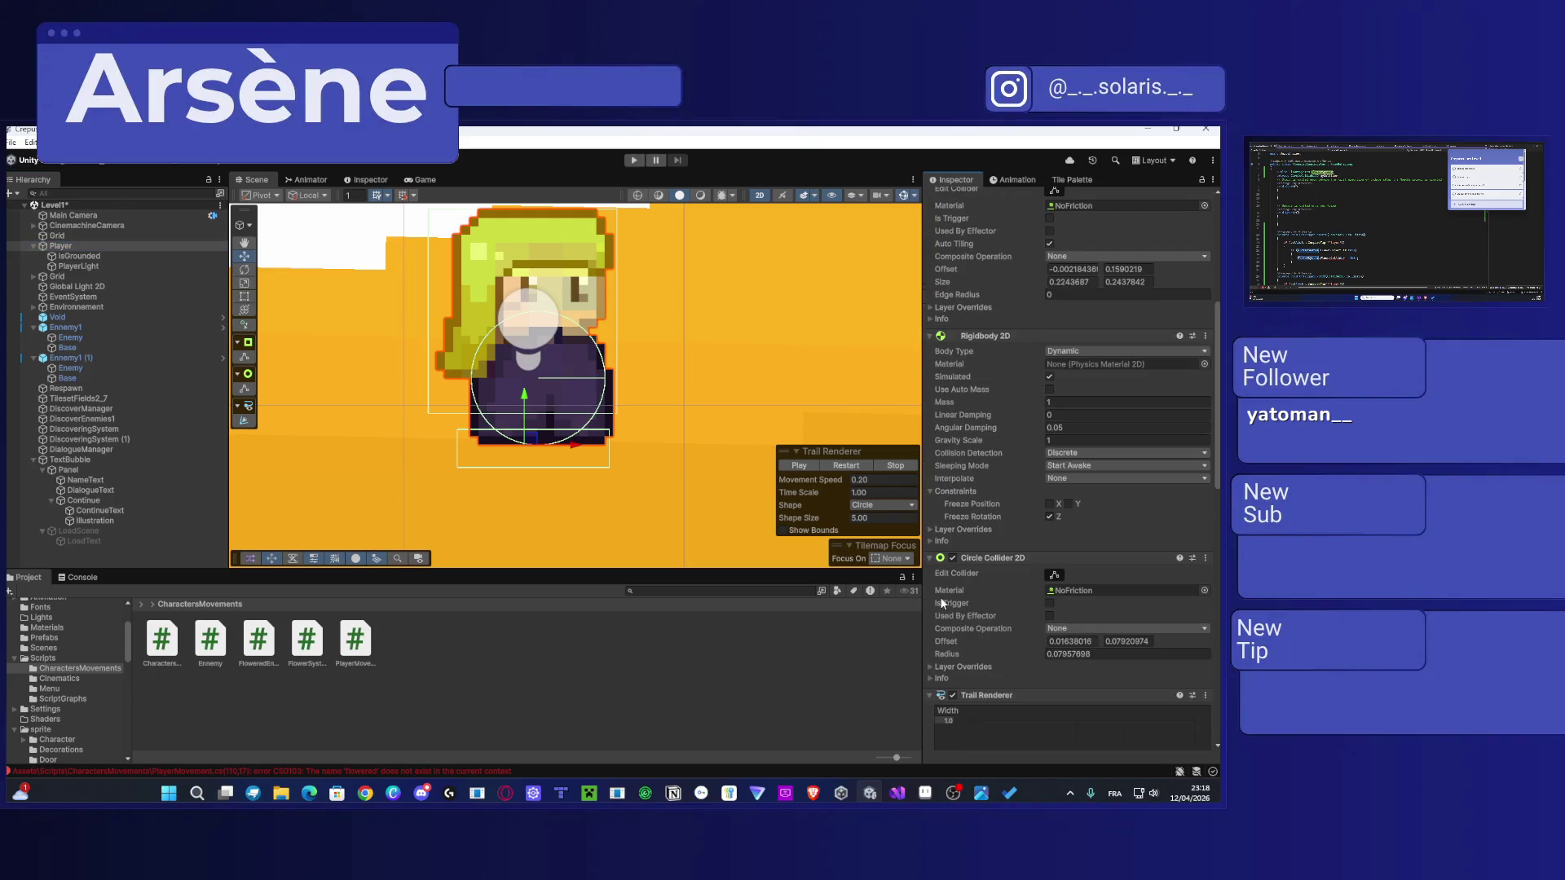
left_click(953, 558)
left_click(953, 557)
scroll(964, 559, "down", 10)
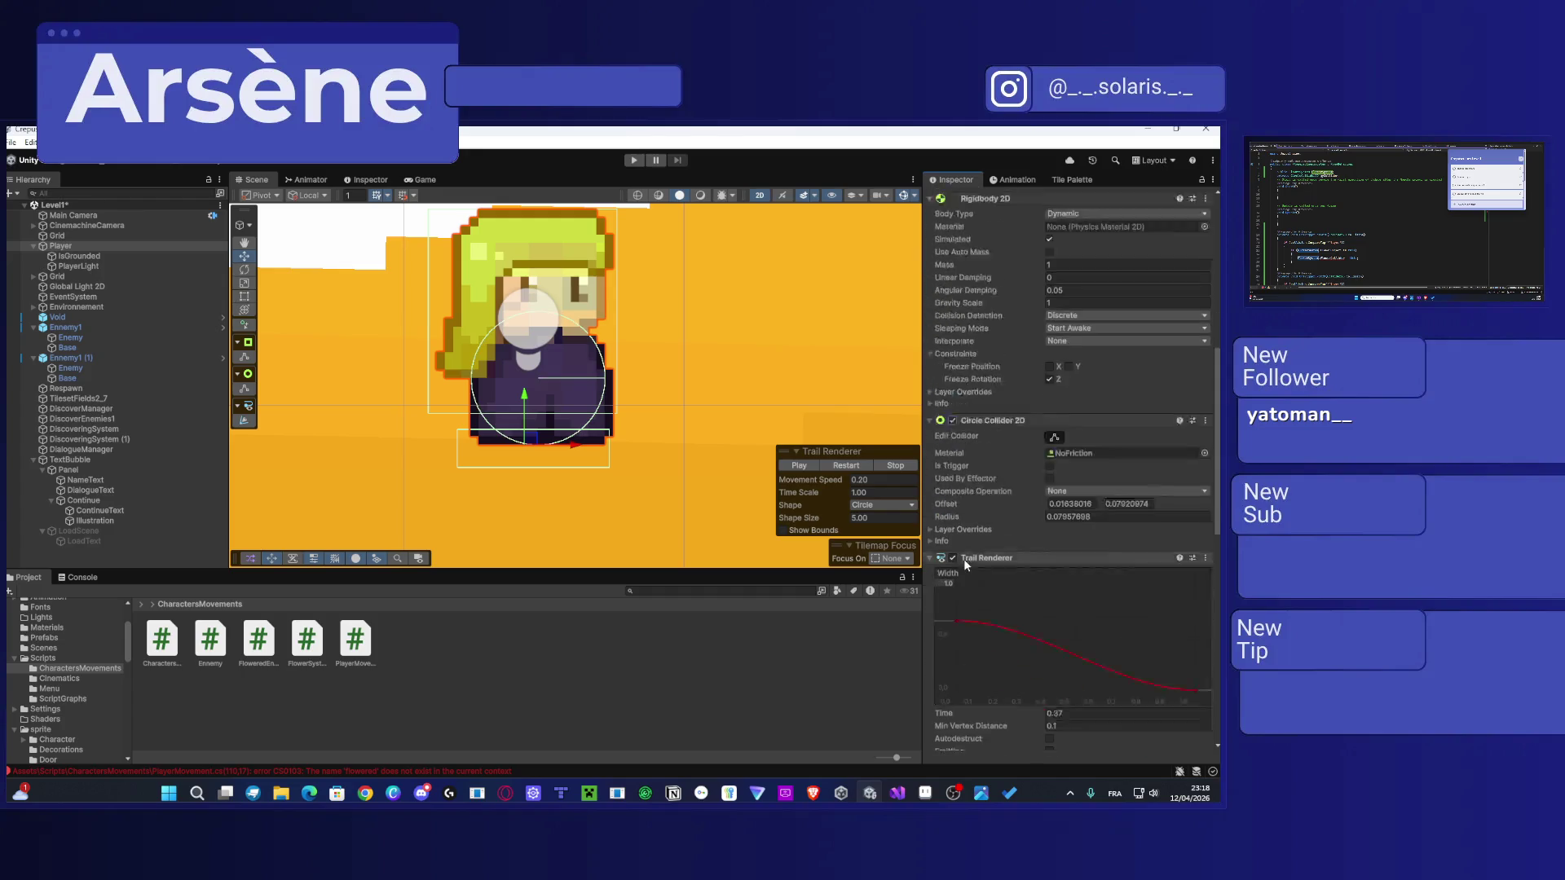
scroll(963, 559, "up", 15)
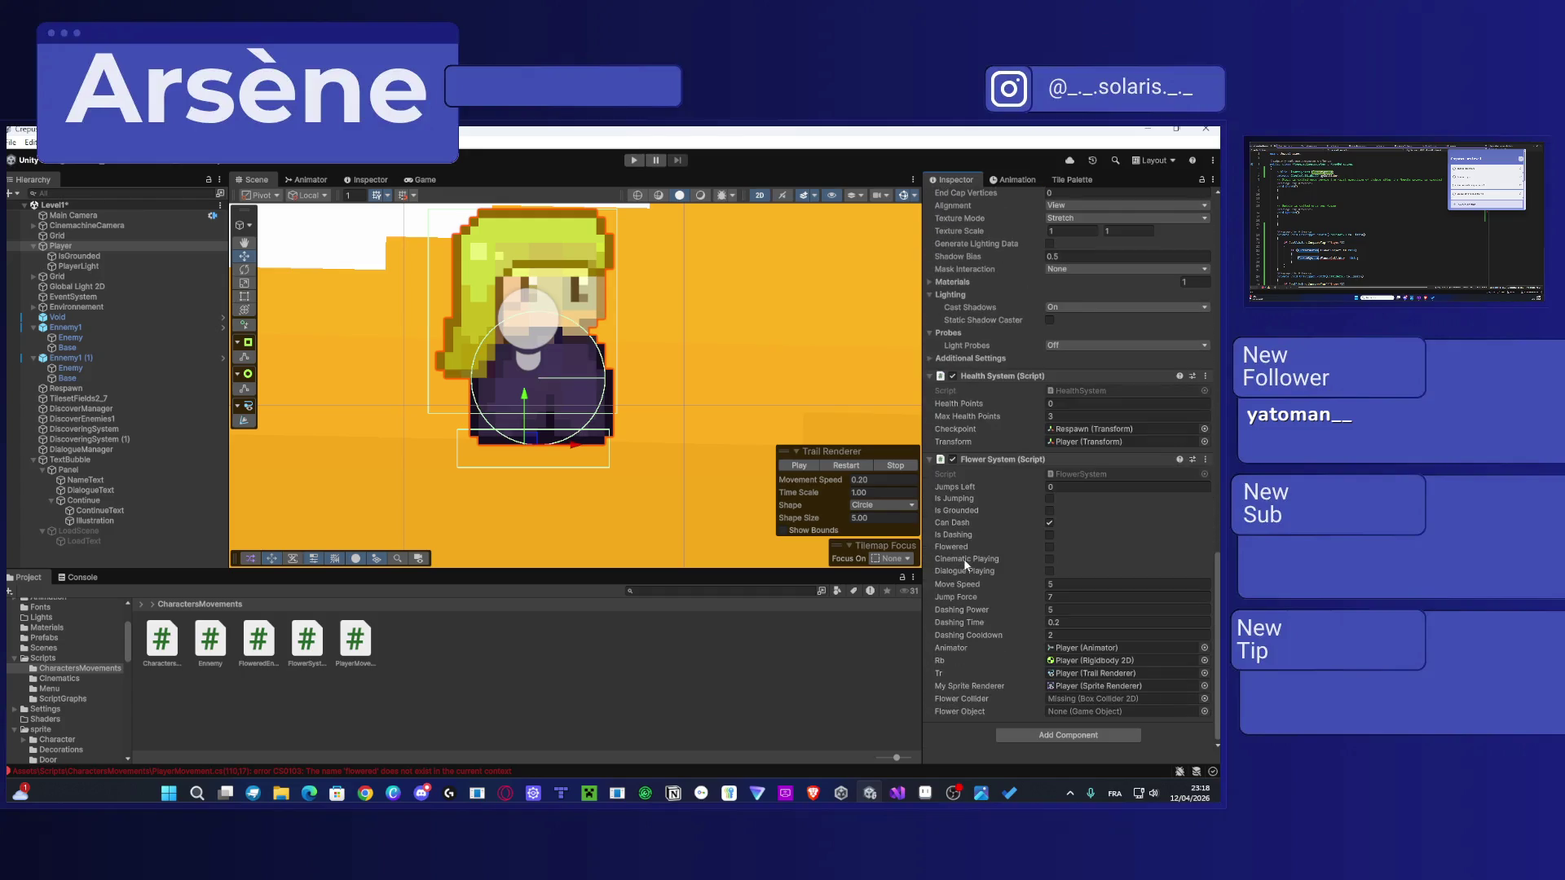
scroll(980, 554, "up", 3)
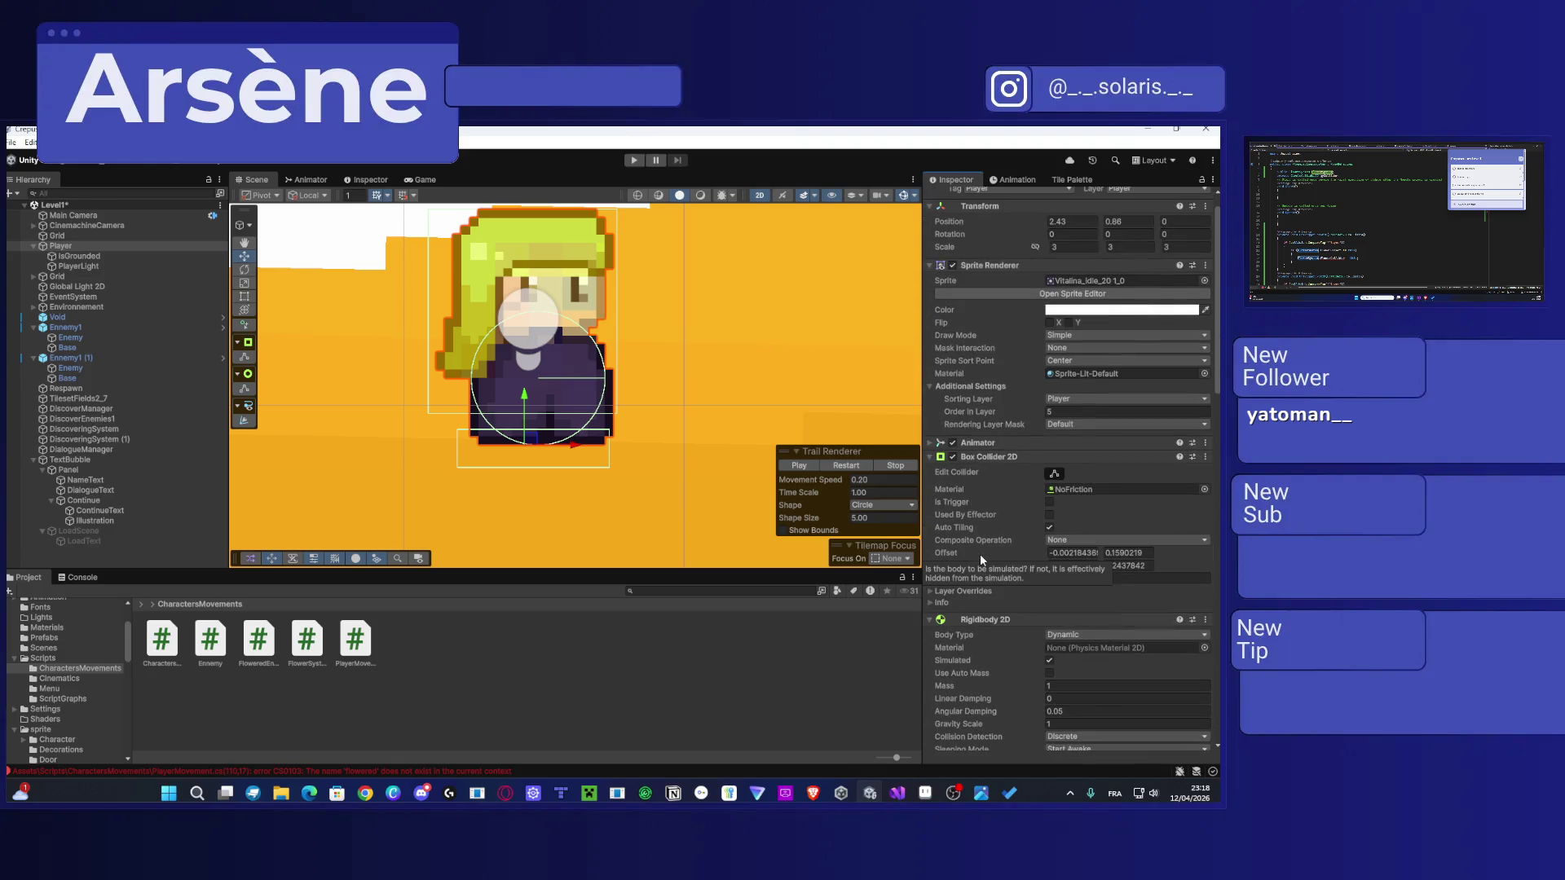
scroll(680, 392, "down", 5)
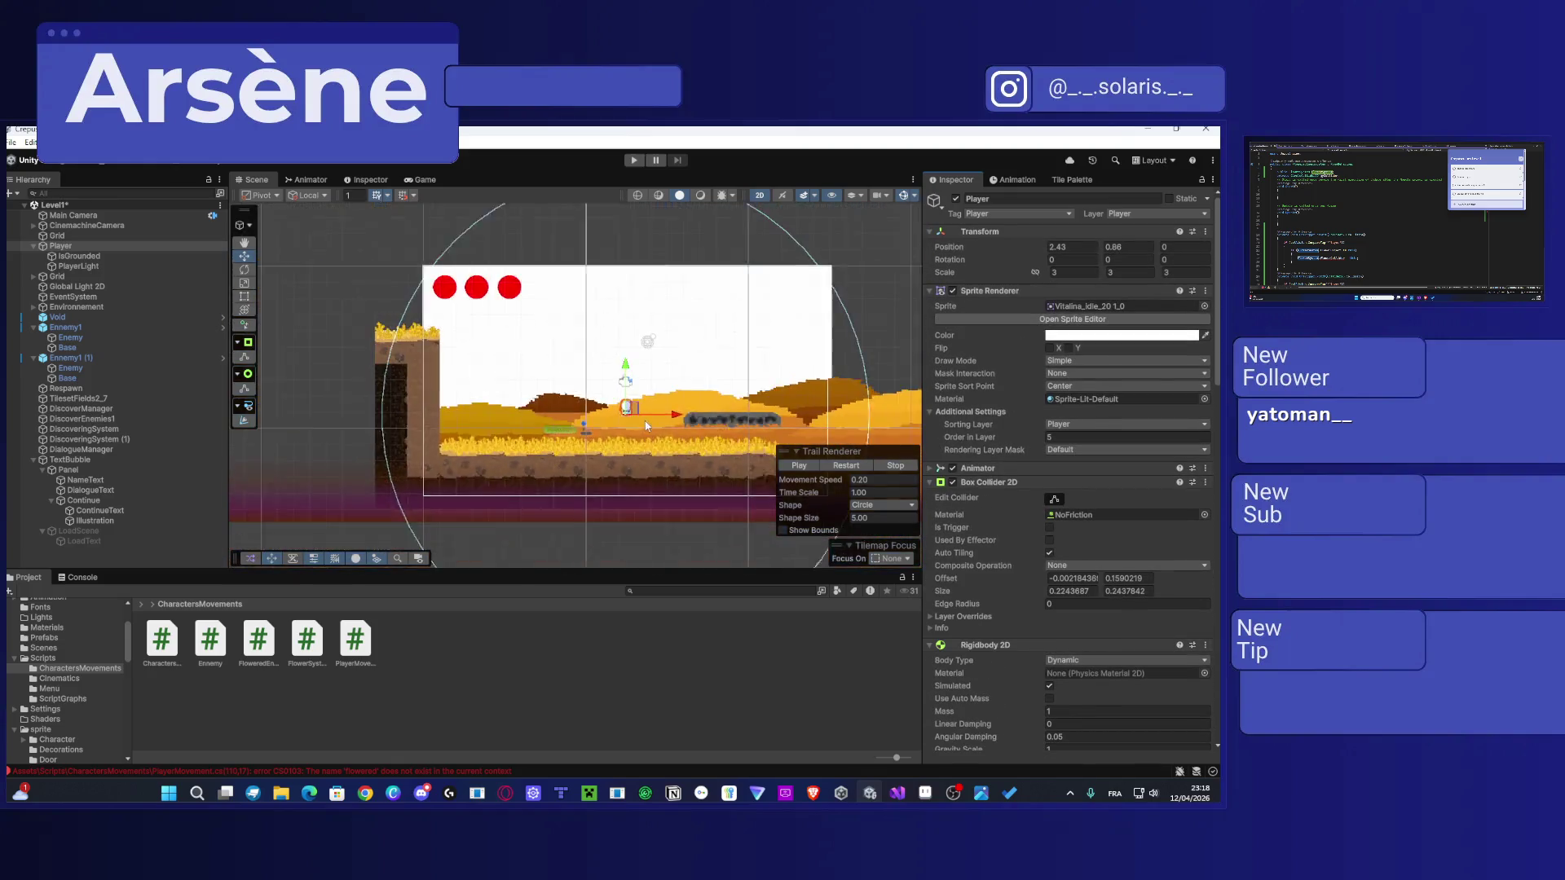
scroll(652, 362, "up", 2)
scroll(544, 434, "up", 2)
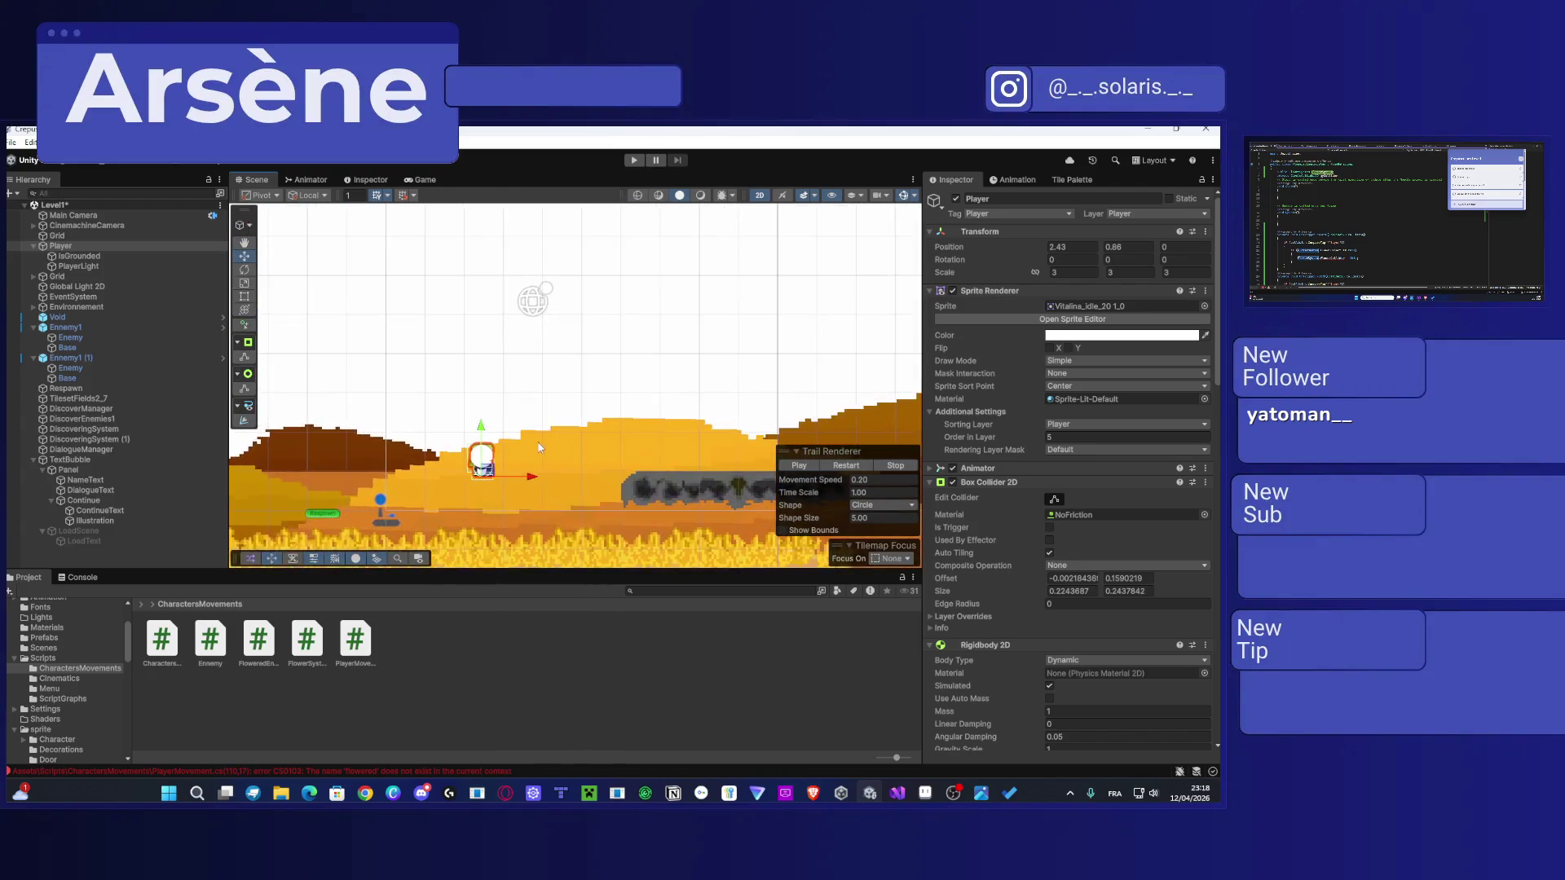
scroll(483, 483, "down", 3)
scroll(497, 483, "down", 3)
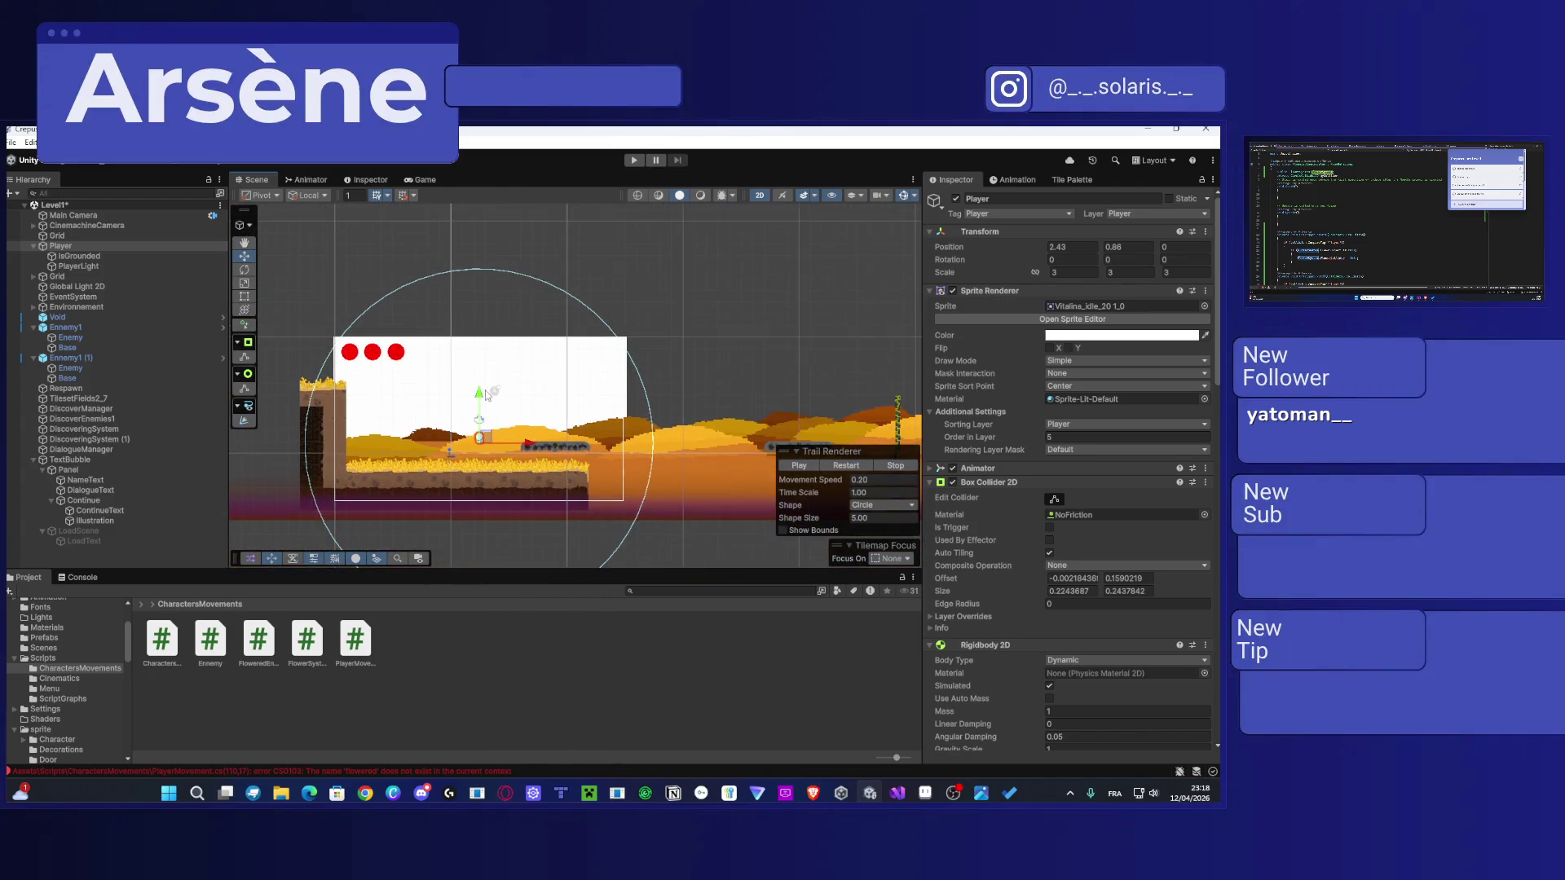
scroll(522, 327, "up", 1)
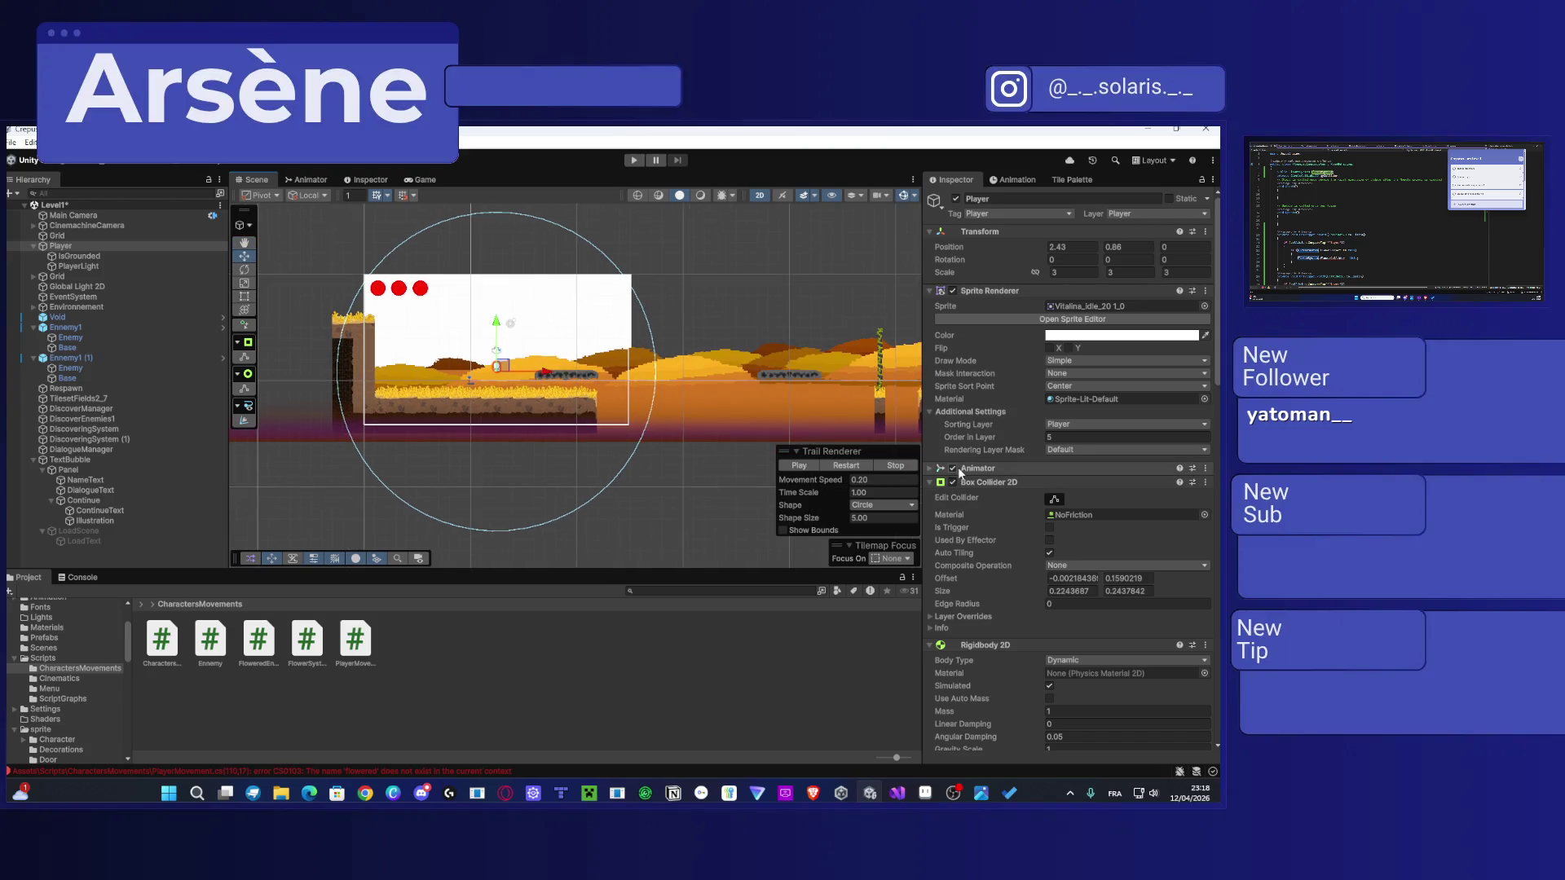
left_click(931, 466)
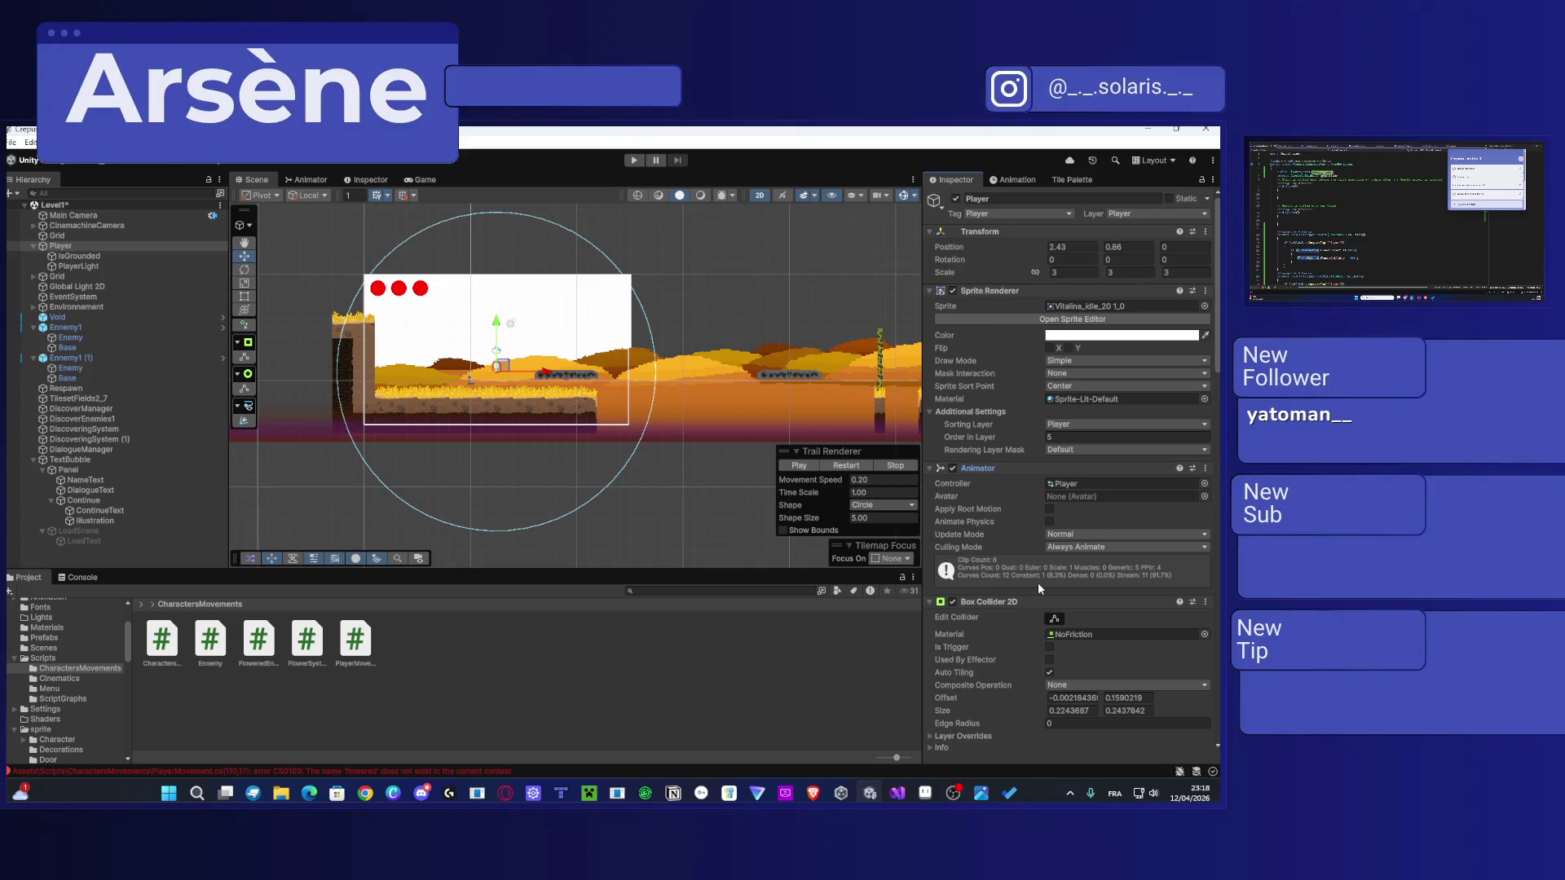
Step: Switch from Box Collider shape editing to editing the trail's shaping circle
scroll(1039, 582, "down", 4)
left_click(1051, 482)
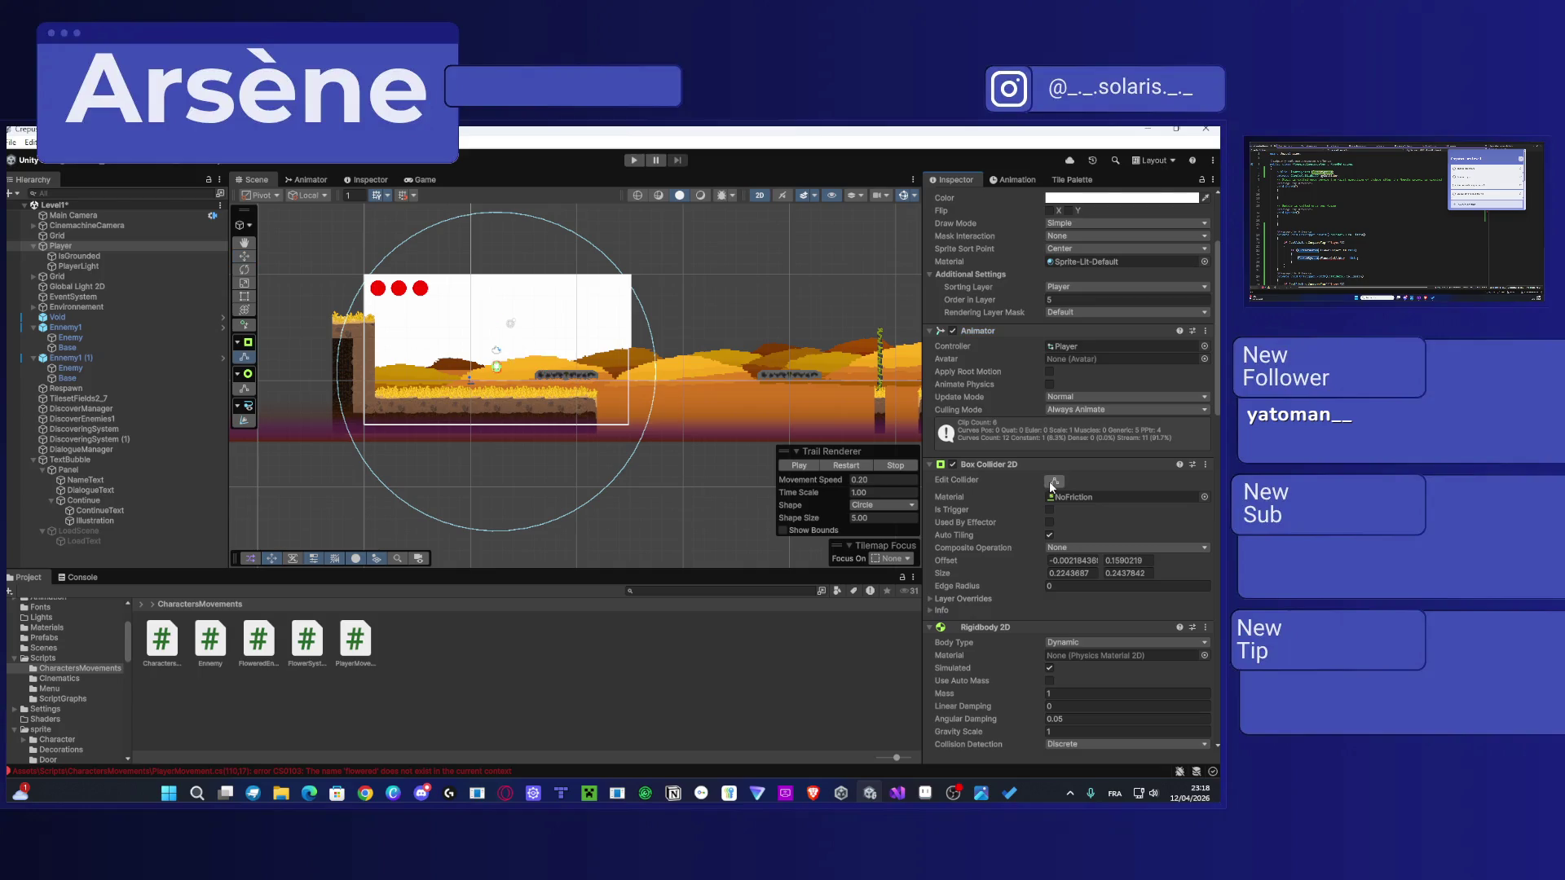
left_click(245, 297)
left_click(243, 390)
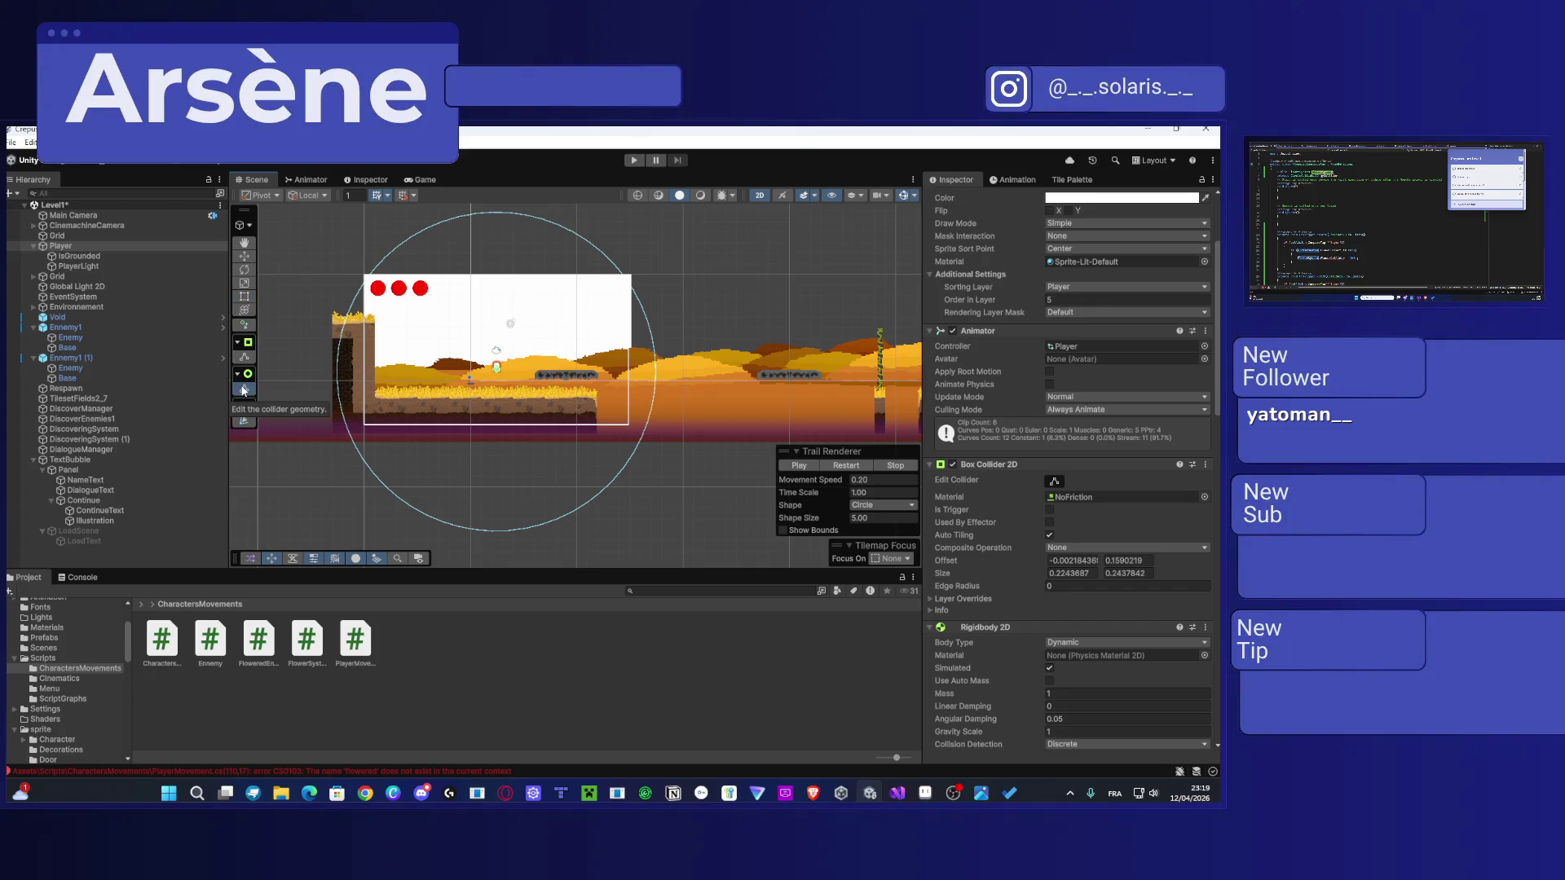
left_click(244, 421)
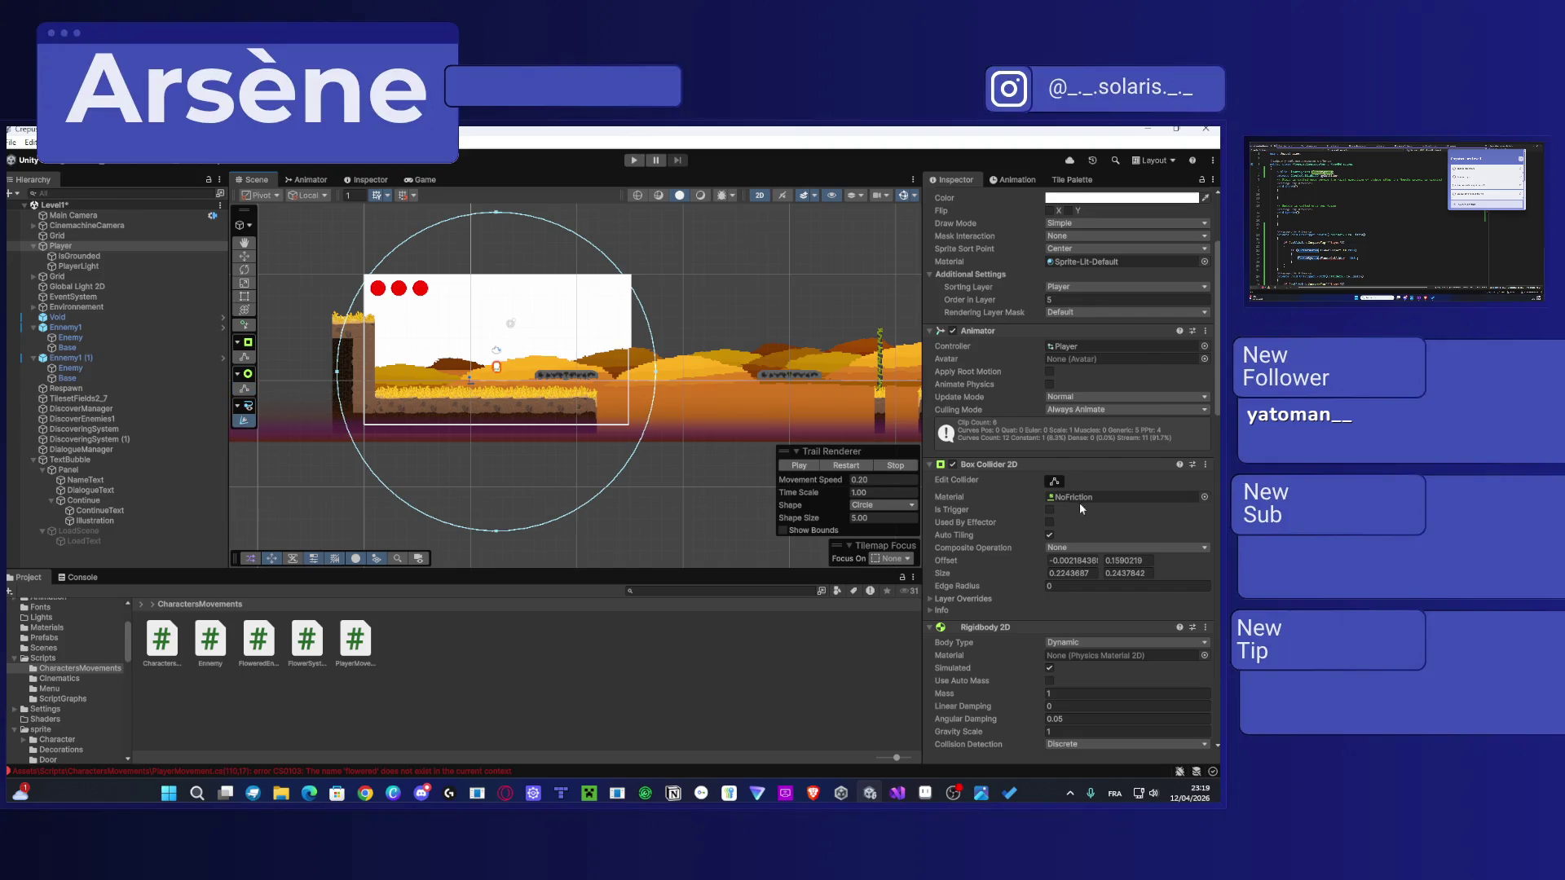
Step: Adjust the trail's Min Vertex Distance and Time, and lower its starting width to about 0.6
scroll(1068, 485, "down", 8)
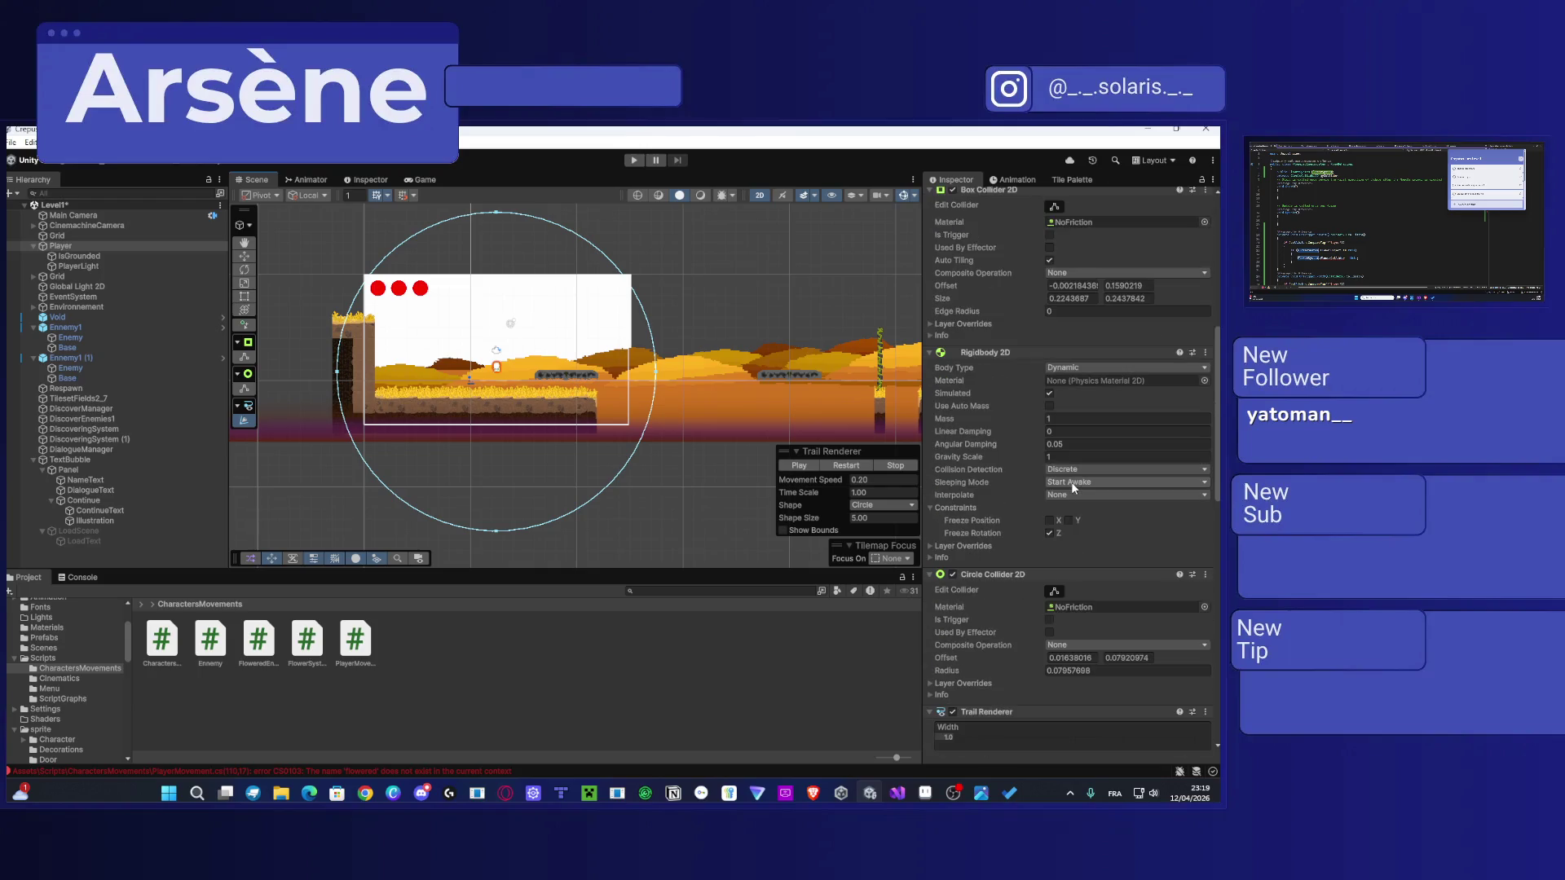
scroll(1071, 481, "down", 8)
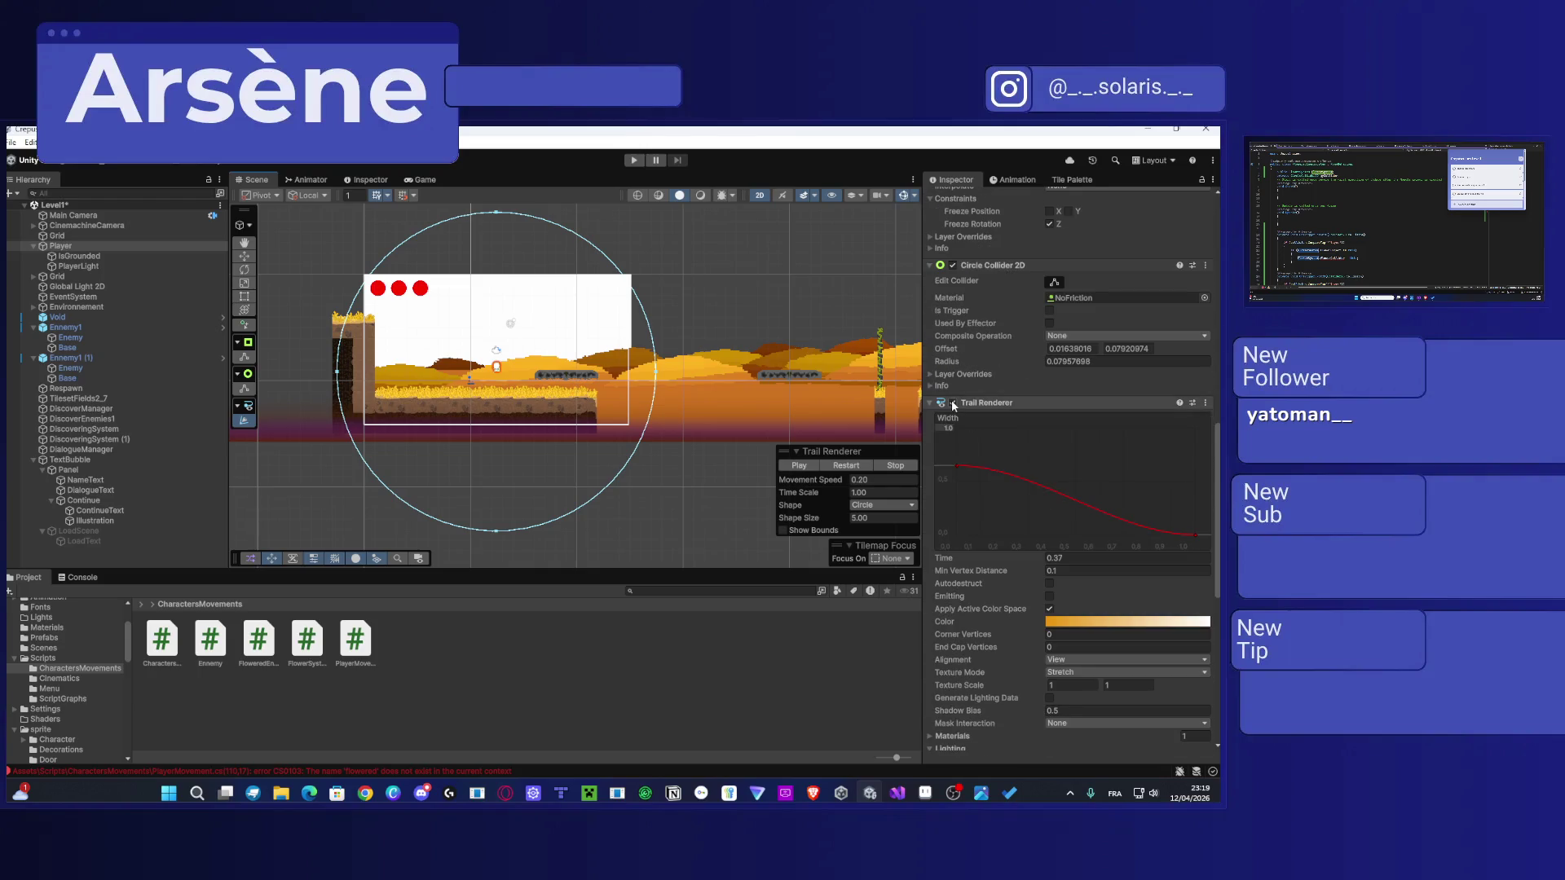
left_click(948, 568)
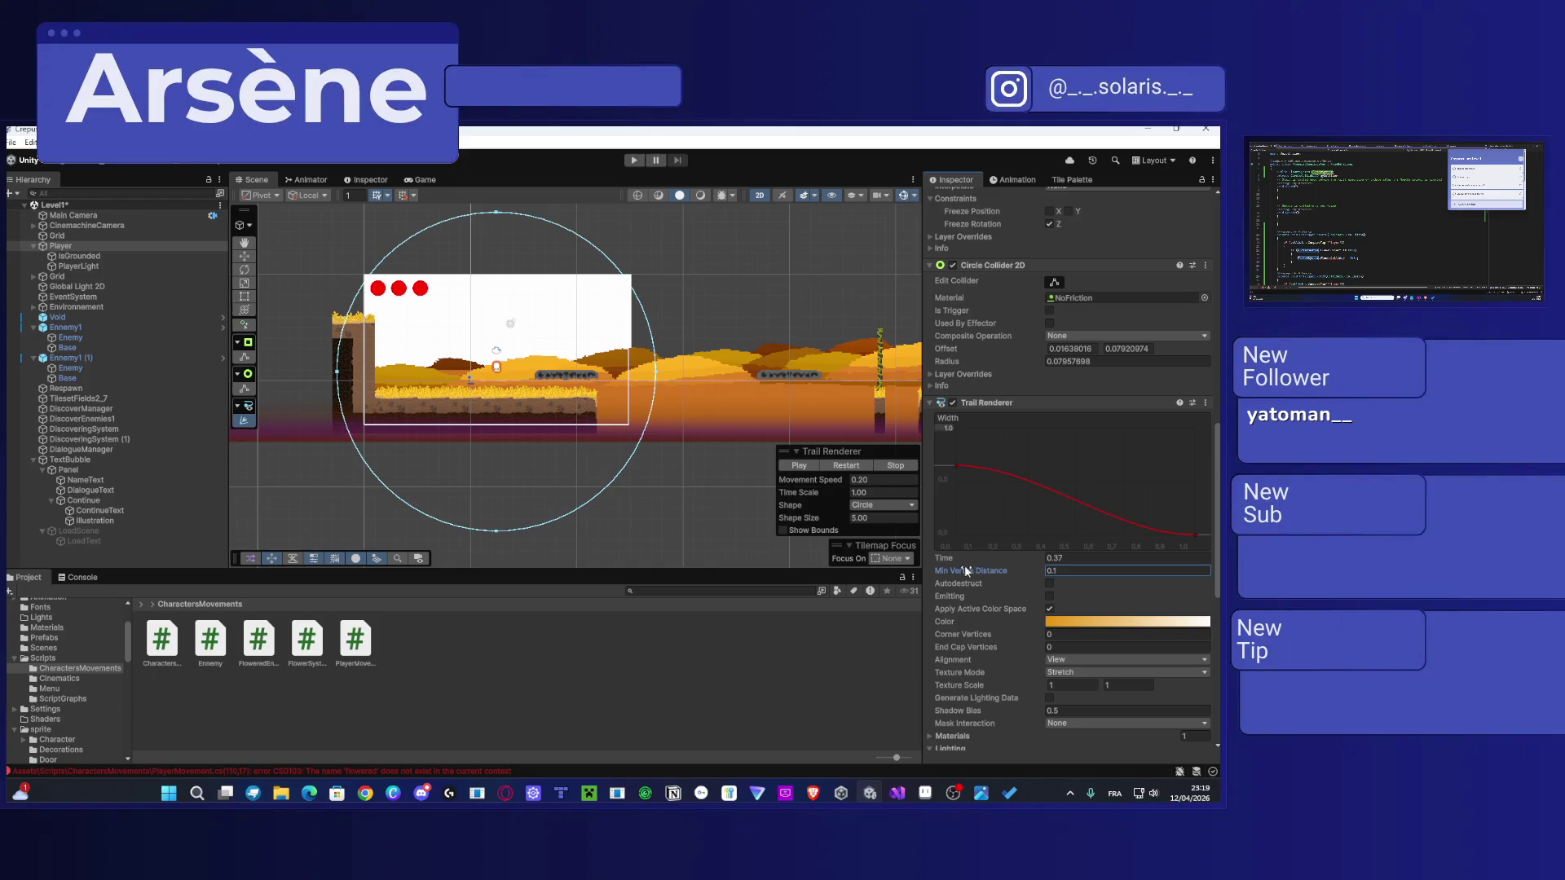
left_click(947, 559)
scroll(1100, 581, "down", 4)
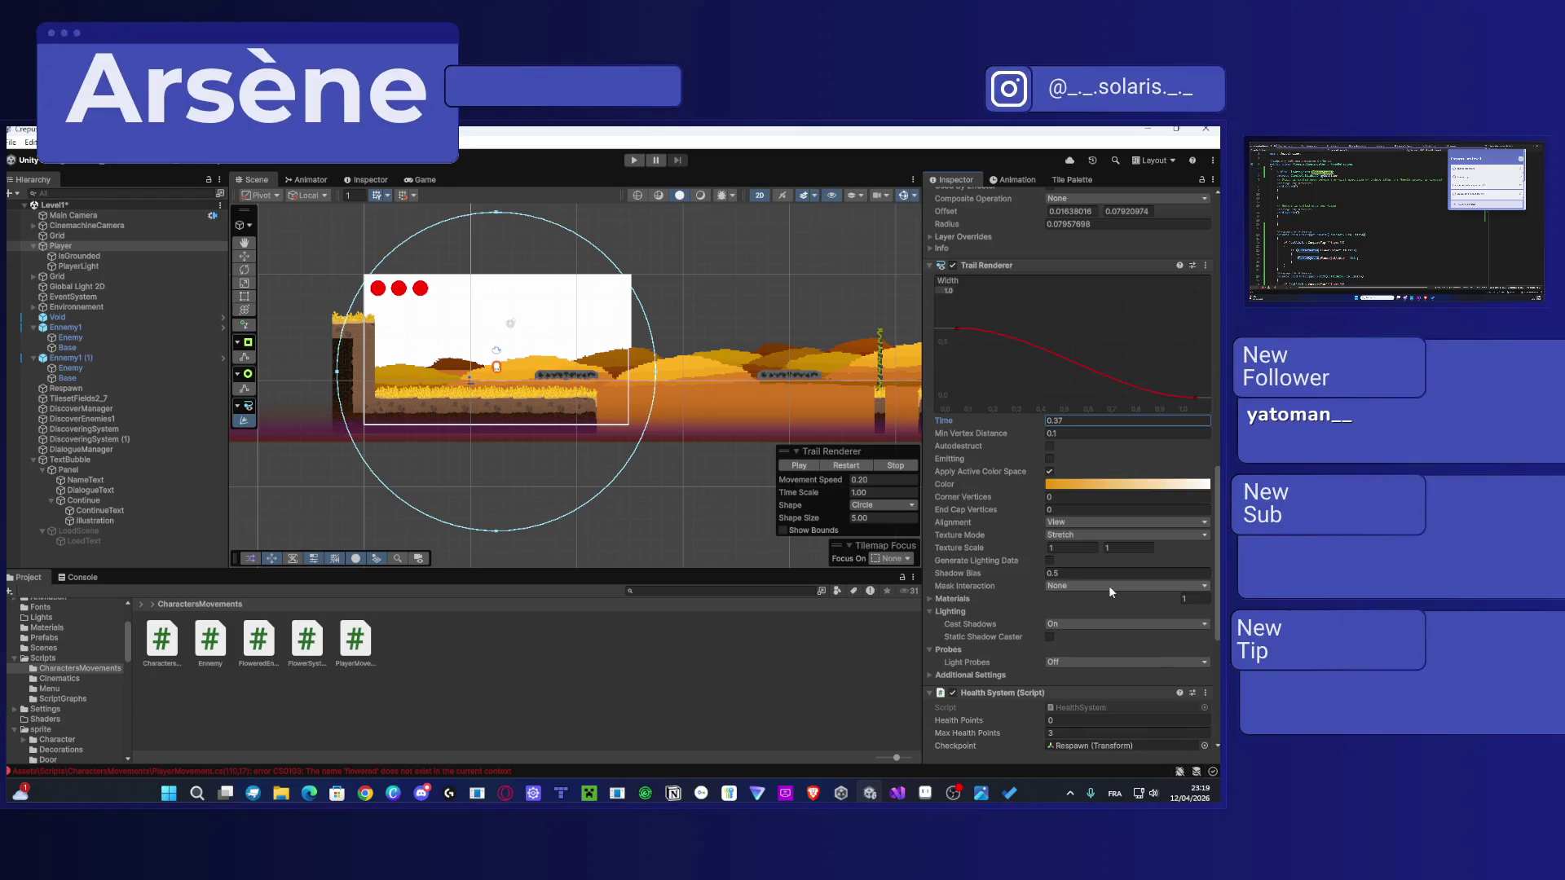
mouse_move(956, 328)
left_mouse_down()
mouse_move(958, 348)
mouse_move(957, 329)
left_mouse_up()
mouse_move(1195, 398)
left_mouse_down()
mouse_move(1196, 383)
mouse_move(1195, 398)
left_mouse_up()
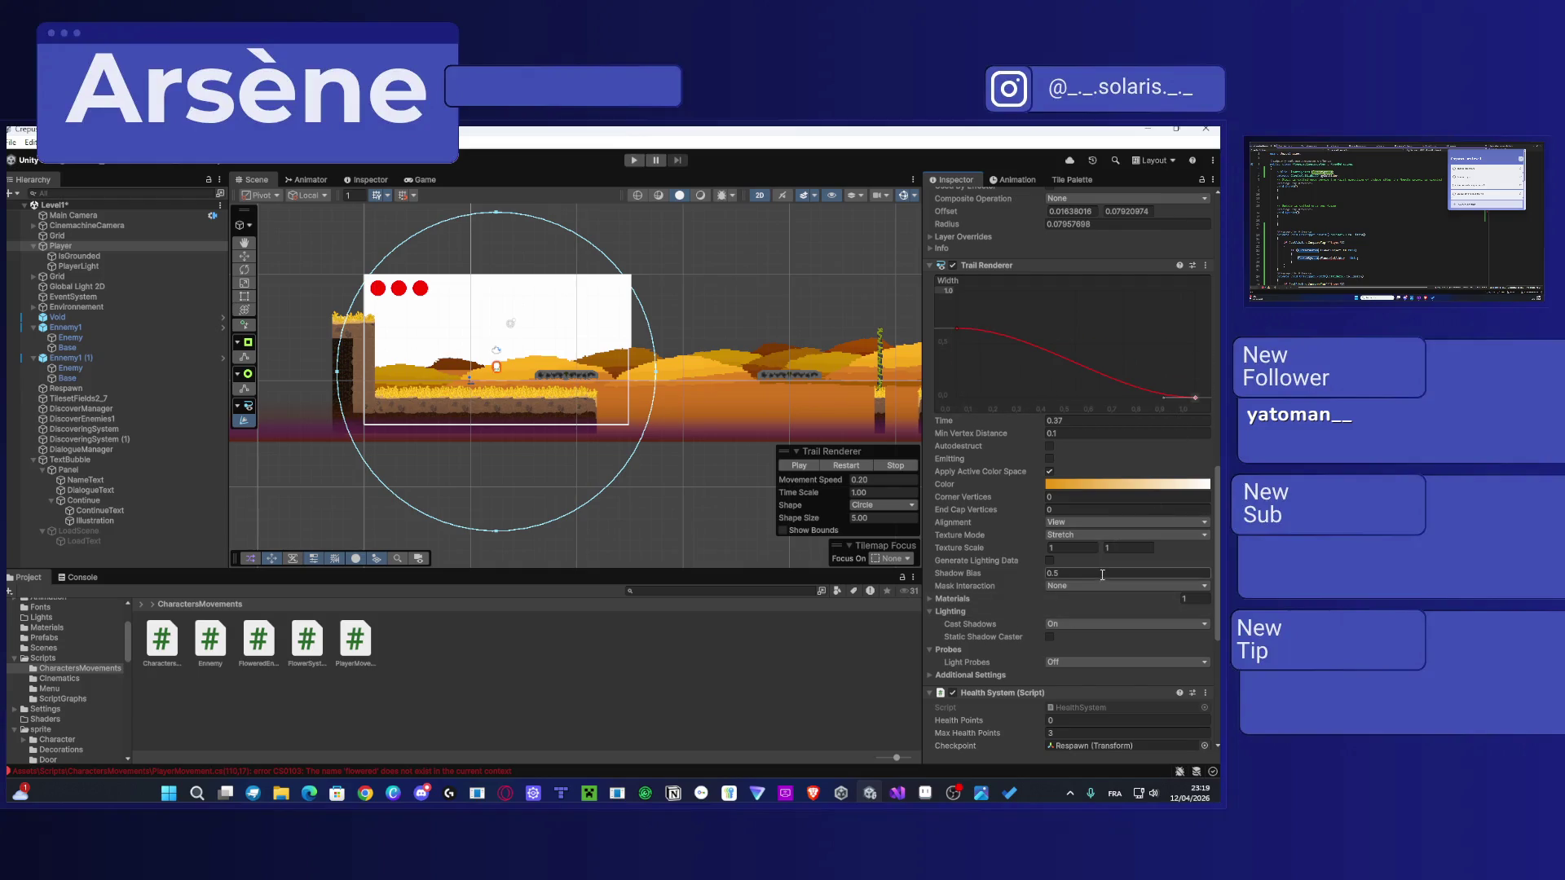
Step: Undo a shadow bias change, then open the trail's Sorting Layer dropdown in Additional Settings
left_click_drag(954, 572, 1005, 572)
key("ctrl+z")
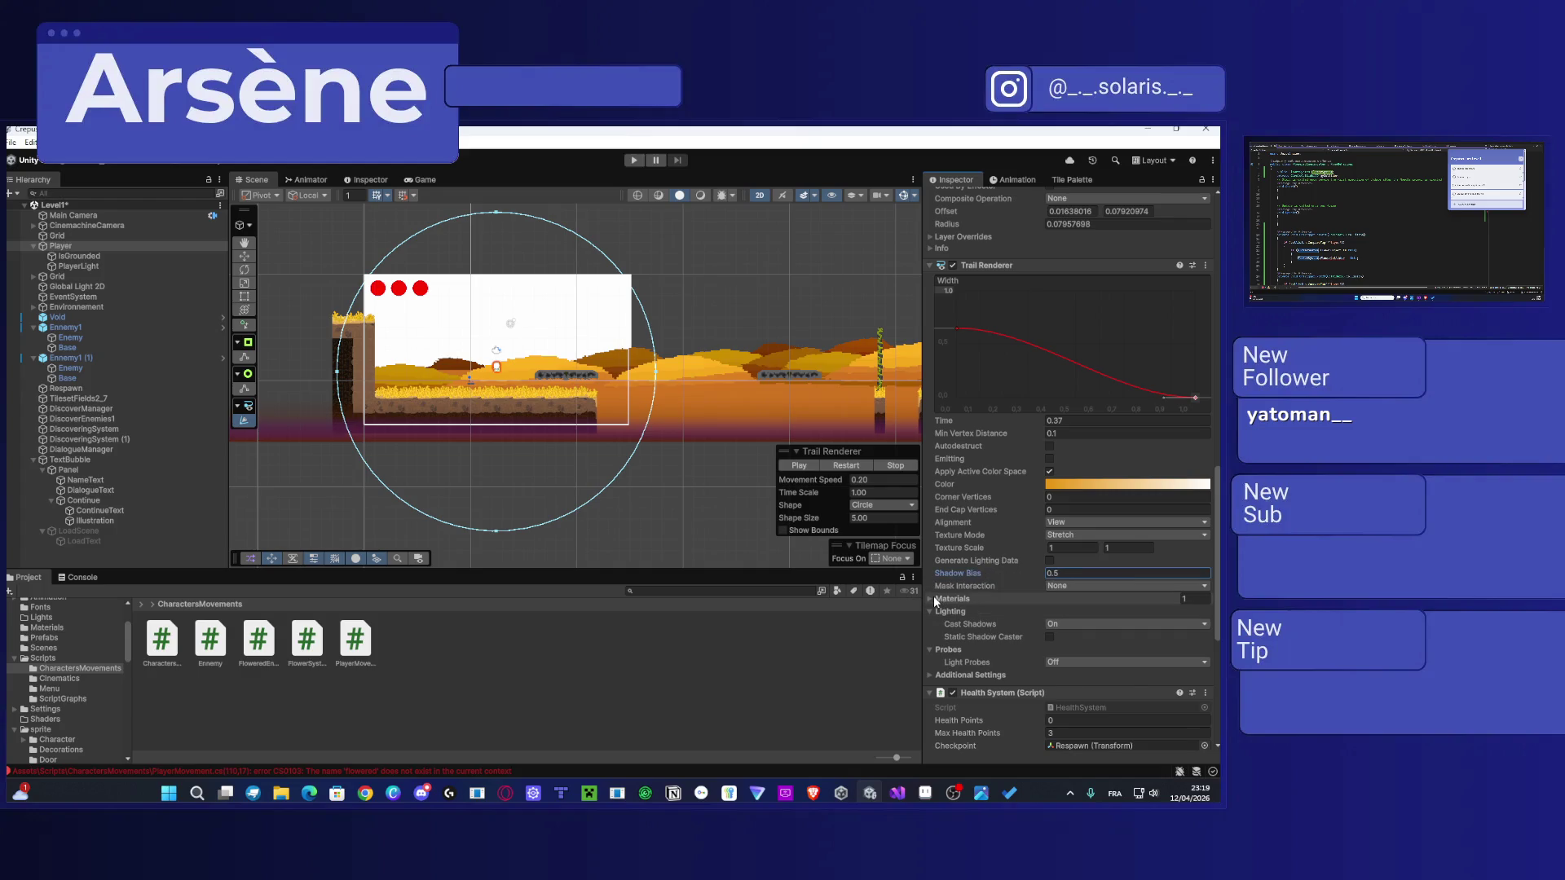
left_click(933, 595)
left_click(930, 595)
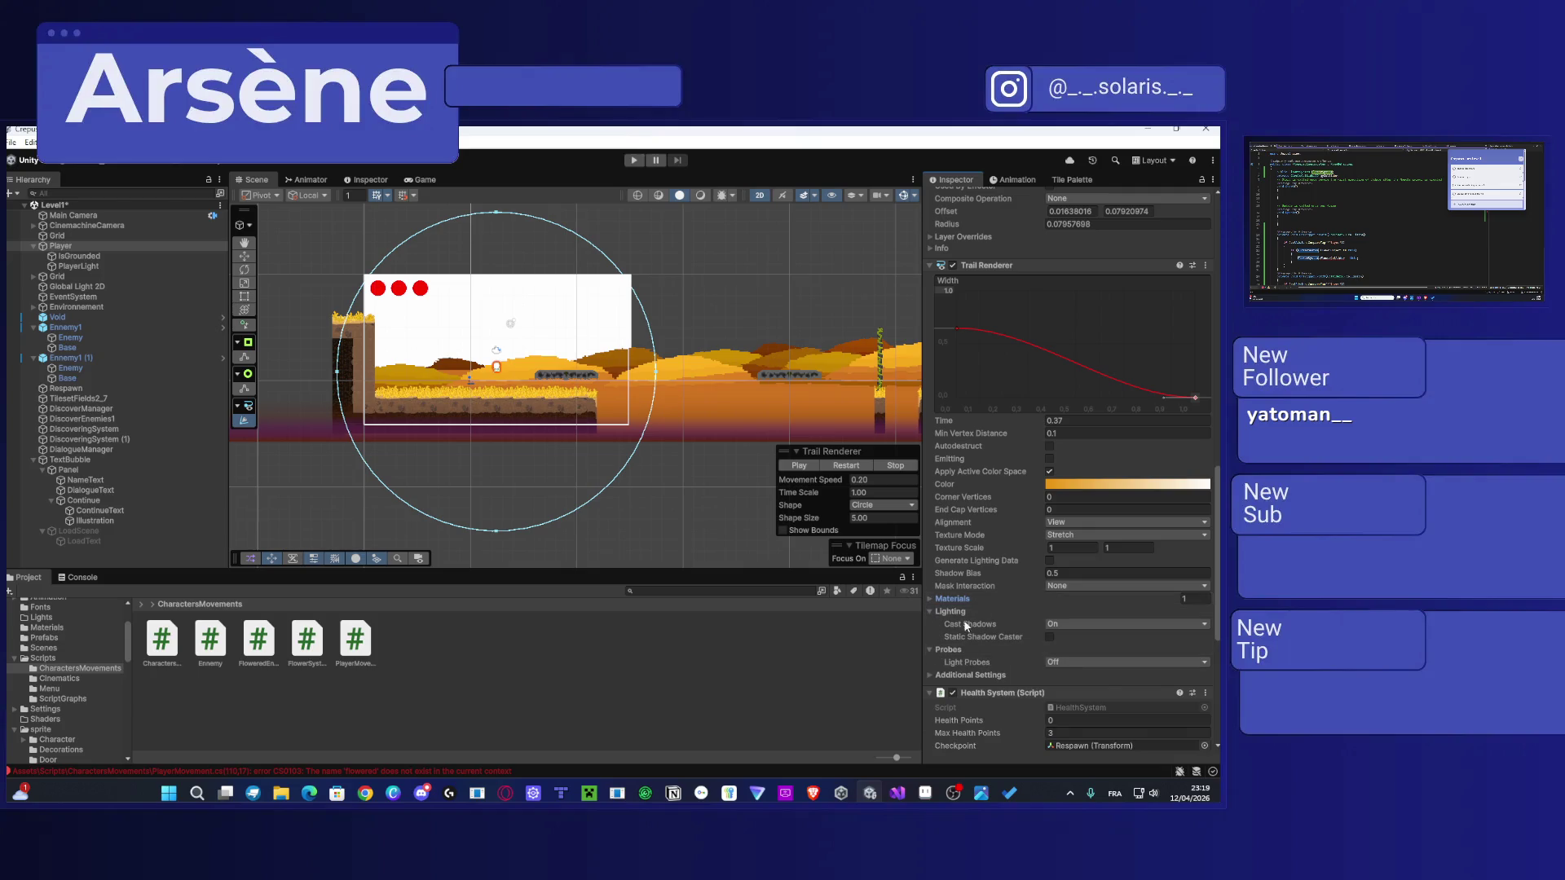
left_click(1051, 548)
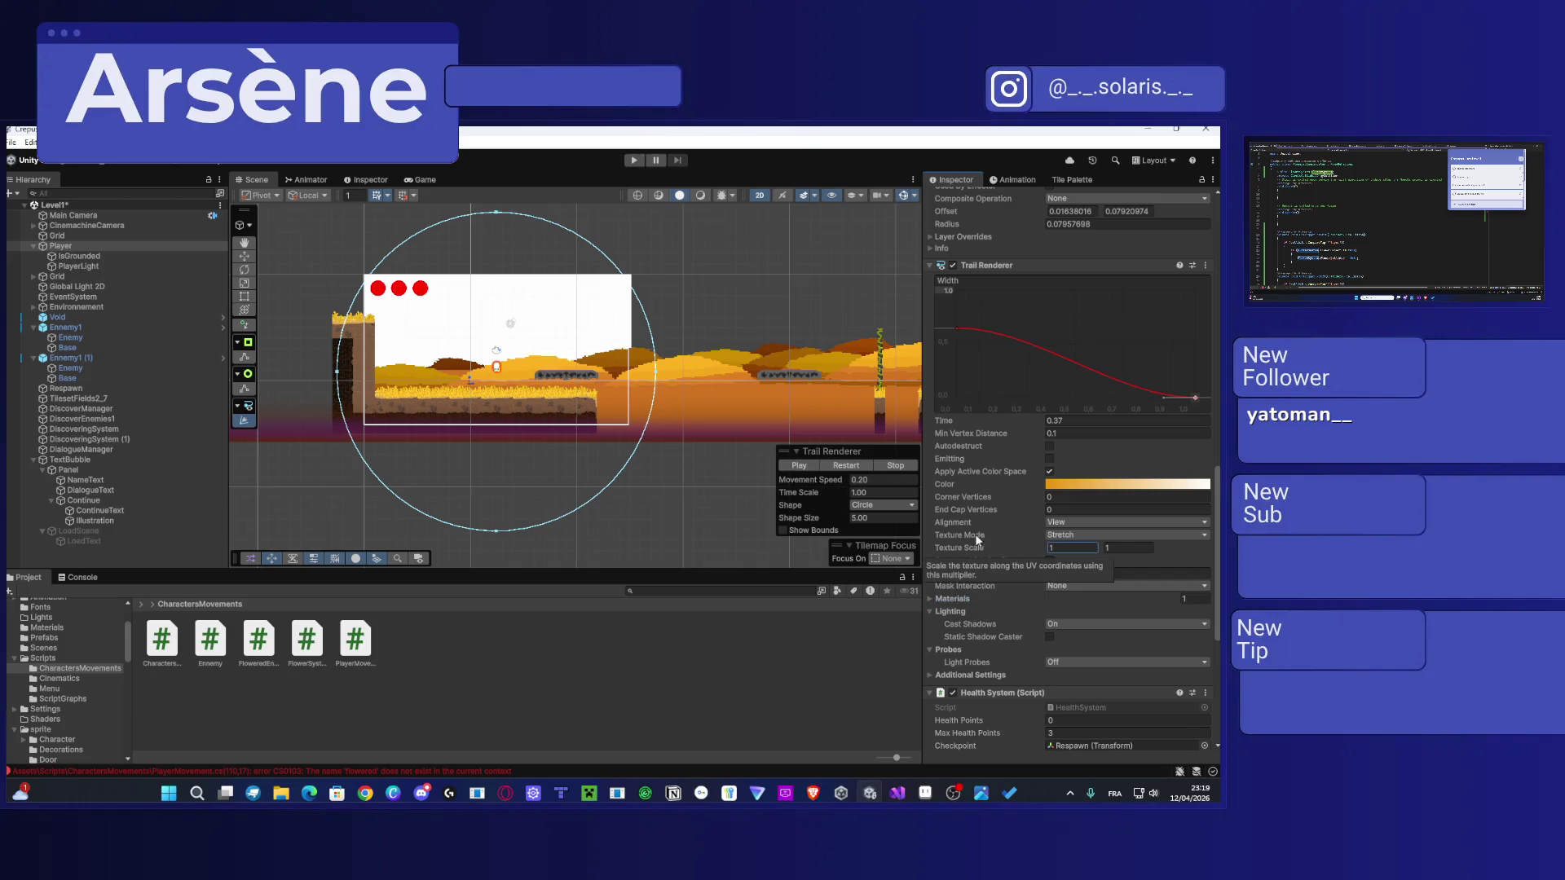
scroll(1170, 473, "down", 1)
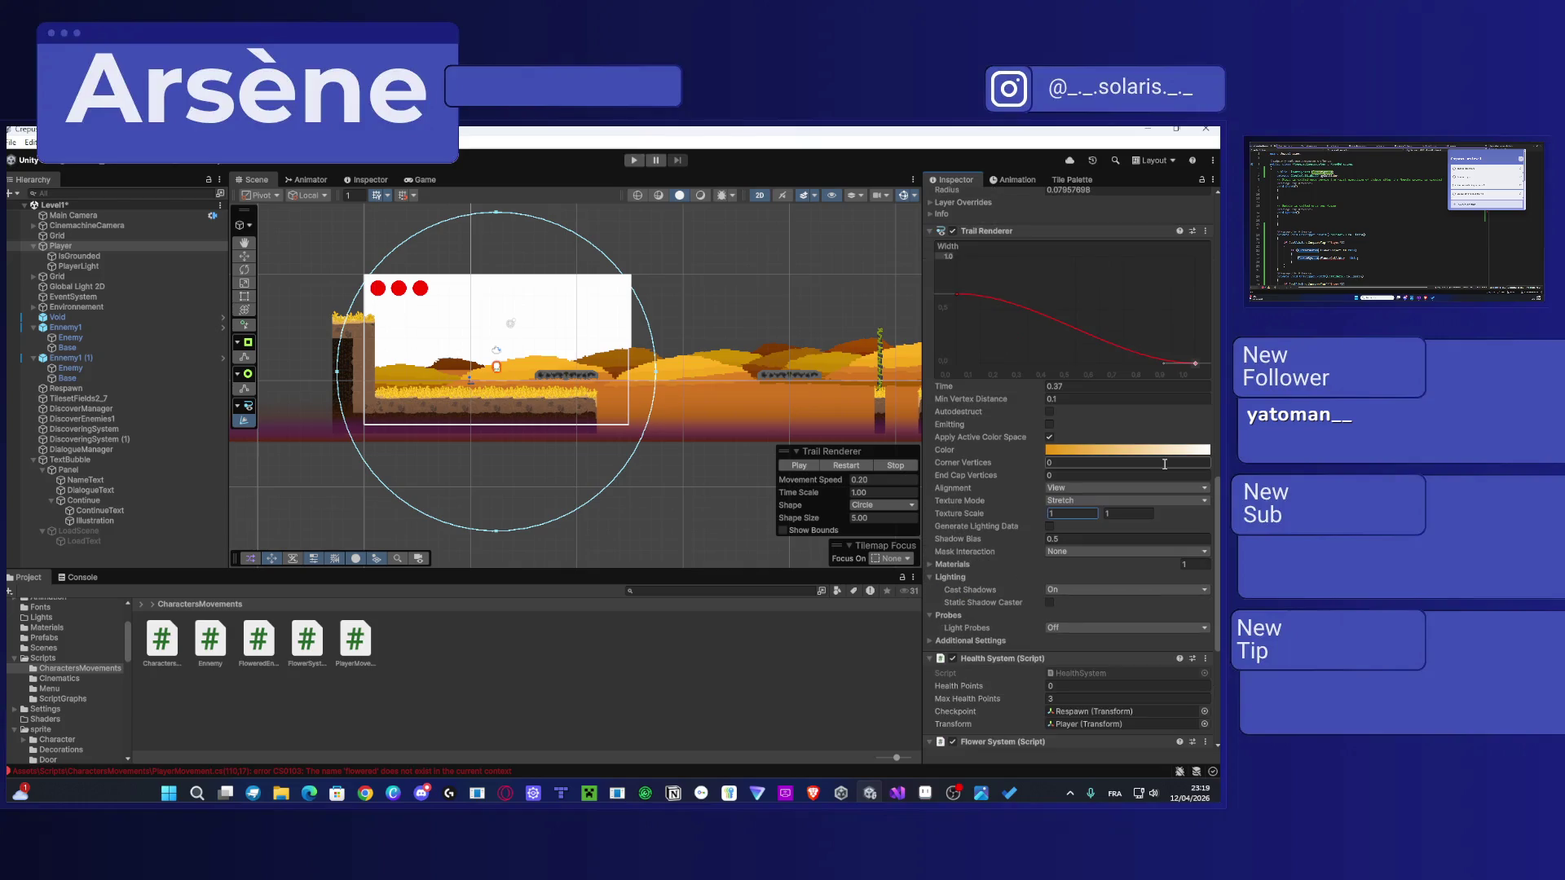
left_click(931, 642)
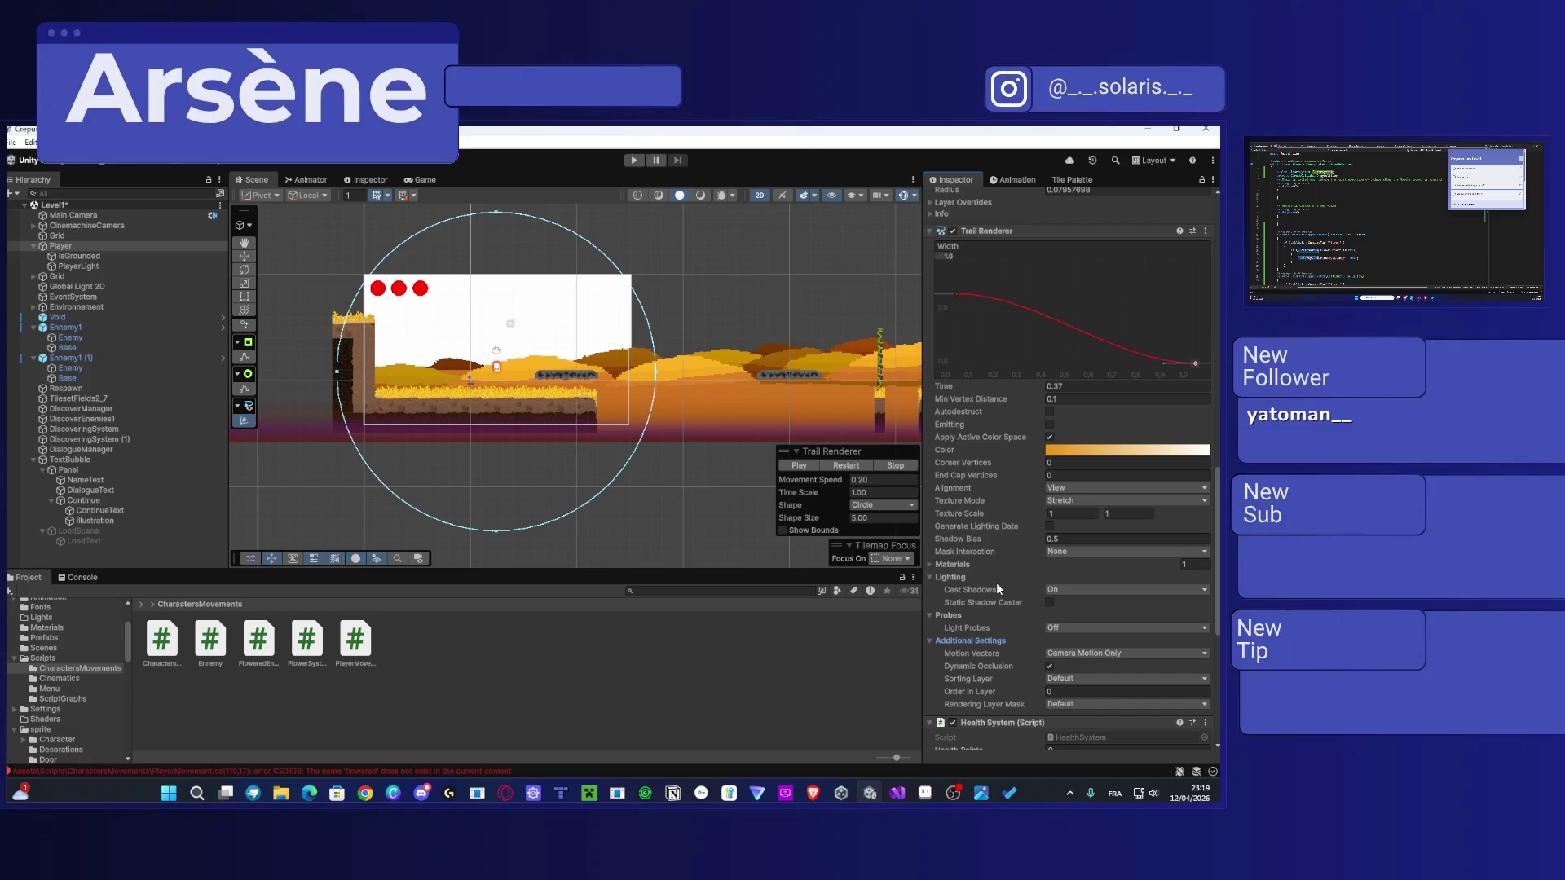
left_click(1092, 679)
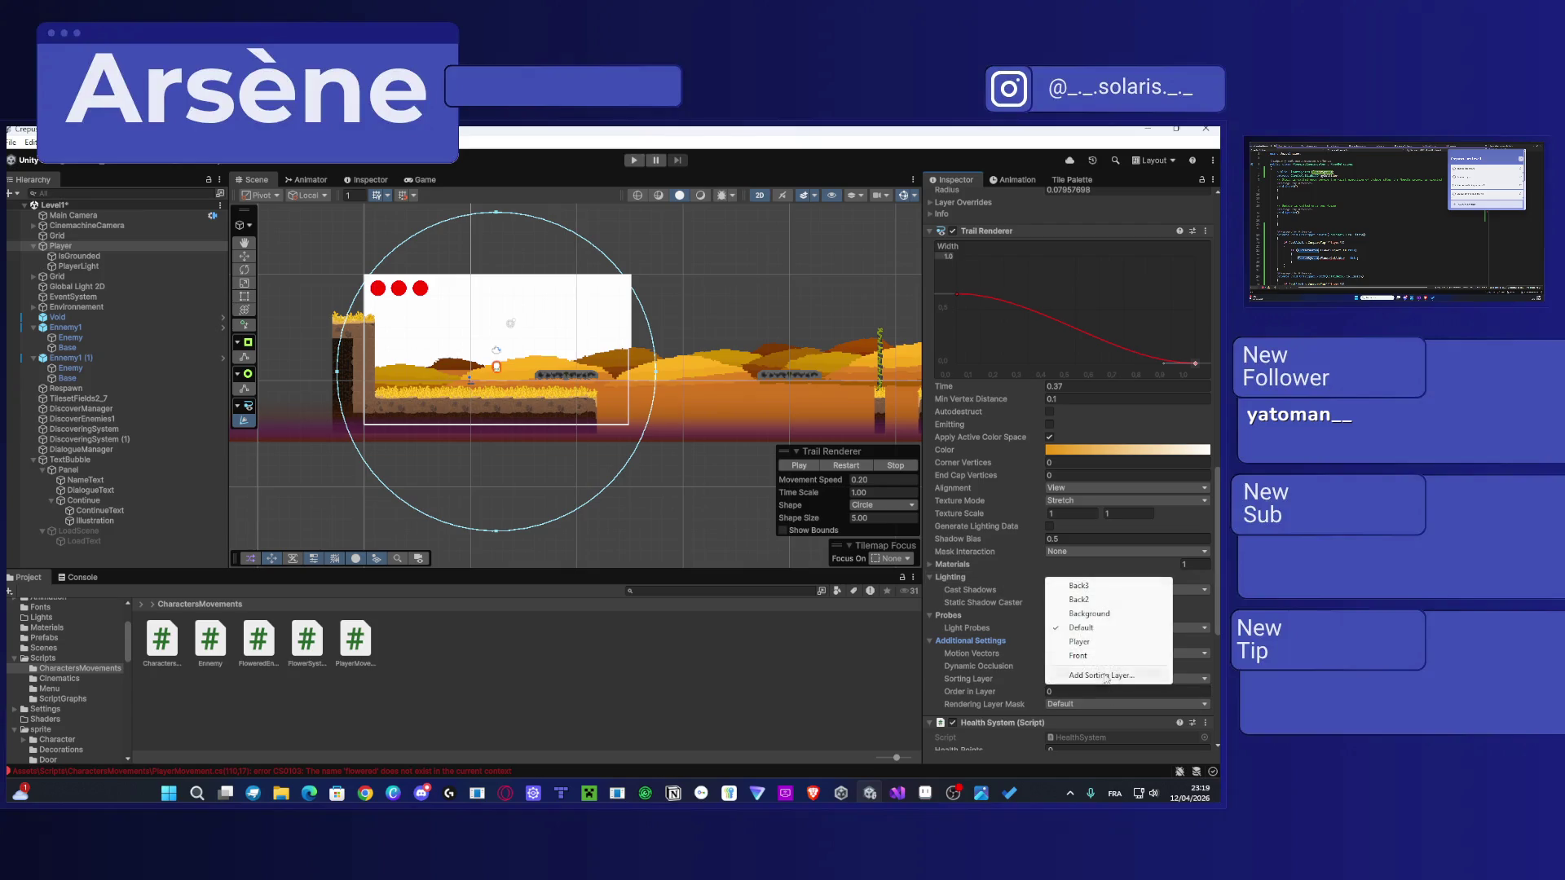
Step: Set the trail's sorting layer to Player and shrink the shaping circle to Shape Size 2.73
left_click(1095, 642)
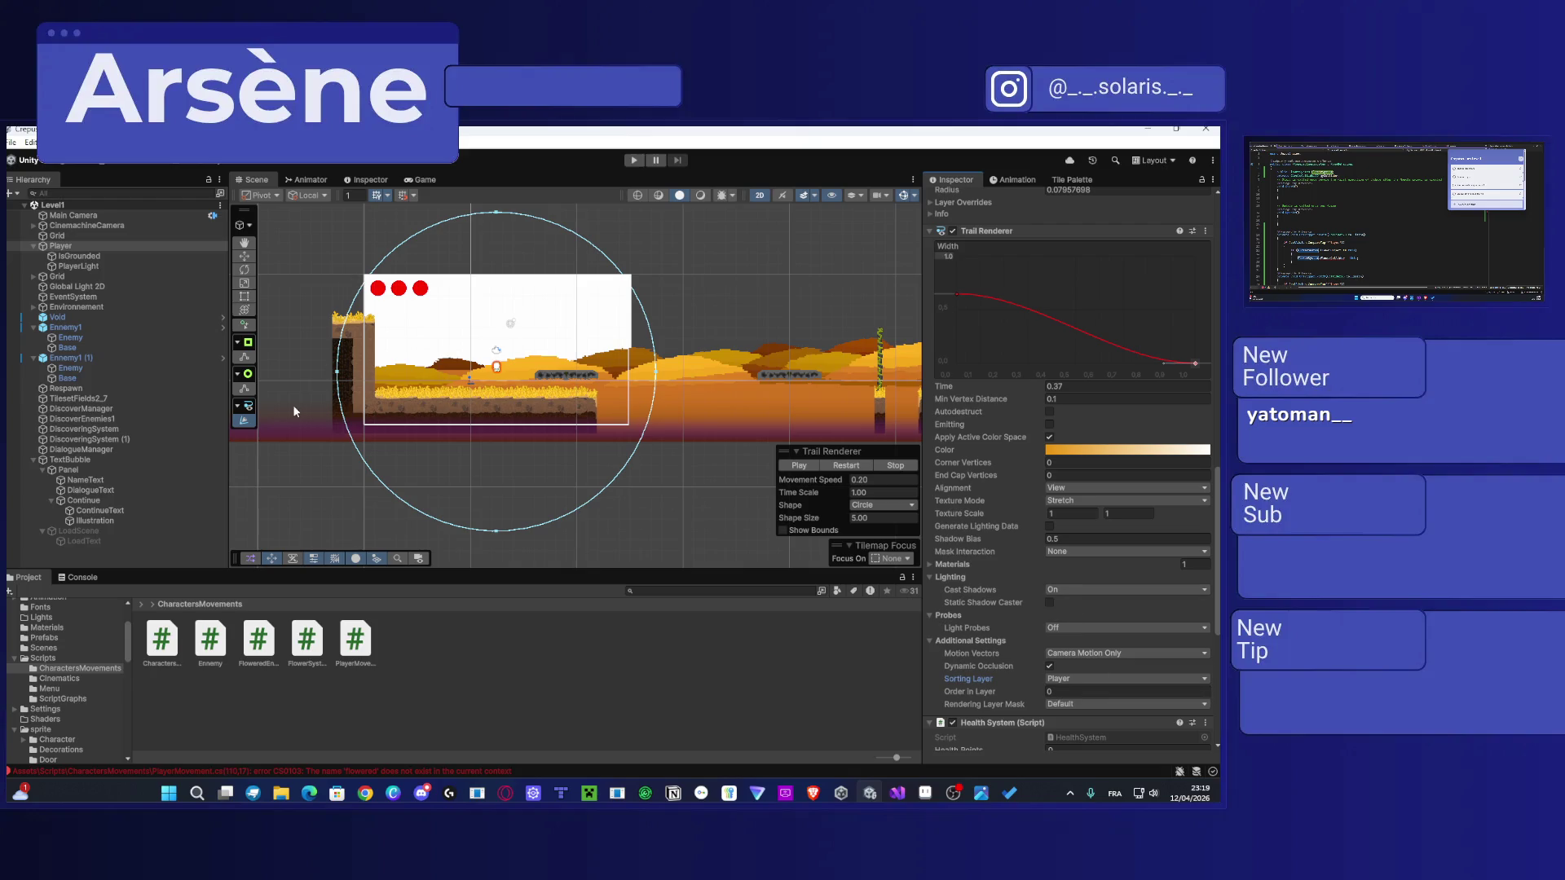
mouse_move(337, 377)
left_mouse_down()
mouse_move(412, 377)
mouse_move(335, 376)
mouse_move(412, 394)
left_mouse_up()
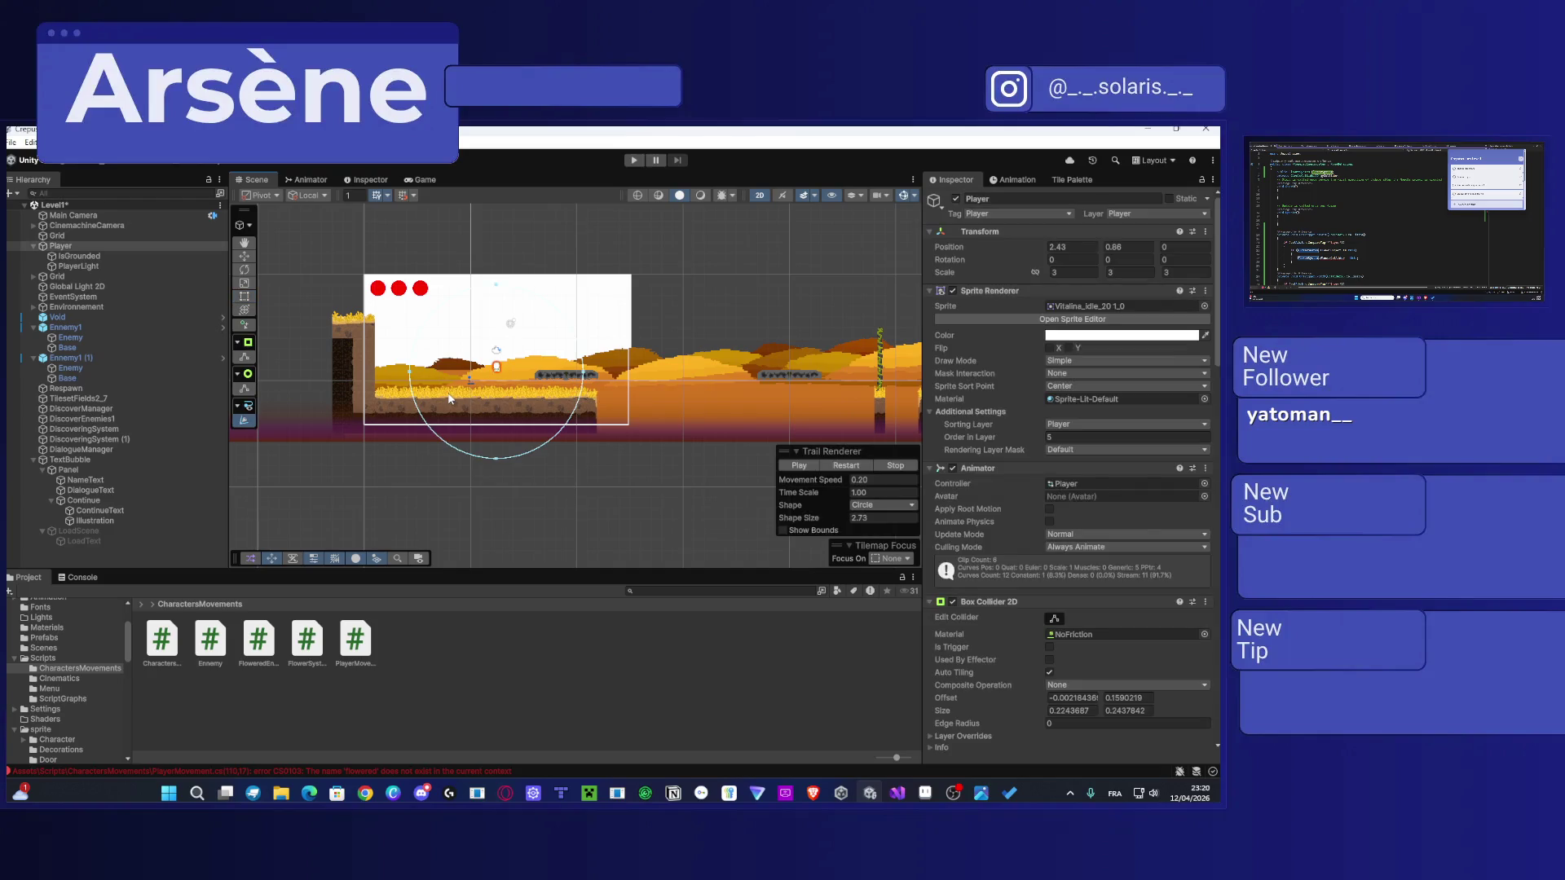
Step: Leave trail shape editing, frame the Player, try Play, and view the Console's compile errors
left_click(244, 421)
key("f")
scroll(588, 423, "down", 3)
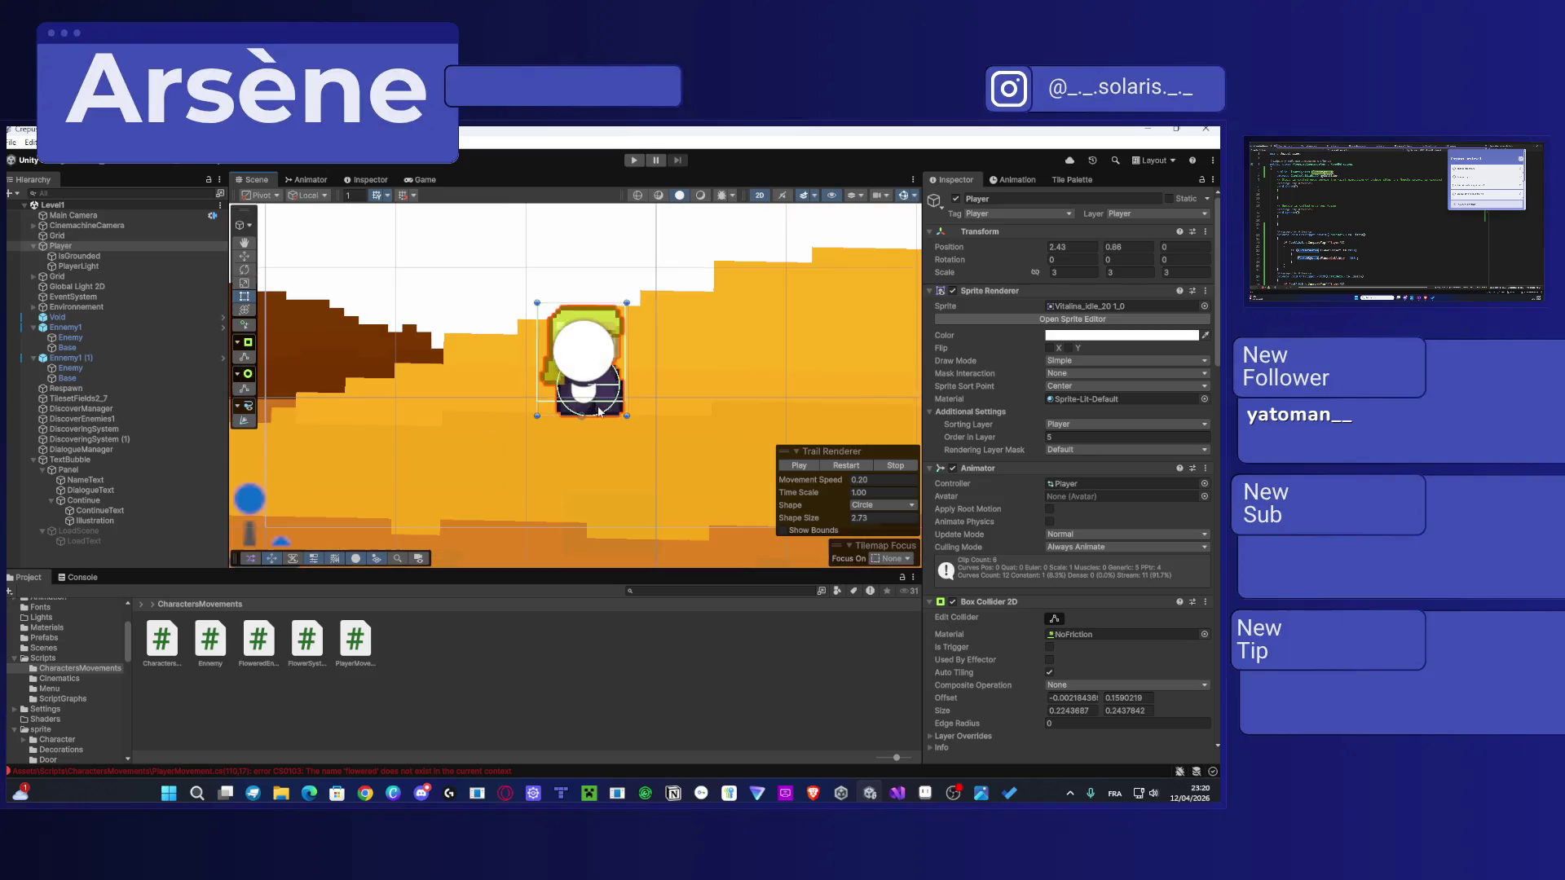
scroll(580, 422, "down", 5)
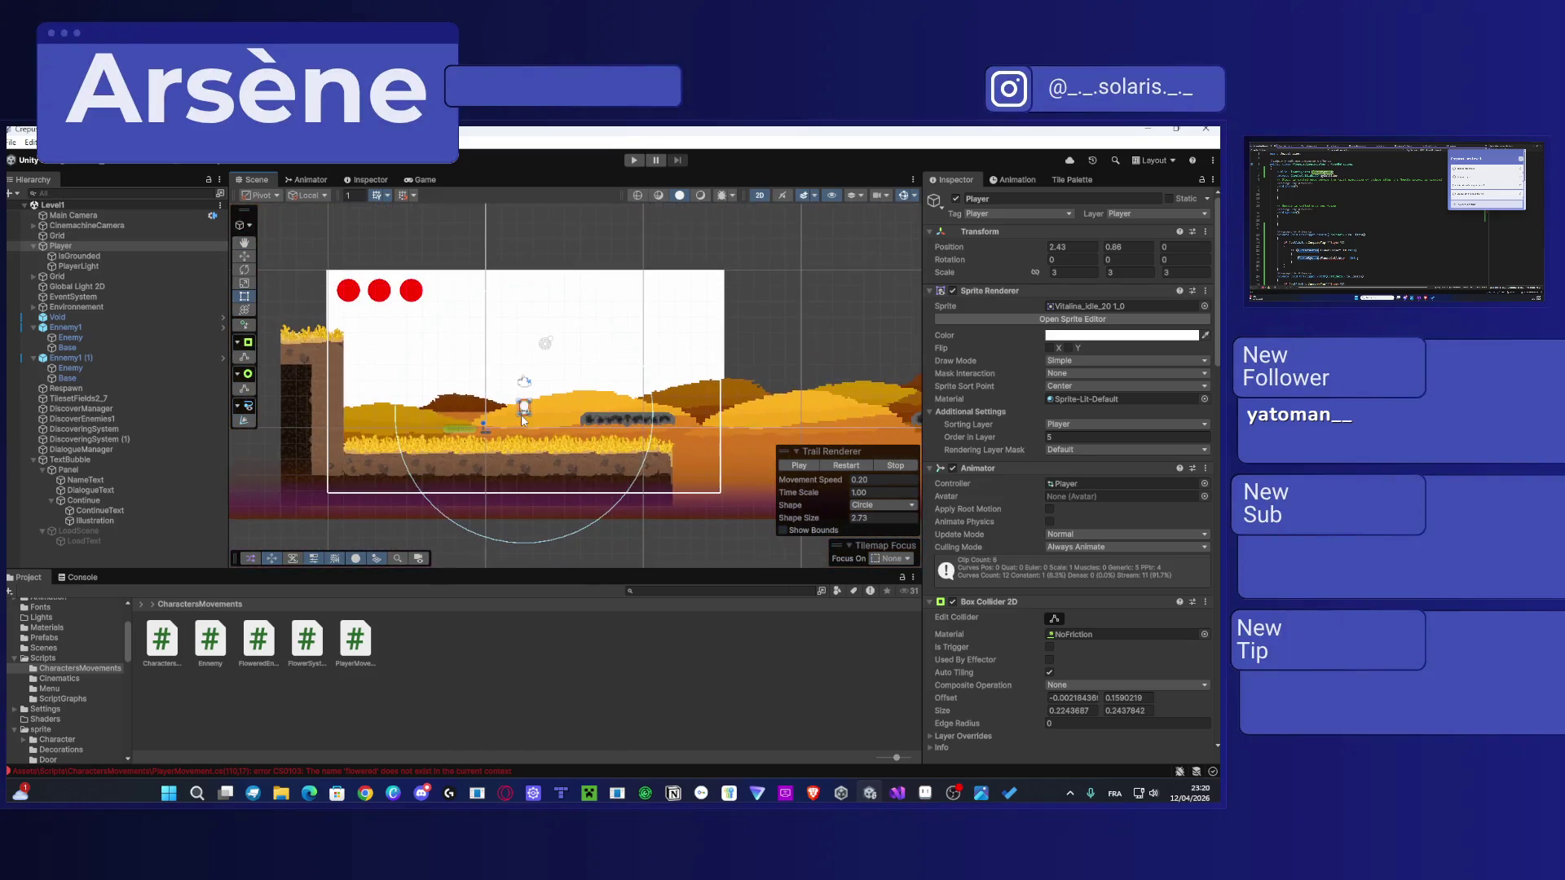
left_click(635, 159)
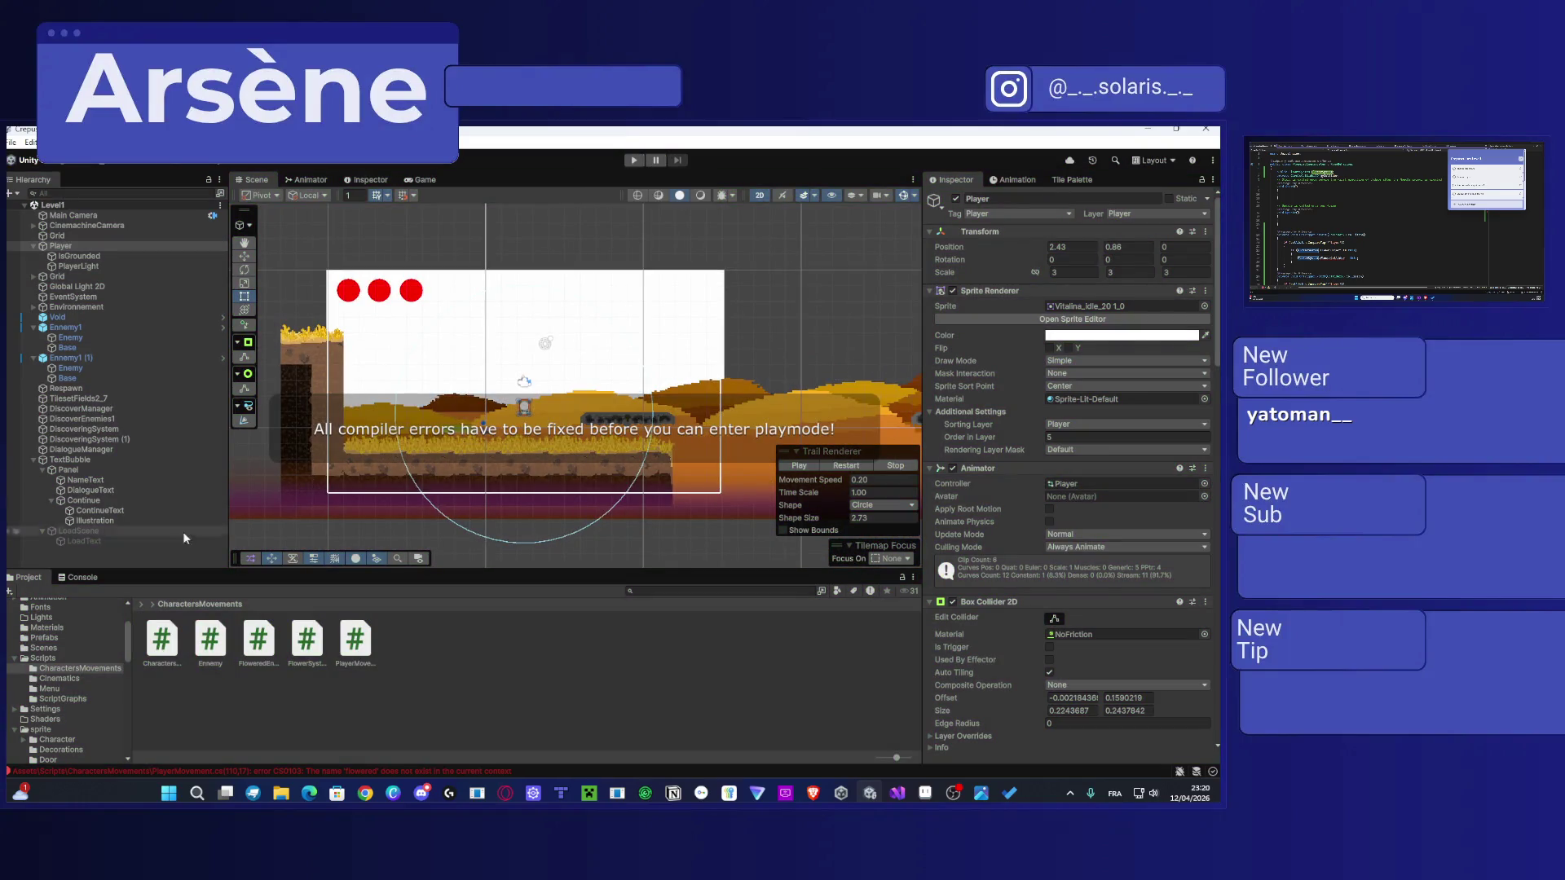
left_click(82, 577)
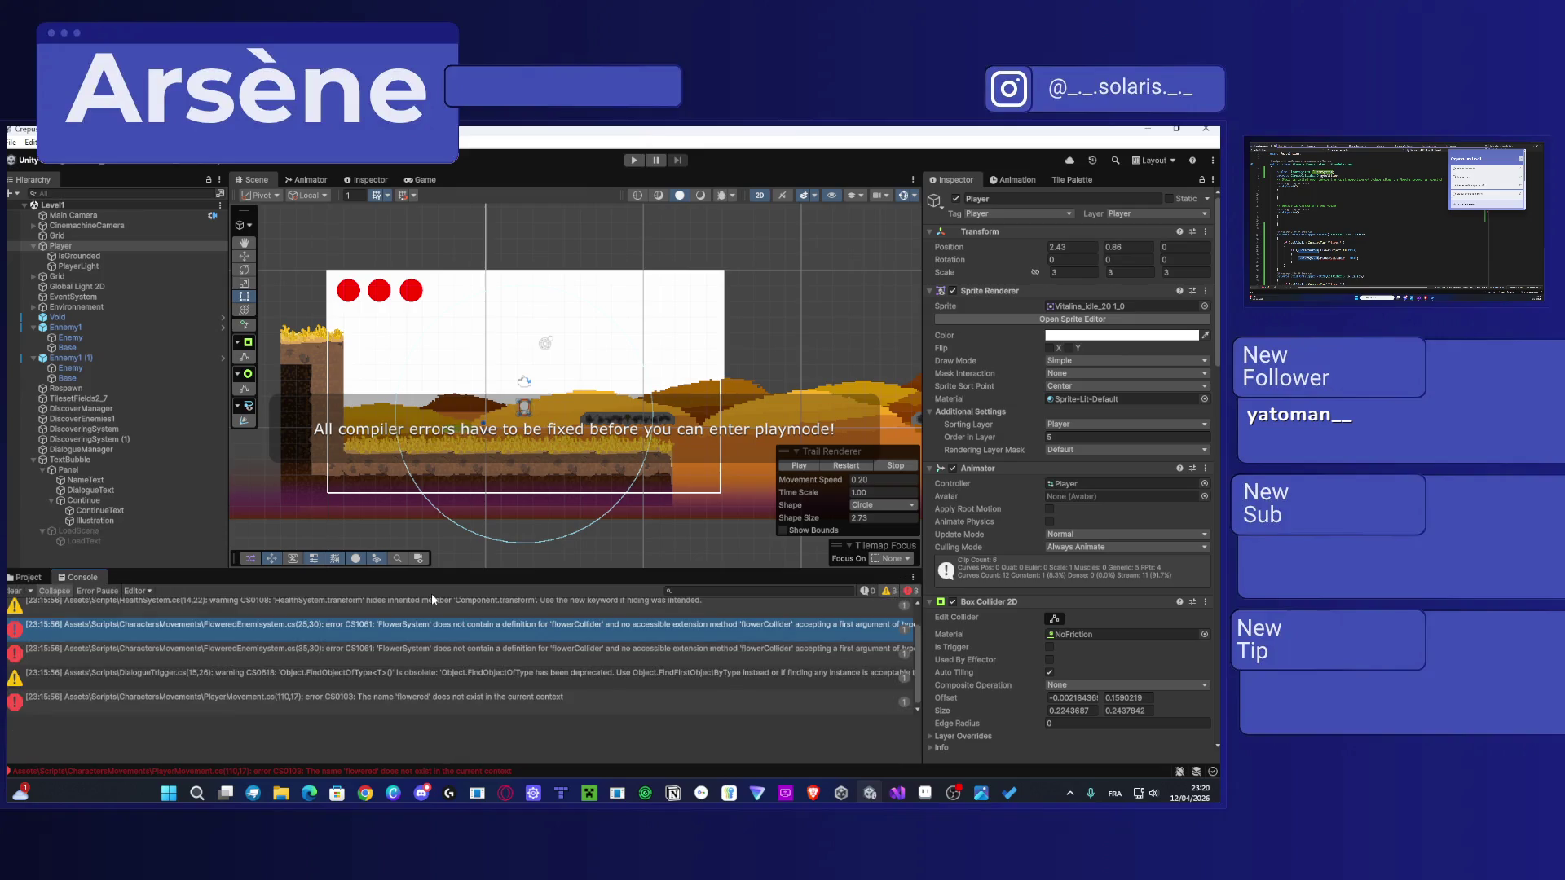
Step: Open the FloweredEnemisystem error in Visual Studio to fix it, then select the remaining CS0103 error
double_click(274, 635)
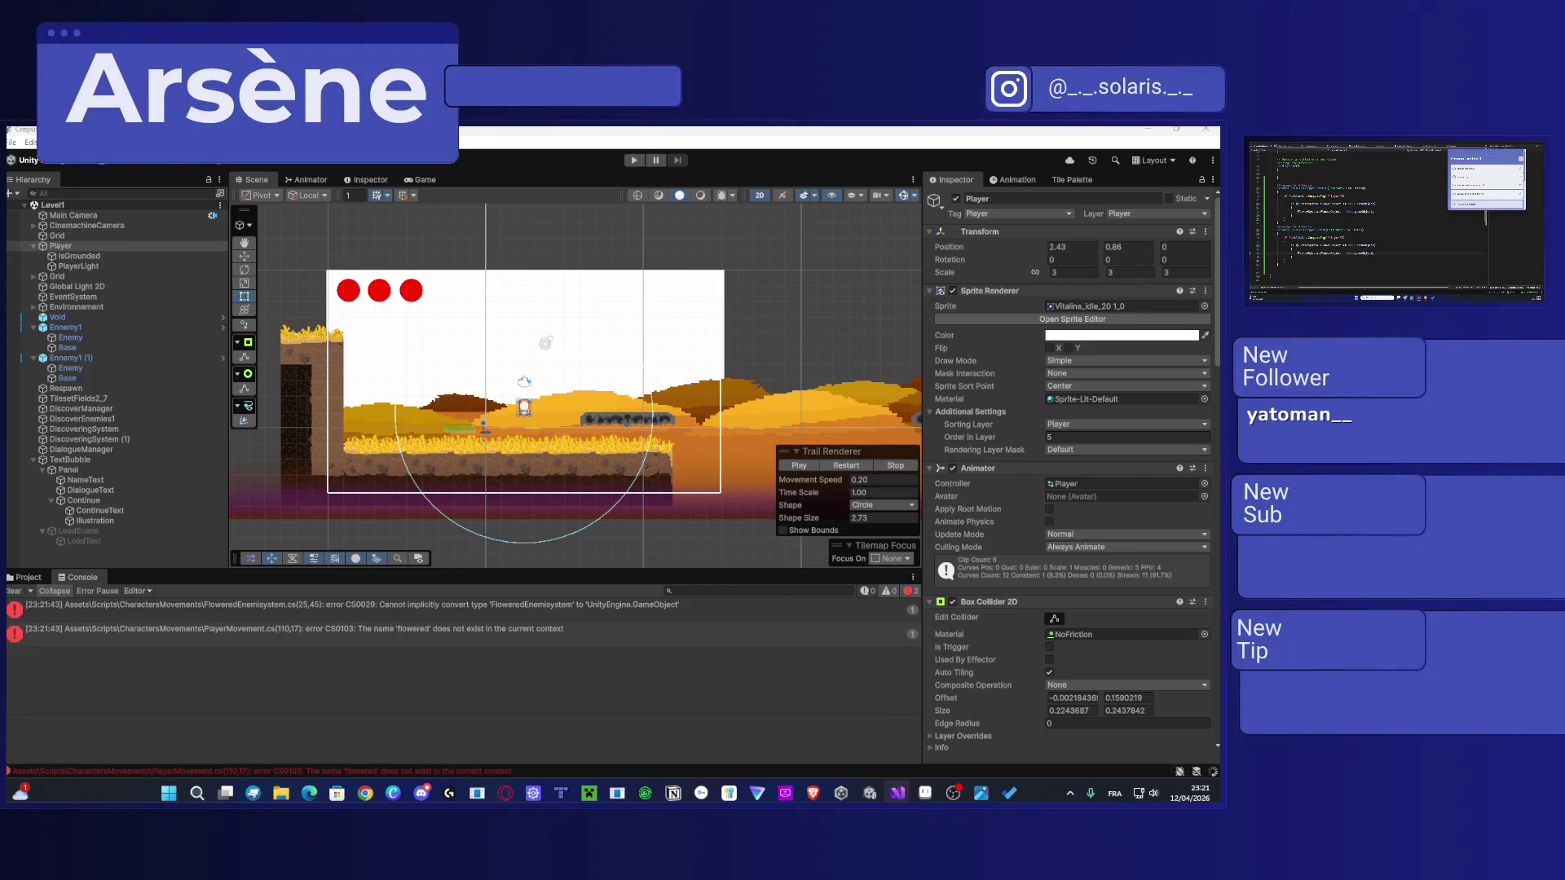
left_click(390, 673)
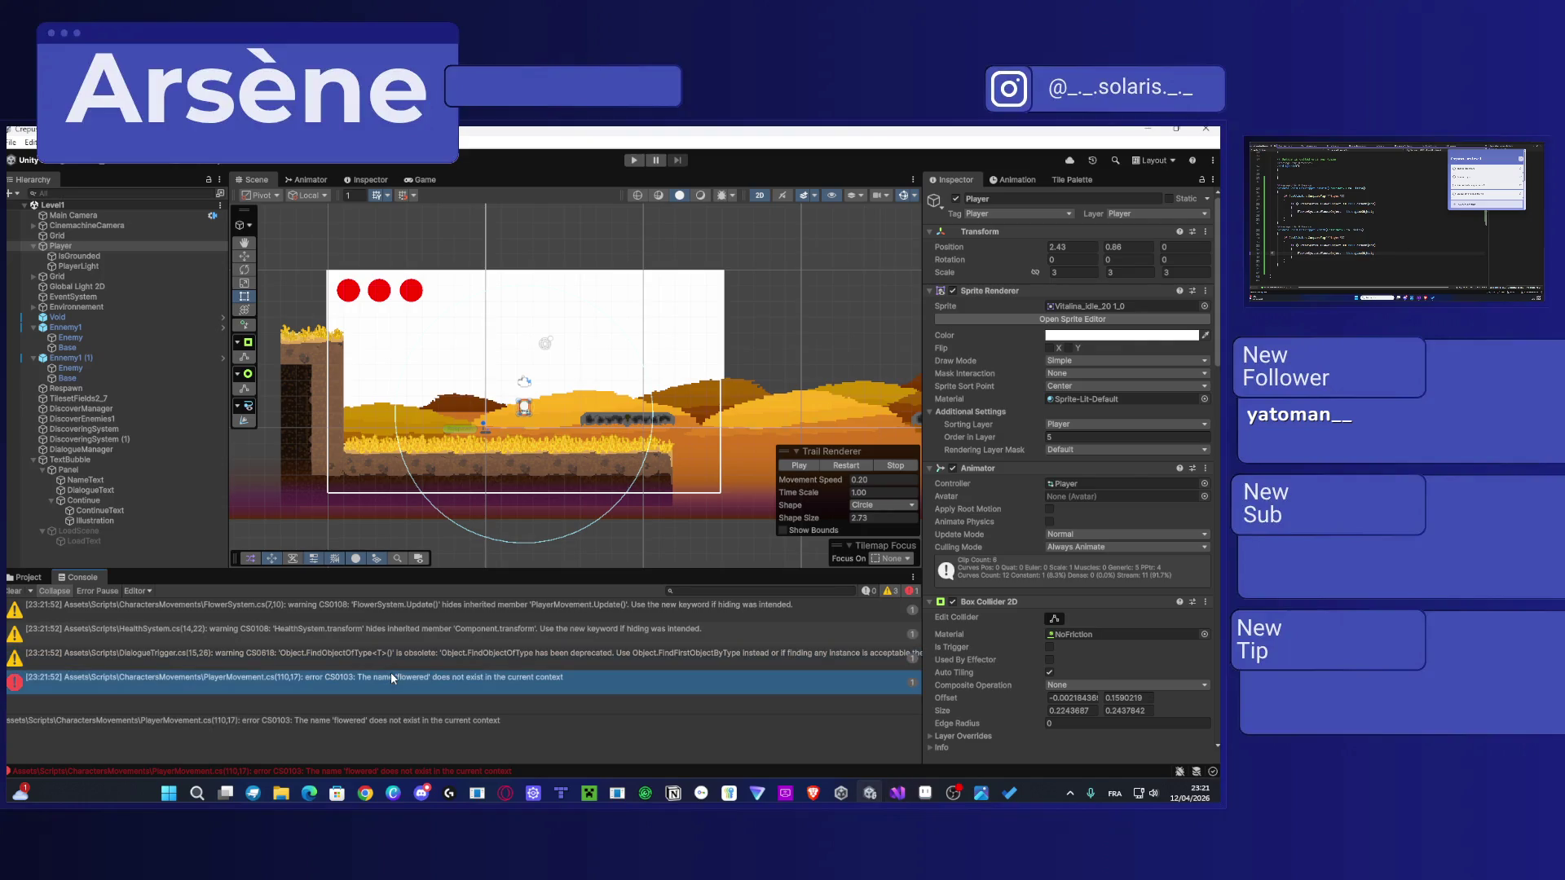
Step: Open PlayerMovement.cs from the CS0103 error and add the field 'public bool flowered;'
double_click(438, 683)
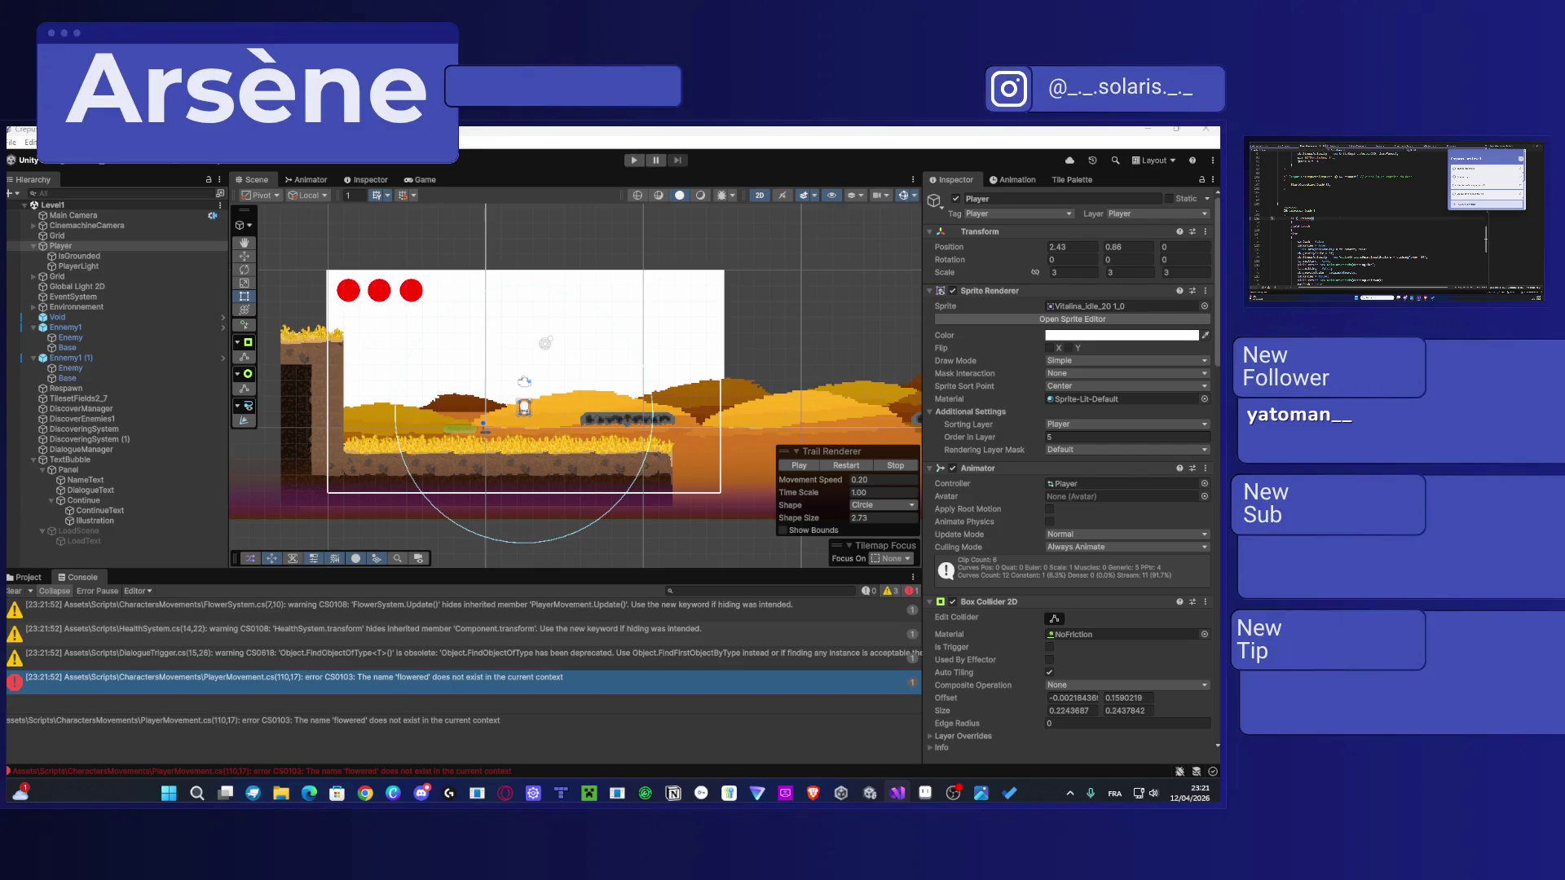
scroll(1369, 220, "up", 20)
scroll(1369, 216, "down", 15)
scroll(1369, 216, "down", 5)
scroll(1369, 216, "down", 3)
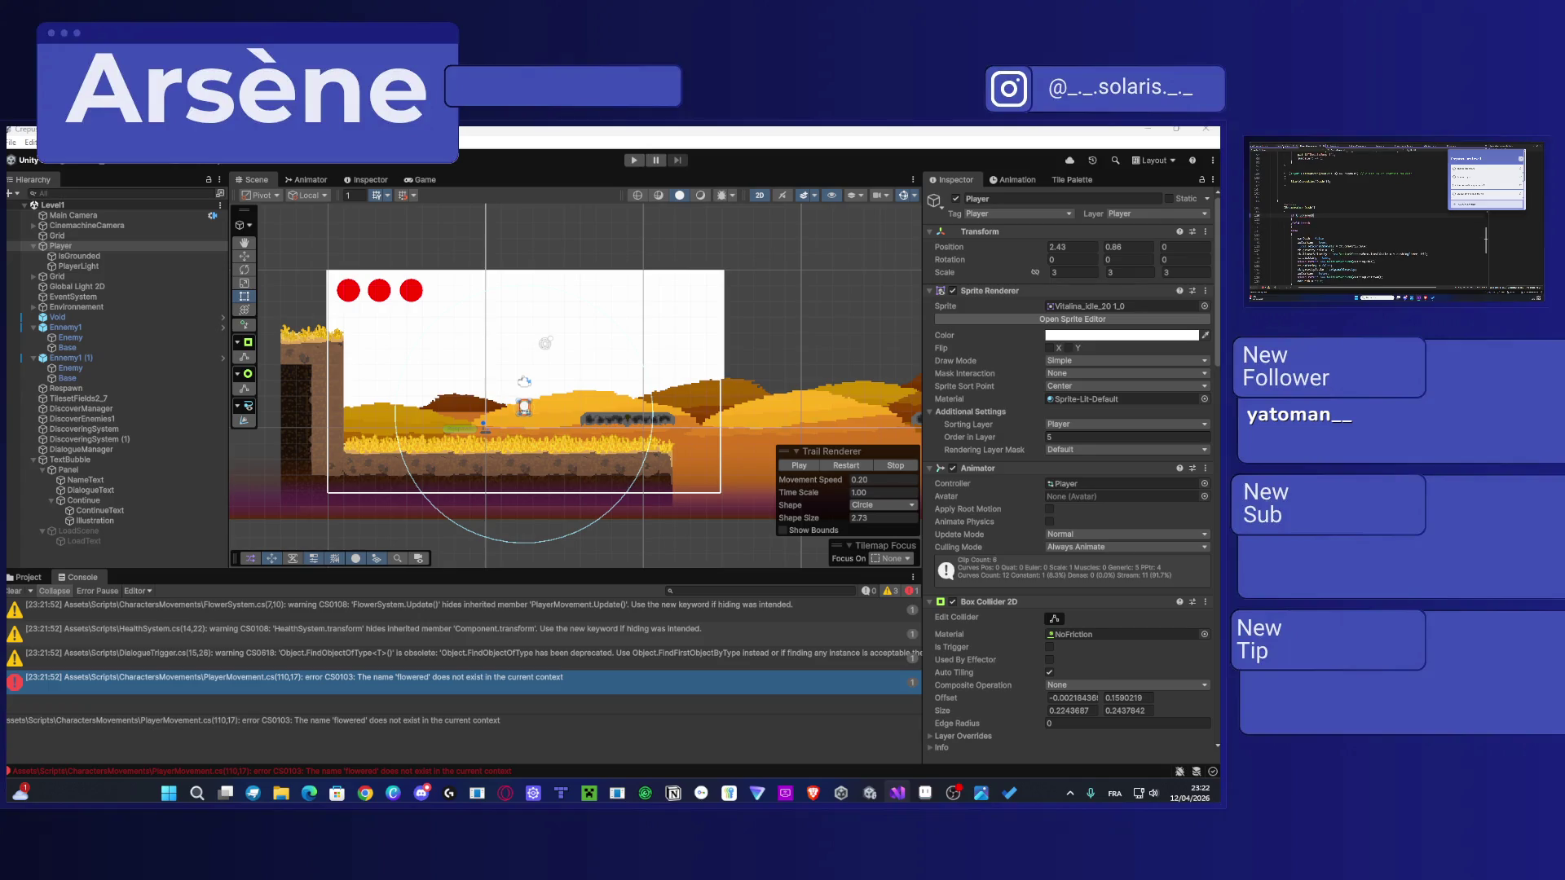
scroll(1370, 216, "down", 5)
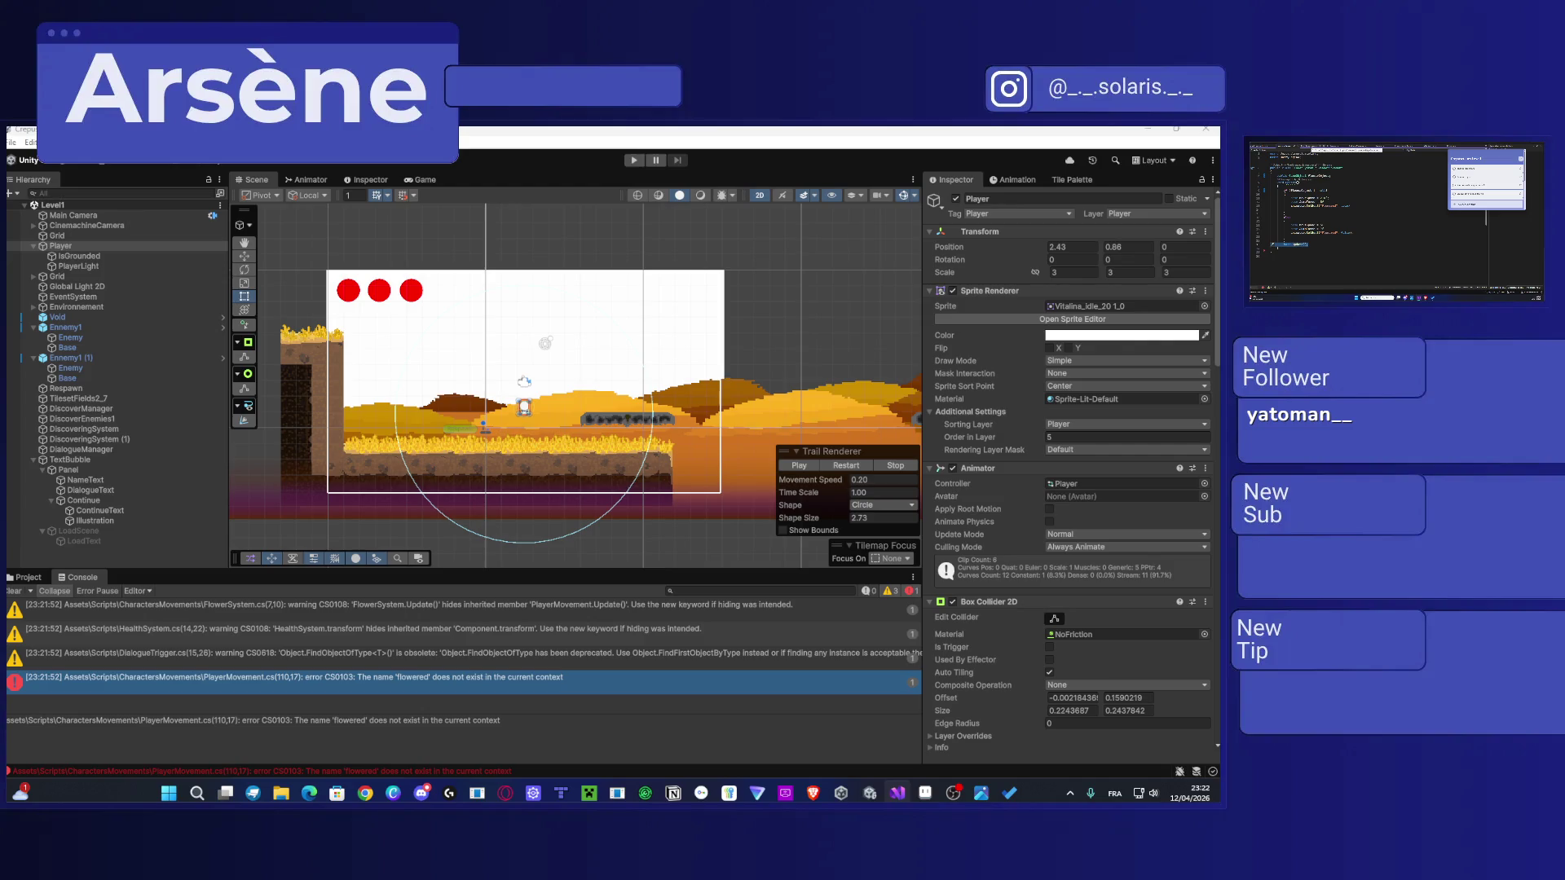
scroll(1370, 216, "up", 5)
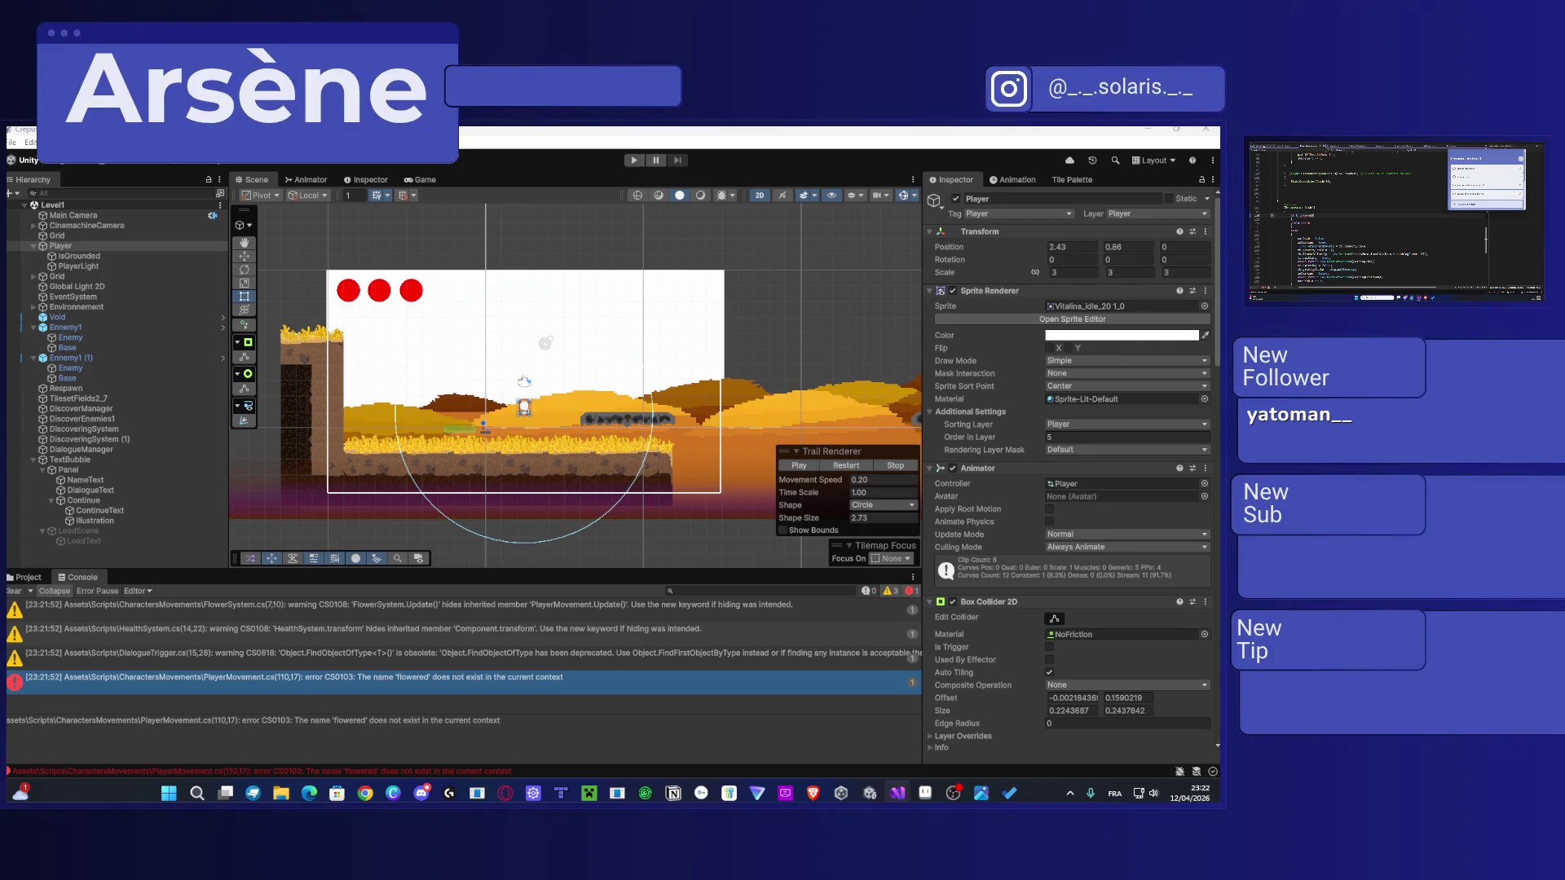
scroll(1370, 220, "up", 10)
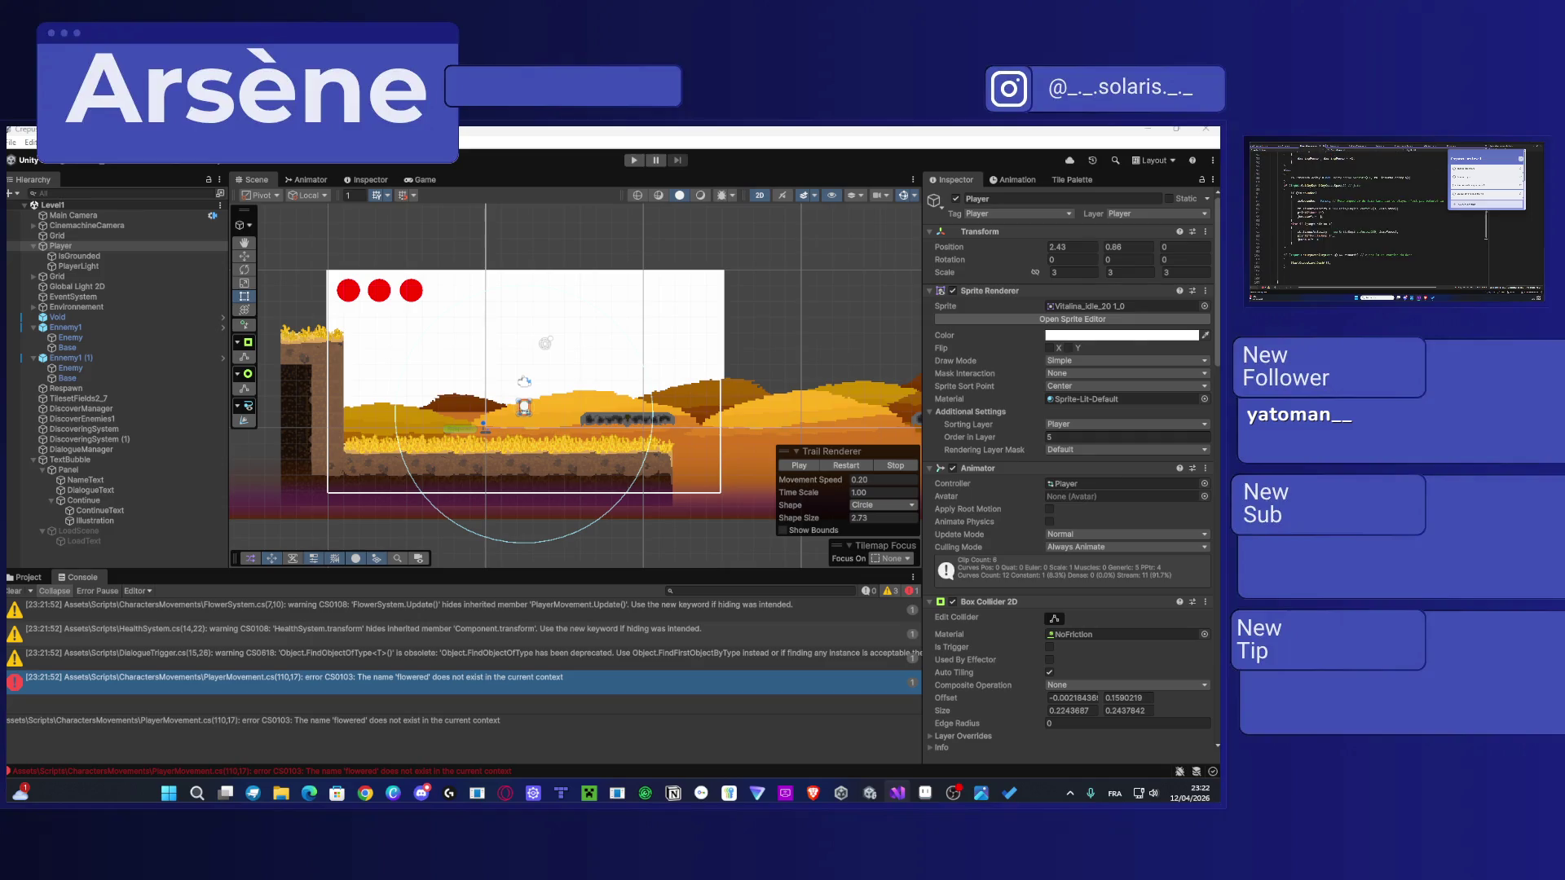
scroll(1337, 220, "up", 5)
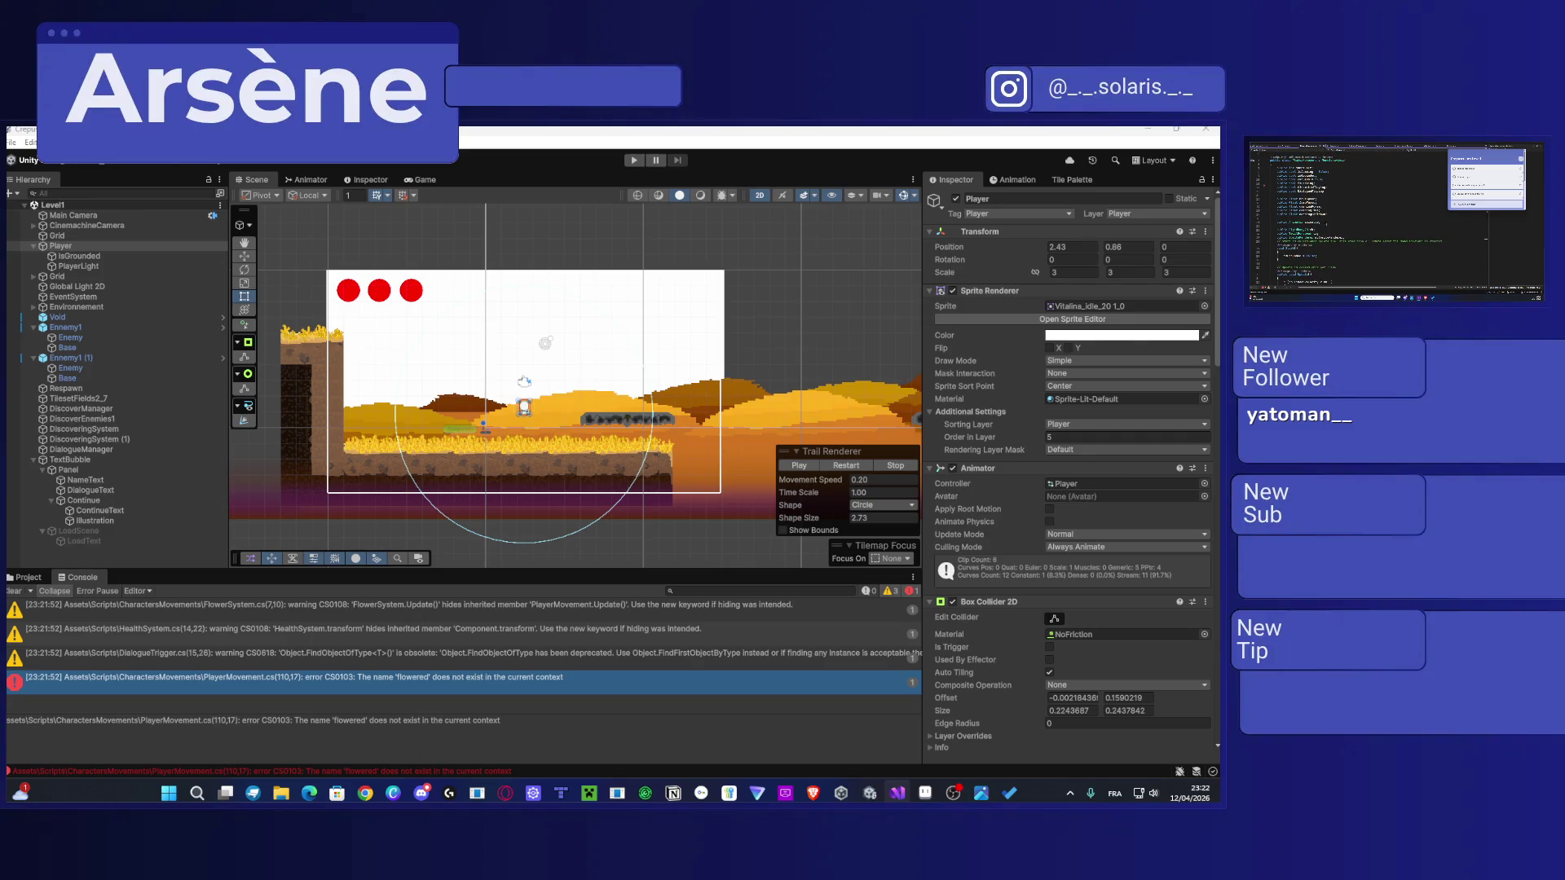
scroll(1337, 220, "up", 3)
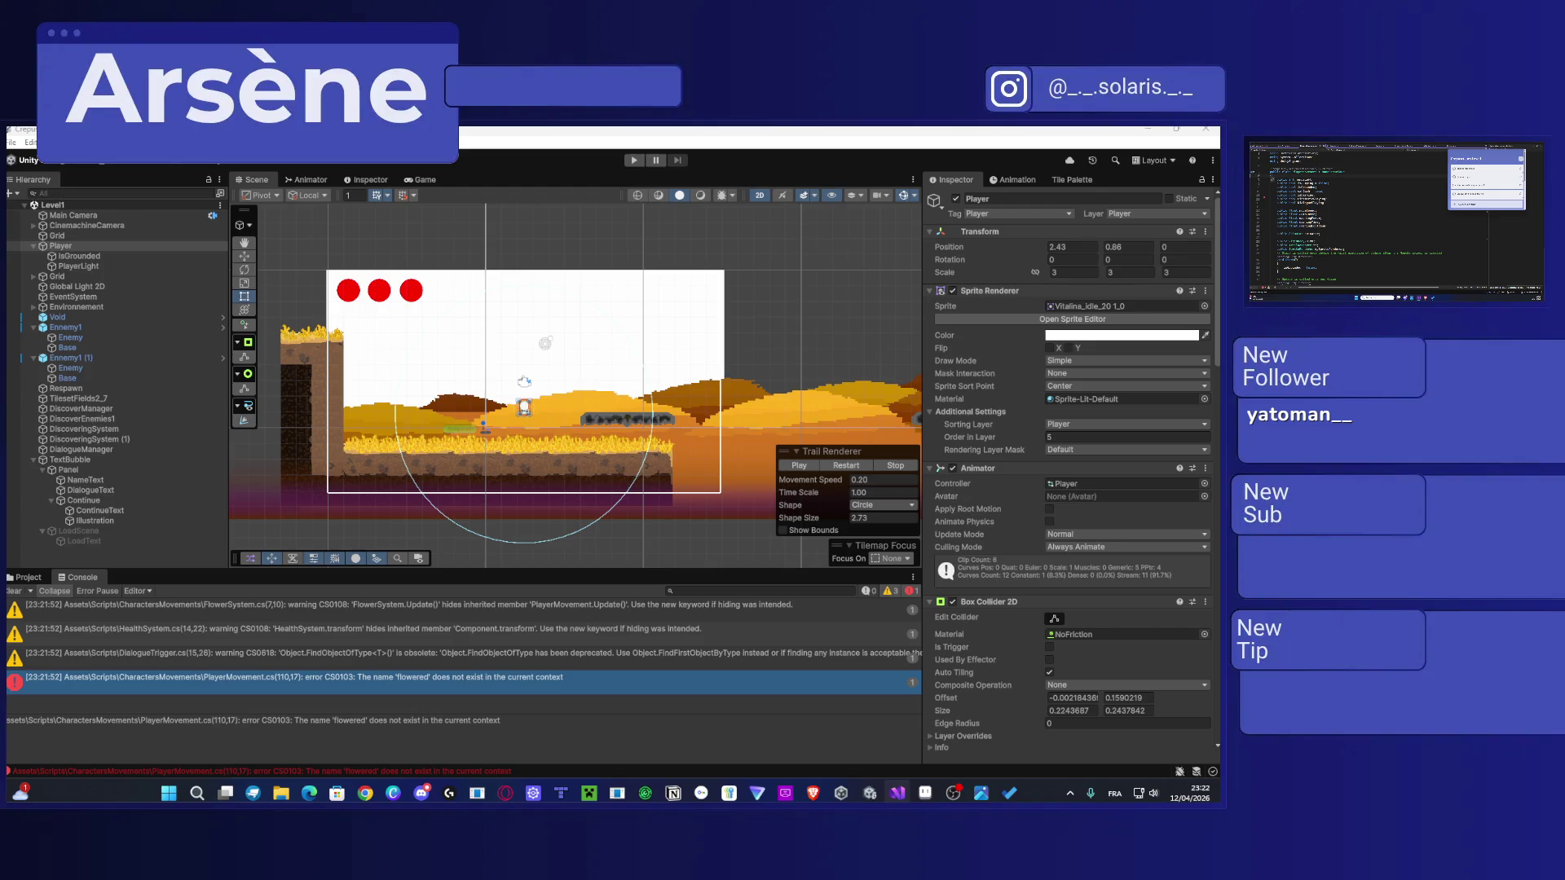
key("Return")
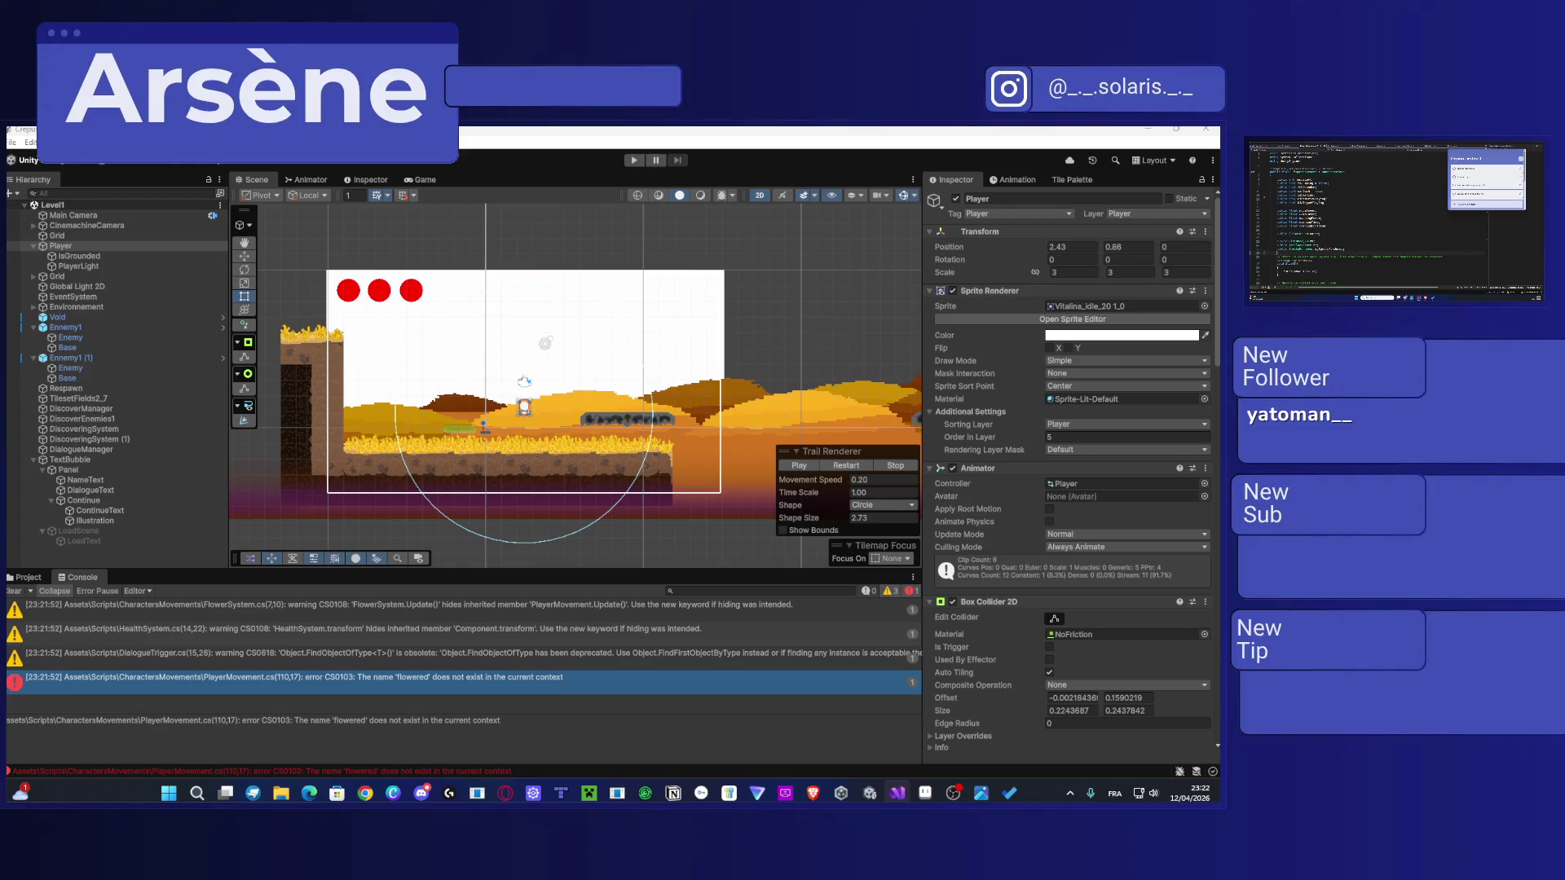
type("public bool")
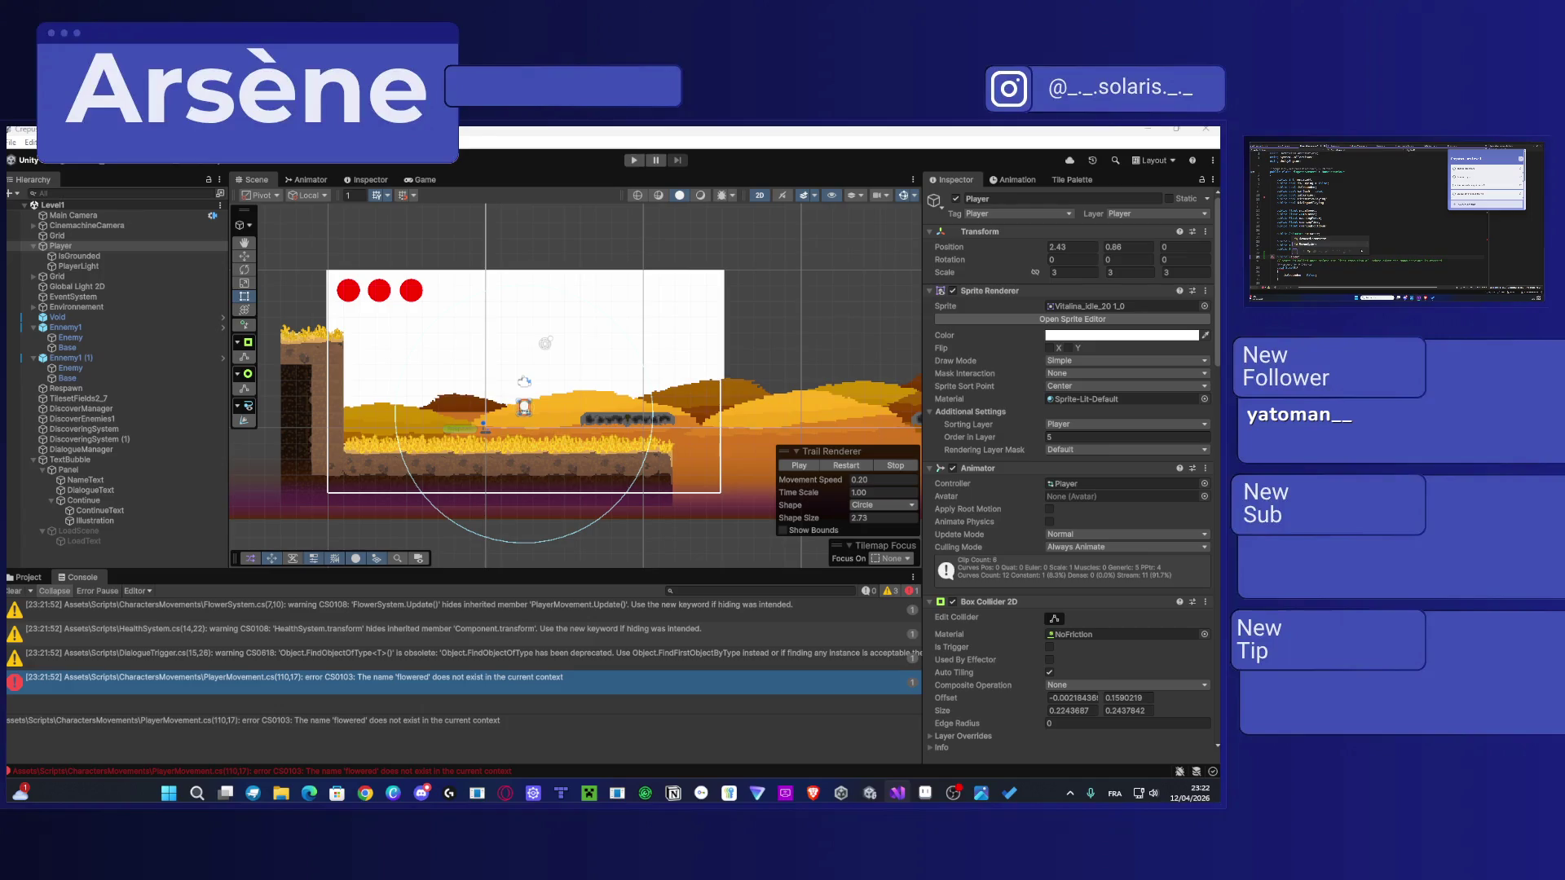
type(" flowered;")
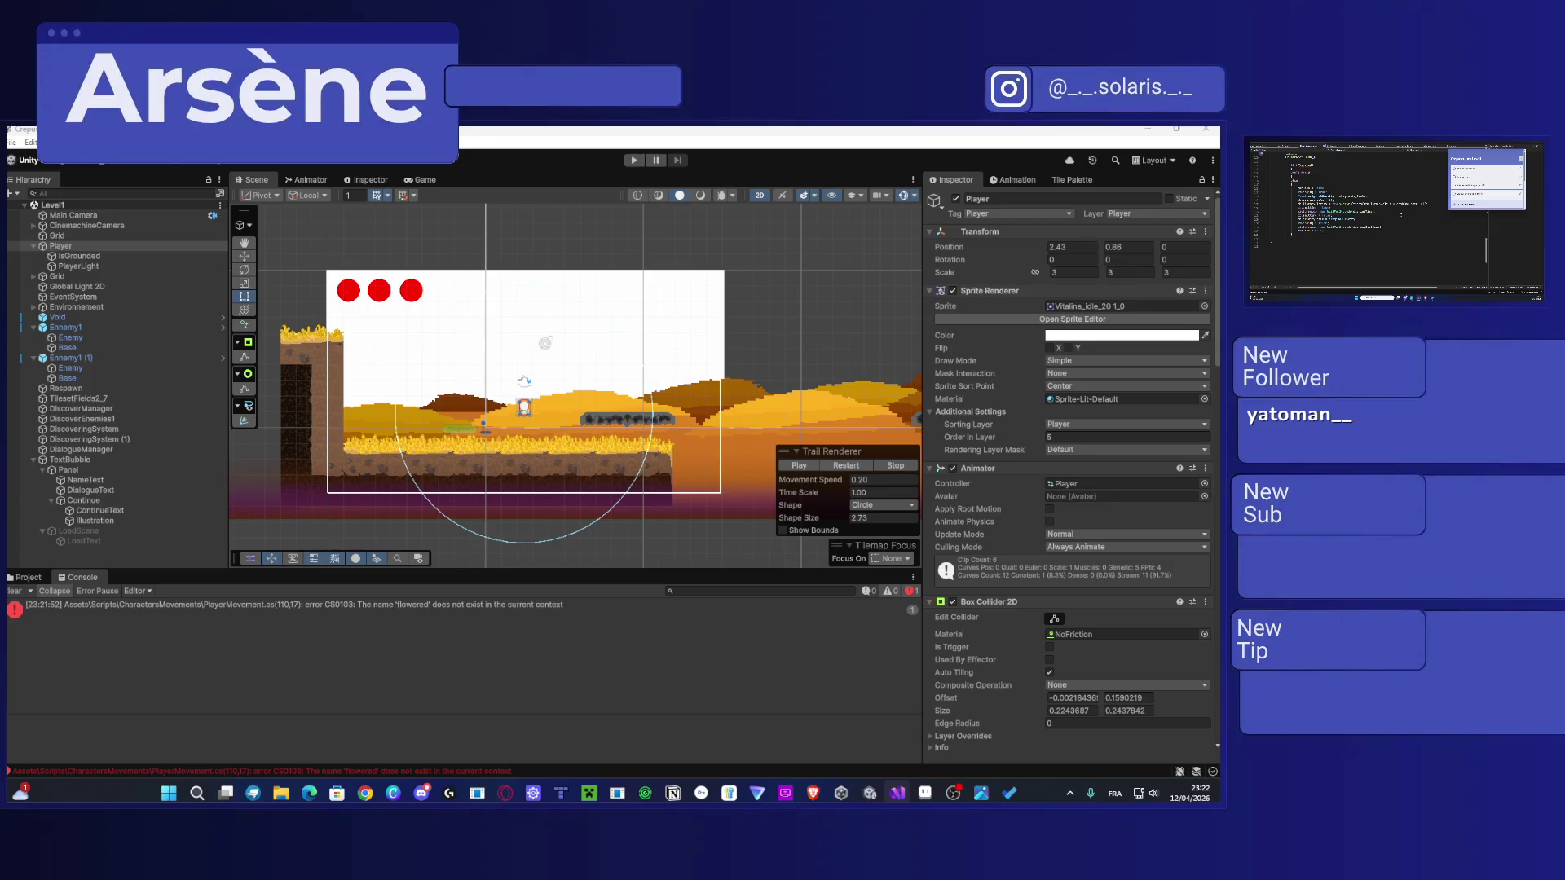
Step: Replace the word in the if-condition with an 'is' IntelliSense completion followed by '== true'
left_click(1304, 212)
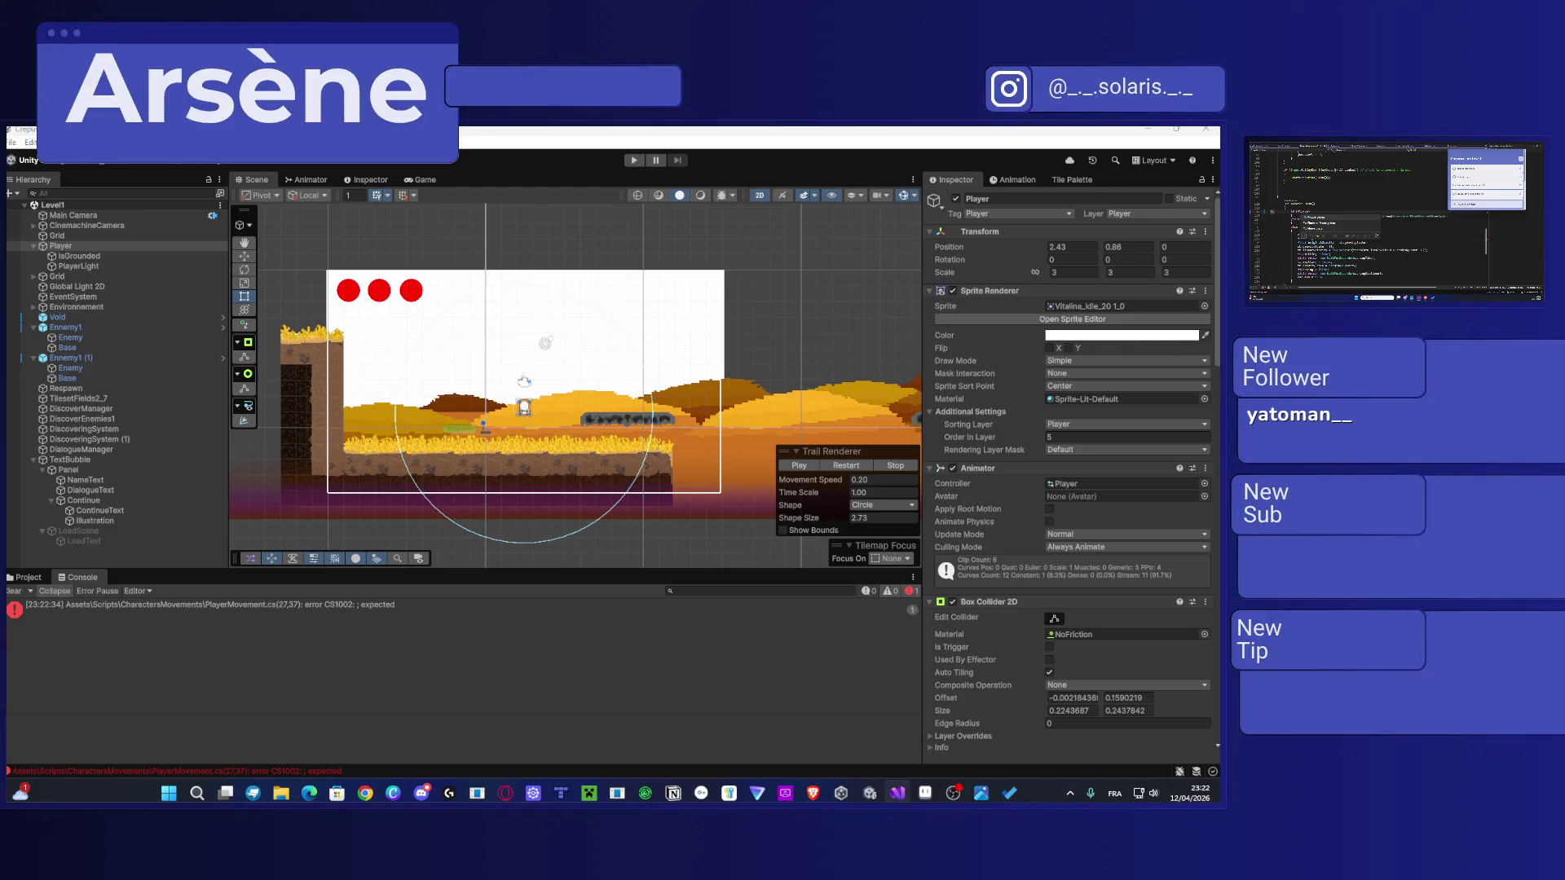
left_click(1308, 212)
type("i")
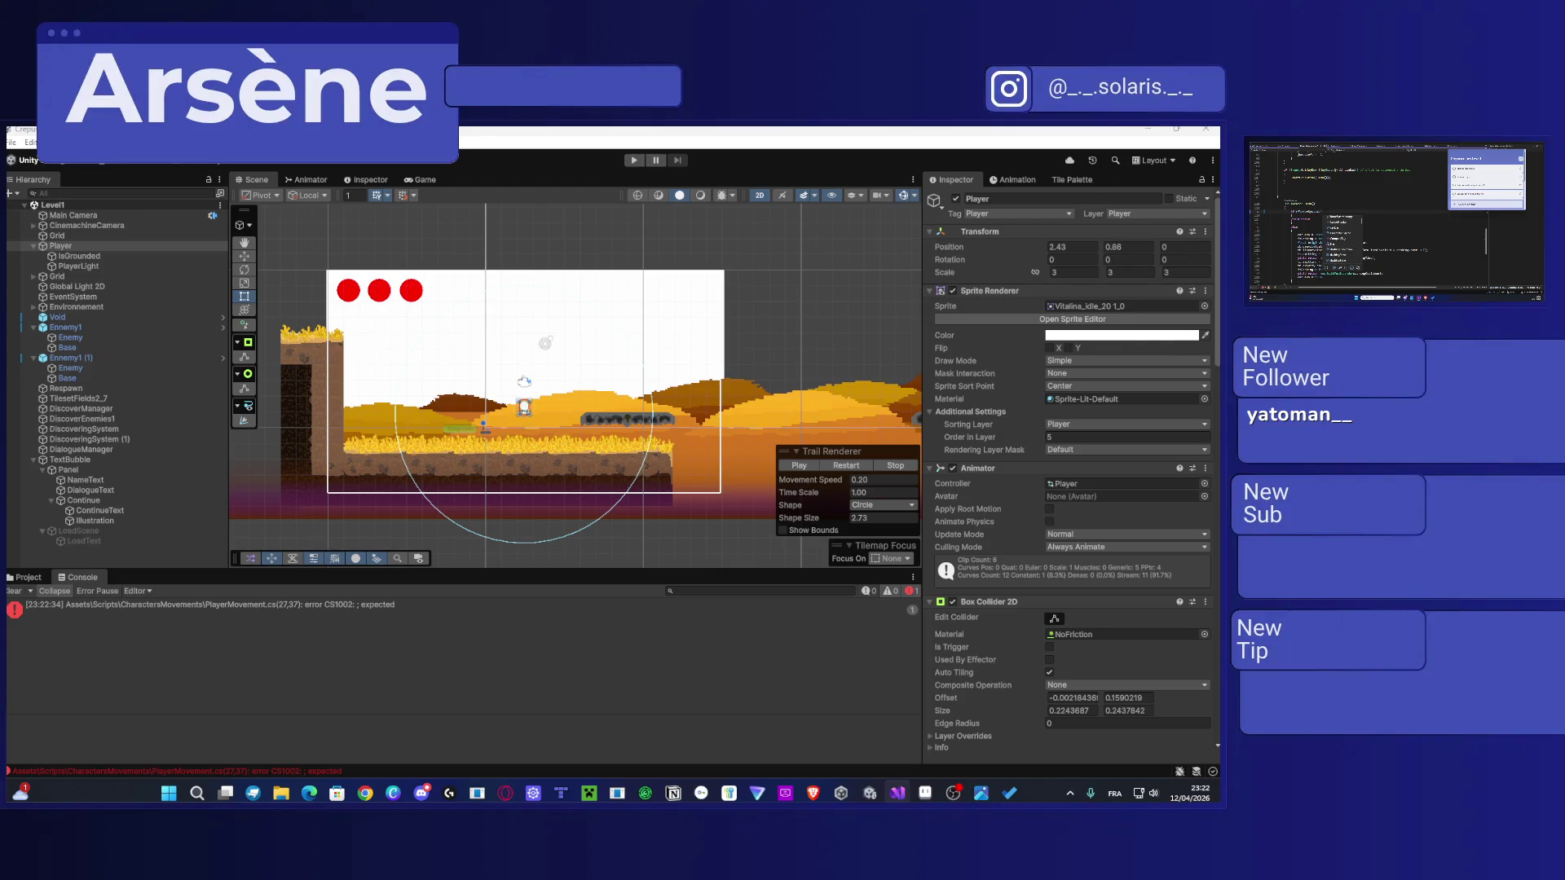
type("s")
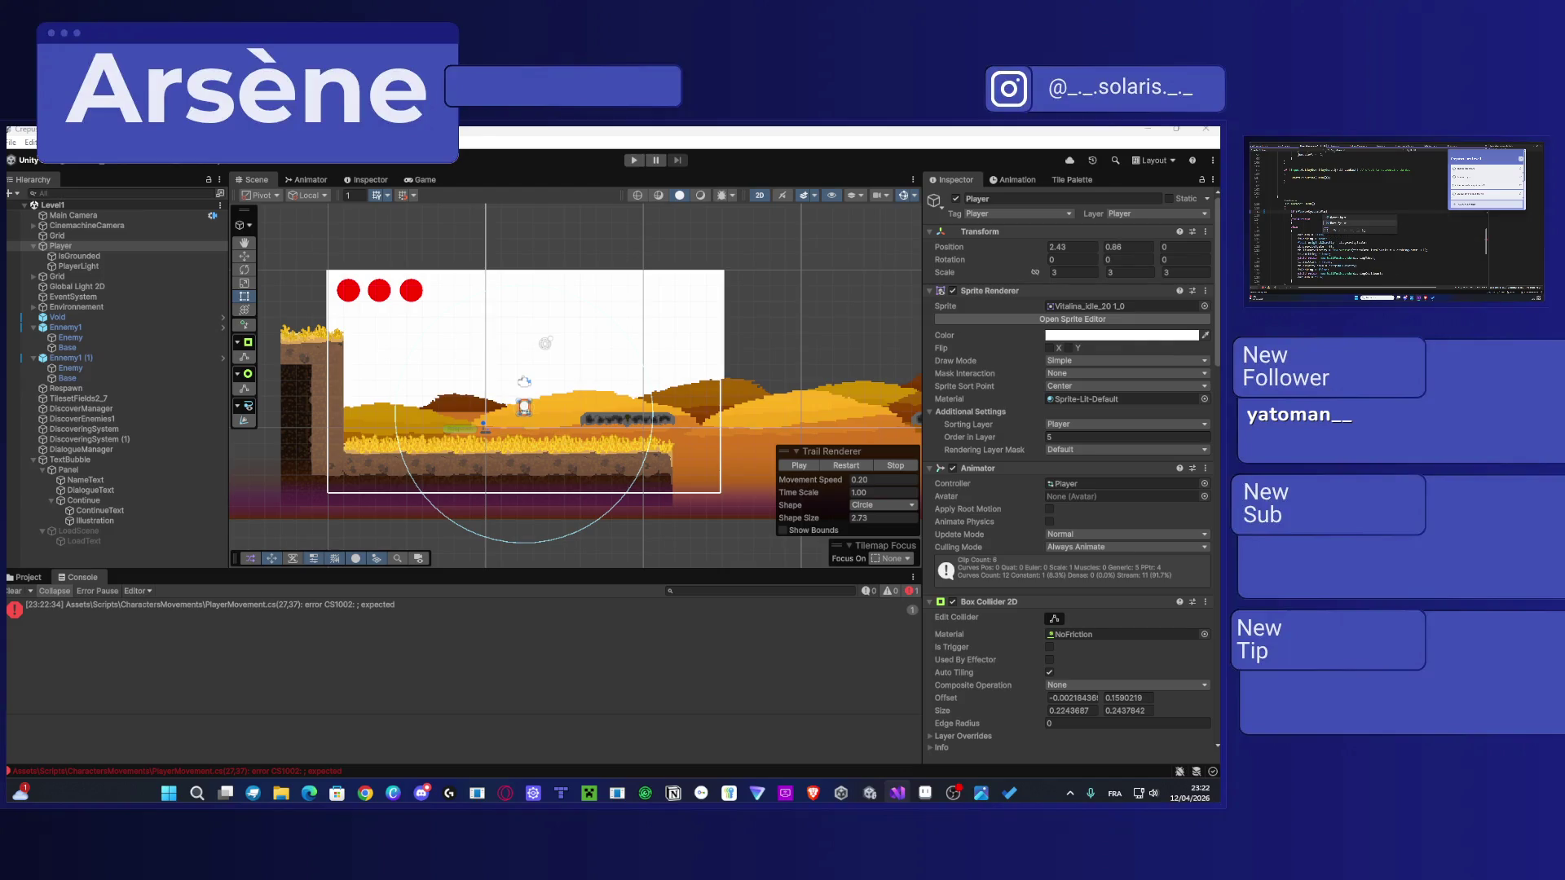
key("Tab")
type("== true")
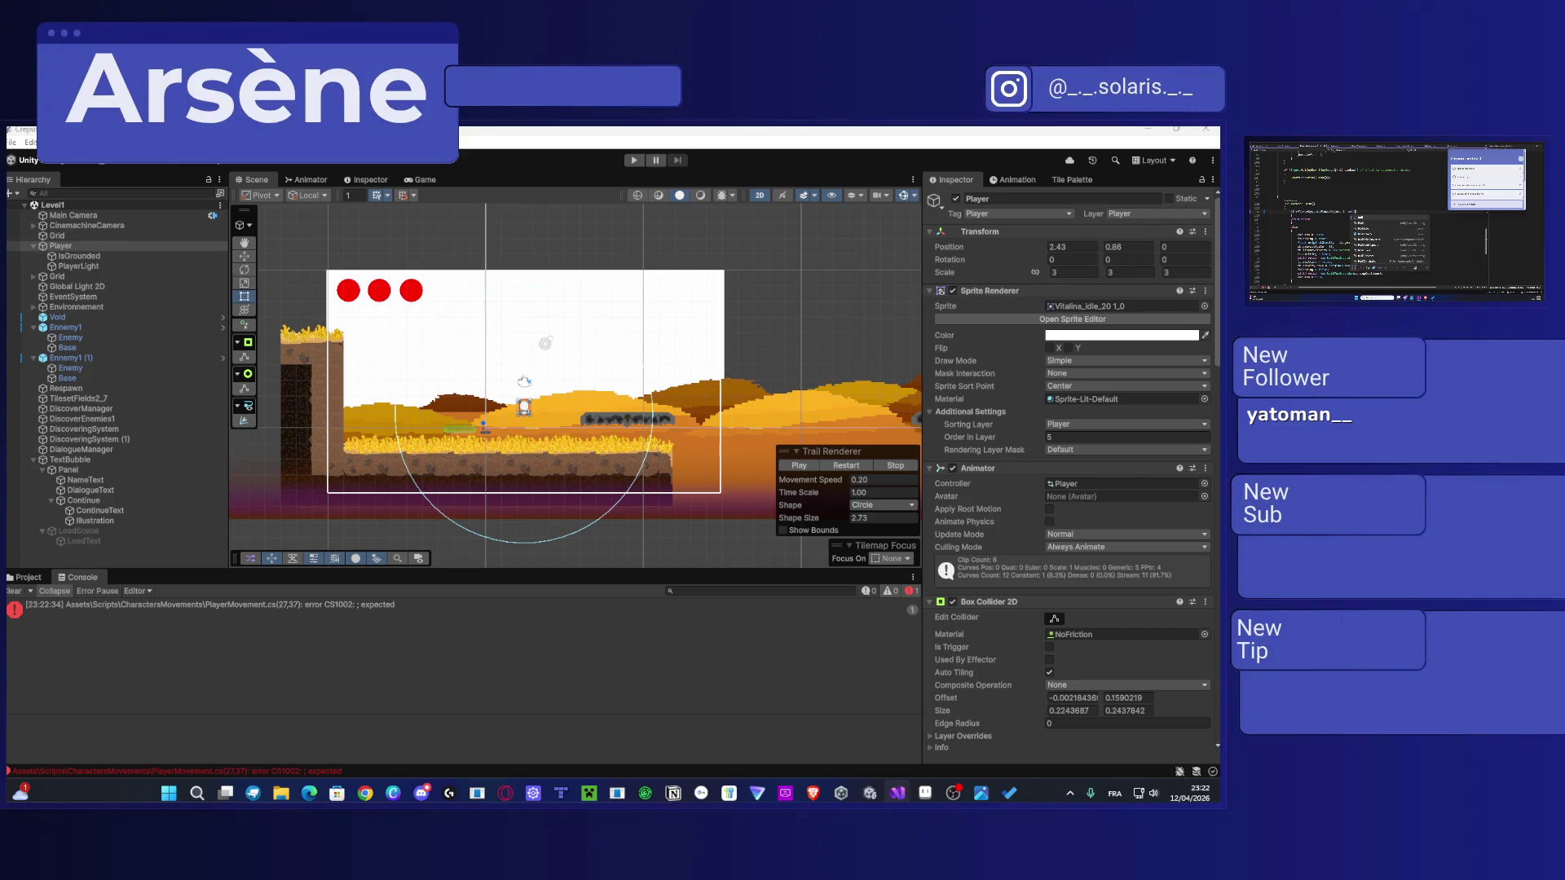
Step: Review the Console's remaining messages, including the DialogueTrigger obsolete-method warning
scroll(1385, 220, "down", 3)
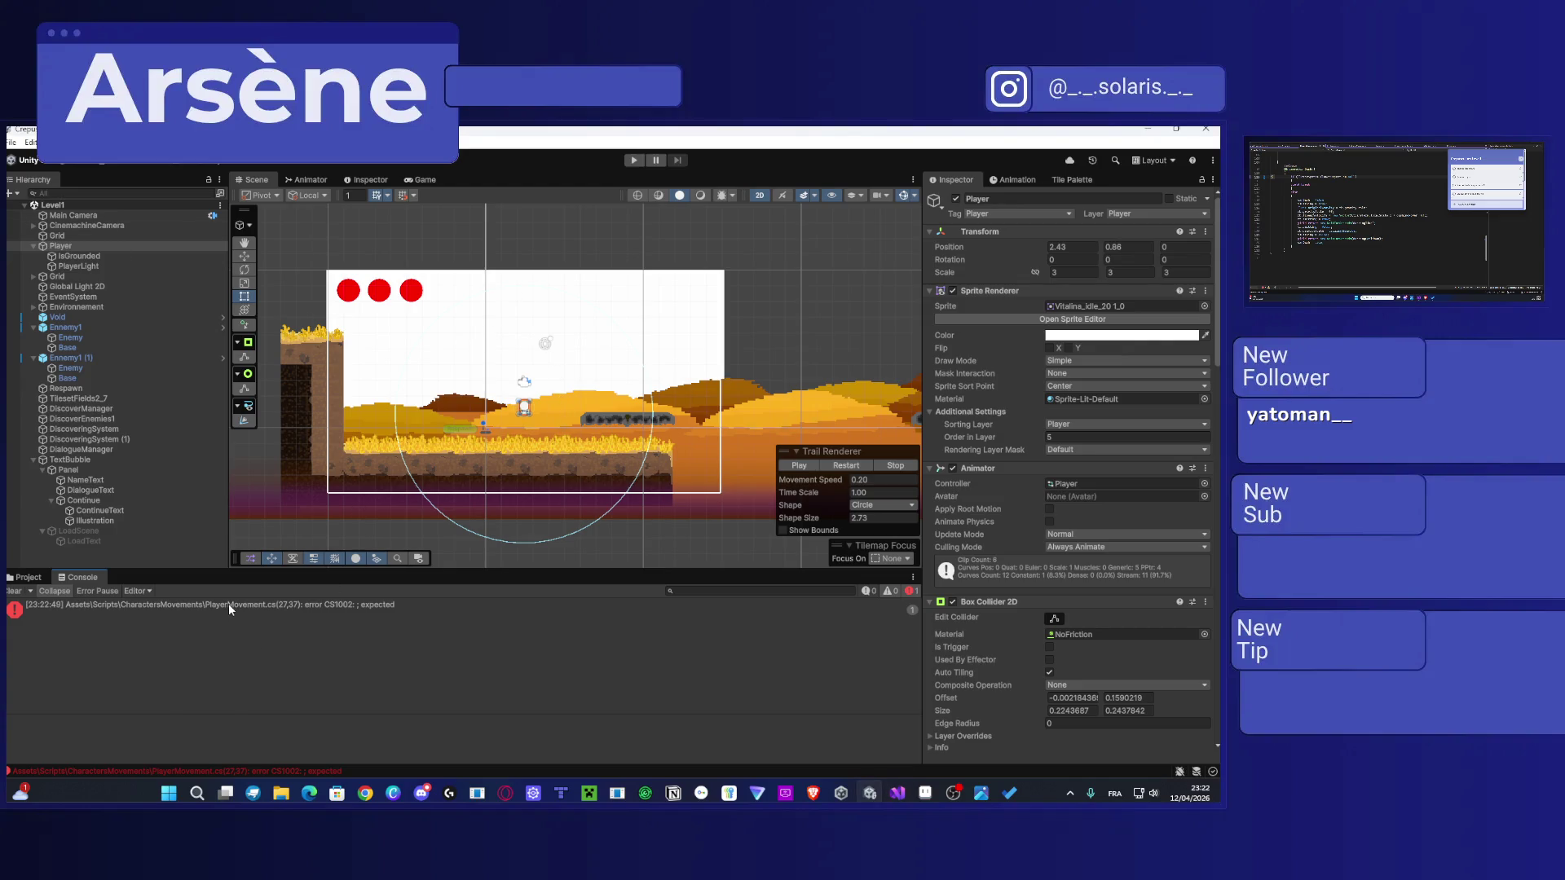
left_click(229, 605)
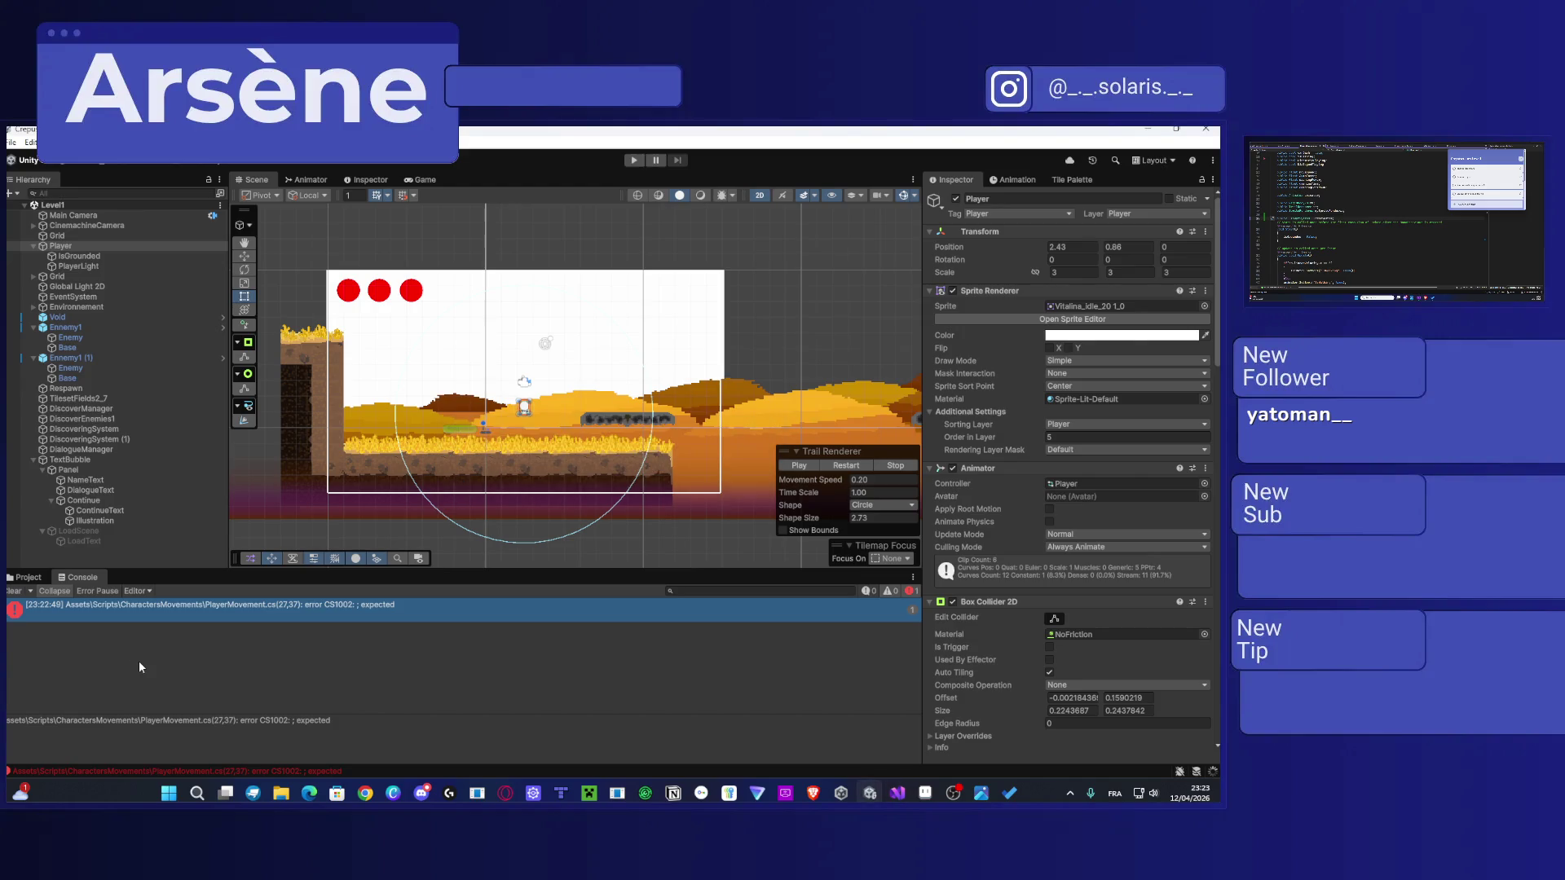
left_click(140, 662)
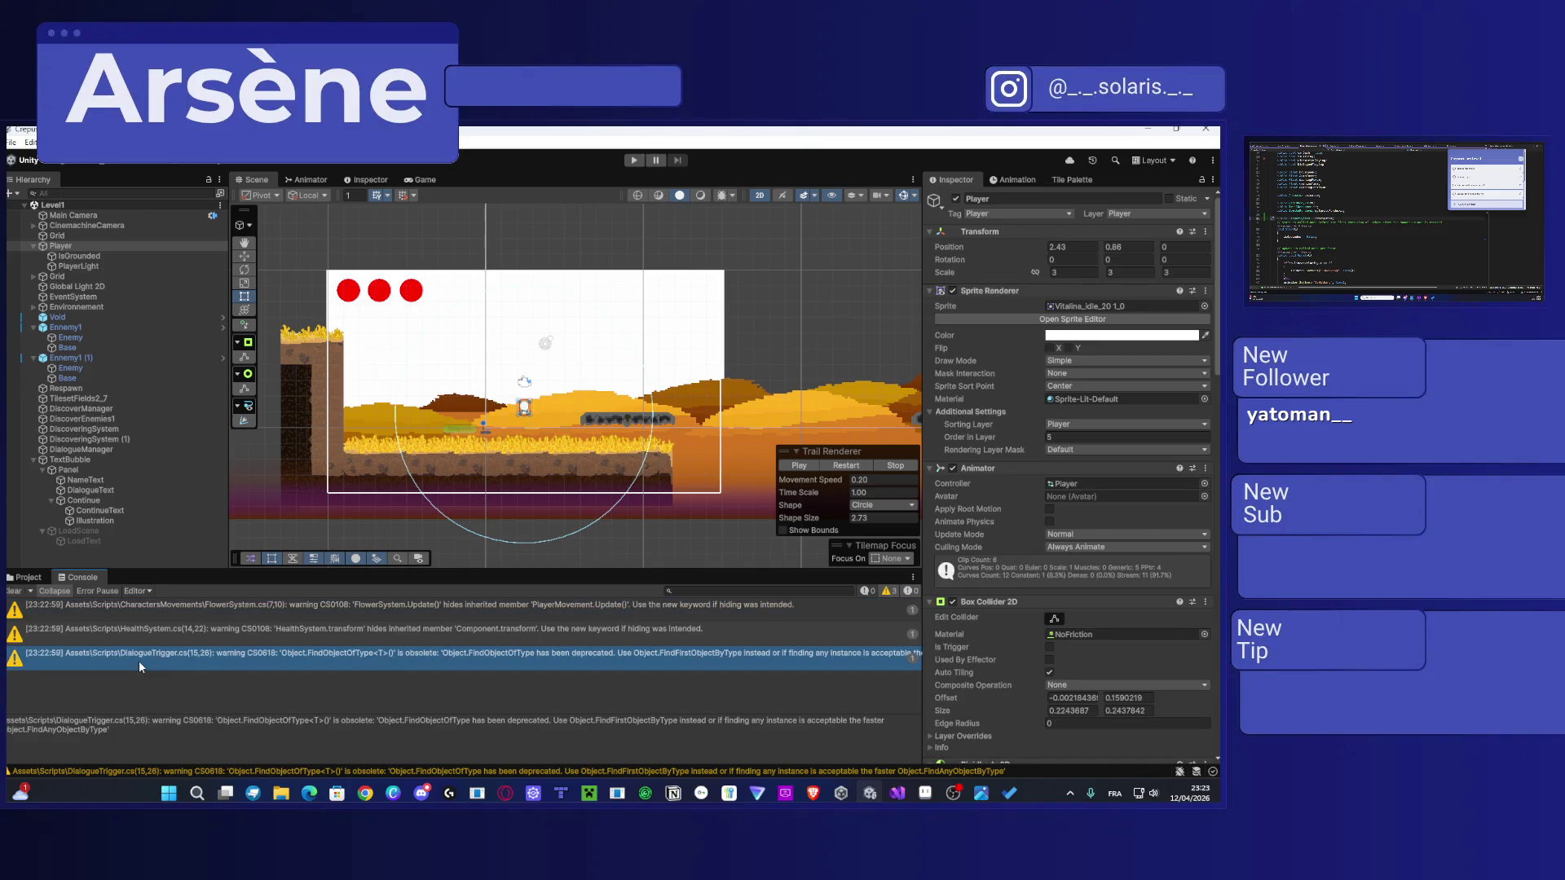
scroll(596, 423, "up", 2)
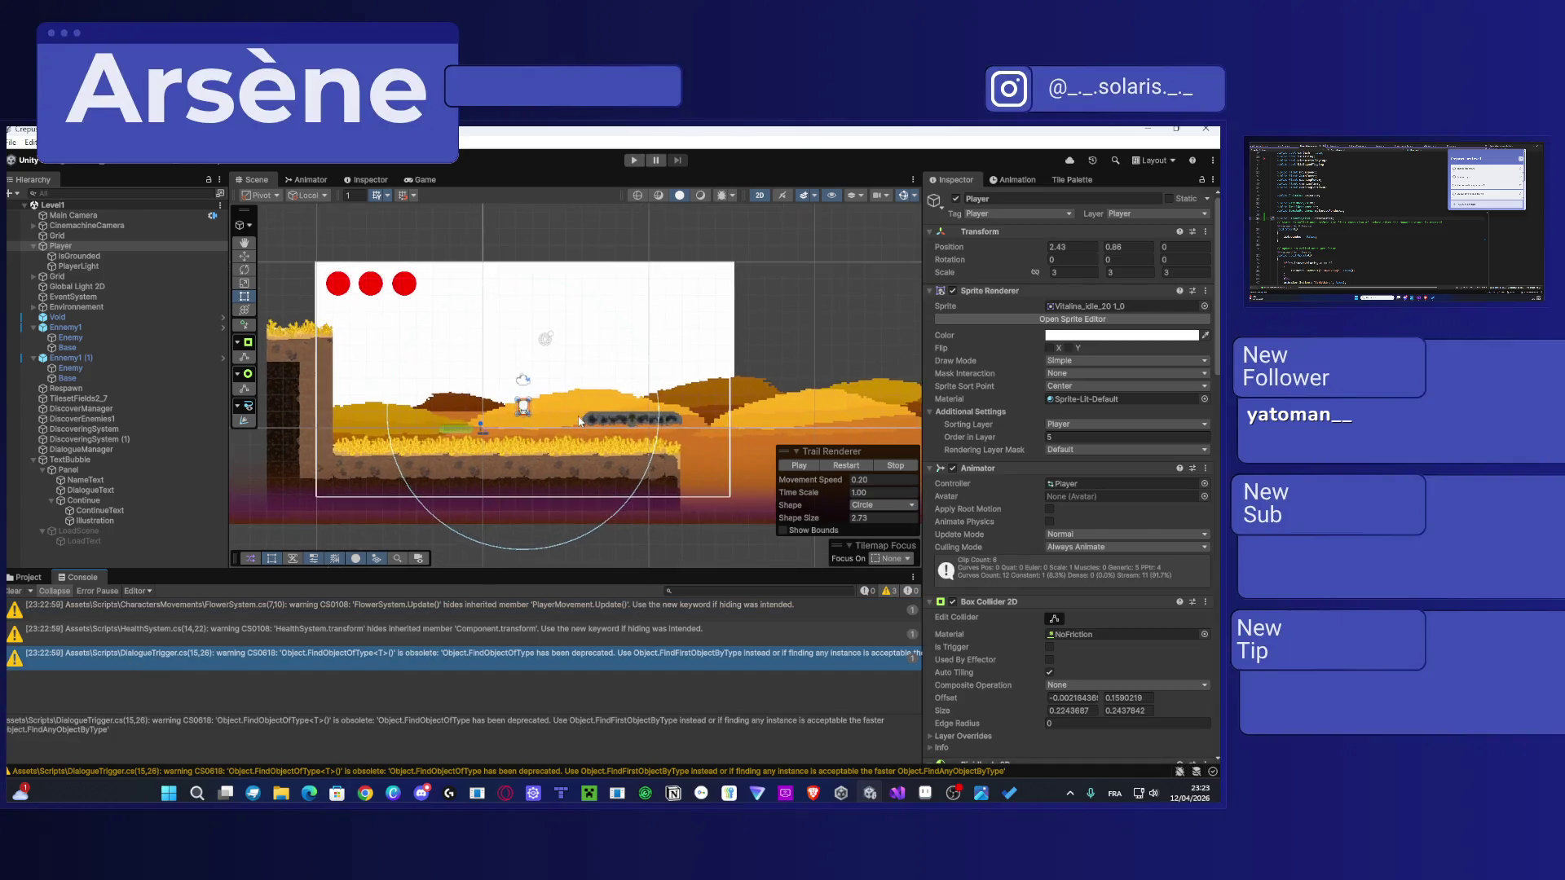
Step: With the Move tool, drag the Player right to about 43.48, 14.07 and start Play
scroll(586, 430, "down", 5)
key("w")
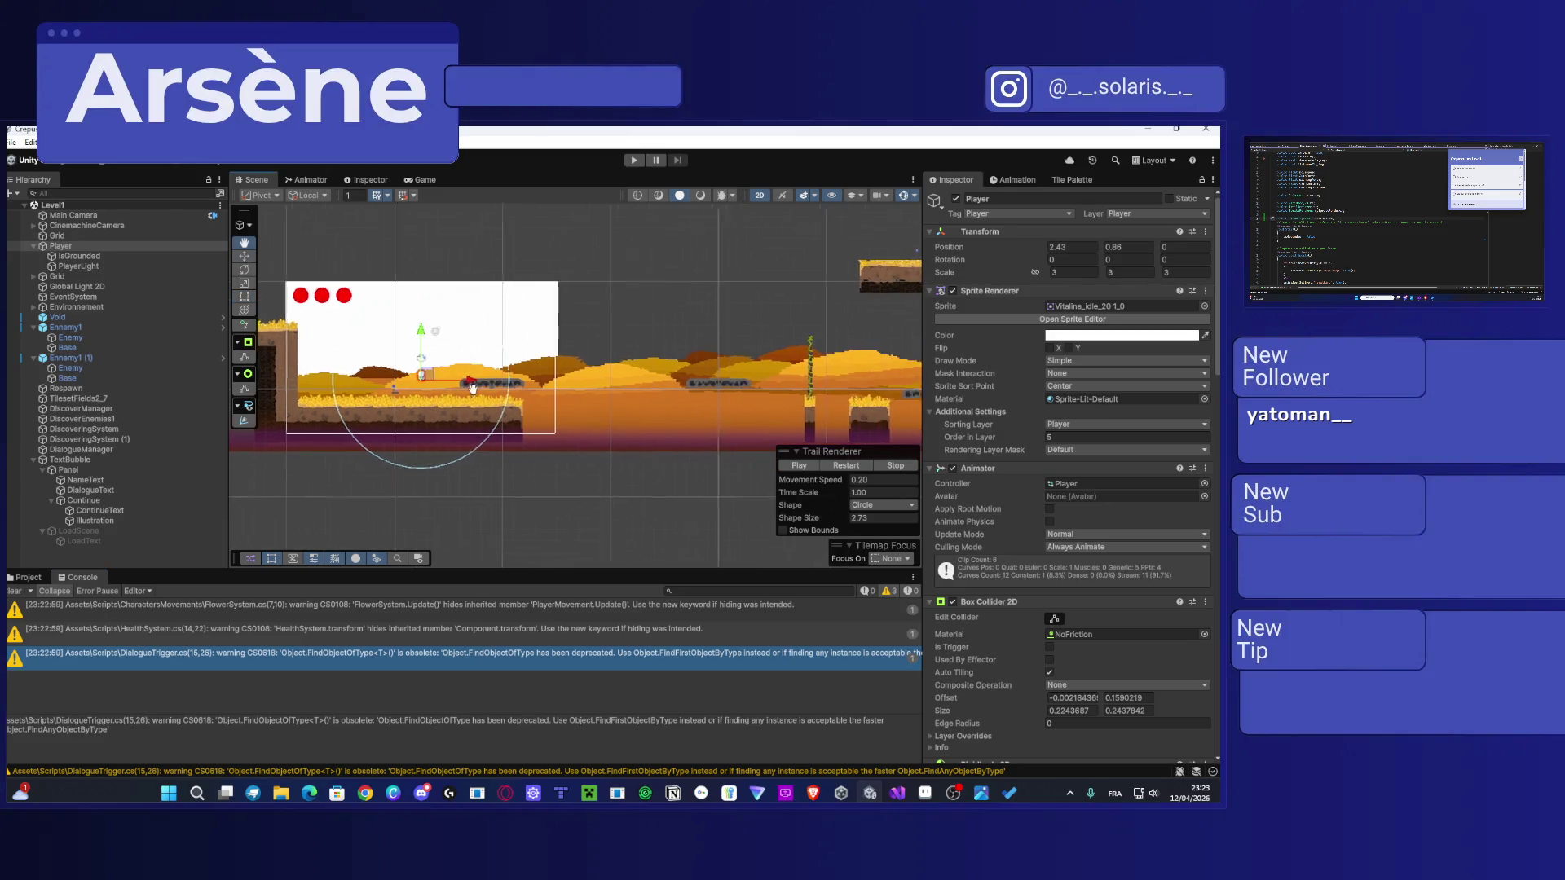
left_click_drag(334, 359, 801, 245)
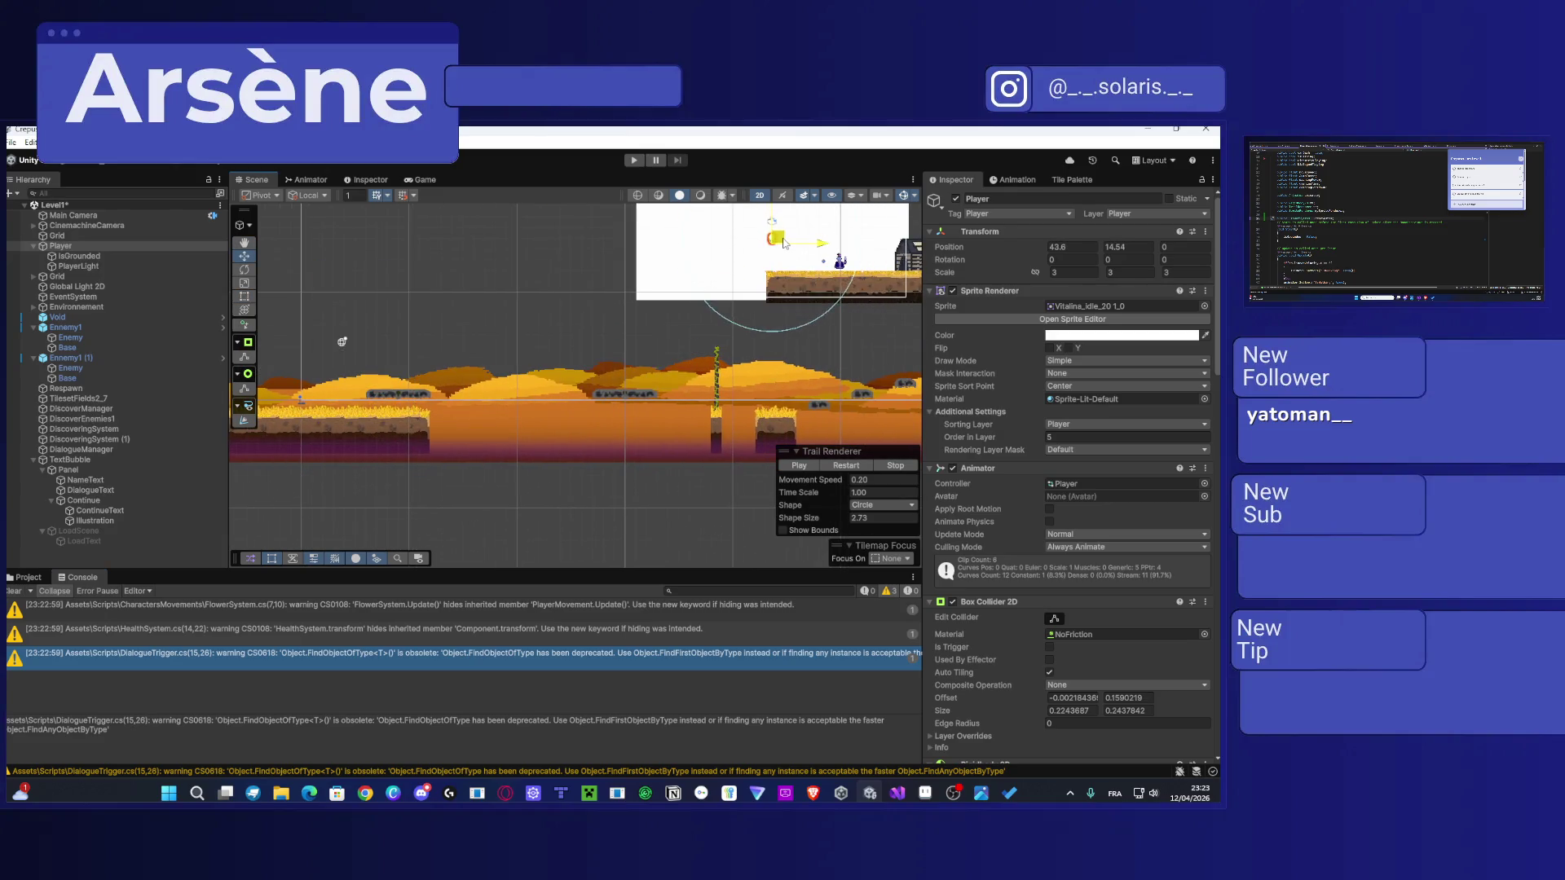
left_click(634, 160)
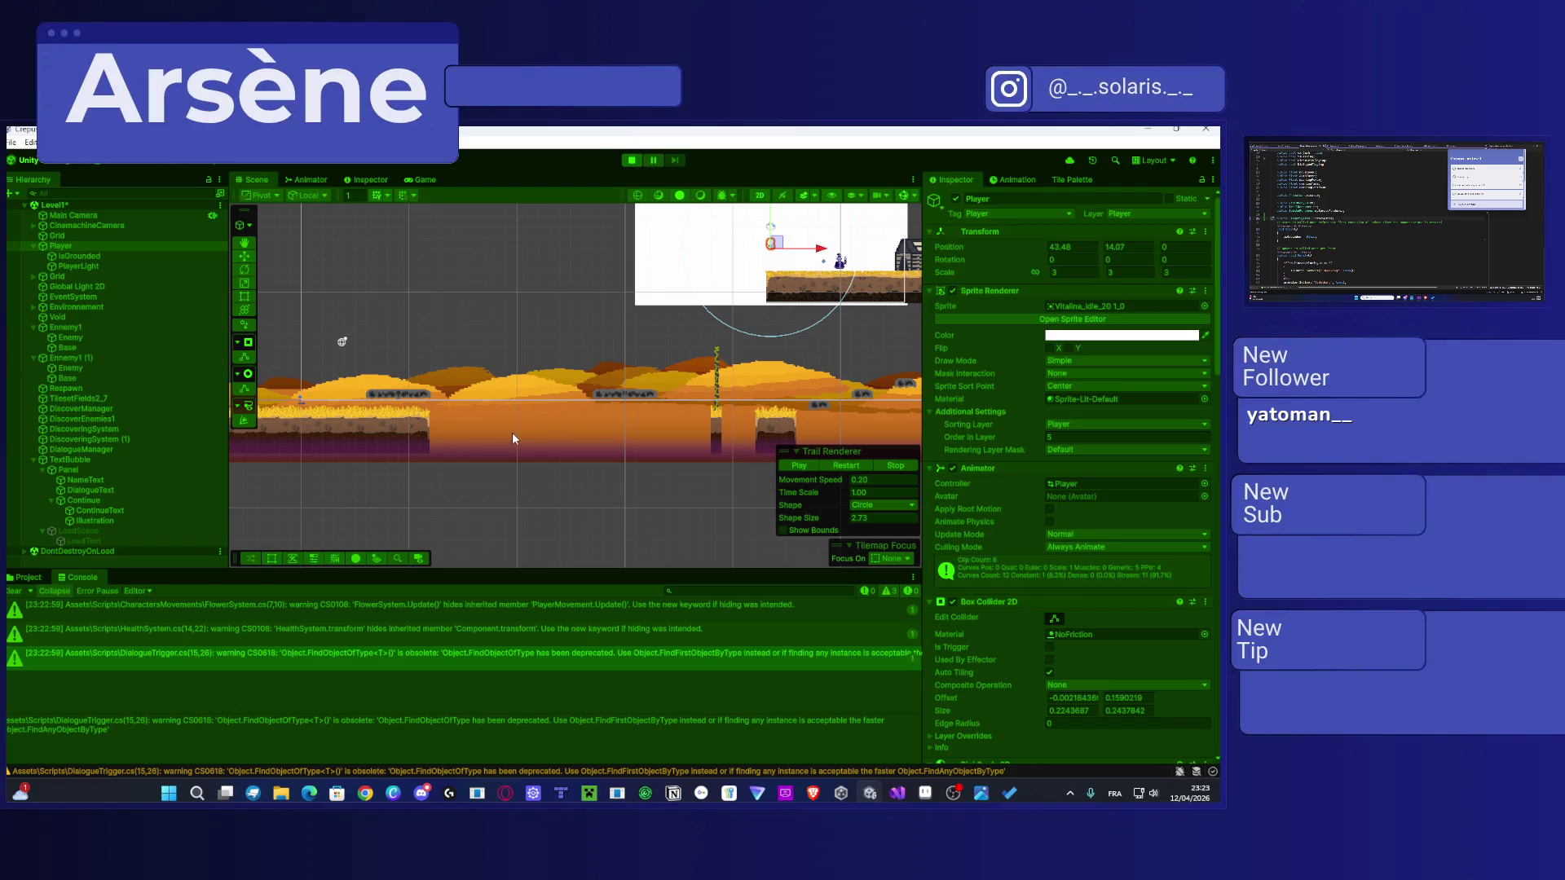
Step: Jump, dash past the flower enemy, dismiss its dialogue, then stop play mode with Ctrl+P
key("d")
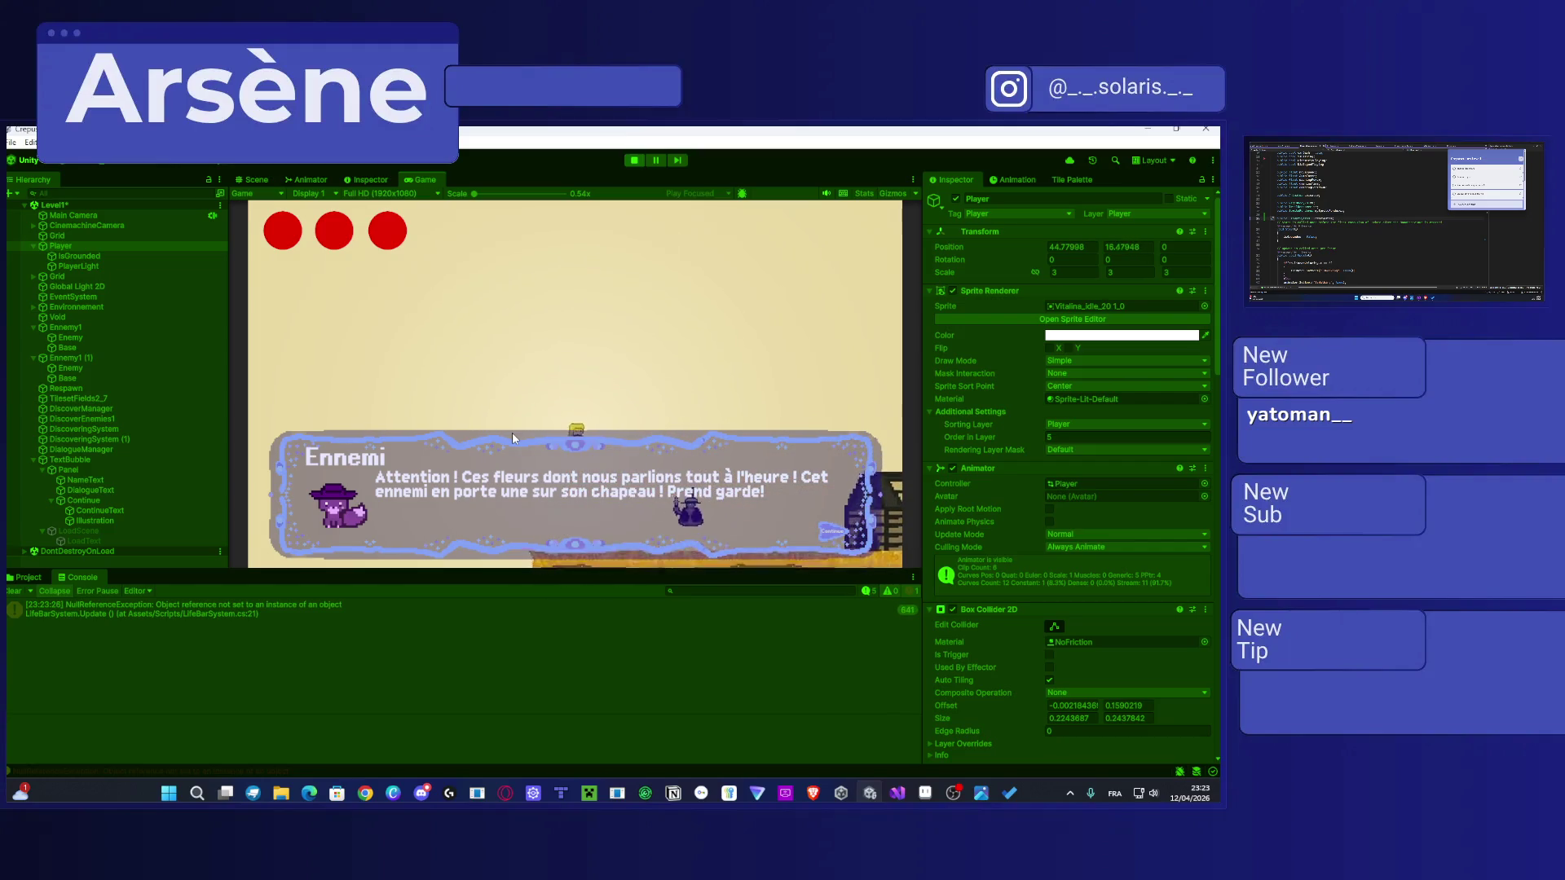
key("shift")
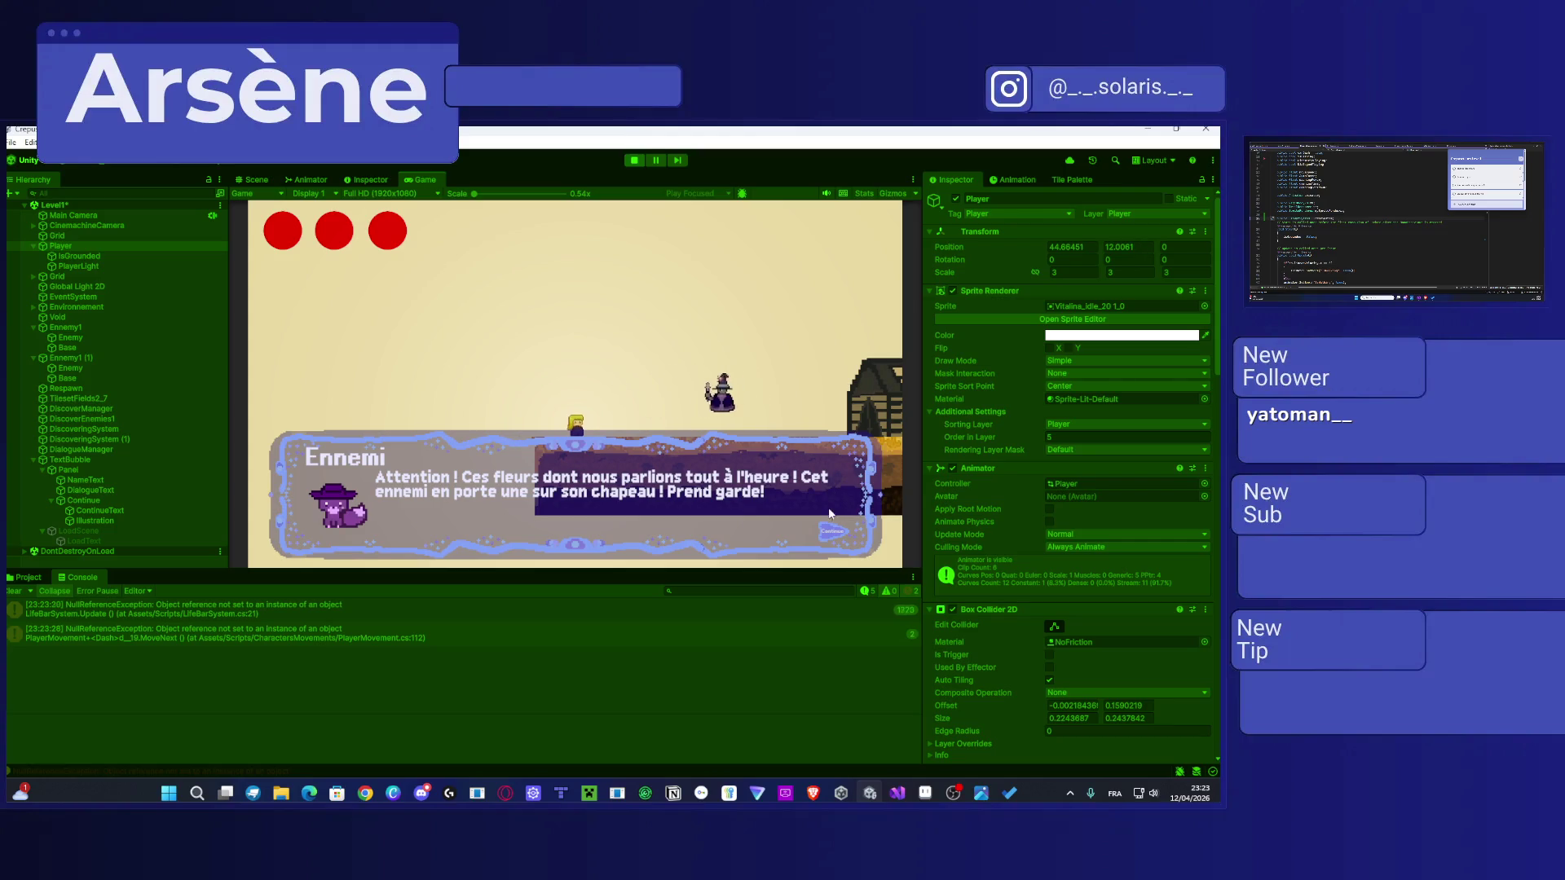
key("d")
key("d")
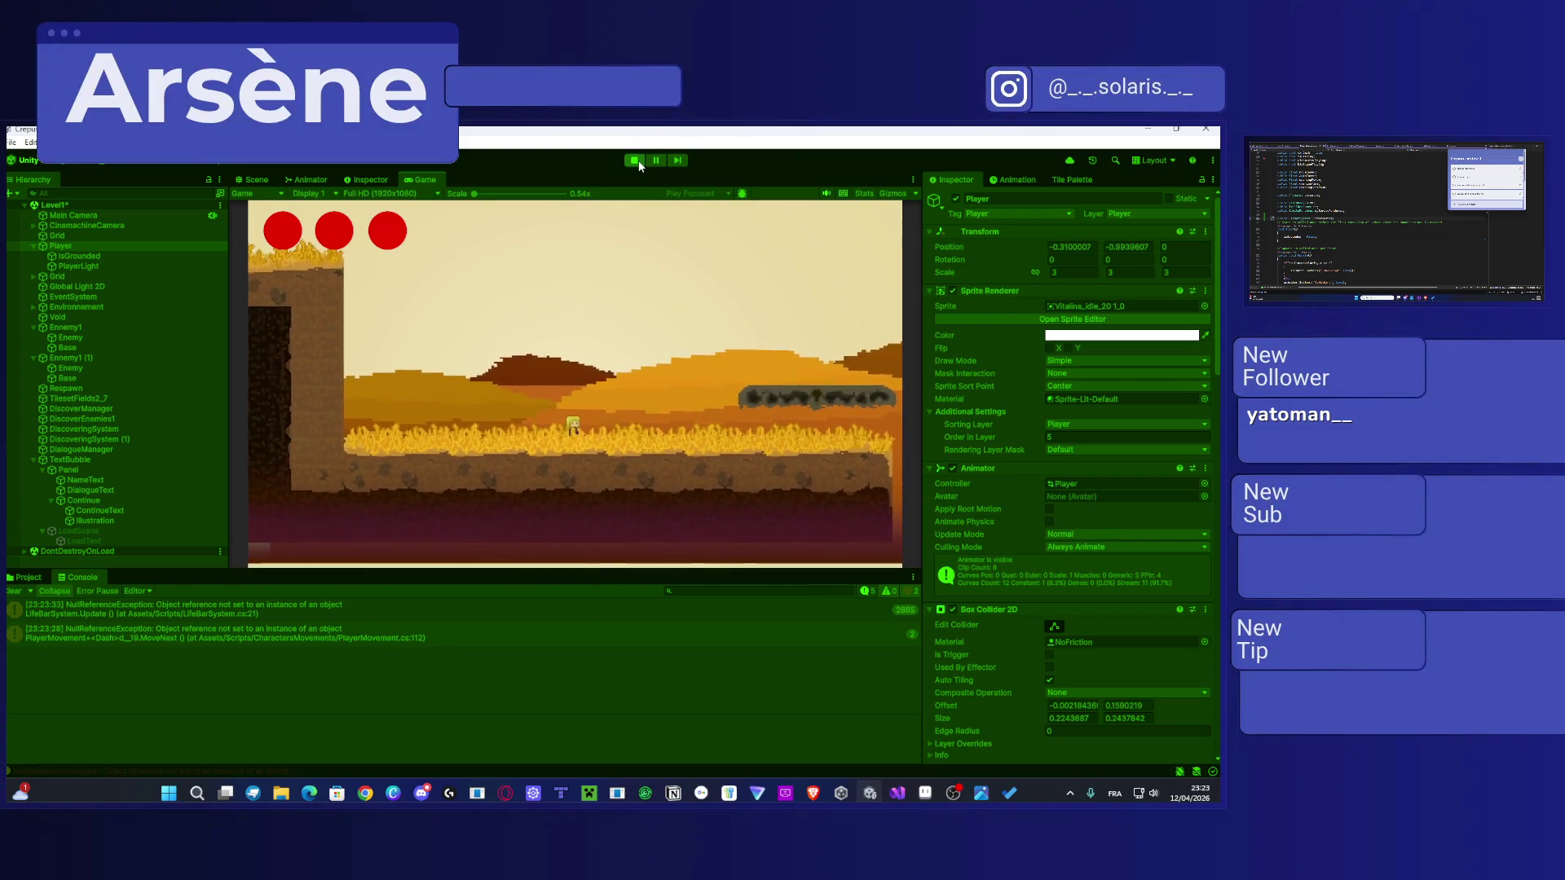
key("ctrl+p")
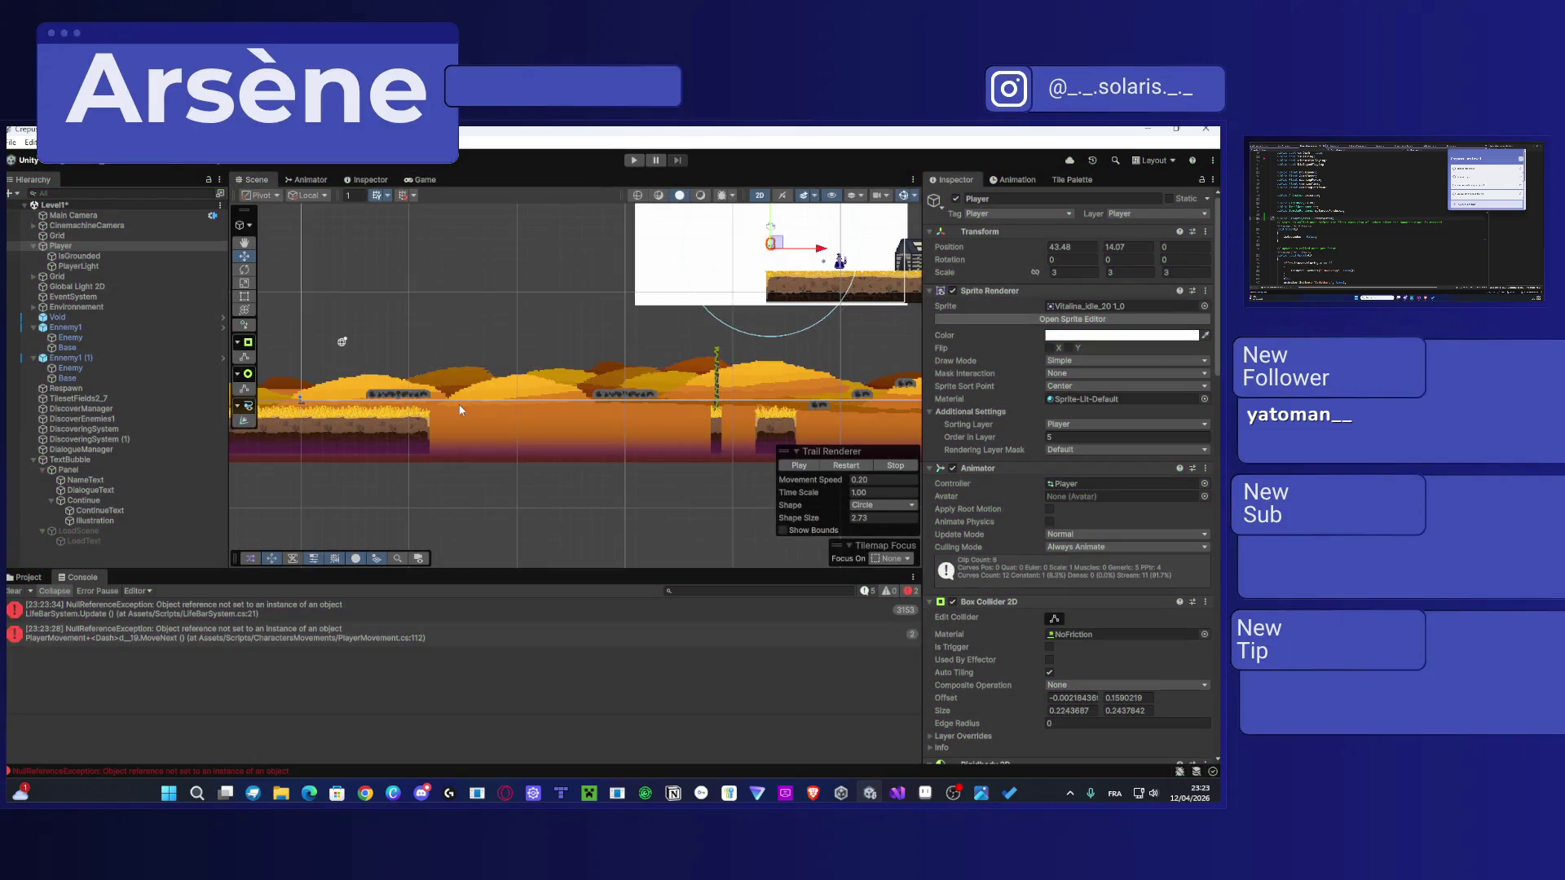
left_click(322, 632)
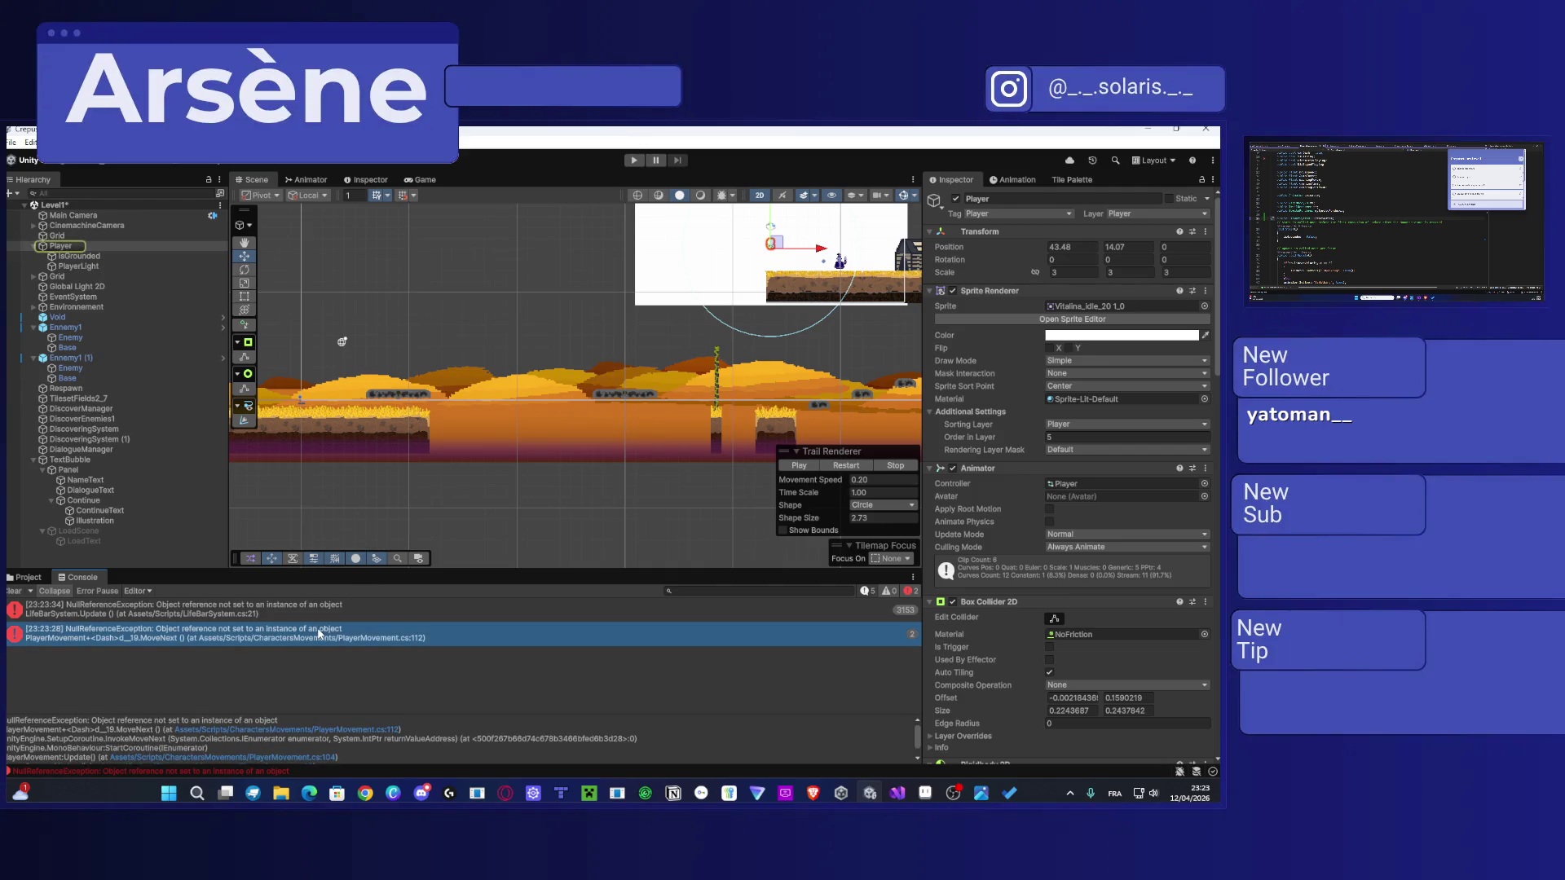
double_click(319, 633)
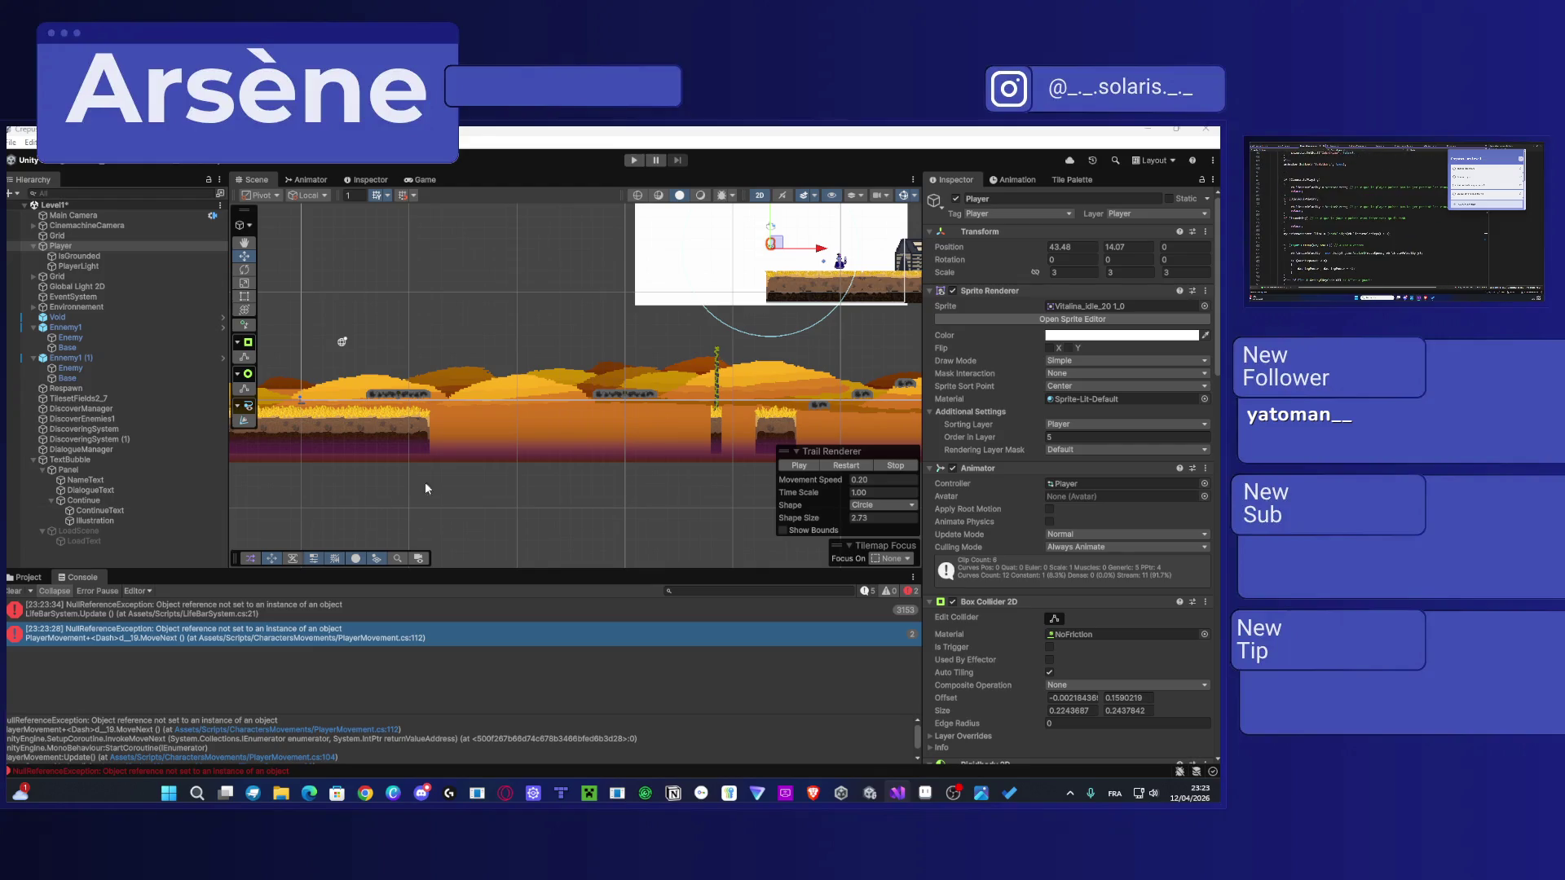
left_click_drag(599, 383, 456, 423)
scroll(457, 423, "up", 3)
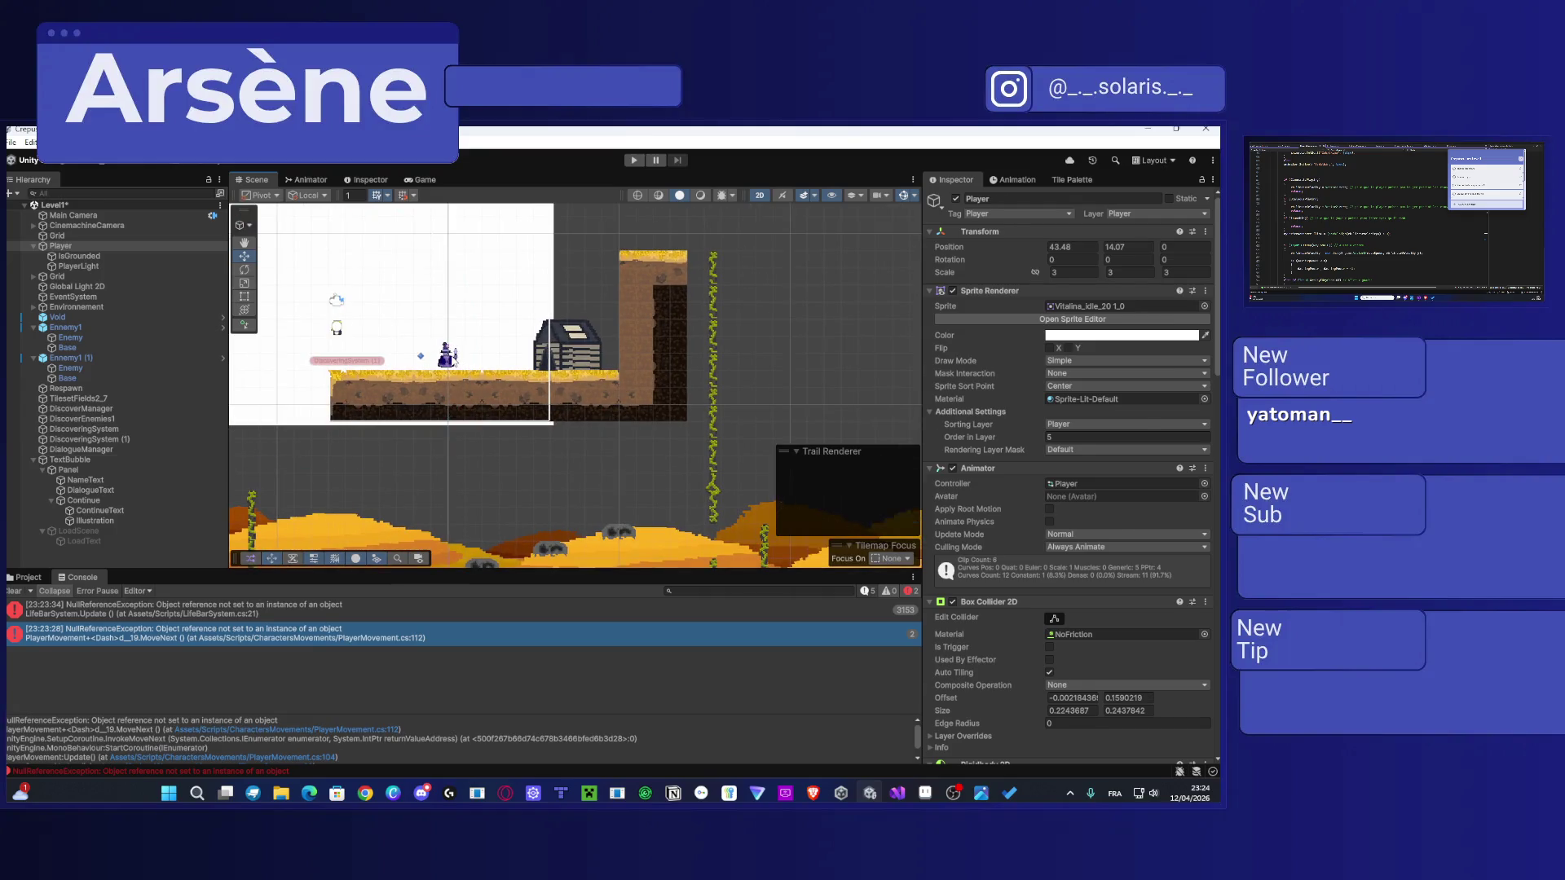
Step: Make the first flower enemy's Circle Collider 2D under Ennemy1 (1) a trigger
left_click(70, 460)
left_click(448, 356)
scroll(1011, 489, "down", 6)
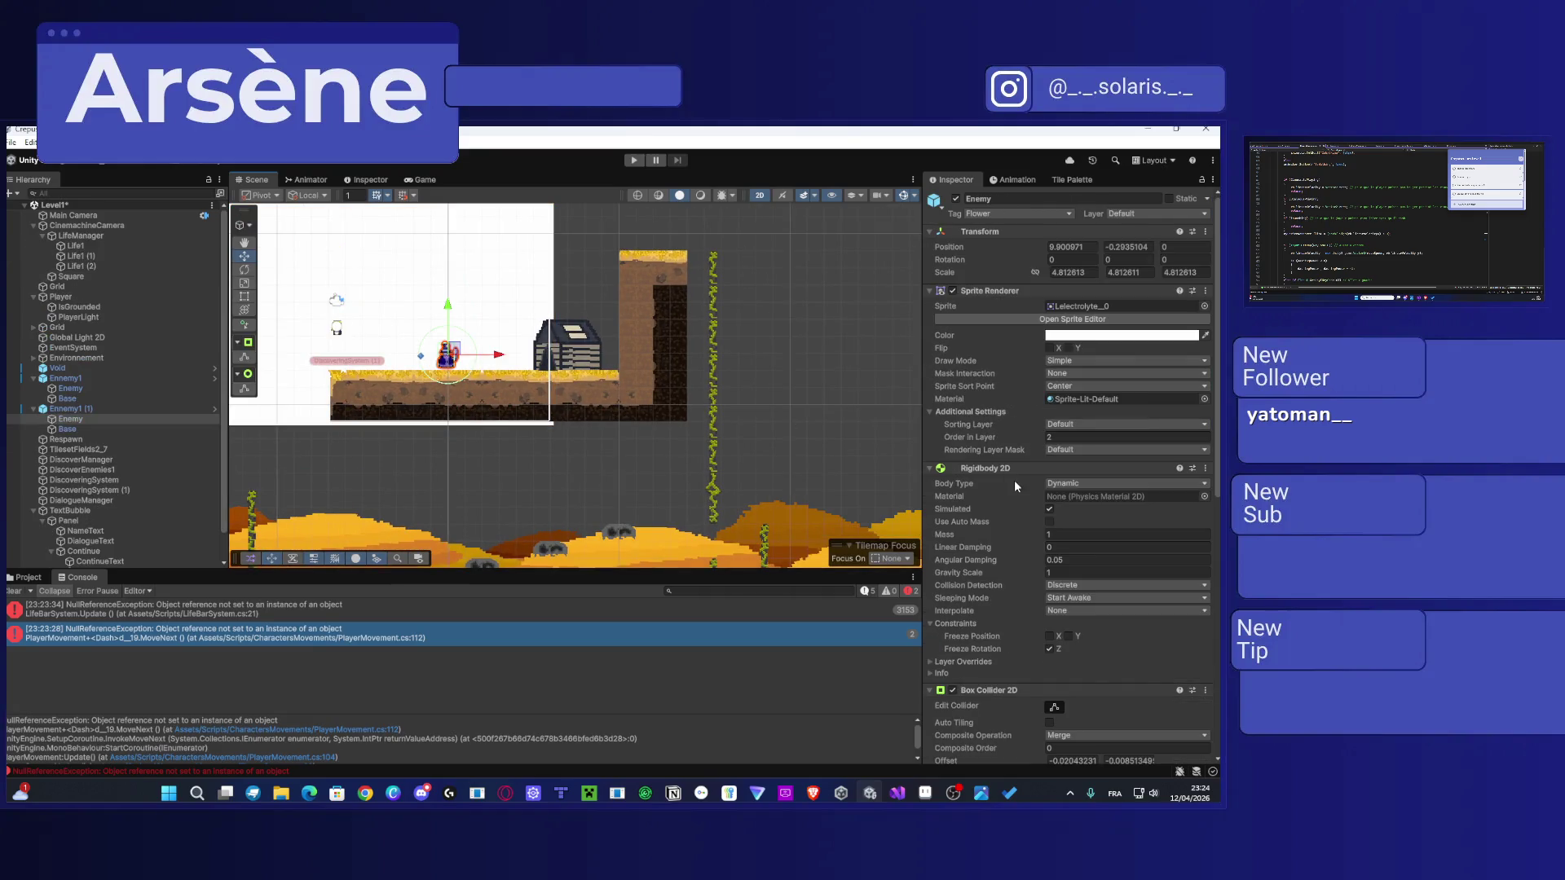
scroll(1011, 490, "down", 6)
left_click(1049, 563)
scroll(788, 441, "down", 3)
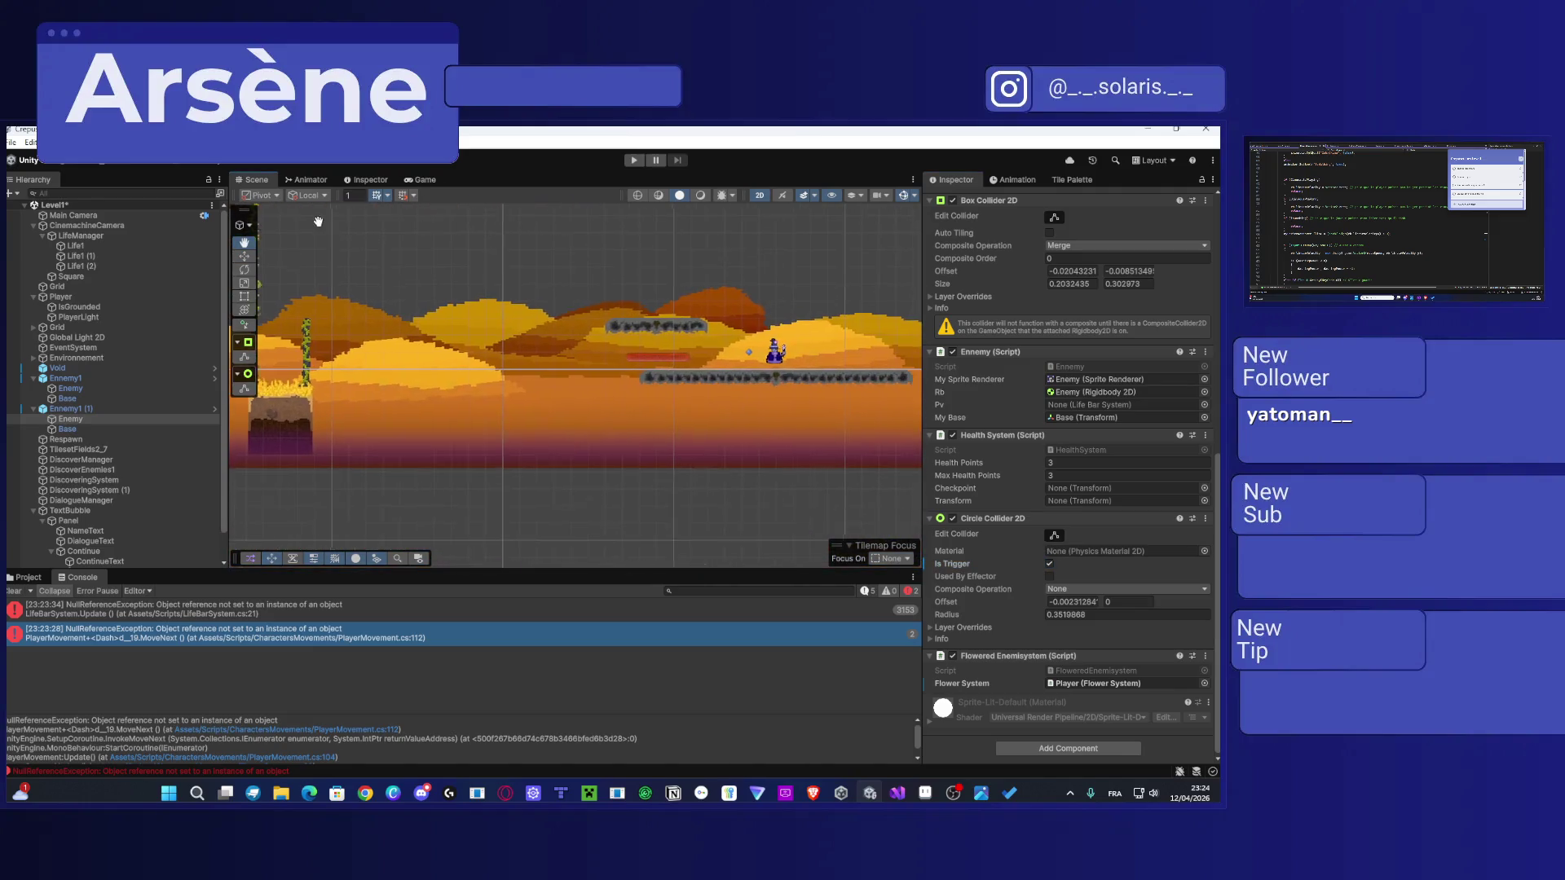
Step: Make the other flower enemy's Circle Collider 2D a trigger too, then start play-testing Level1
left_click(776, 357)
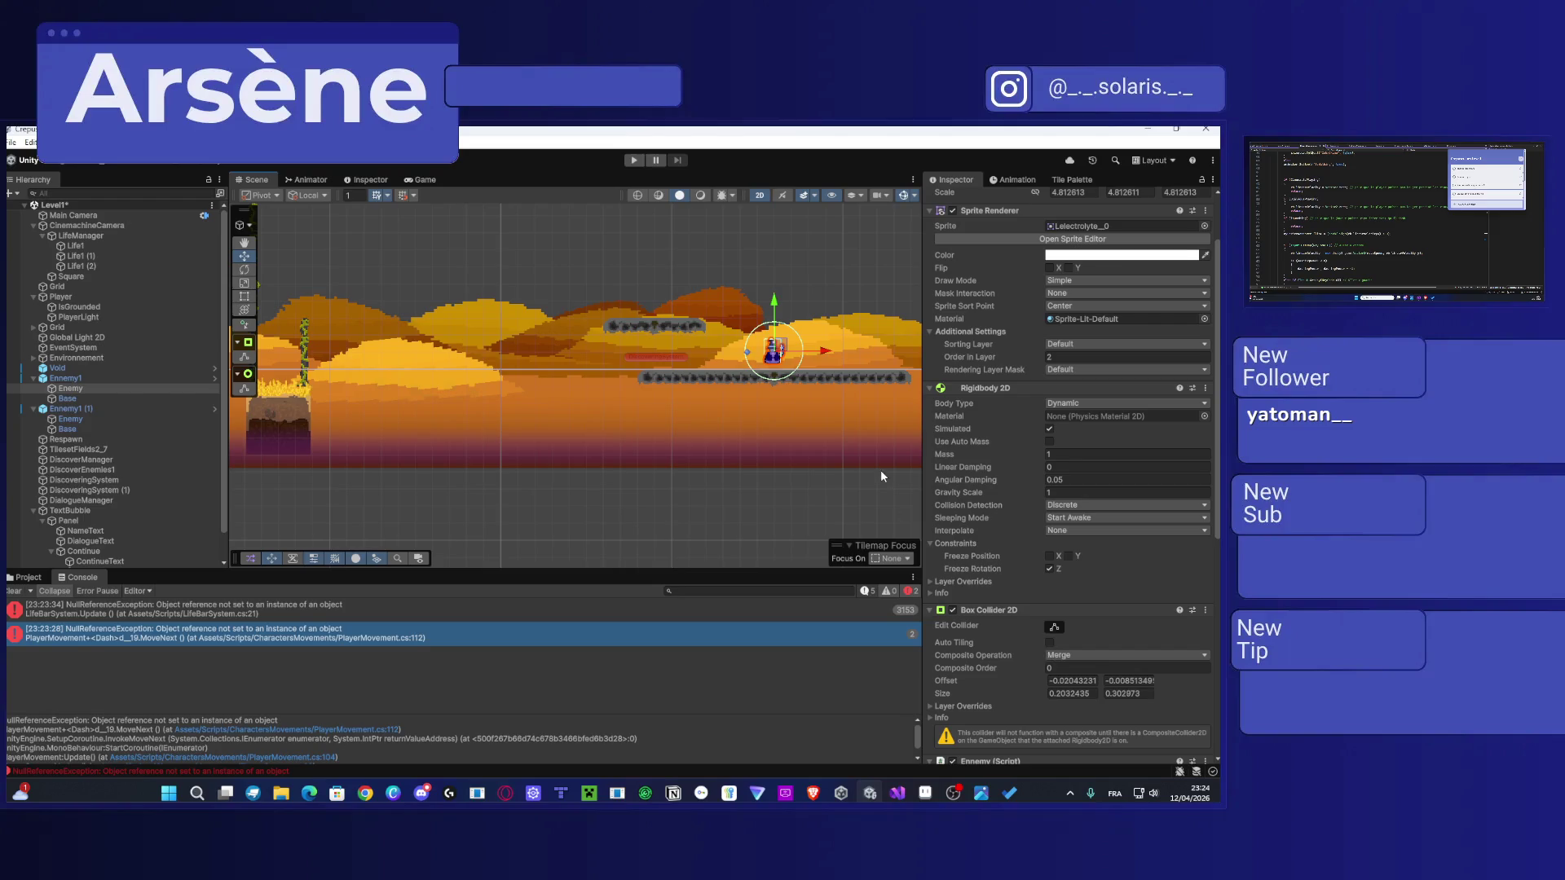
scroll(965, 663, "down", 10)
left_click(1049, 564)
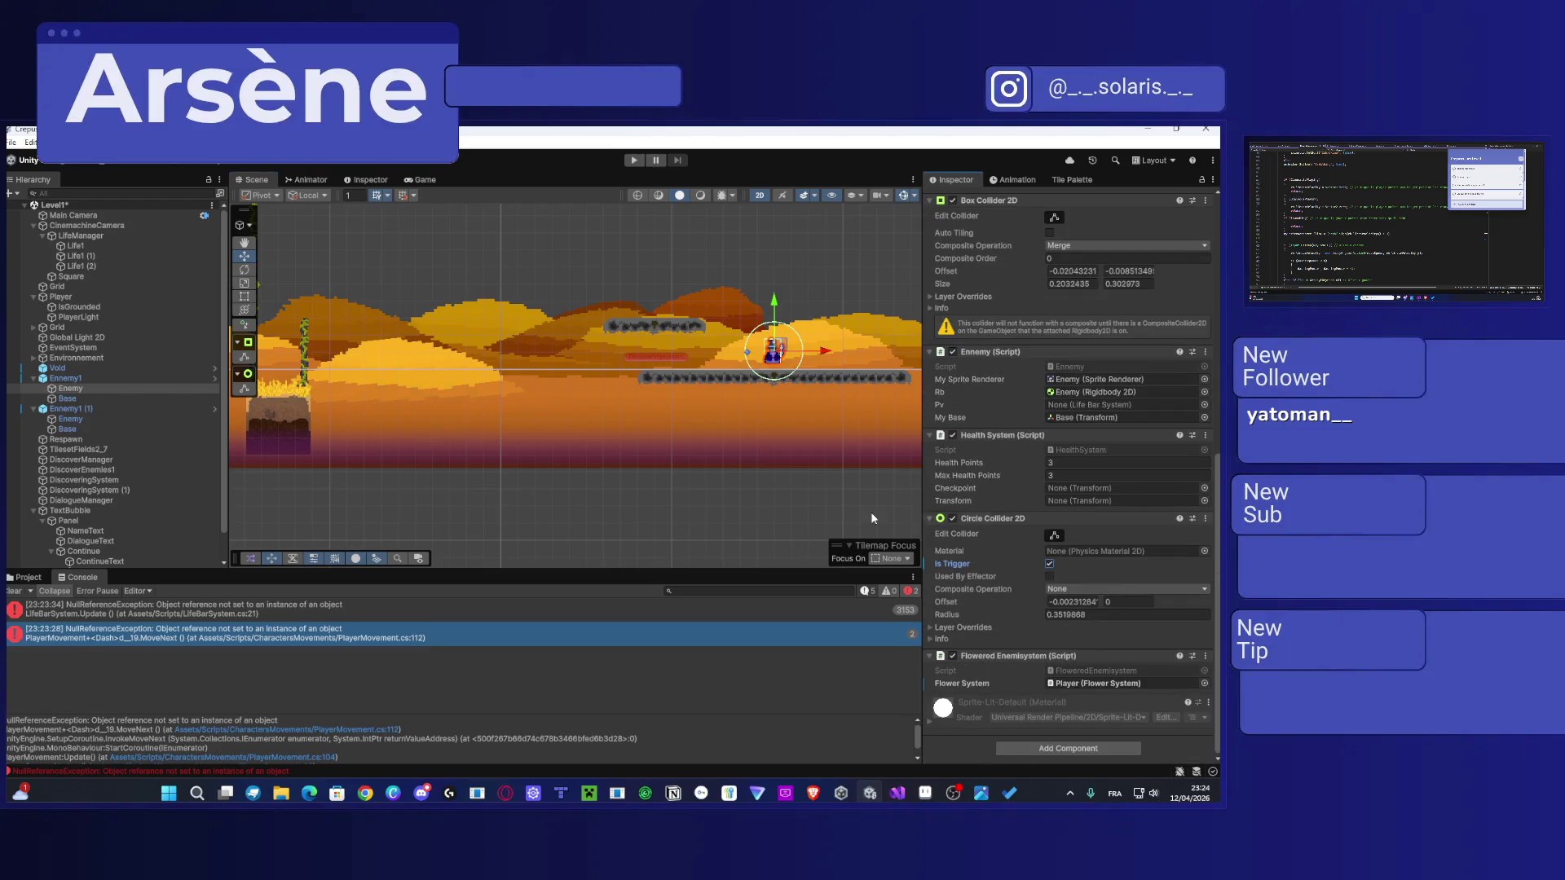
scroll(583, 360, "down", 3)
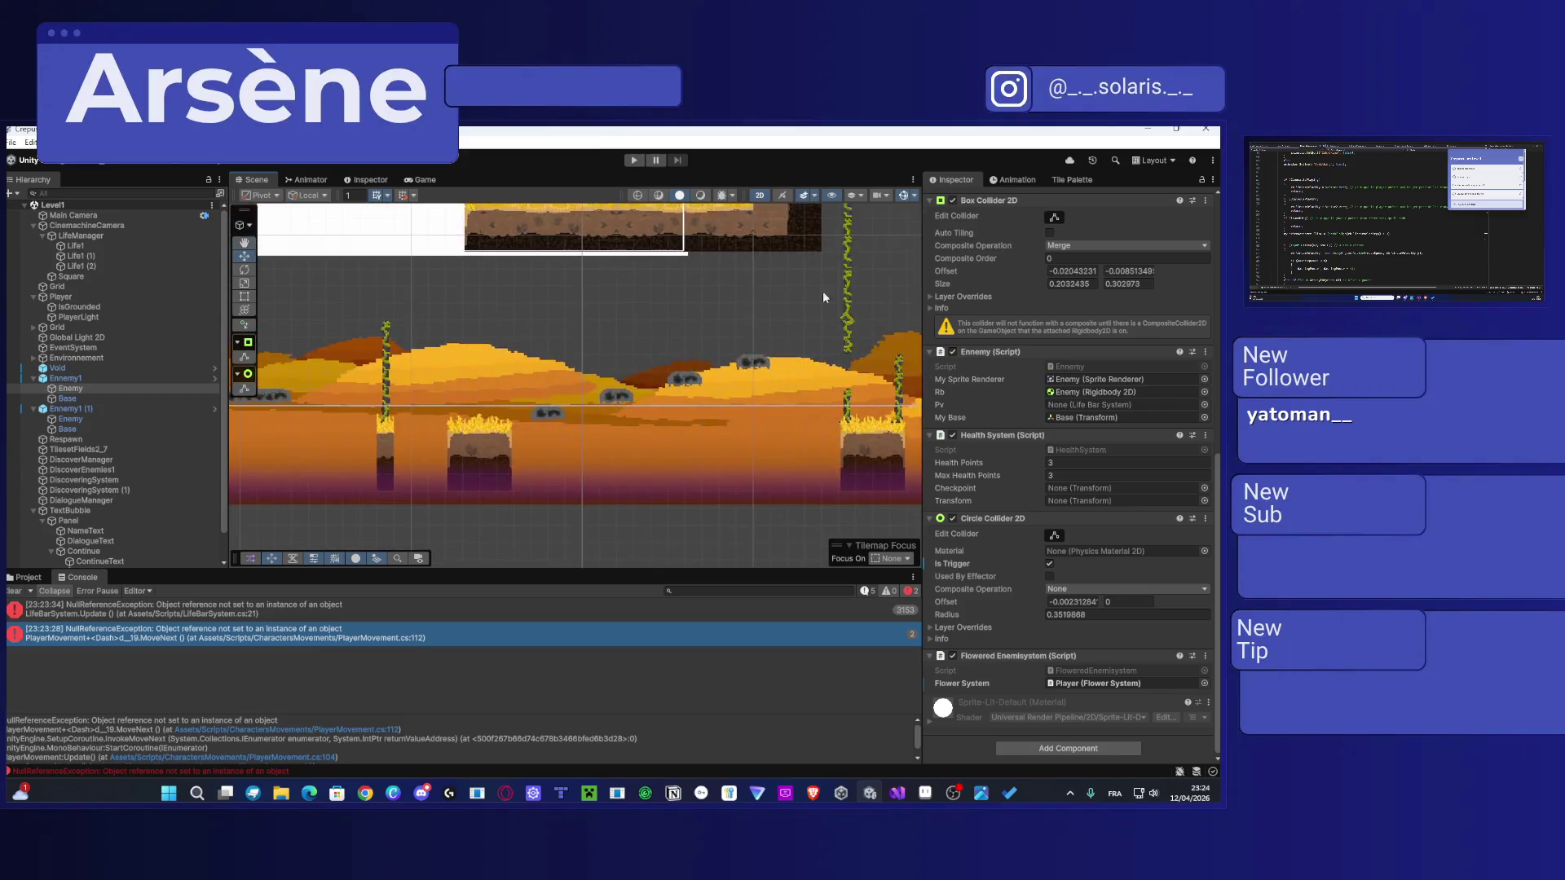
scroll(583, 367, "down", 2)
left_click(632, 160)
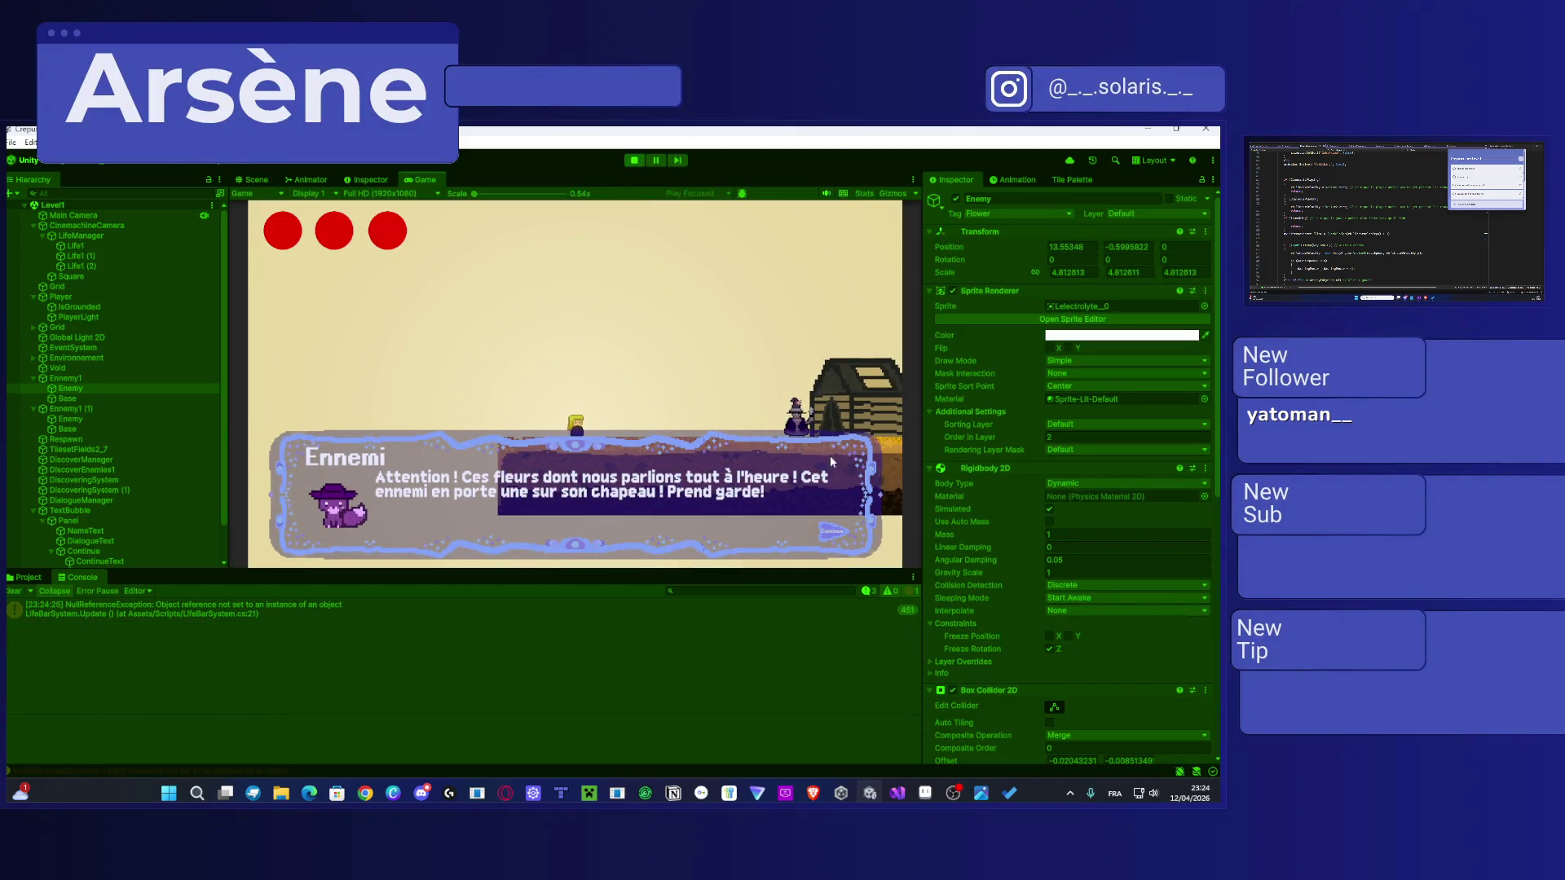
Step: Close the flower warning dialogue, walk, jump and dash past the enemy into the autumn level, then stop
left_click(637, 347)
key("d")
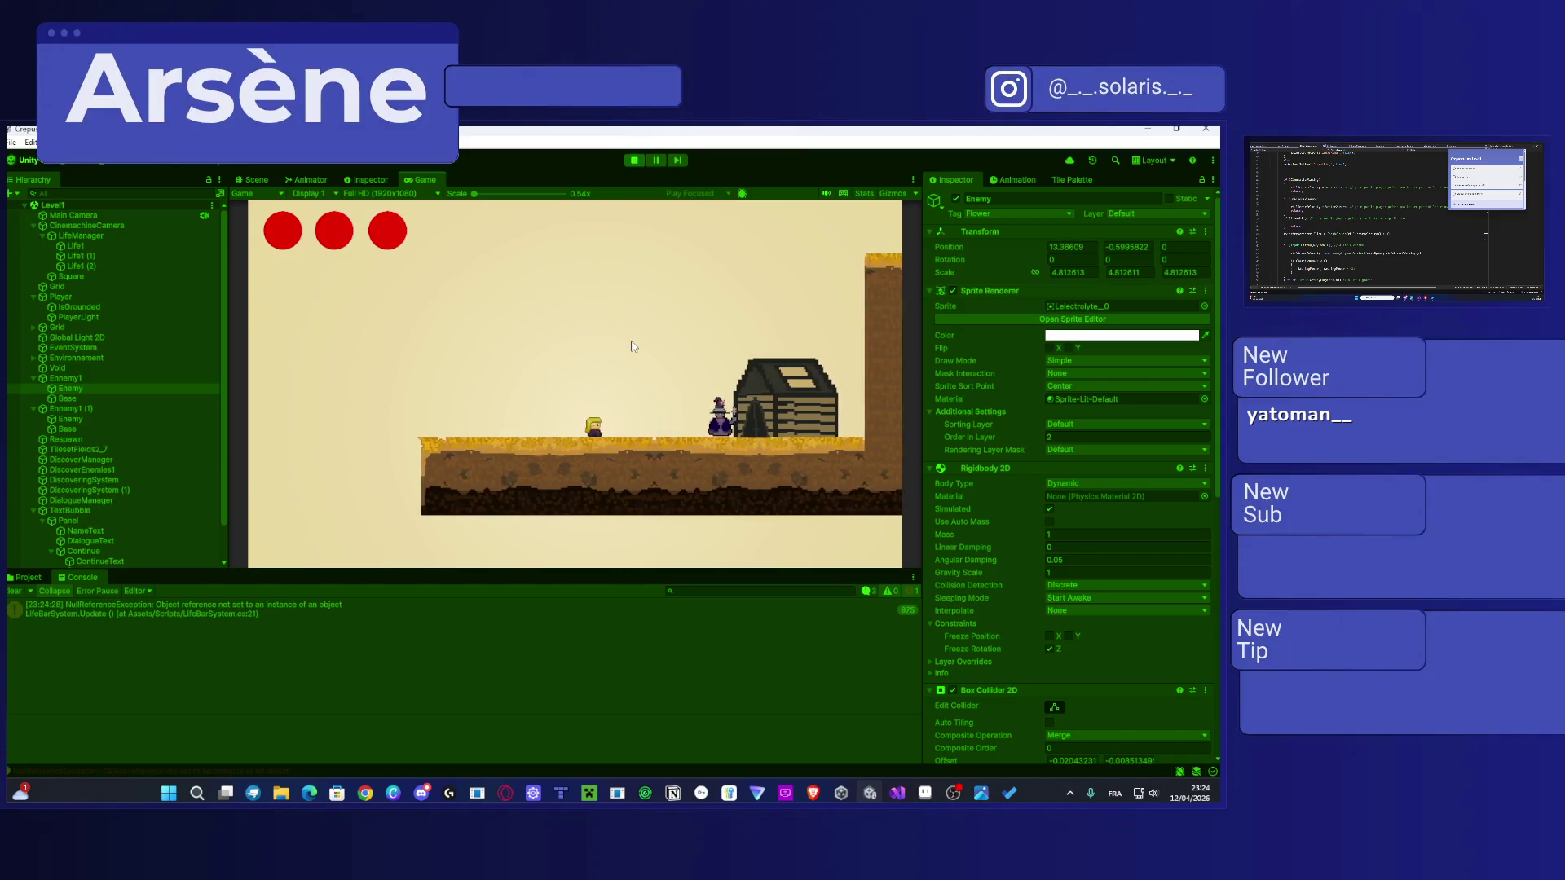
key("space")
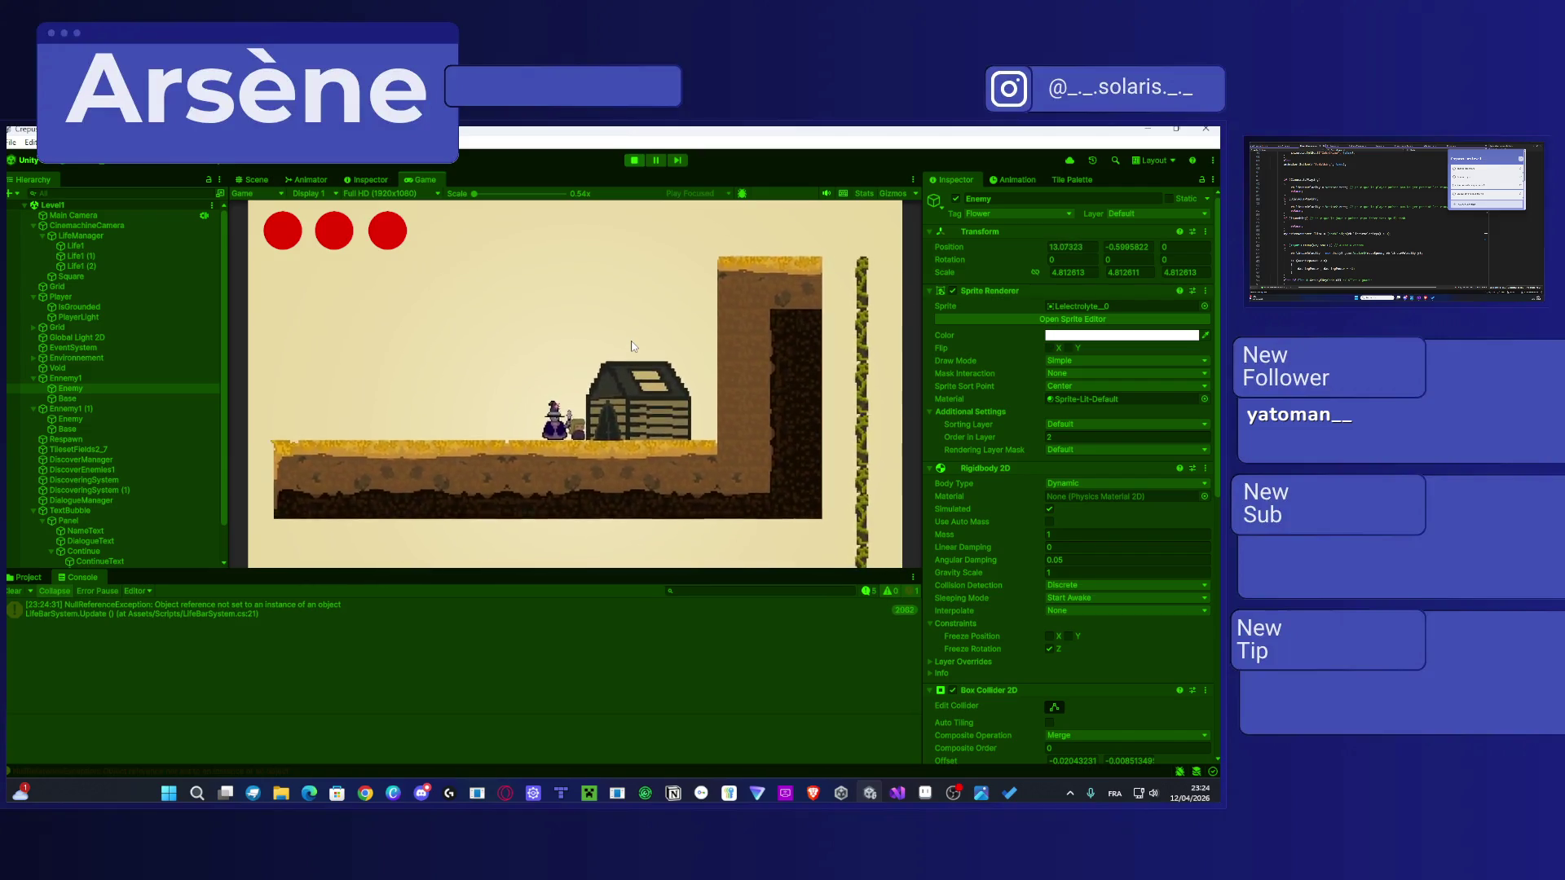
key("shift")
key("space")
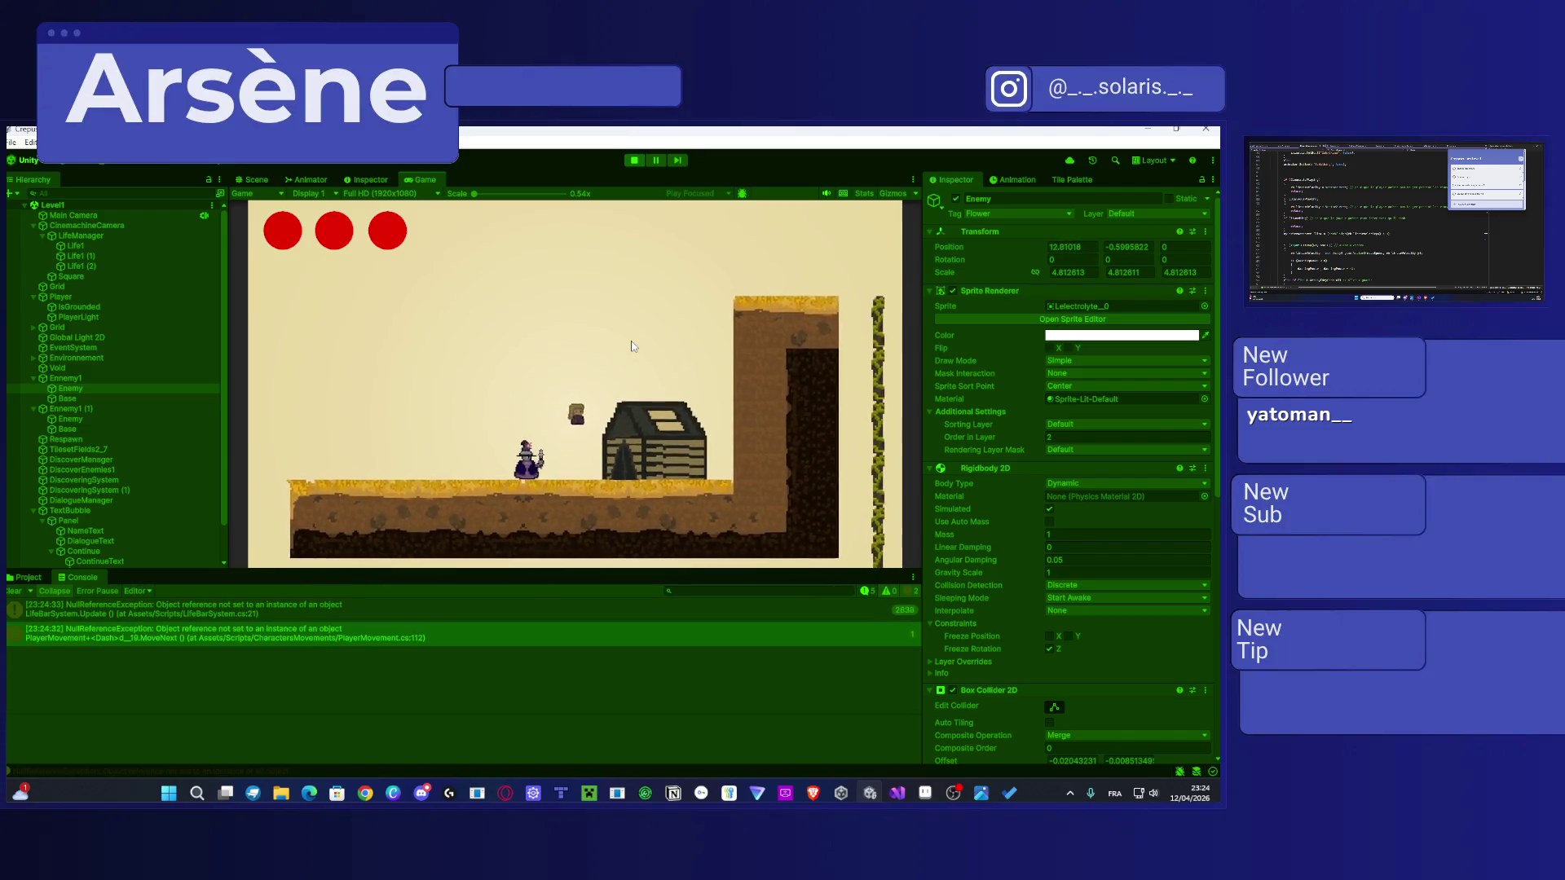
key("d")
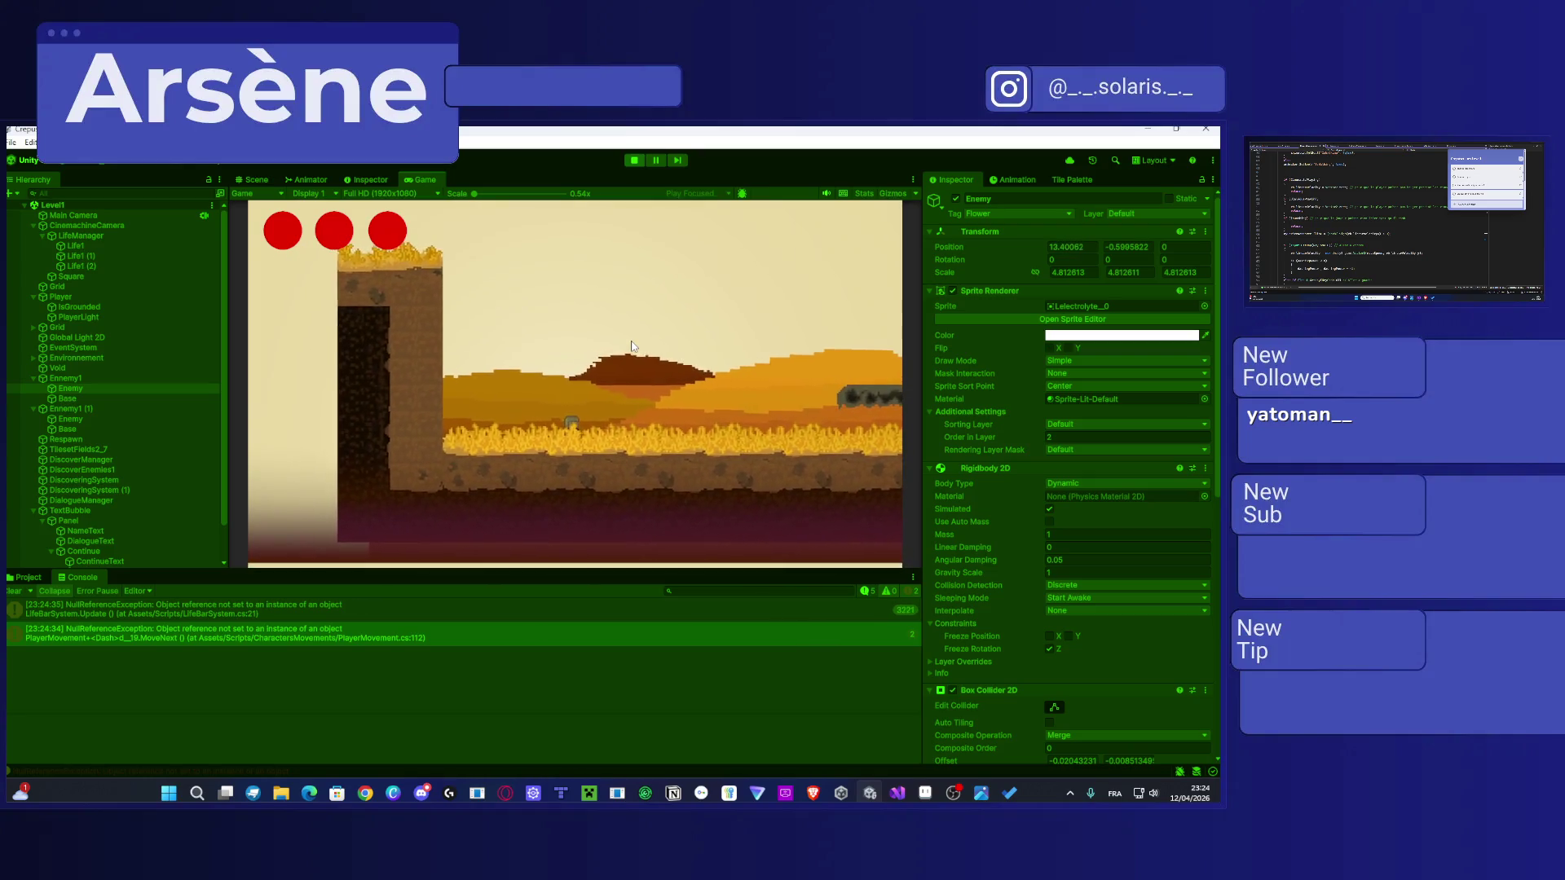
left_click(633, 161)
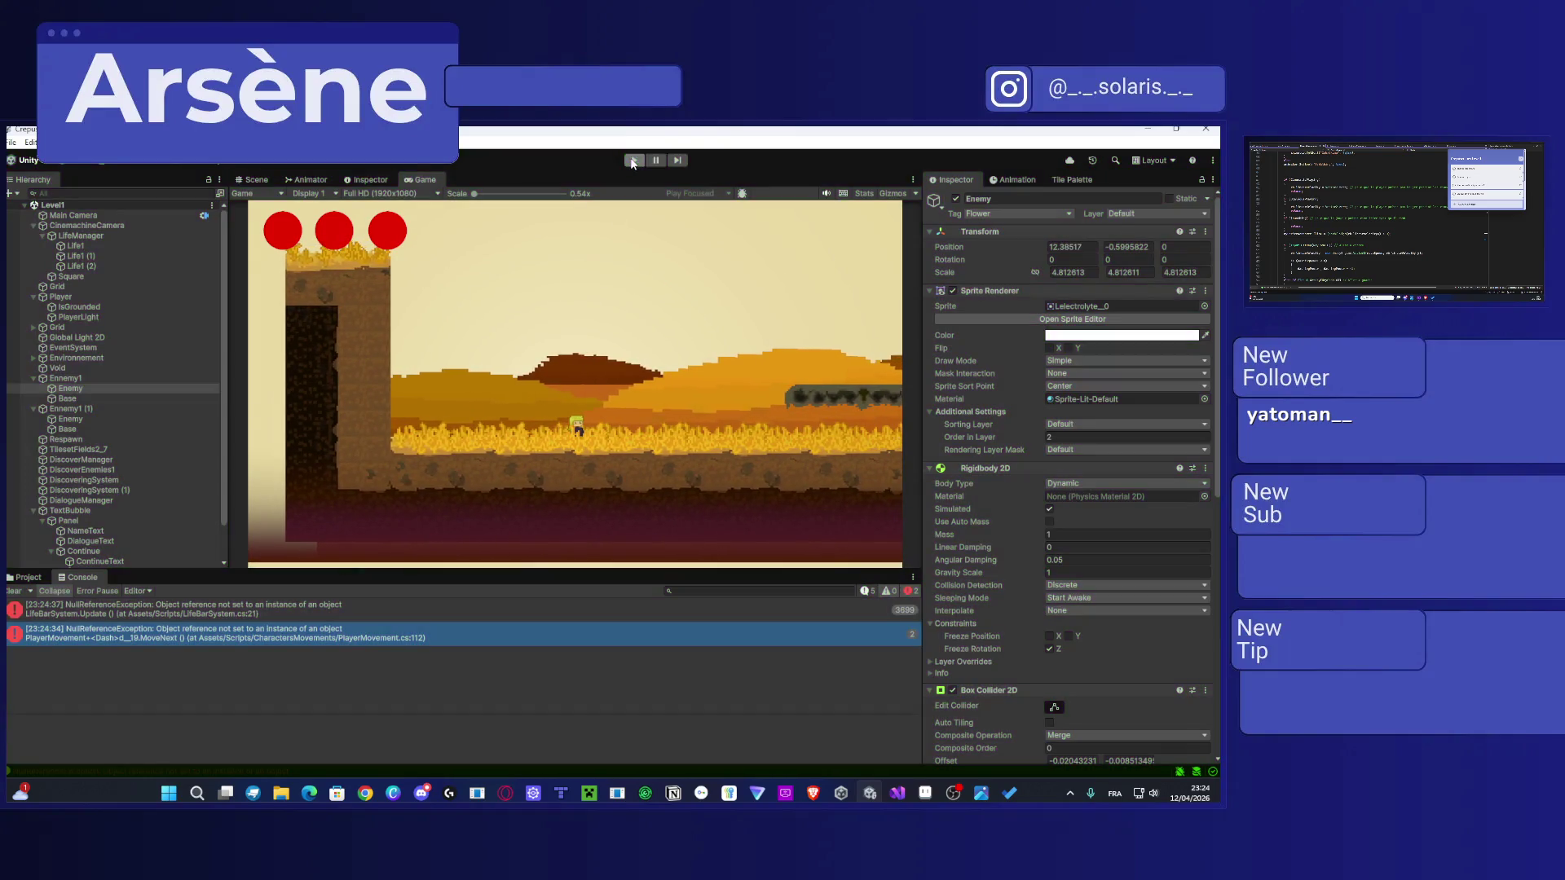
scroll(745, 347, "up", 5)
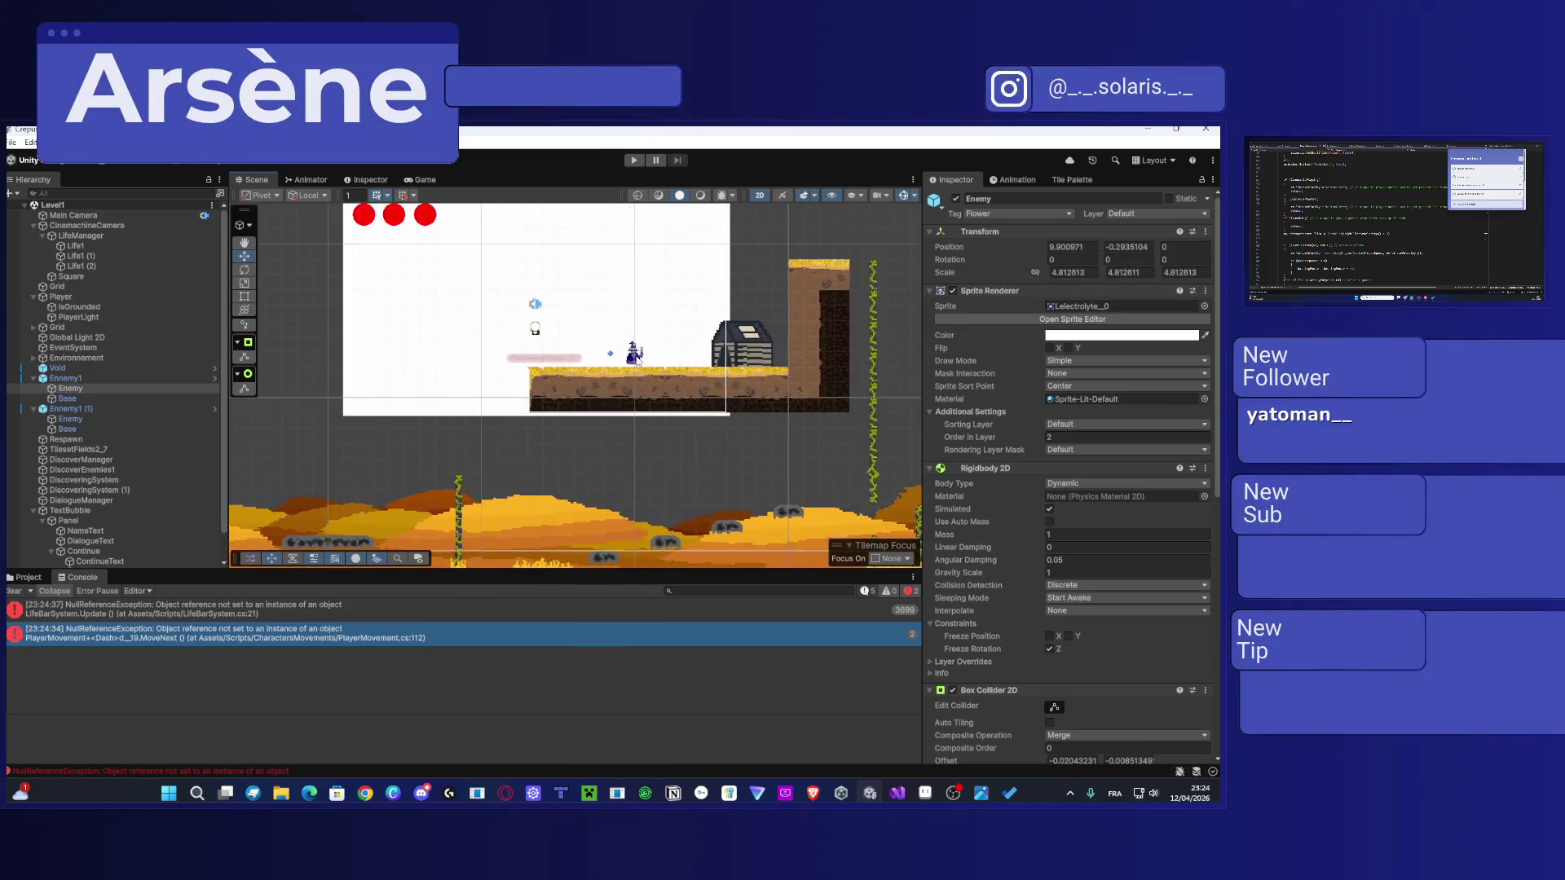
Step: Widen the Ennemy1 (1) flower enemy's circle collider from radius 0.35 to about 0.74, then select TextBubble
left_click(630, 351)
scroll(1080, 499, "down", 5)
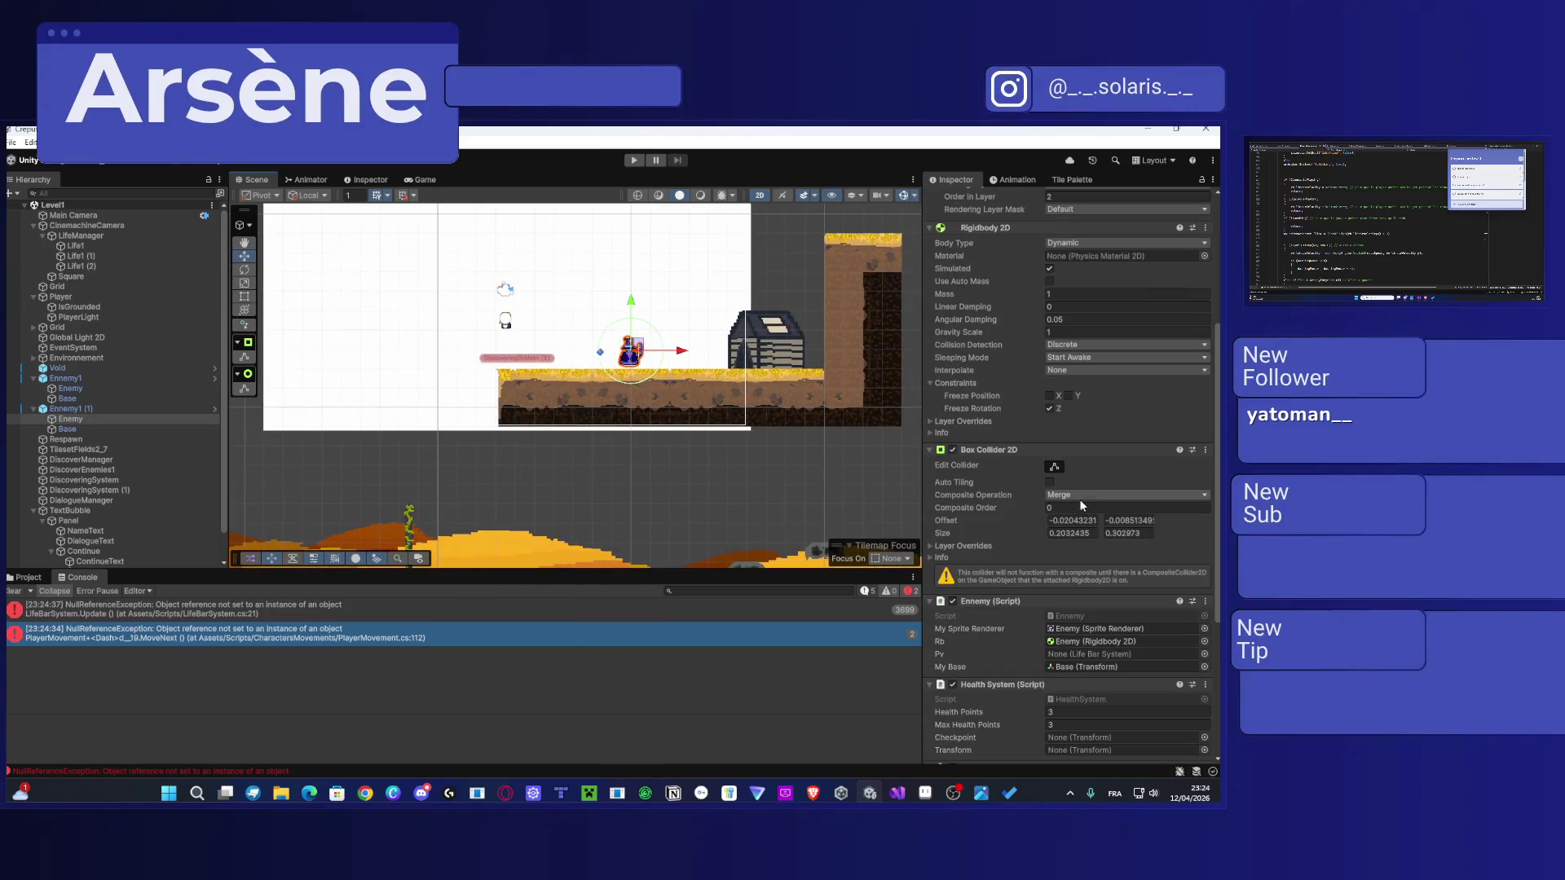
scroll(1081, 639, "down", 5)
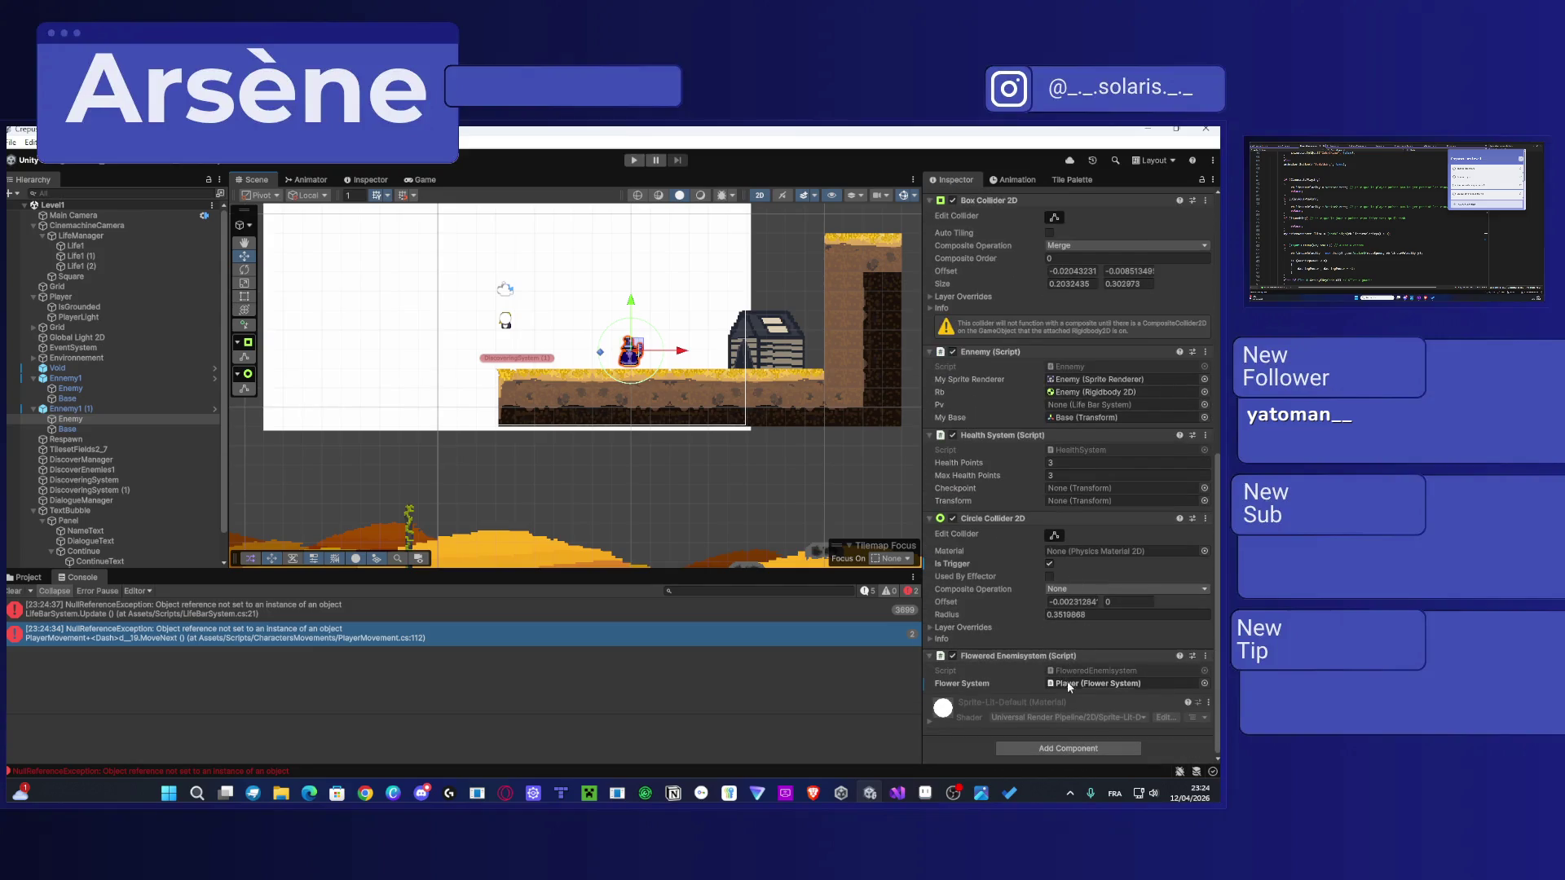
left_click(1053, 535)
left_click_drag(663, 352, 705, 352)
left_click_drag(600, 353, 551, 356)
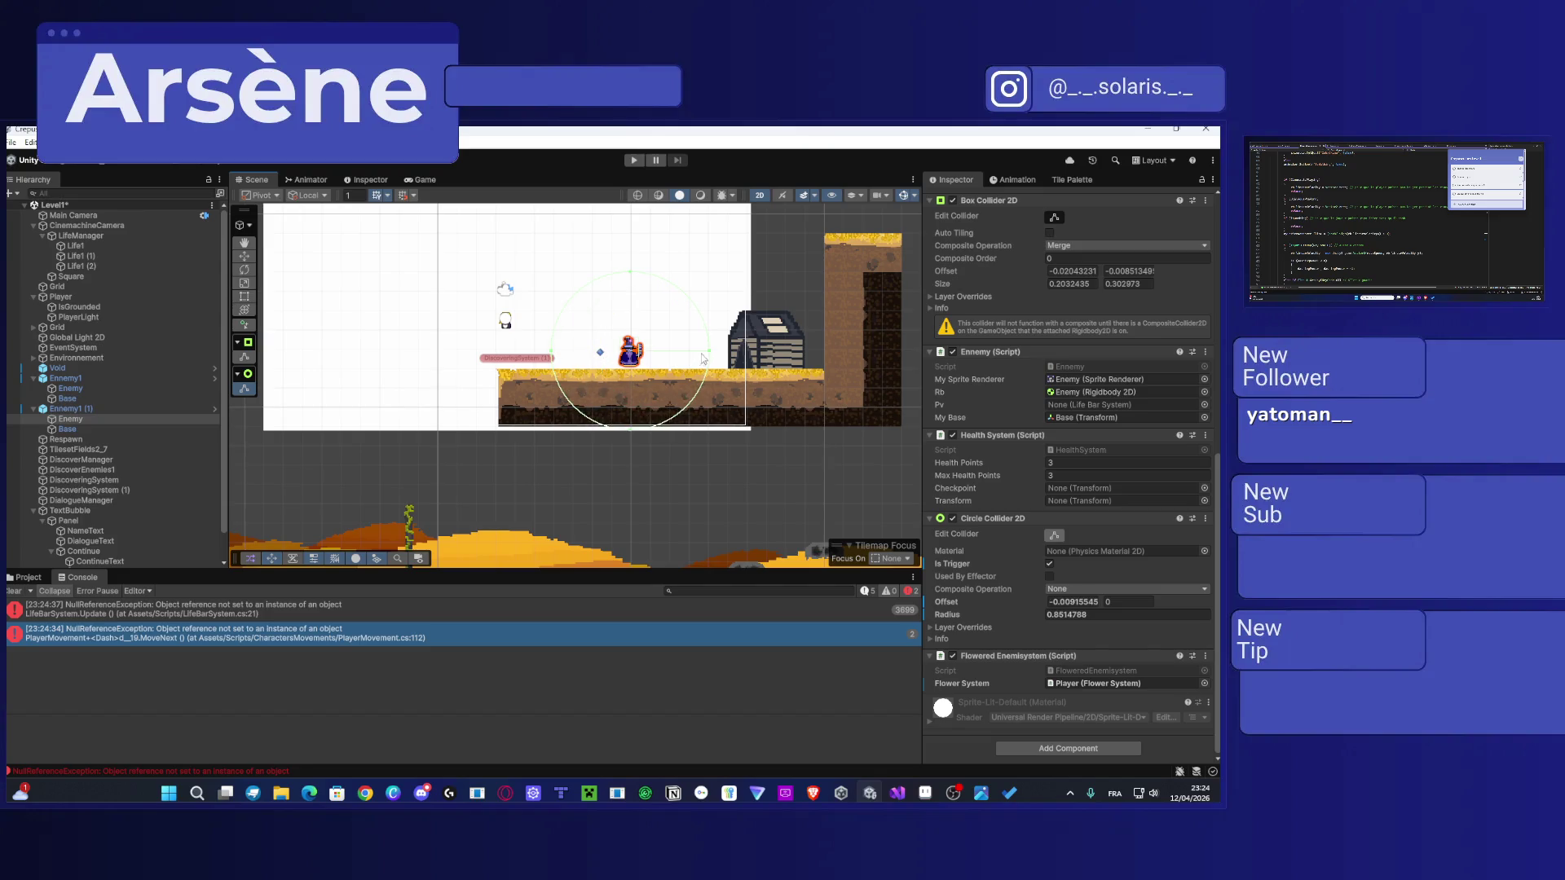
left_click_drag(707, 351, 674, 351)
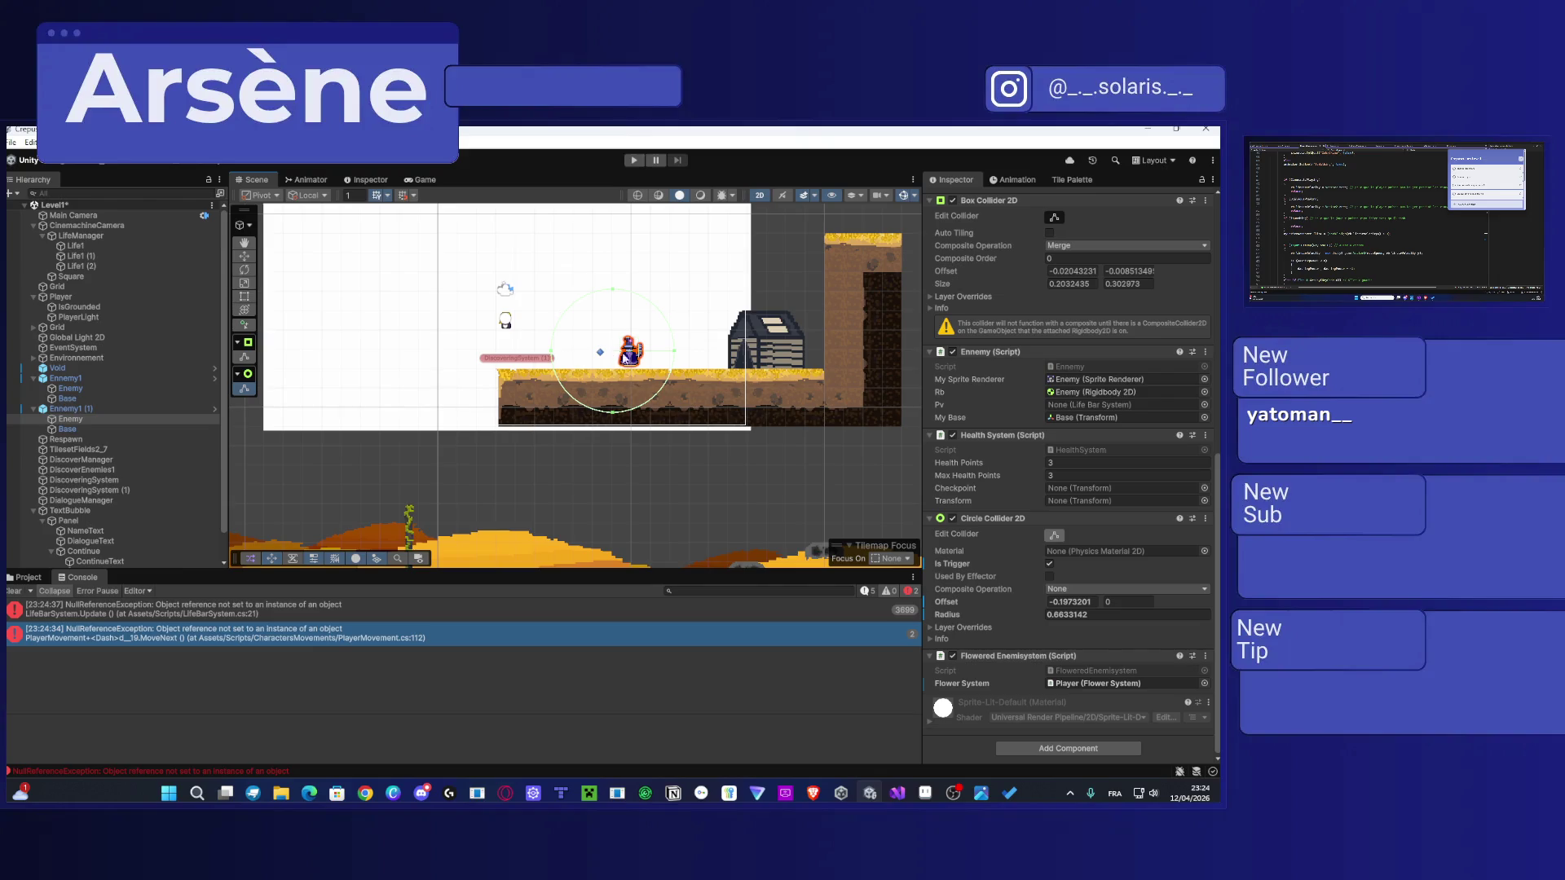
left_click_drag(553, 355, 584, 357)
left_click_drag(678, 357, 706, 359)
left_click_drag(584, 357, 561, 349)
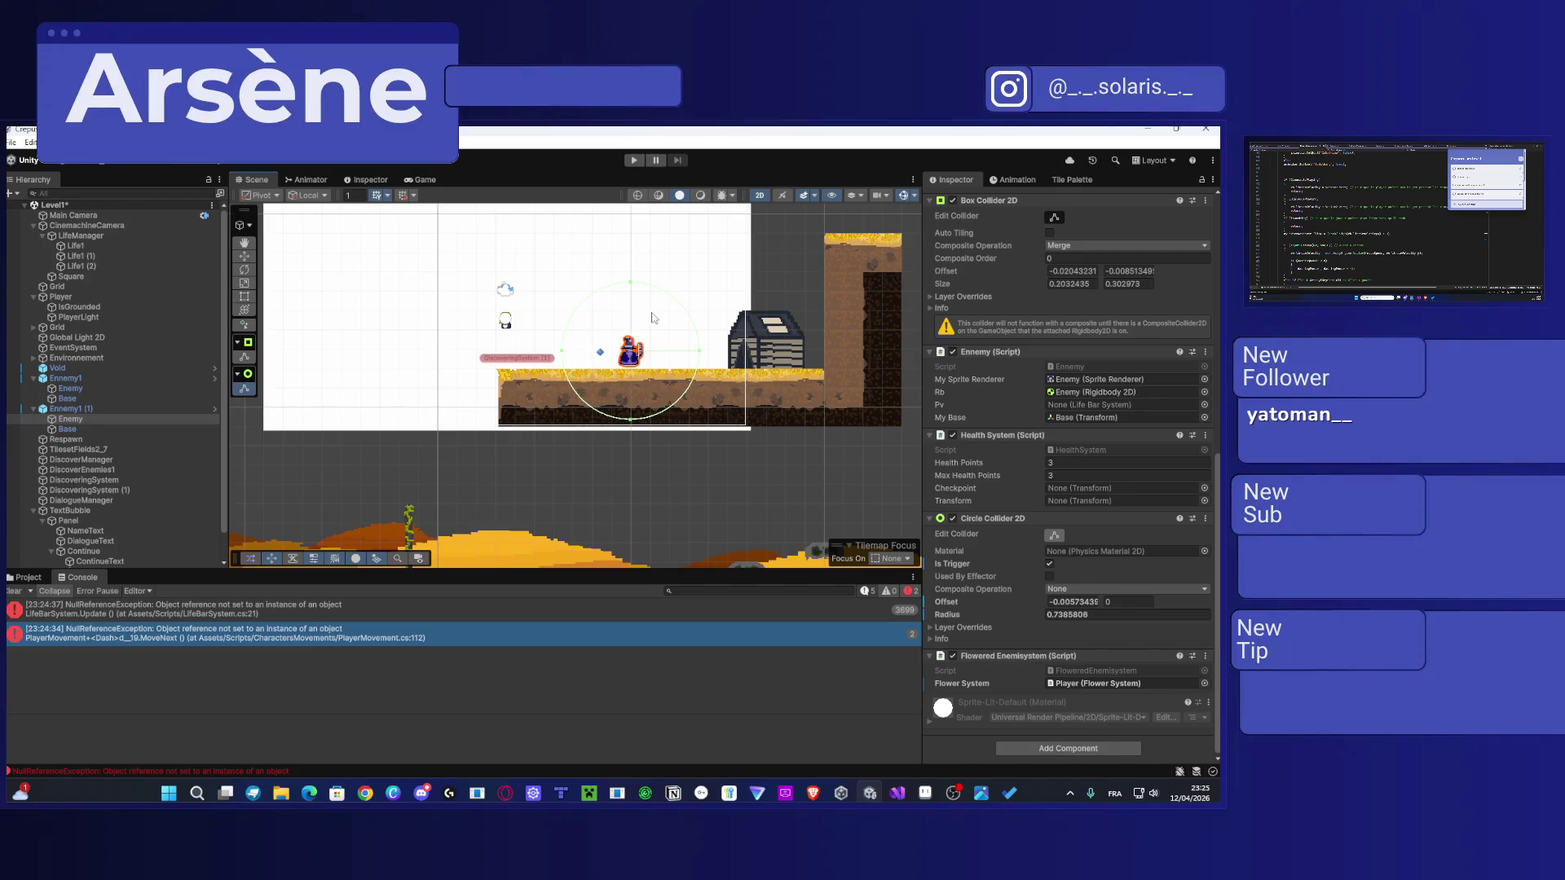
left_click(736, 278)
scroll(644, 340, "down", 3)
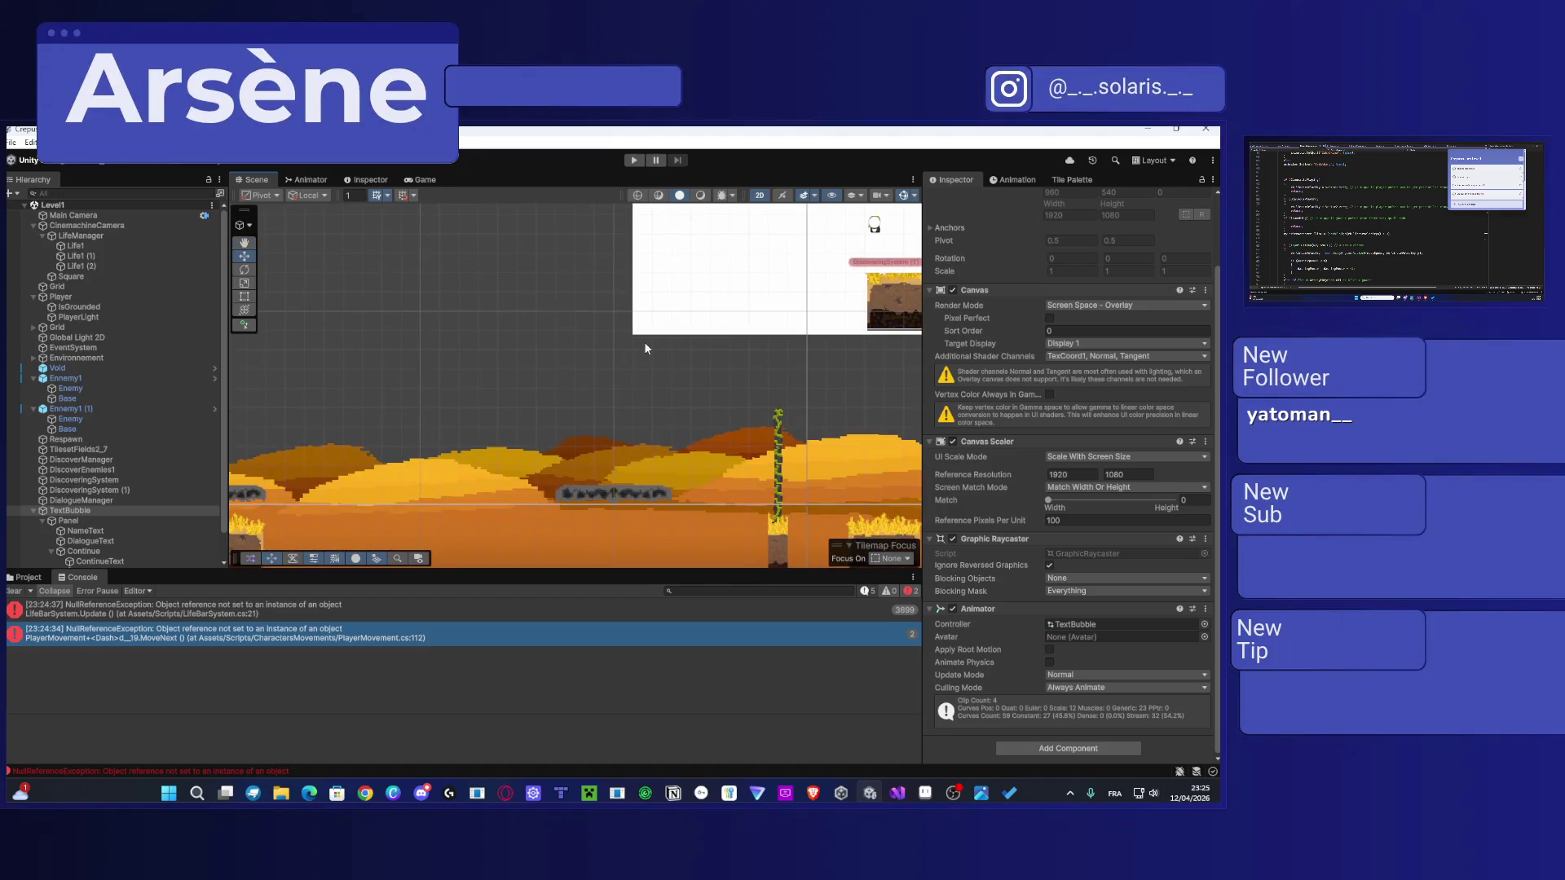
Step: Restart the Level1 play test so the enlarged enemy trigger can be tried
left_click(633, 159)
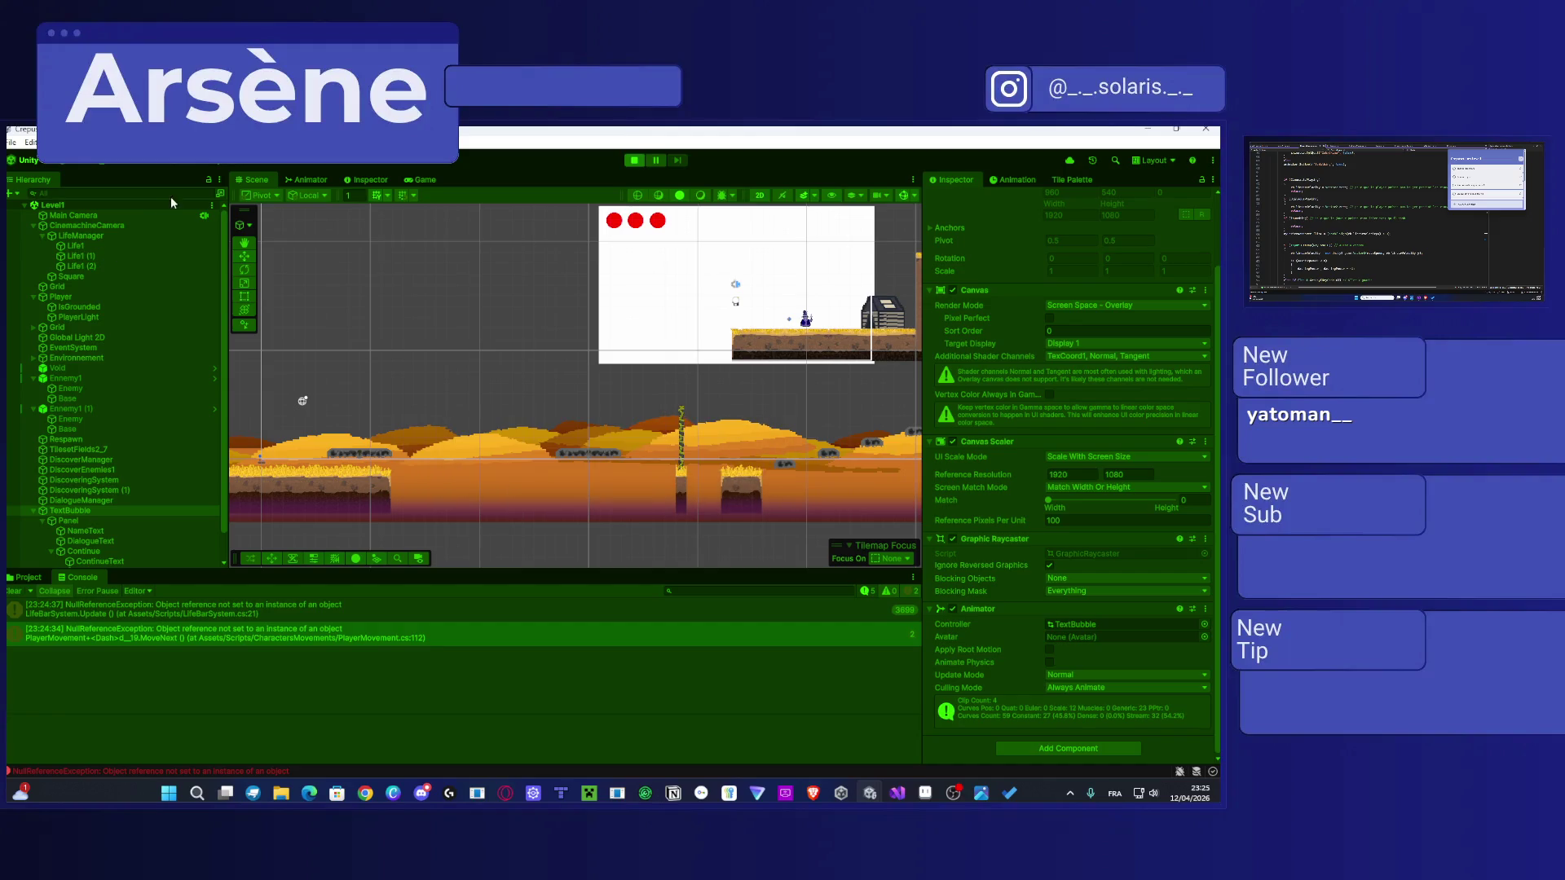
left_click(426, 180)
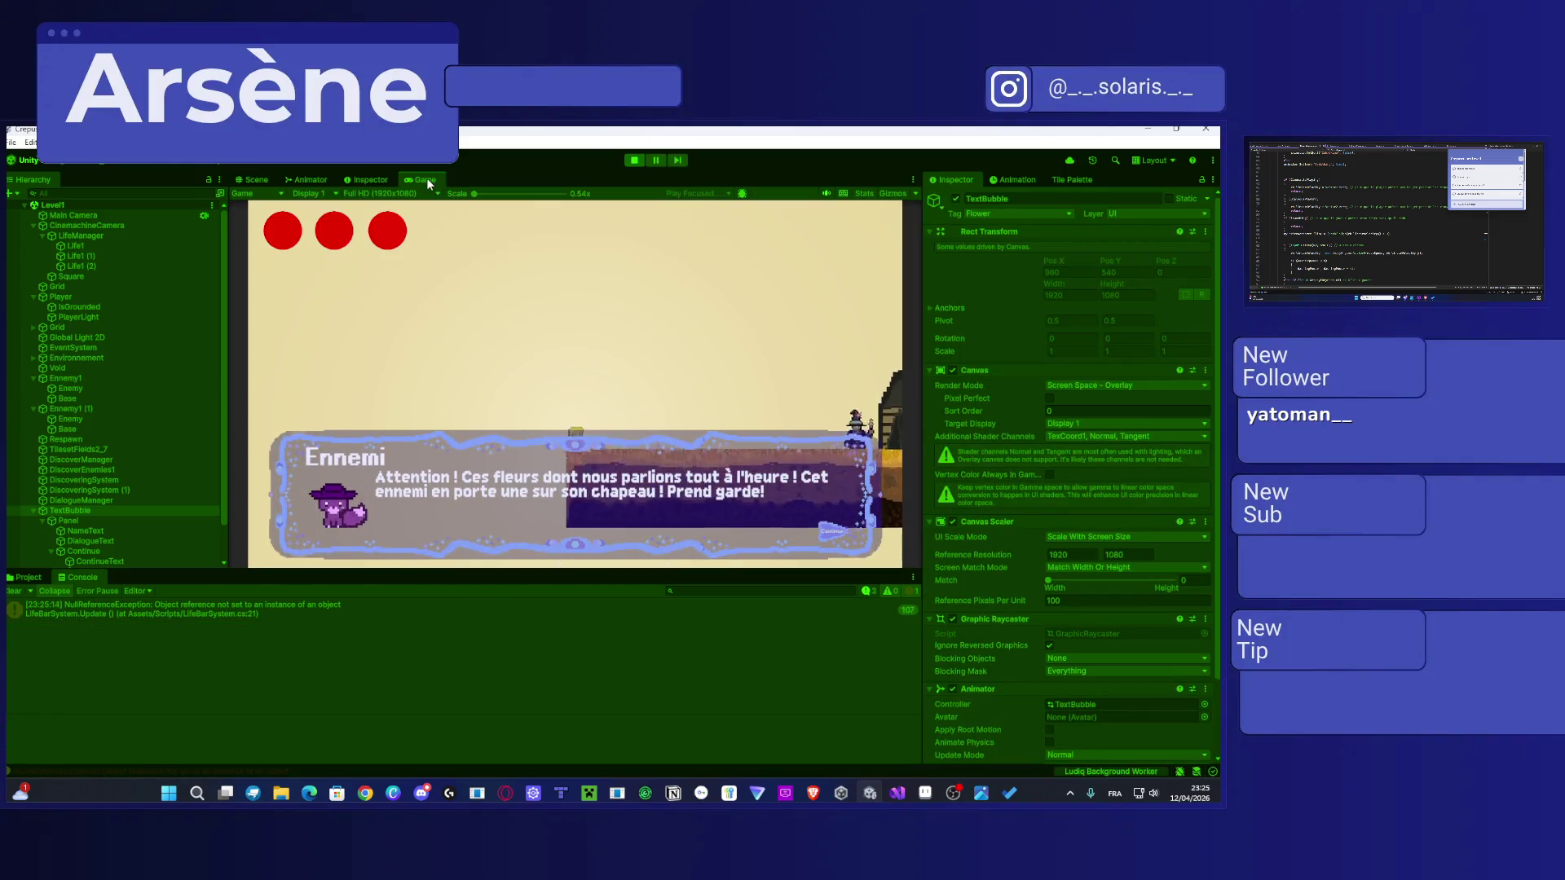
left_click(790, 503)
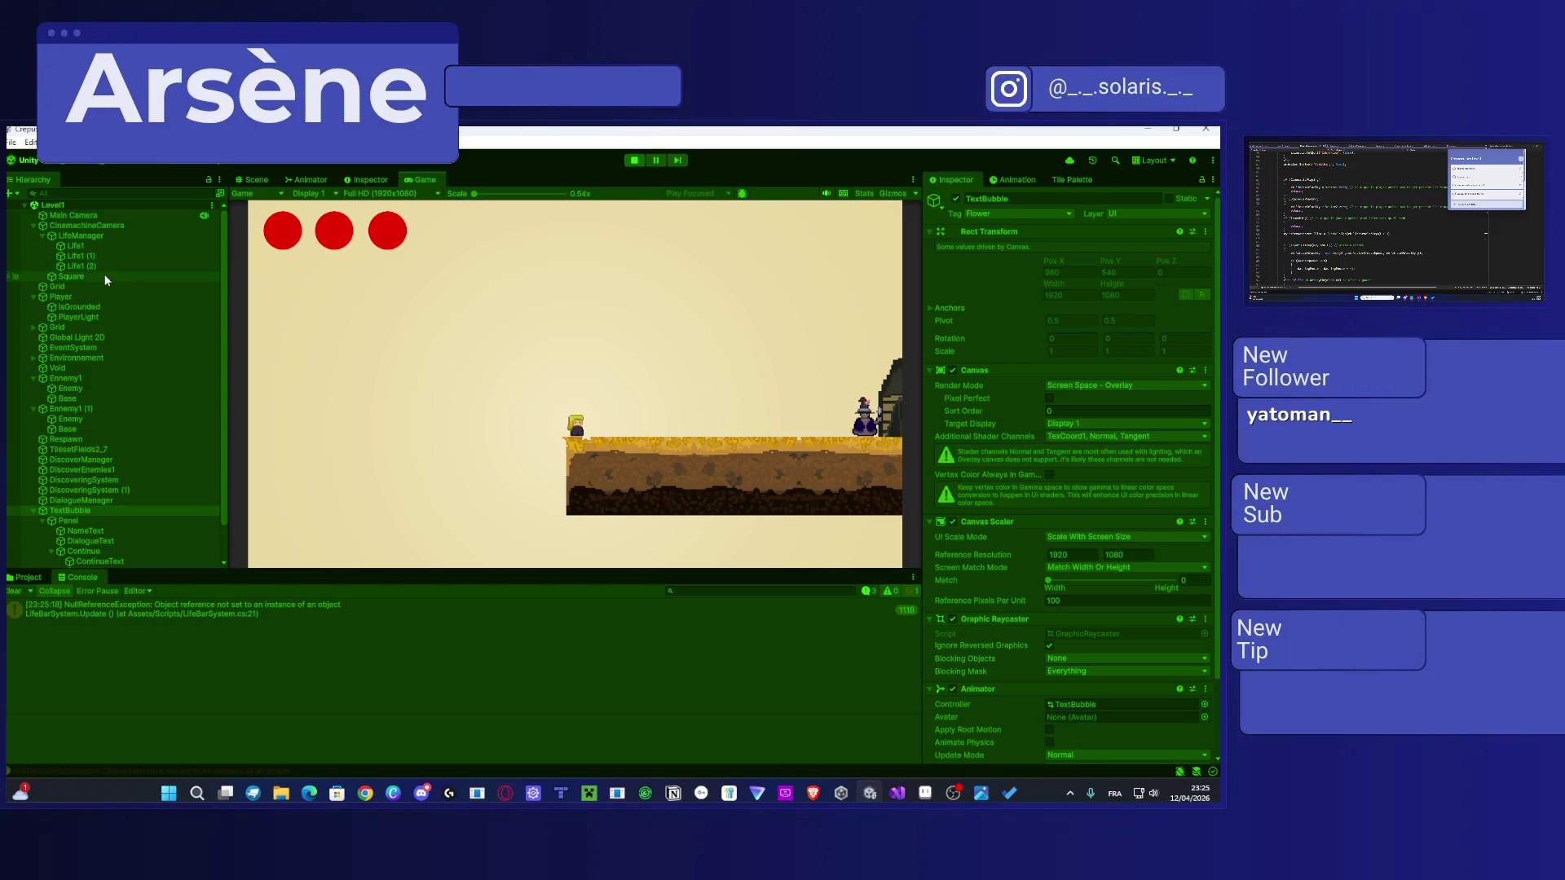
left_click(61, 297)
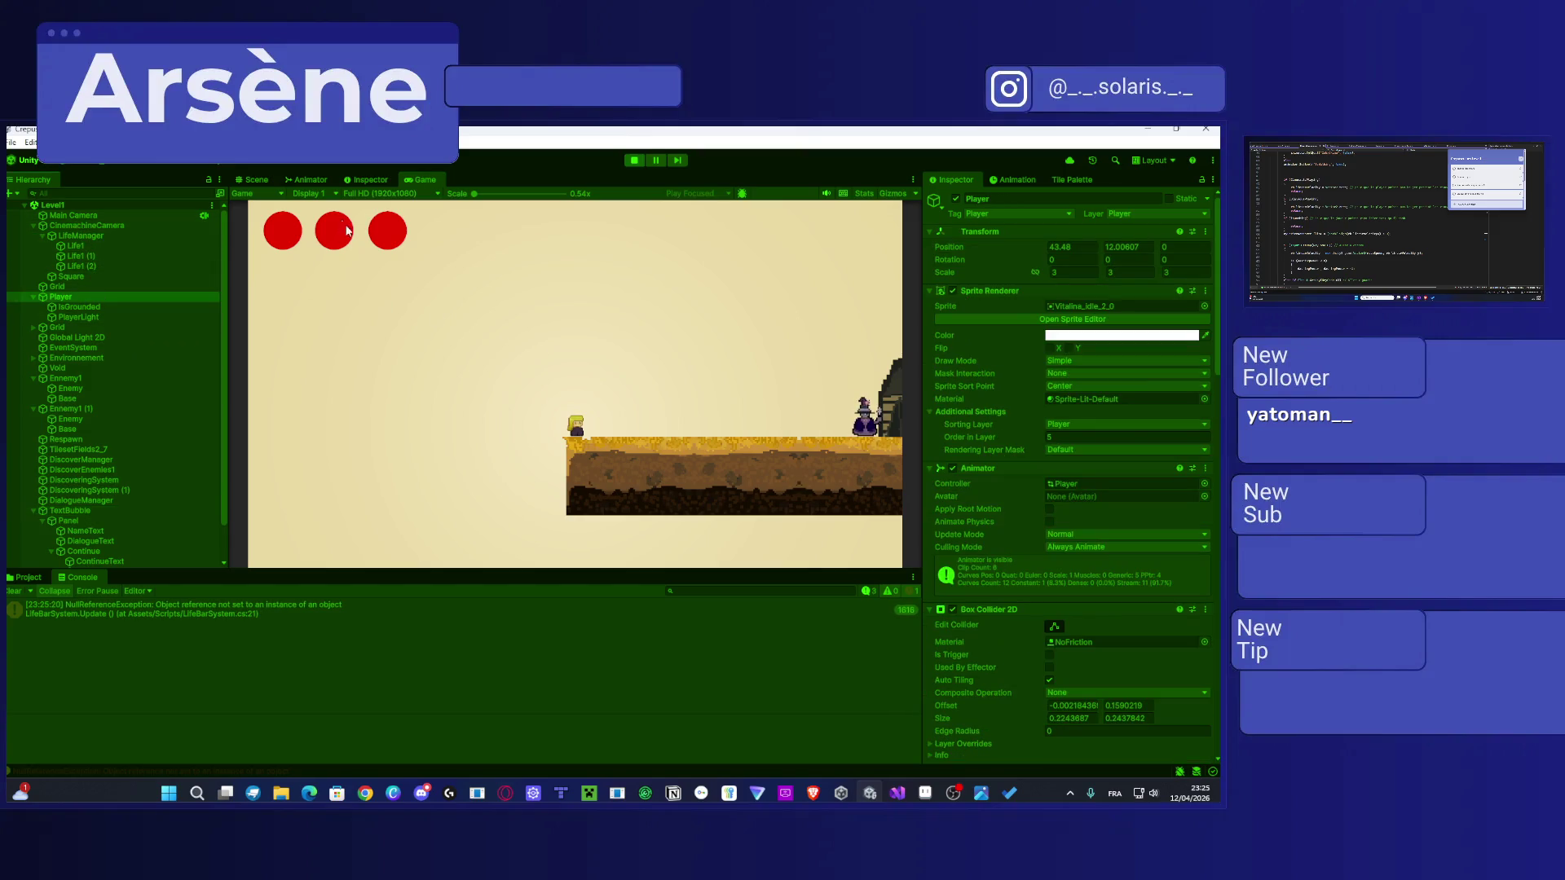
left_click_drag(252, 179, 231, 225)
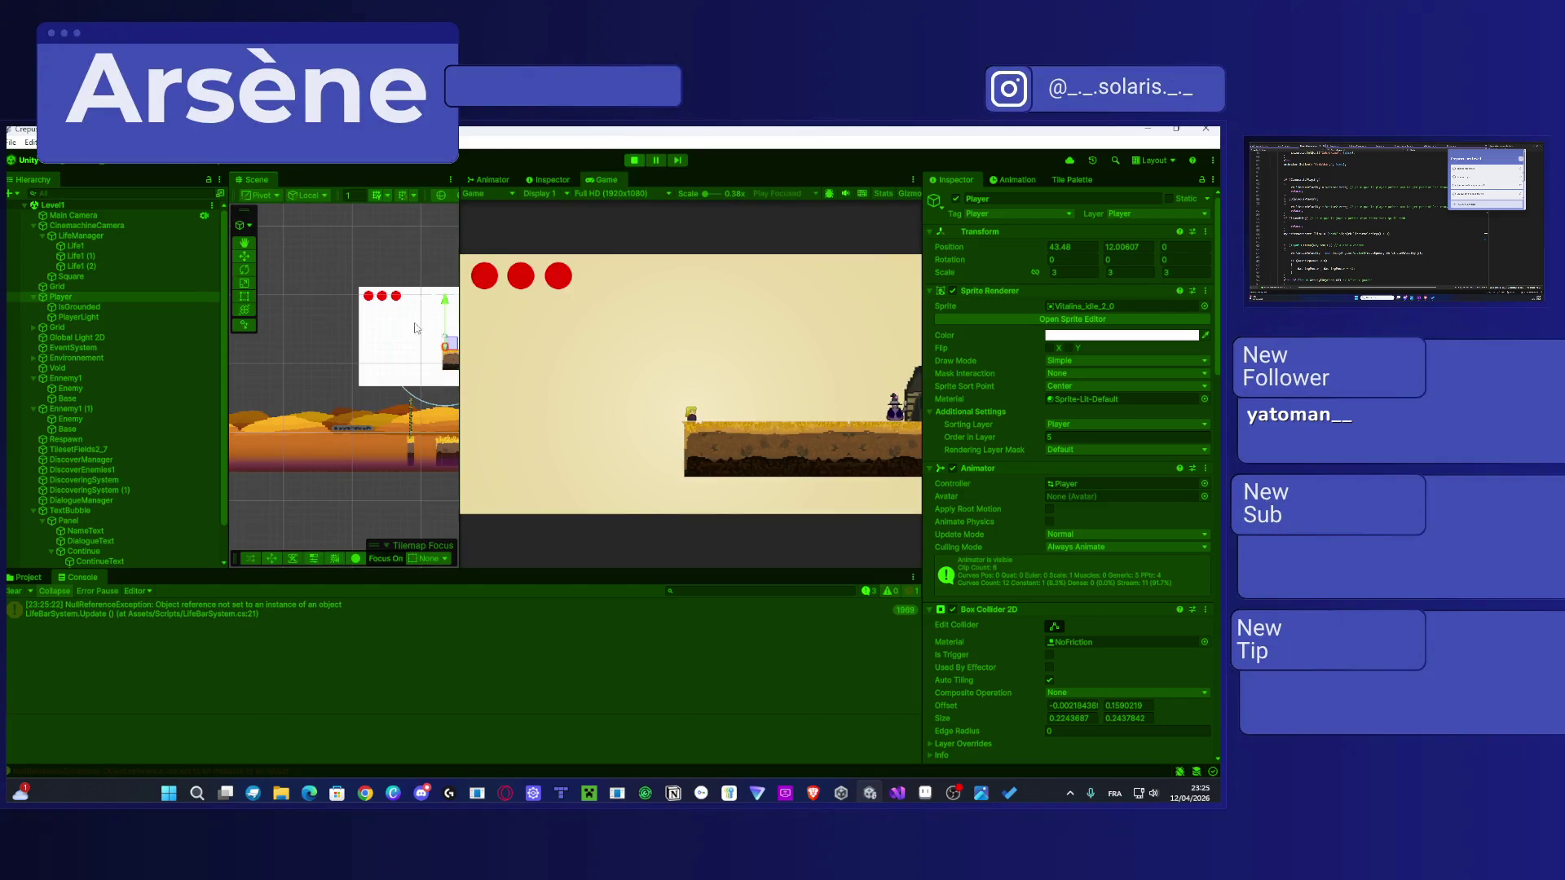
scroll(415, 328, "up", 5)
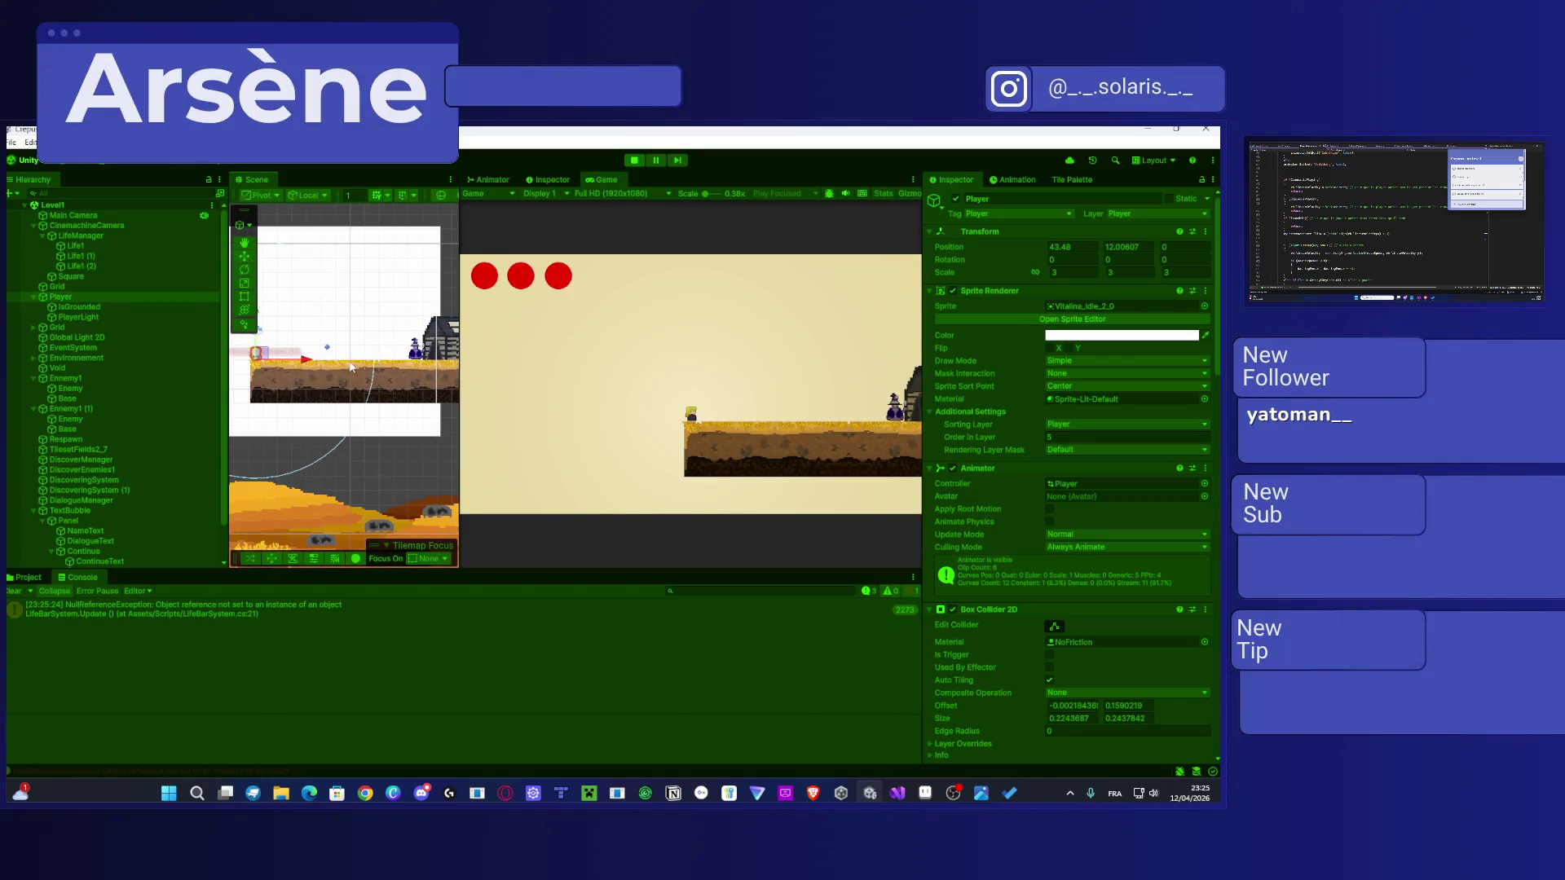
left_click(415, 348)
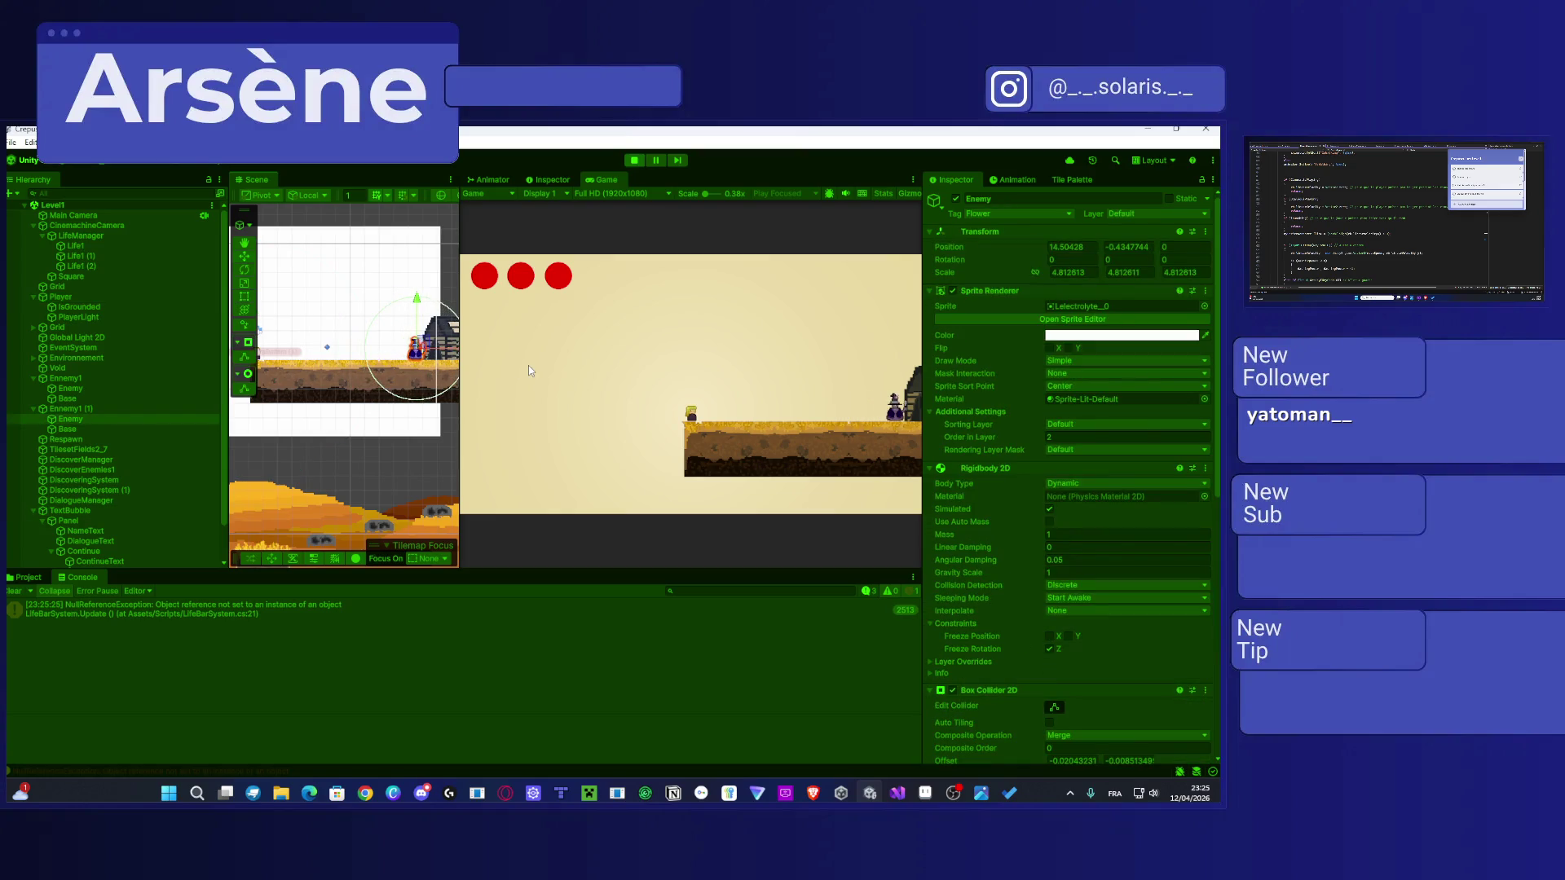
key("d")
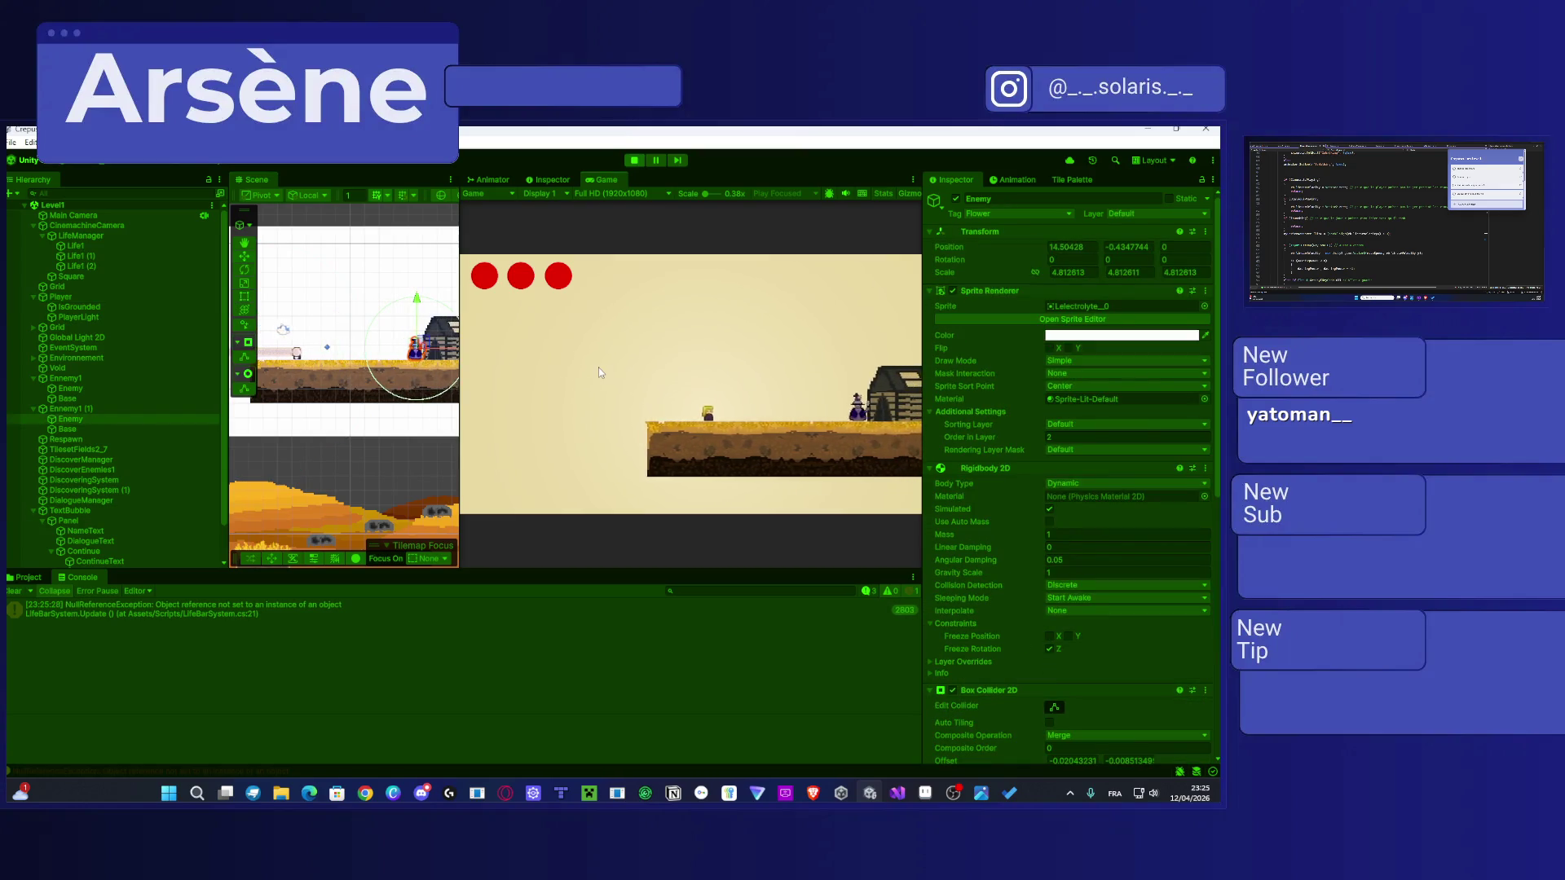
key("d")
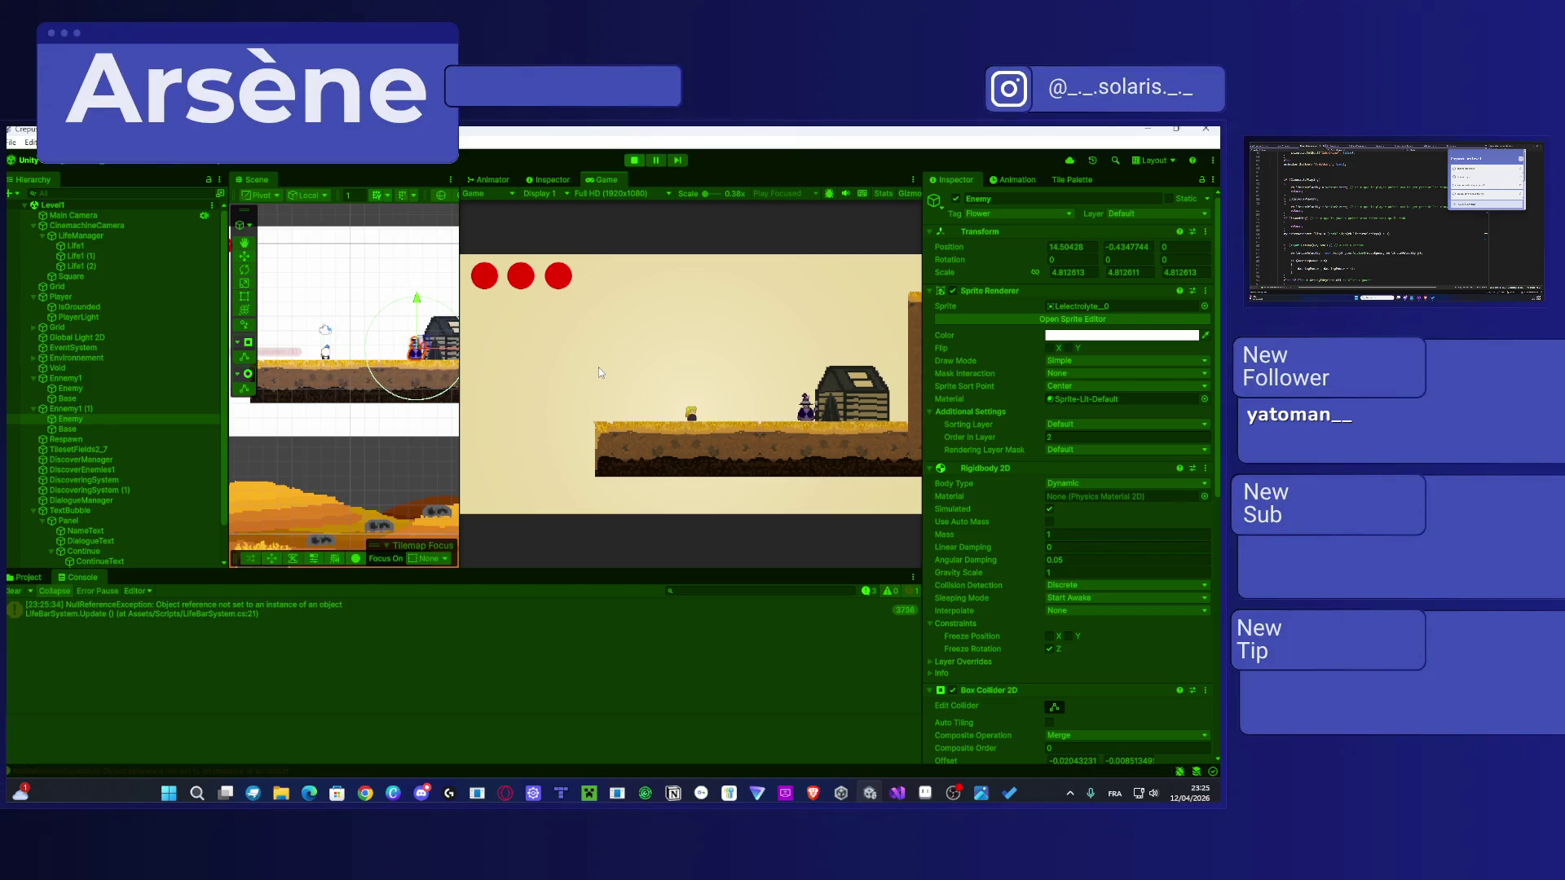
key("d")
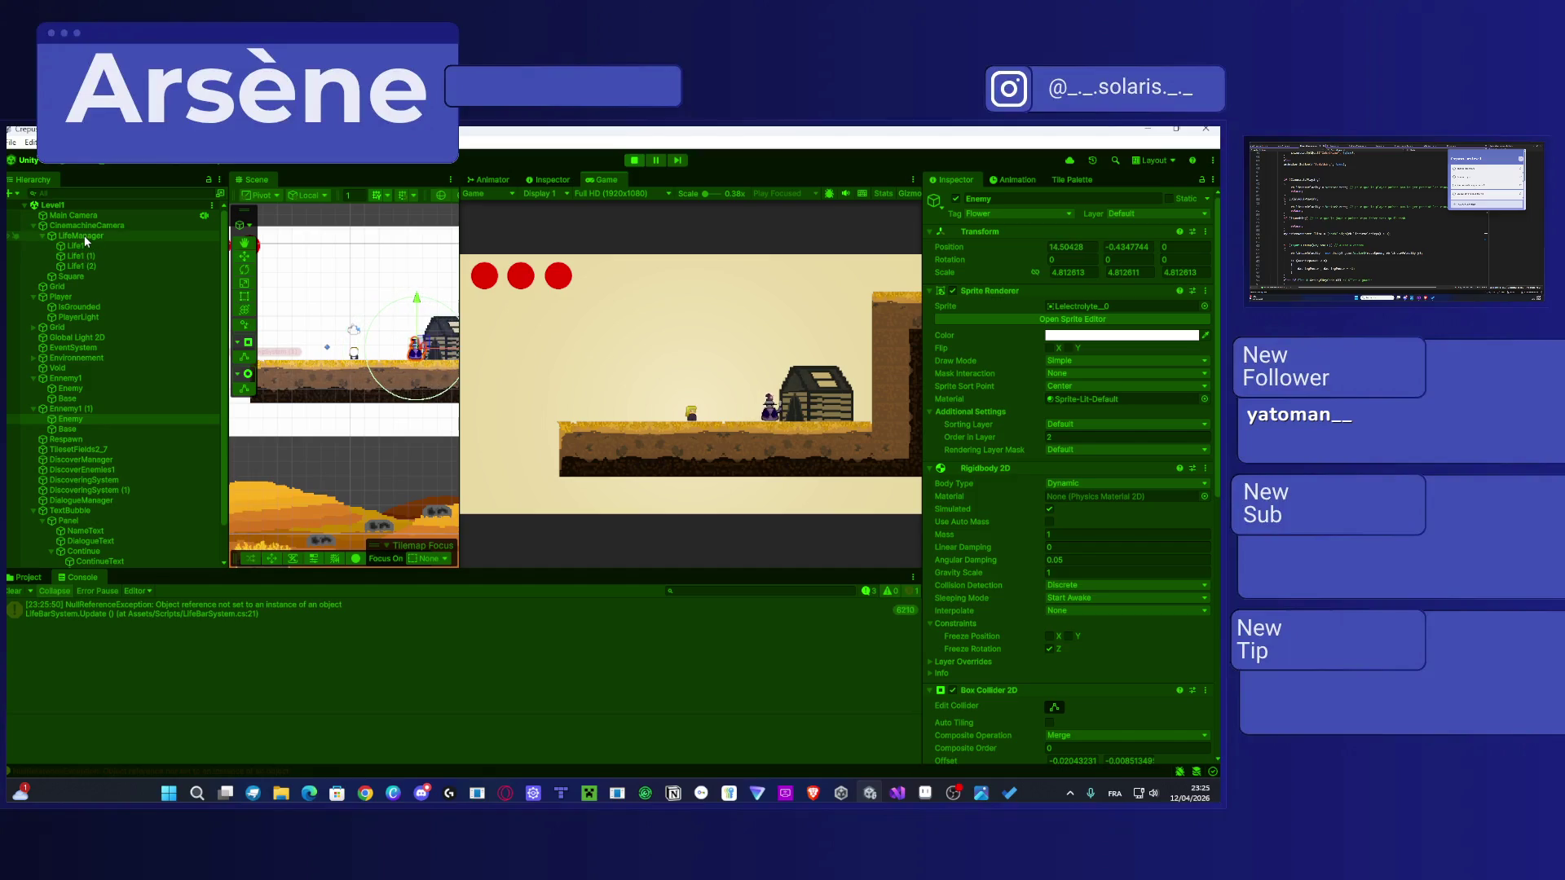
Step: Select the Player and bring its Flower System component into view in the Inspector
left_click(82, 297)
scroll(1087, 468, "down", 5)
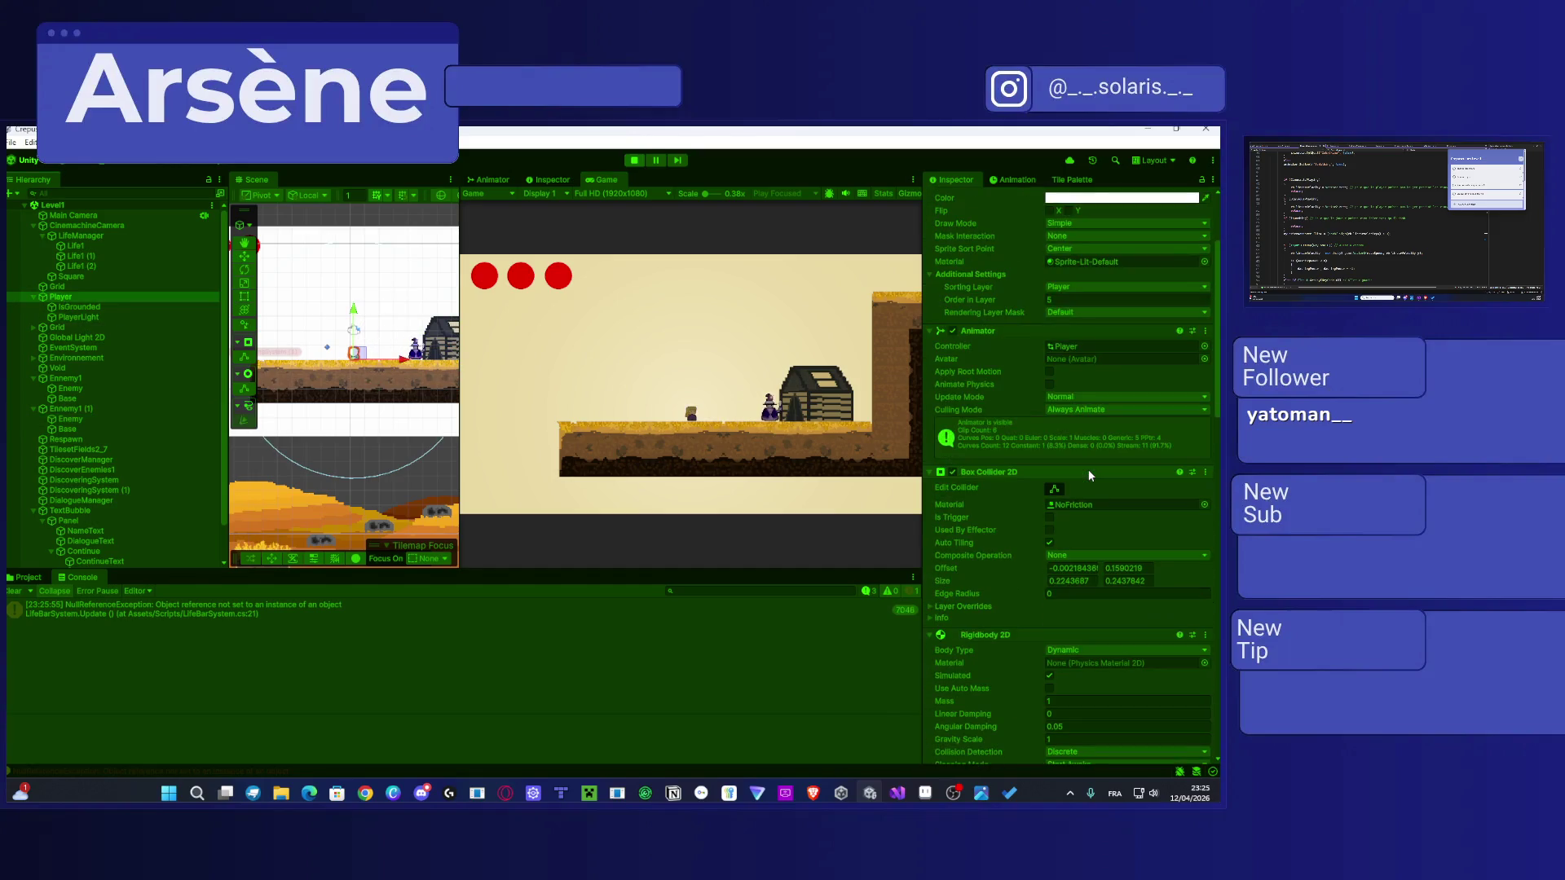
scroll(1088, 469, "down", 2)
scroll(1088, 470, "down", 15)
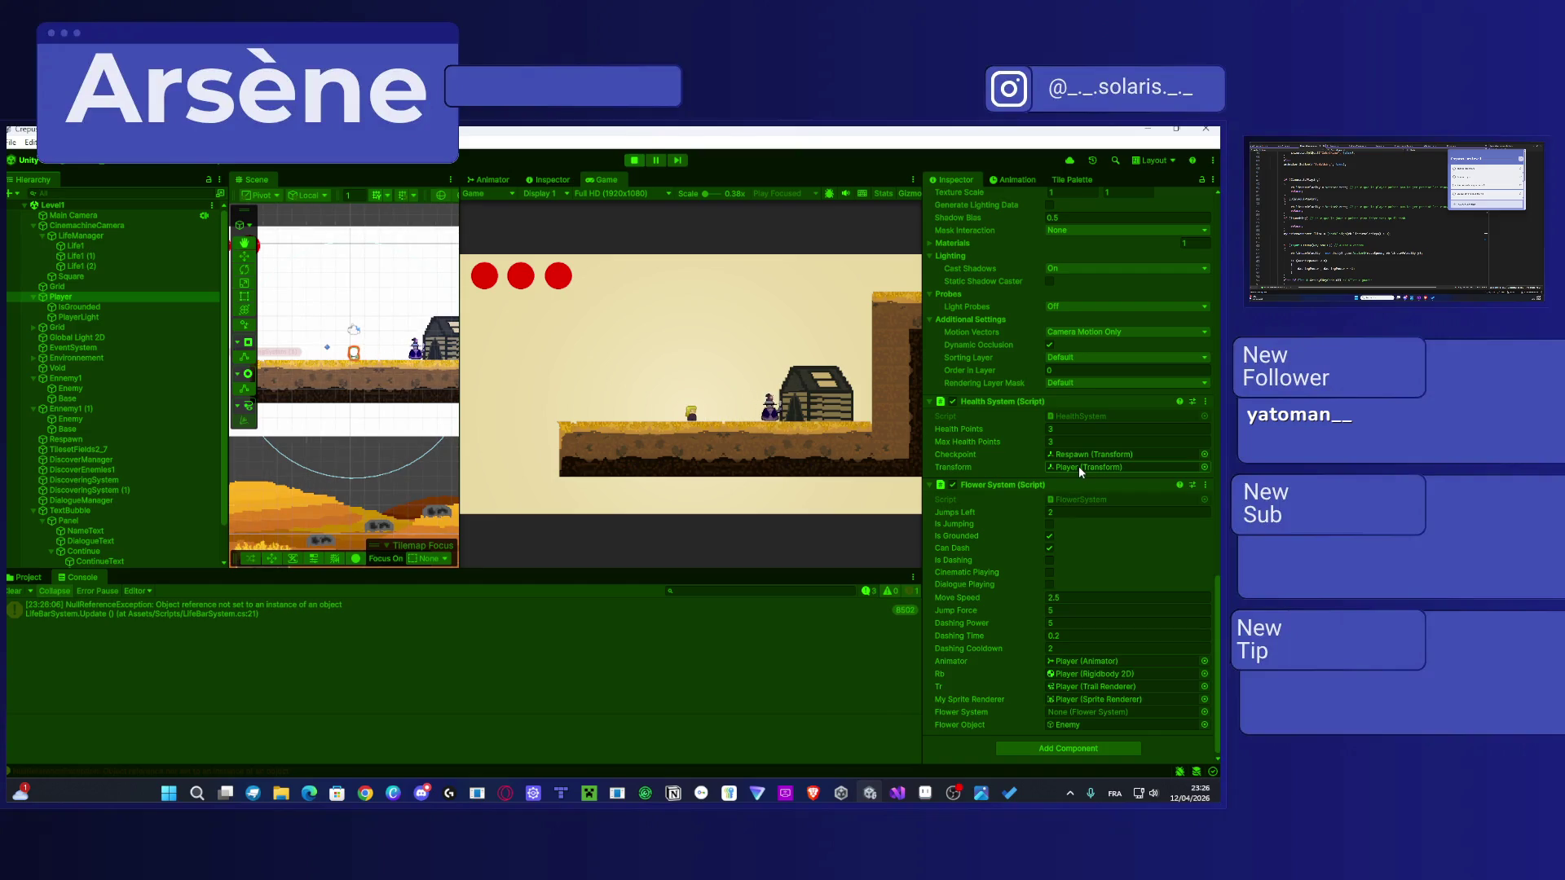
Step: In the Game view, walk left, dash, move right, then stop the play test with Ctrl+P
left_click(745, 442)
key("Left")
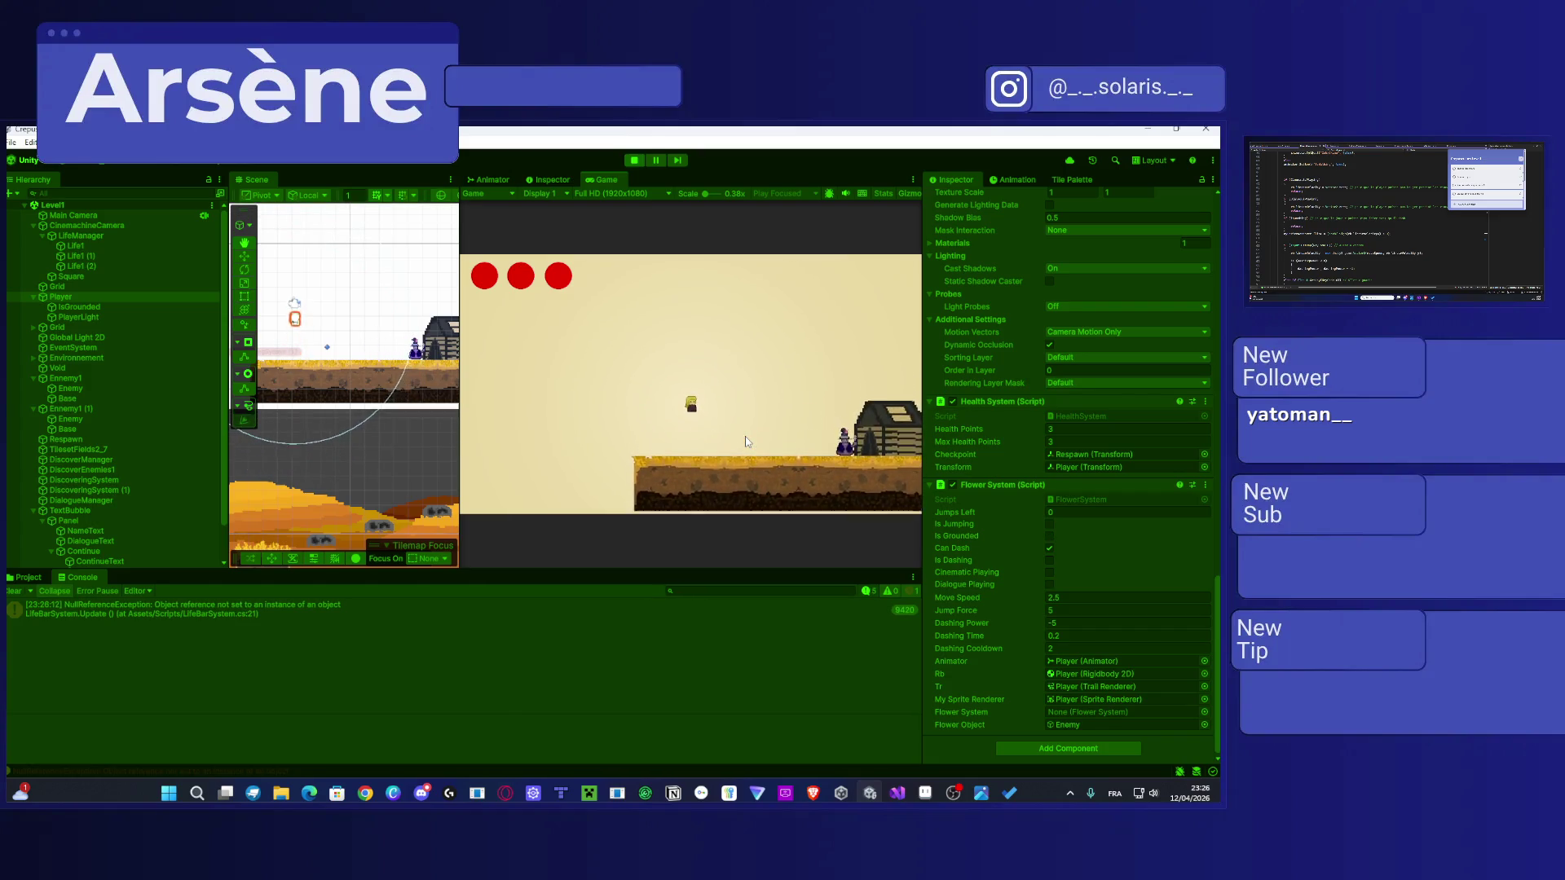
key("shift")
key("Right")
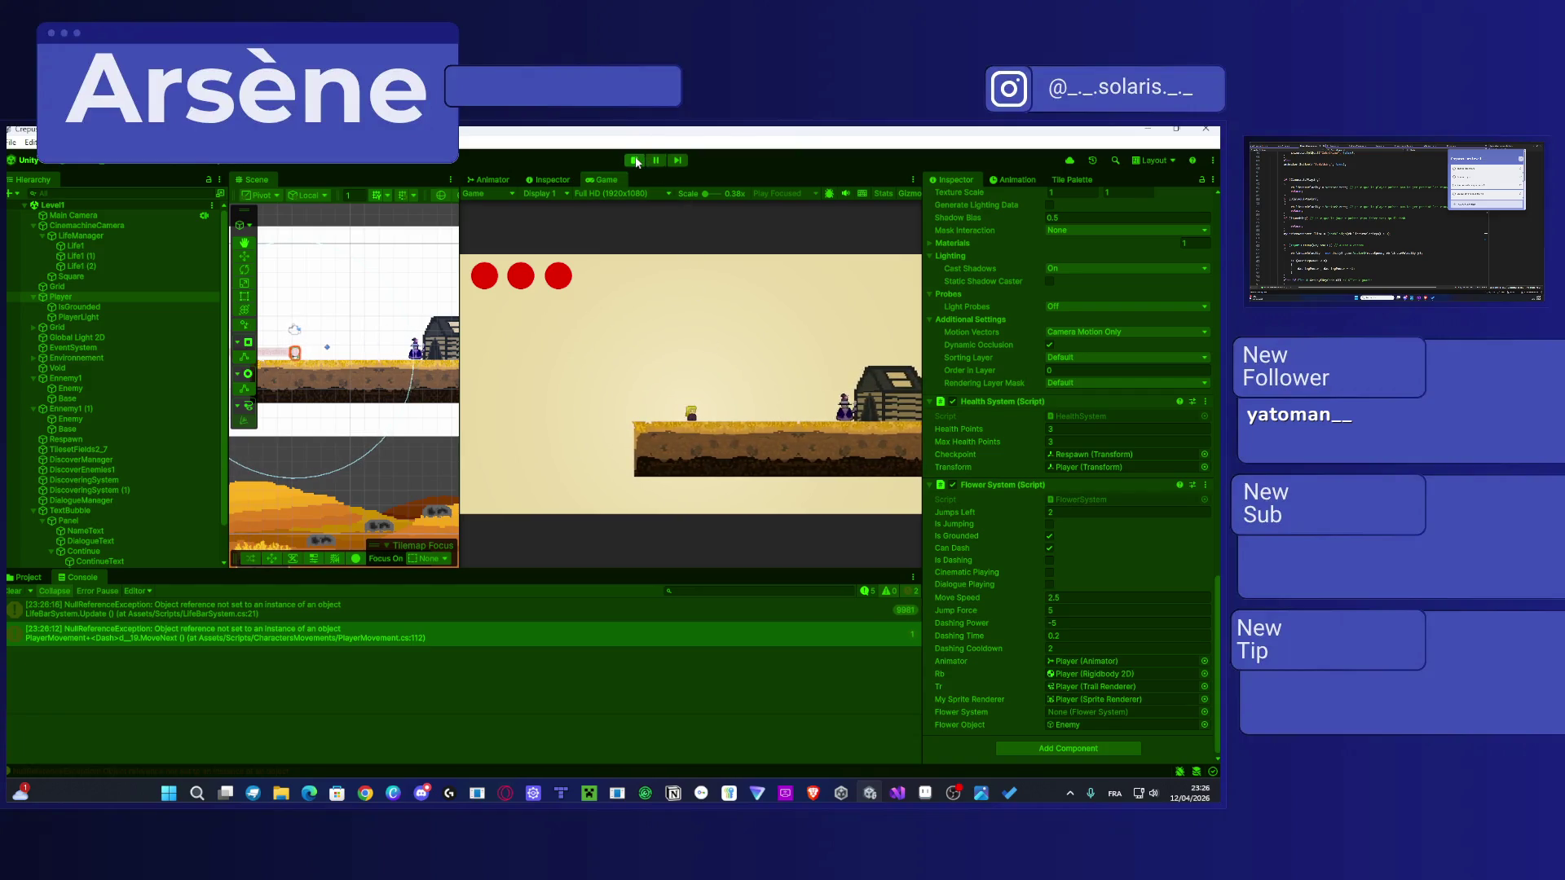
key("ctrl+p")
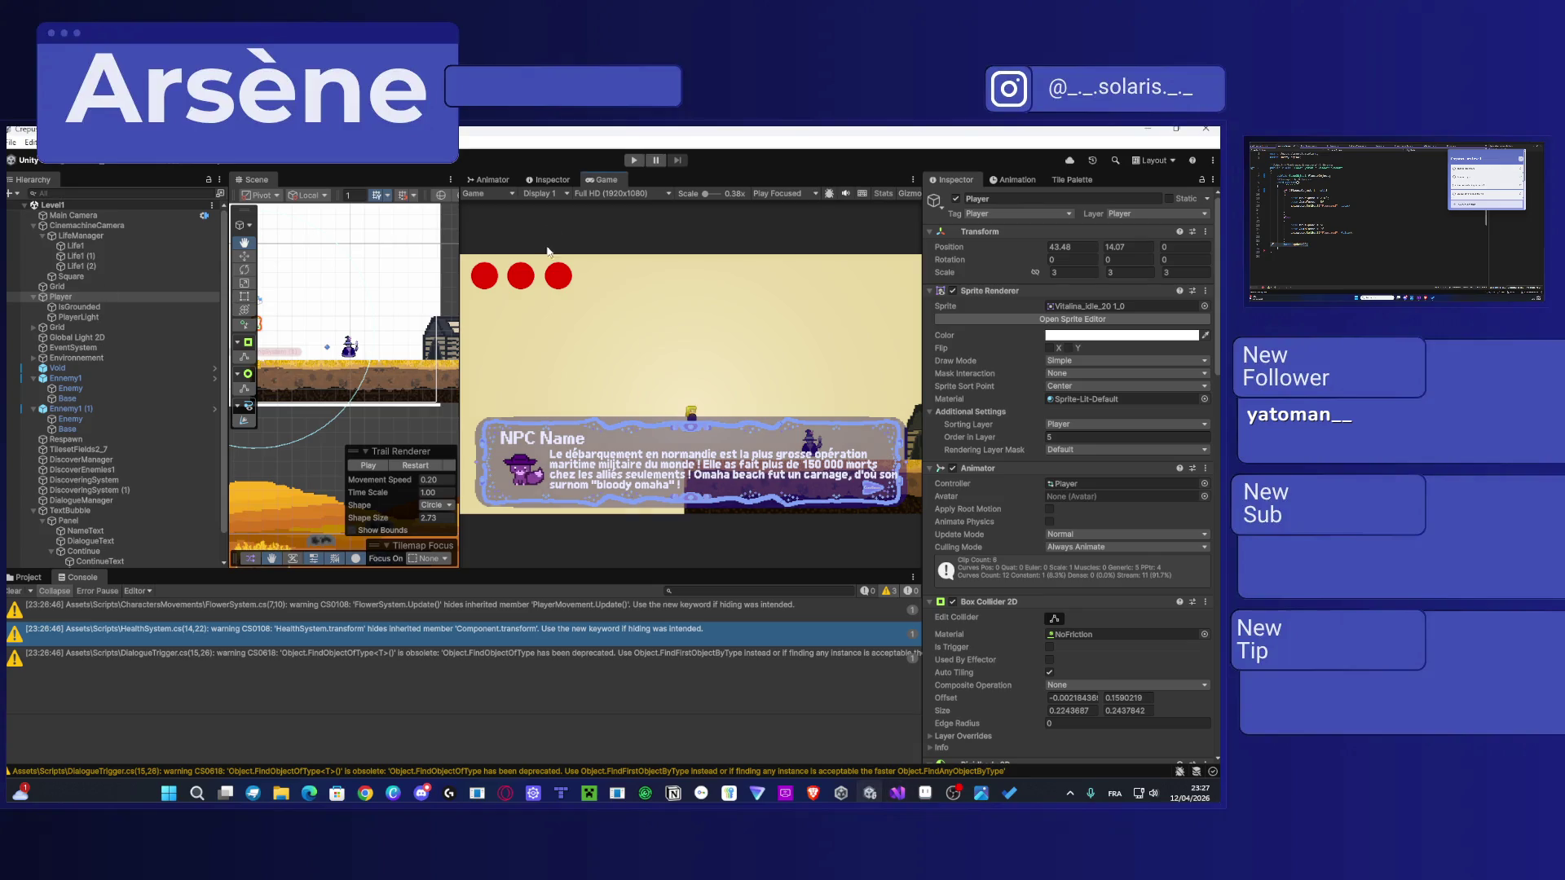
Step: Restart Play, close the final NPC and enemy dialogue line, and walk the player right
left_click(644, 159)
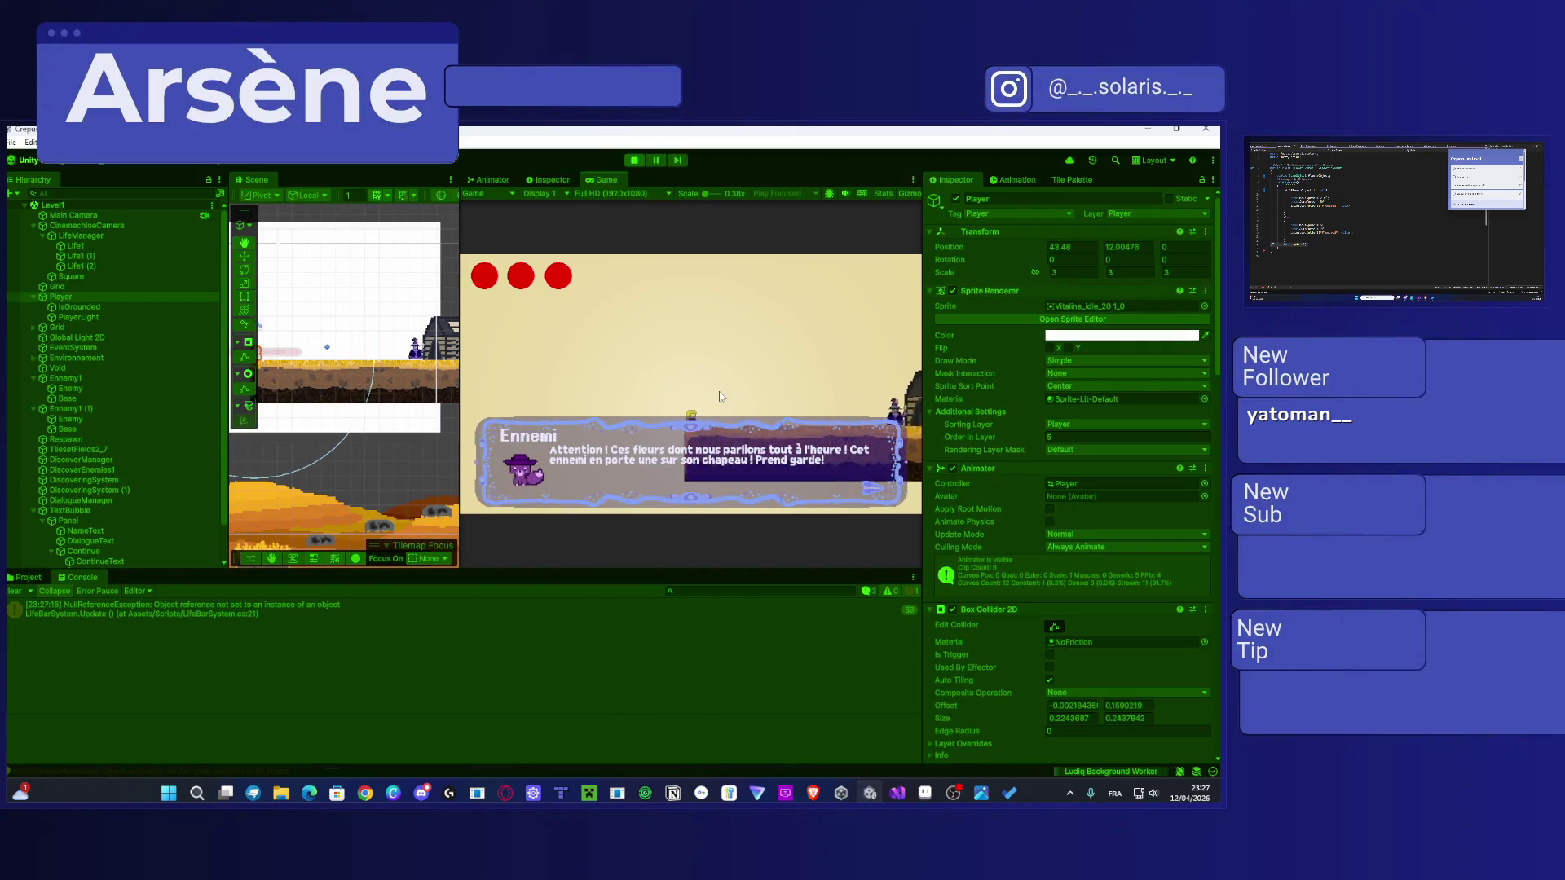
left_click(871, 484)
key("d")
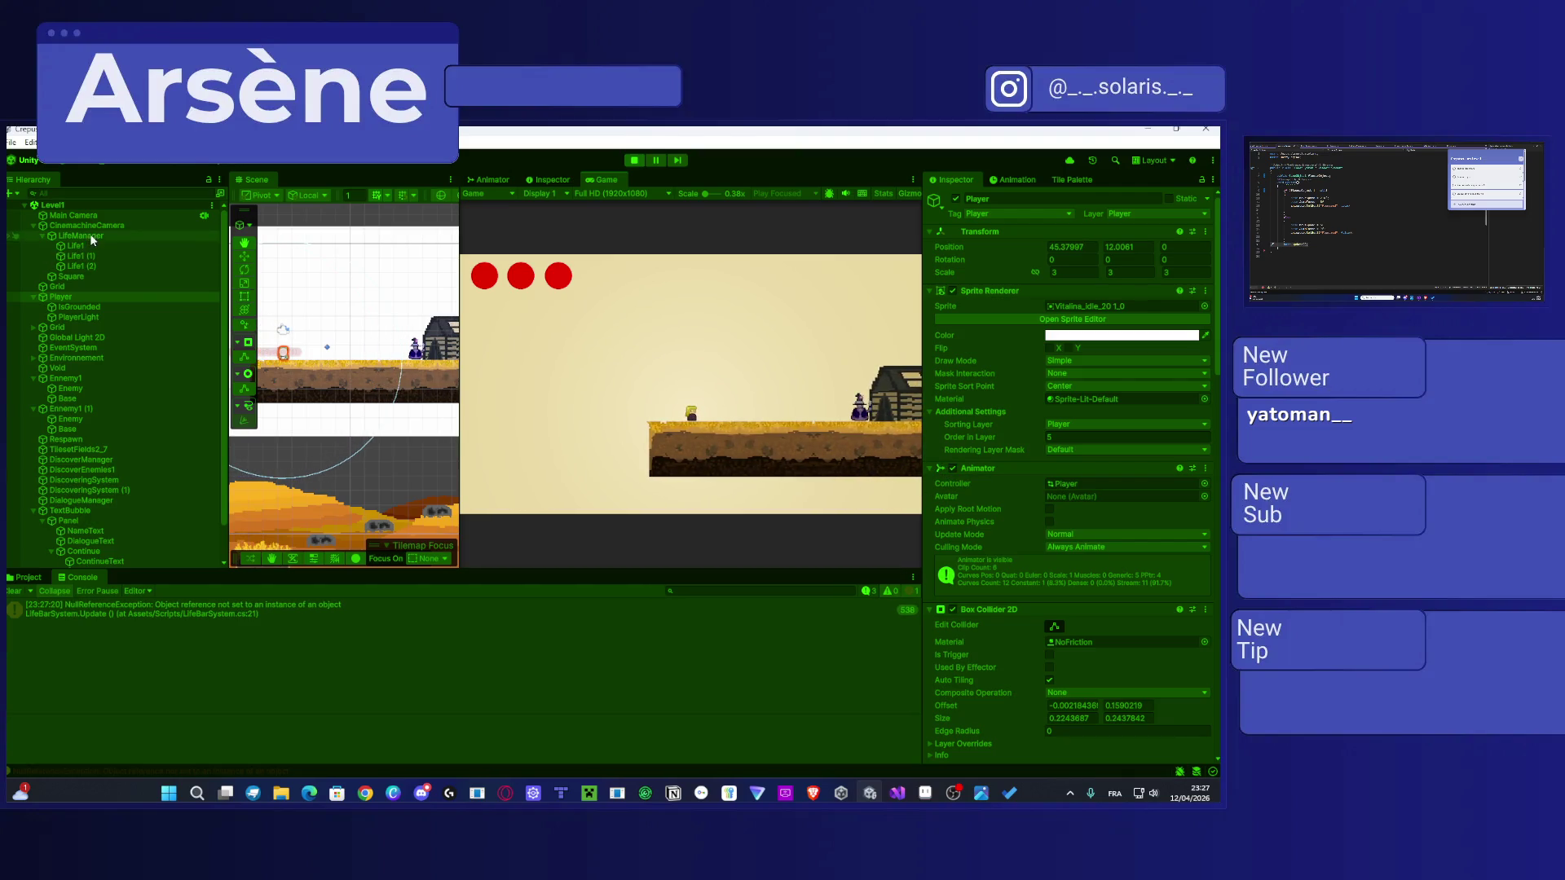
Step: Walk right, jump and air-dash toward the flower enemy, then double jump back to the left
scroll(965, 501, "down", 15)
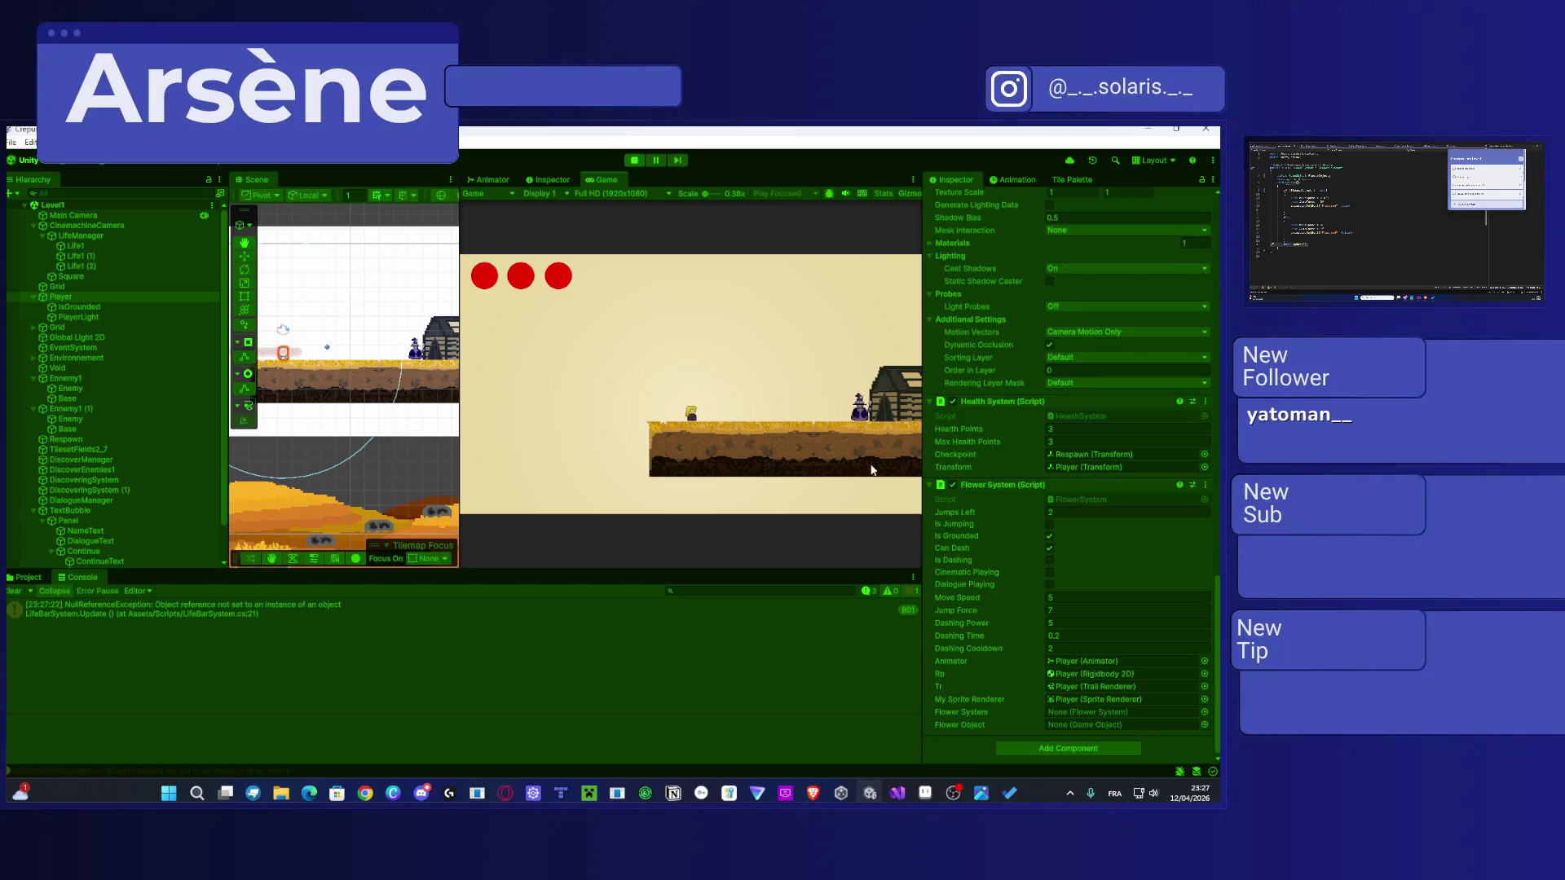
key("d")
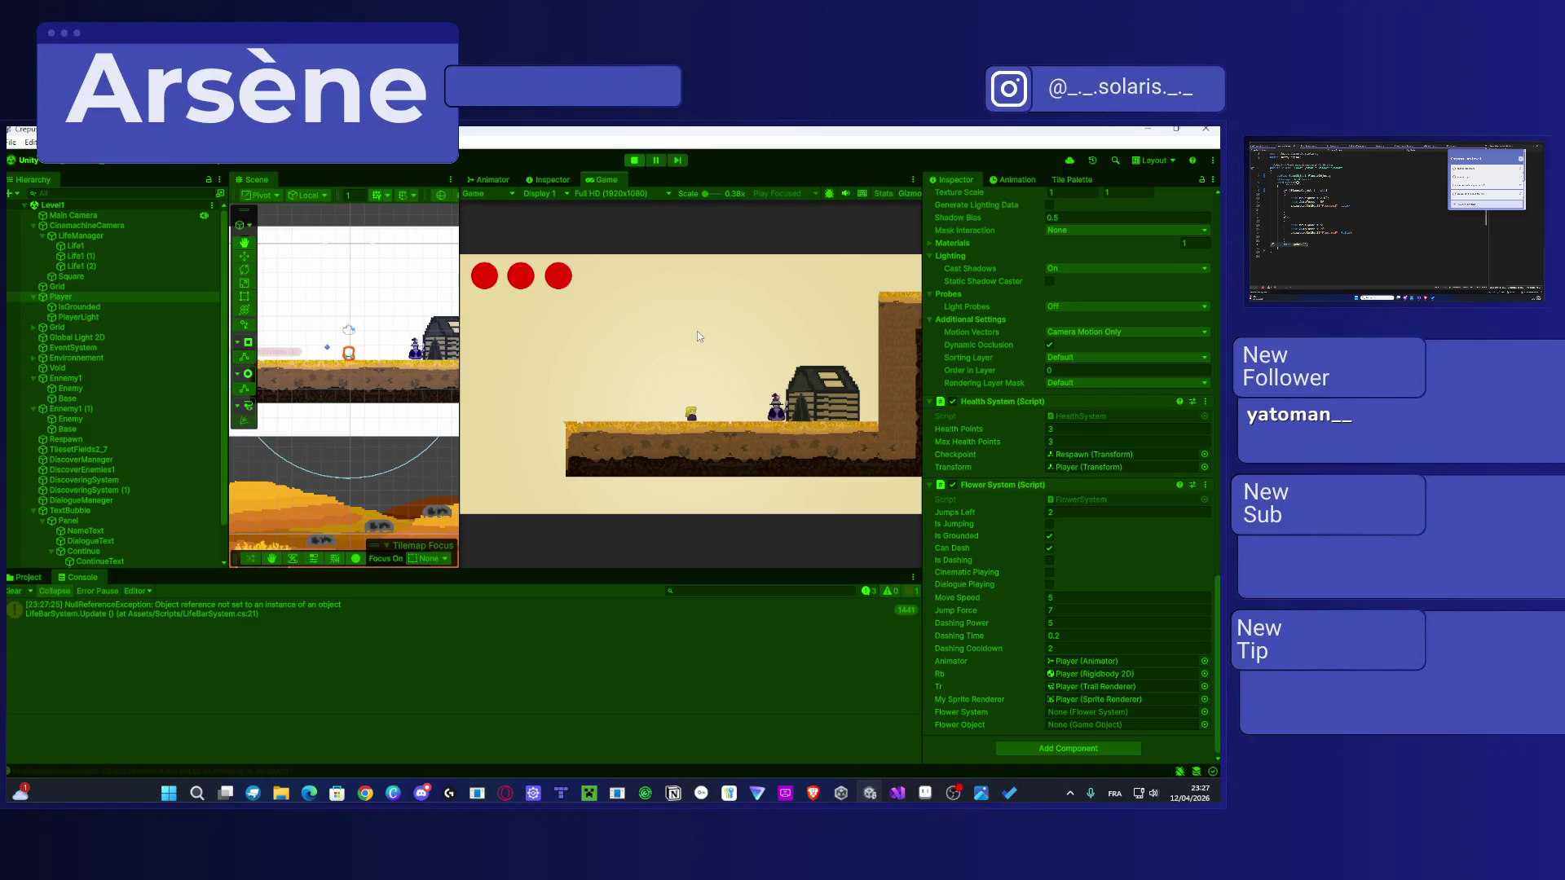
key("space")
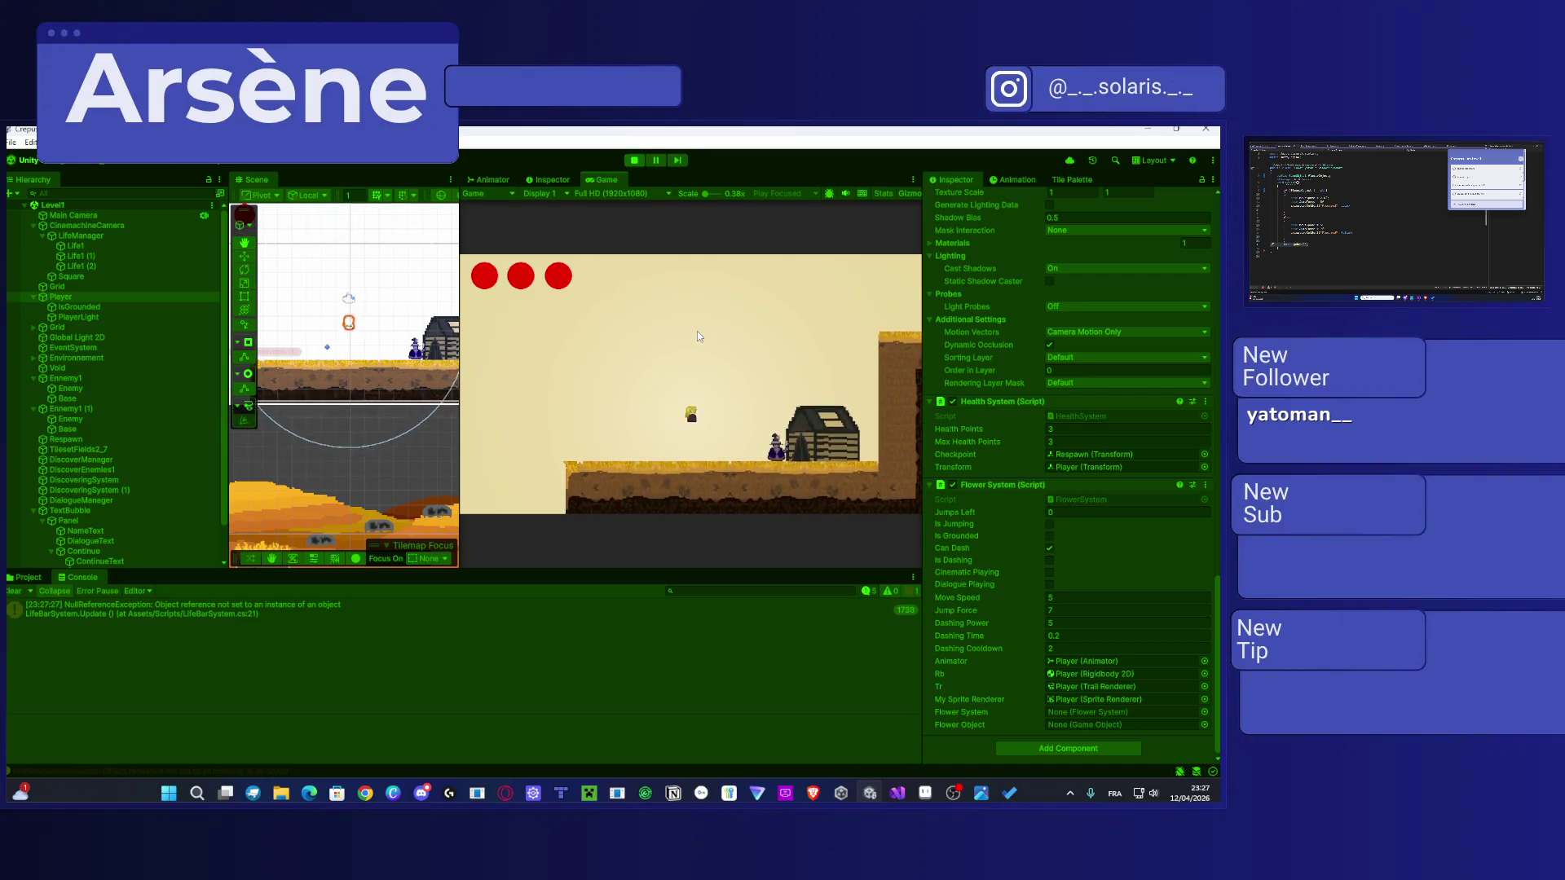
key("space")
key("shift")
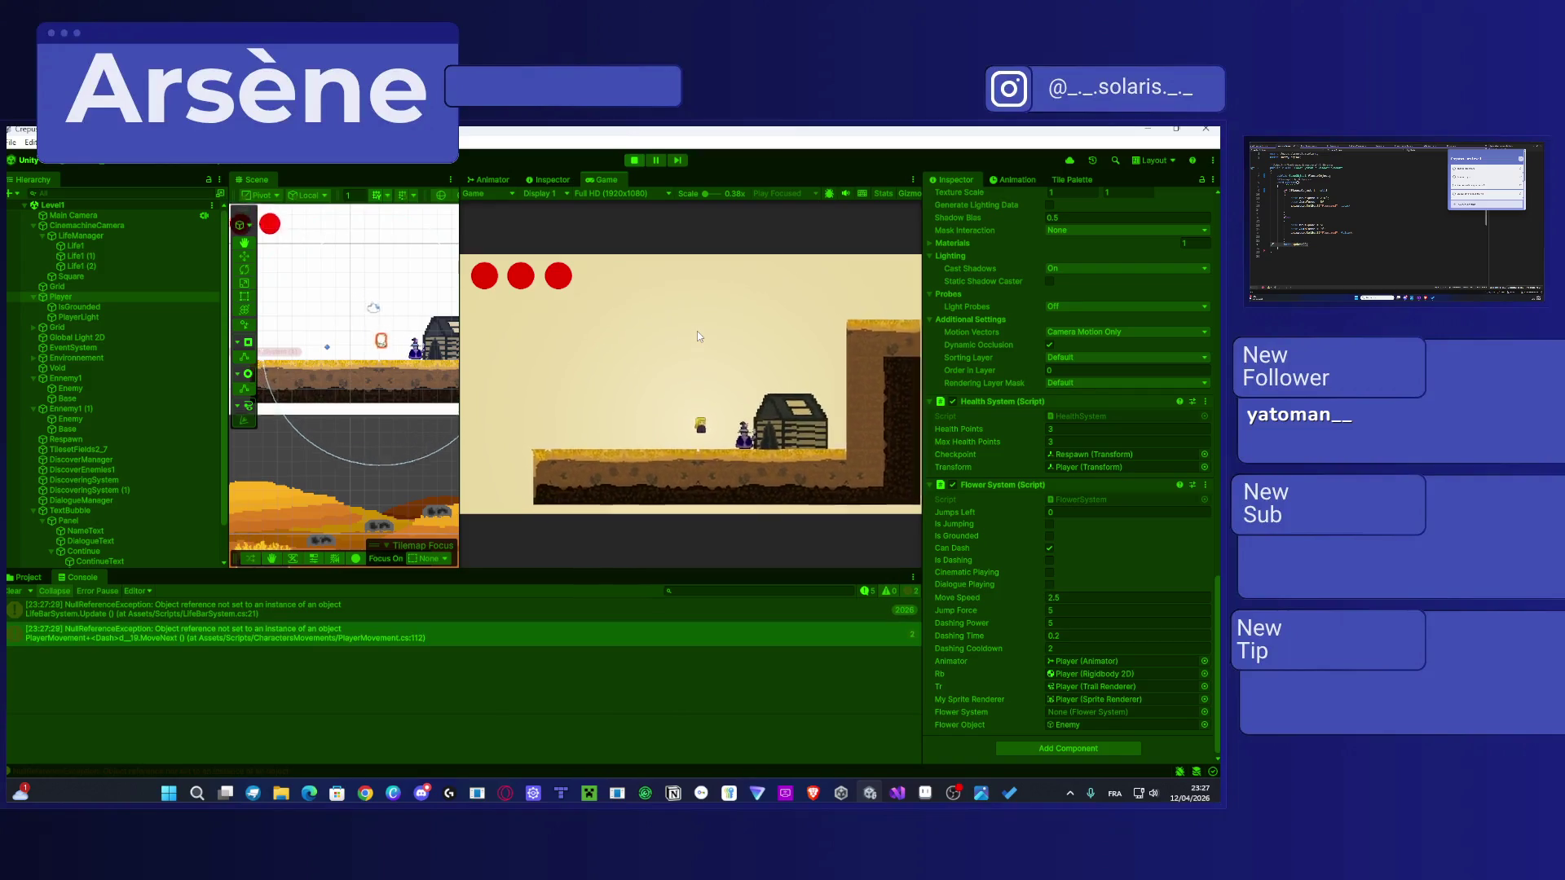
key("d")
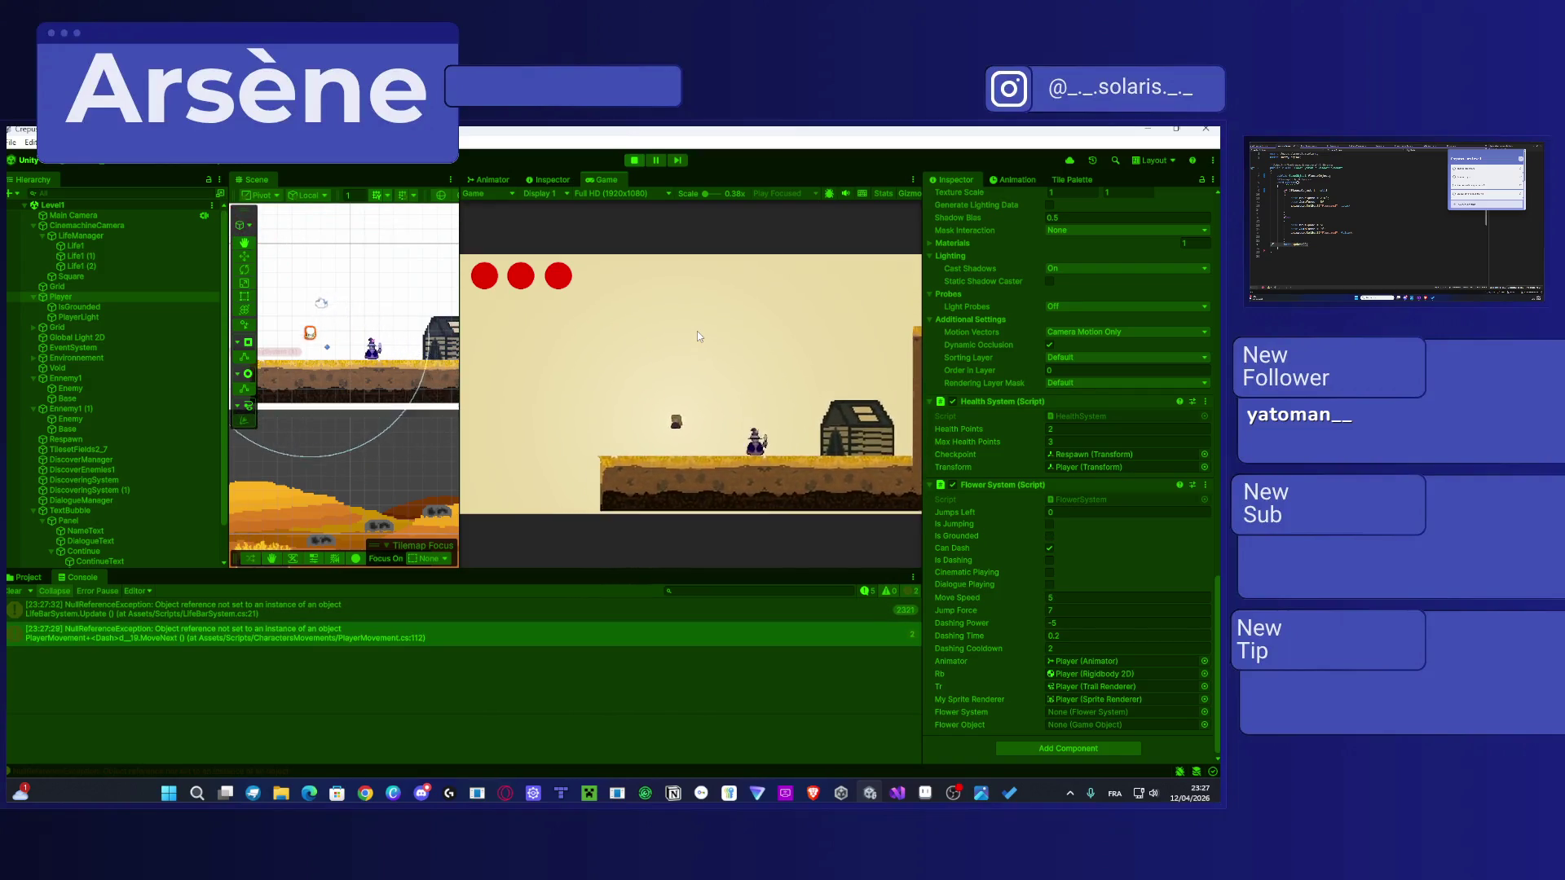
key("a")
key("space")
key("space")
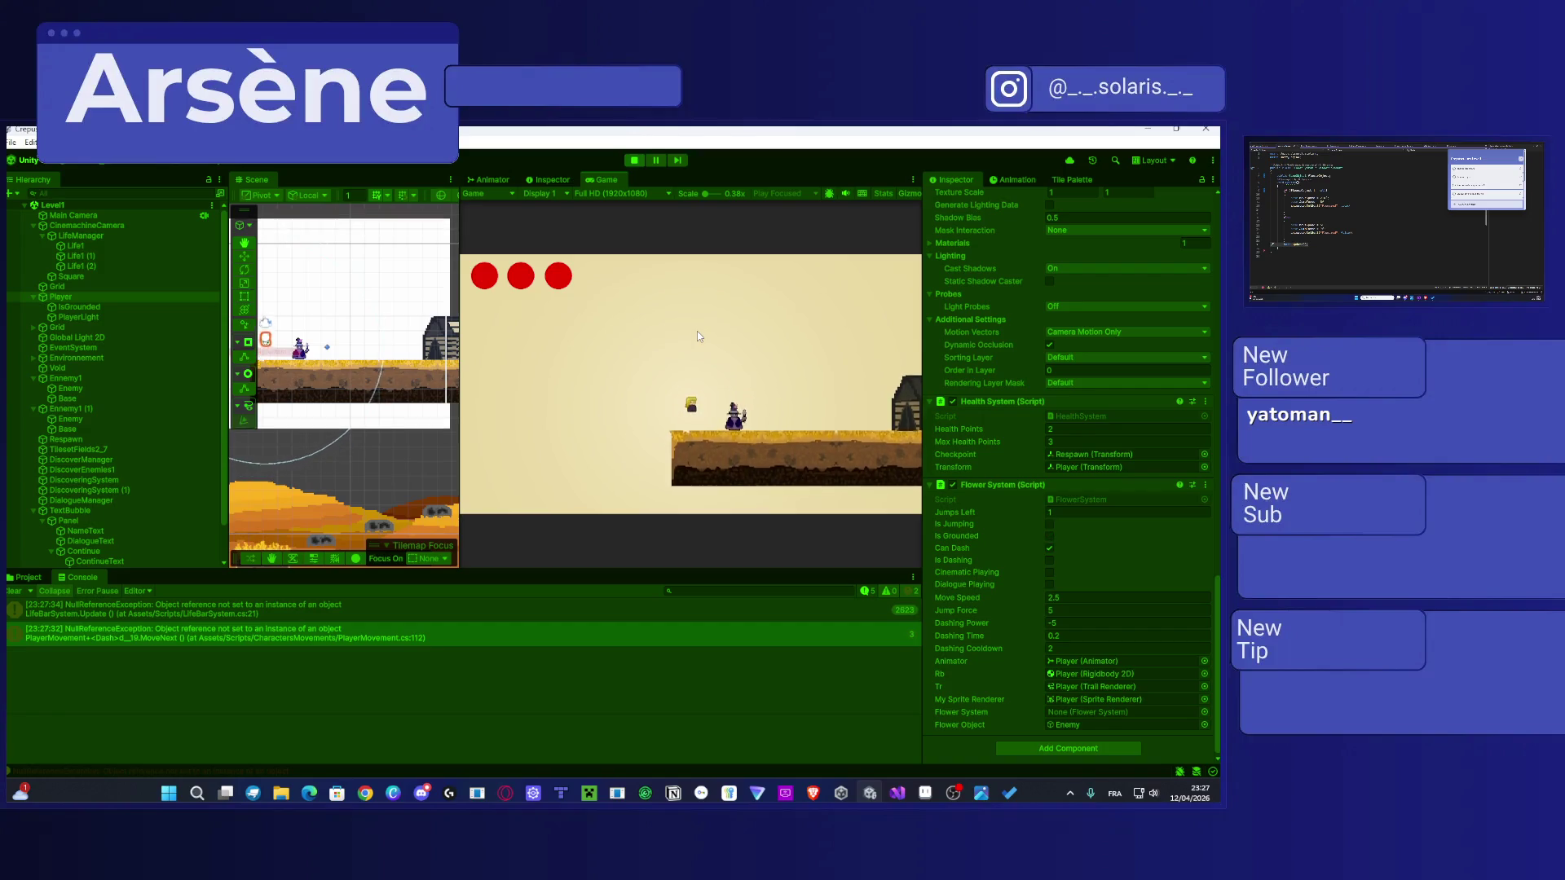
key("a")
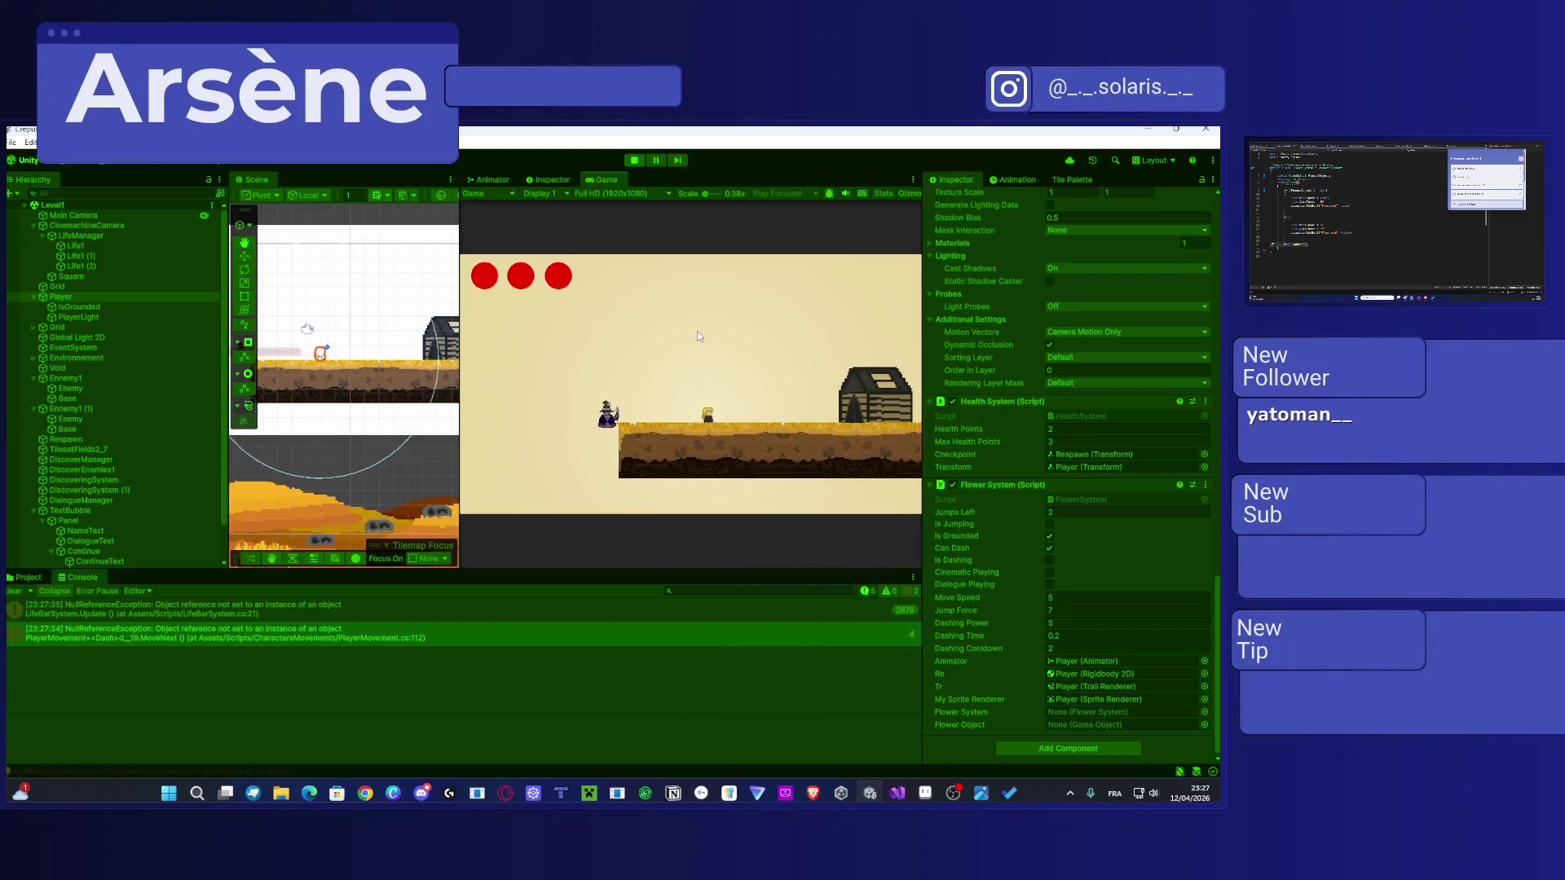
Step: Move along the platform edge, jump onto the tall wall, then jump off leftward
key("d")
key("a")
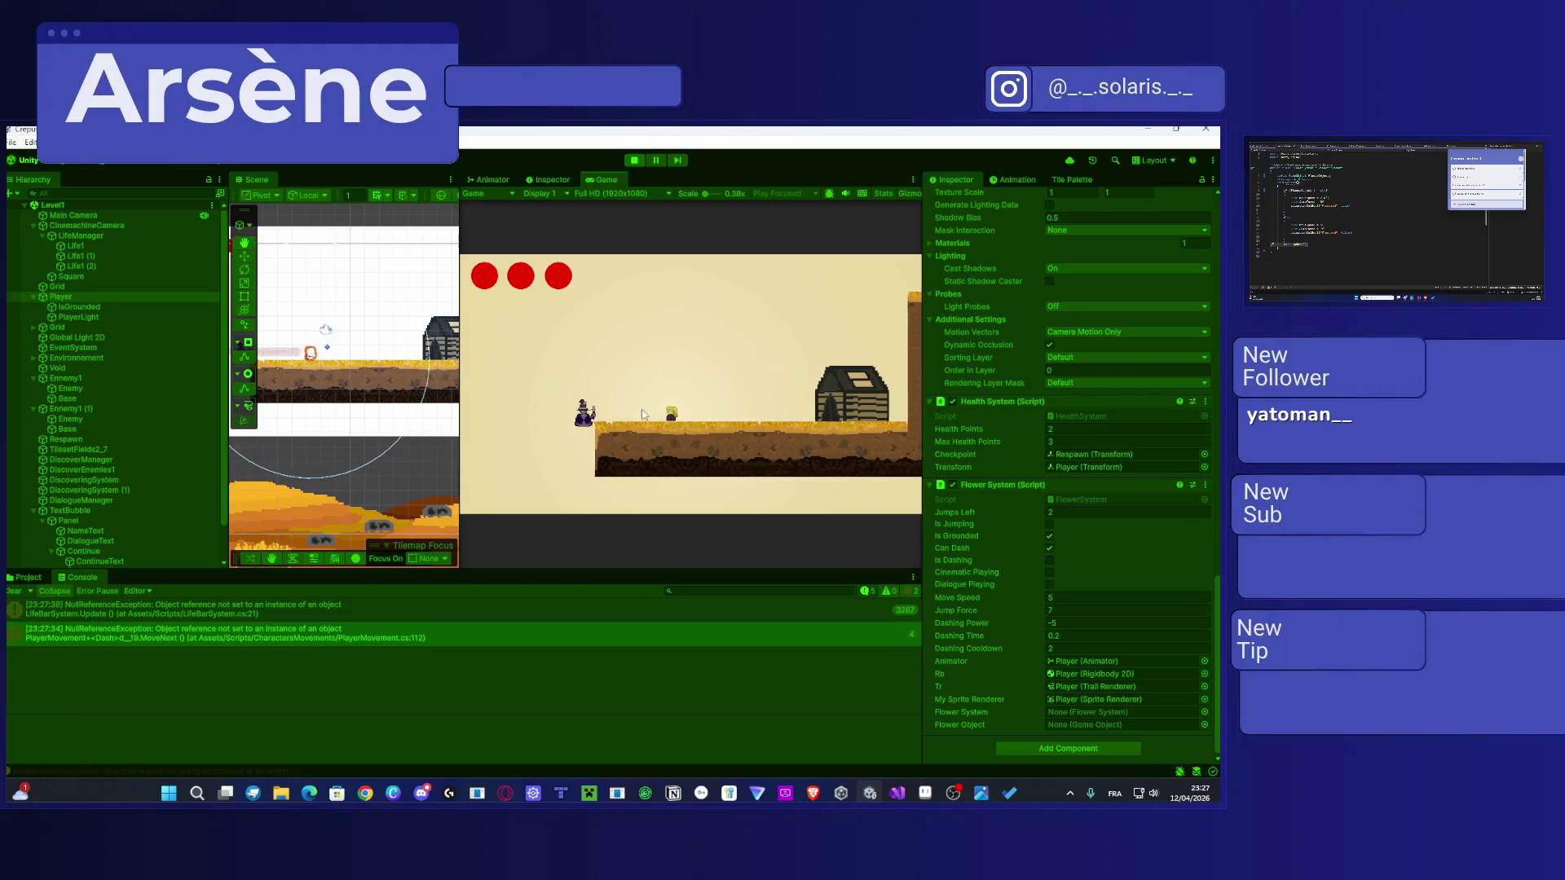
key("d")
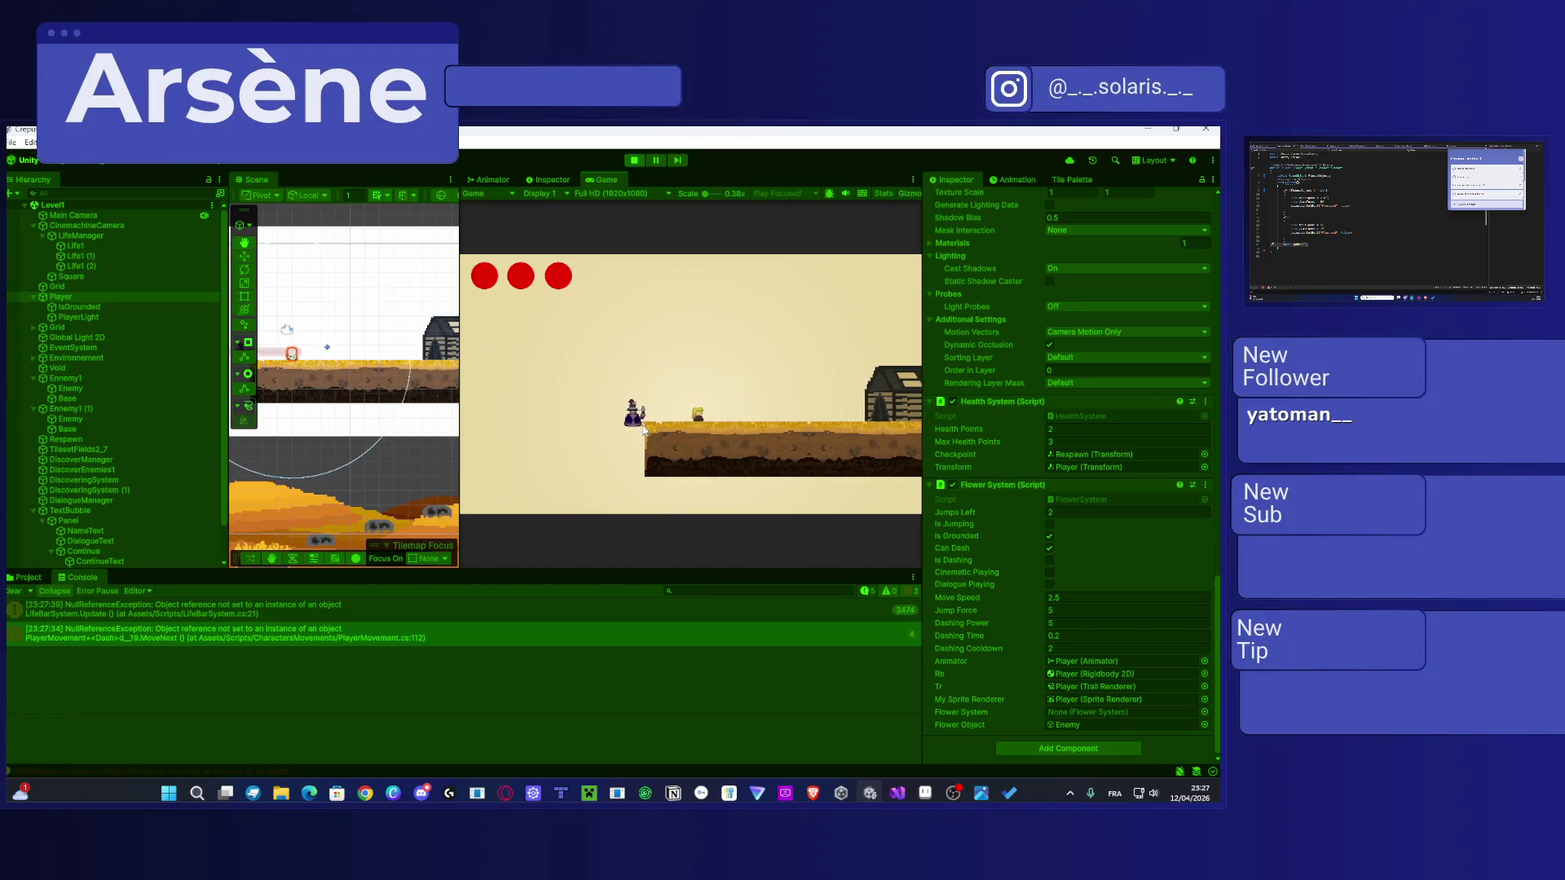
key("space")
key("d")
key("space")
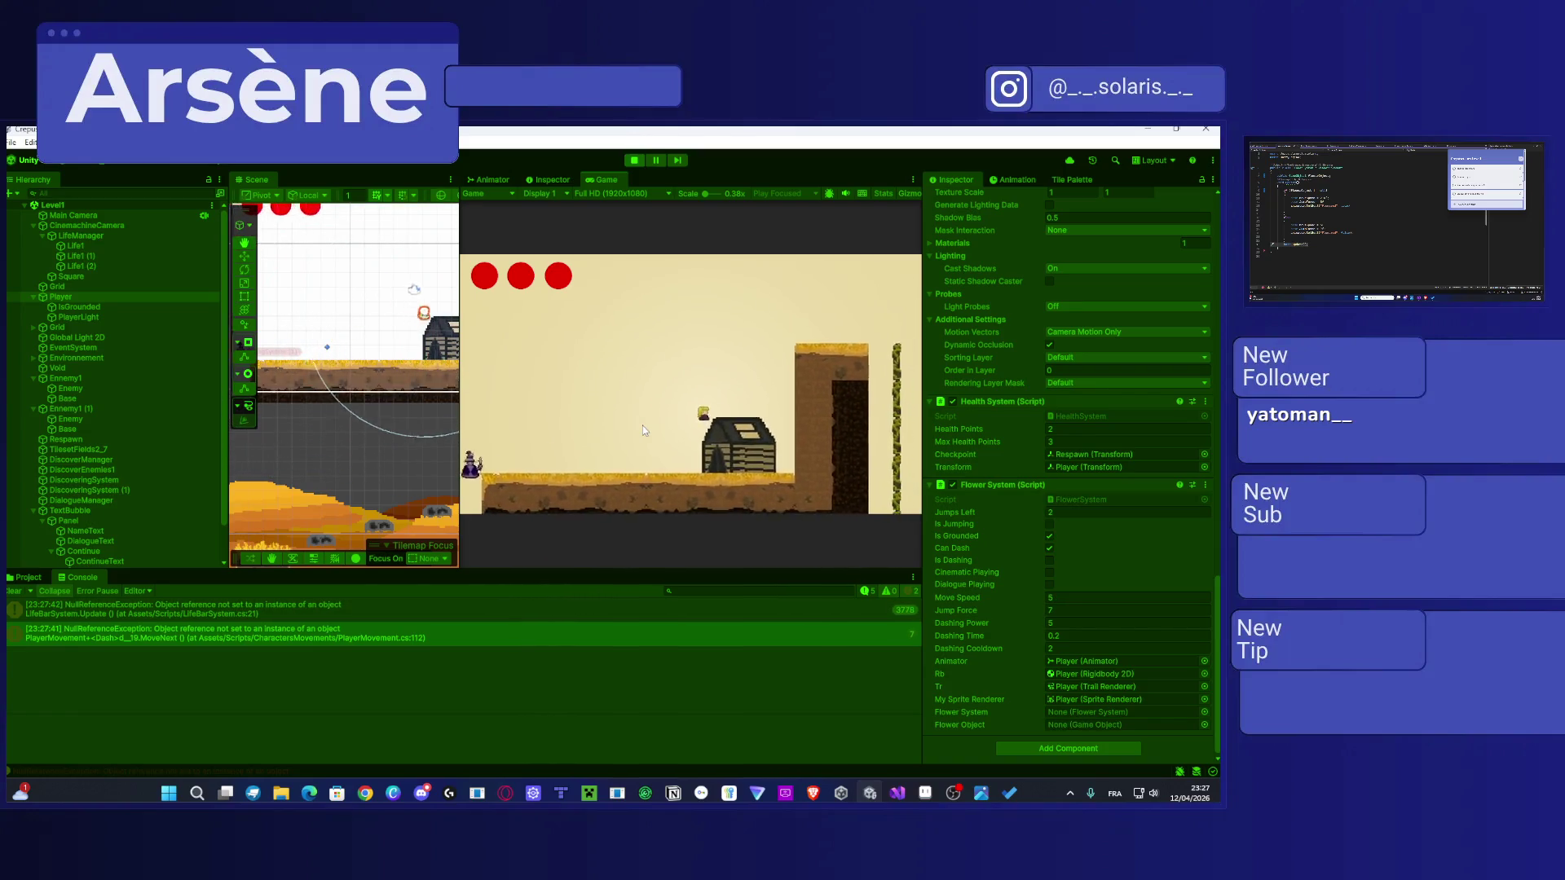
key("a")
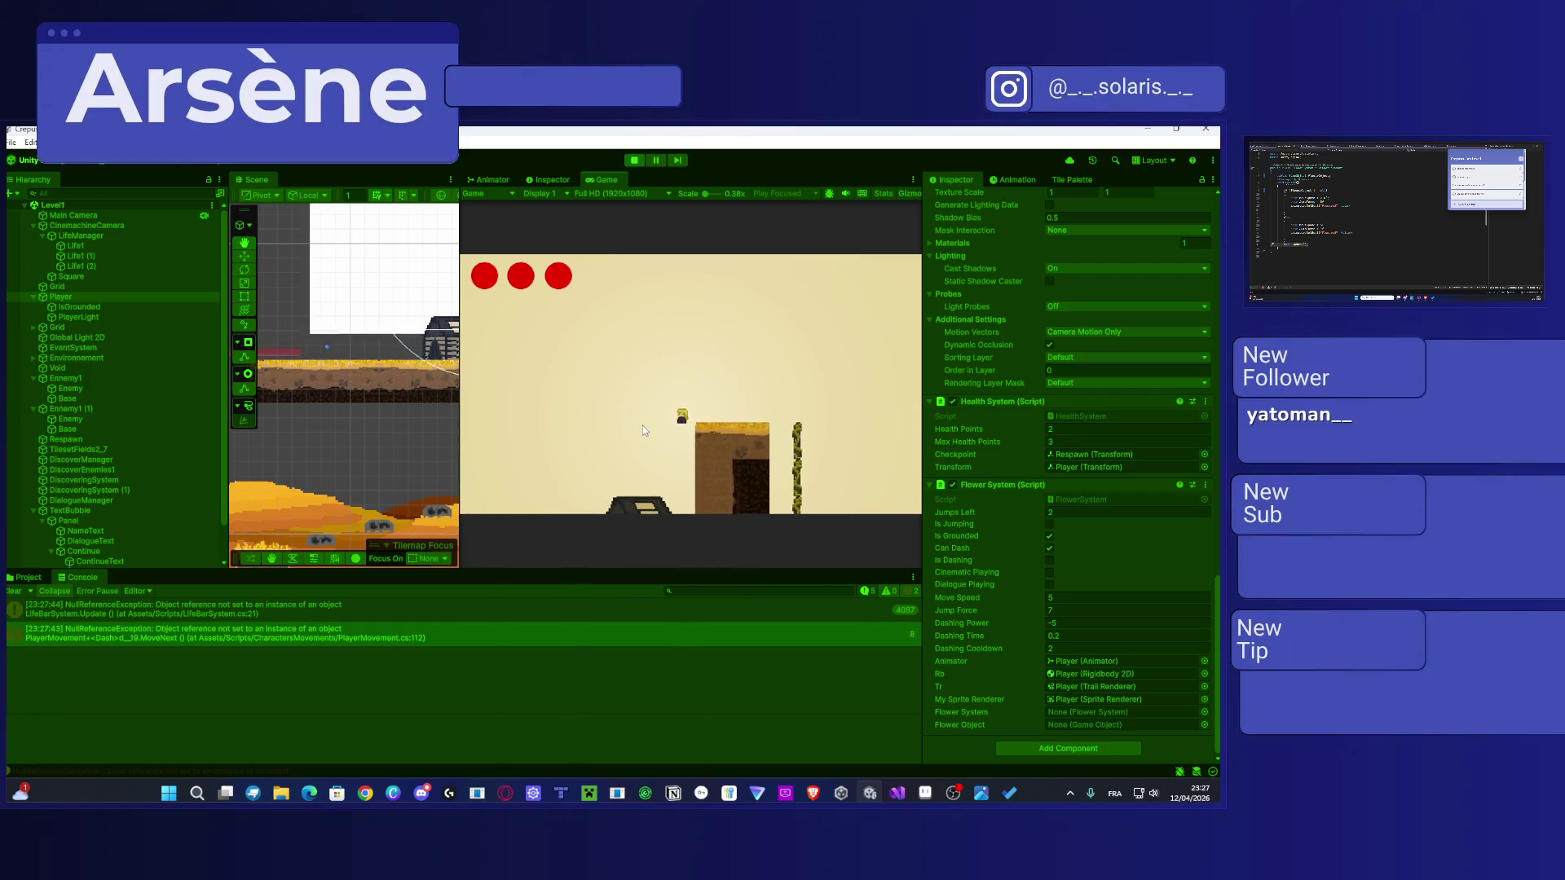
key("space")
key("space")
key("d")
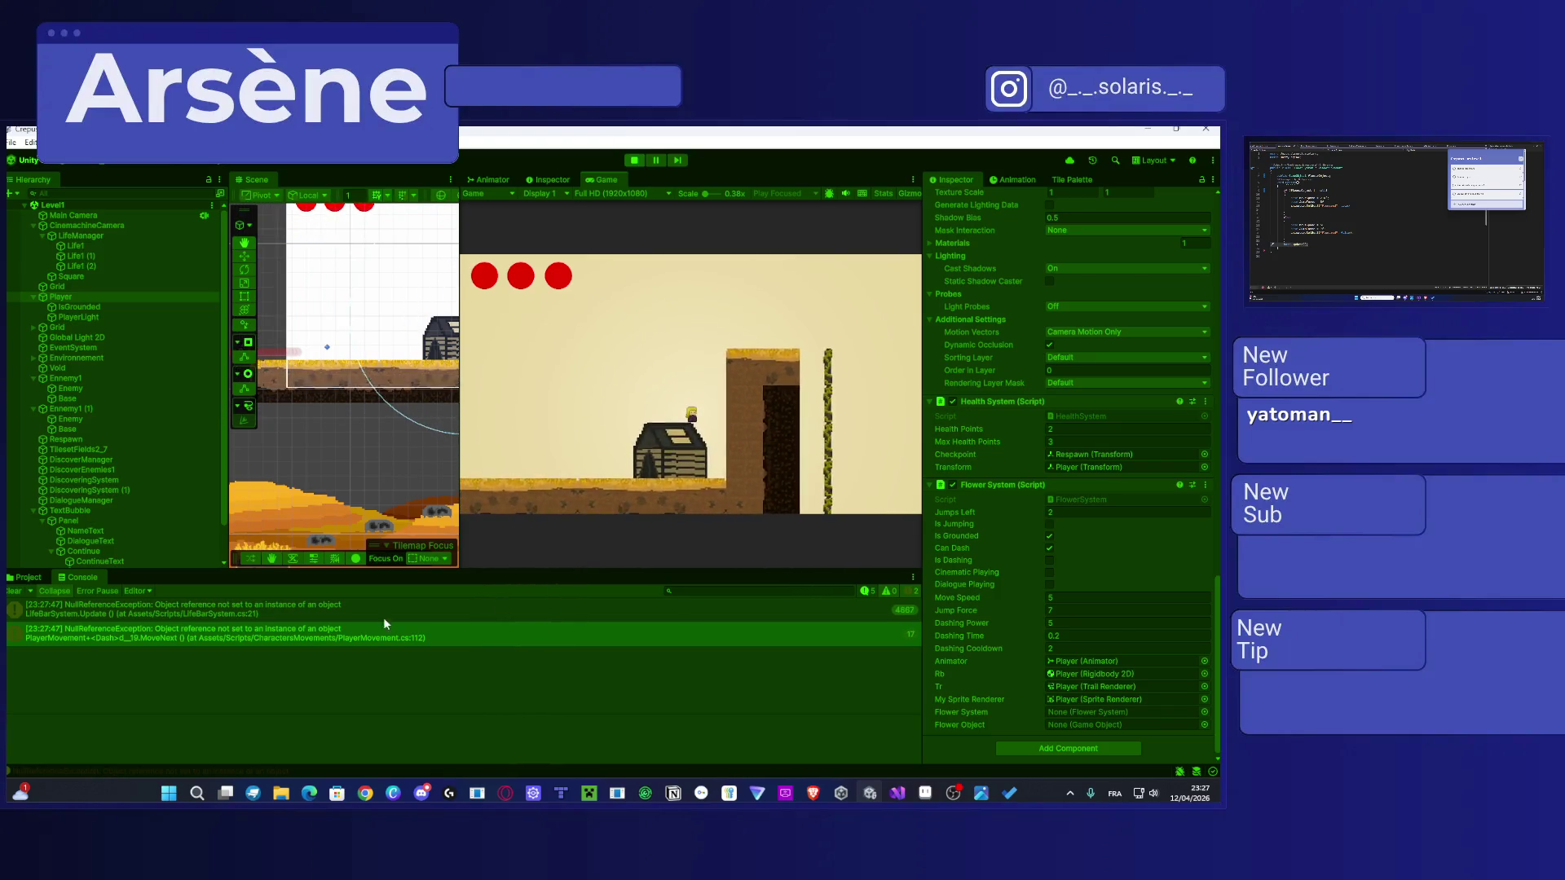
Step: Open the PlayerMovement Dash NullReferenceException's stack trace and script from the Console and scroll through it
double_click(207, 637)
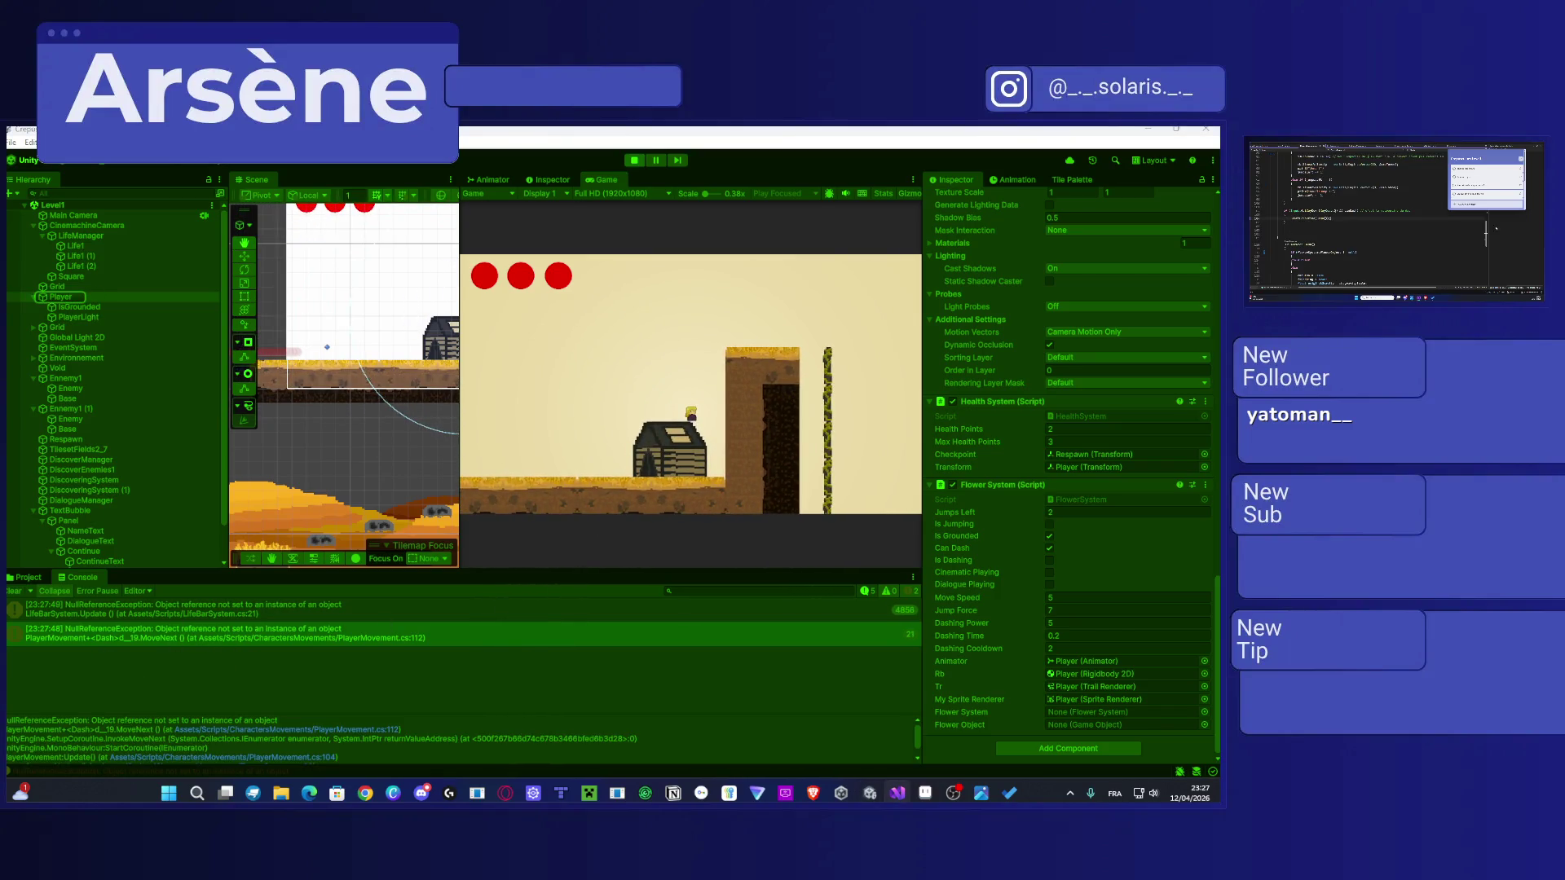
scroll(1377, 220, "down", 5)
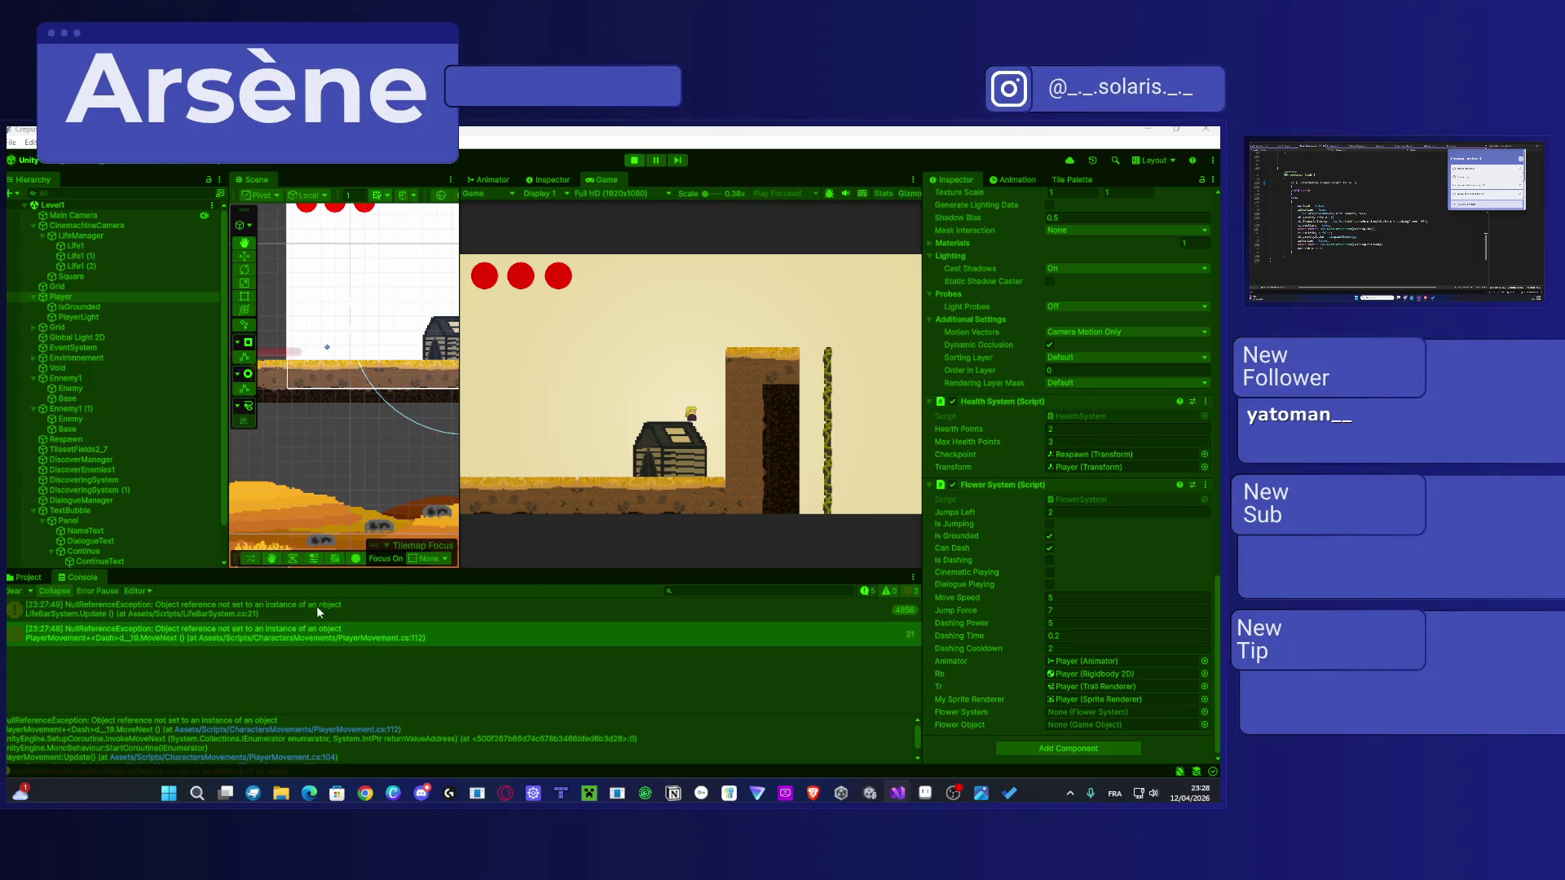
scroll(1378, 221, "down", 3)
scroll(1378, 220, "up", 10)
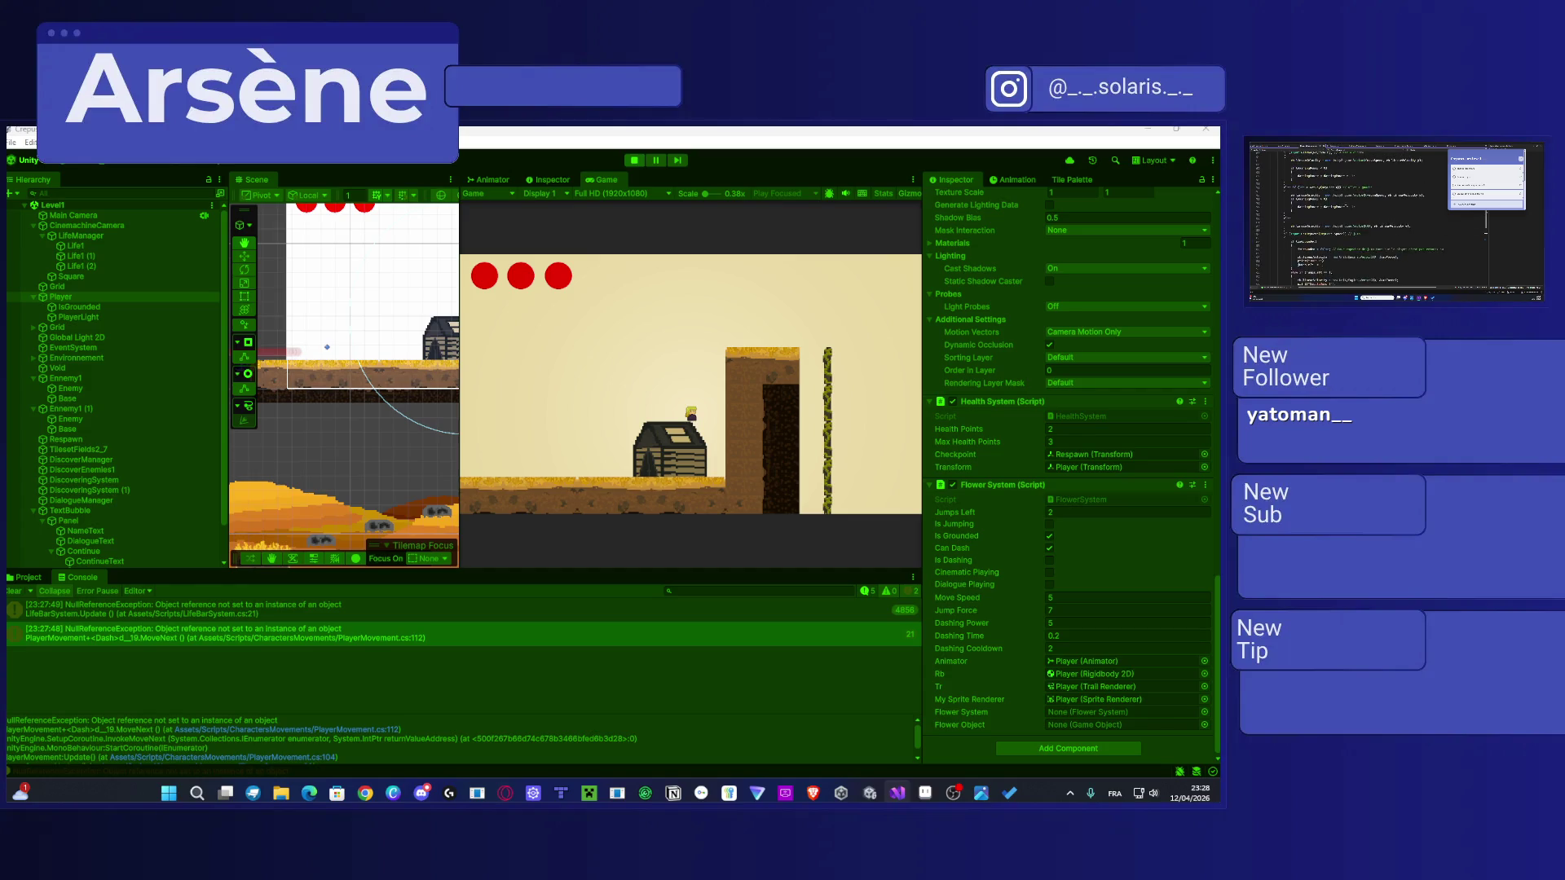
scroll(1377, 220, "down", 5)
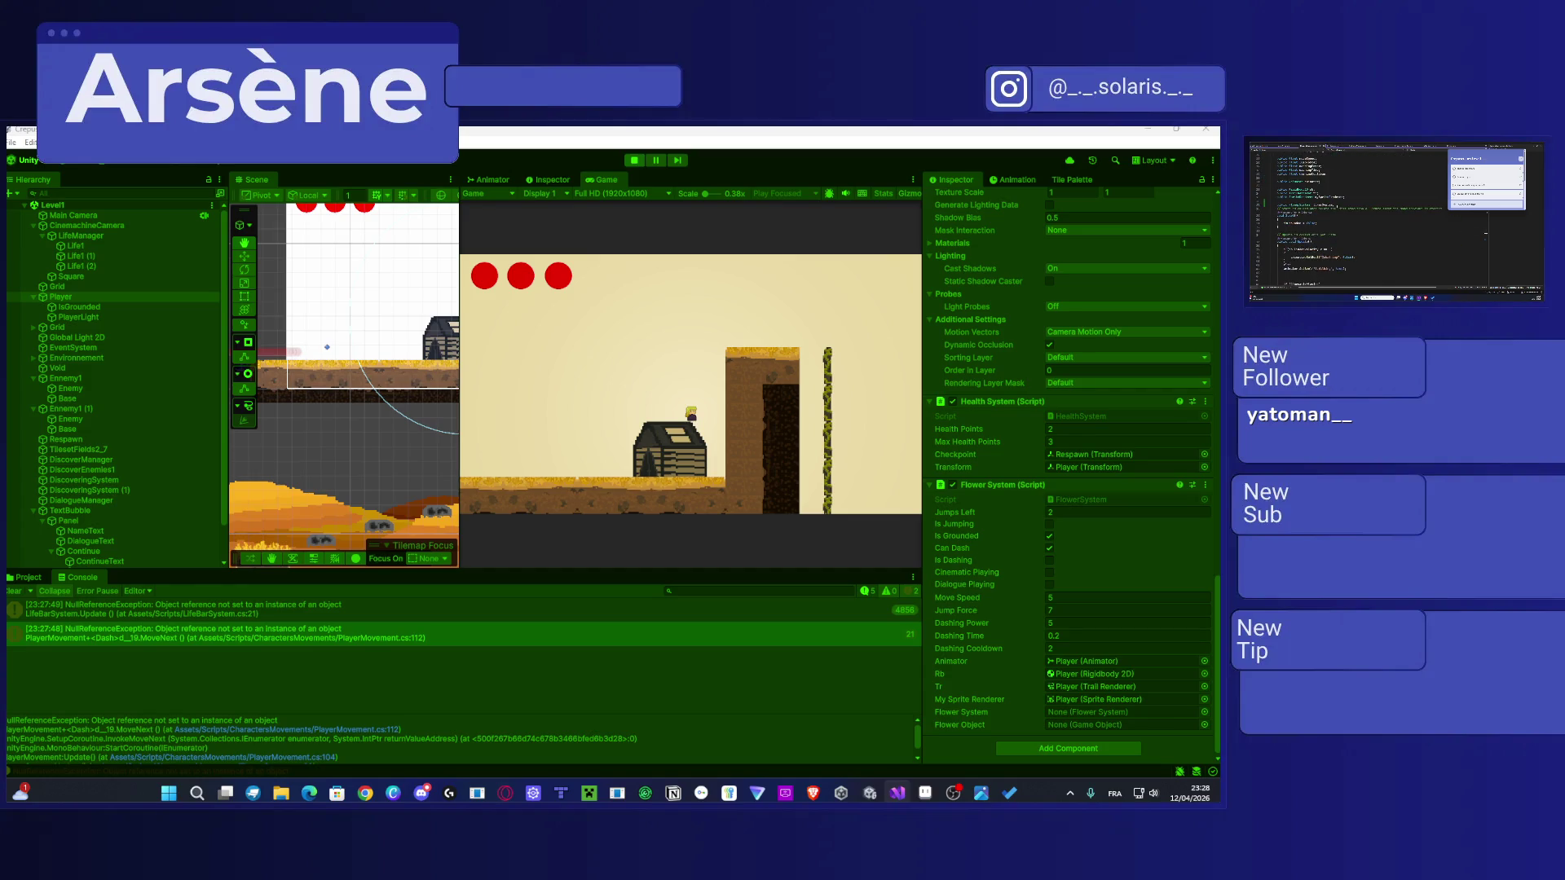
scroll(1377, 220, "up", 15)
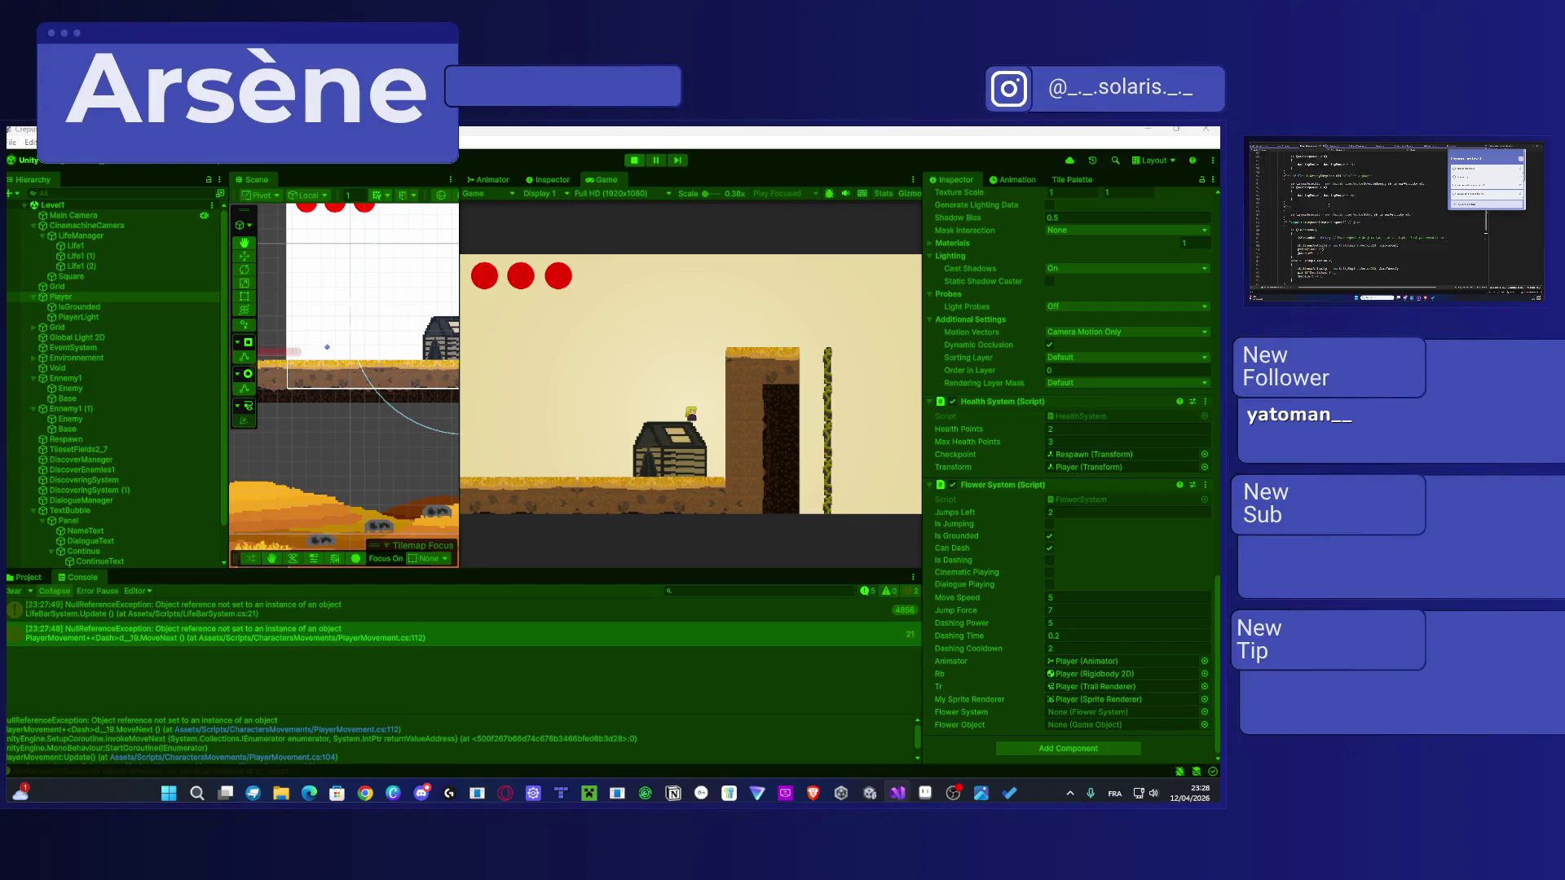
scroll(1378, 220, "up", 10)
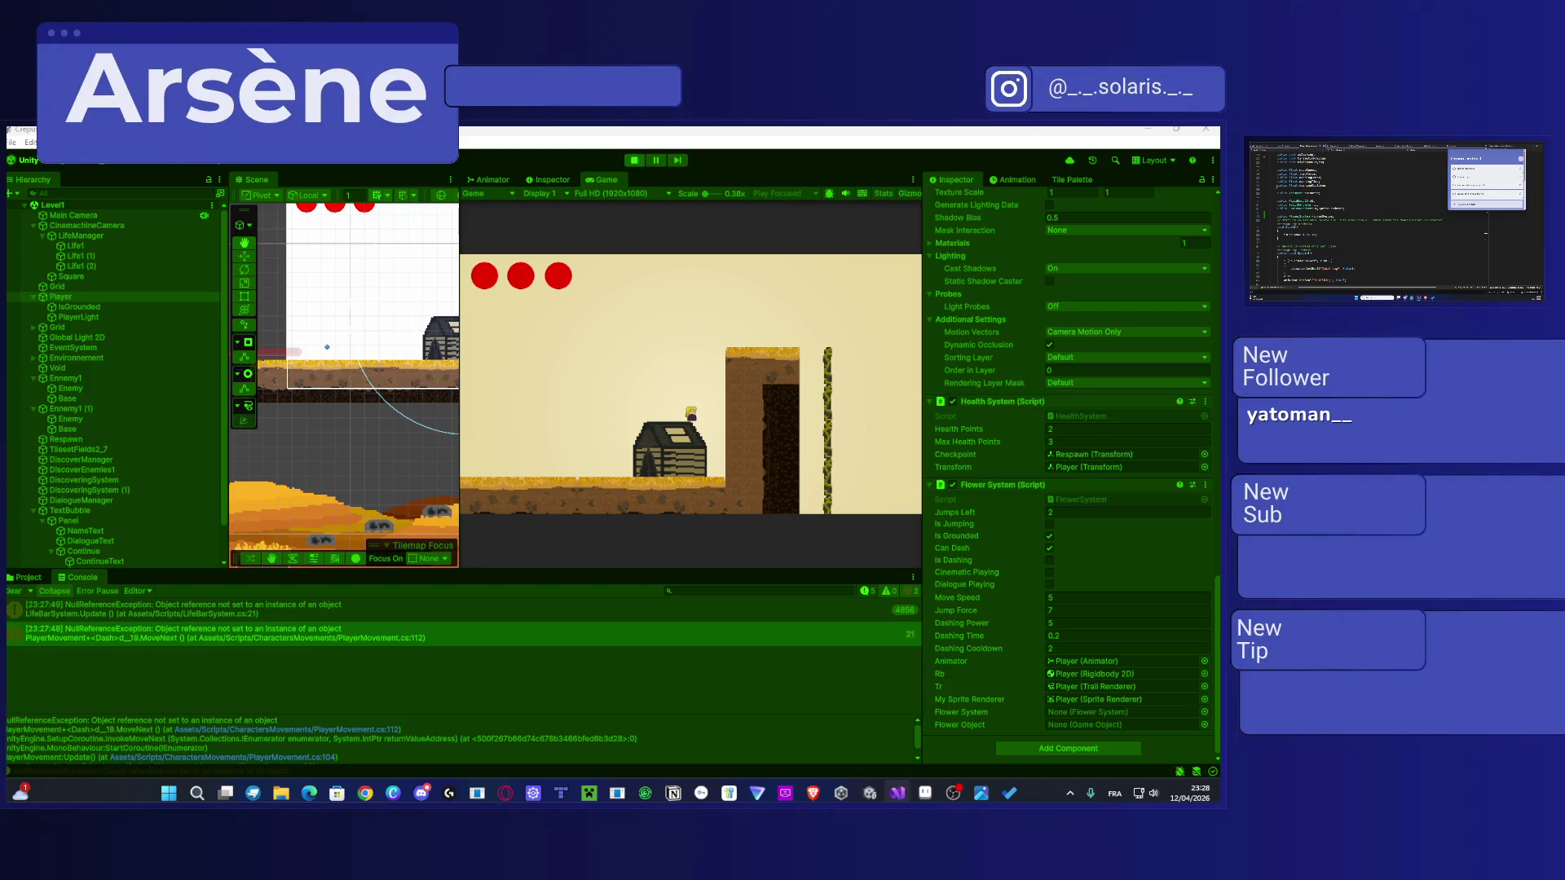
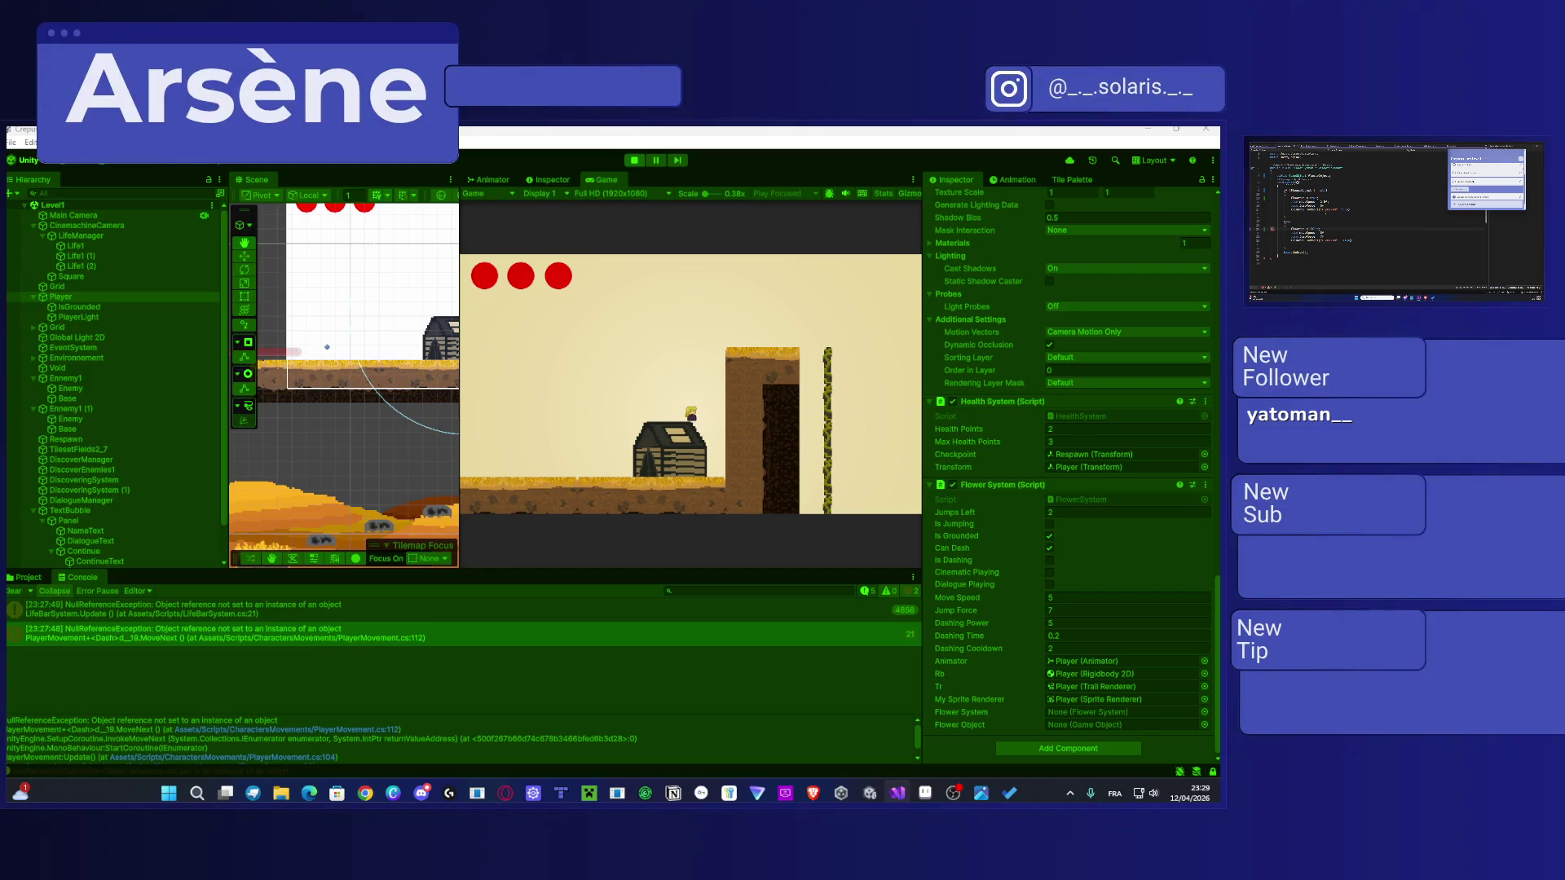
Step: Stop the running NPC dialogue test so the editor is back in edit mode
left_click(384, 680)
left_click(637, 158)
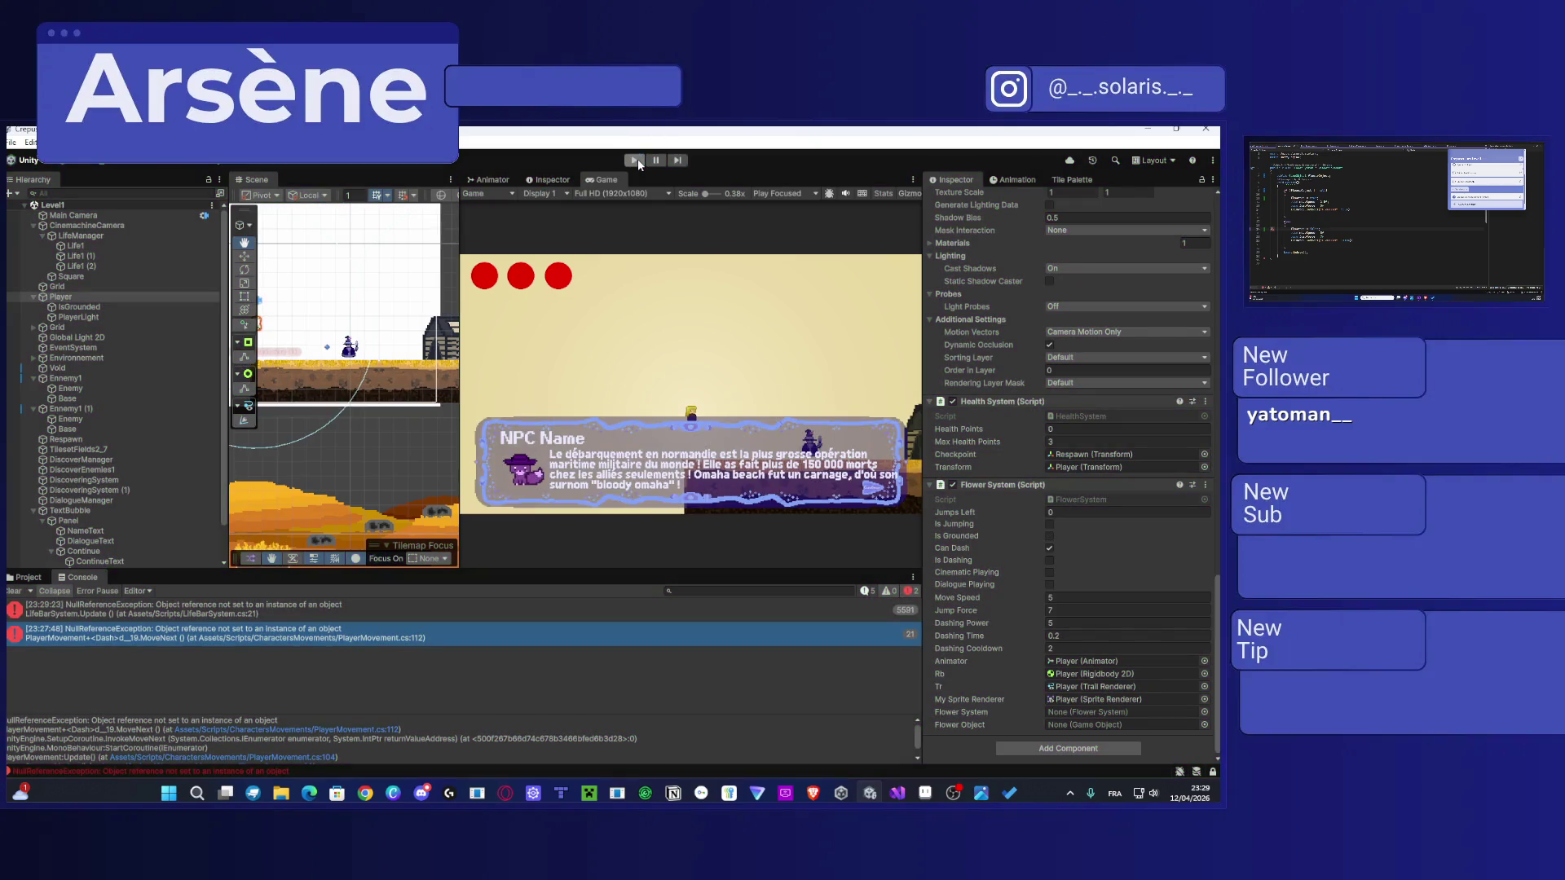
Step: Rerun the level and open the PlayerMovement.cs and FlowerSystem.cs CS0122 'flowered' errors in code
left_click(636, 161)
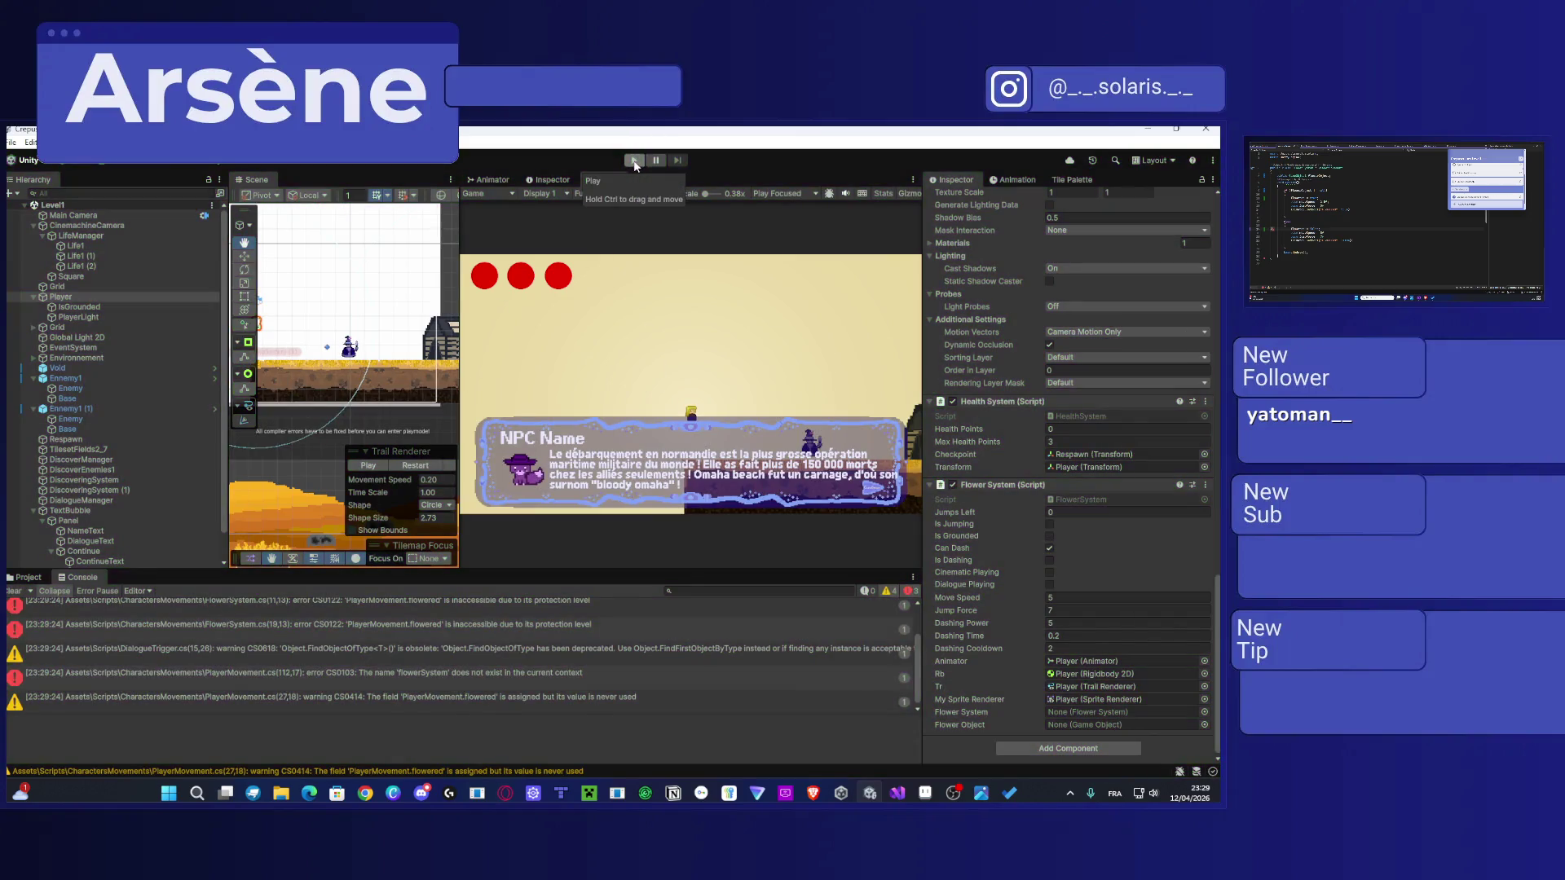
double_click(408, 678)
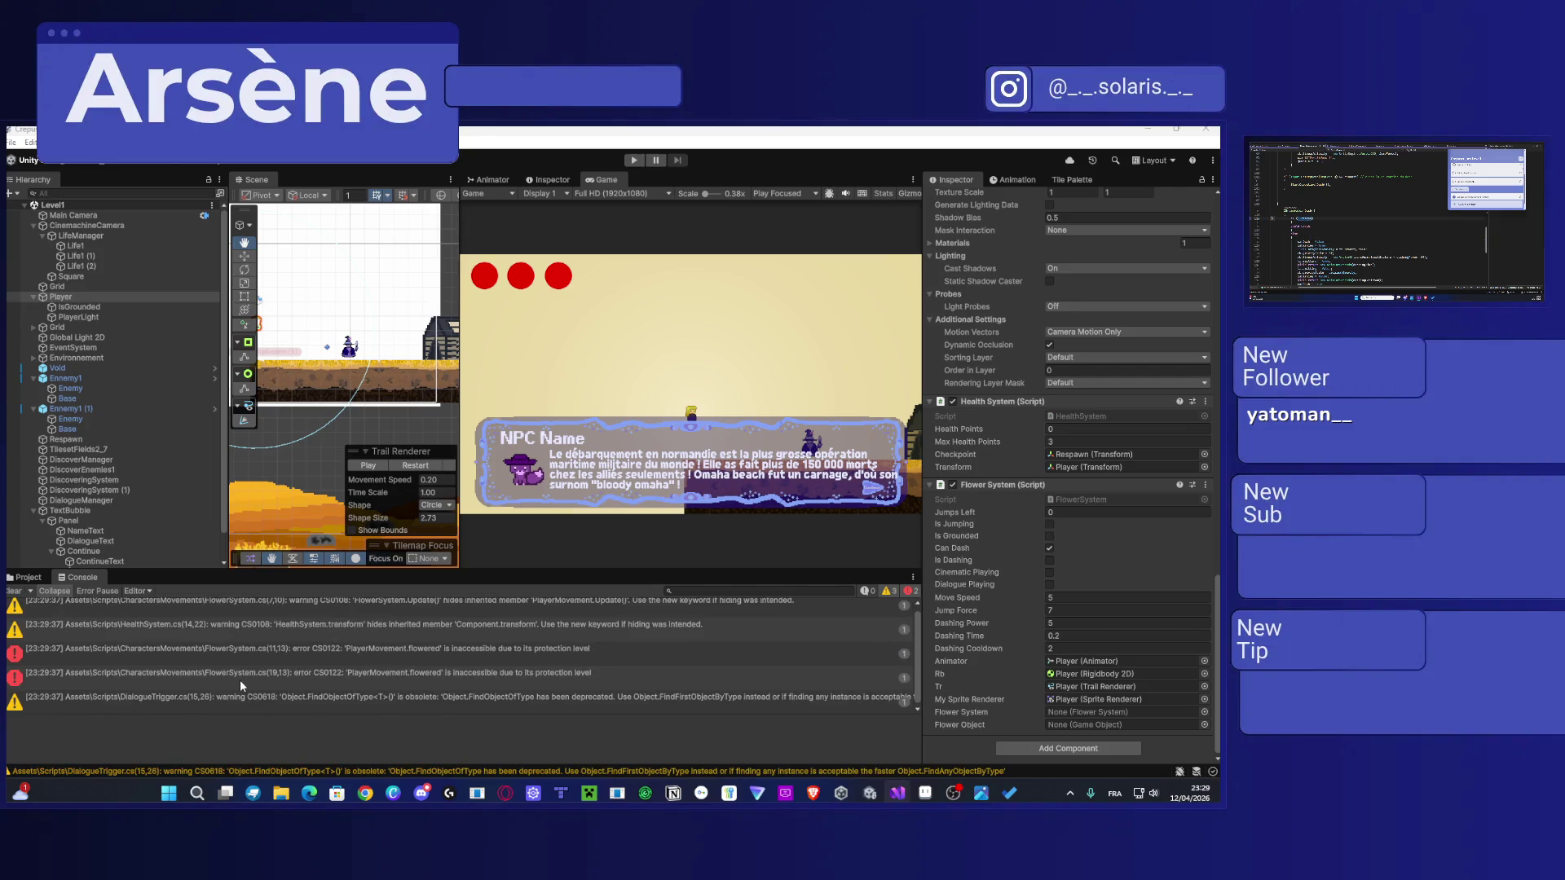
left_click(240, 676)
double_click(261, 674)
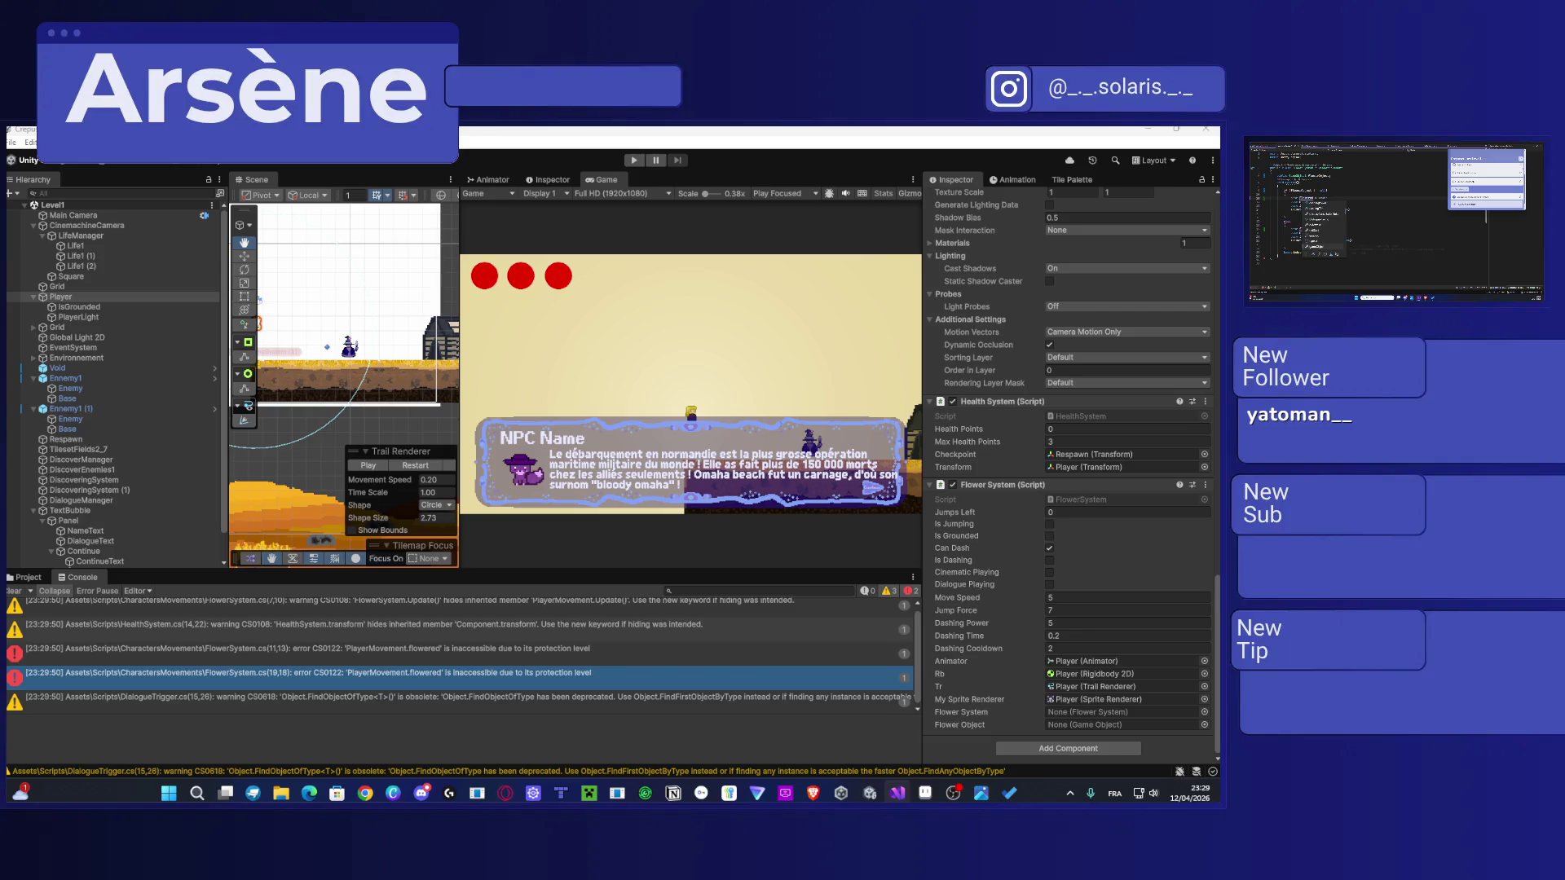
left_click(334, 683)
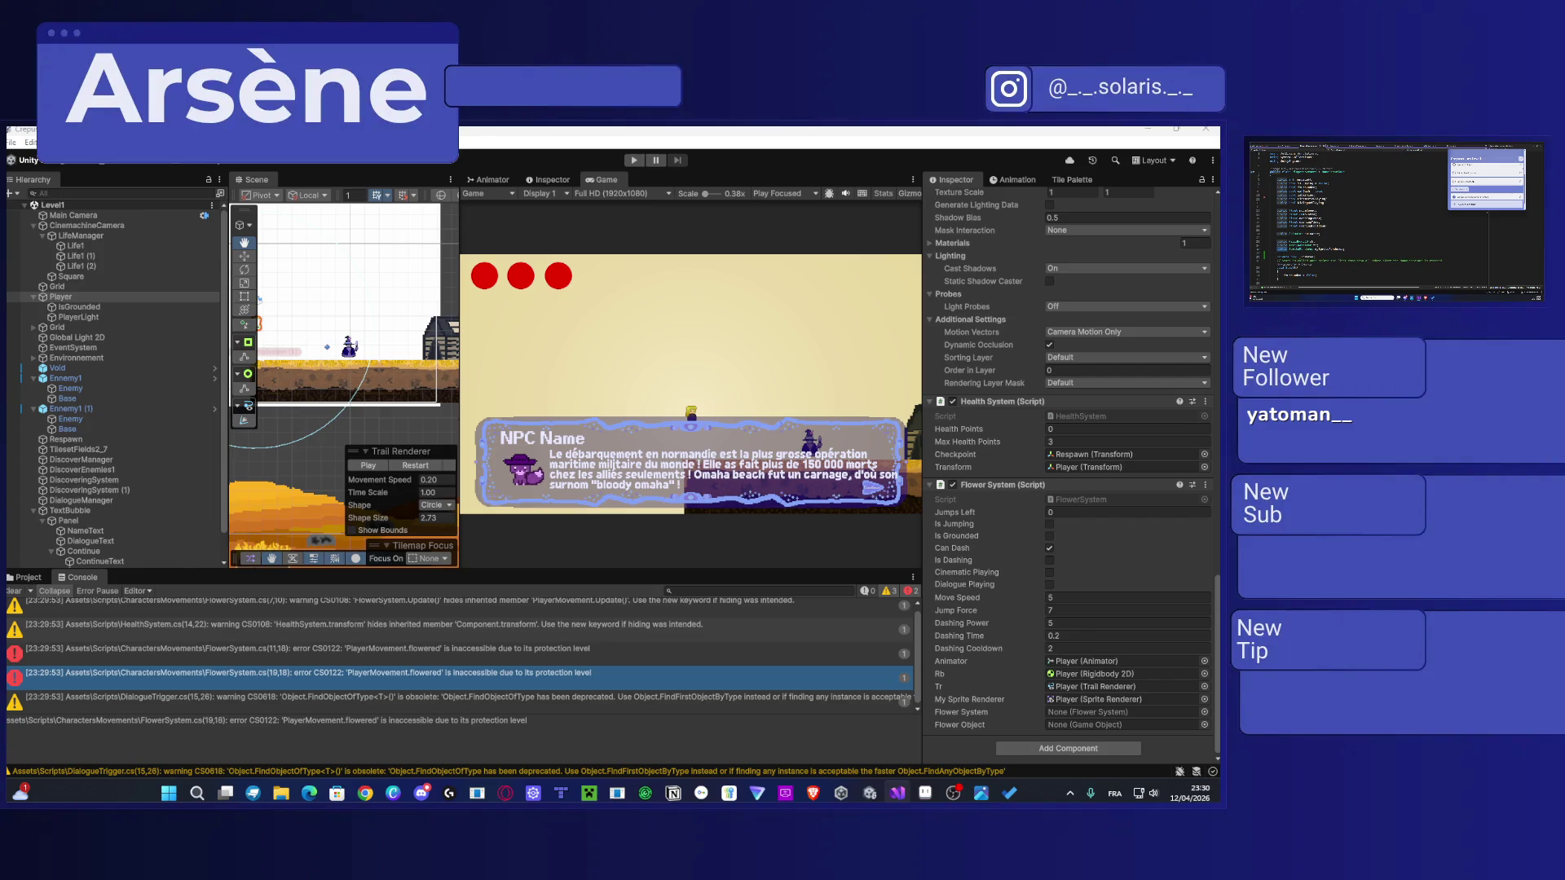
key("alt+Tab")
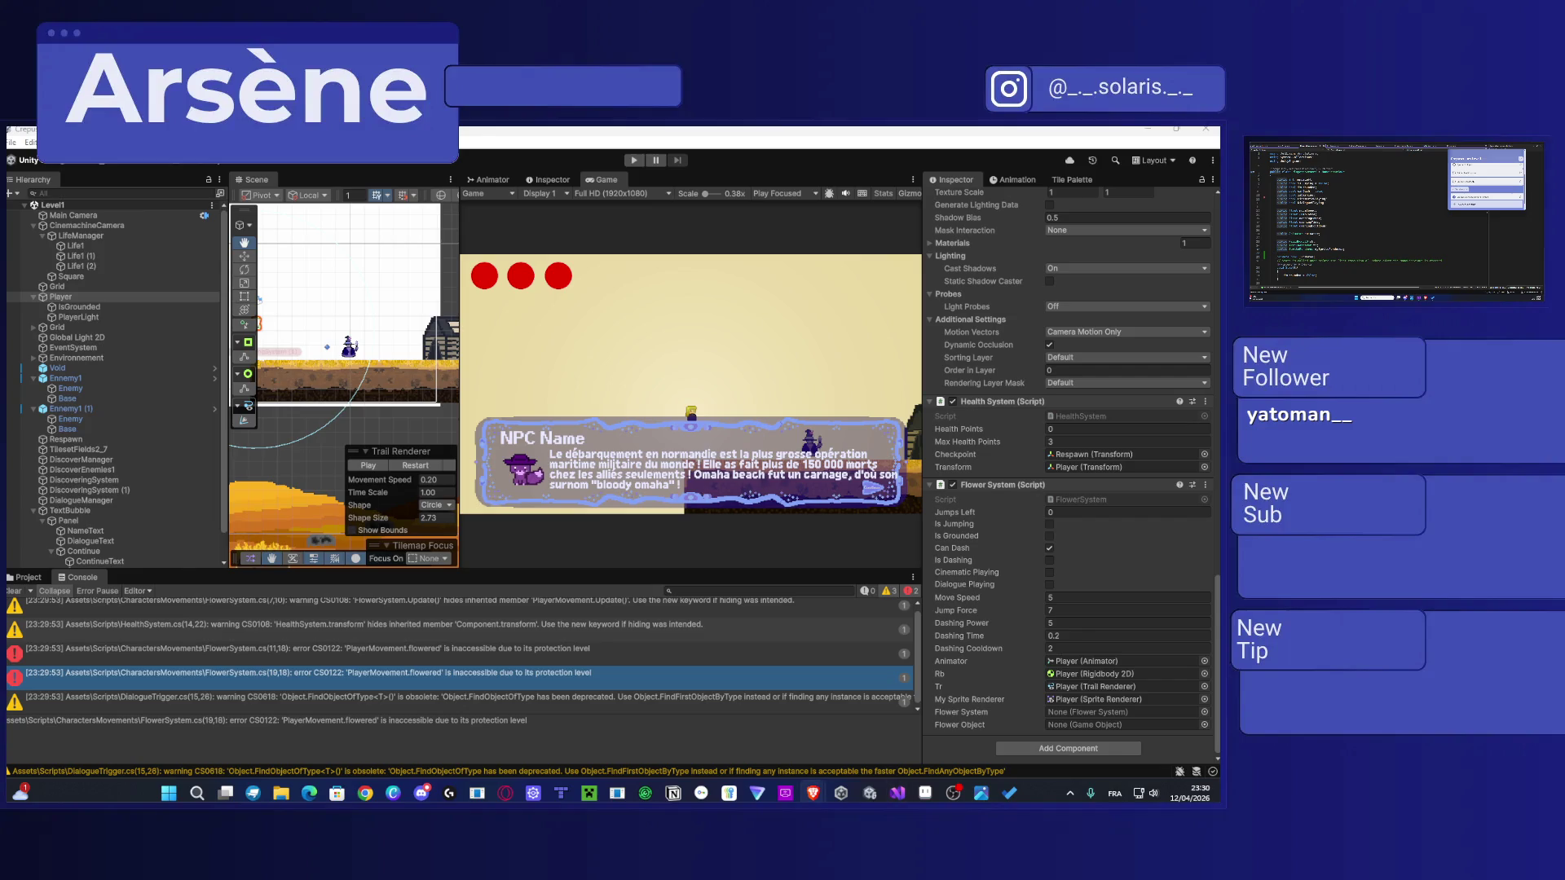